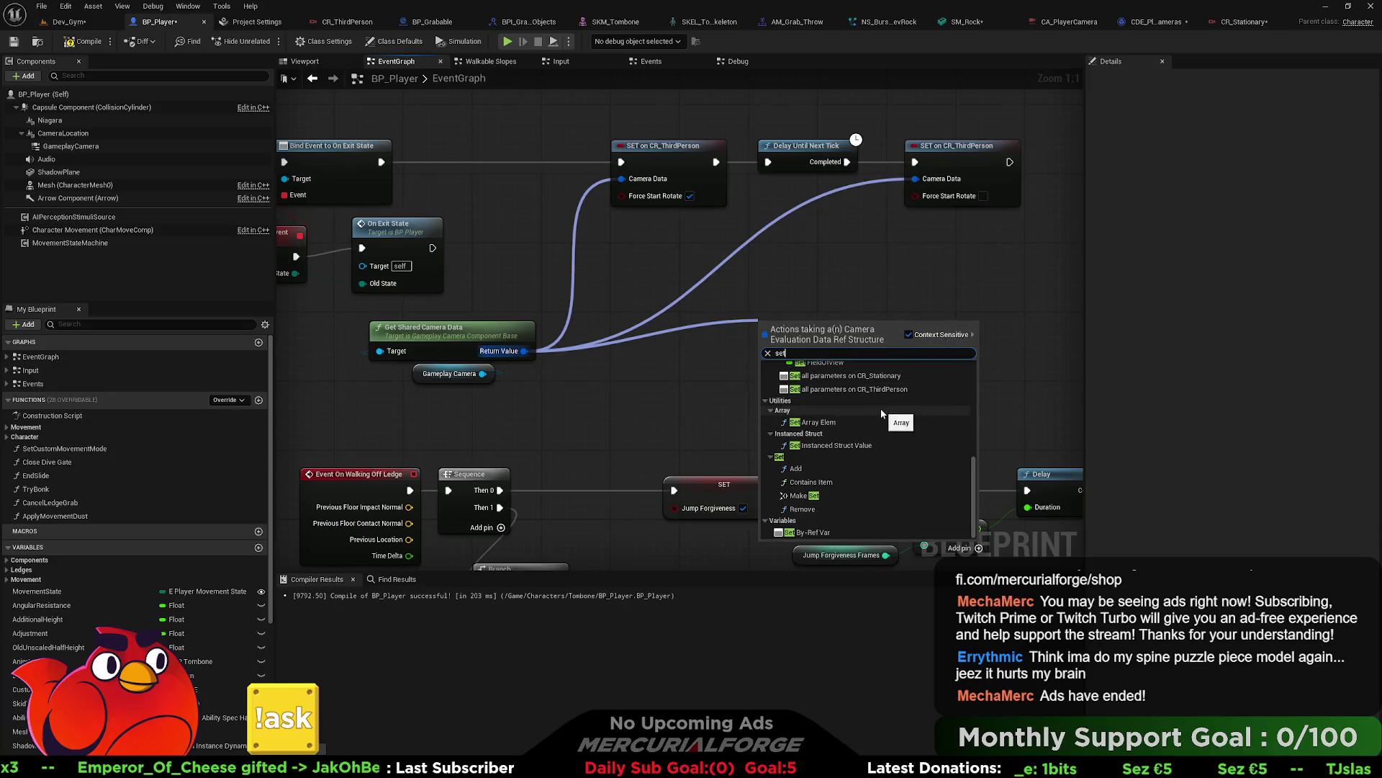
Step: Try adding a CR_ThirdPerson SET node from the camera data output, then discard it
click(900, 417)
drag(804, 324, 796, 316)
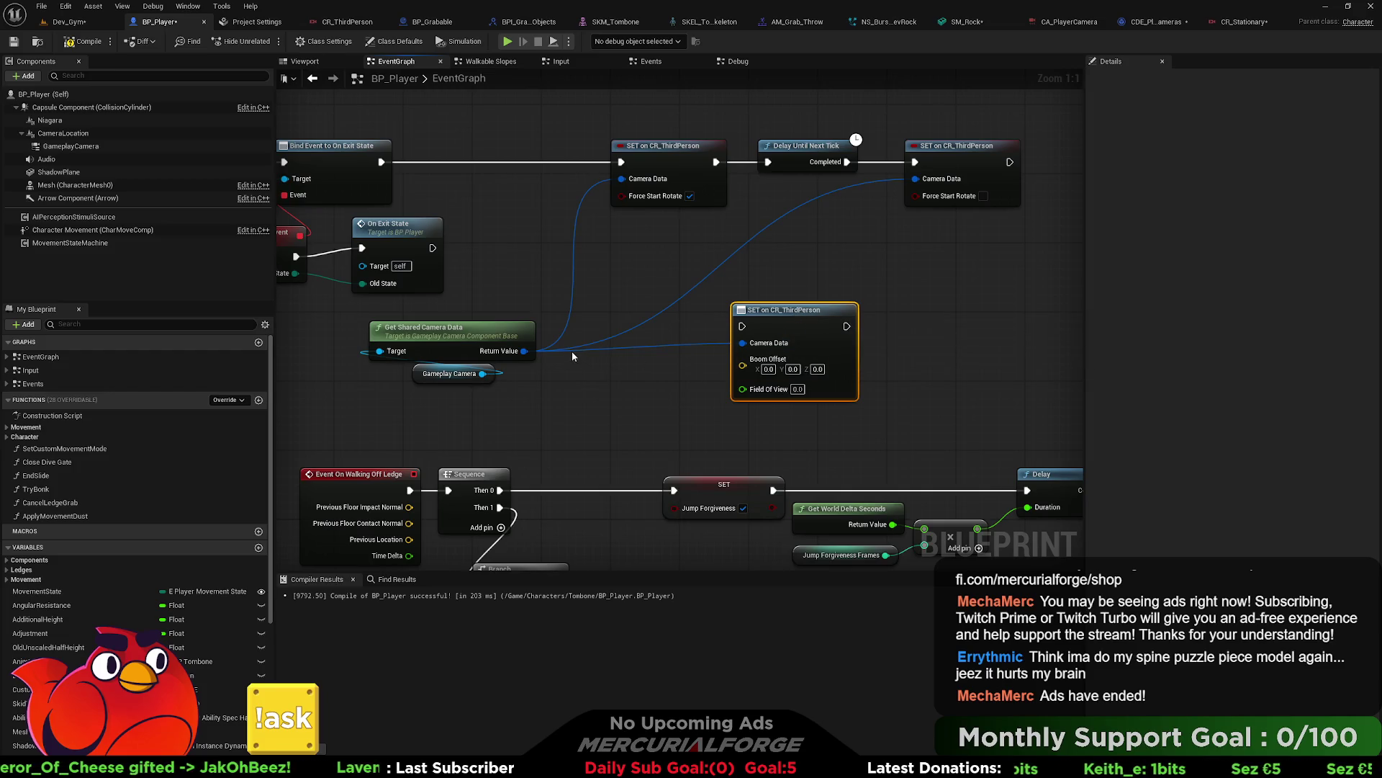
key(Delete)
drag(524, 351, 710, 344)
text(set on cr)
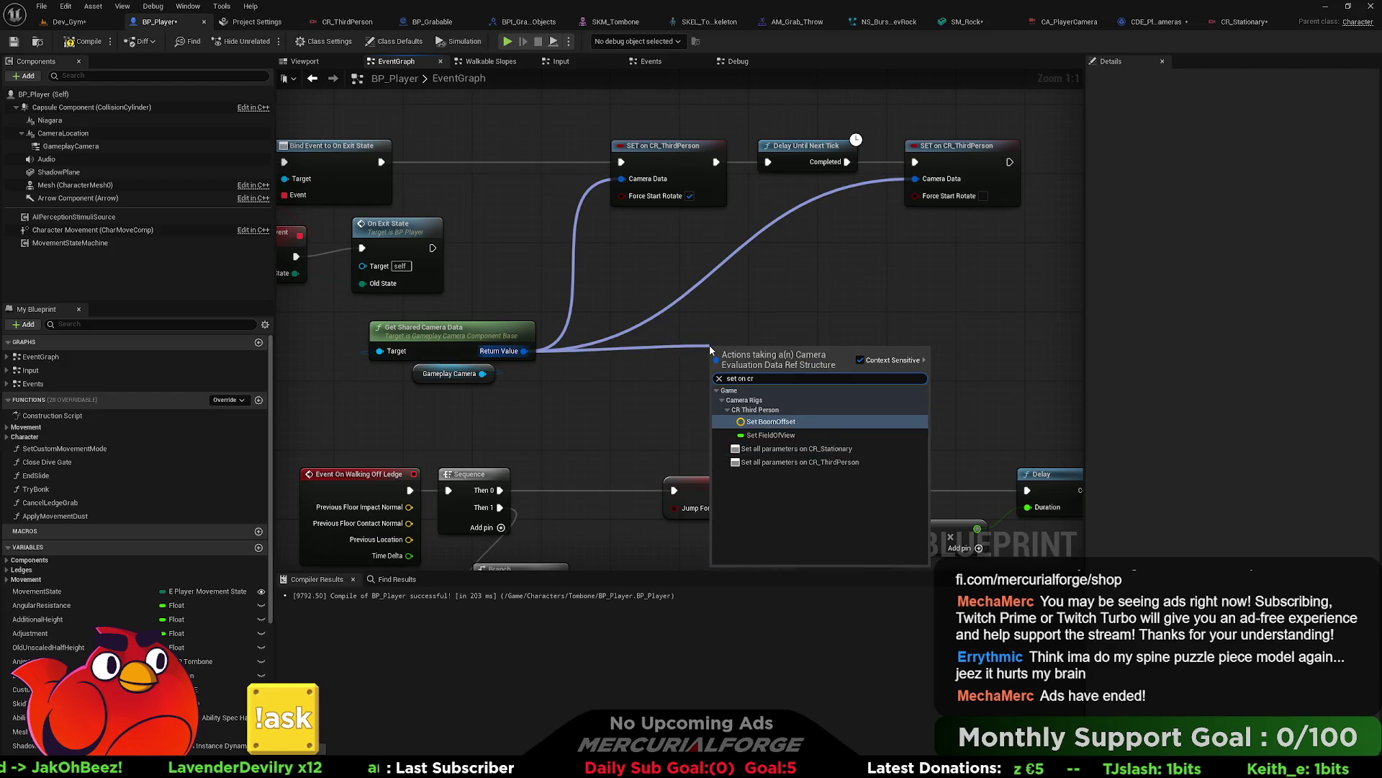
key(BackSpace)
key(BackSpace)
key(BackSpace)
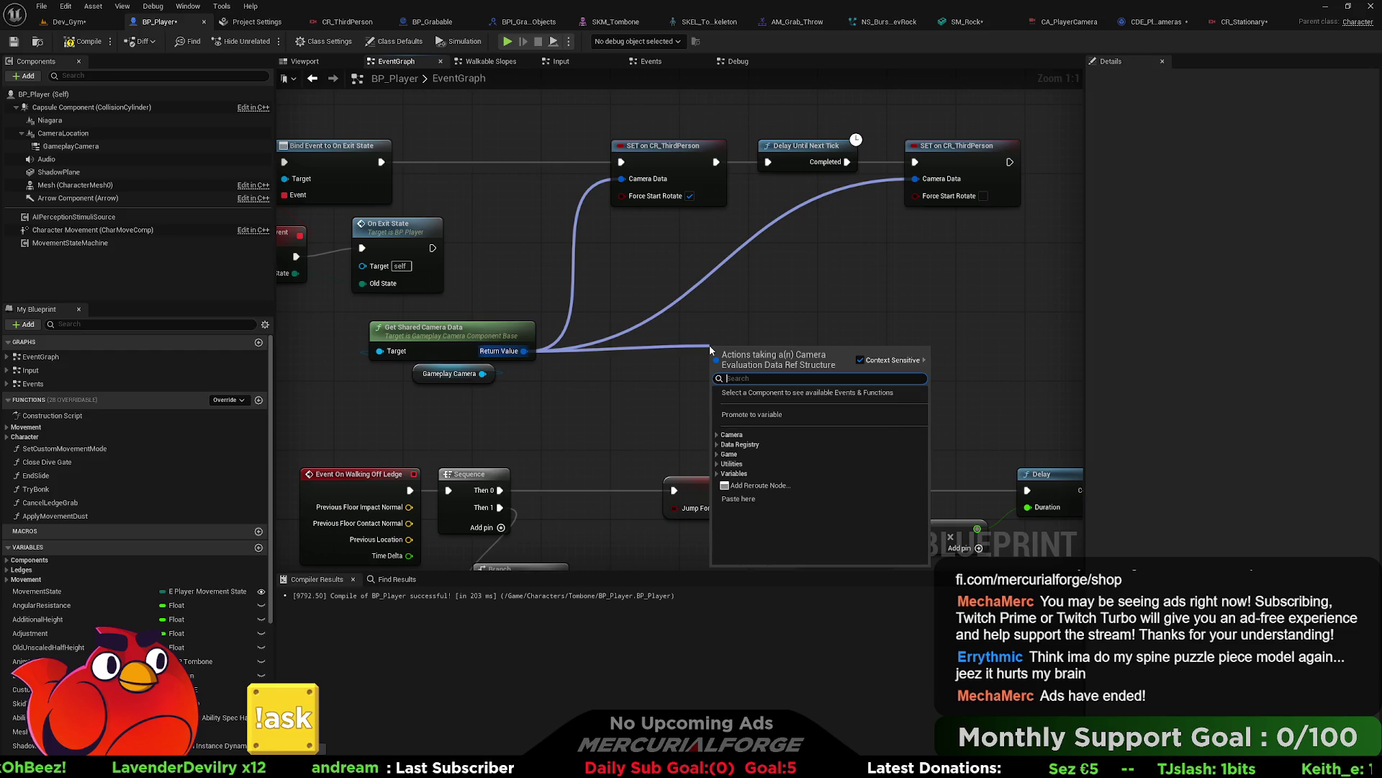
text(CR)
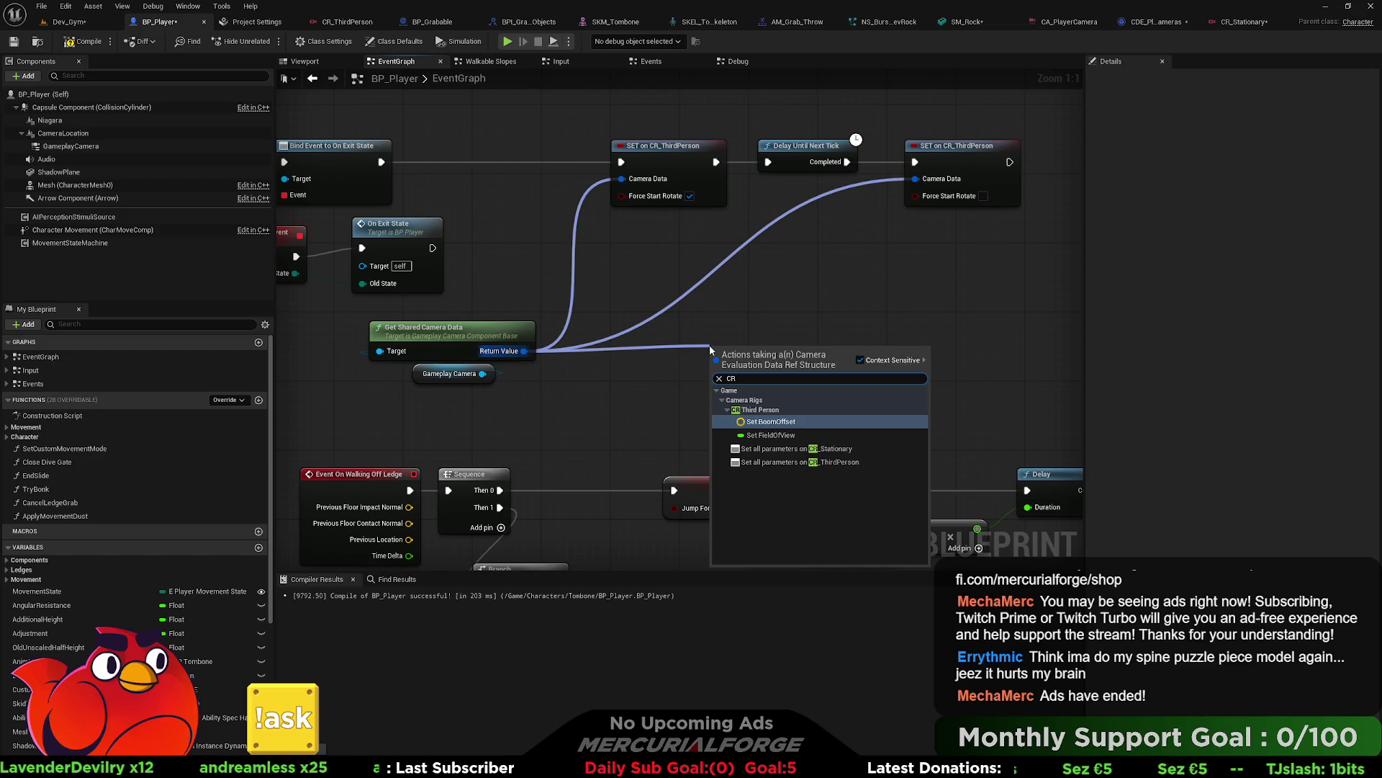
text(_)
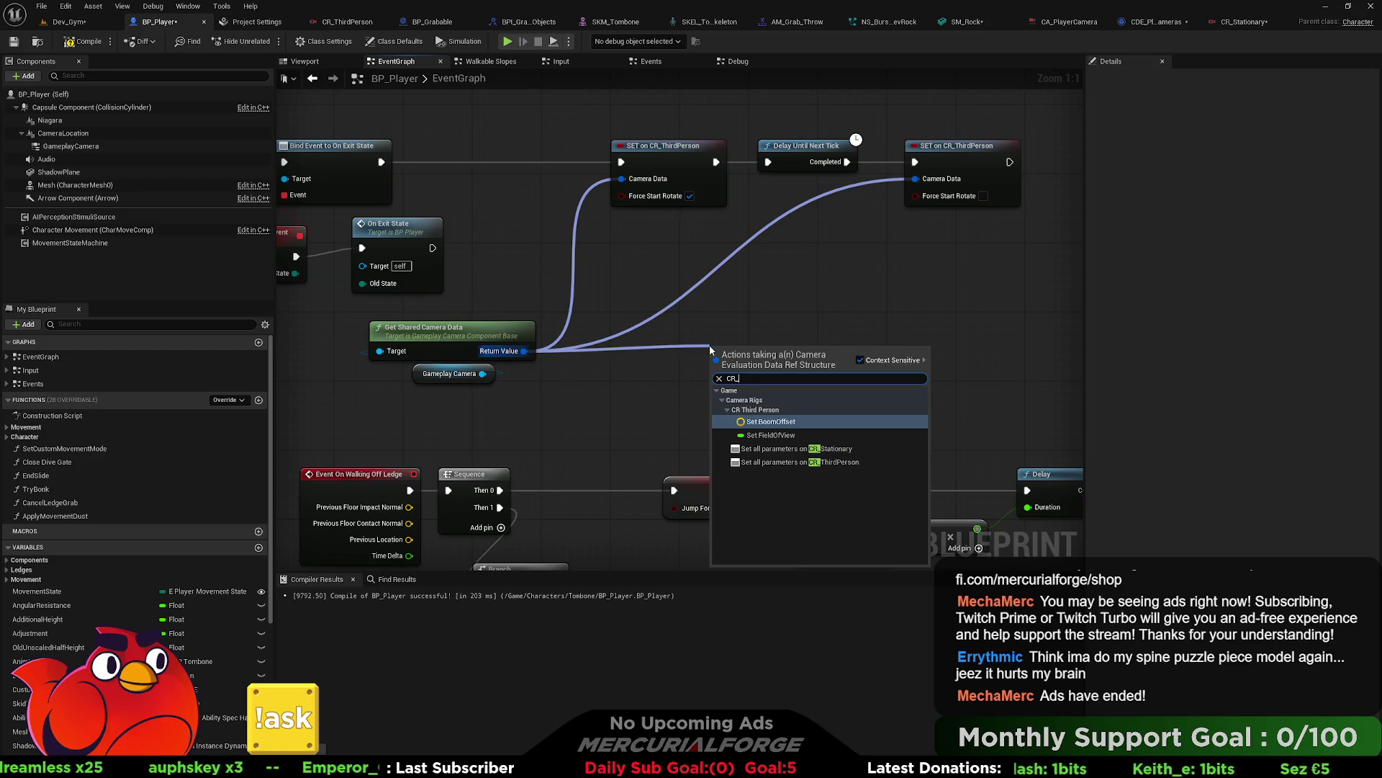
click(739, 317)
Step: Delete the SET/Delay Until Next Tick chain and the Get Shared Camera Data and Gameplay Camera nodes
drag(992, 354, 612, 114)
key(Delete)
drag(613, 330, 348, 400)
key(Delete)
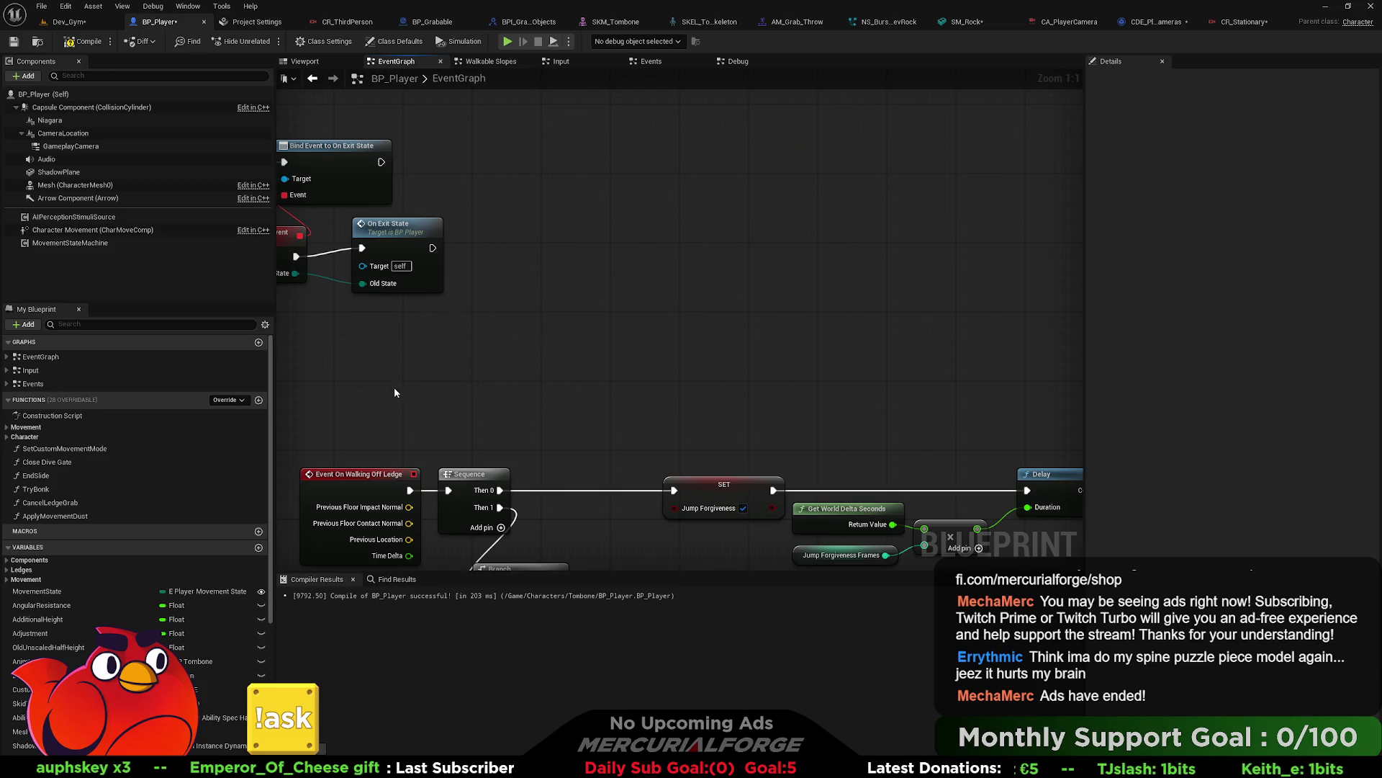
Step: Open BP_Player's Input graph and frame the IA_FollowCamera camera-data nodes
scroll(395, 386, down, 2)
scroll(735, 366, down, 1)
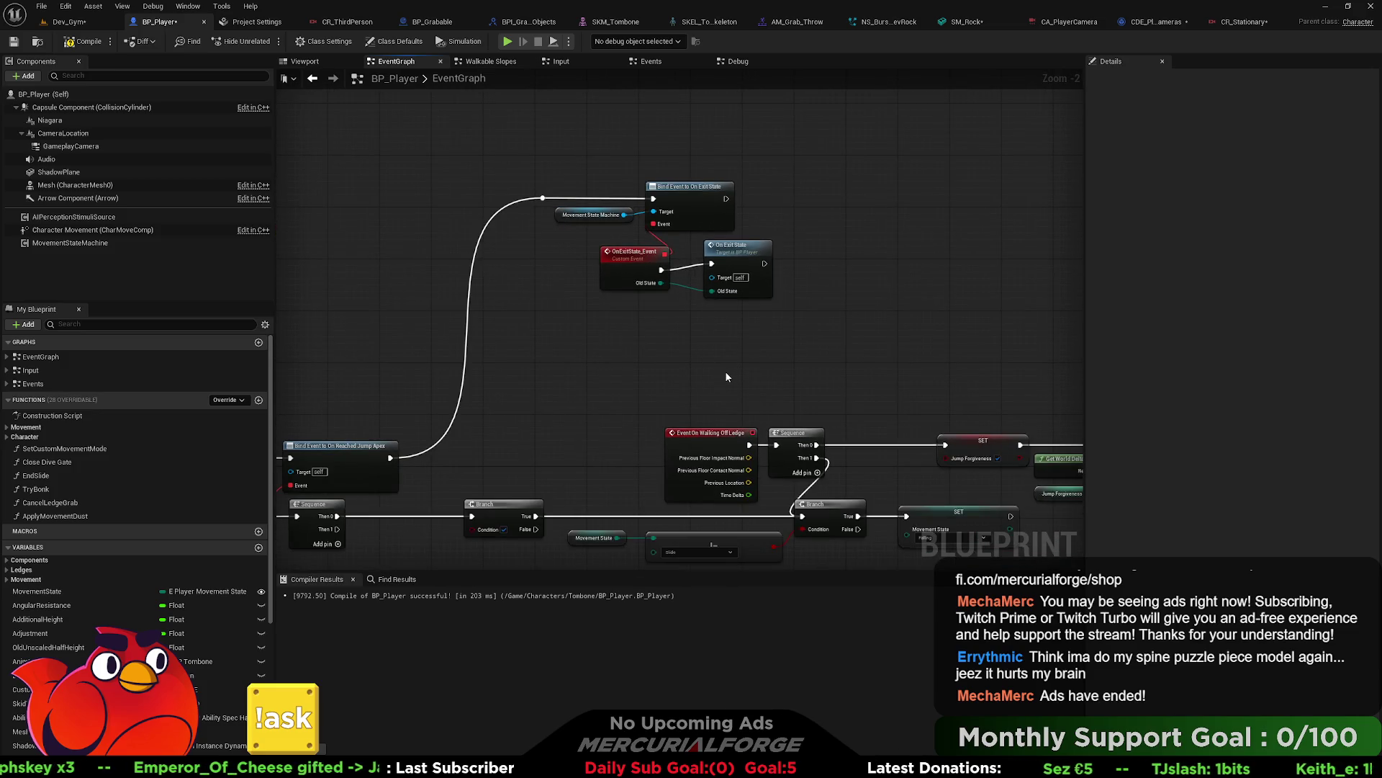
scroll(726, 376, down, 2)
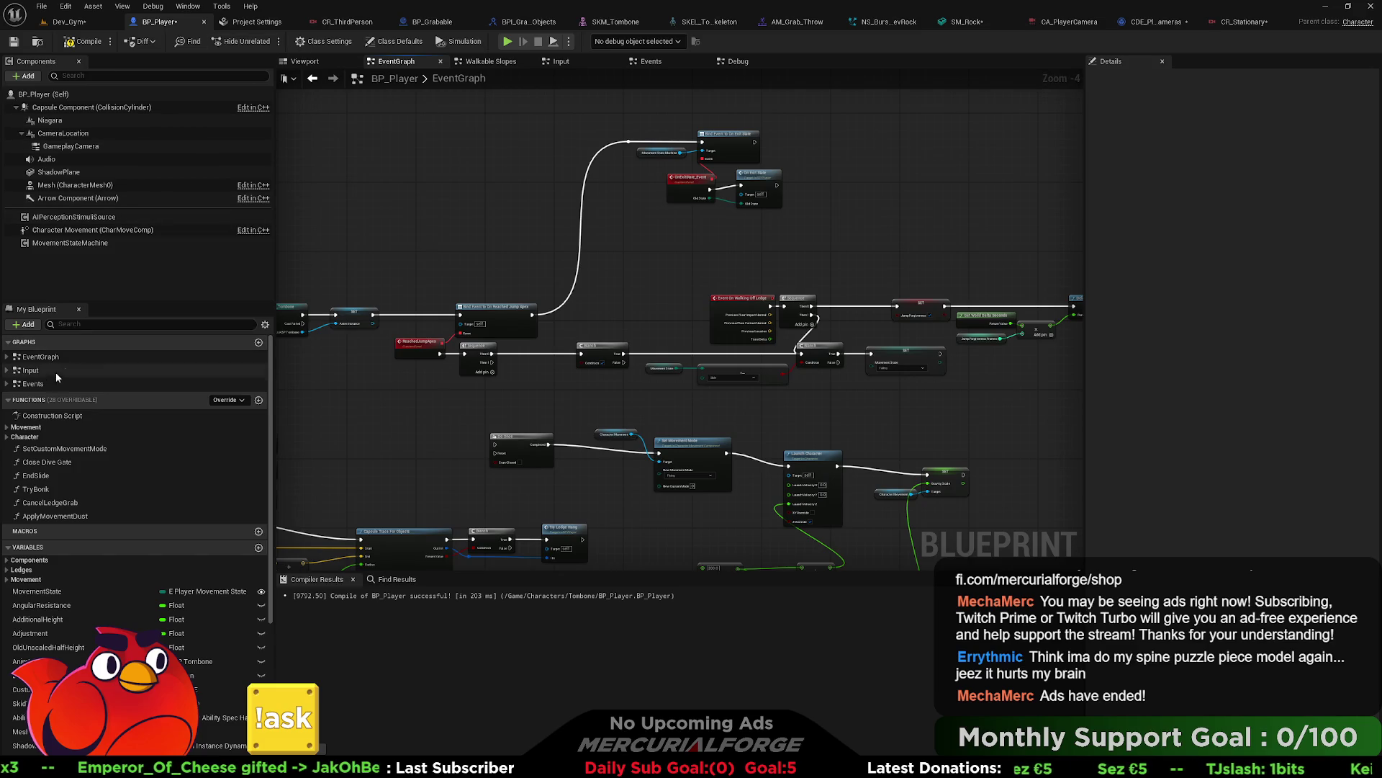
click(565, 63)
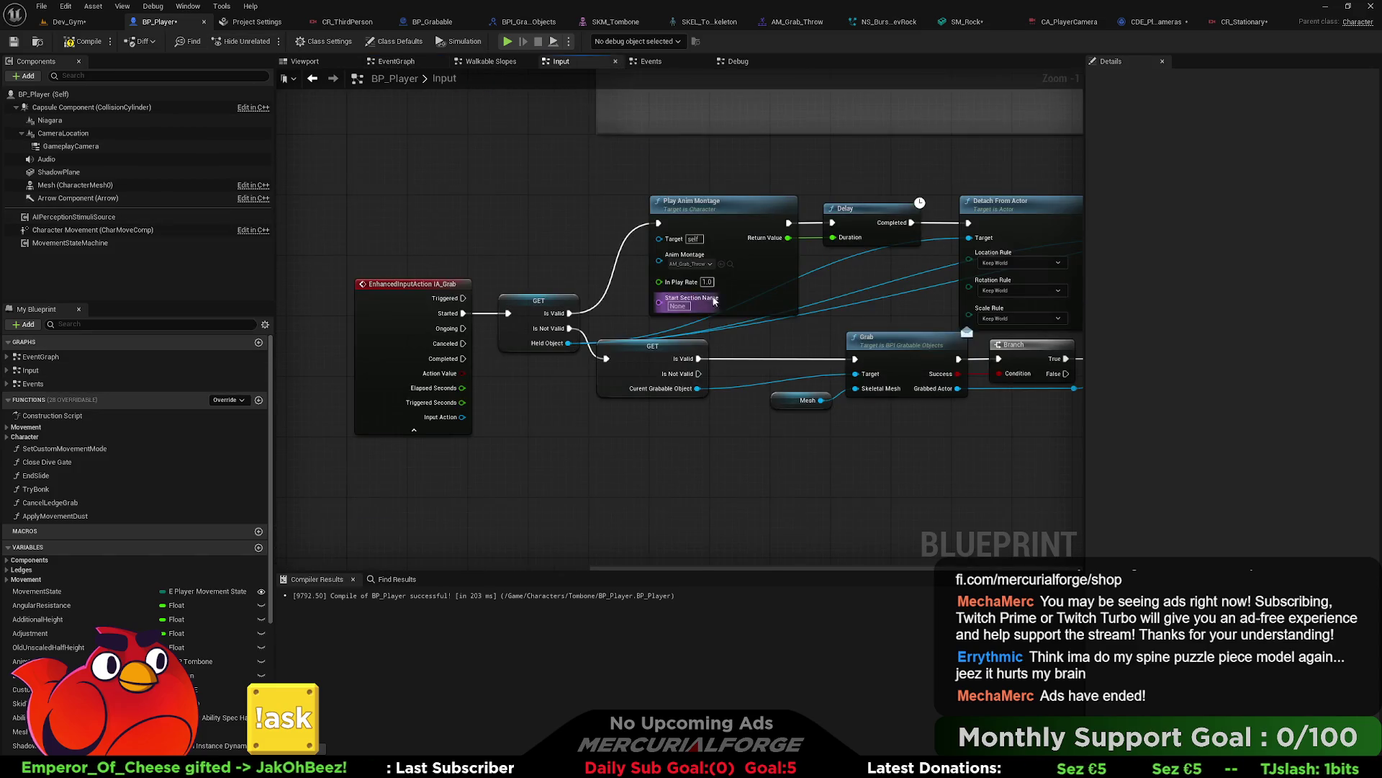
scroll(784, 321, down, 3)
scroll(853, 187, up, 2)
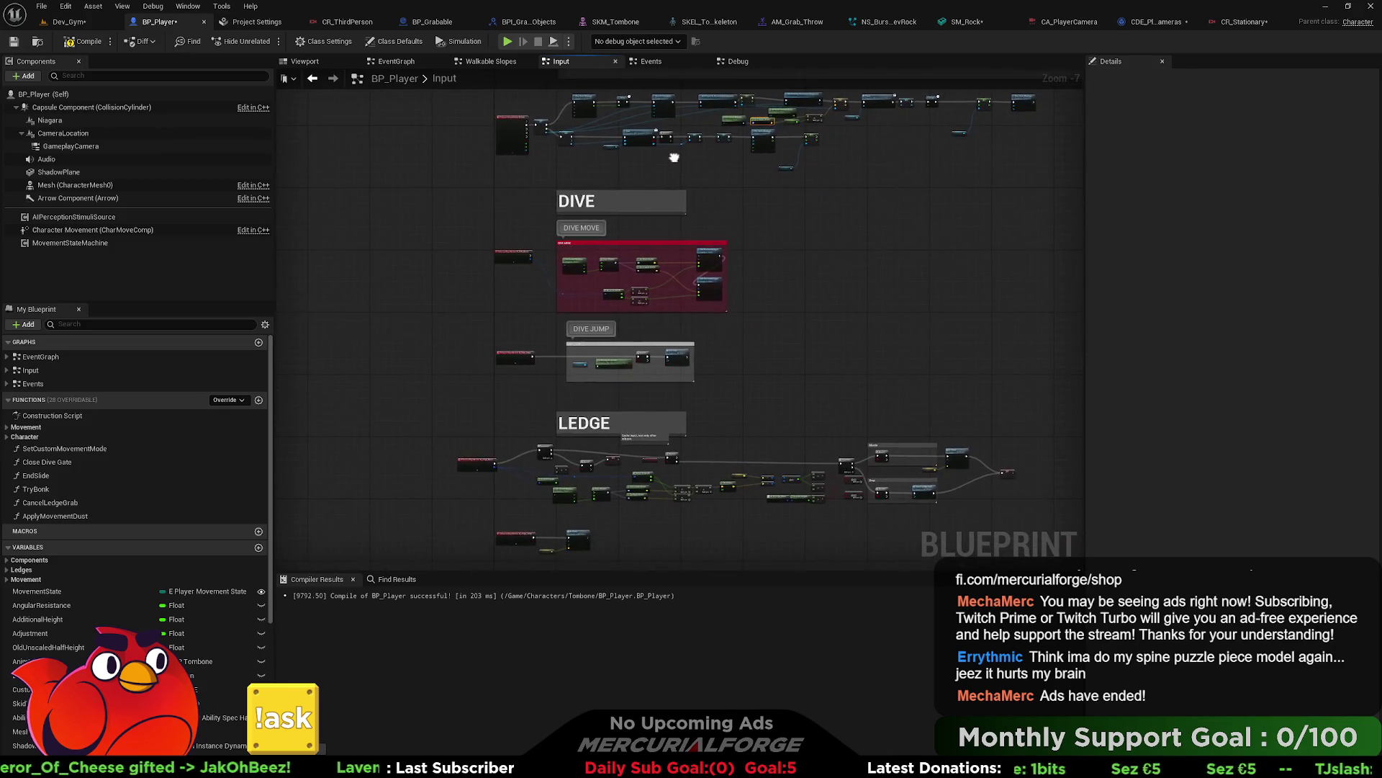
scroll(635, 279, up, 7)
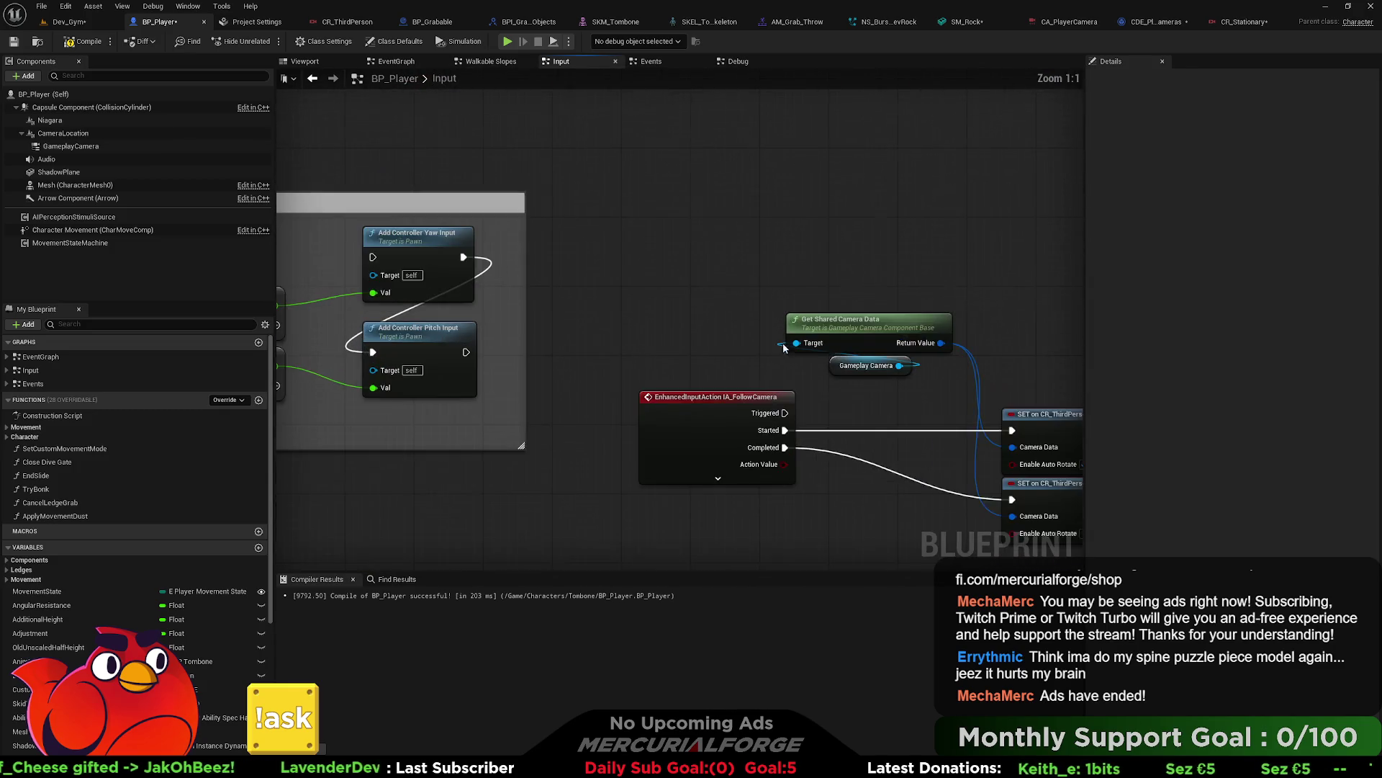
mouse_move(680, 235)
mouse_down()
mouse_move(577, 262)
mouse_move(726, 208)
mouse_up()
Step: Search for a 'set' action, check the CR_Stationary rig, and return to pull a camera-data wire
text(set)
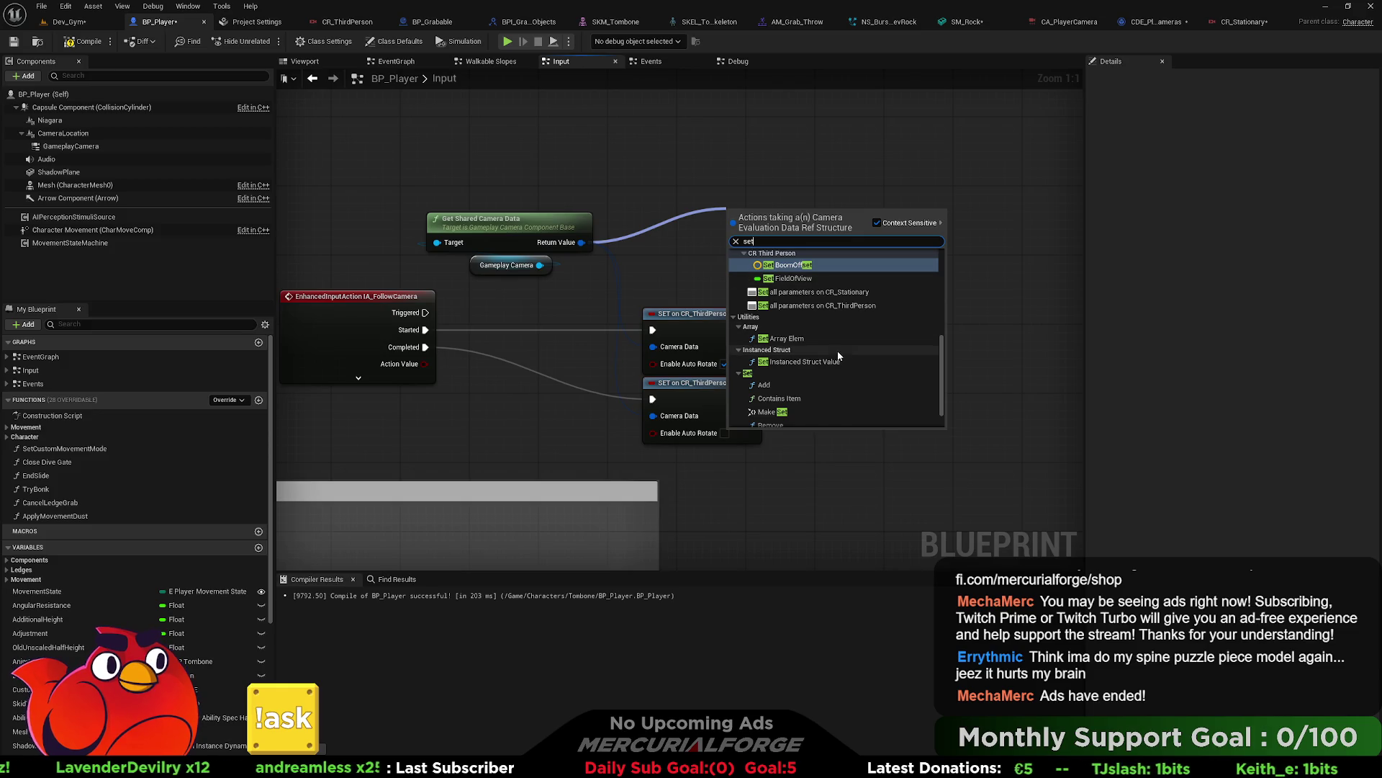
scroll(853, 353, down, 1)
scroll(852, 352, up, 3)
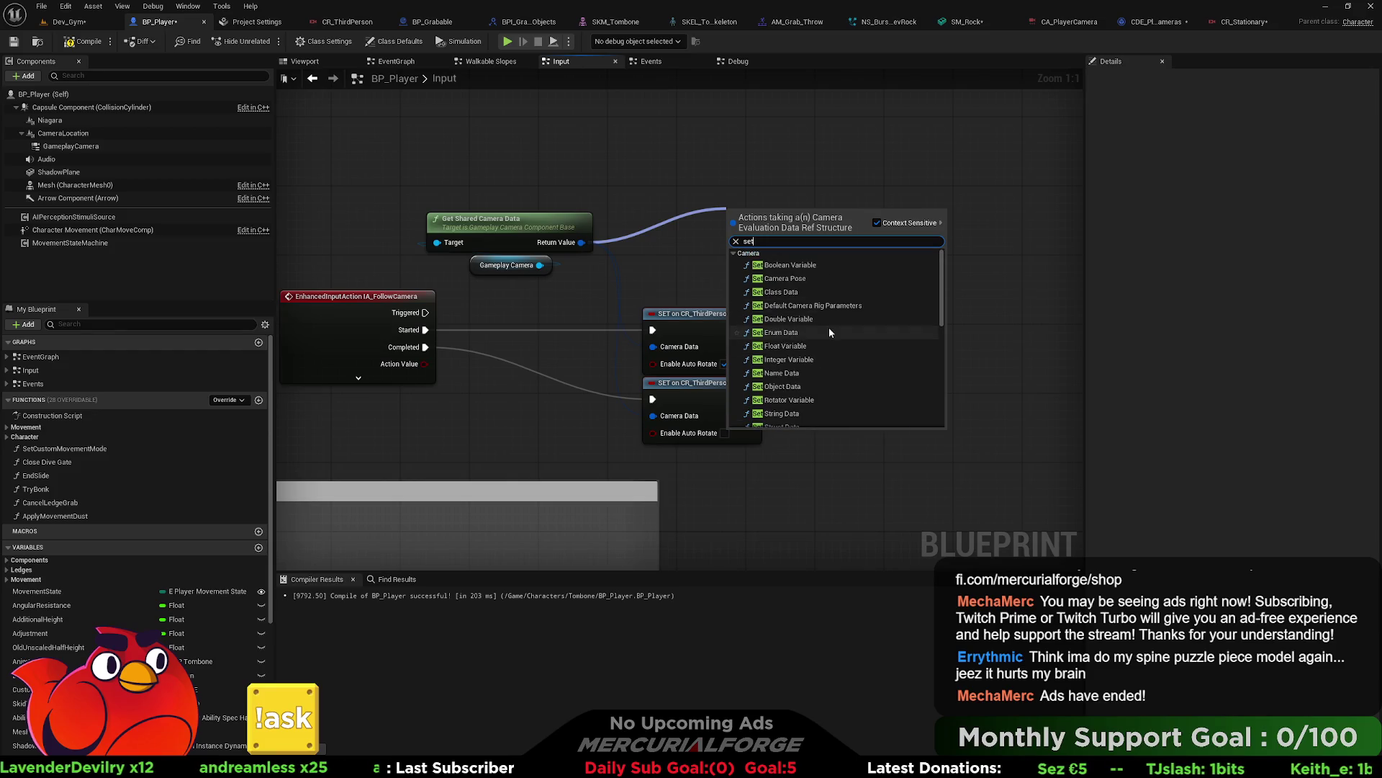
click(801, 169)
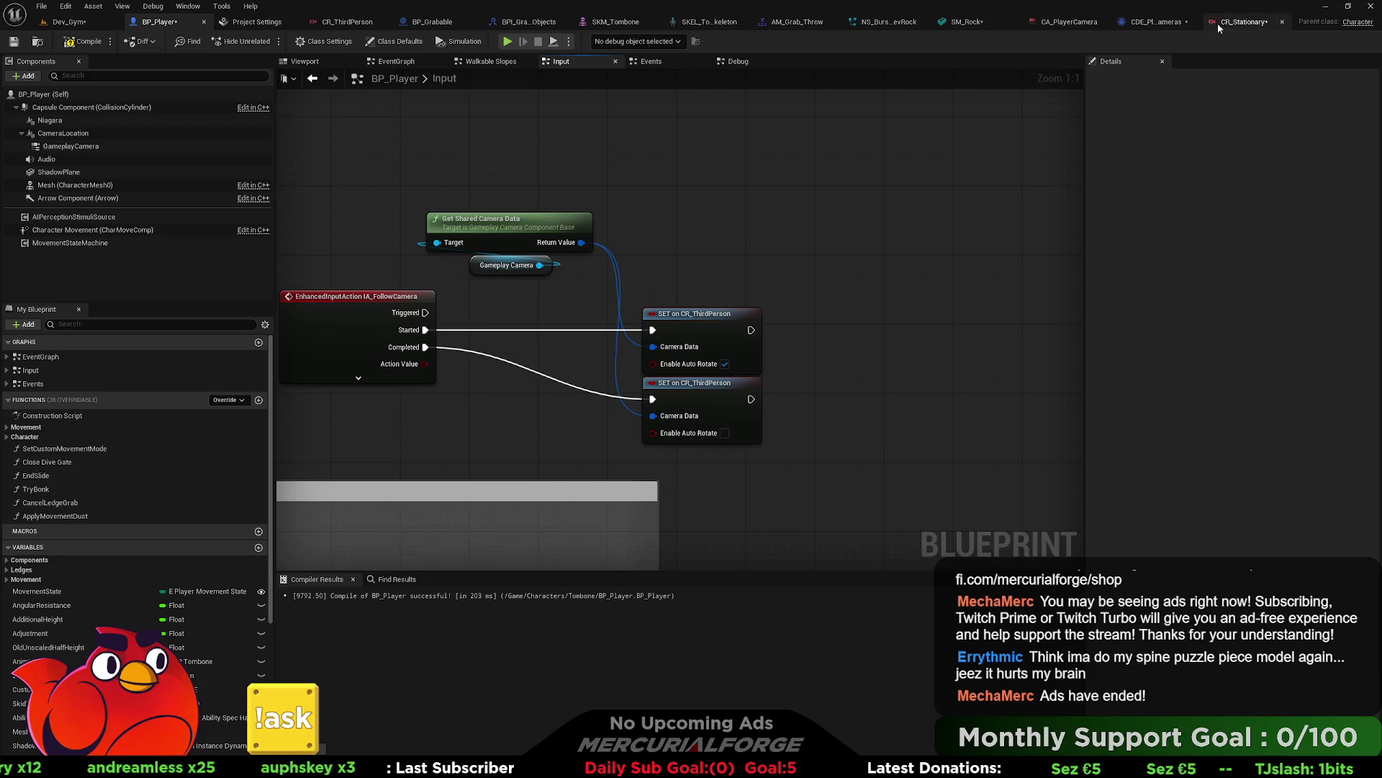
click(1218, 29)
click(158, 22)
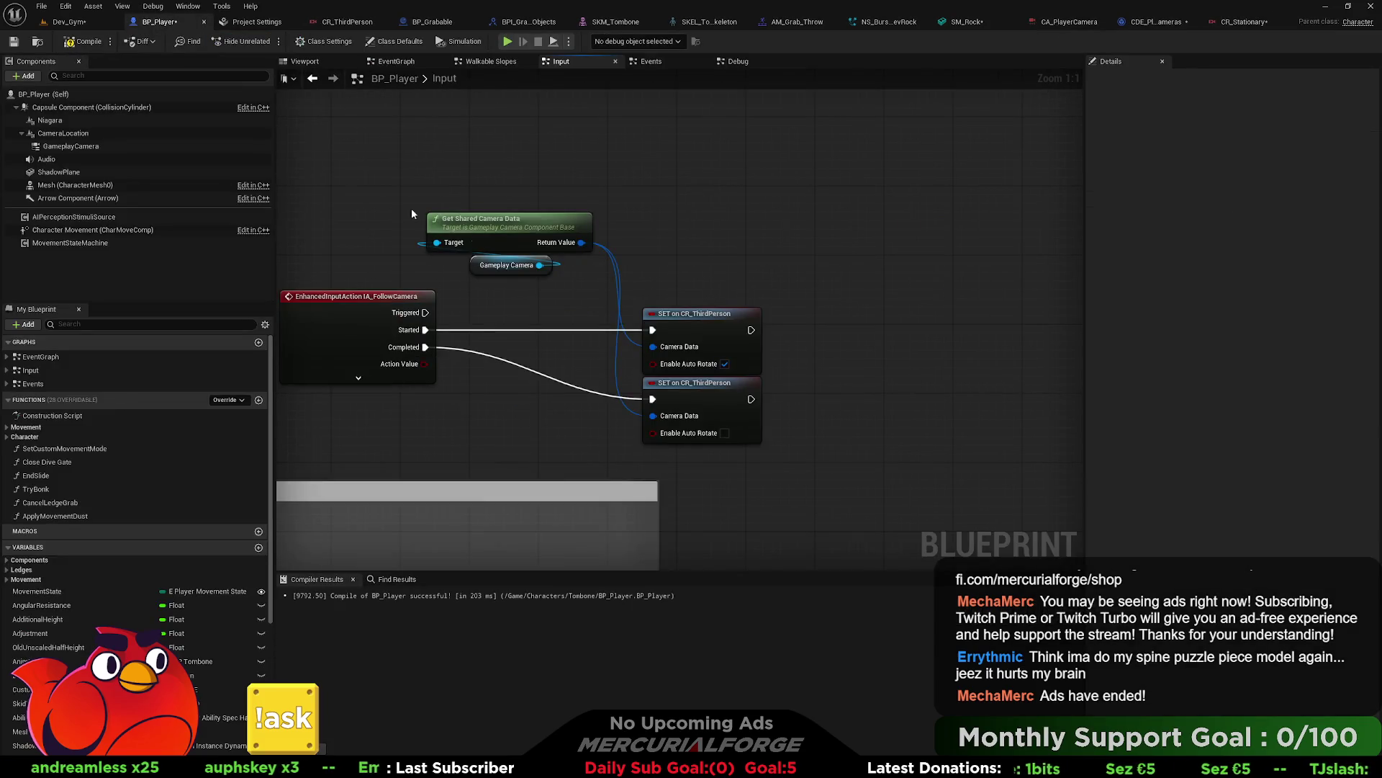
drag(581, 242, 697, 195)
Step: Search 'attachm' and 'rig' actions from the Gameplay Camera reference without adding a node
text(attachment)
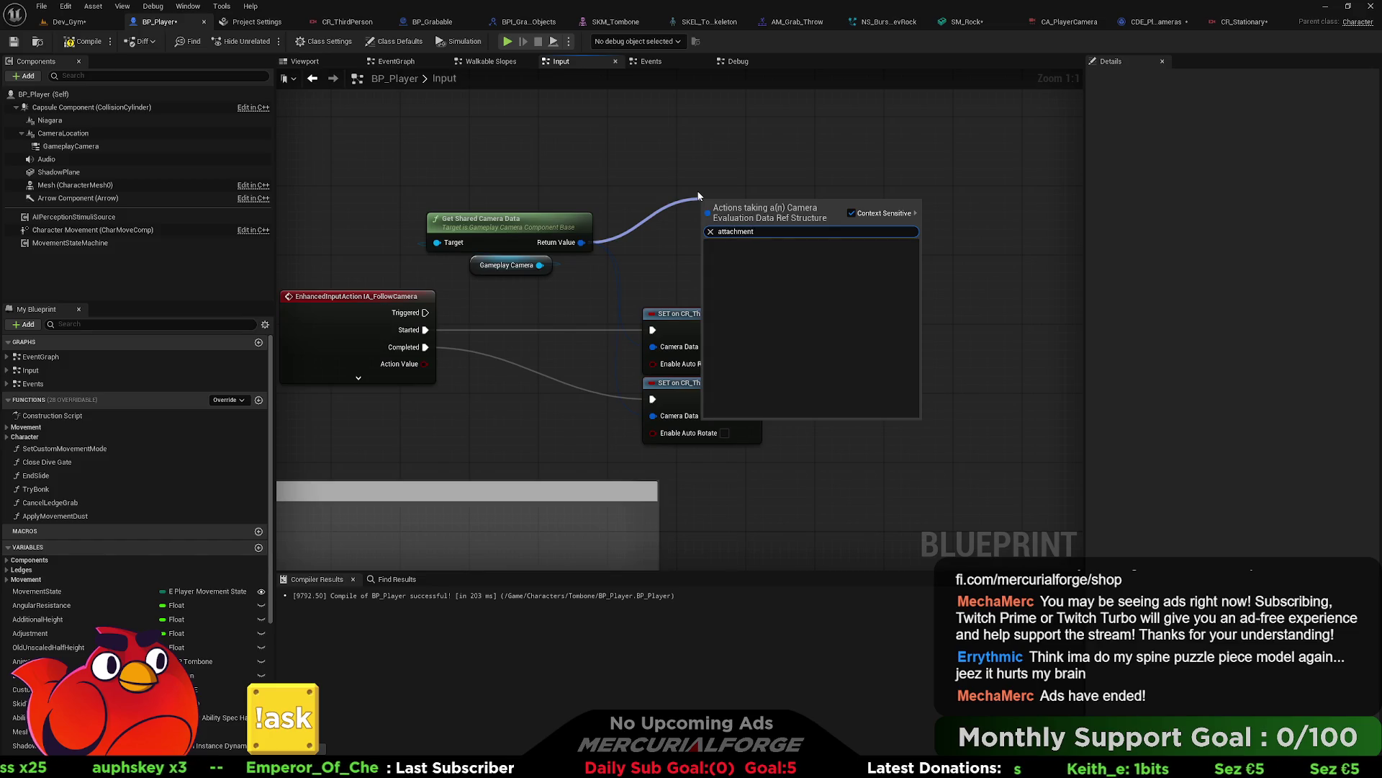
click(643, 188)
drag(540, 265, 695, 255)
text(attachm)
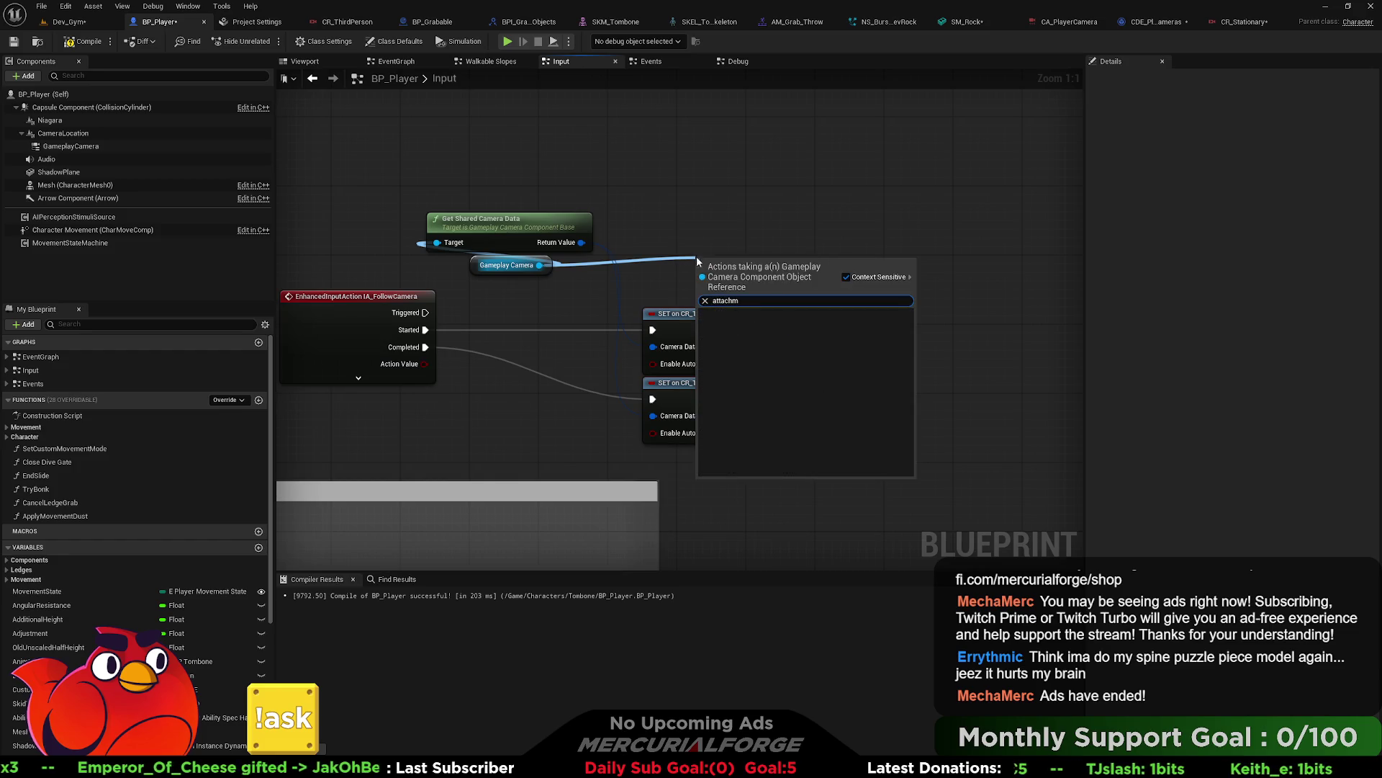
key(Escape)
drag(539, 265, 703, 230)
text(rig)
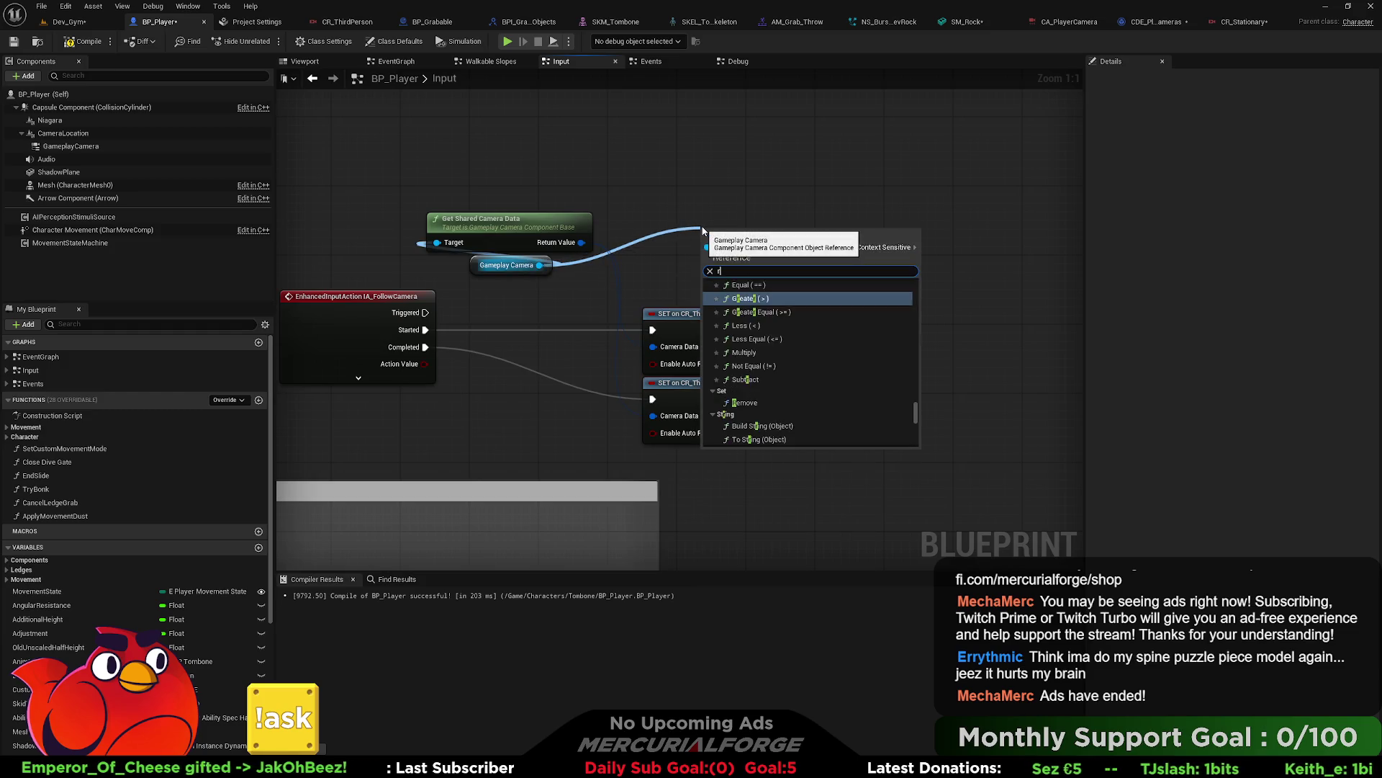
drag(917, 389, 921, 308)
click(765, 206)
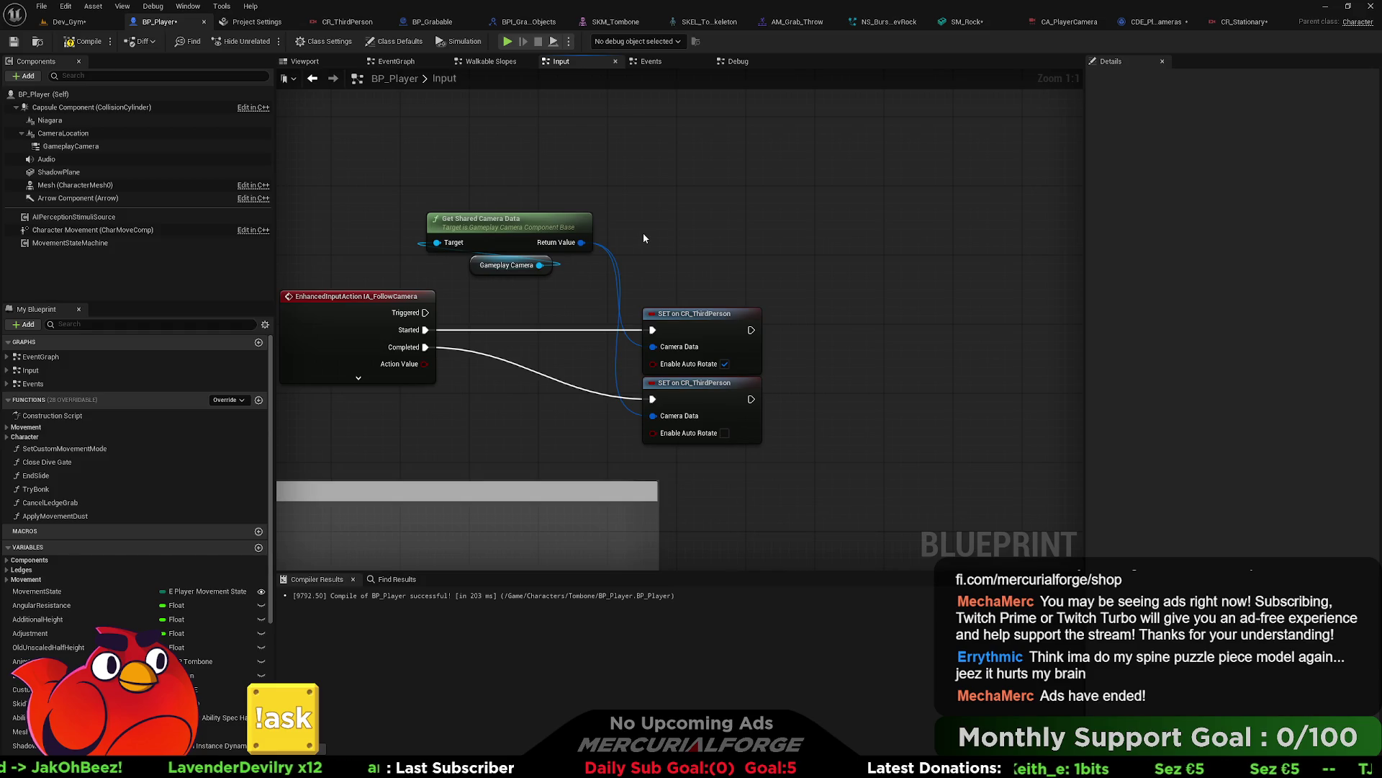
Step: Add a CR_Stationary Set Attachment node from camera data, then delete it
drag(587, 245, 672, 208)
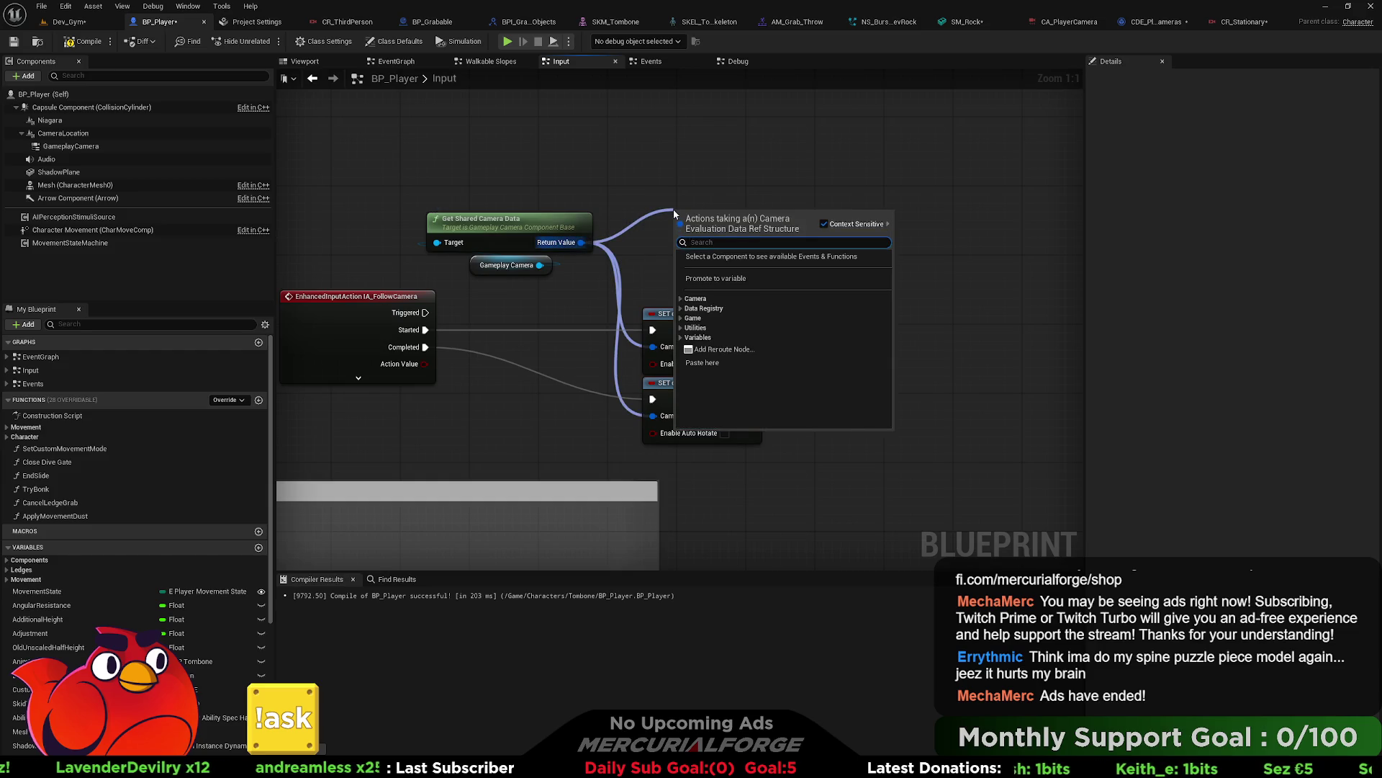
text(att)
key(BackSpace)
key(BackSpace)
key(BackSpace)
text(rig)
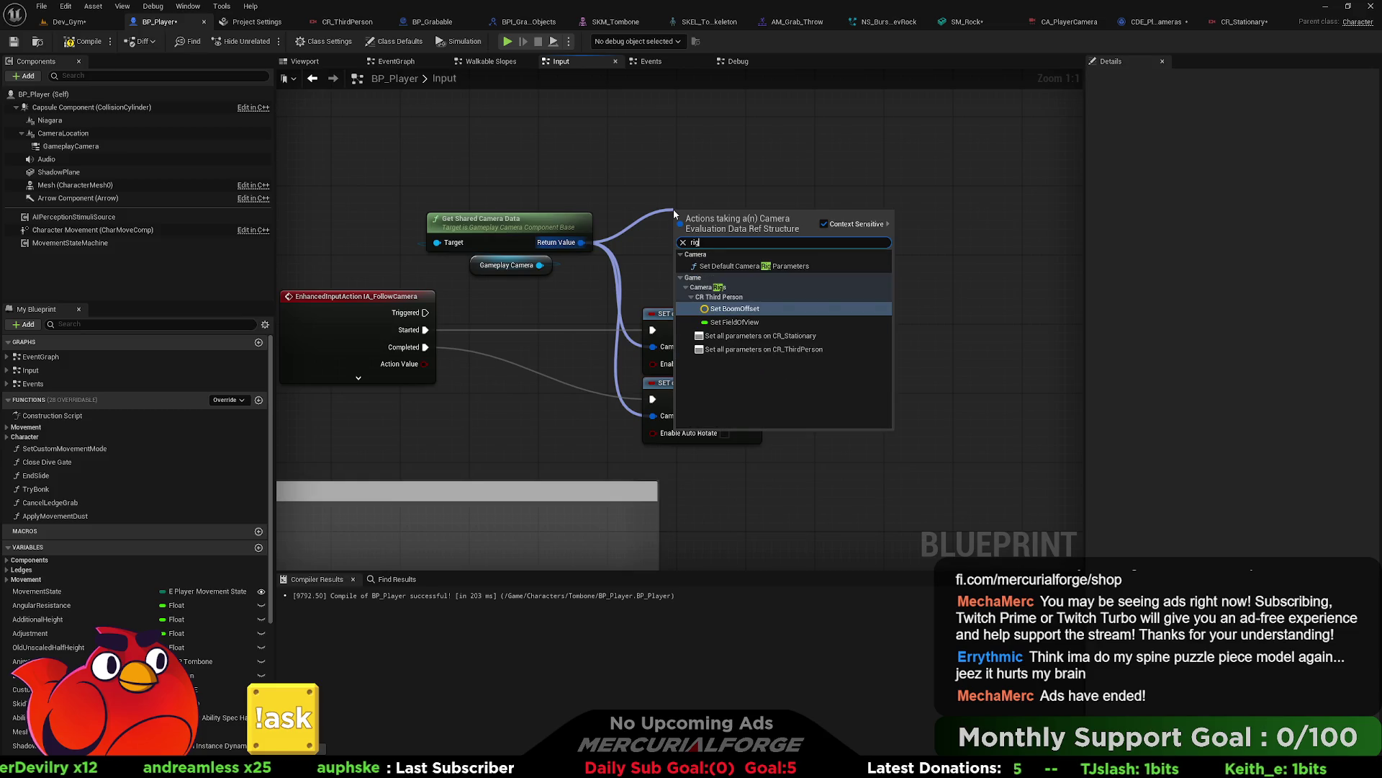
key(Escape)
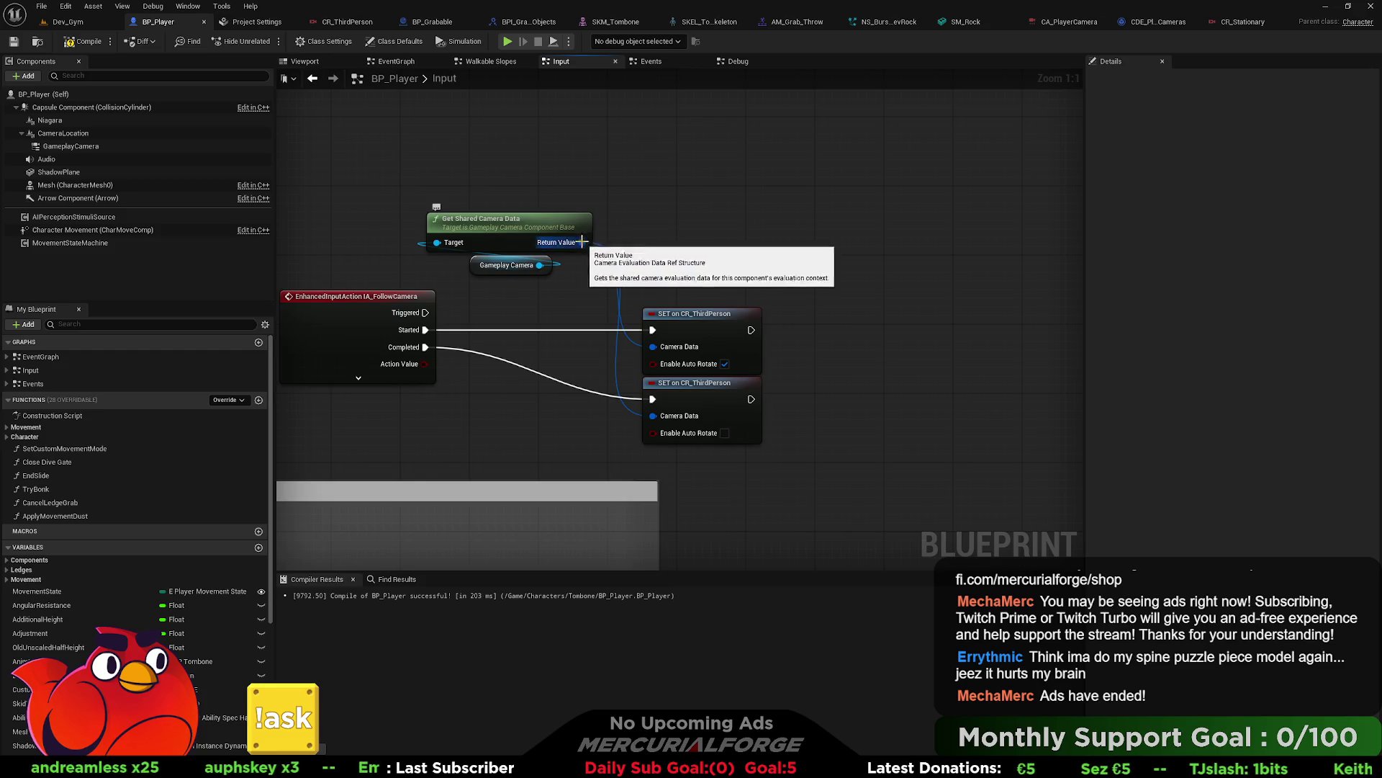
drag(560, 245, 695, 183)
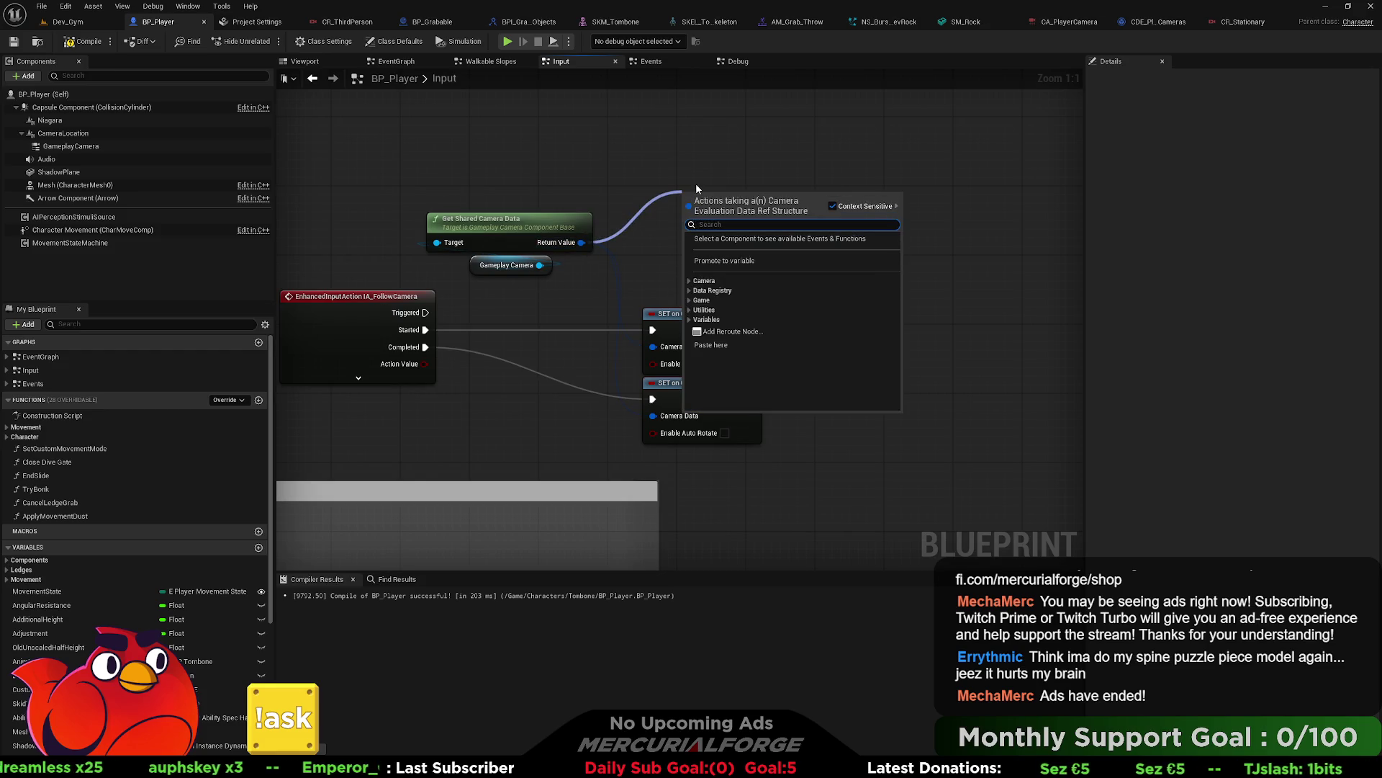
text(cr)
key(Return)
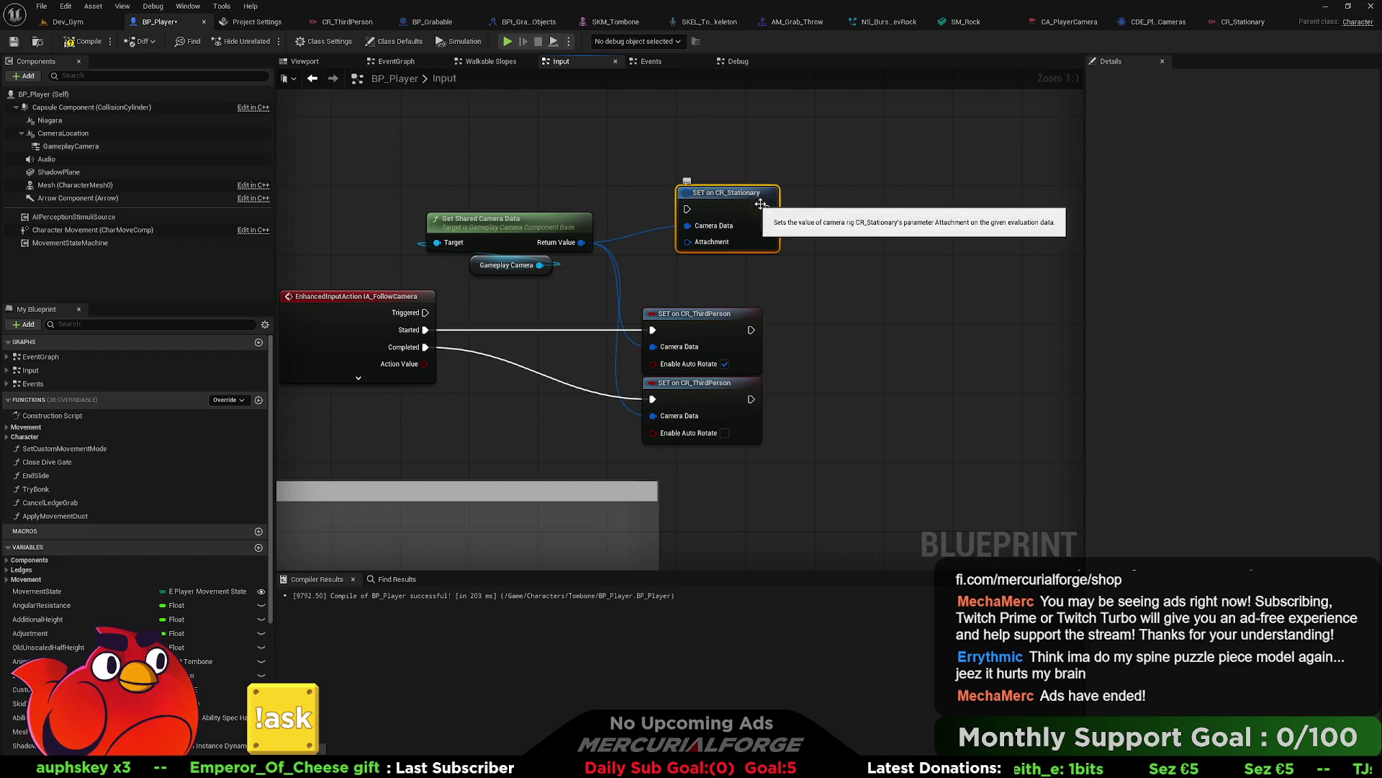
mouse_move(724, 203)
mouse_down()
mouse_move(709, 240)
mouse_move(754, 234)
mouse_up()
key(Delete)
Step: Shift Get Shared Camera Data and Gameplay Camera left, compile BP_Player, and switch to Dev_Gym
drag(711, 195, 530, 266)
drag(653, 242, 492, 235)
click(664, 208)
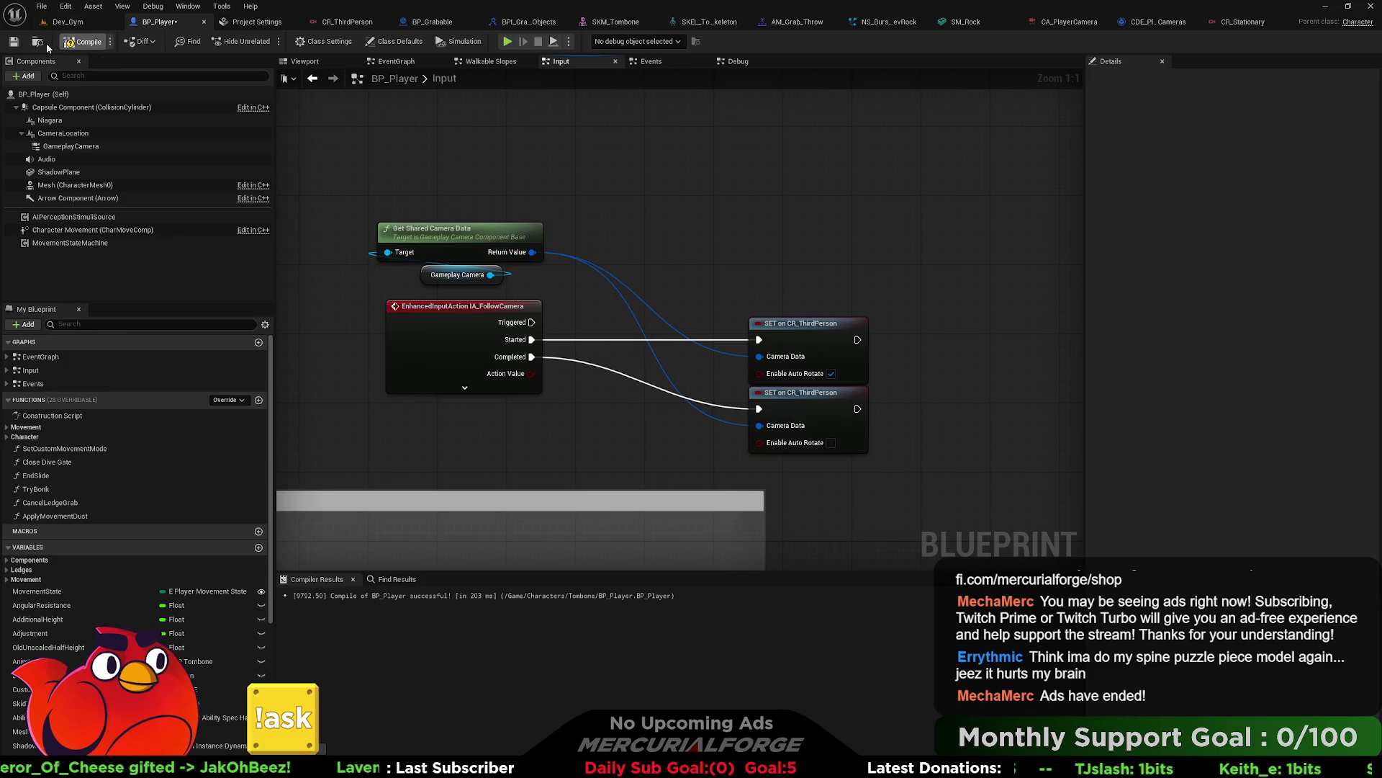
click(14, 41)
click(76, 24)
drag(692, 301, 741, 333)
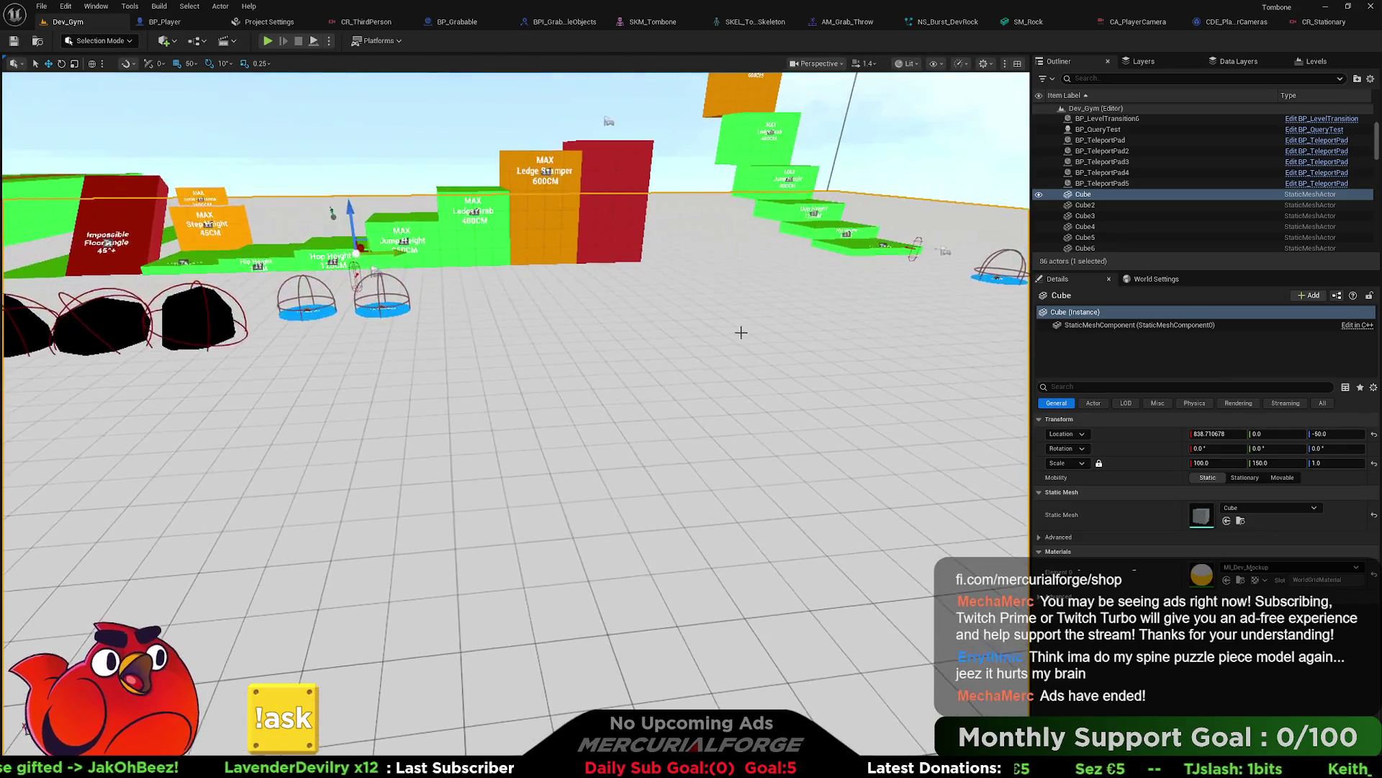
Step: Create an Actor Blueprint named BP_CameraViewpoint in the Cameras folder and open it
key(ctrl+space)
right_click(491, 593)
mouse_move(492, 589)
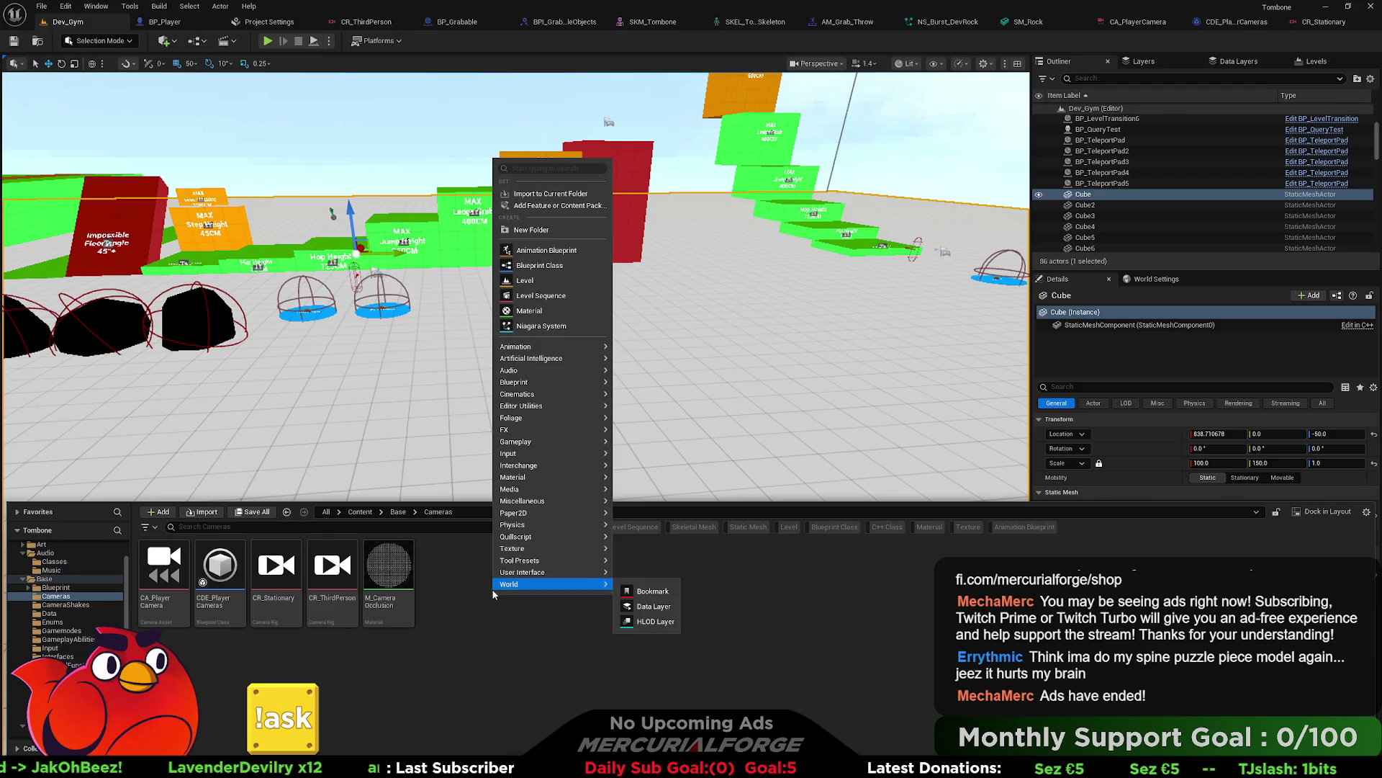
click(551, 265)
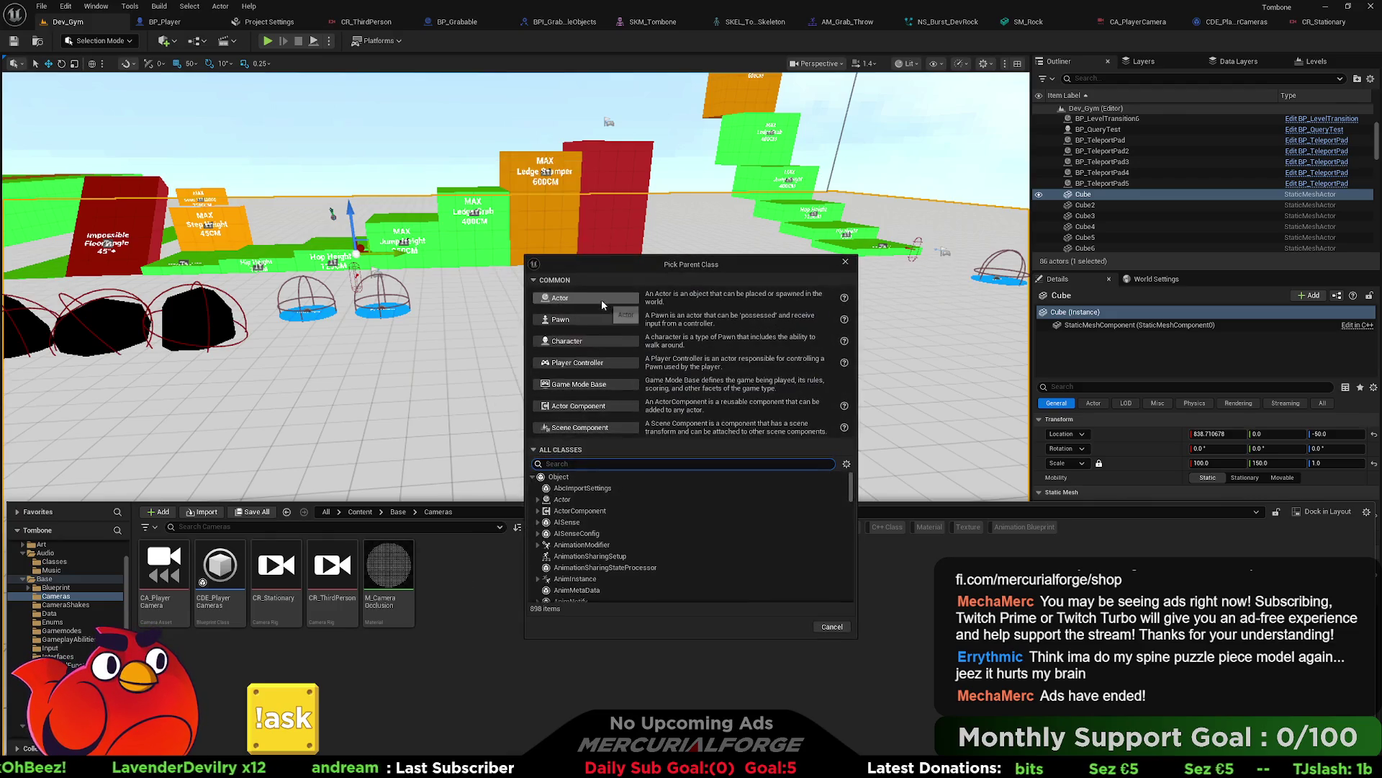
click(601, 302)
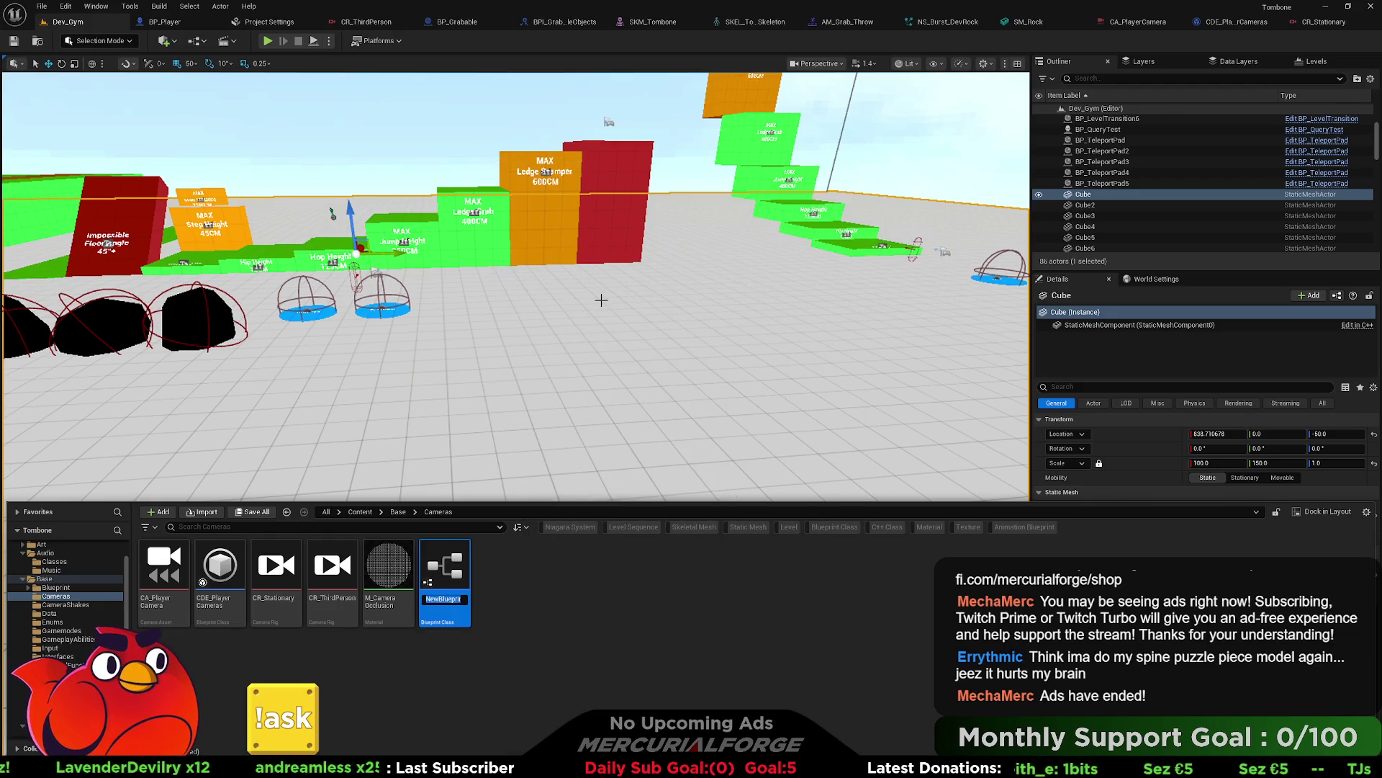
text(BP_Camera)
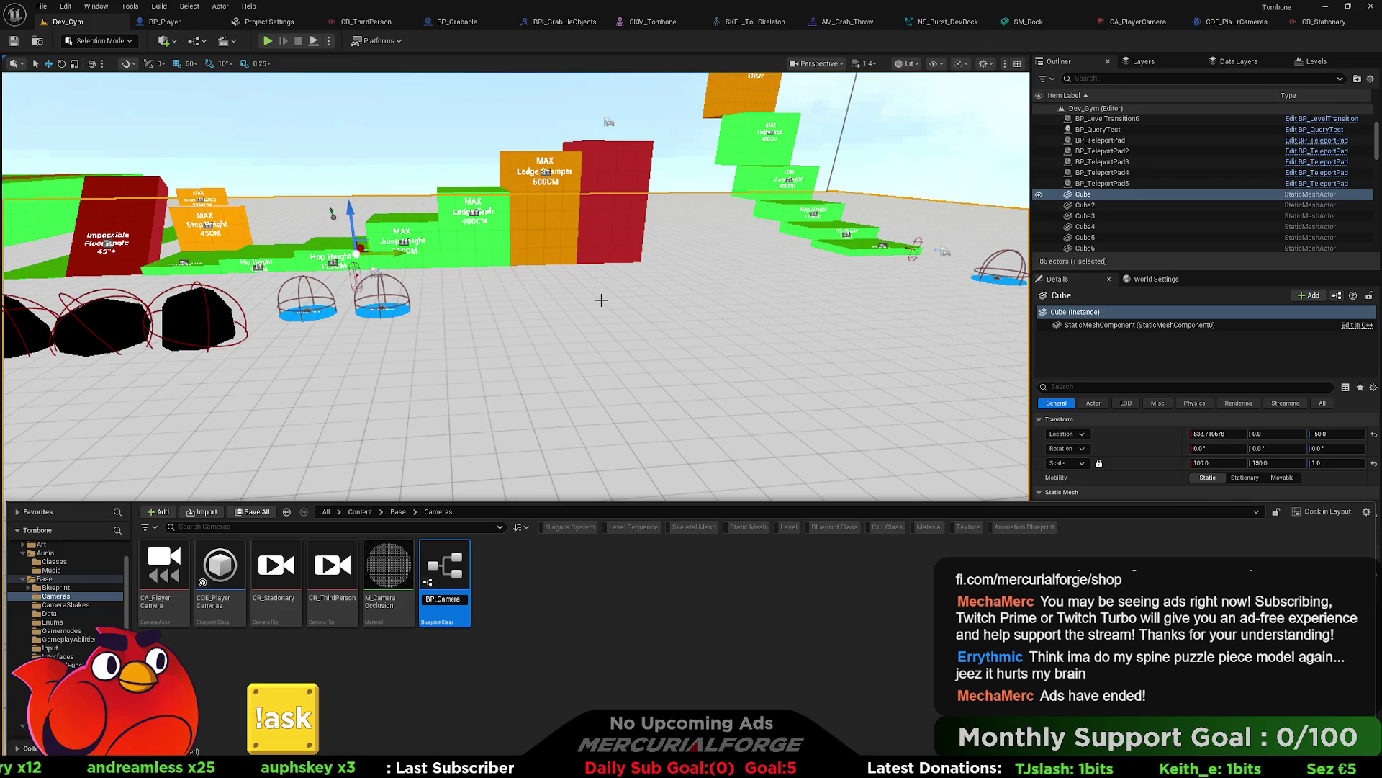
key(Return)
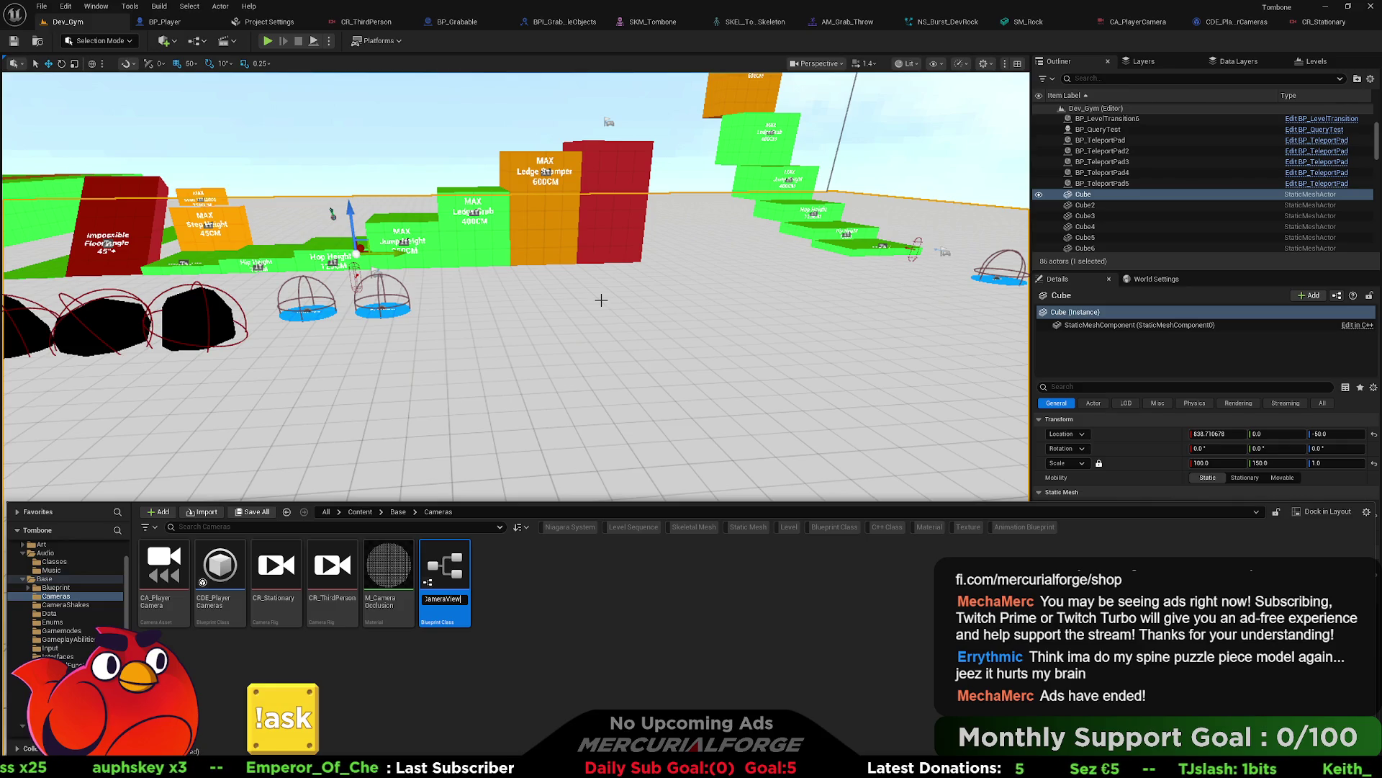
text(oint)
key(Return)
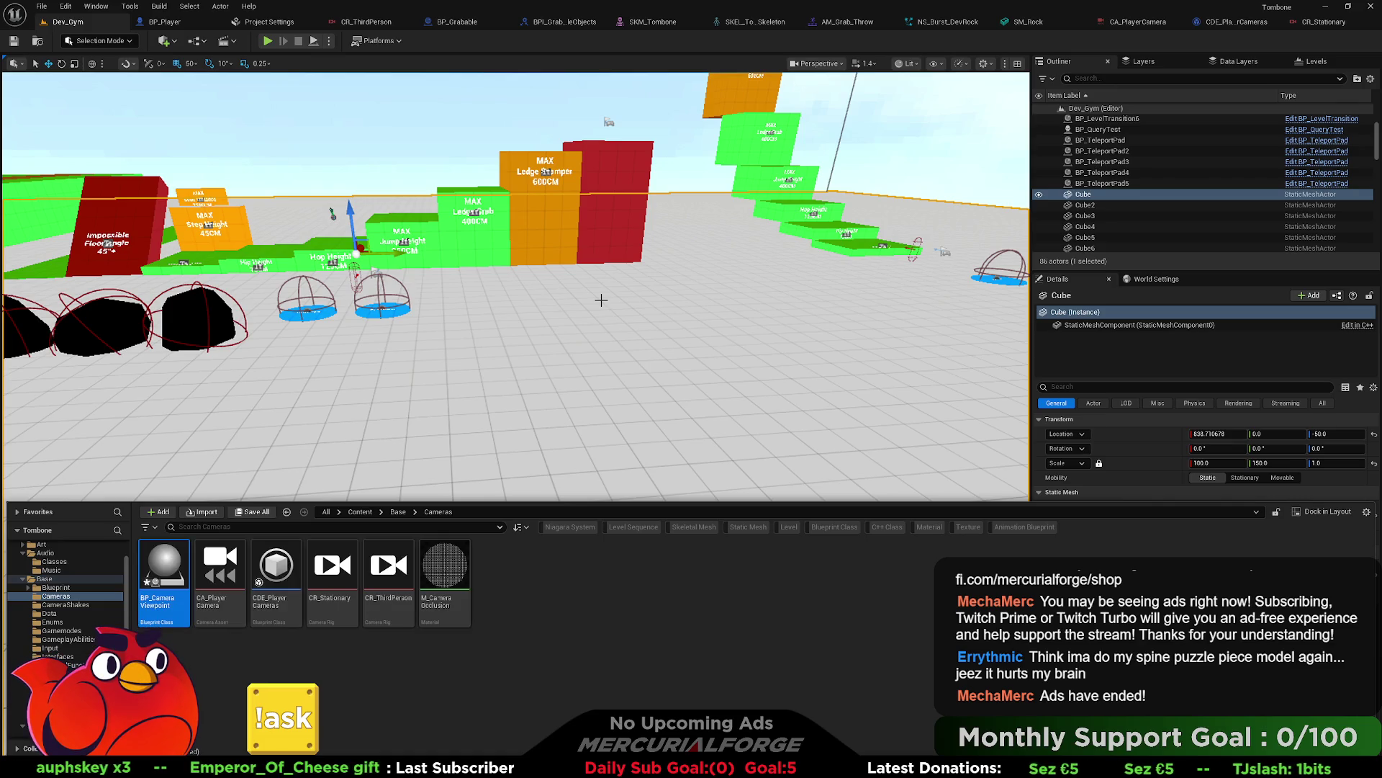
key(Return)
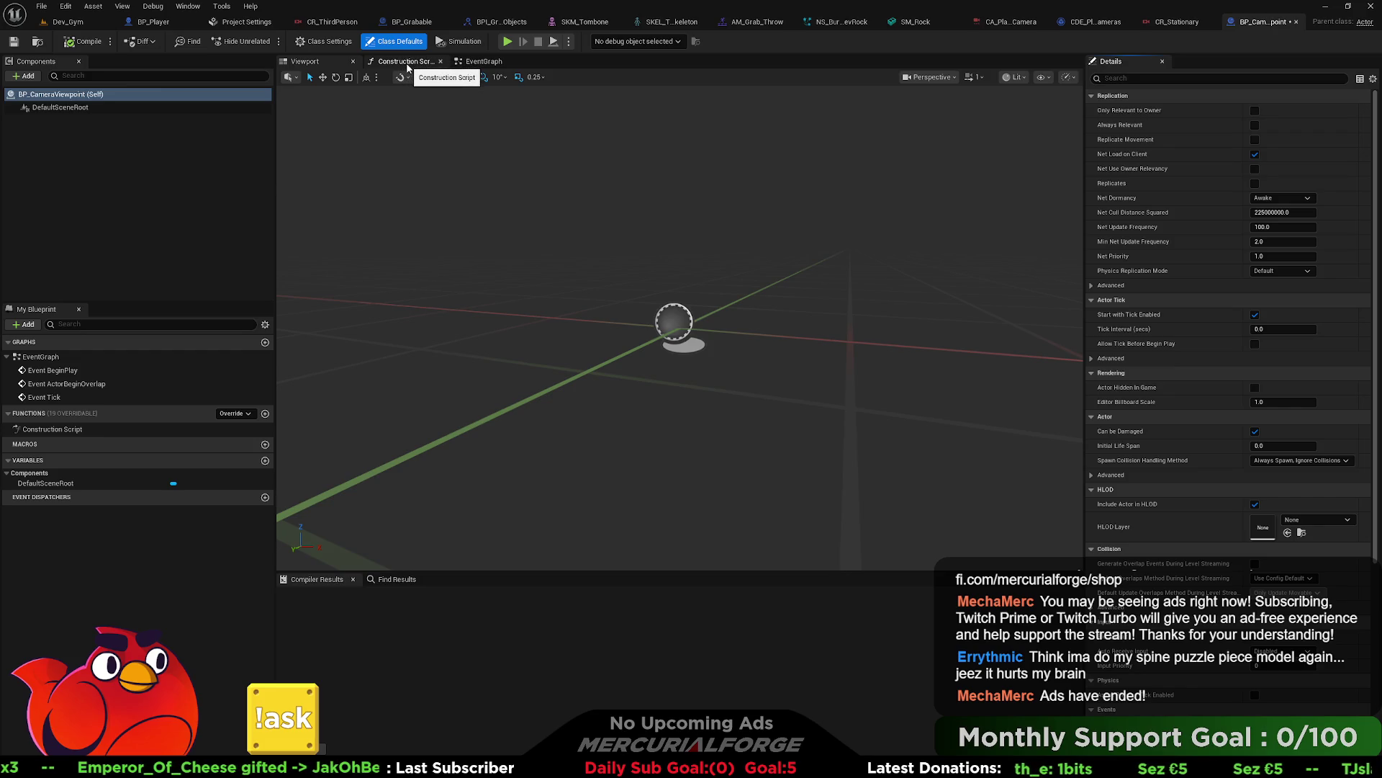
Step: Add a Sphere Collision component named Sphere with its radius around 2964.89
click(23, 76)
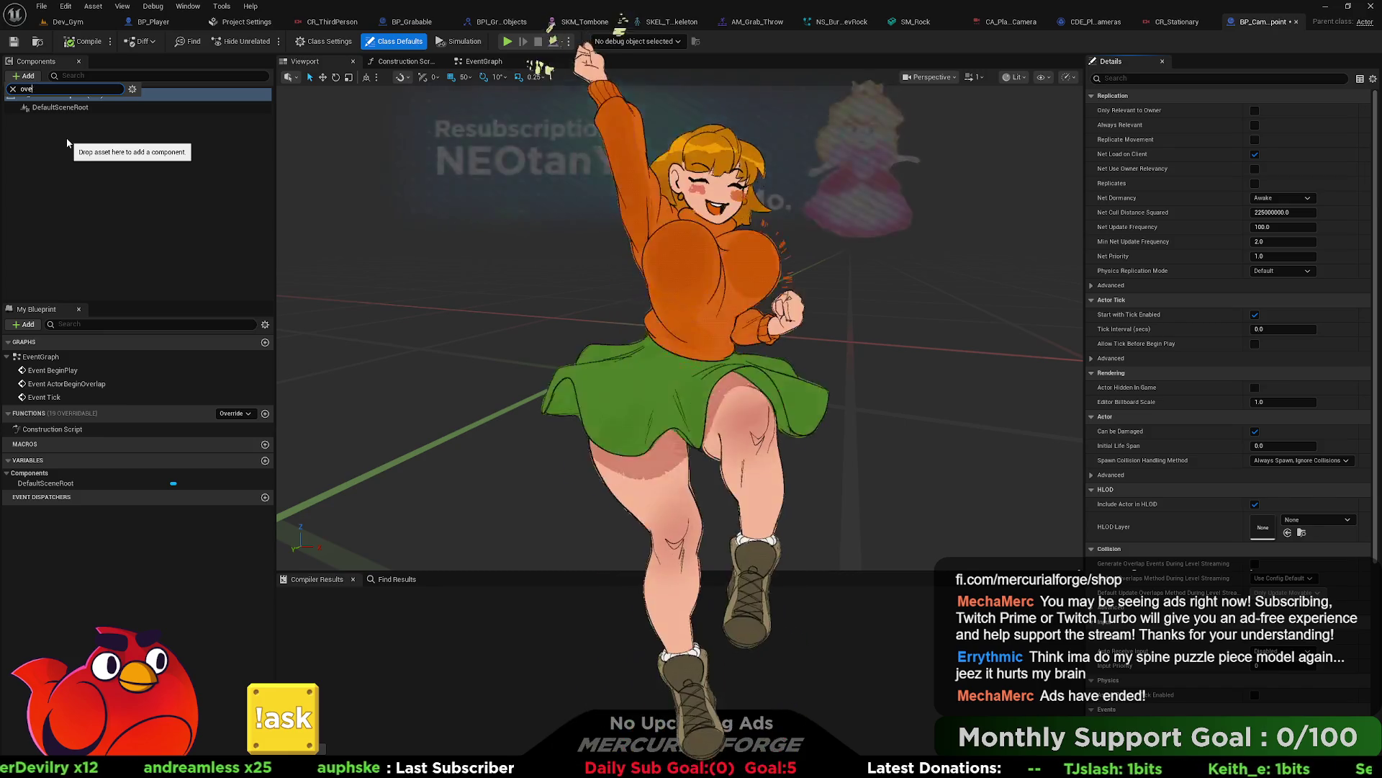
key(BackSpace)
key(BackSpace)
key(BackSpace)
text(col)
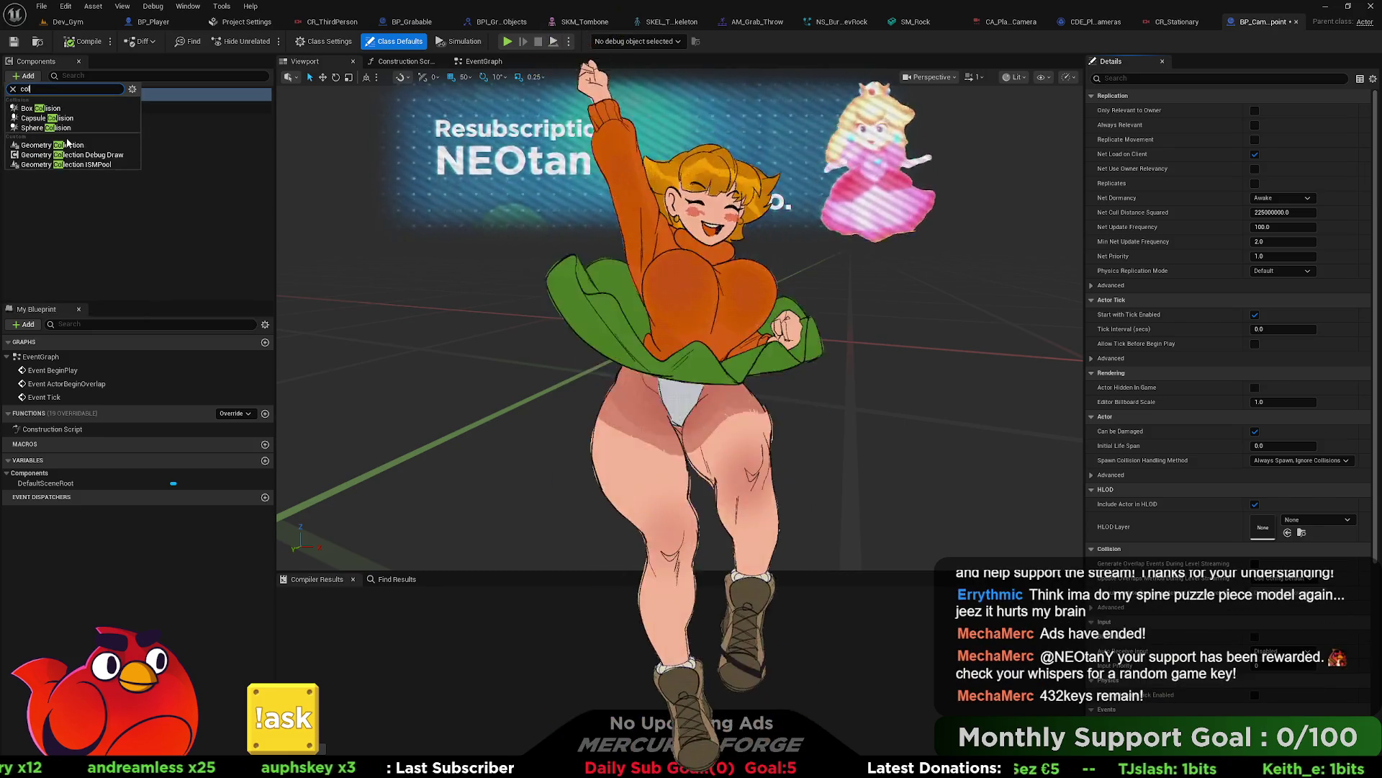
click(43, 128)
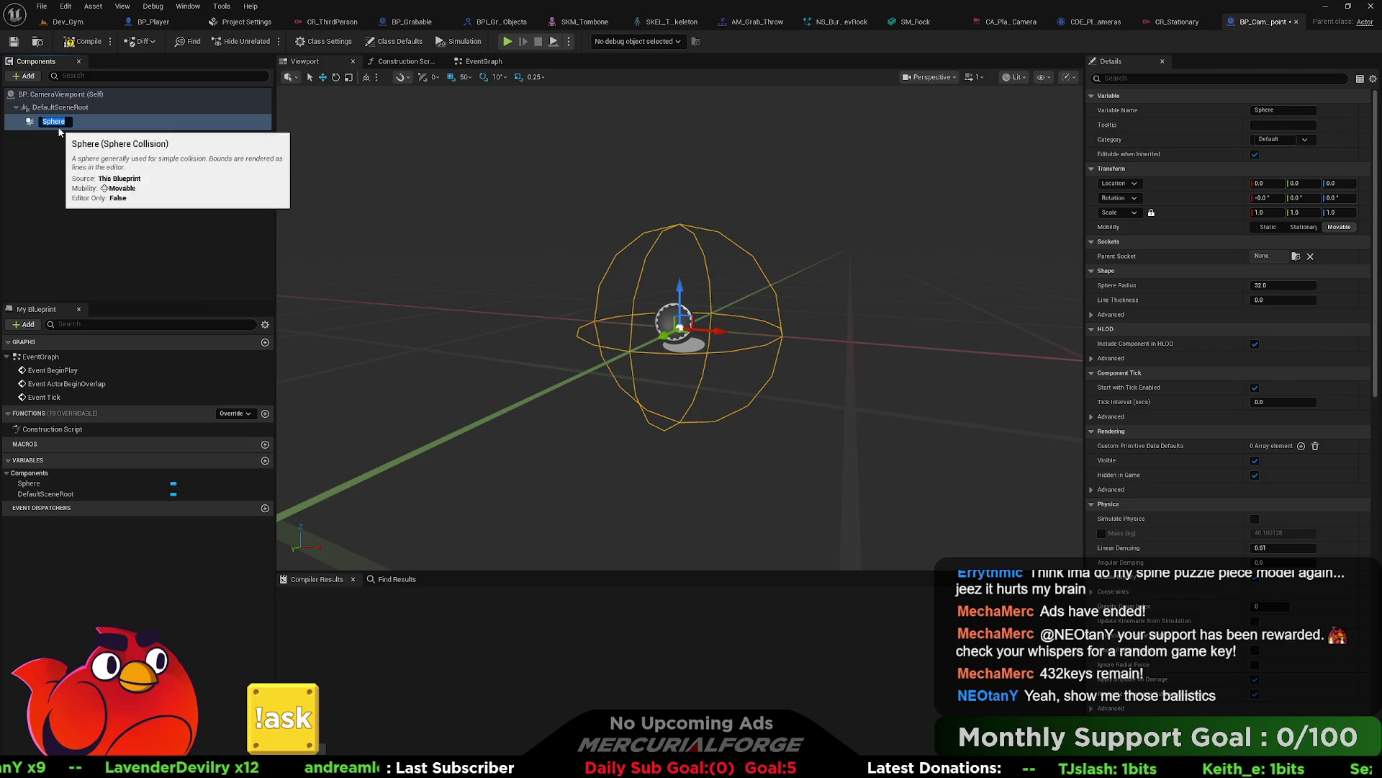
key(Return)
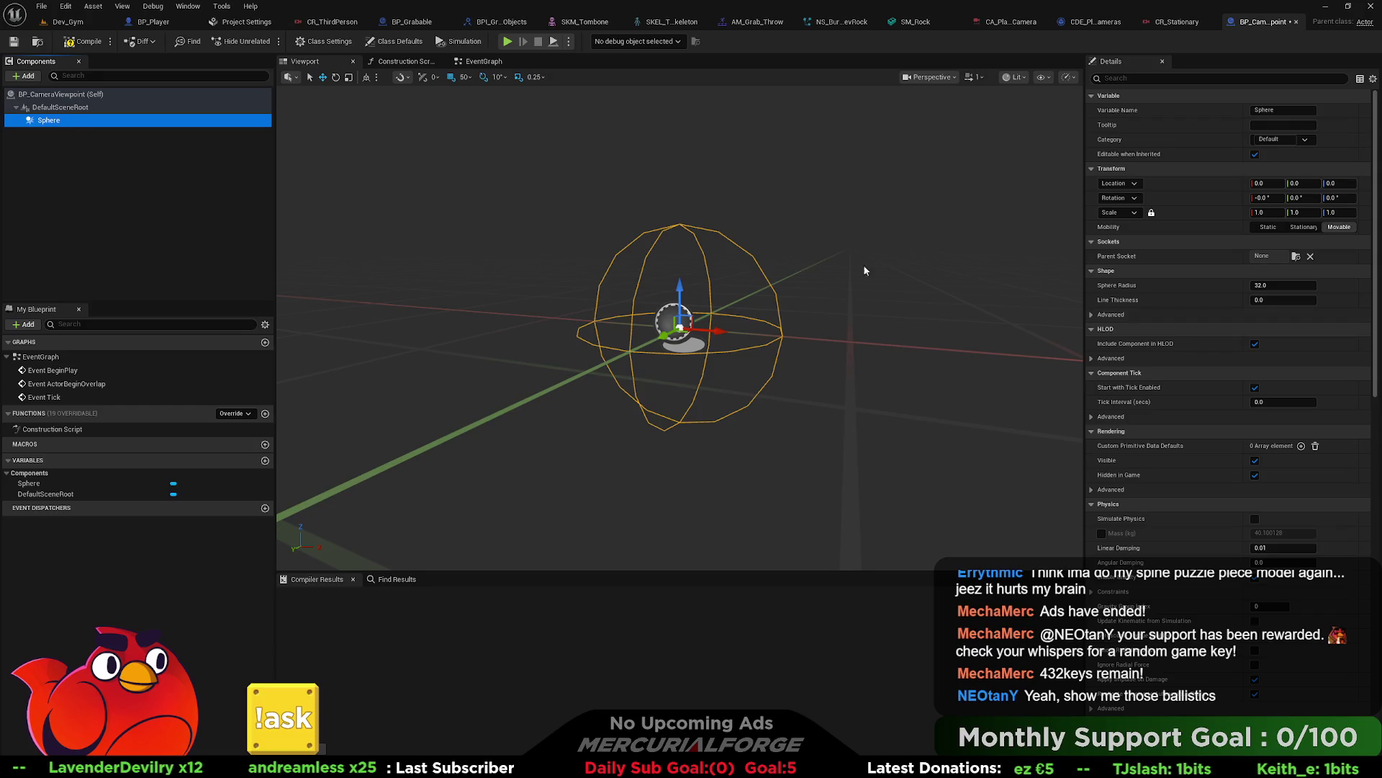
drag(1283, 285, 1332, 285)
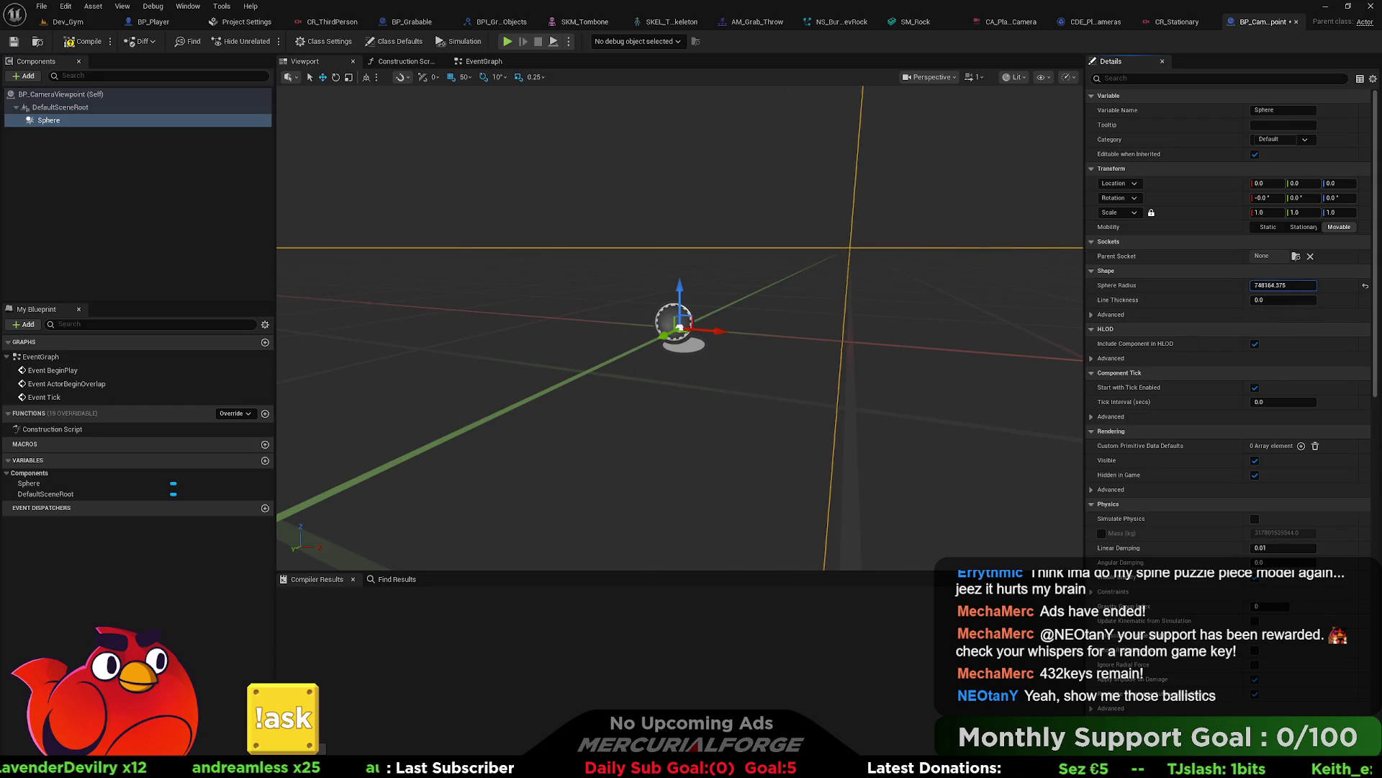
drag(796, 272, 1022, 277)
mouse_move(1302, 285)
mouse_down()
mouse_move(1274, 285)
mouse_move(1292, 285)
mouse_up()
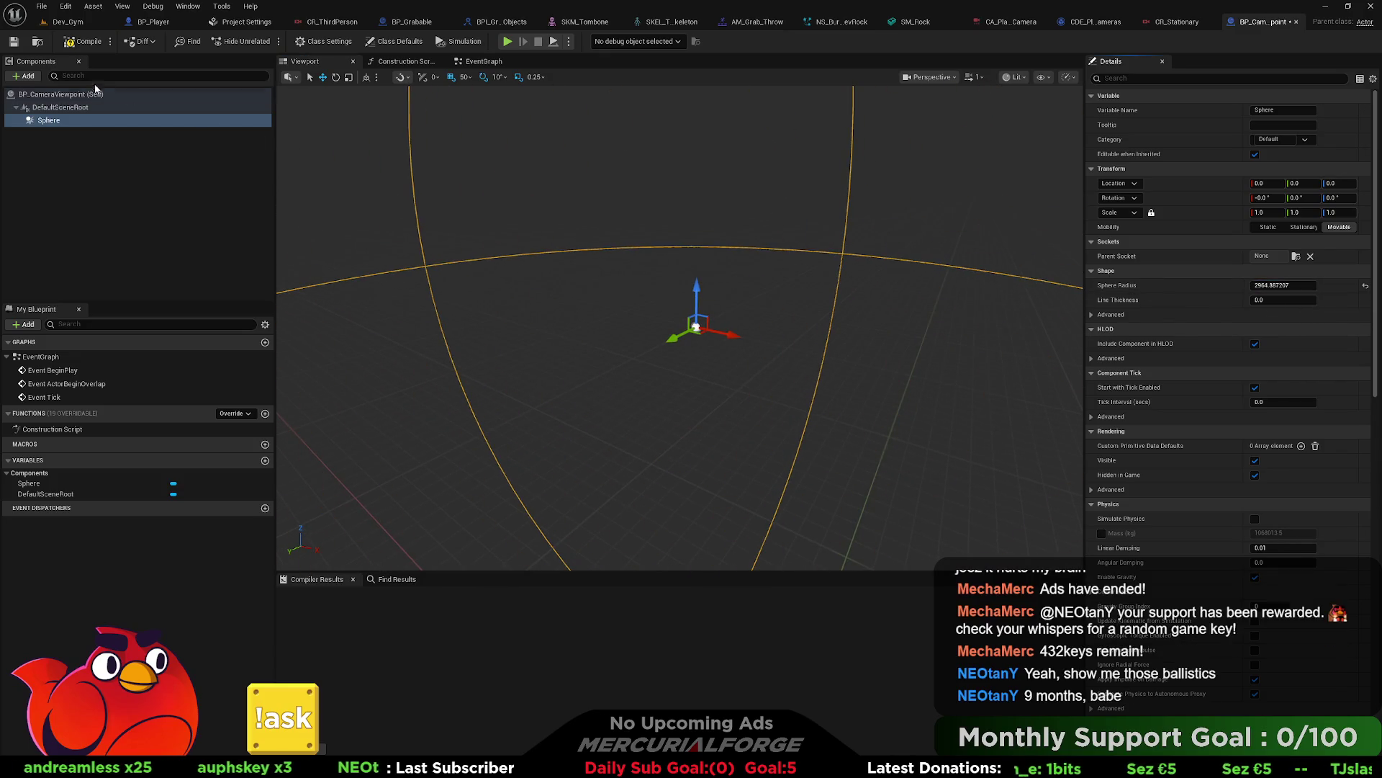
Step: Add an Arrow component and make Sphere the root component above it
click(23, 76)
text(arrow)
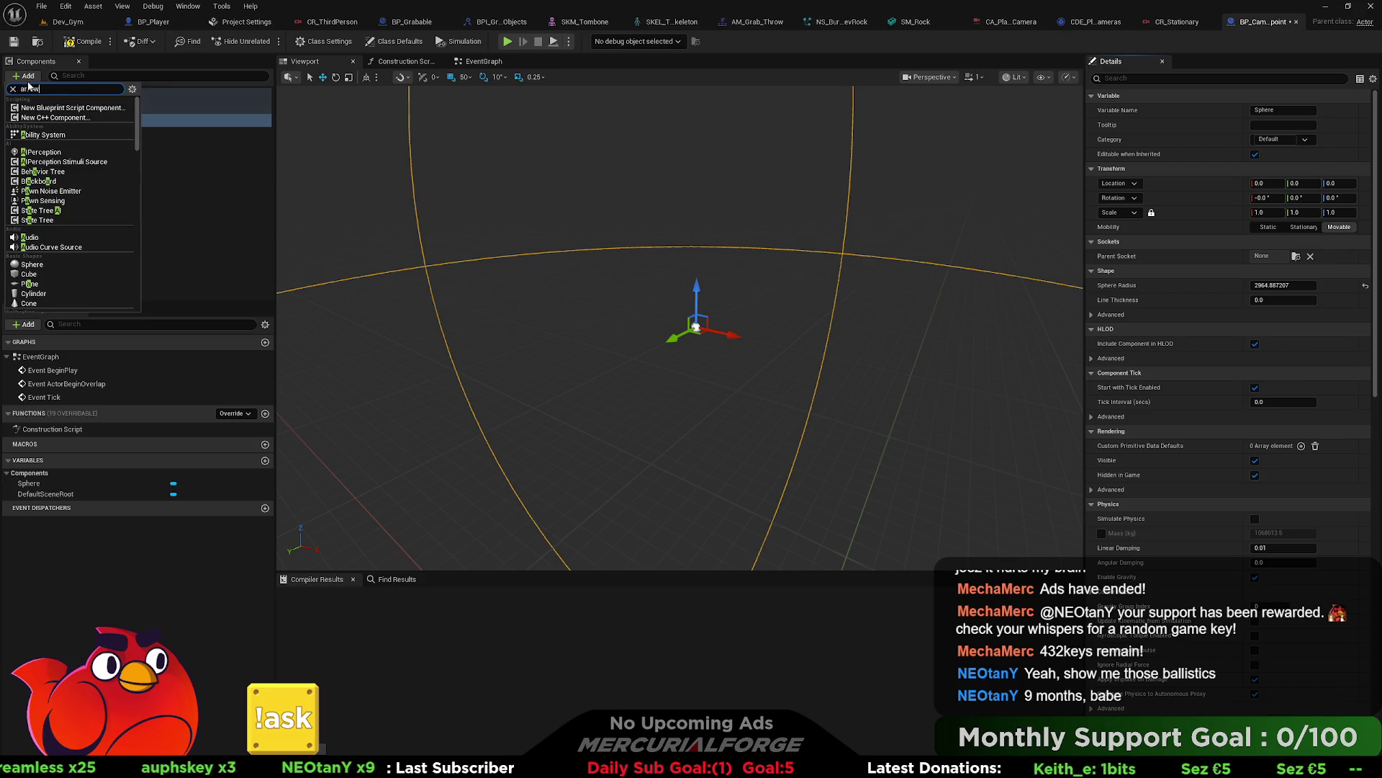
key(Return)
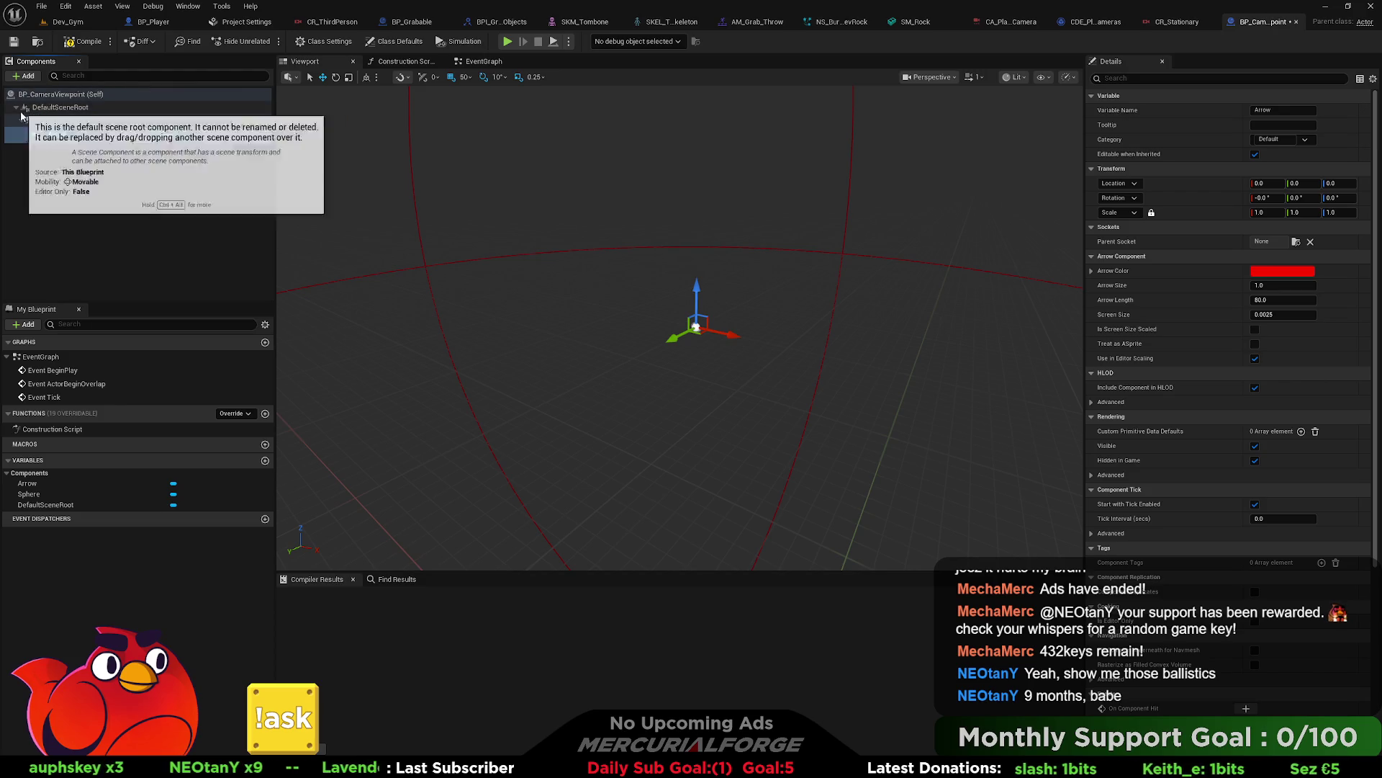
click(47, 117)
drag(47, 114, 49, 108)
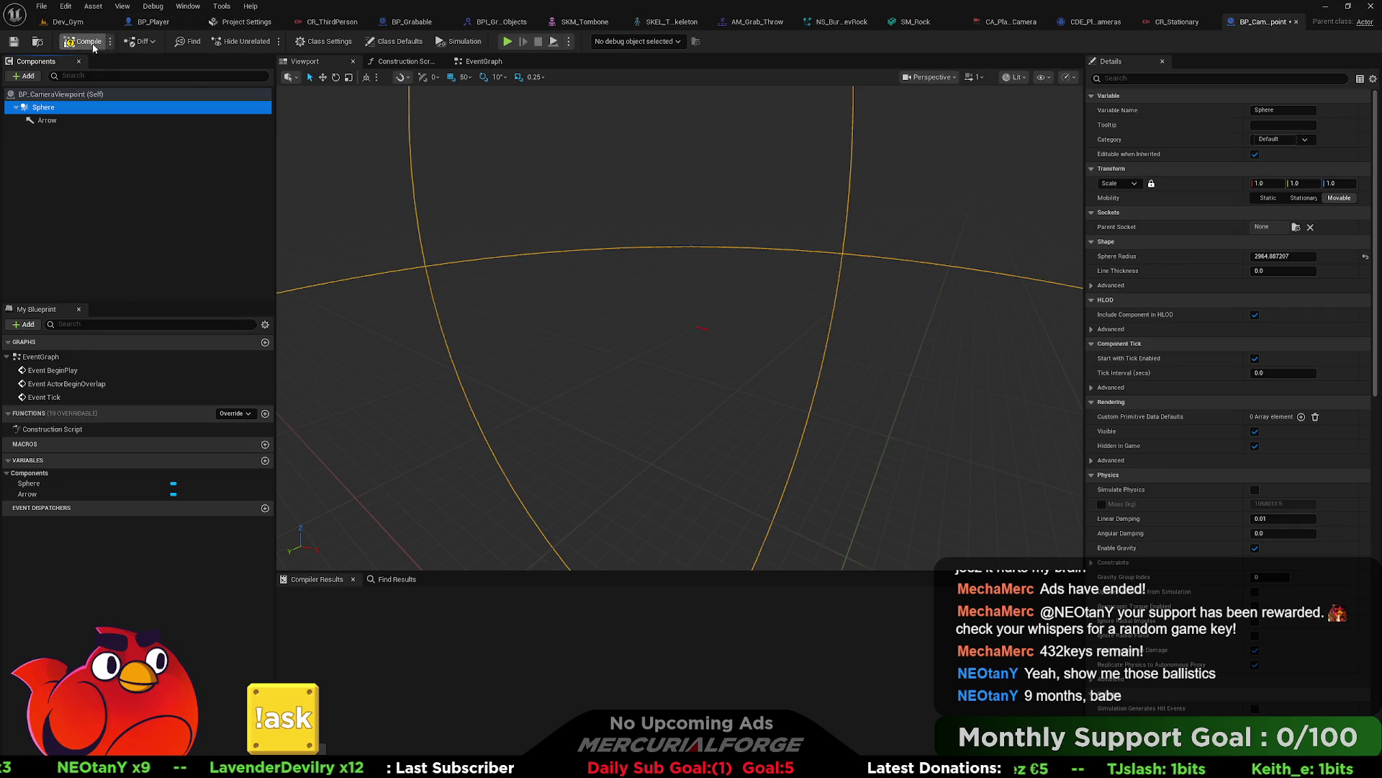
click(408, 62)
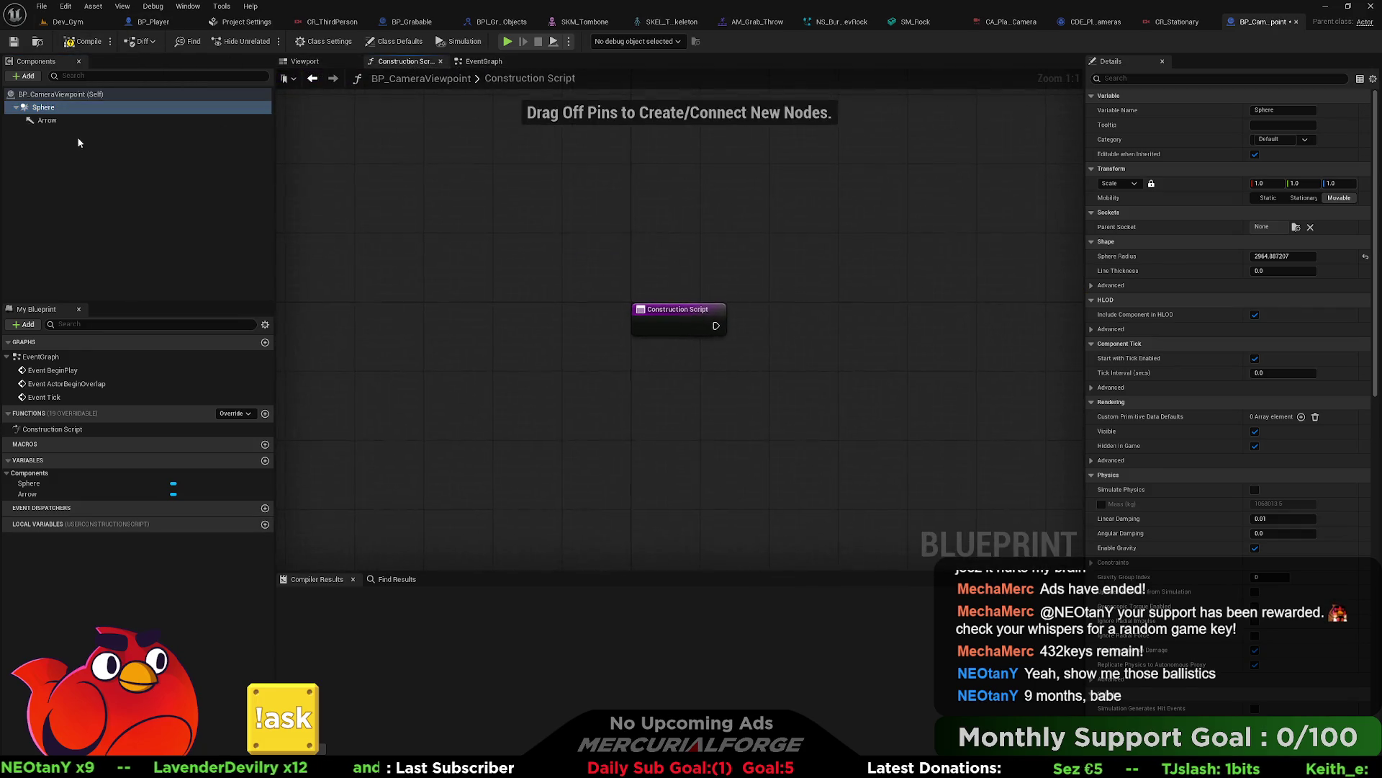
Step: From the Sphere's Details events, add Begin Overlap and End Overlap event nodes
scroll(1188, 445, down, 1)
scroll(1240, 478, down, 15)
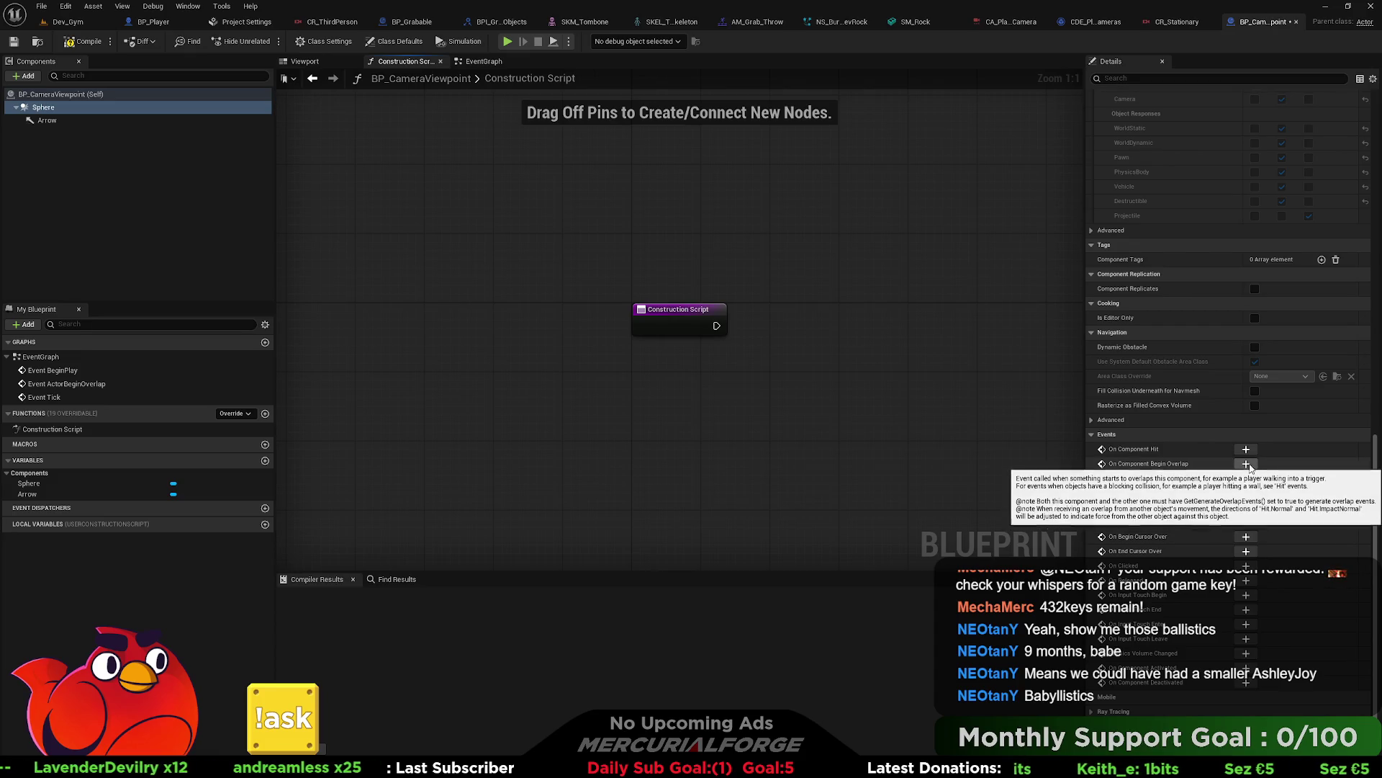
click(1248, 464)
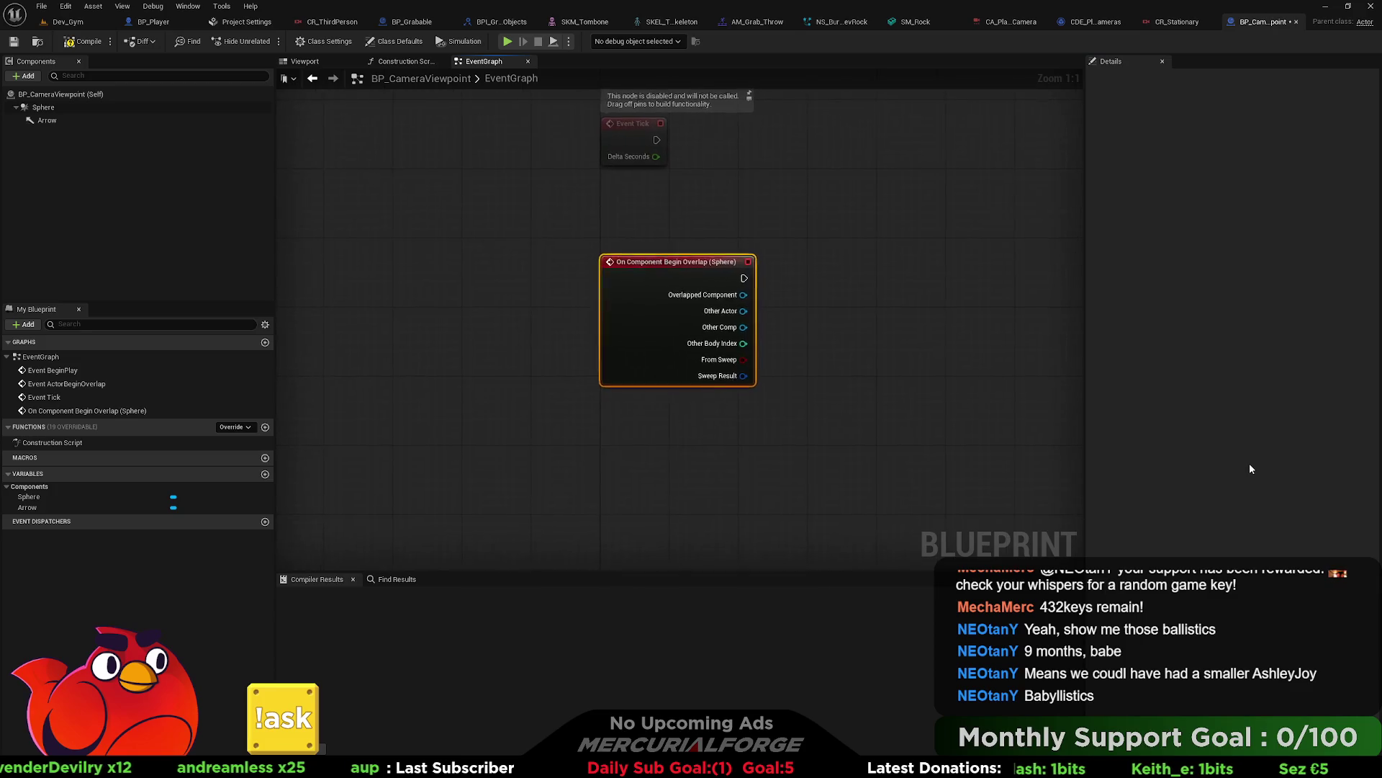
click(99, 109)
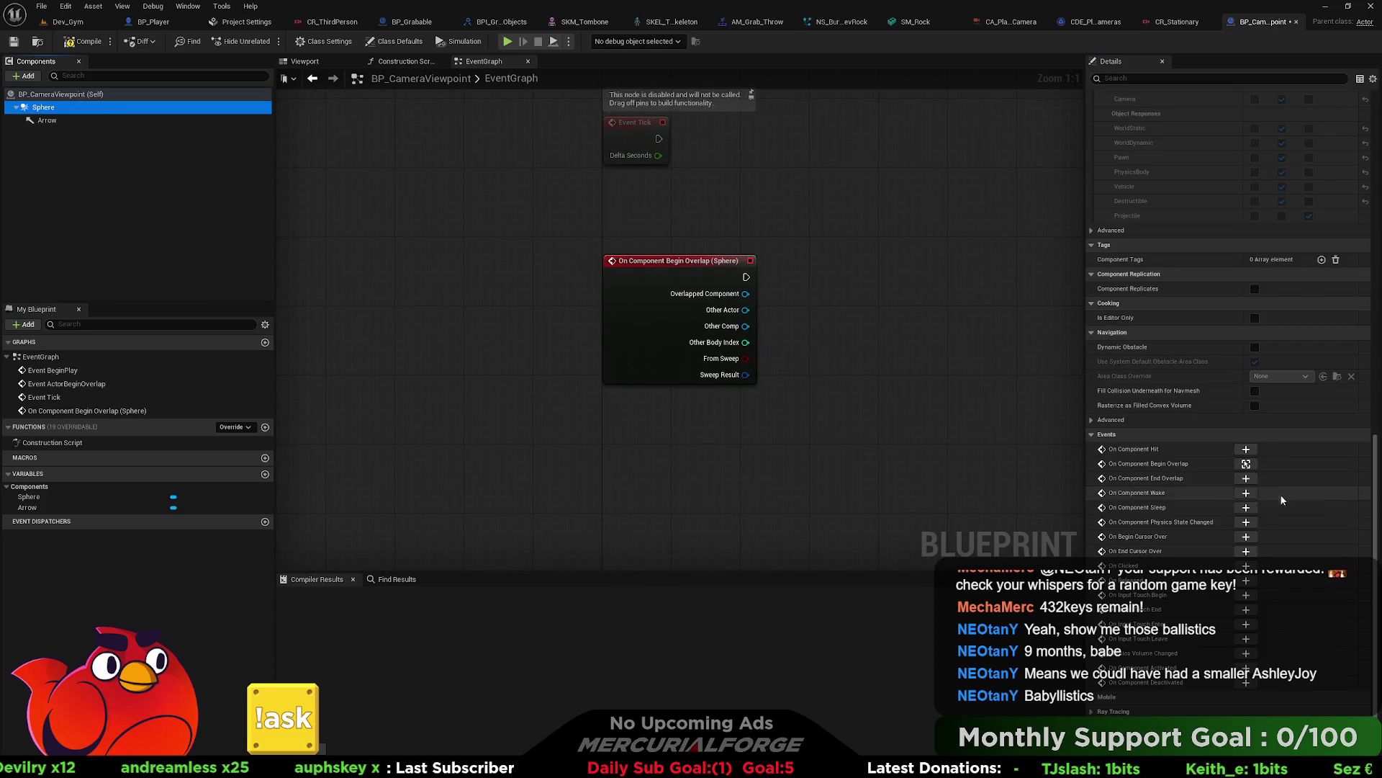
click(1247, 478)
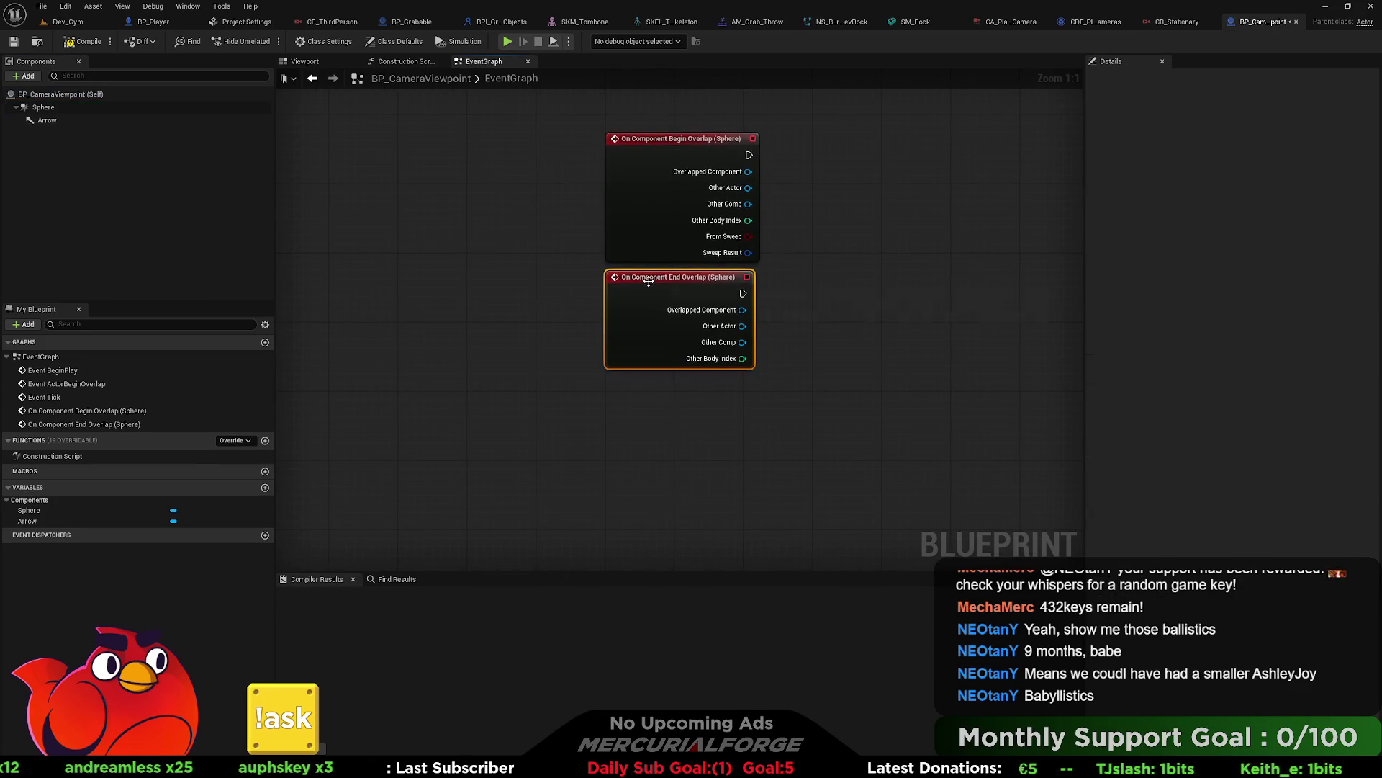
mouse_move(727, 275)
mouse_down()
mouse_move(585, 275)
mouse_move(667, 279)
mouse_up()
text(is a)
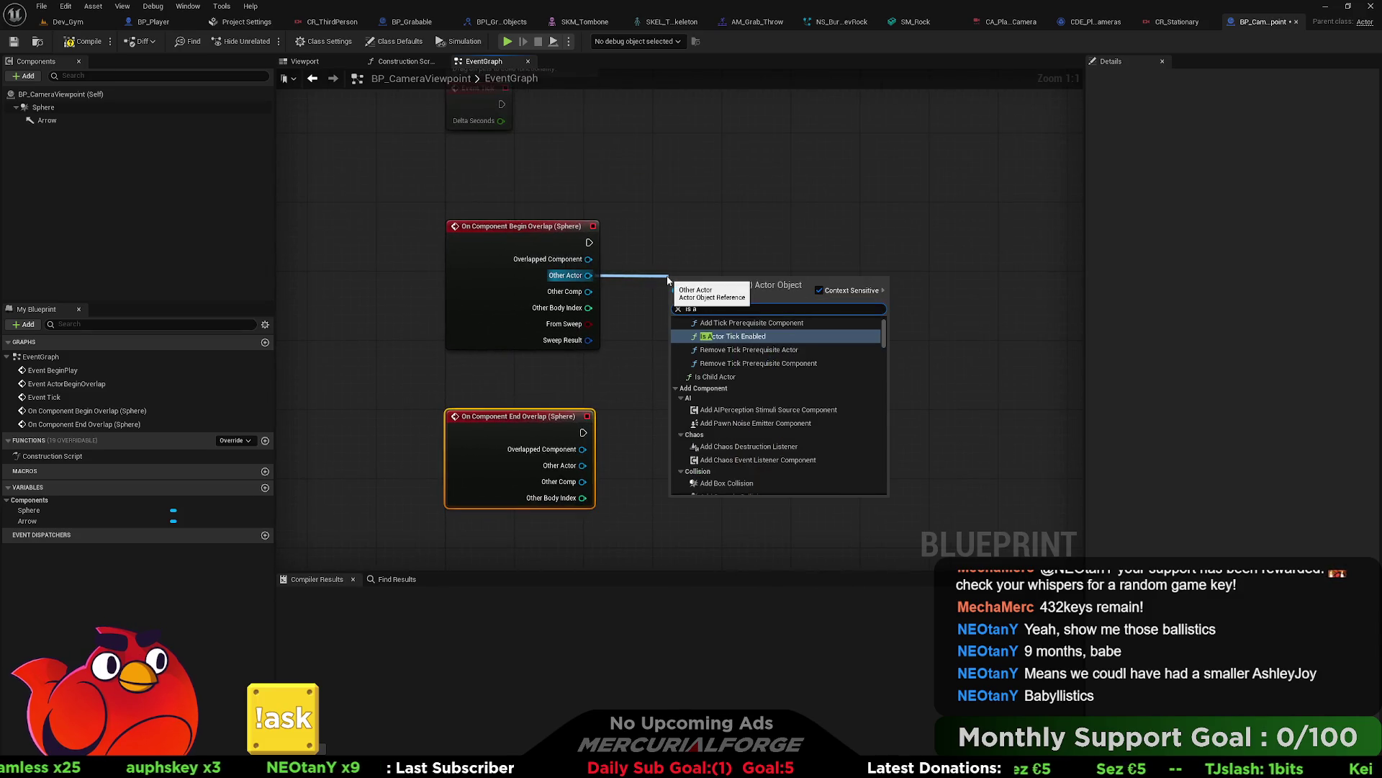
scroll(768, 452, down, 8)
scroll(885, 348, up, 8)
click(722, 309)
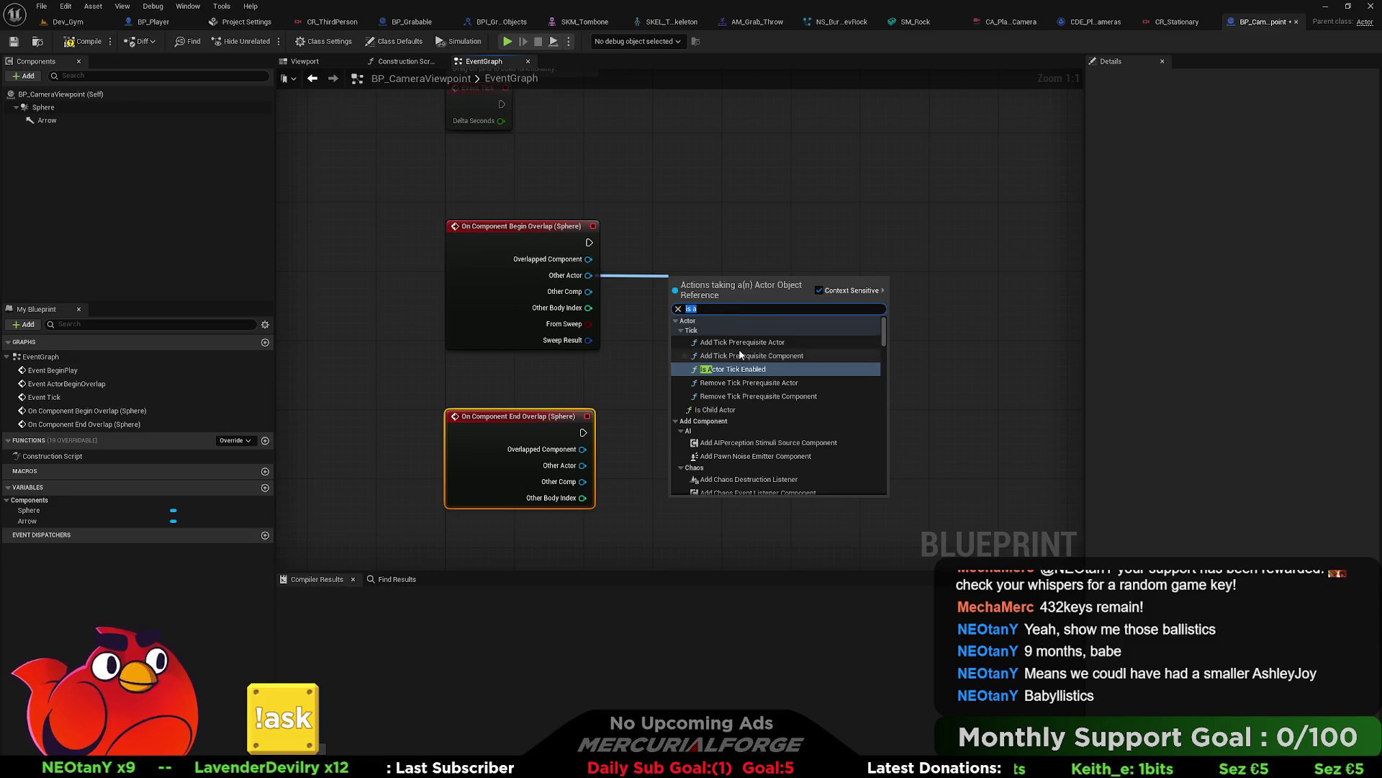
key(BackSpace)
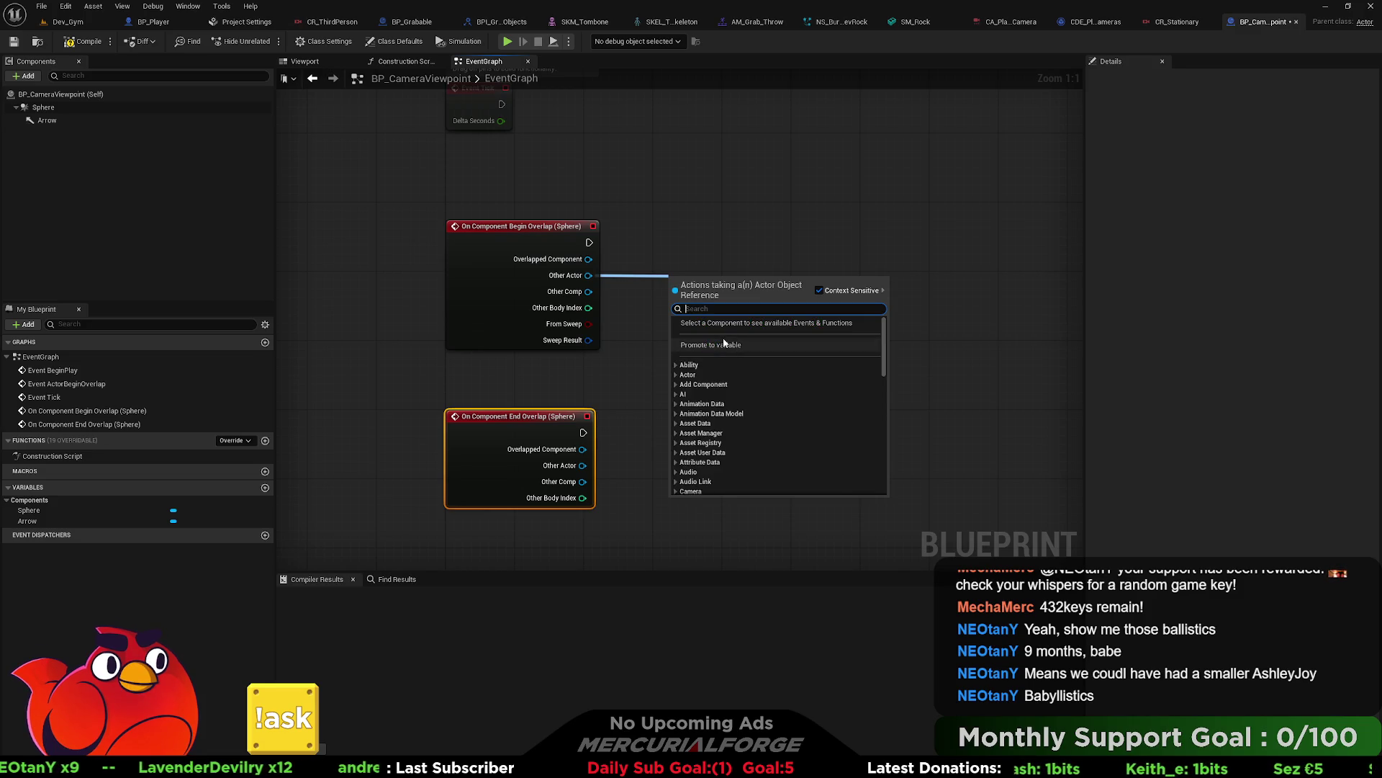
text(is a)
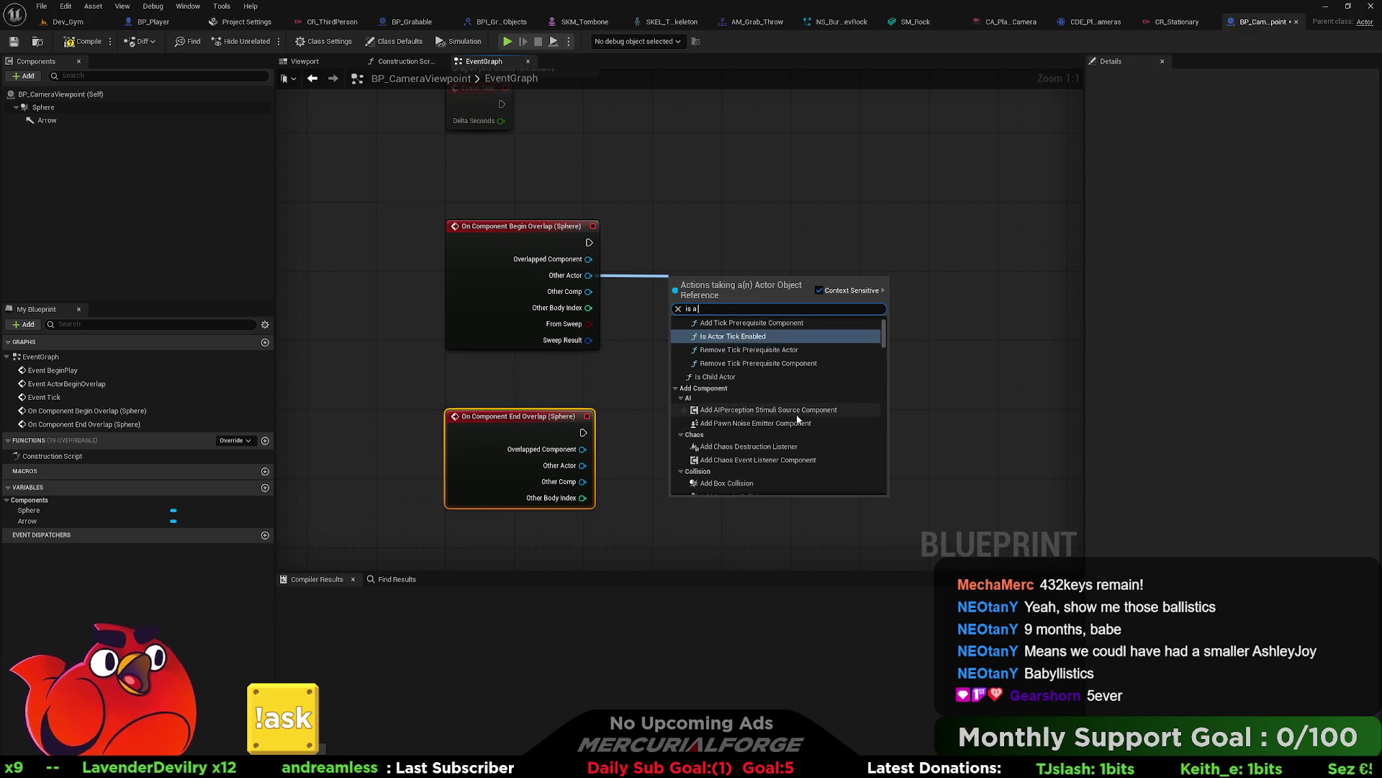
scroll(792, 374, down, 10)
drag(880, 357, 882, 454)
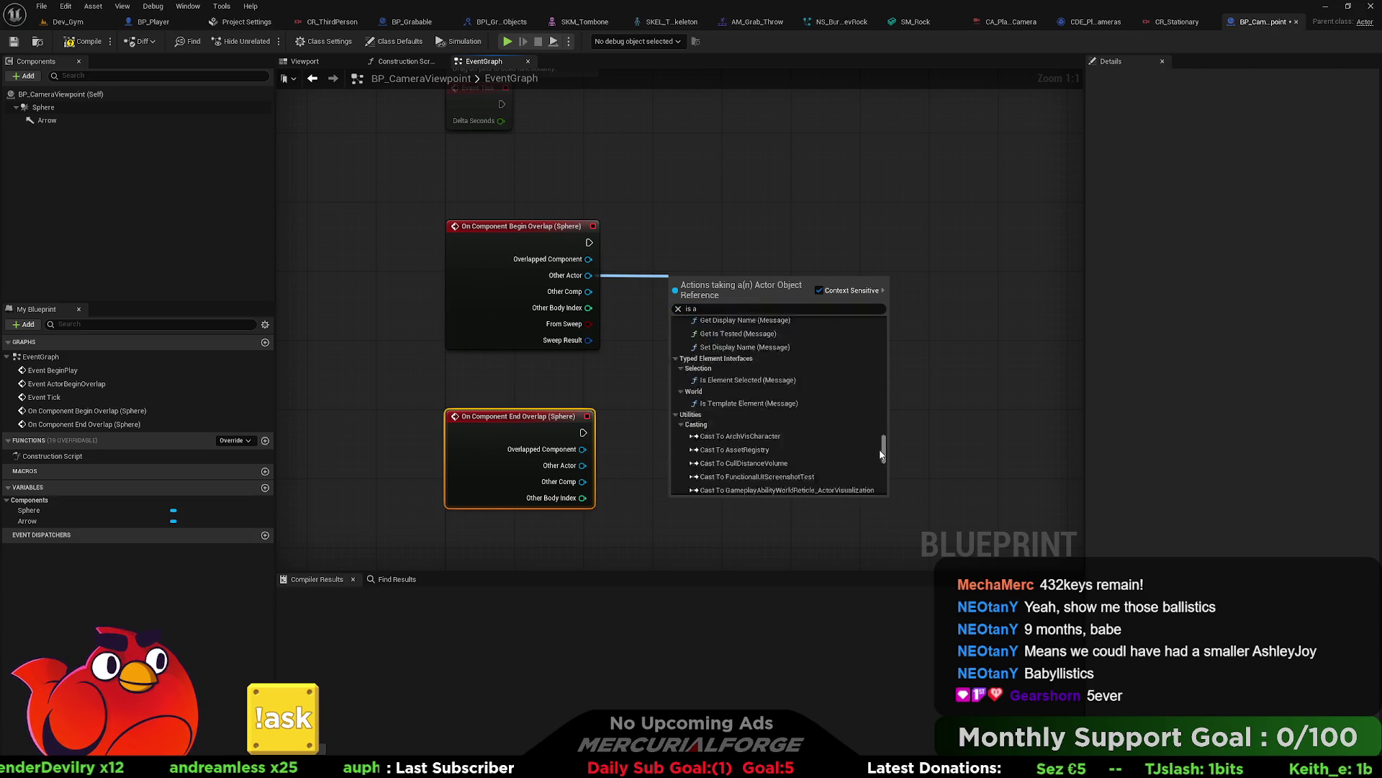
click(665, 250)
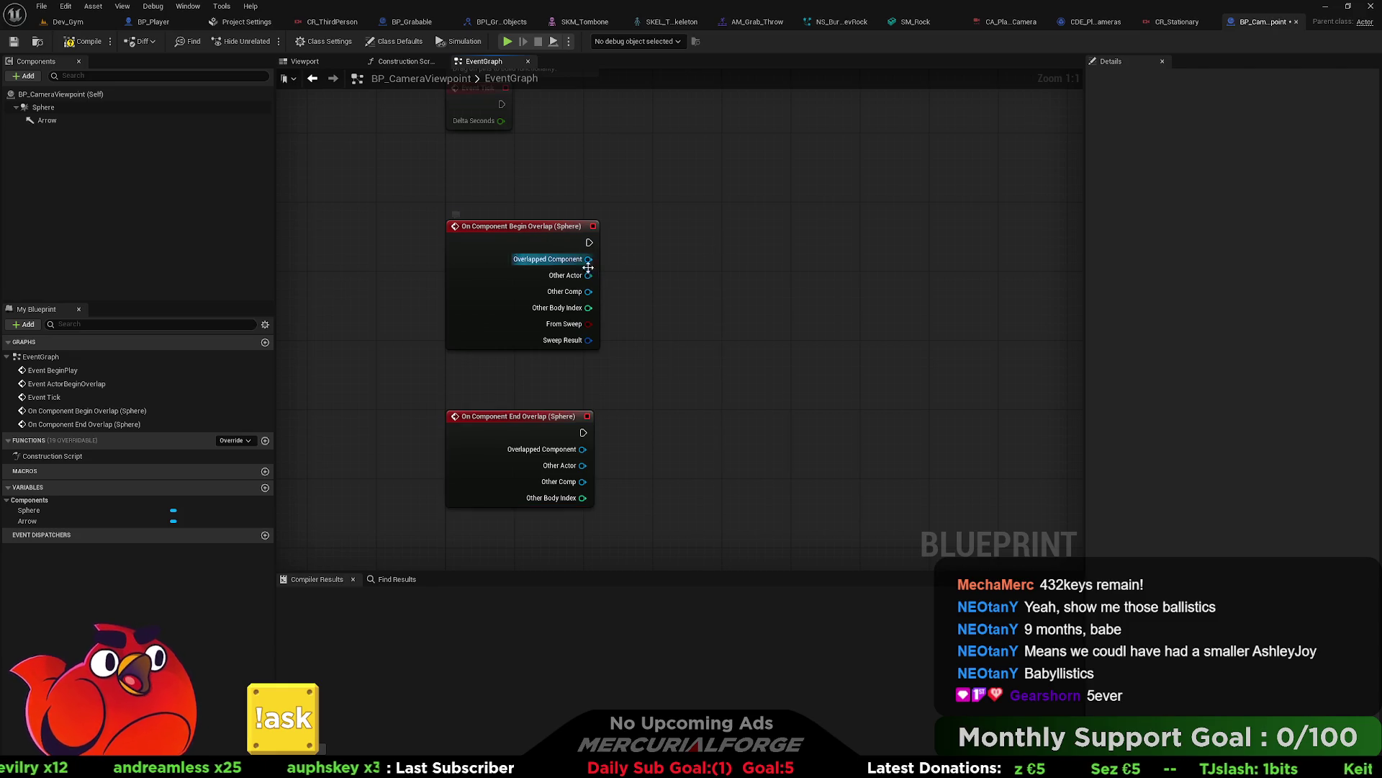
drag(589, 275, 663, 270)
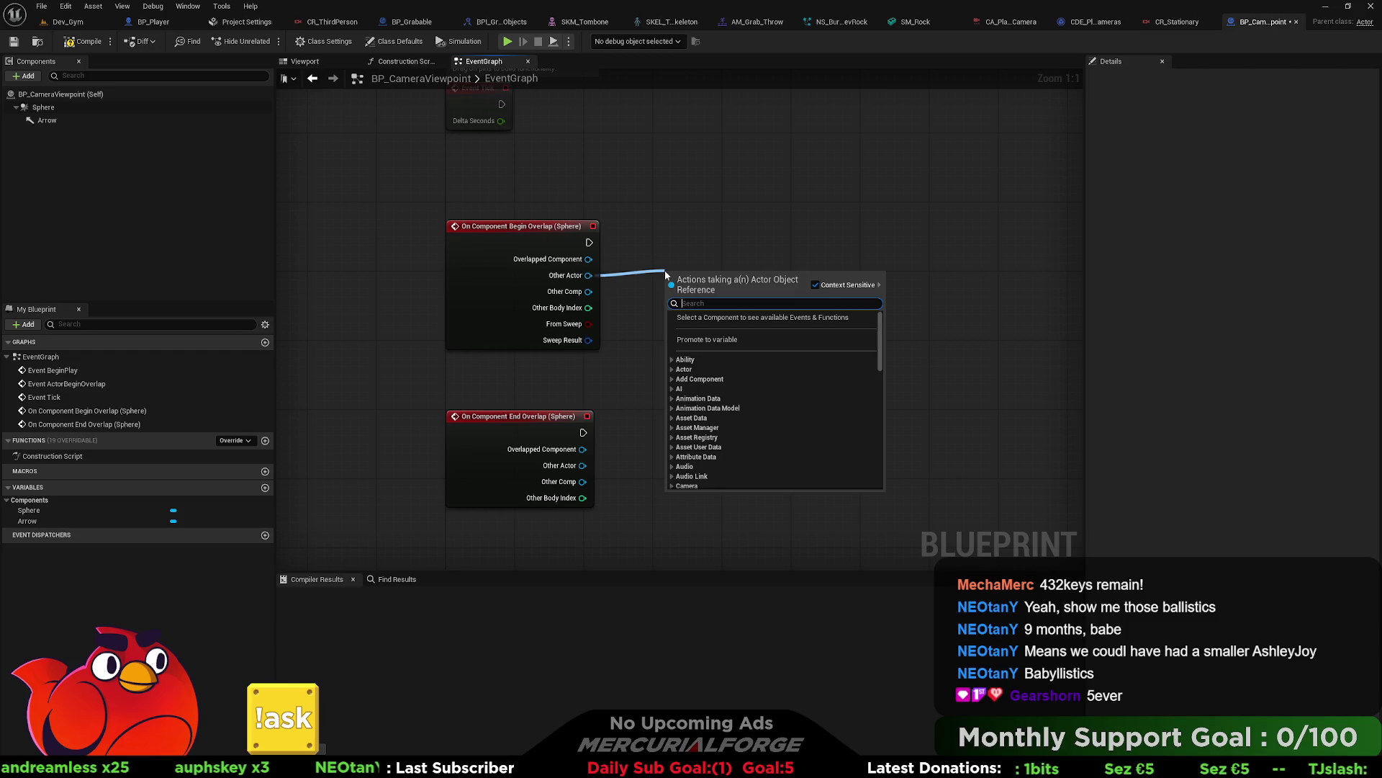
text(is a)
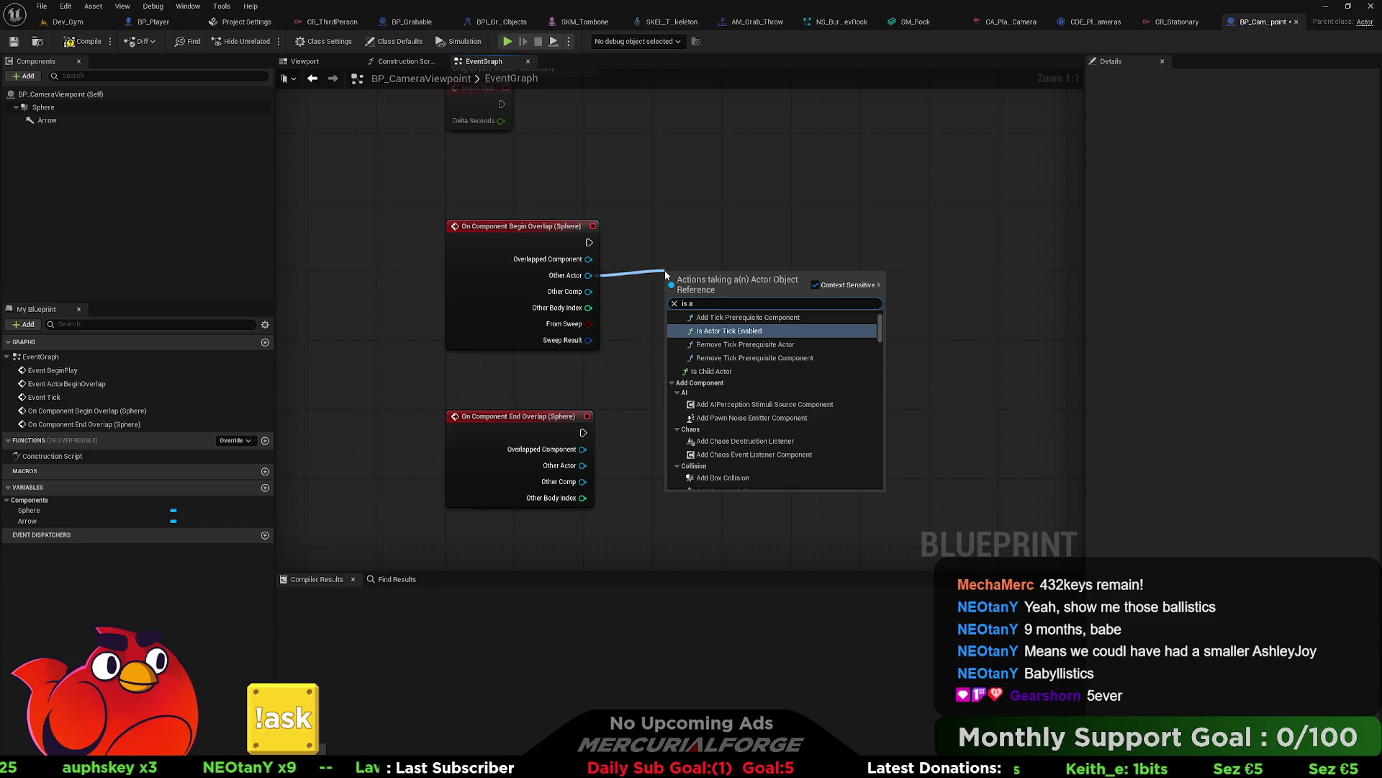
text( chi)
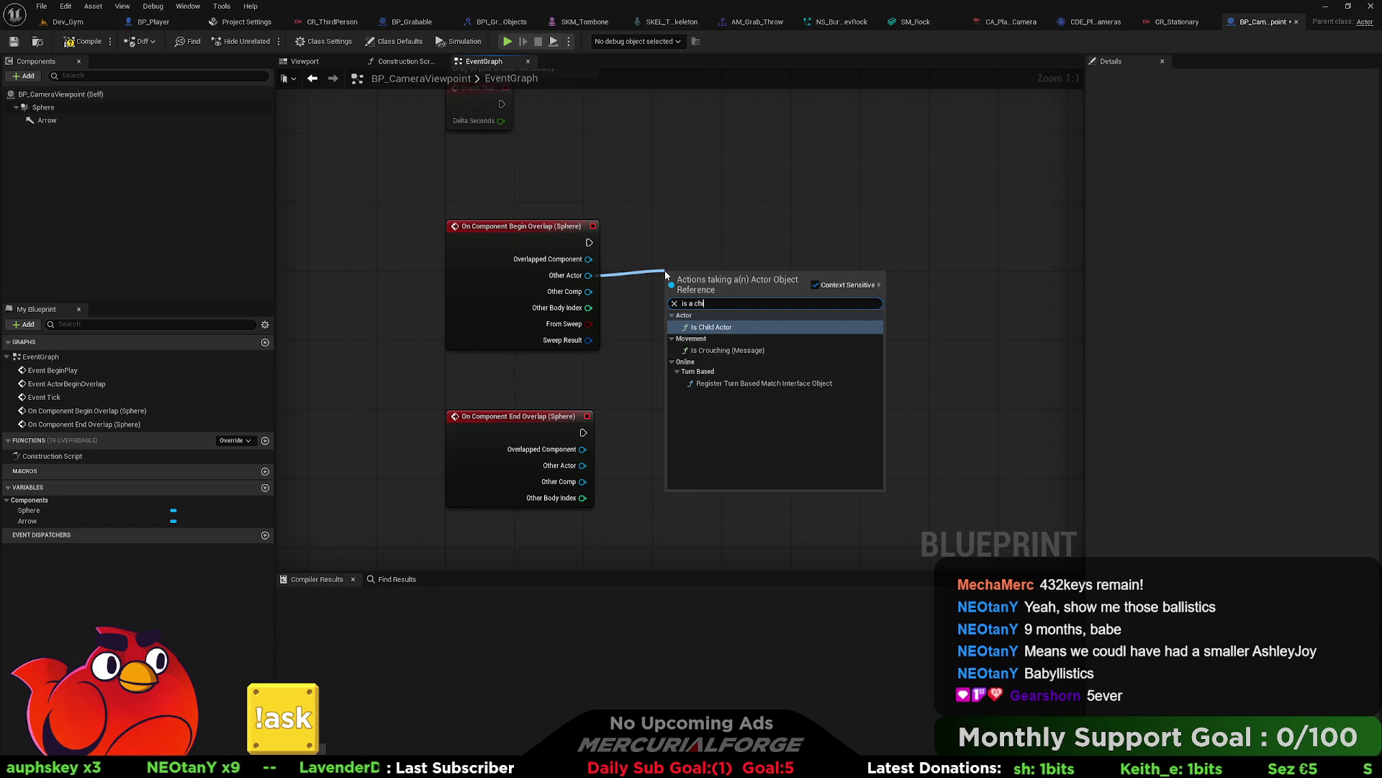
key(BackSpace)
key(BackSpace)
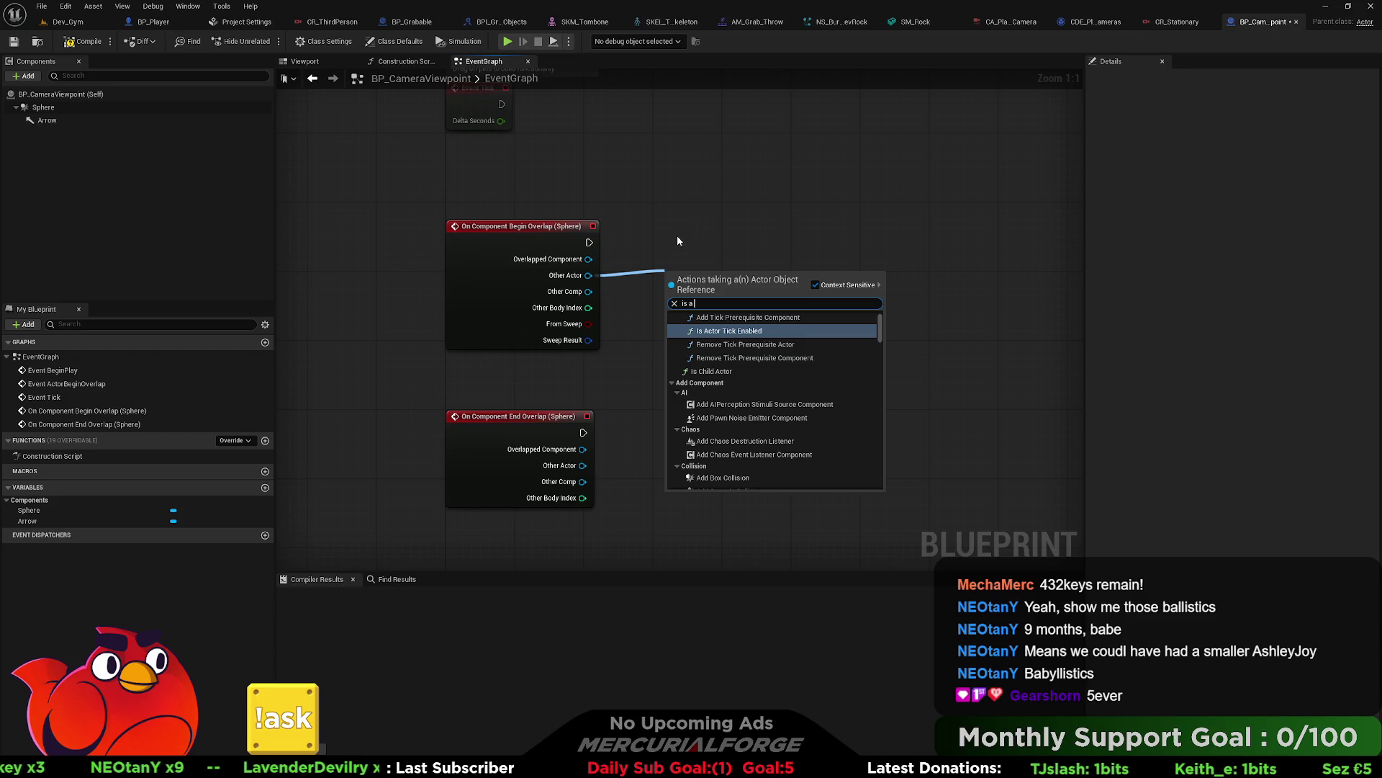
click(703, 213)
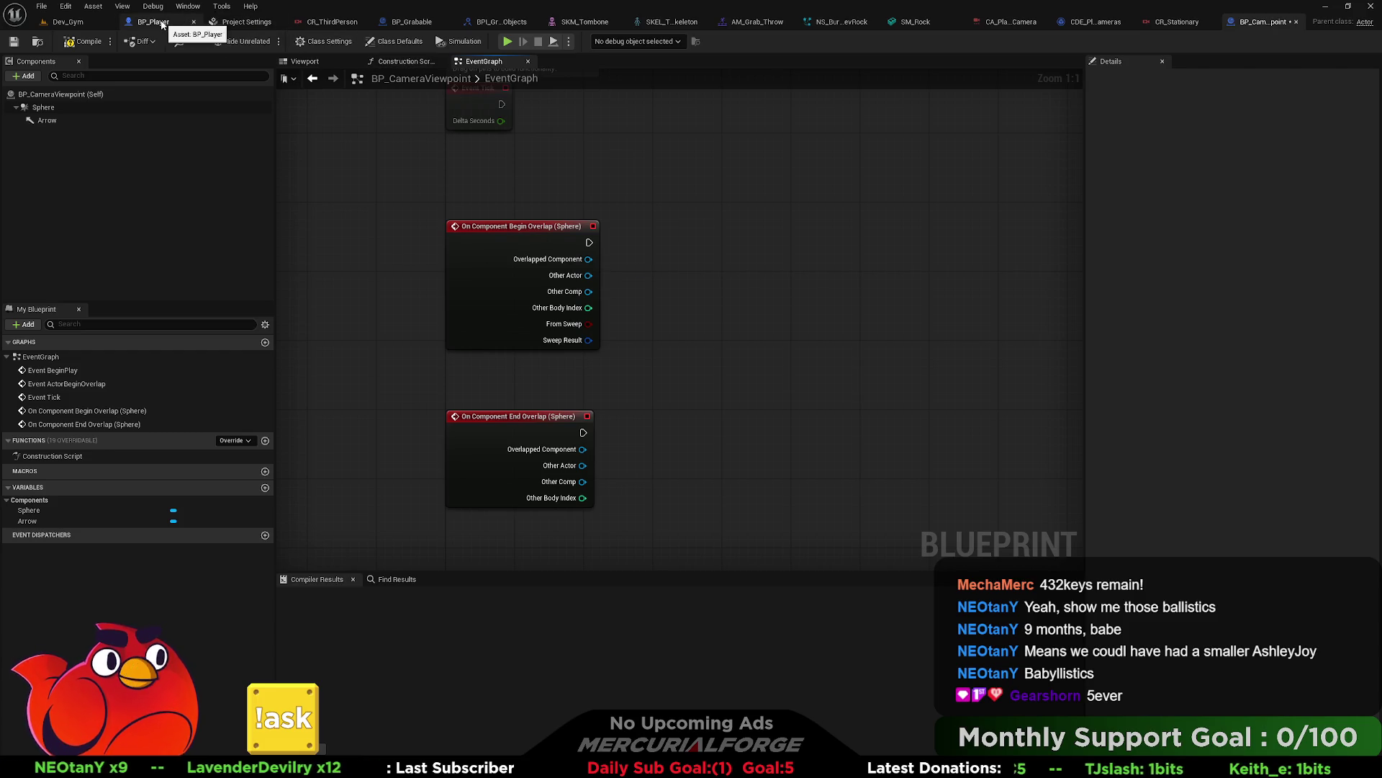
click(414, 21)
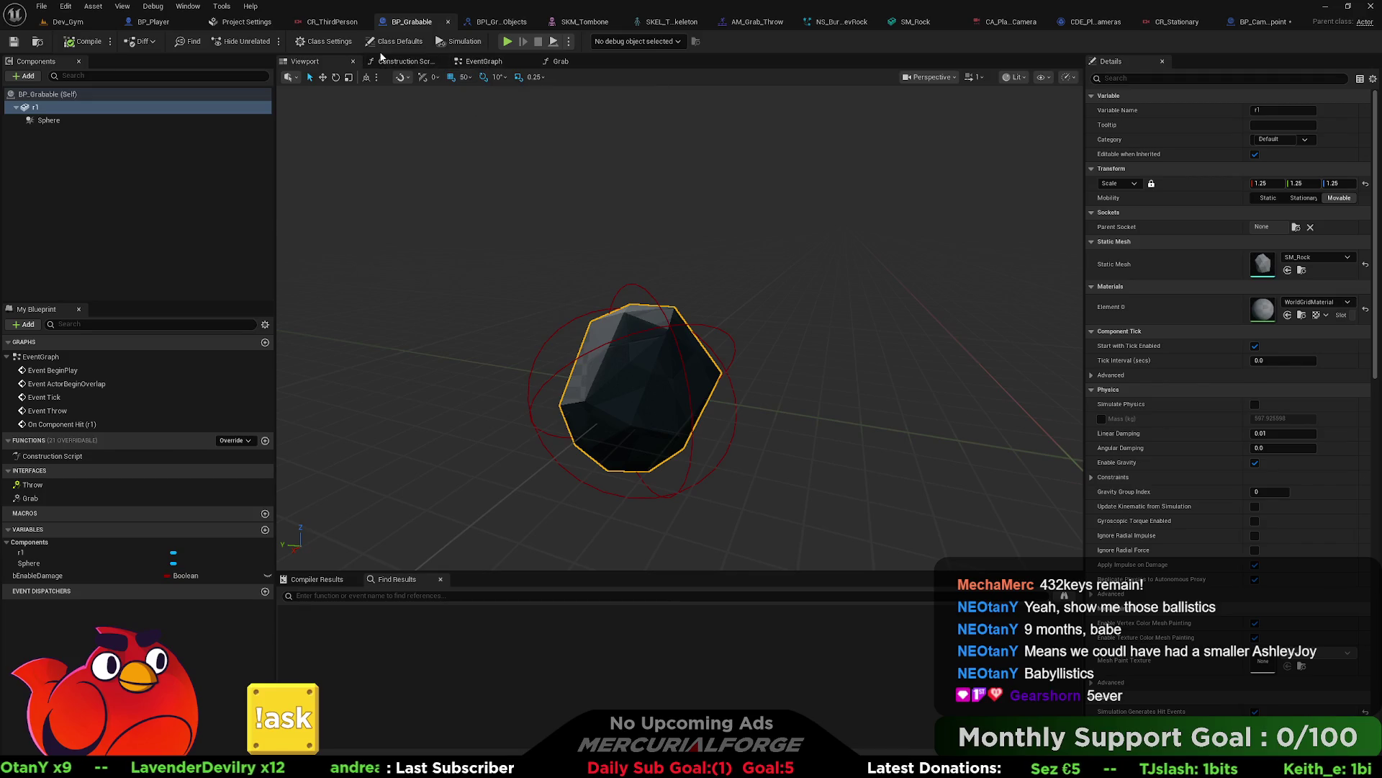
Step: Copy the IsA node from BP_Grabable's graph into BP_CameraViewpoint
click(481, 62)
drag(652, 296, 677, 83)
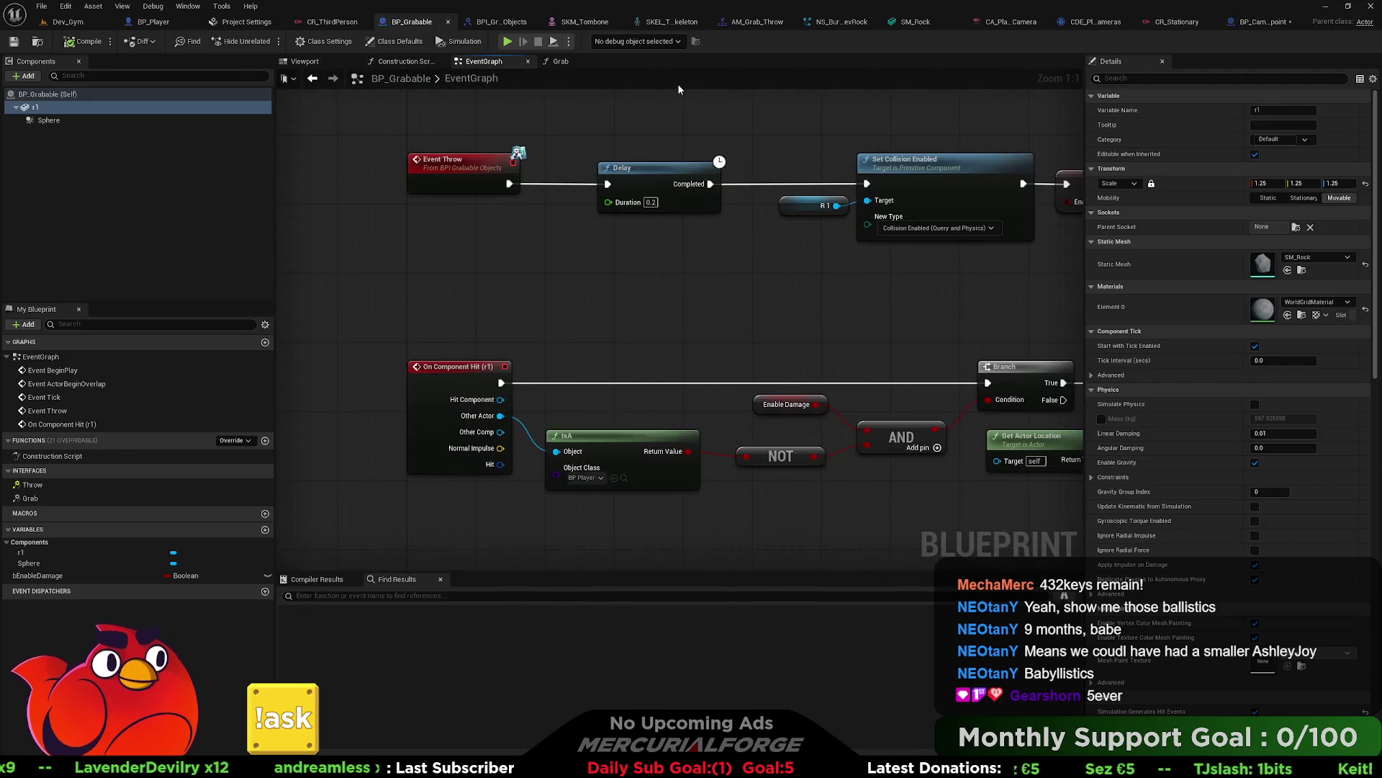
drag(616, 399, 616, 317)
click(616, 392)
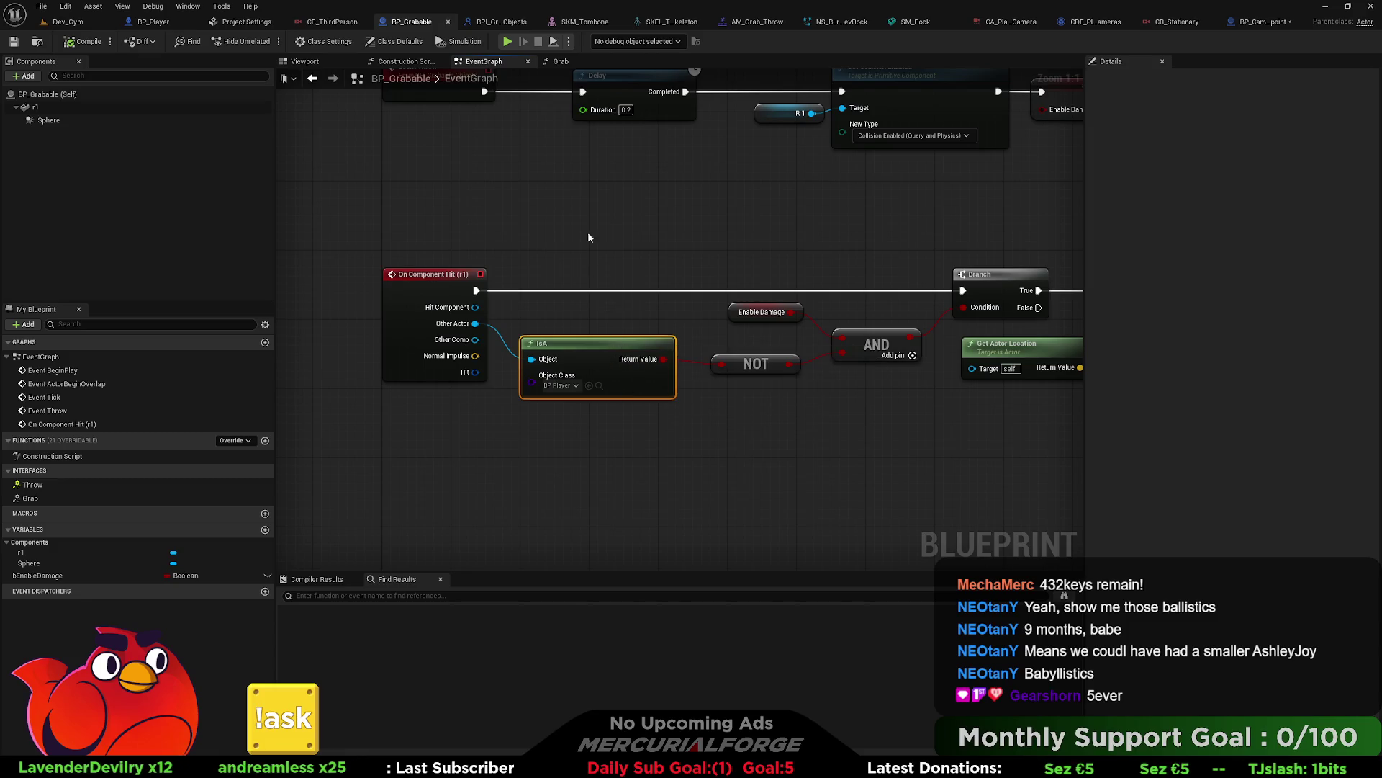
click(1264, 22)
key(ctrl+v)
Step: Wire Begin Overlap's Other Actor into IsA and feed its result into a new Branch
mouse_move(588, 275)
mouse_down()
mouse_move(661, 294)
mouse_move(692, 267)
mouse_move(501, 259)
mouse_up()
mouse_move(651, 282)
mouse_down()
mouse_move(715, 253)
mouse_move(483, 261)
mouse_up()
key(b)
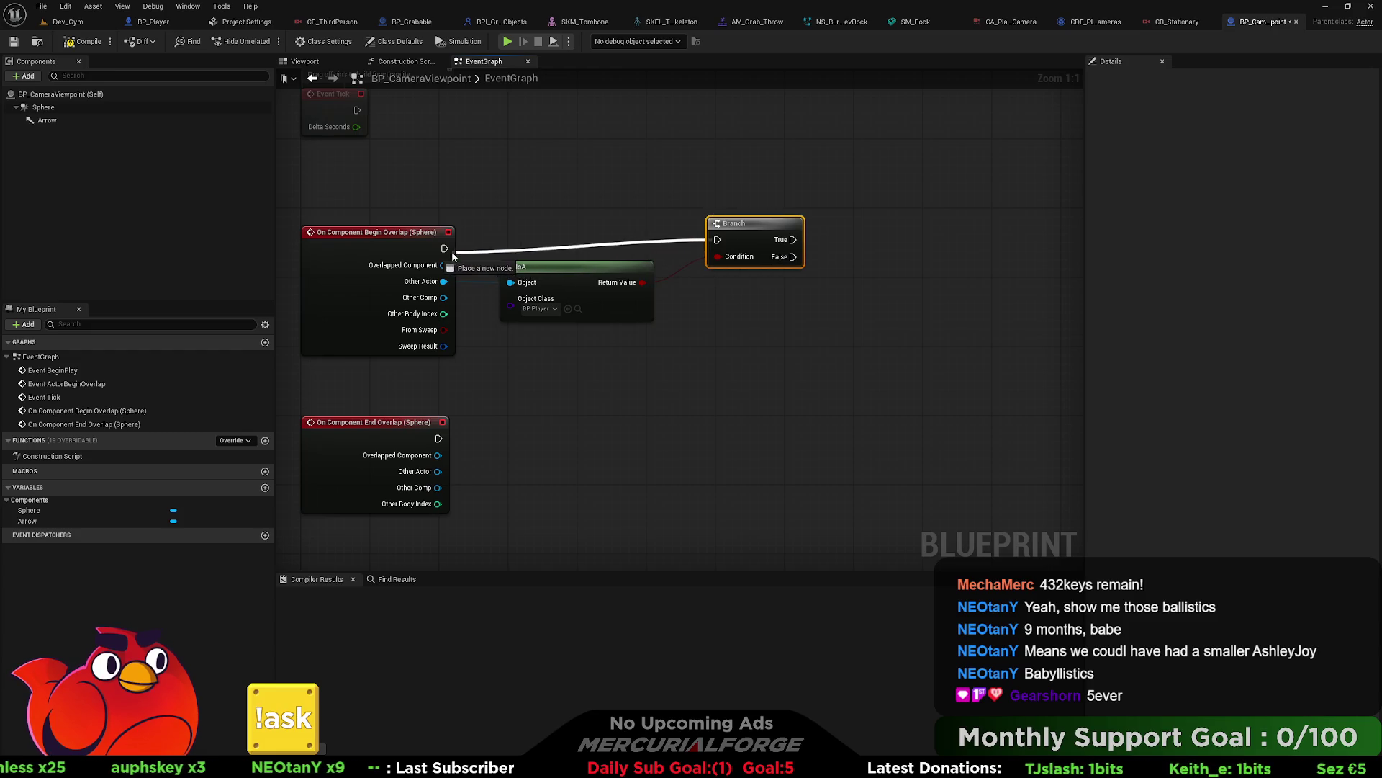
drag(771, 229, 737, 238)
mouse_move(776, 292)
mouse_down()
mouse_move(725, 296)
mouse_move(787, 296)
mouse_move(586, 216)
mouse_up()
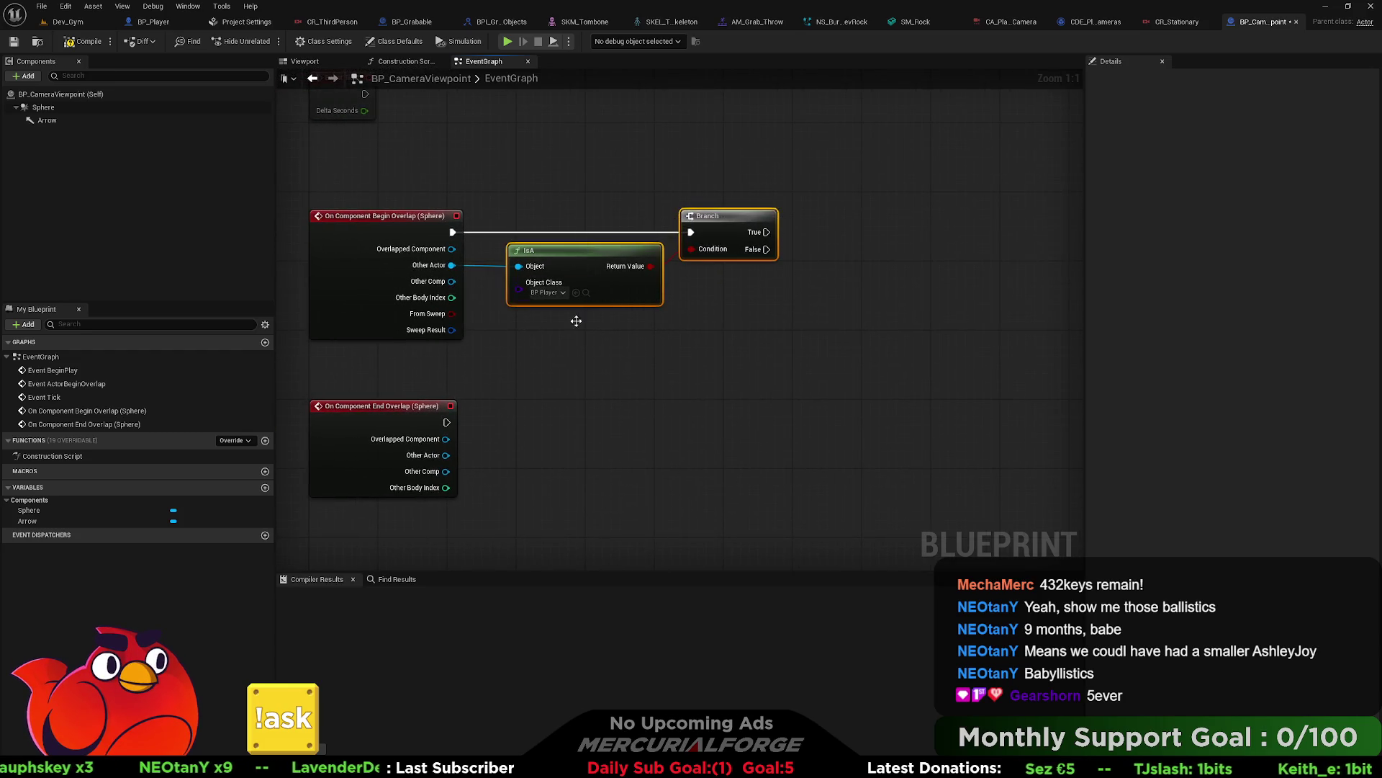
Step: Duplicate the IsA and Branch nodes for End Overlap and wire Other Actor and execution
key(ctrl+c)
key(ctrl+v)
mouse_move(531, 419)
mouse_down()
mouse_move(548, 454)
mouse_move(446, 455)
mouse_up()
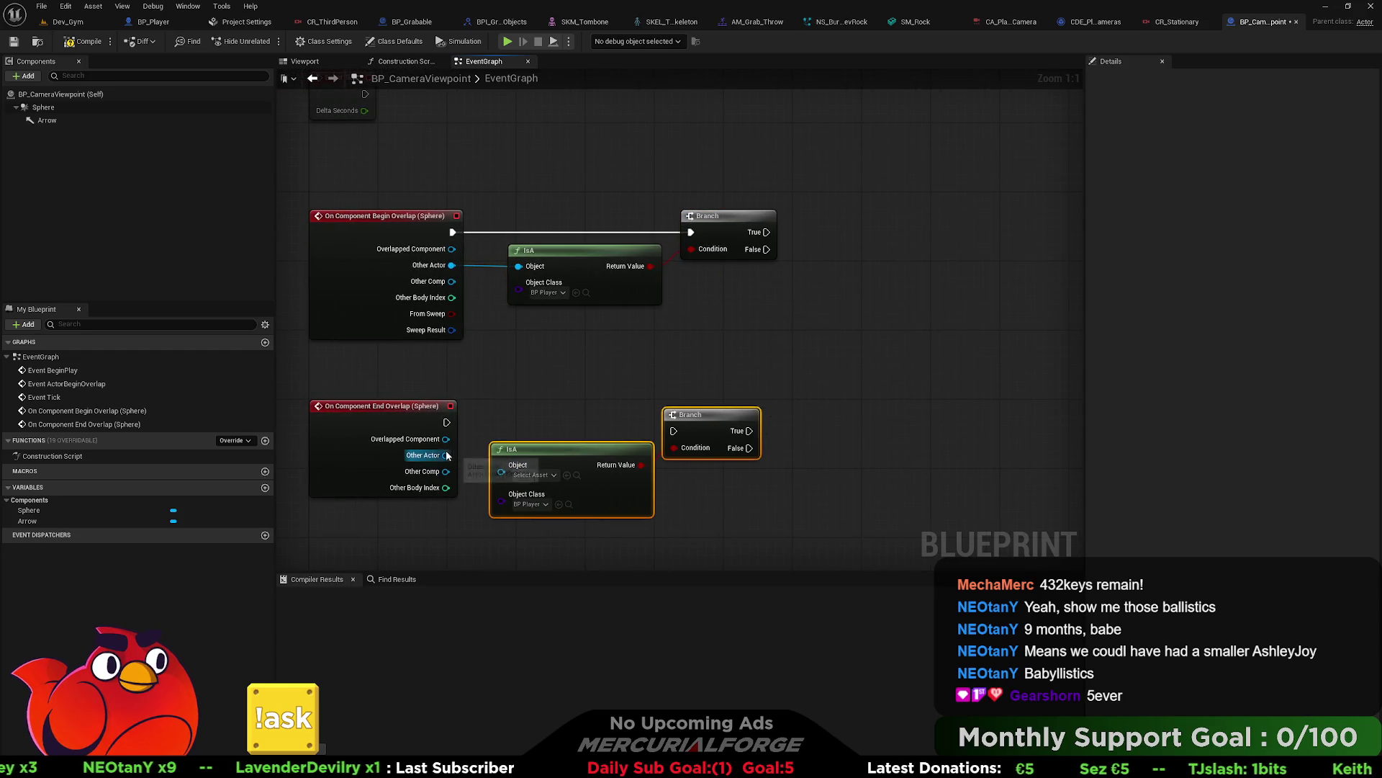
drag(675, 431, 447, 422)
drag(699, 420, 699, 412)
click(668, 354)
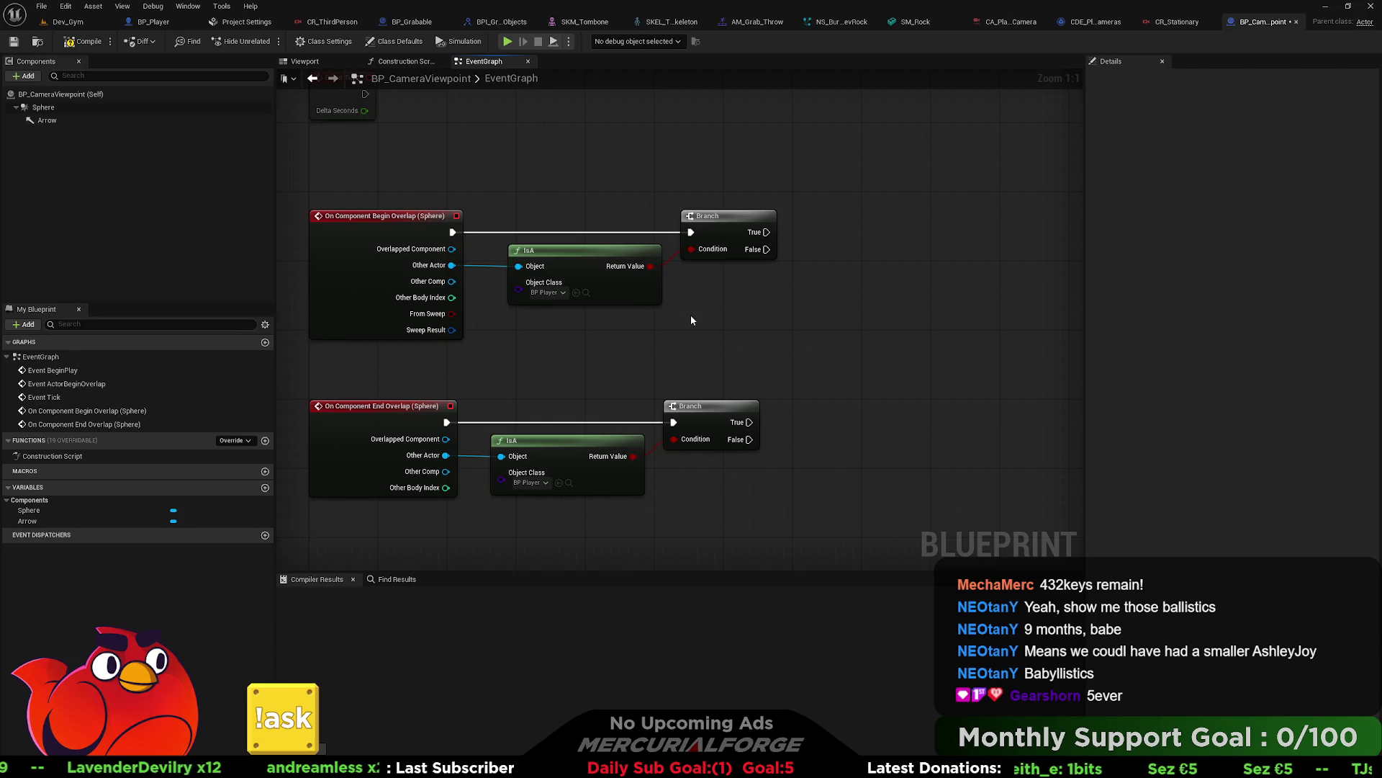
scroll(635, 318, down, 2)
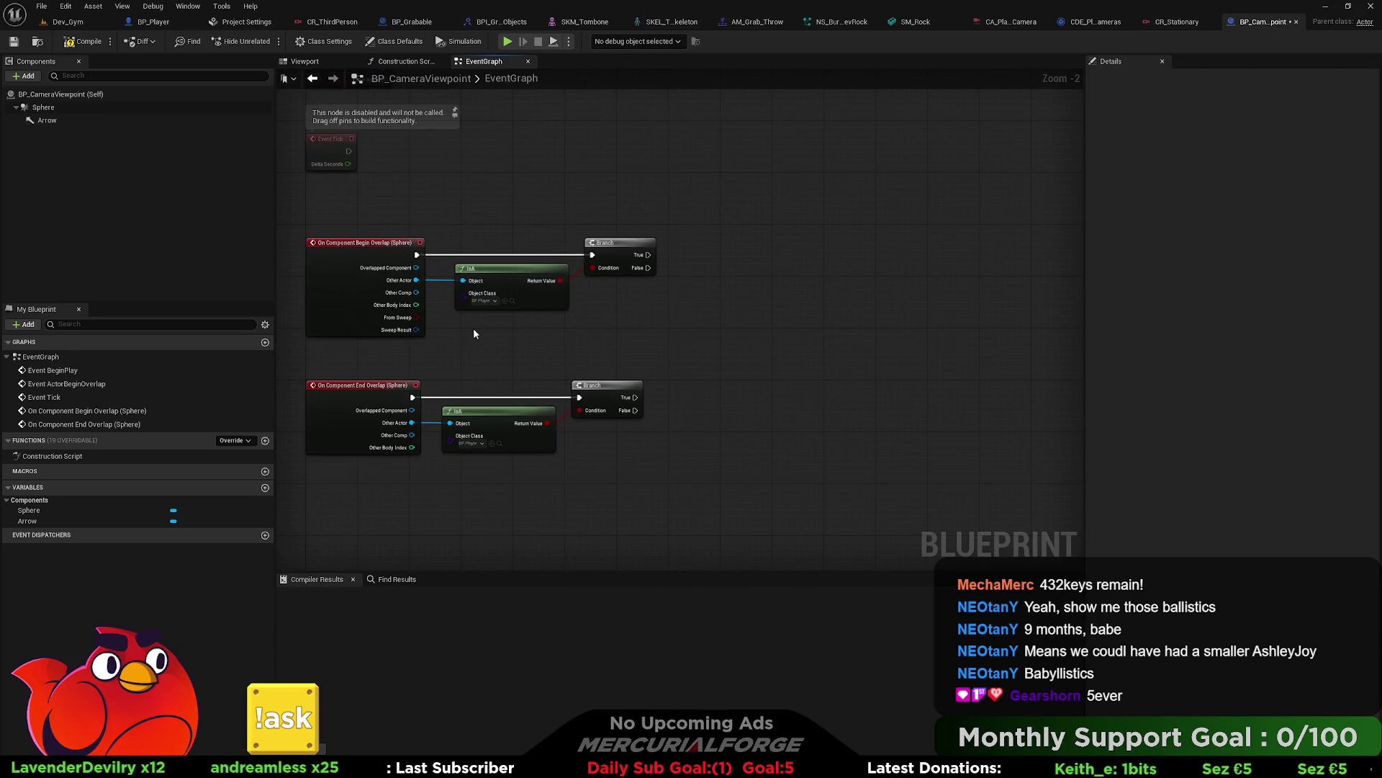
Step: Add a Cast To BP_Player from Other Actor, run on the upper Branch's True output
scroll(476, 331, up, 1)
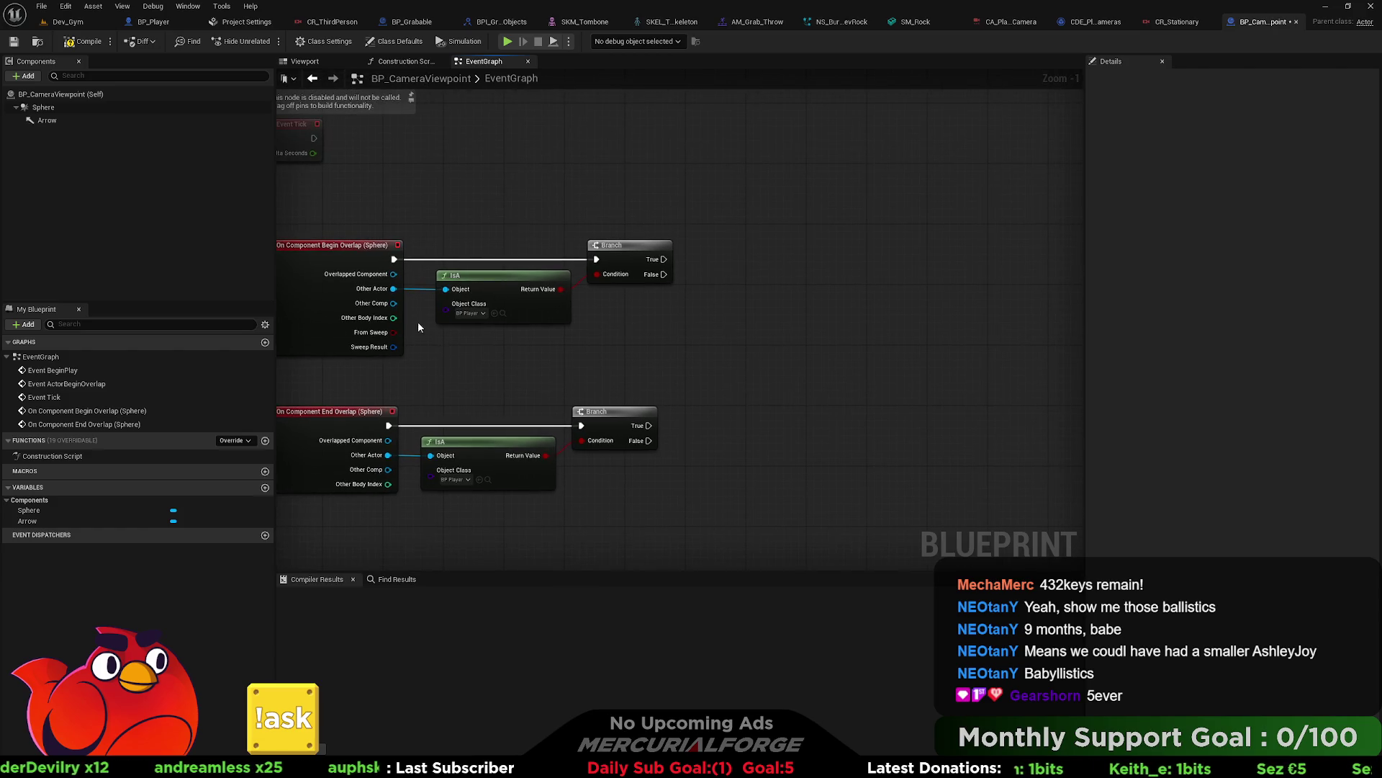
drag(391, 288, 731, 298)
text(cast to)
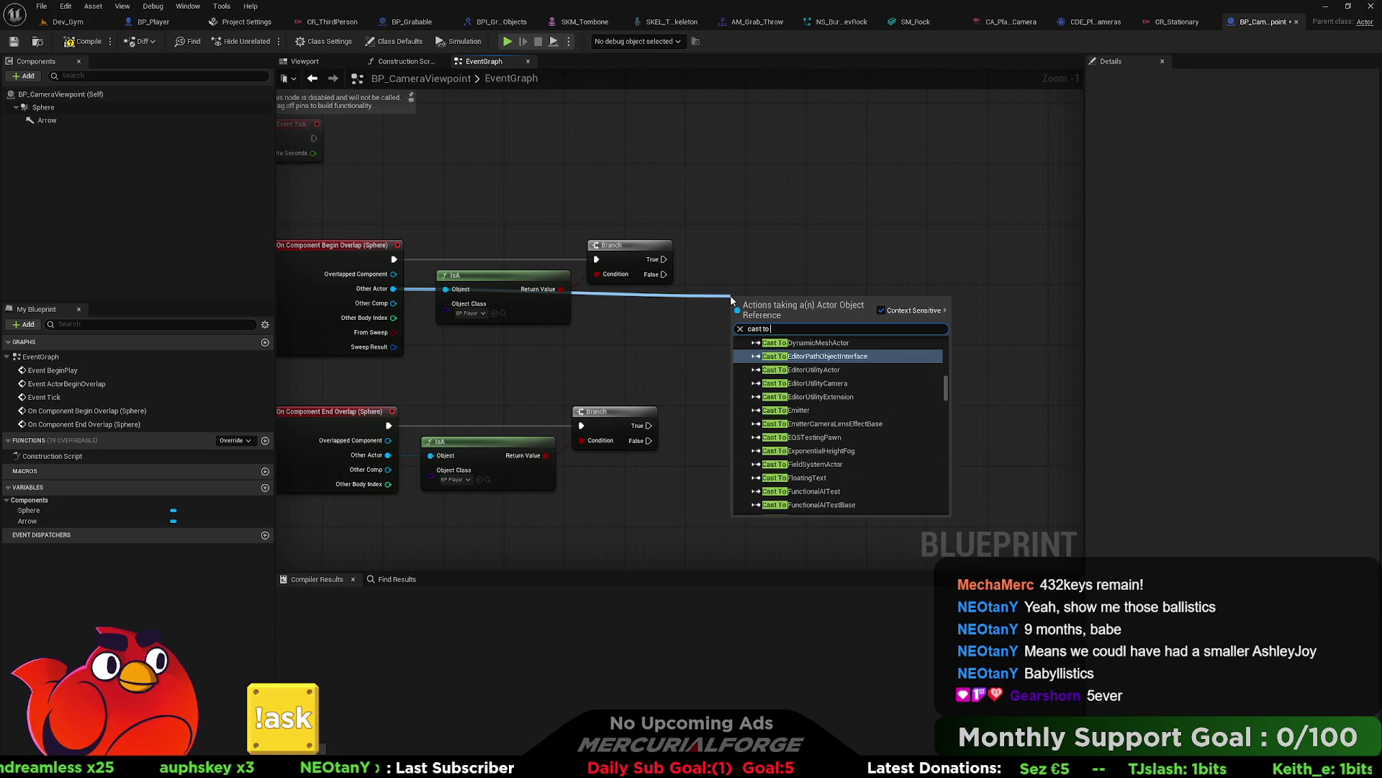
text( player)
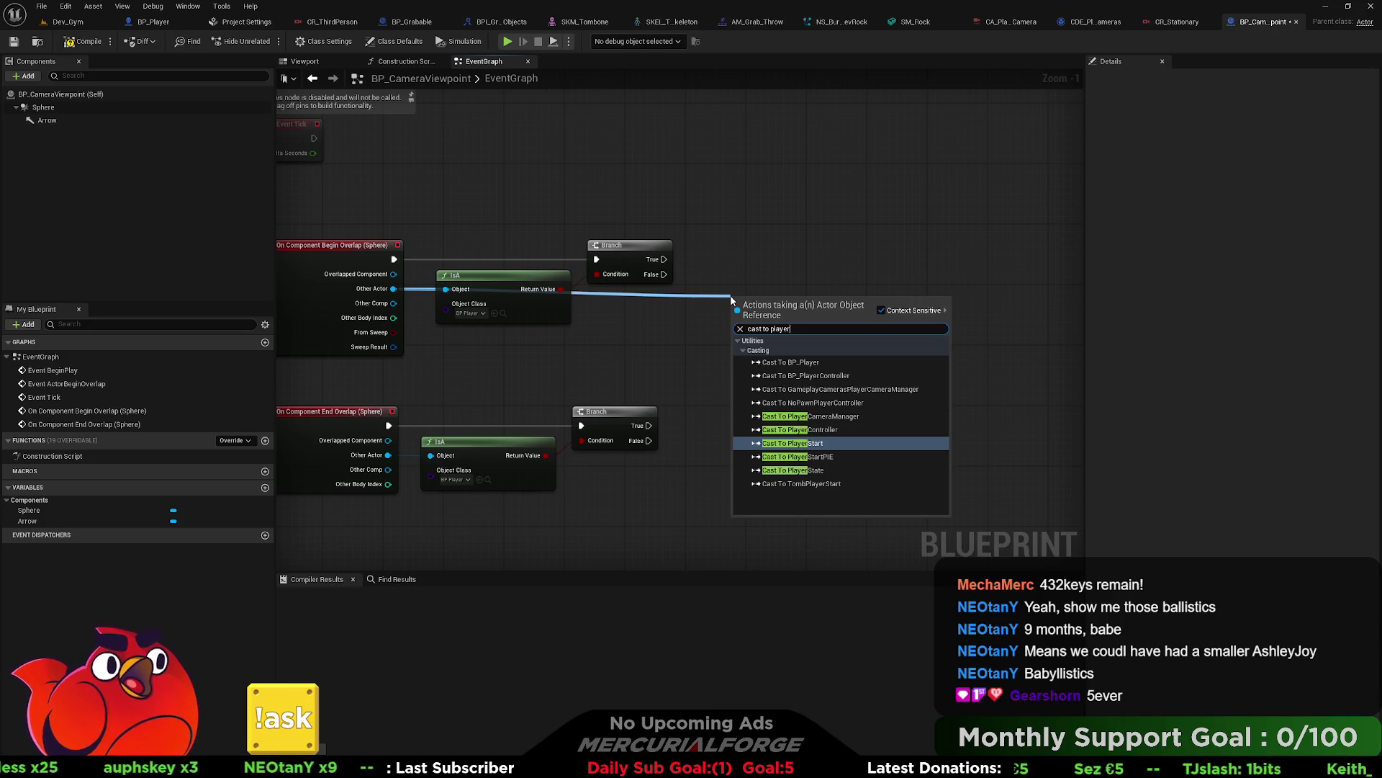
click(805, 363)
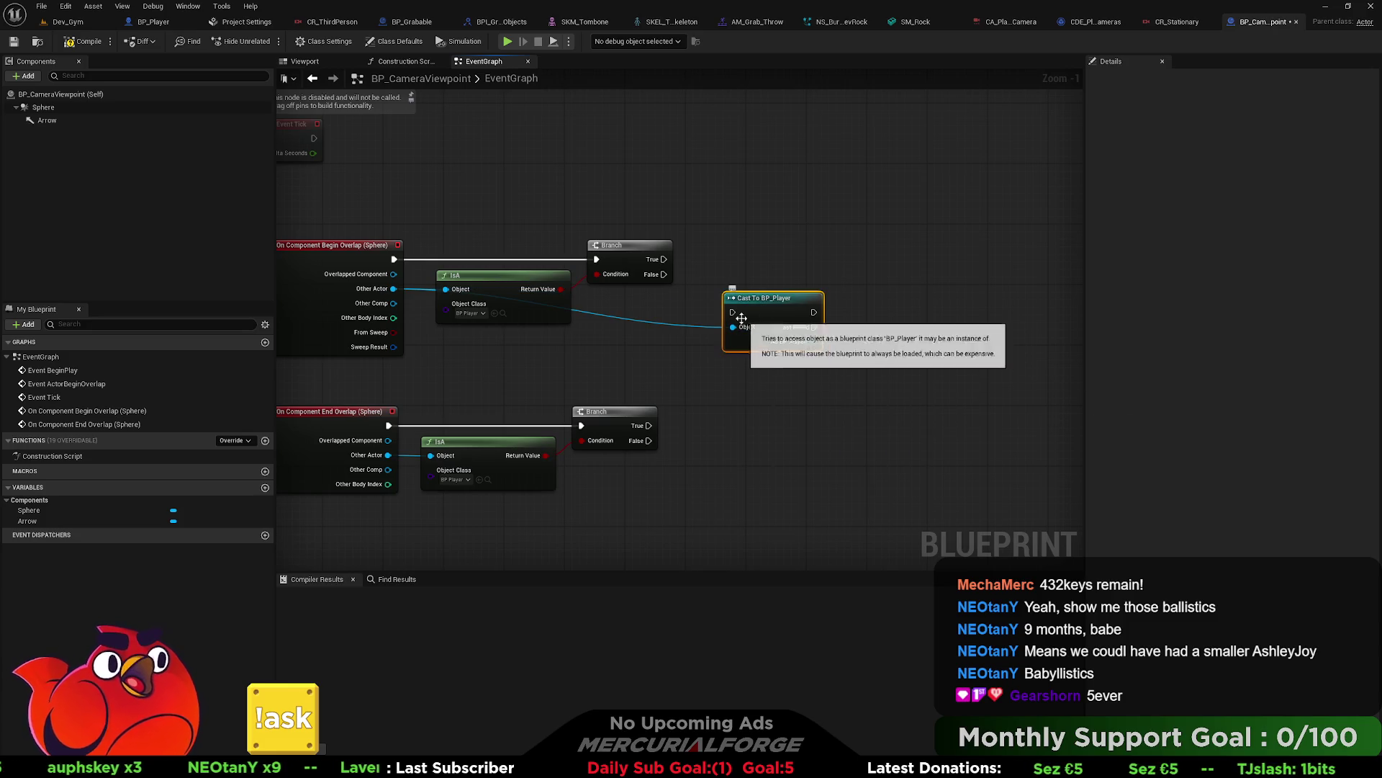
drag(689, 273, 664, 259)
drag(767, 304, 726, 225)
Step: Paste a copy of the cast for the lower Branch, fed by End Overlap's Other Actor
key(ctrl+c)
key(ctrl+v)
mouse_move(712, 383)
mouse_down()
mouse_move(420, 455)
mouse_move(374, 425)
mouse_move(398, 411)
mouse_up()
drag(772, 309, 573, 364)
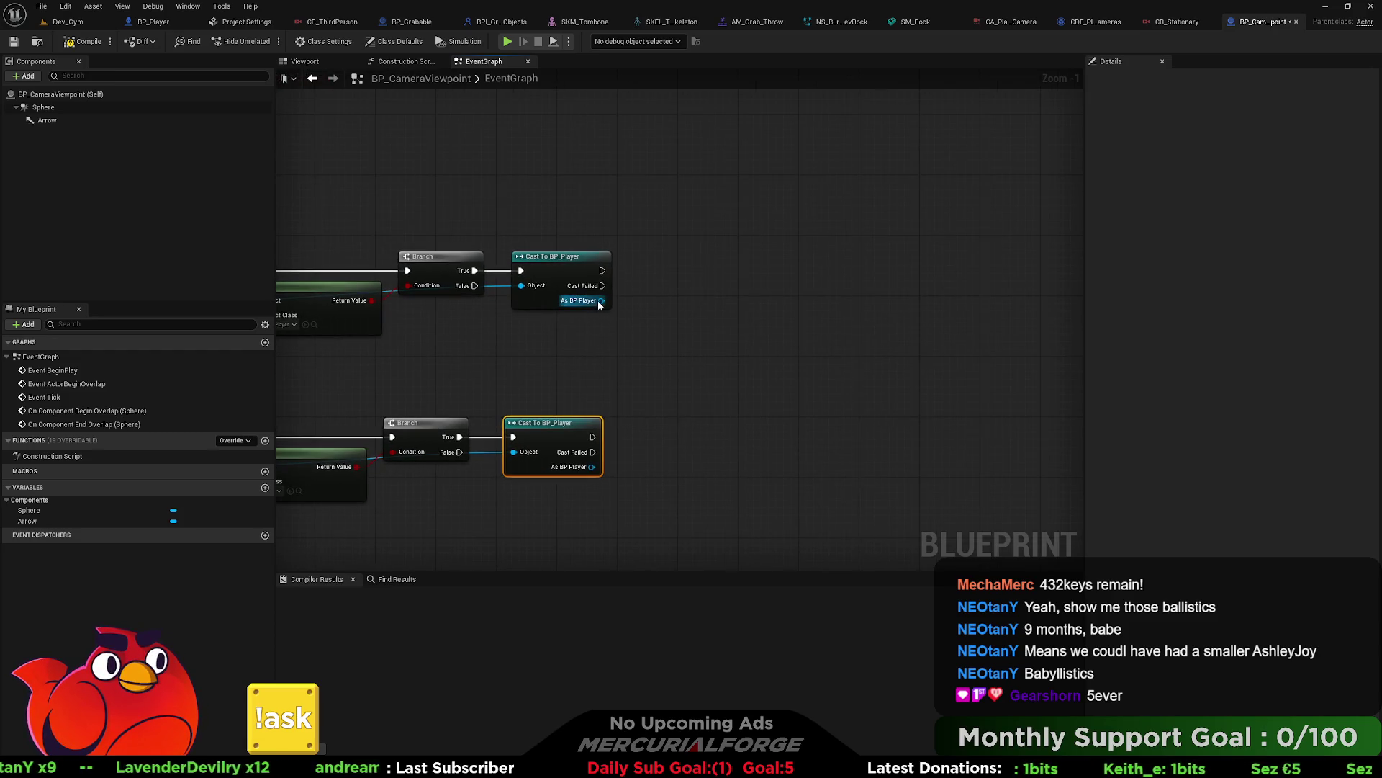
Step: Add a Get Gameplay Camera node from the upper cast's As BP Player output
drag(602, 300, 677, 291)
text(gameplay)
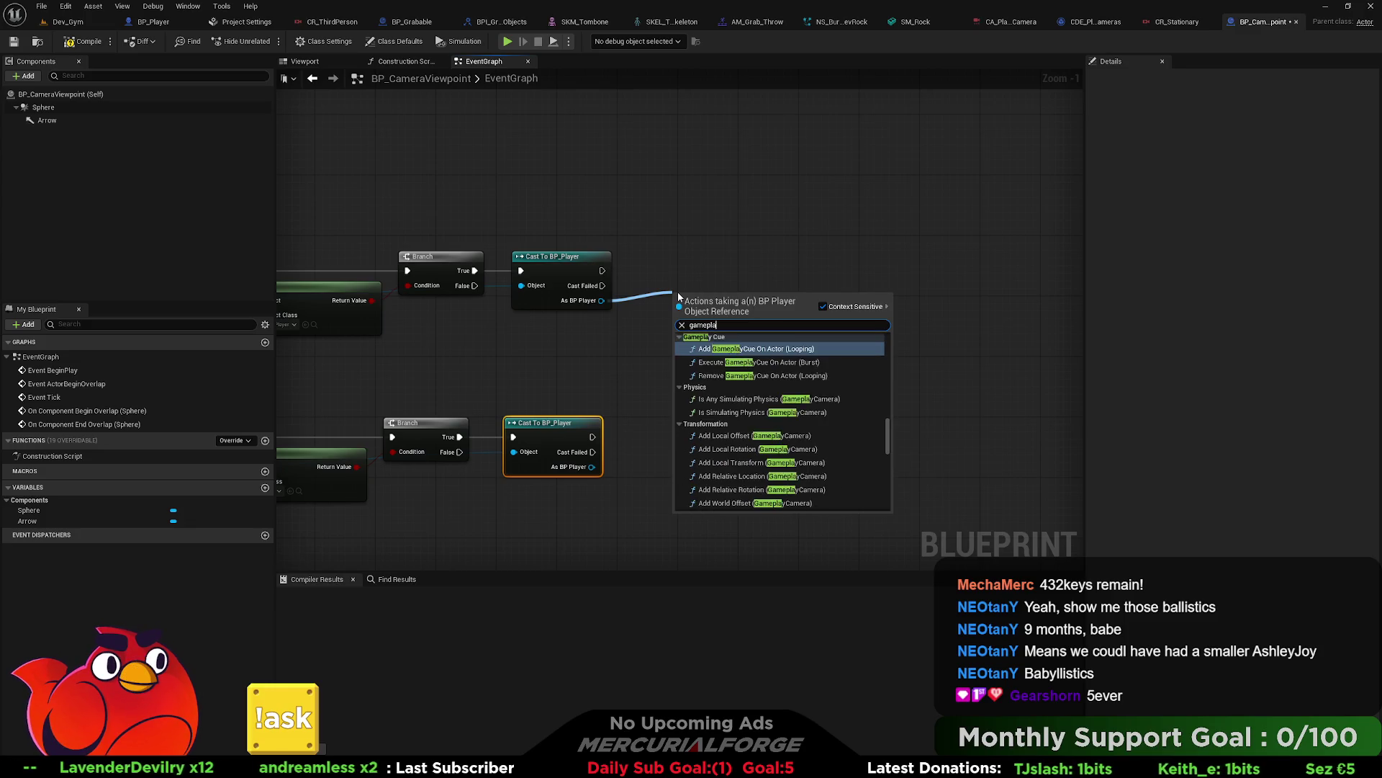
text( can)
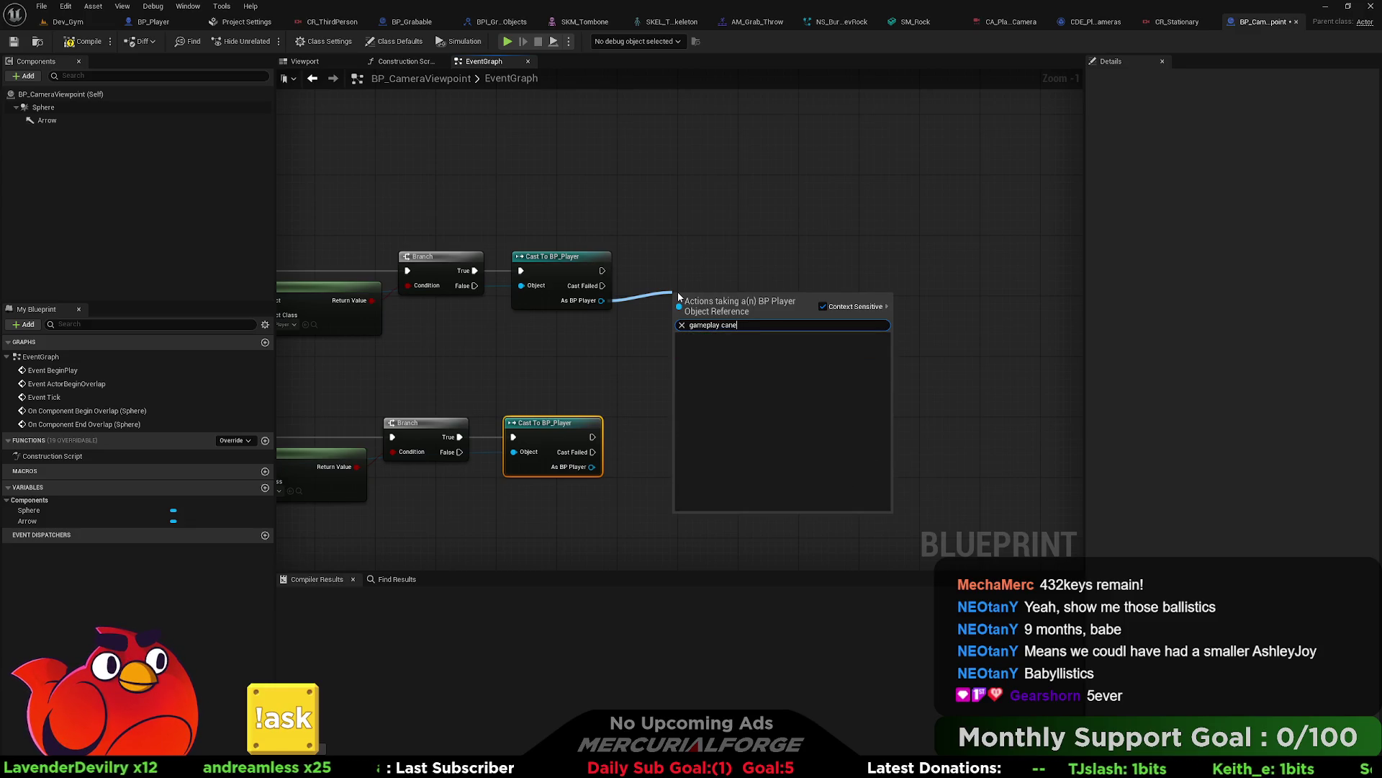
key(BackSpace)
text(mera)
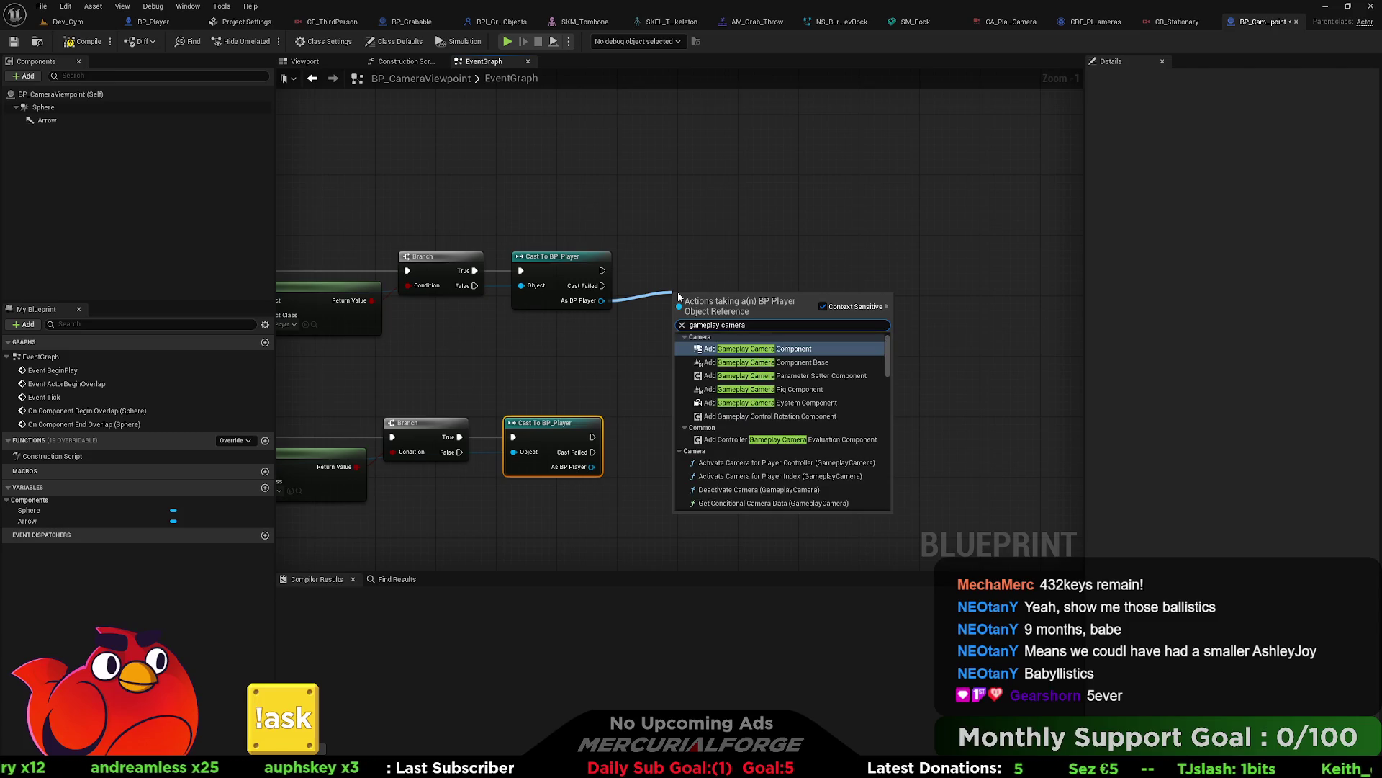
scroll(798, 438, down, 10)
drag(886, 387, 891, 499)
click(746, 491)
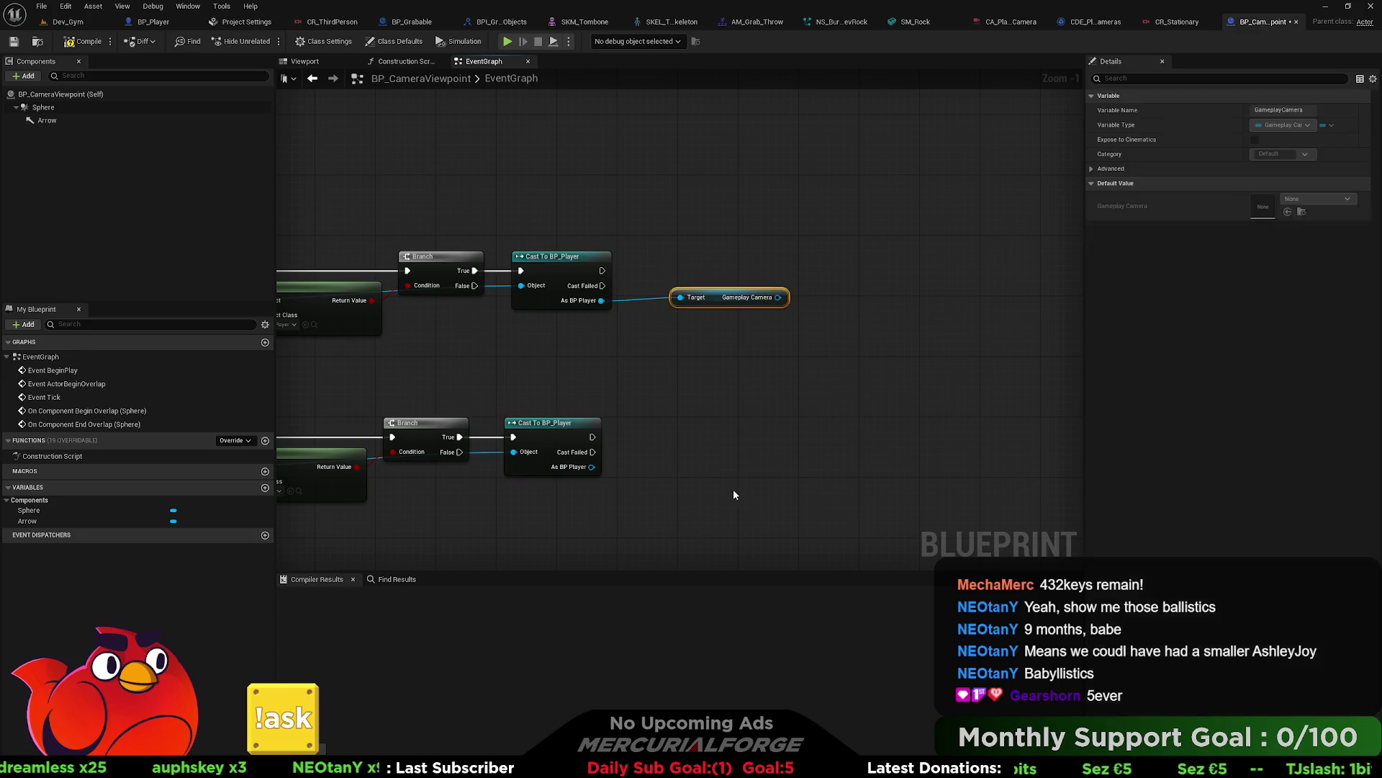
Step: Paste a second Gameplay Camera getter wired to the lower cast's As BP Player output
key(ctrl+c)
key(ctrl+v)
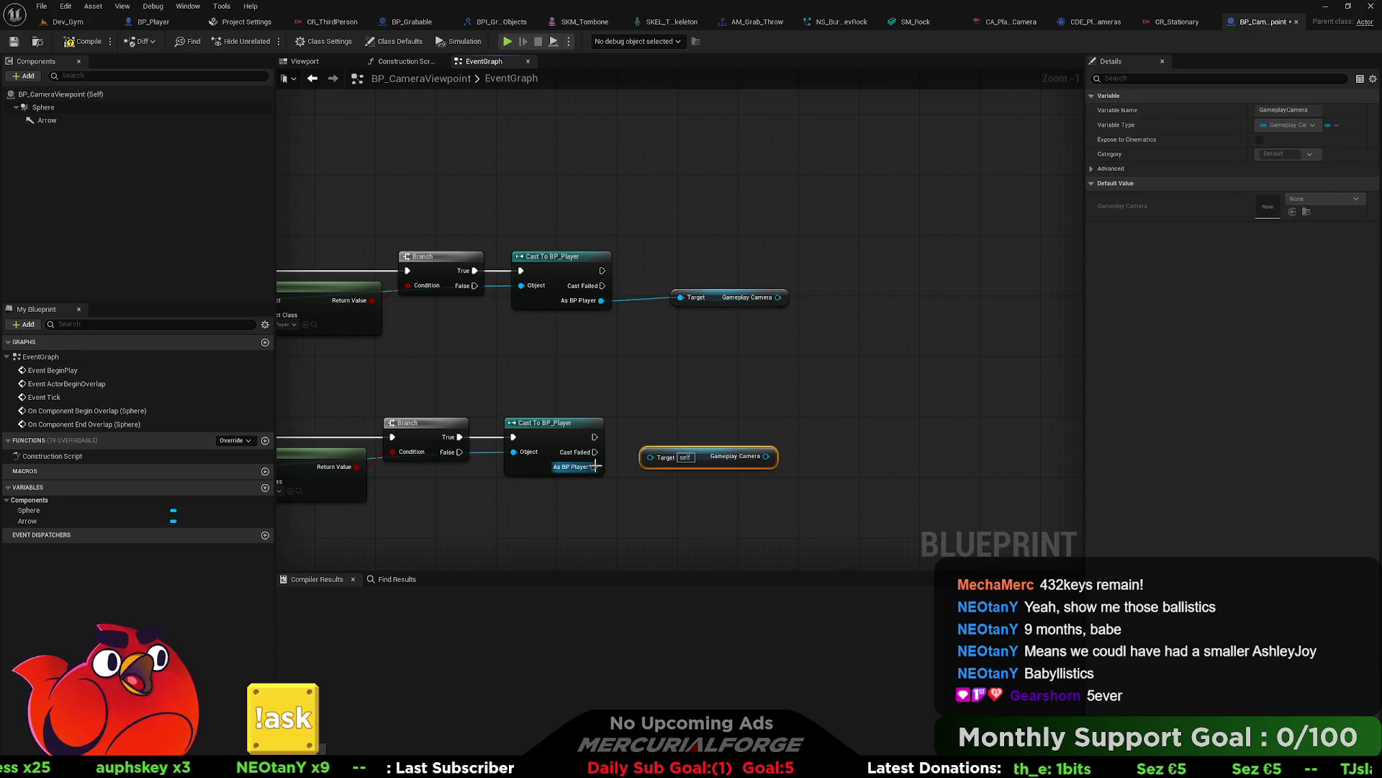
mouse_move(594, 467)
mouse_down()
mouse_move(651, 458)
mouse_move(686, 472)
mouse_up()
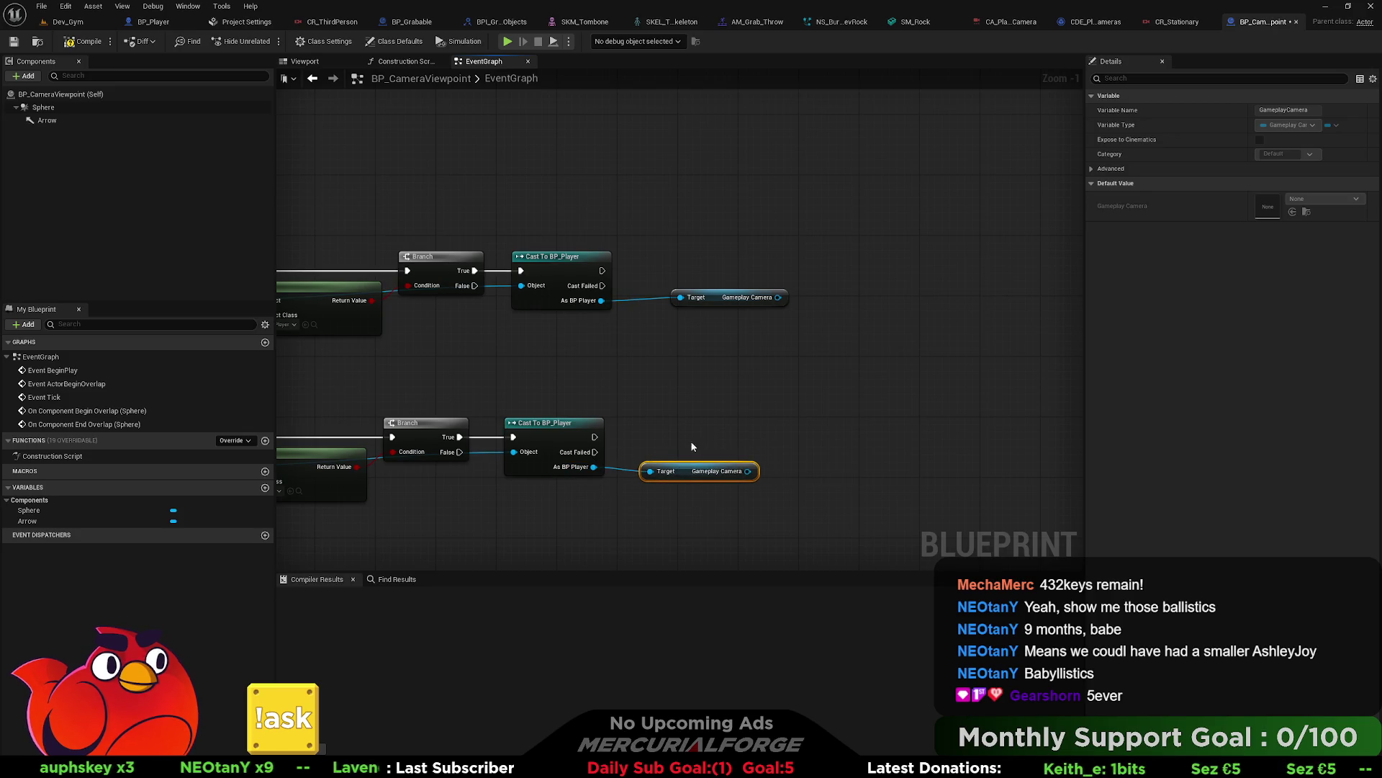
mouse_move(711, 302)
mouse_down()
mouse_move(702, 316)
mouse_move(819, 291)
mouse_up()
click(697, 241)
text(set r)
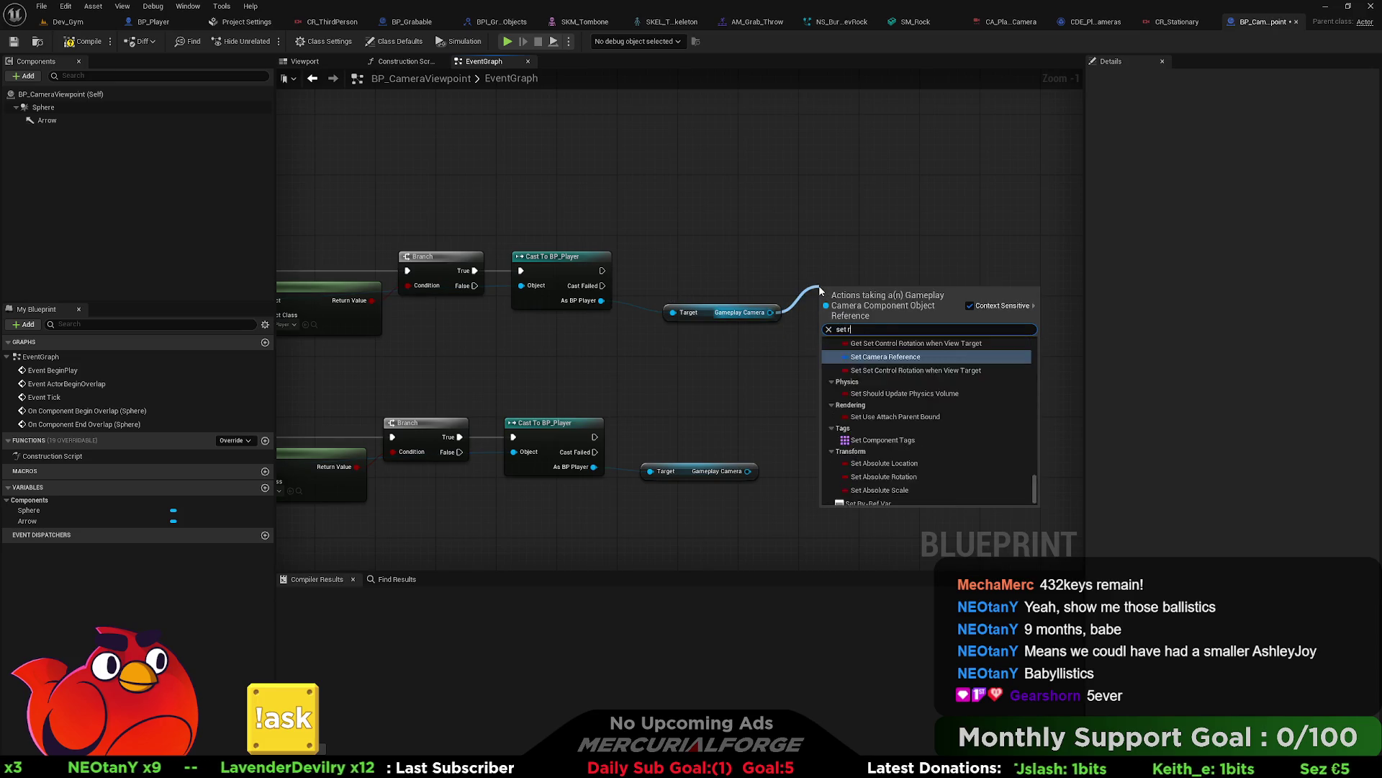
text(ig)
click(855, 203)
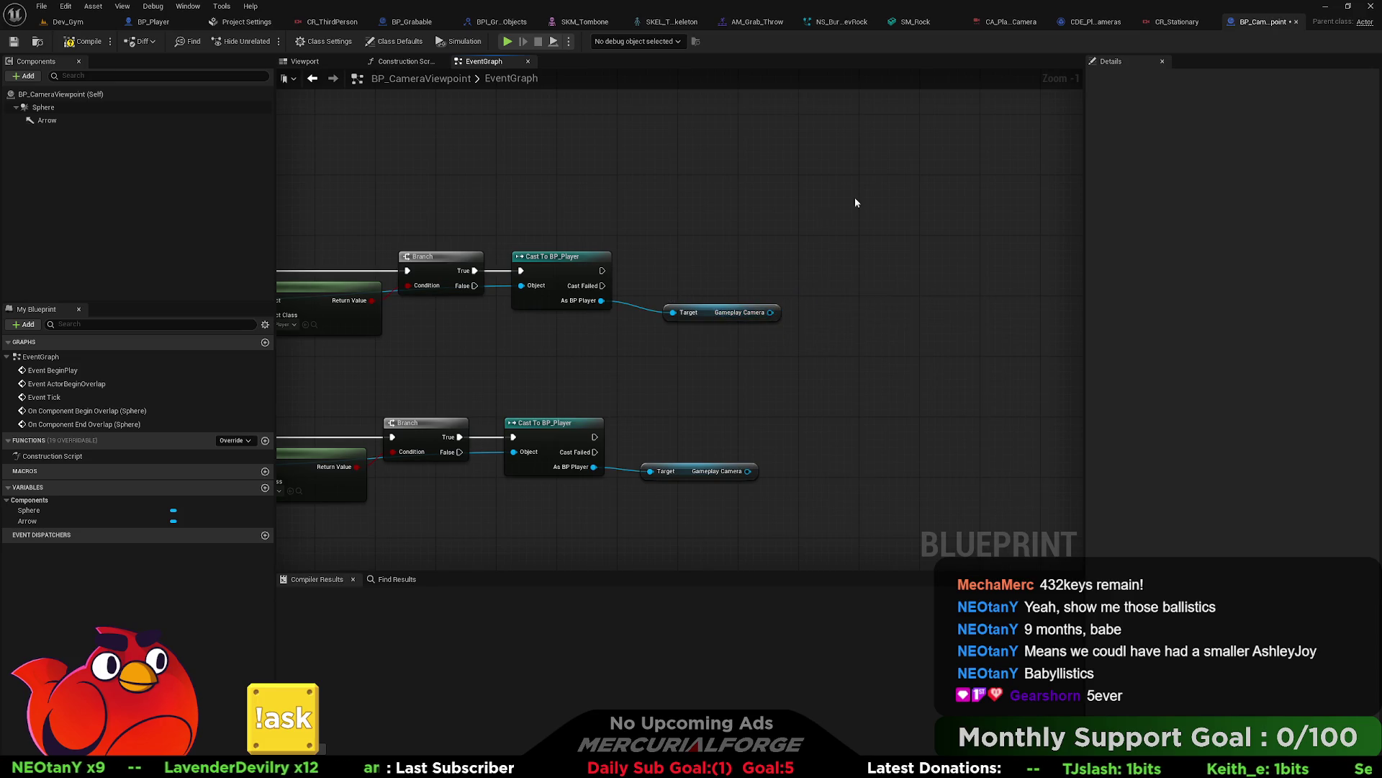
click(1021, 28)
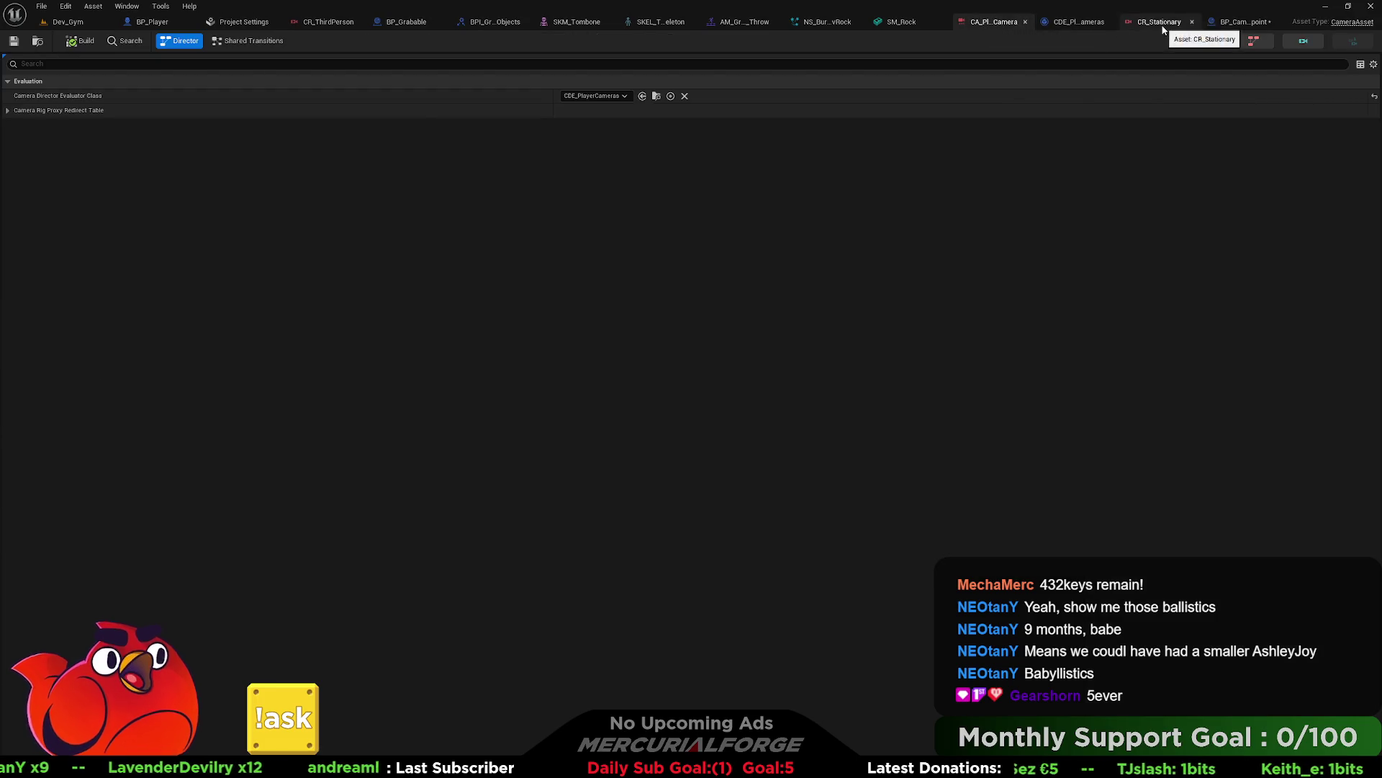
Step: Look through the CR_Stationary, CR_ThirdPerson and CDE_PlayerCameras editors
click(1144, 25)
click(321, 22)
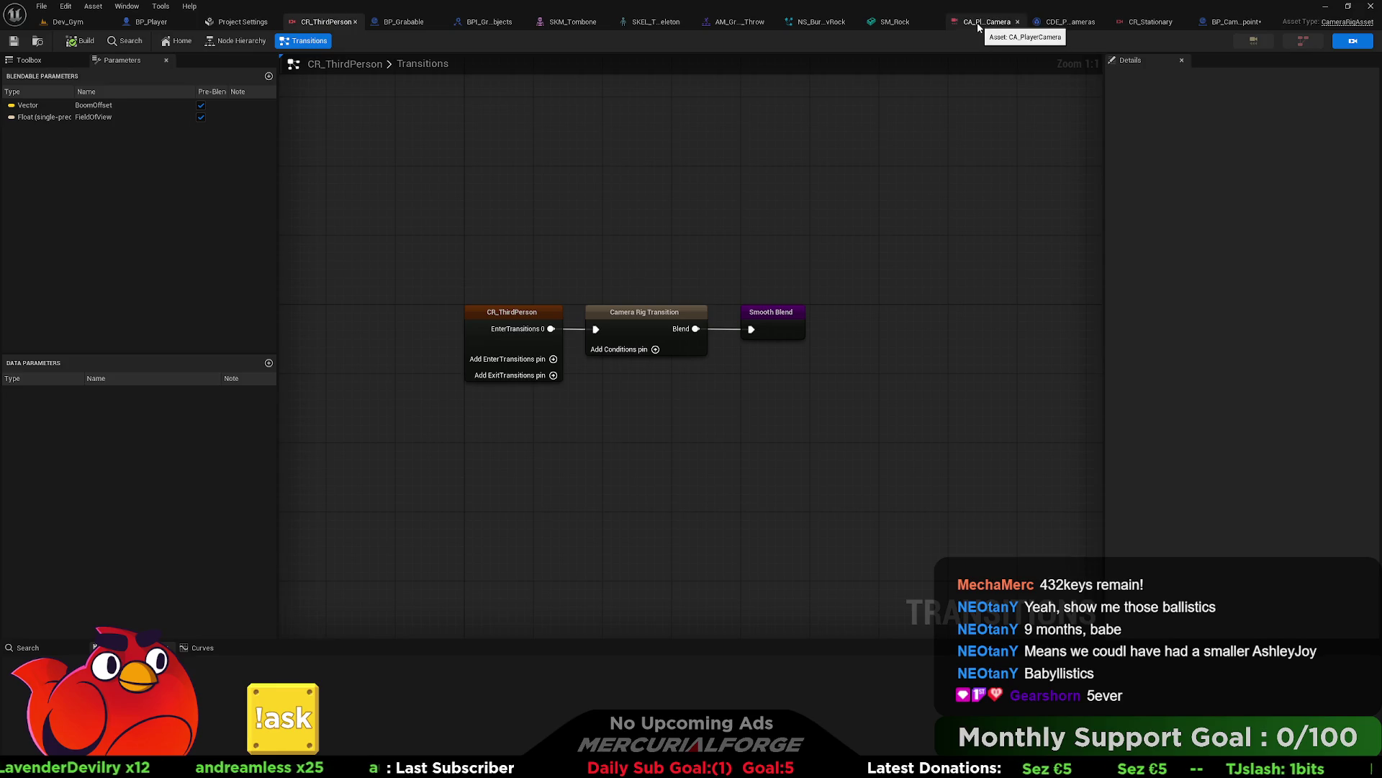
click(1065, 22)
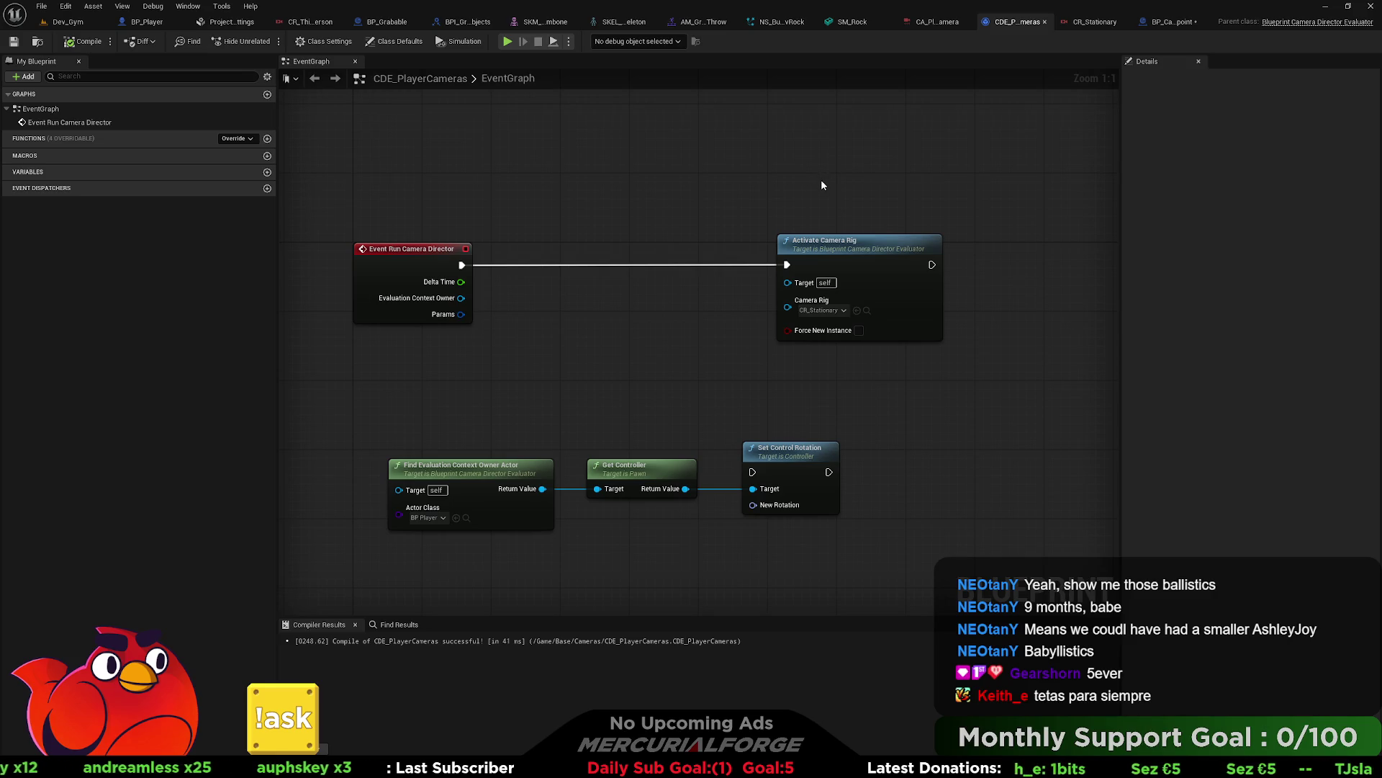
Step: Spread out Activate Camera Rig and Find Evaluation Context Owner Actor, then show the Content Browser
drag(576, 209, 652, 190)
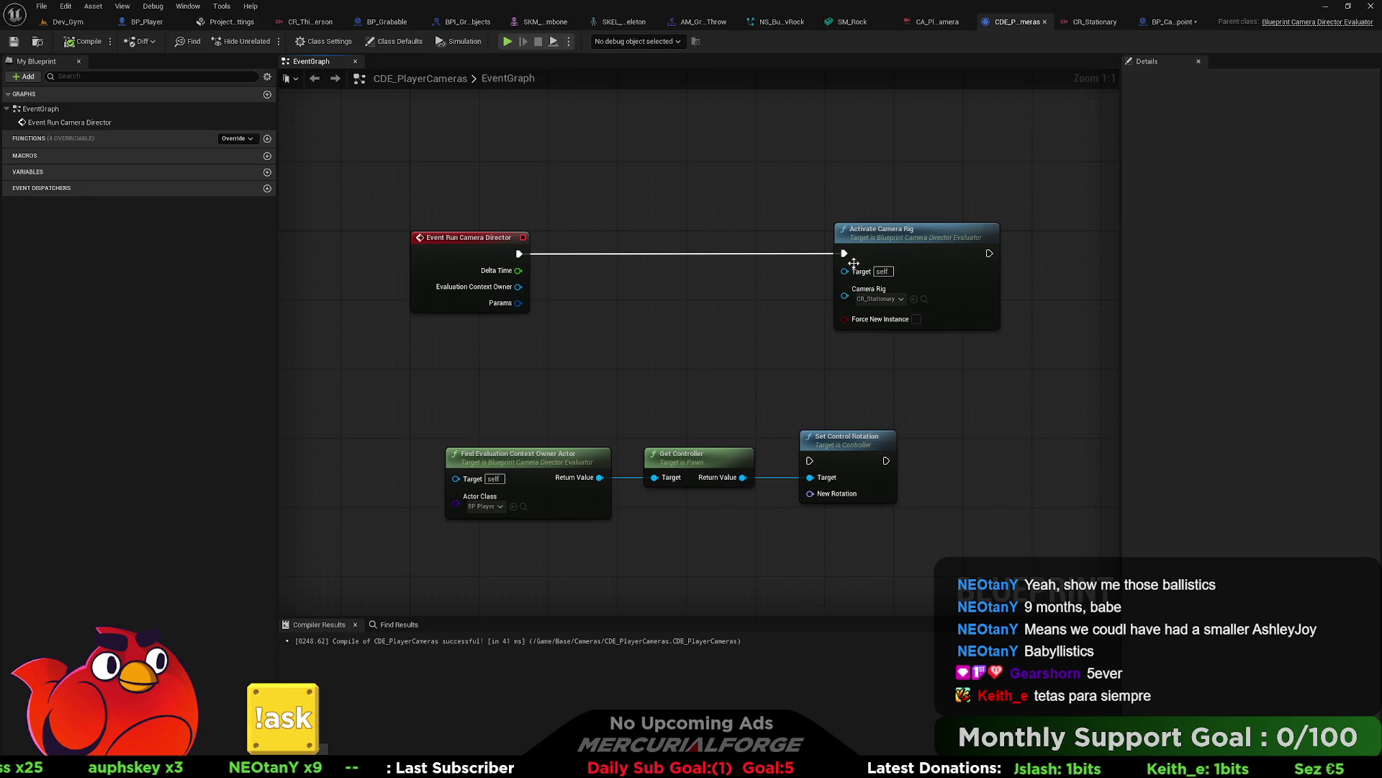
mouse_move(908, 239)
mouse_down()
mouse_move(779, 251)
mouse_move(926, 207)
mouse_move(944, 173)
mouse_up()
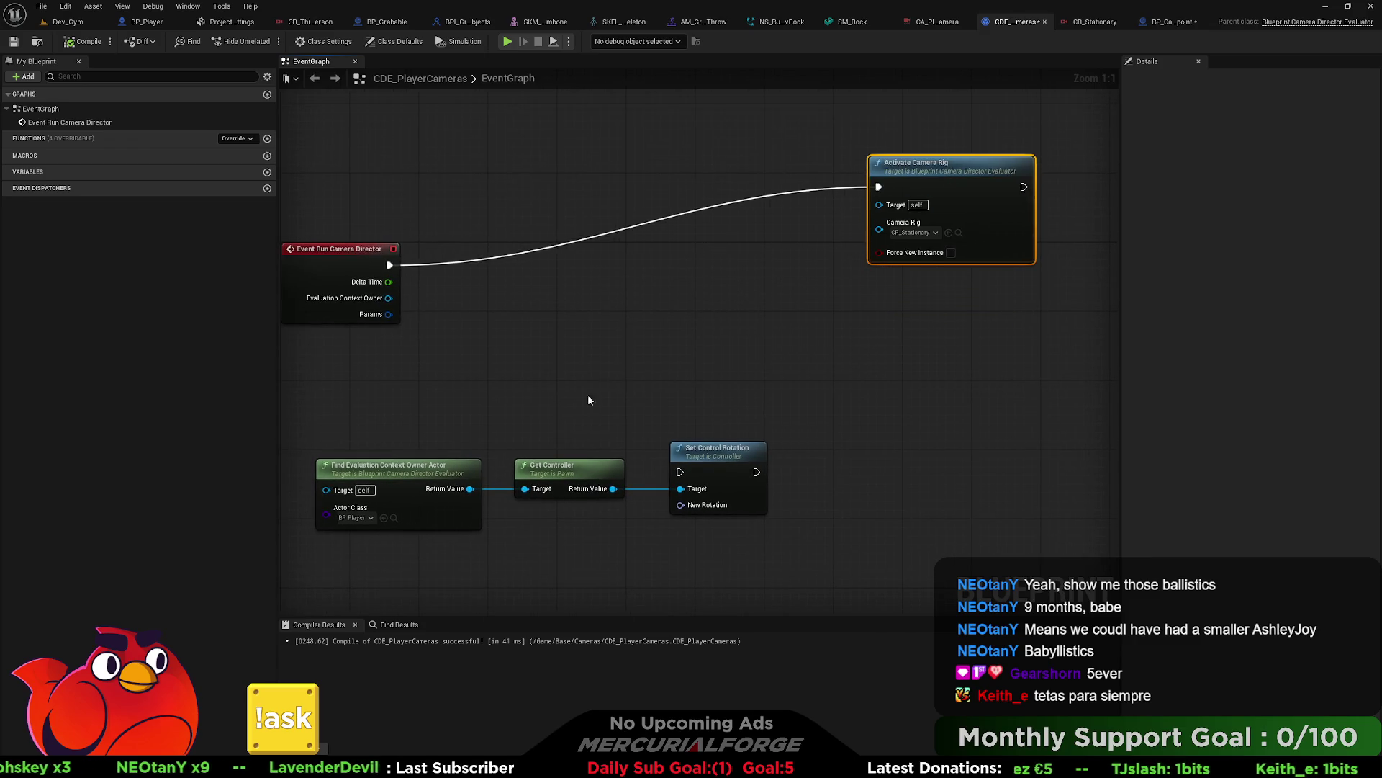
drag(573, 373, 722, 352)
drag(612, 432, 551, 375)
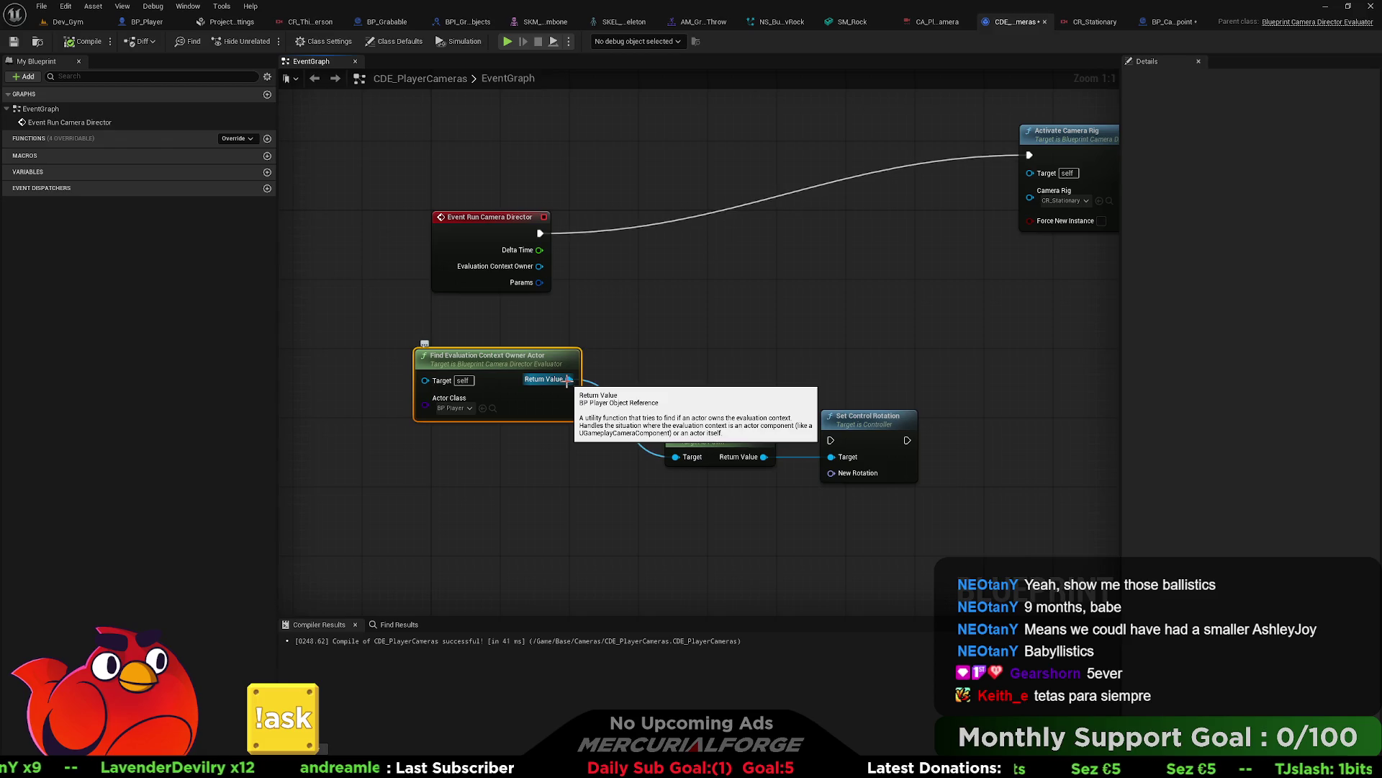
mouse_move(830, 322)
mouse_down()
mouse_move(765, 321)
mouse_move(727, 342)
mouse_up()
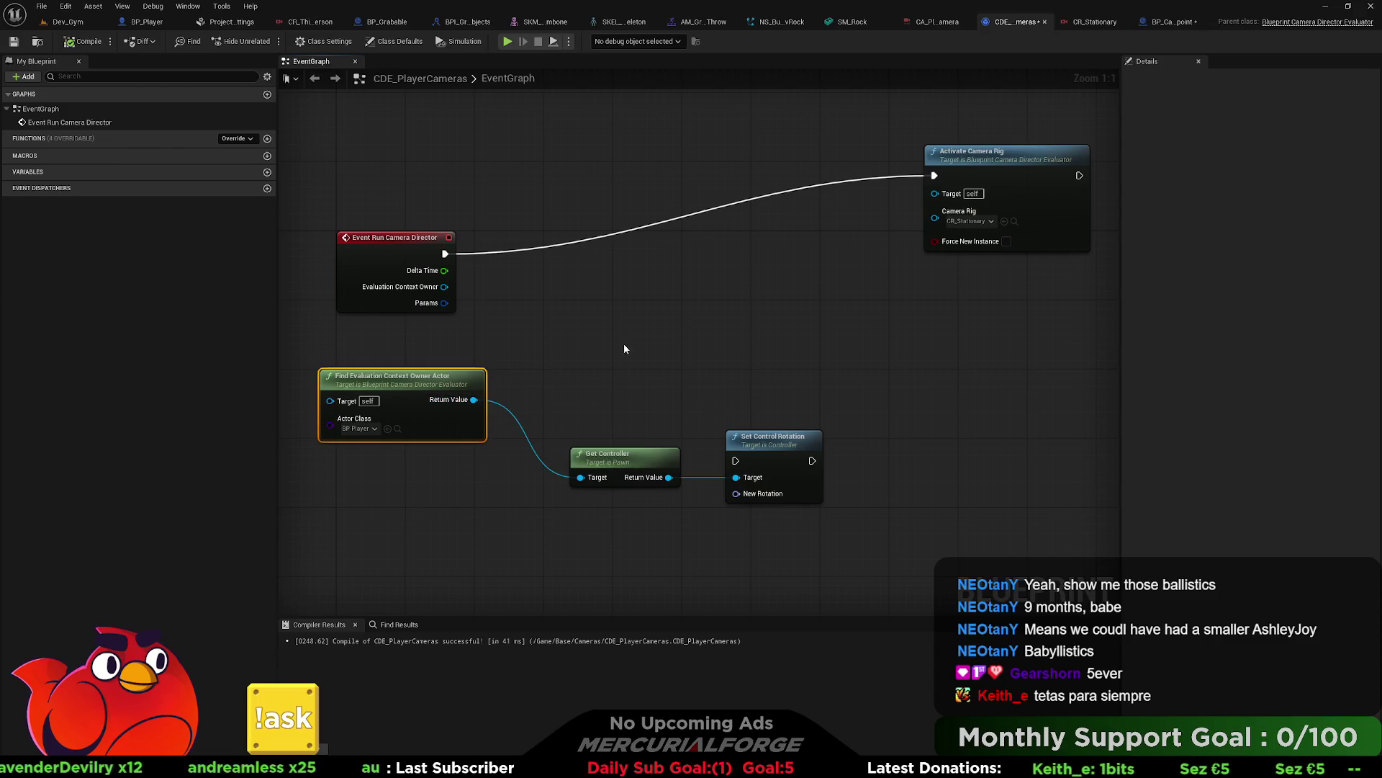
key(ctrl+space)
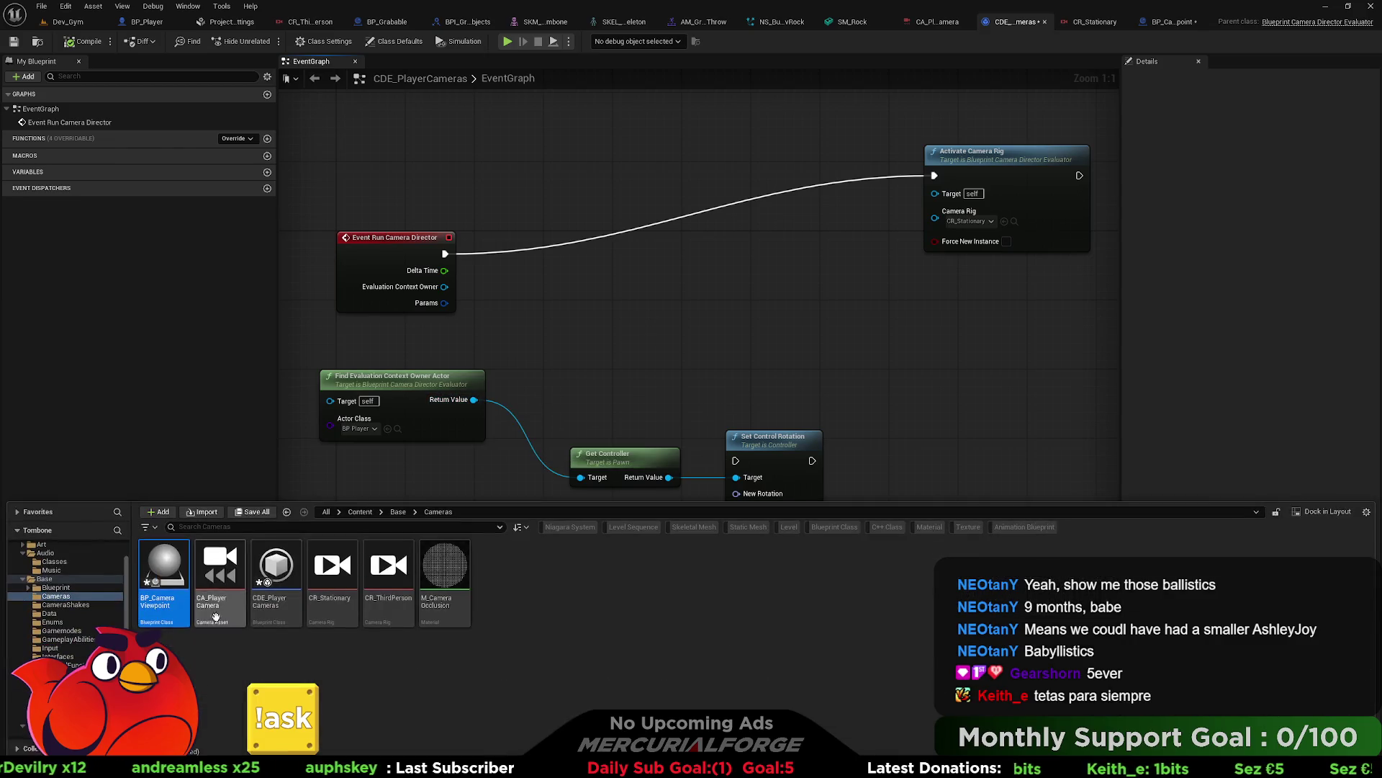
Step: Create a new Enumeration asset named E_CameraType in the Enums folder
click(52, 622)
right_click(364, 574)
mouse_move(423, 334)
mouse_move(446, 356)
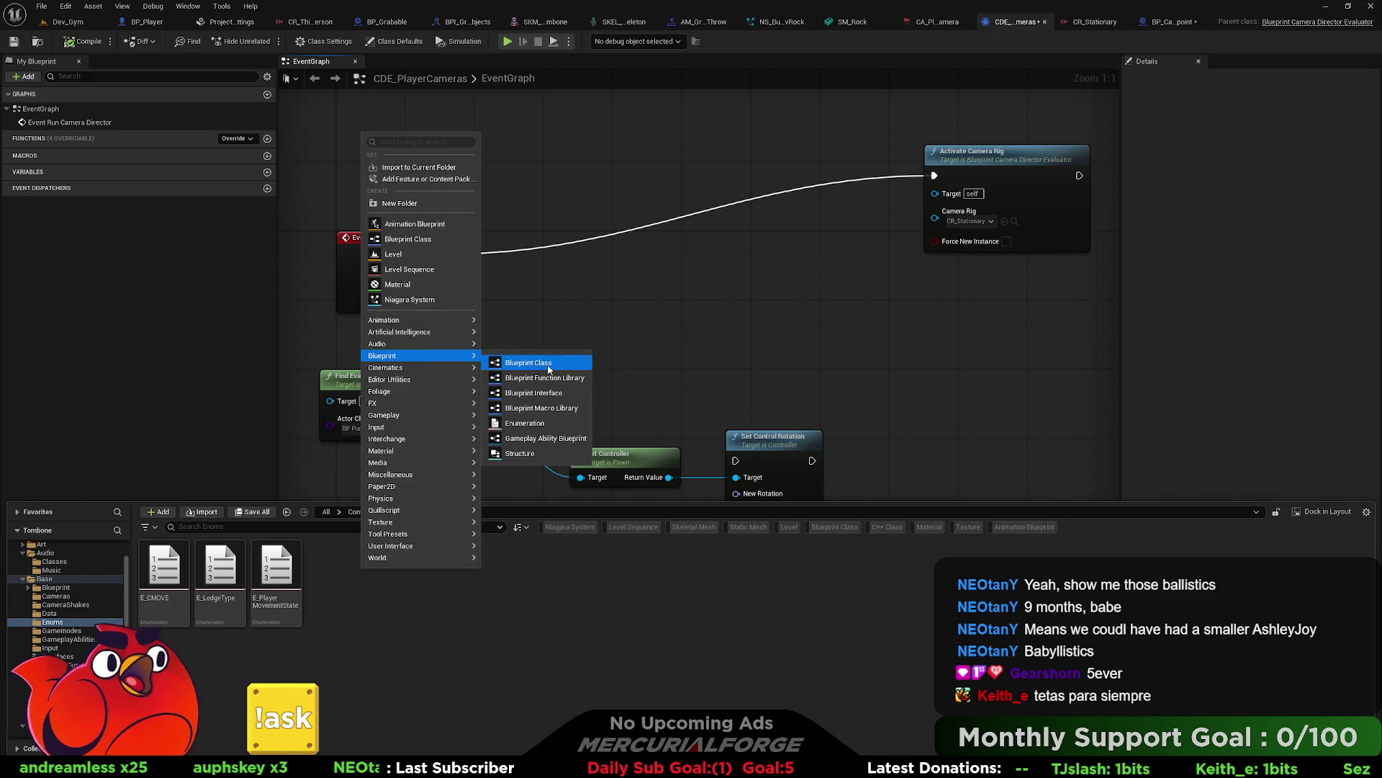
click(526, 424)
text(E_)
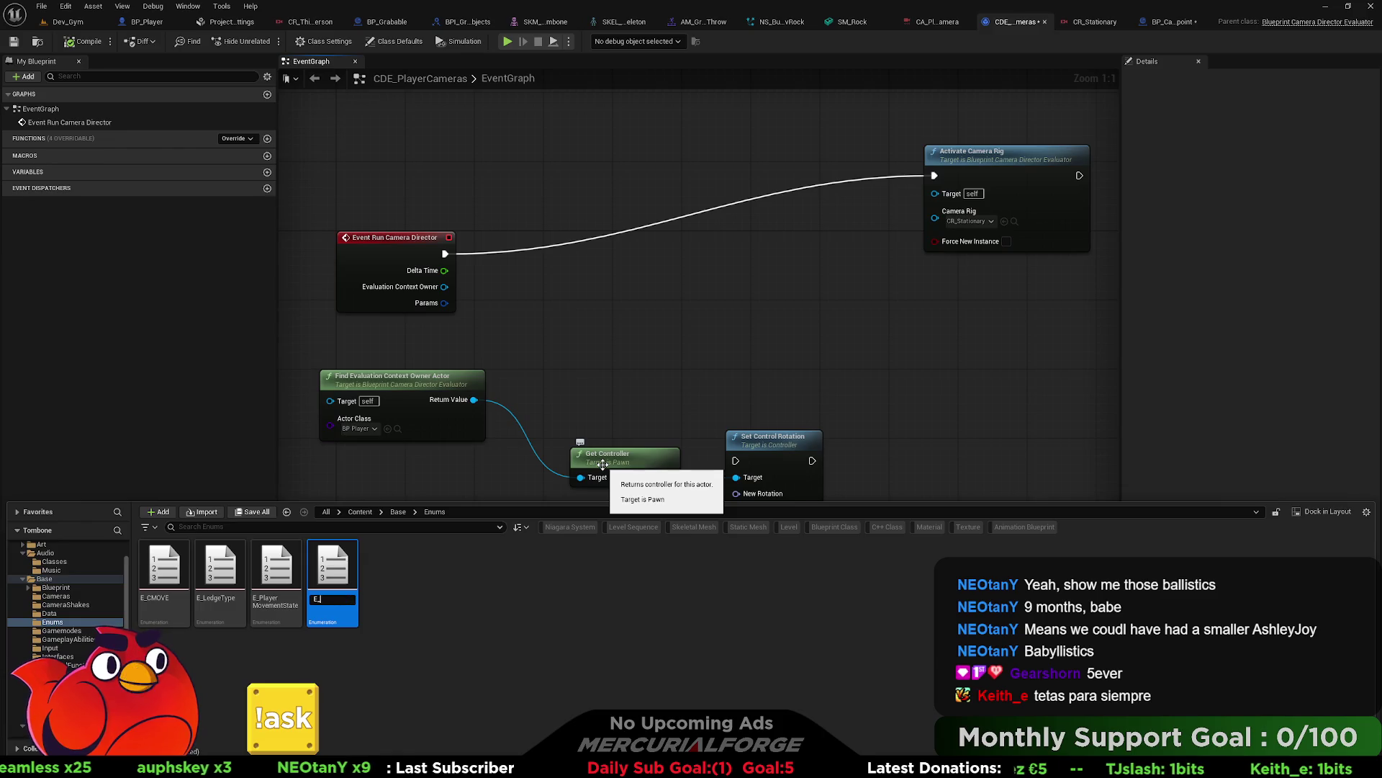
text(CameraType)
key(Return)
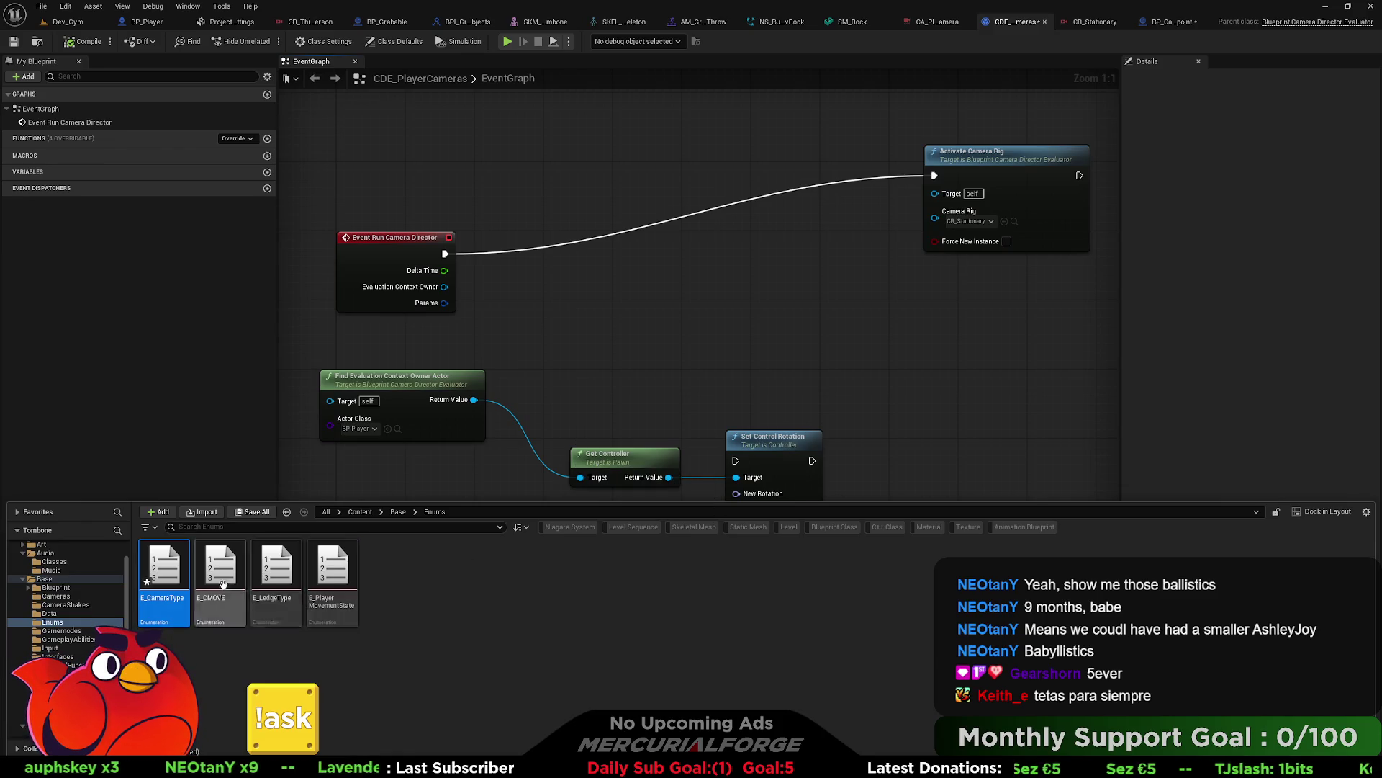
Step: Add the enumerators ThirdPerson and Stationary to E_CameraType
double_click(175, 560)
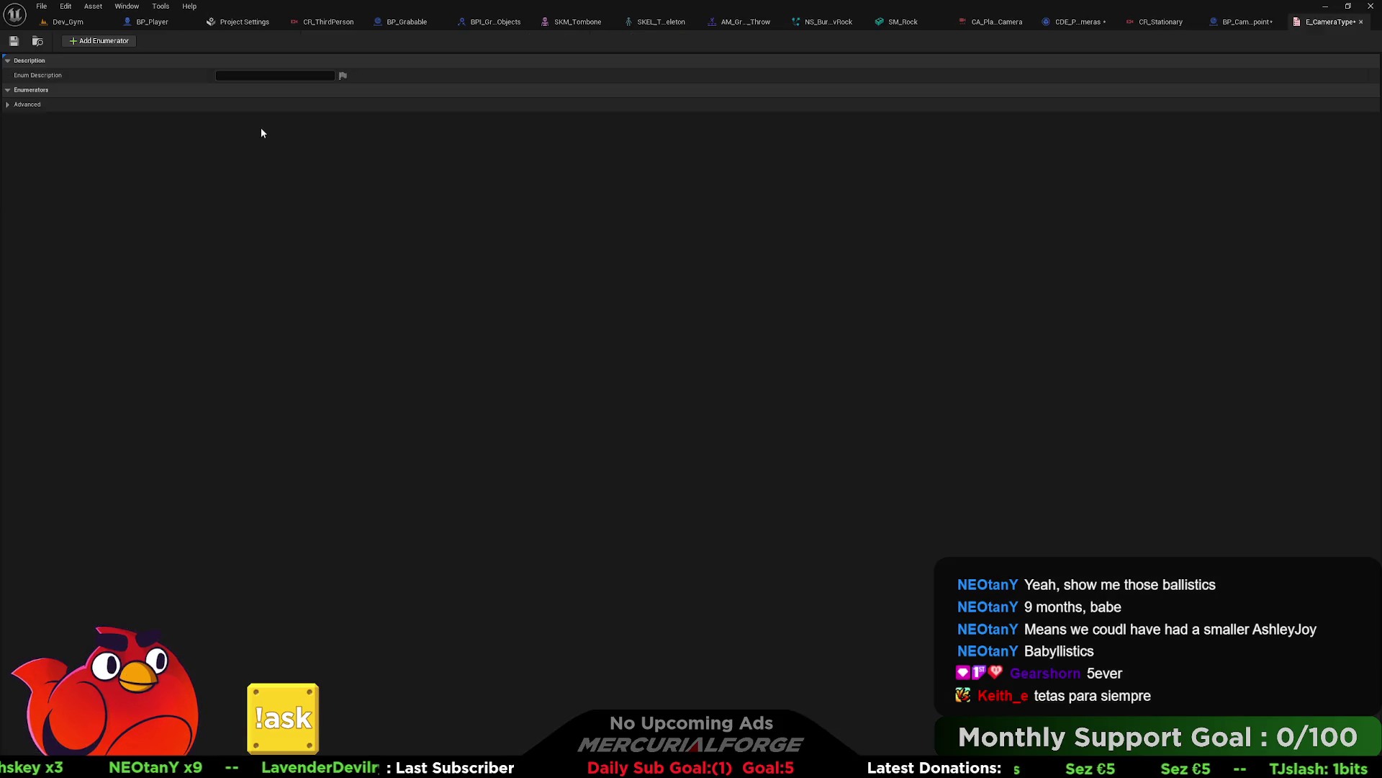
click(101, 41)
click(101, 41)
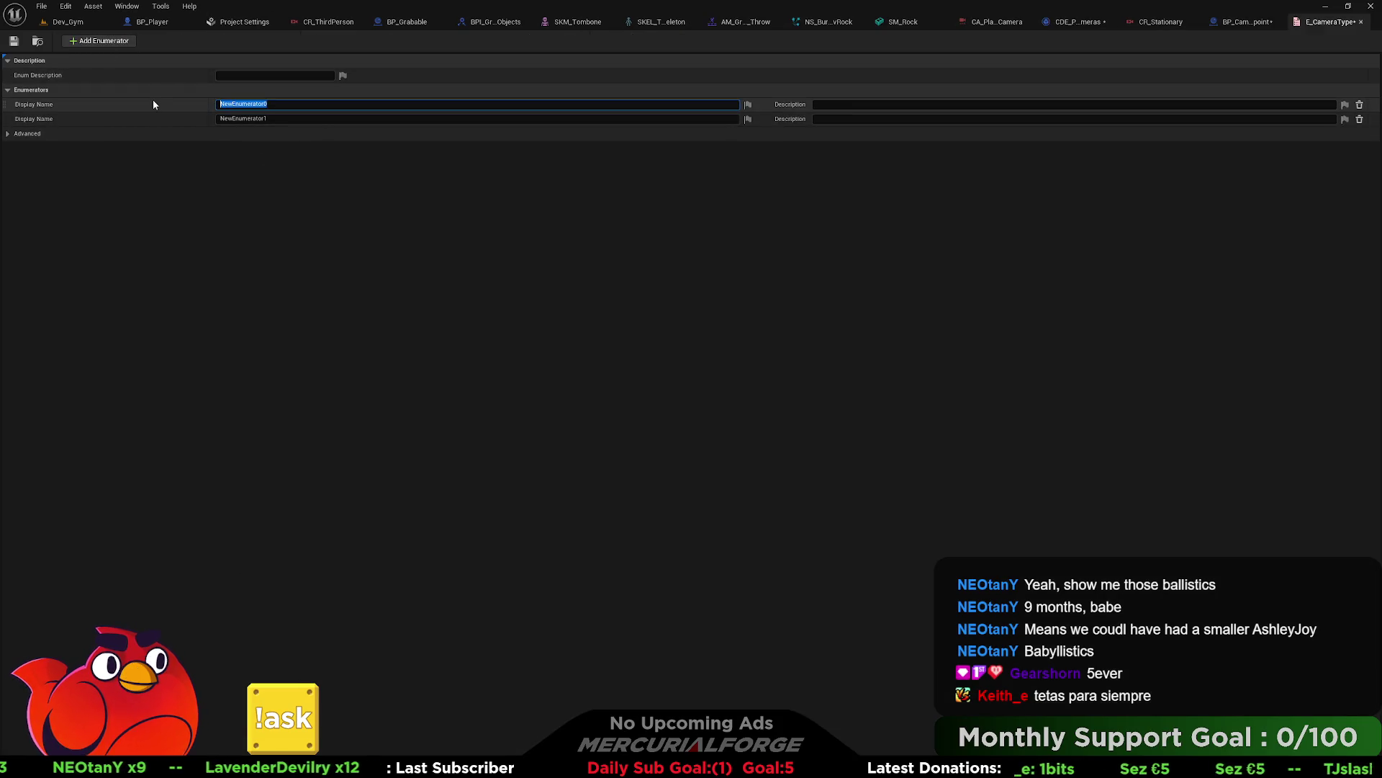
text(ThirdPerson)
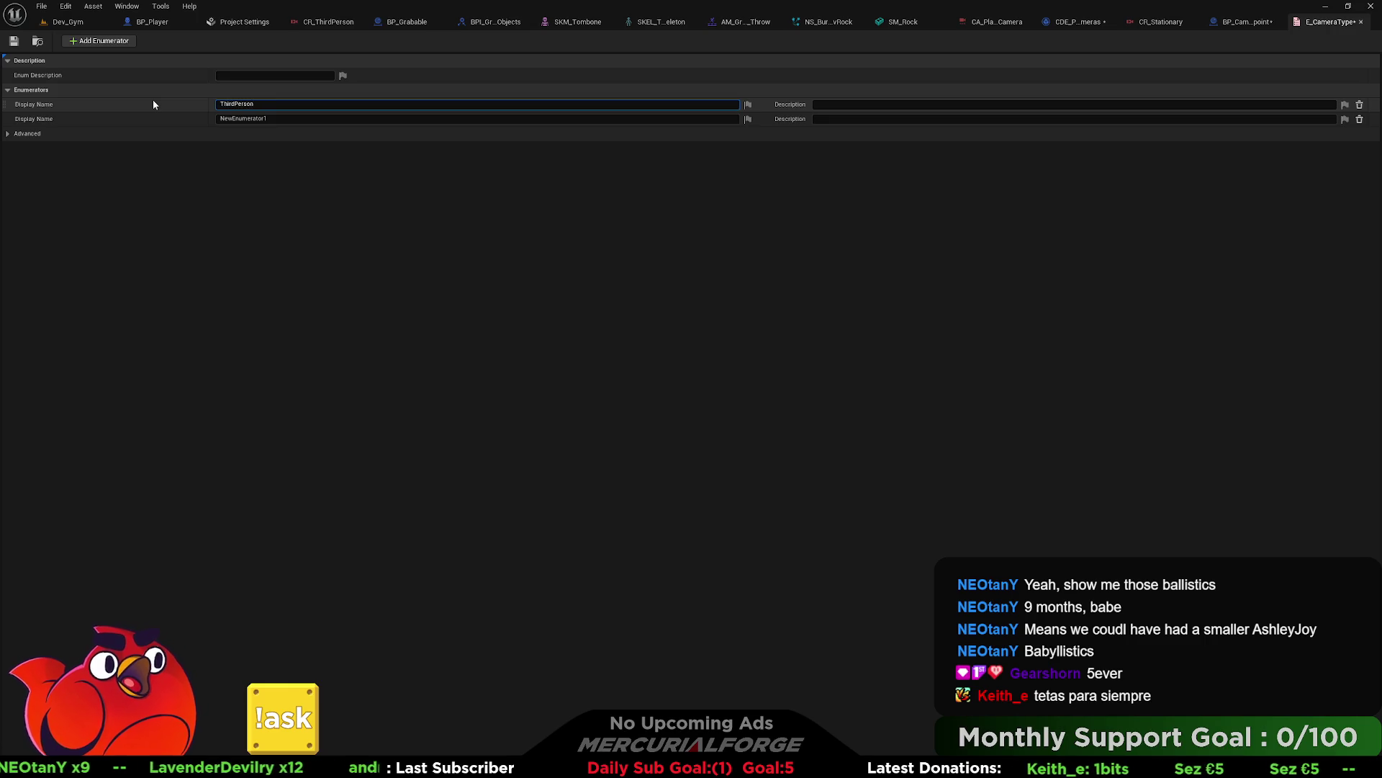
click(229, 114)
text(Stationary)
key(Return)
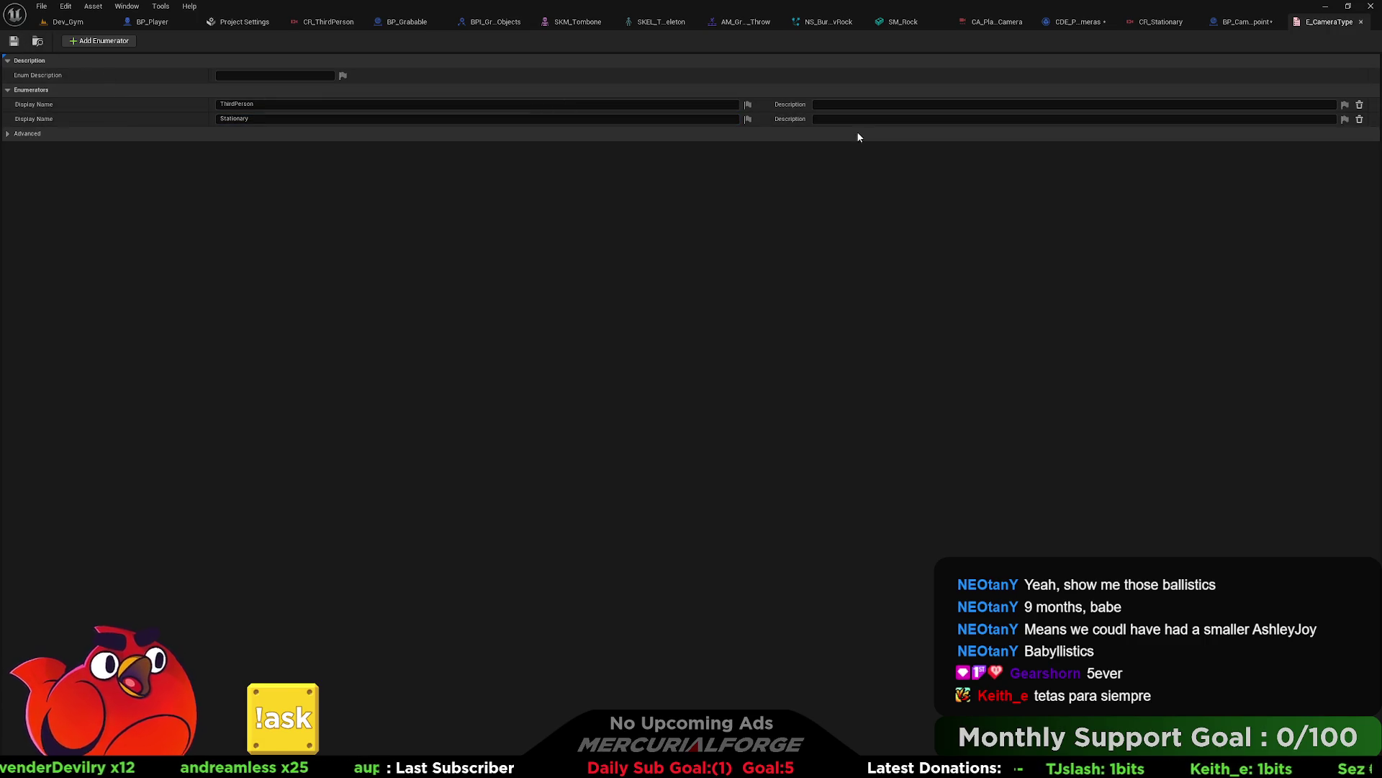
Step: Glance at BP_CameraViewpoint's graph, then return to CDE_PlayerCameras' event graph
click(1233, 26)
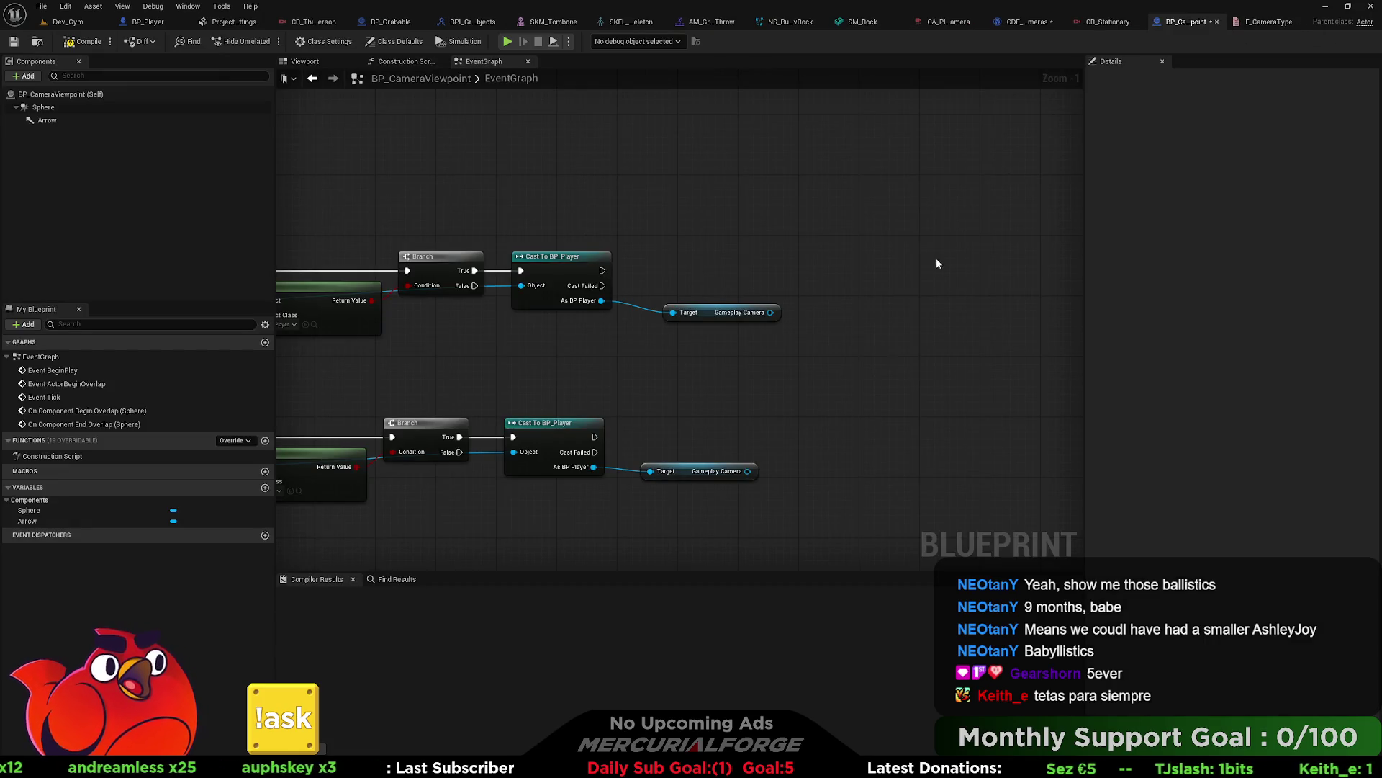
drag(937, 263, 766, 249)
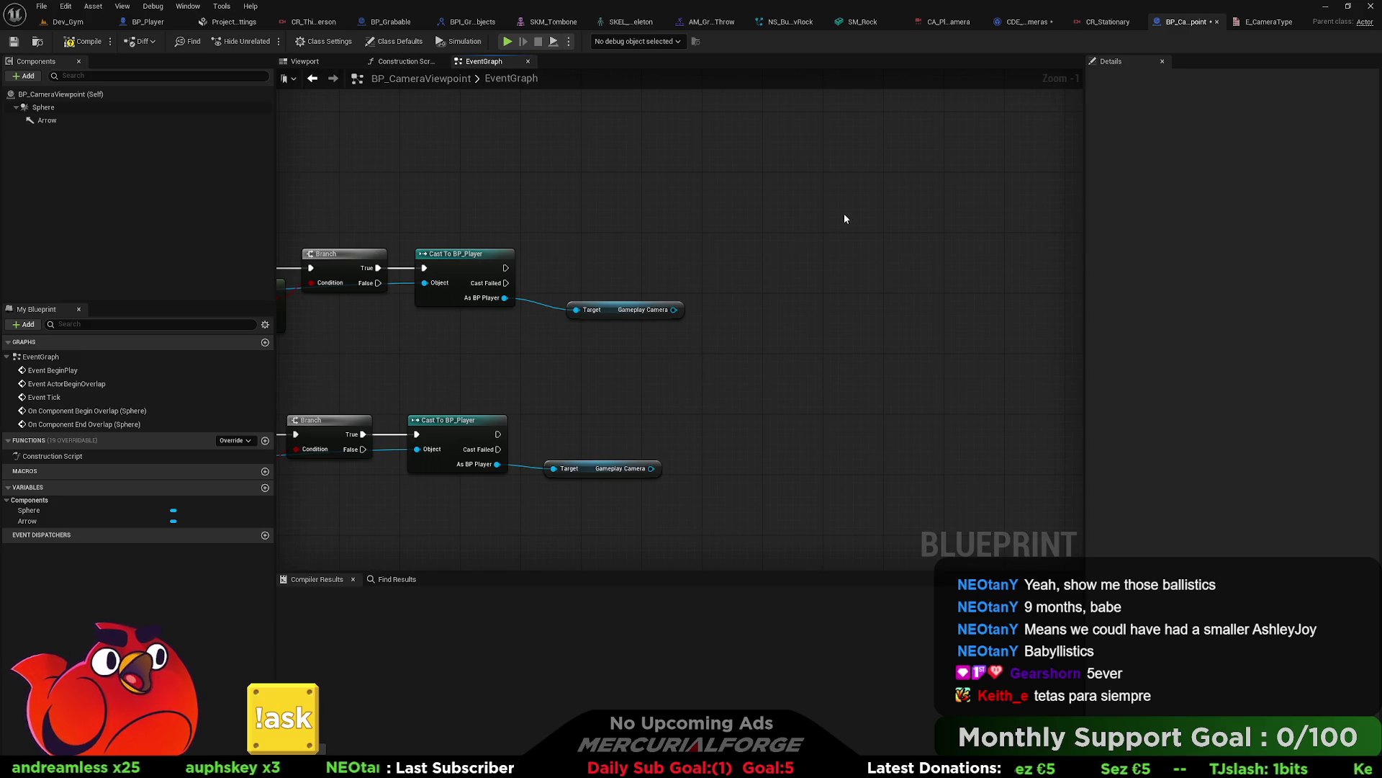
click(1026, 21)
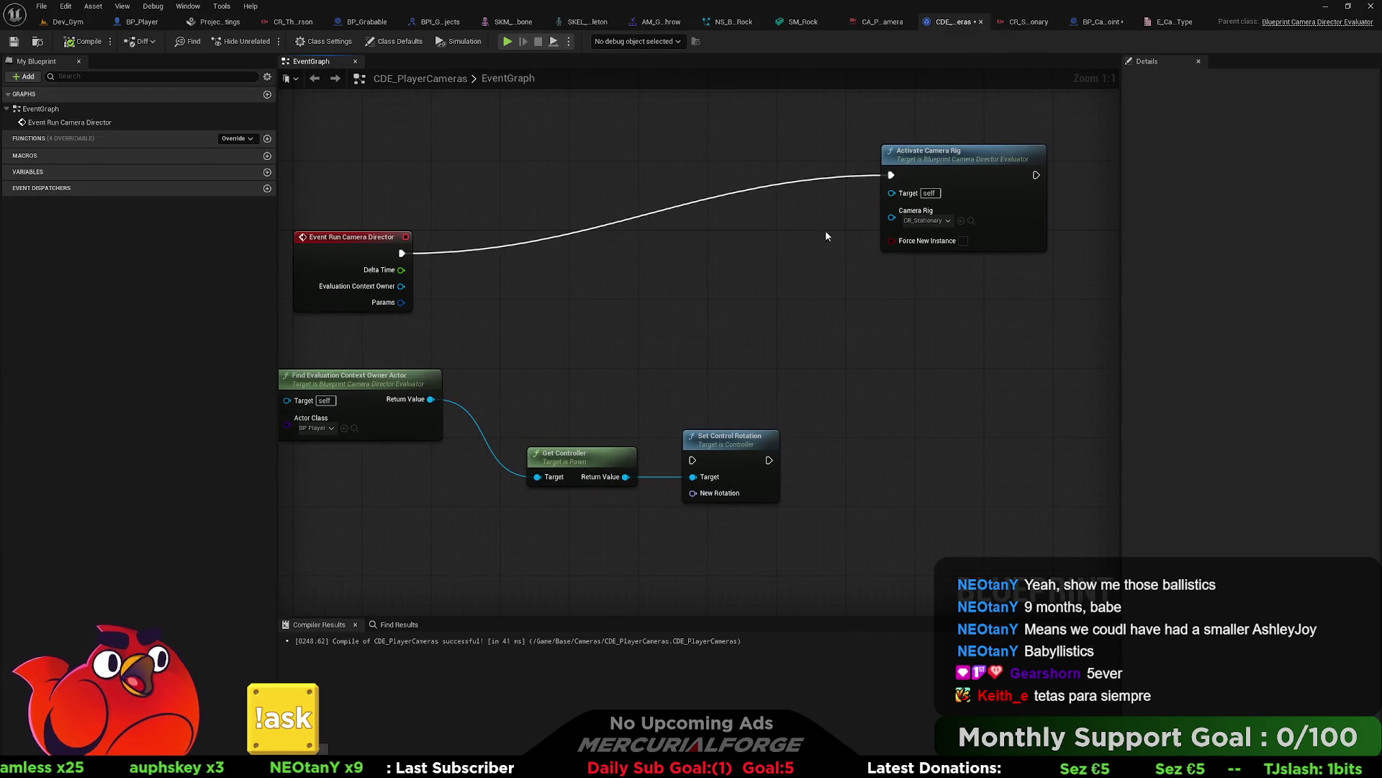
Step: Add a Select node wired into Activate Camera Rig's Camera Rig input
drag(959, 168, 1046, 185)
mouse_move(944, 278)
mouse_down()
mouse_move(894, 279)
mouse_move(906, 247)
mouse_move(775, 286)
mouse_up()
text(select)
key(Return)
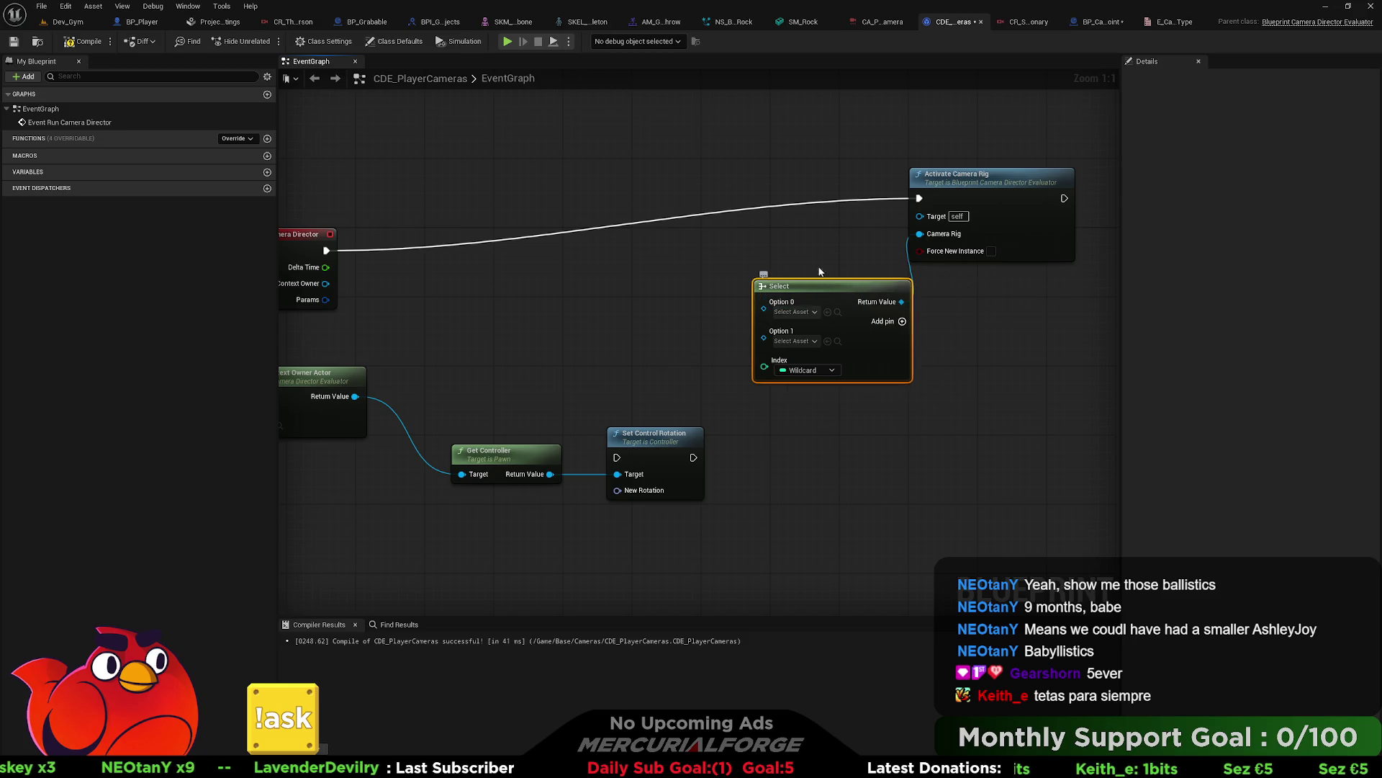
click(950, 182)
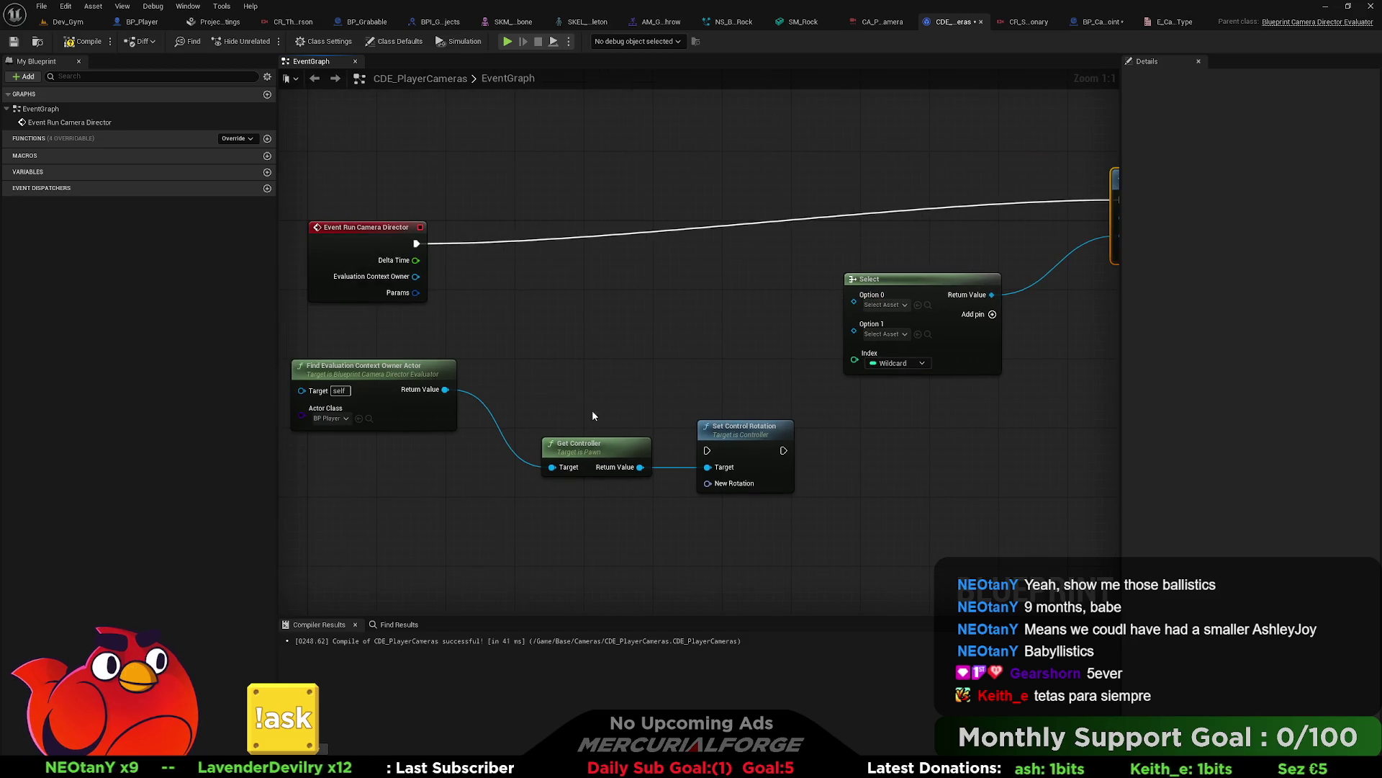
Step: Abandon a wire from the owner's Return Value and move to BP_Player's Input graph
mouse_move(446, 389)
mouse_down()
mouse_move(536, 362)
mouse_move(567, 380)
mouse_up()
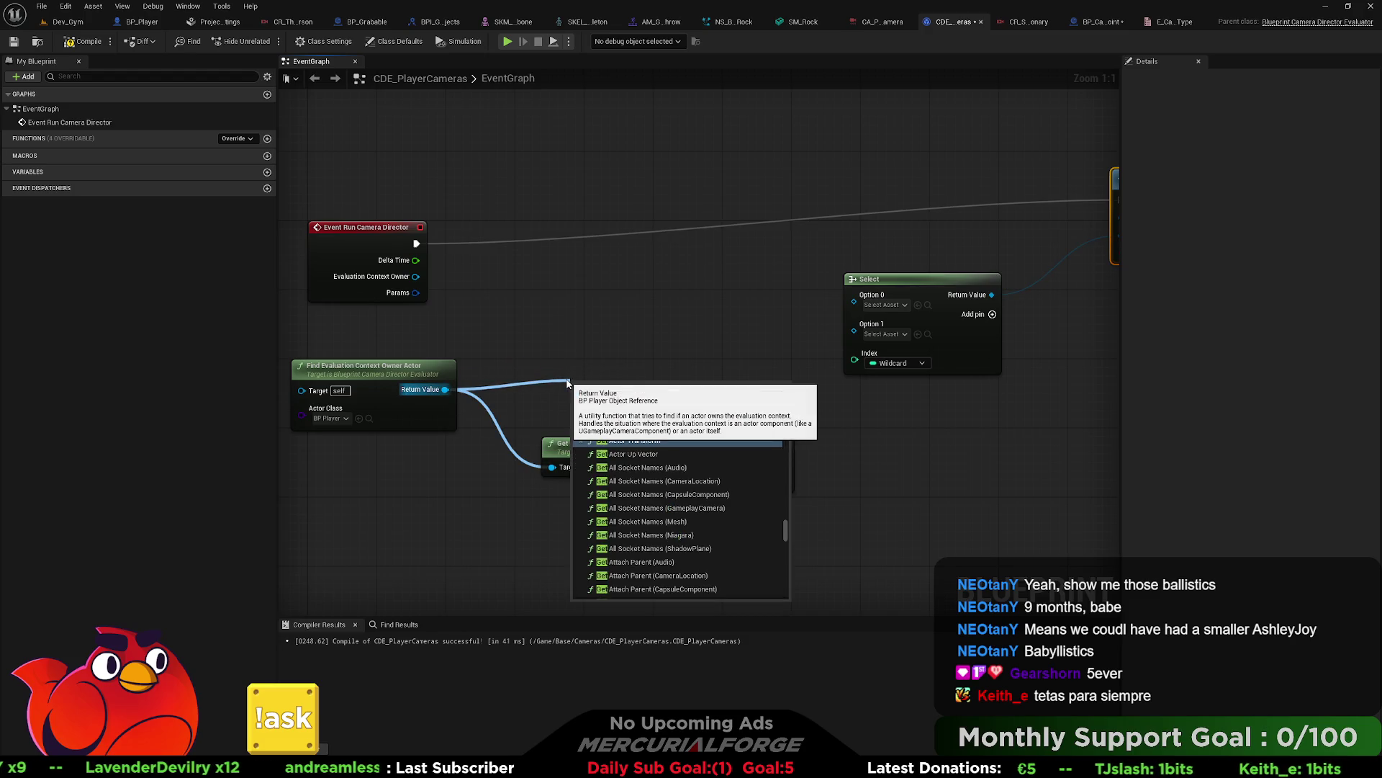
click(452, 98)
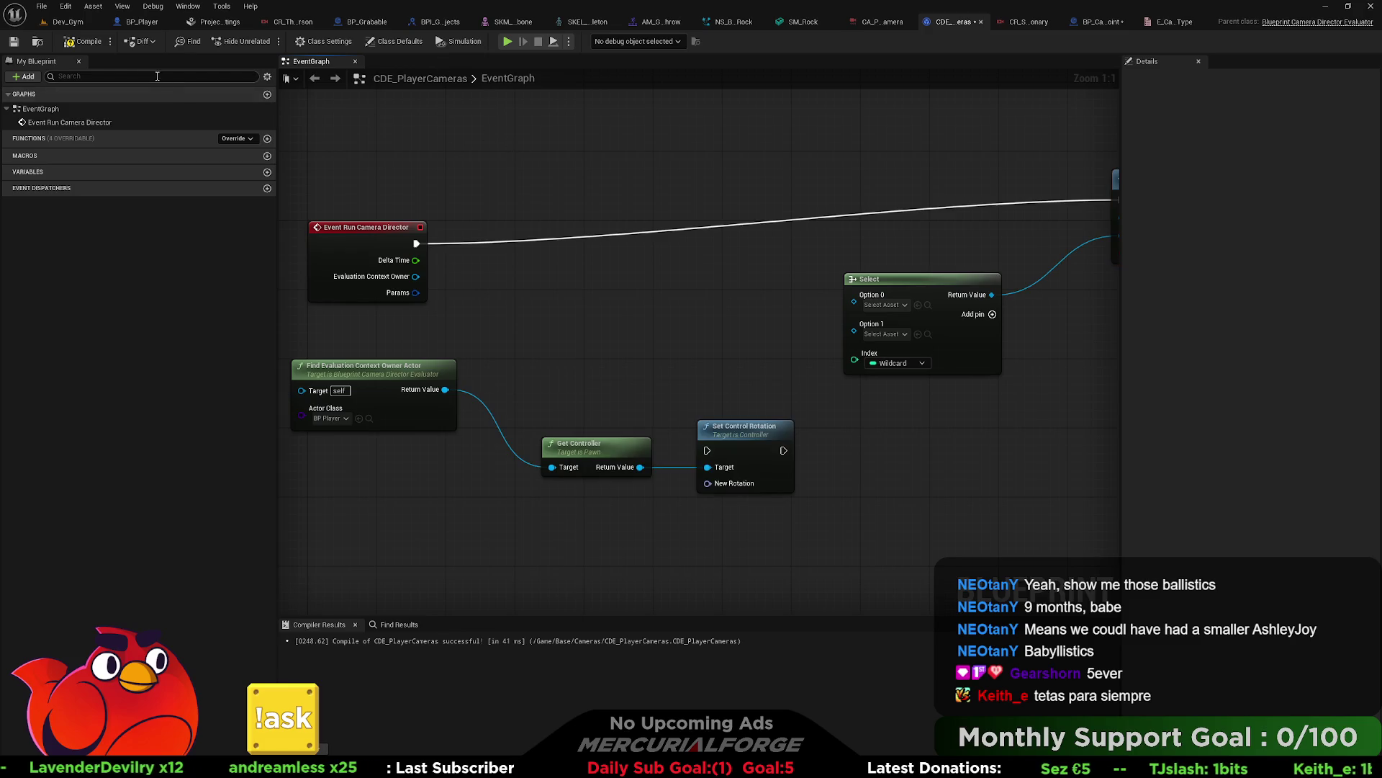
click(150, 23)
scroll(211, 634, down, 5)
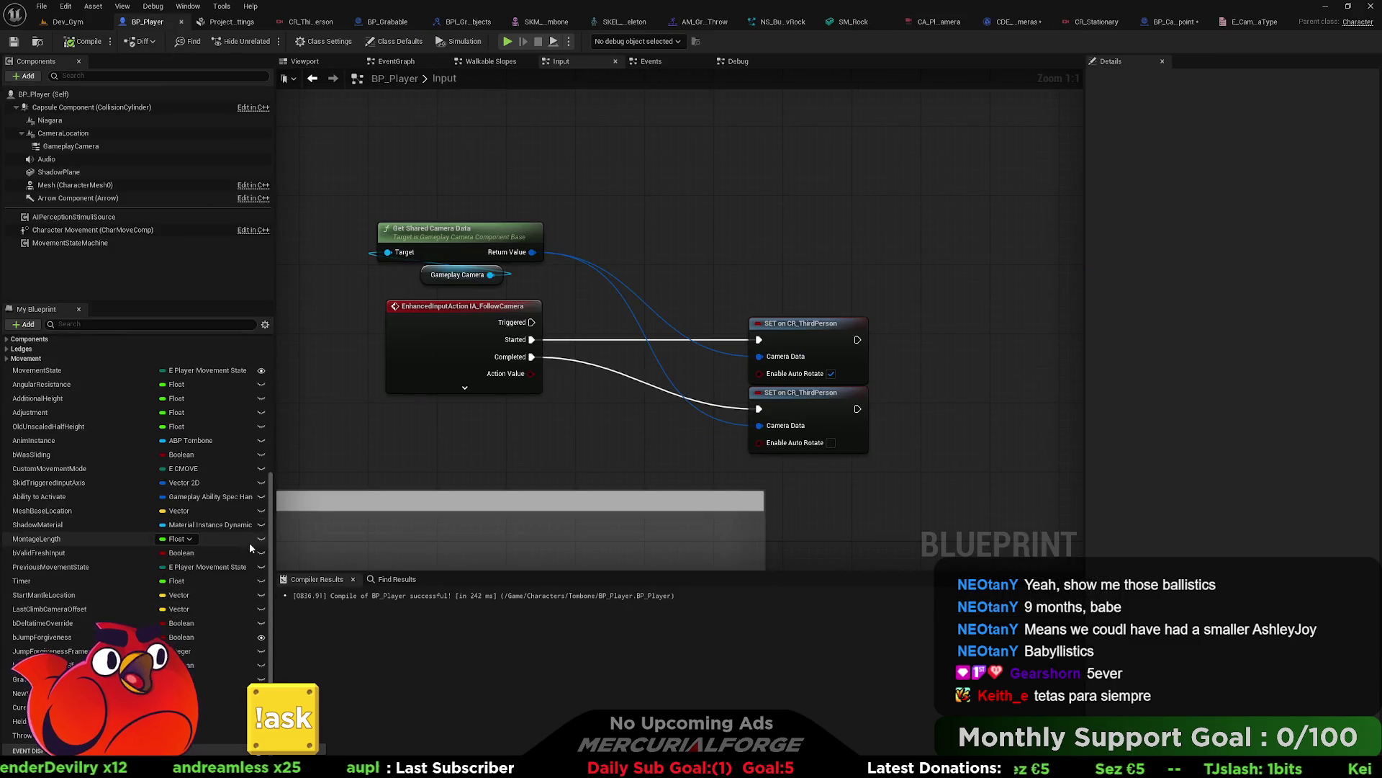
Step: Add a CurrentCameraType variable of type E_CameraType to BP_Player, then compile and save
click(257, 365)
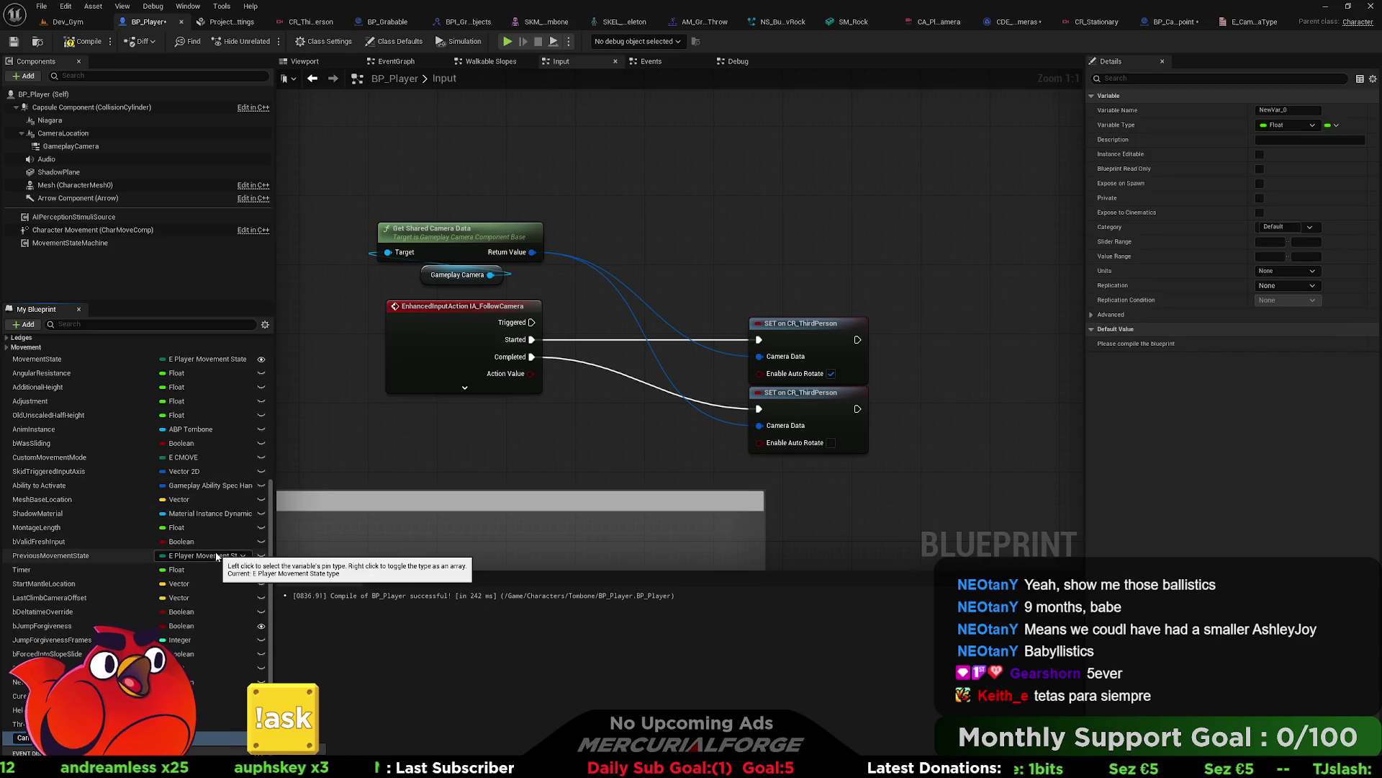
key(Return)
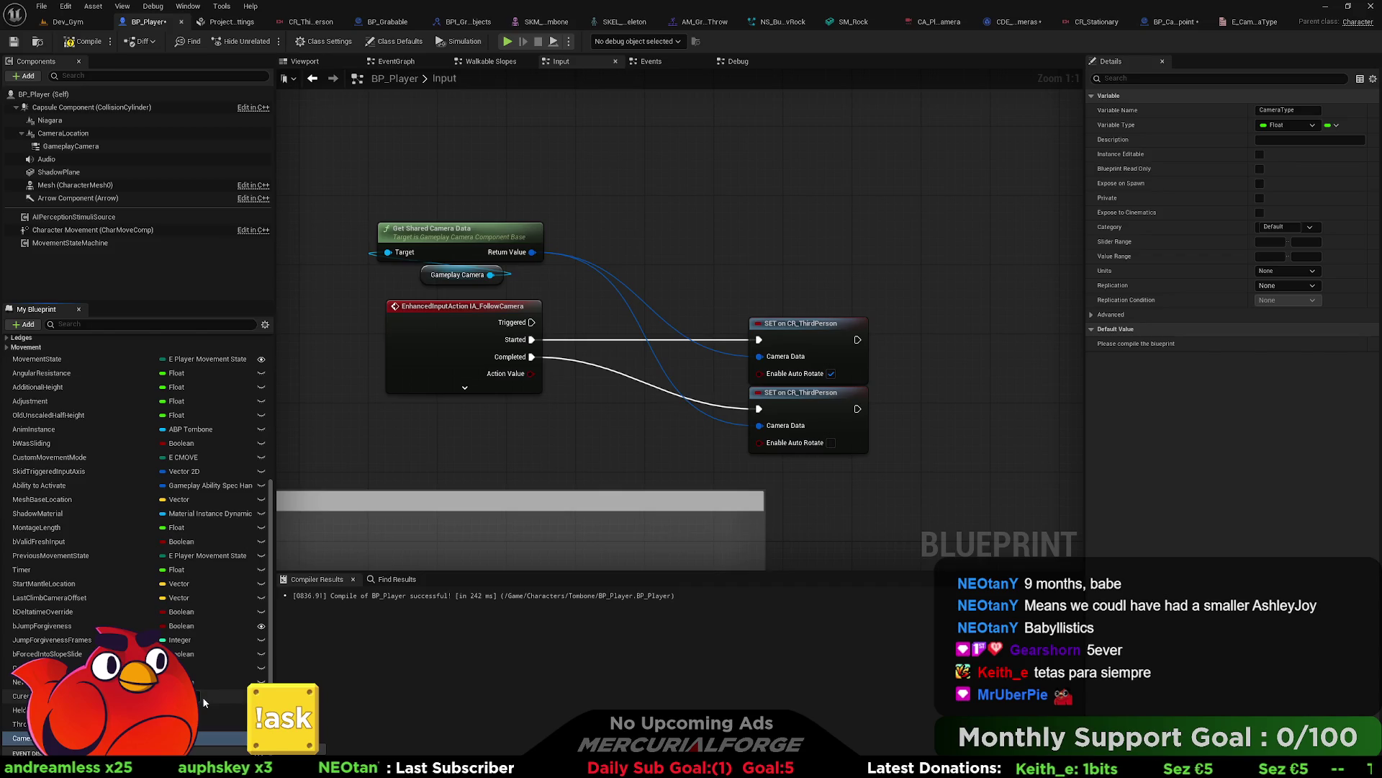
text(Current)
key(Return)
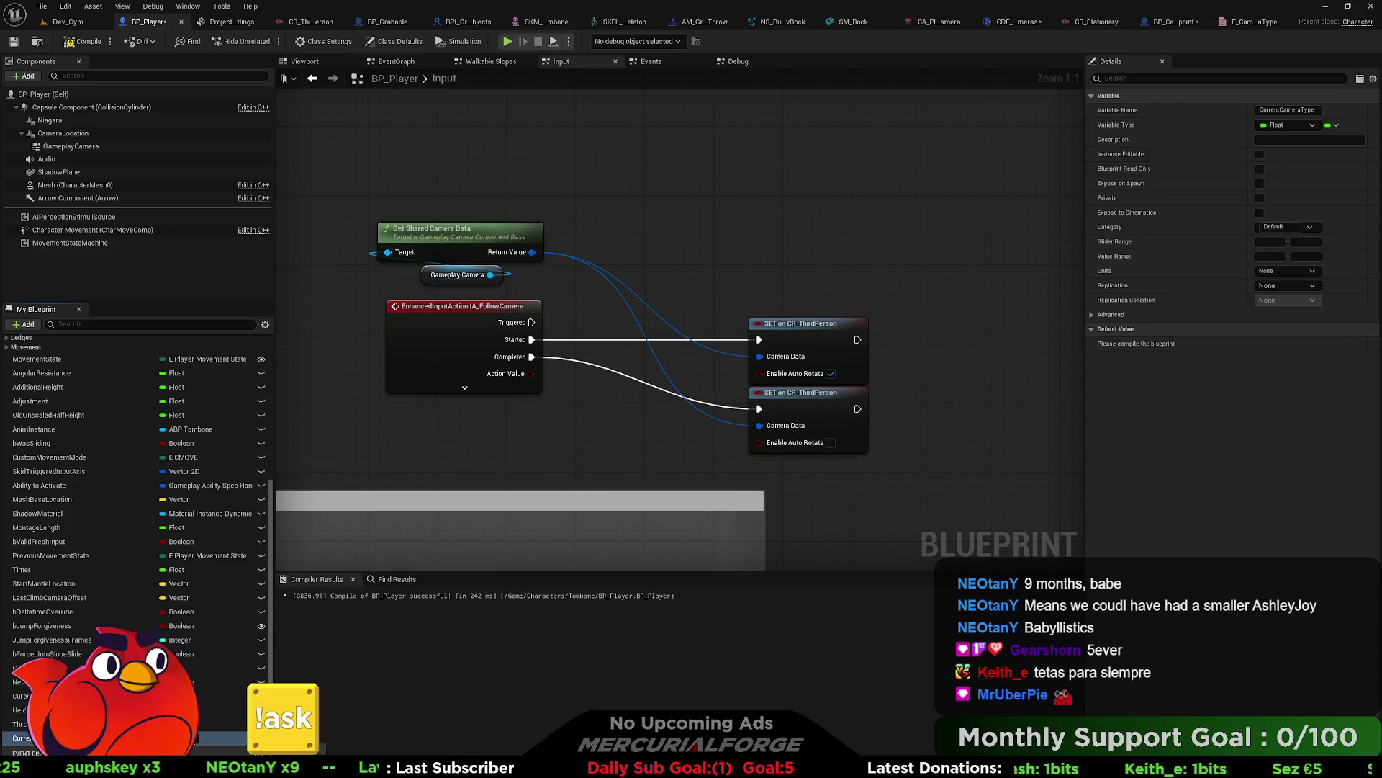
click(186, 738)
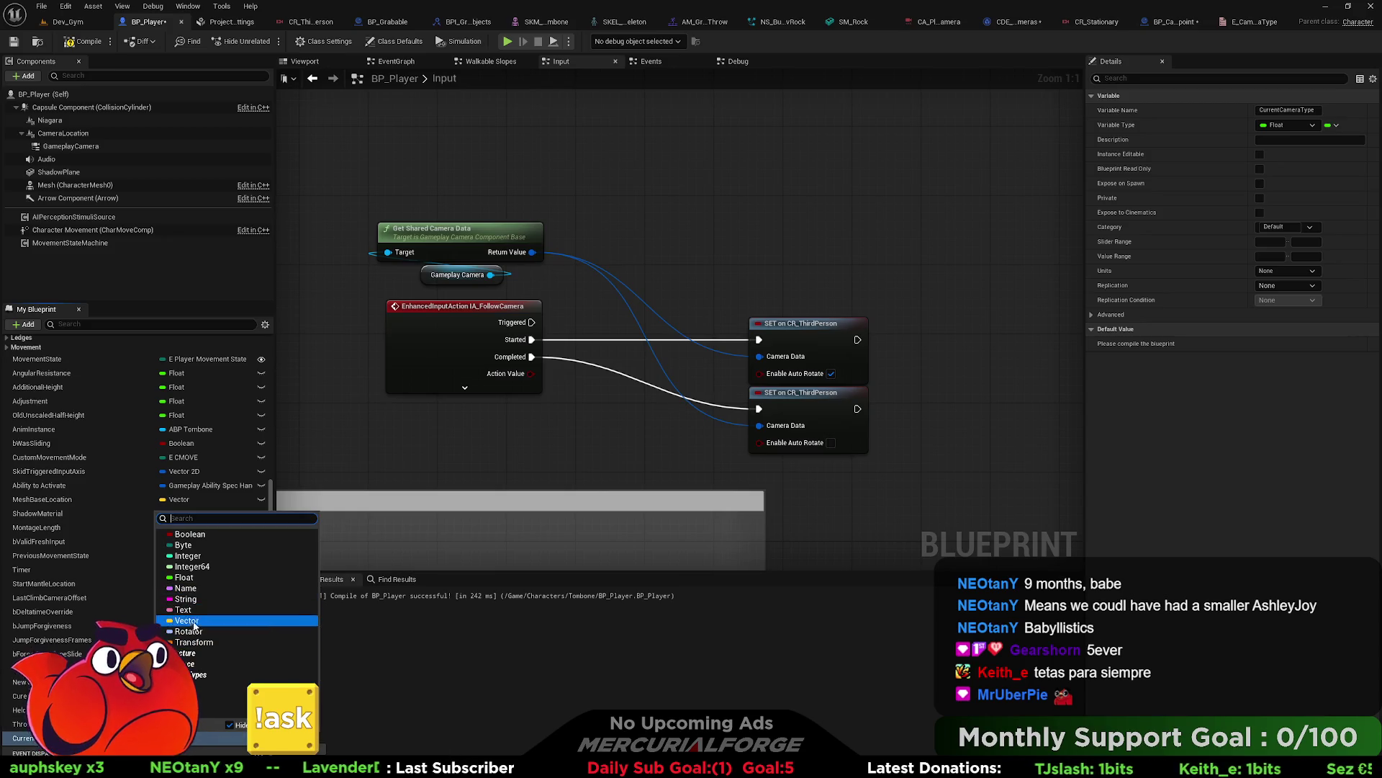
text(e_came)
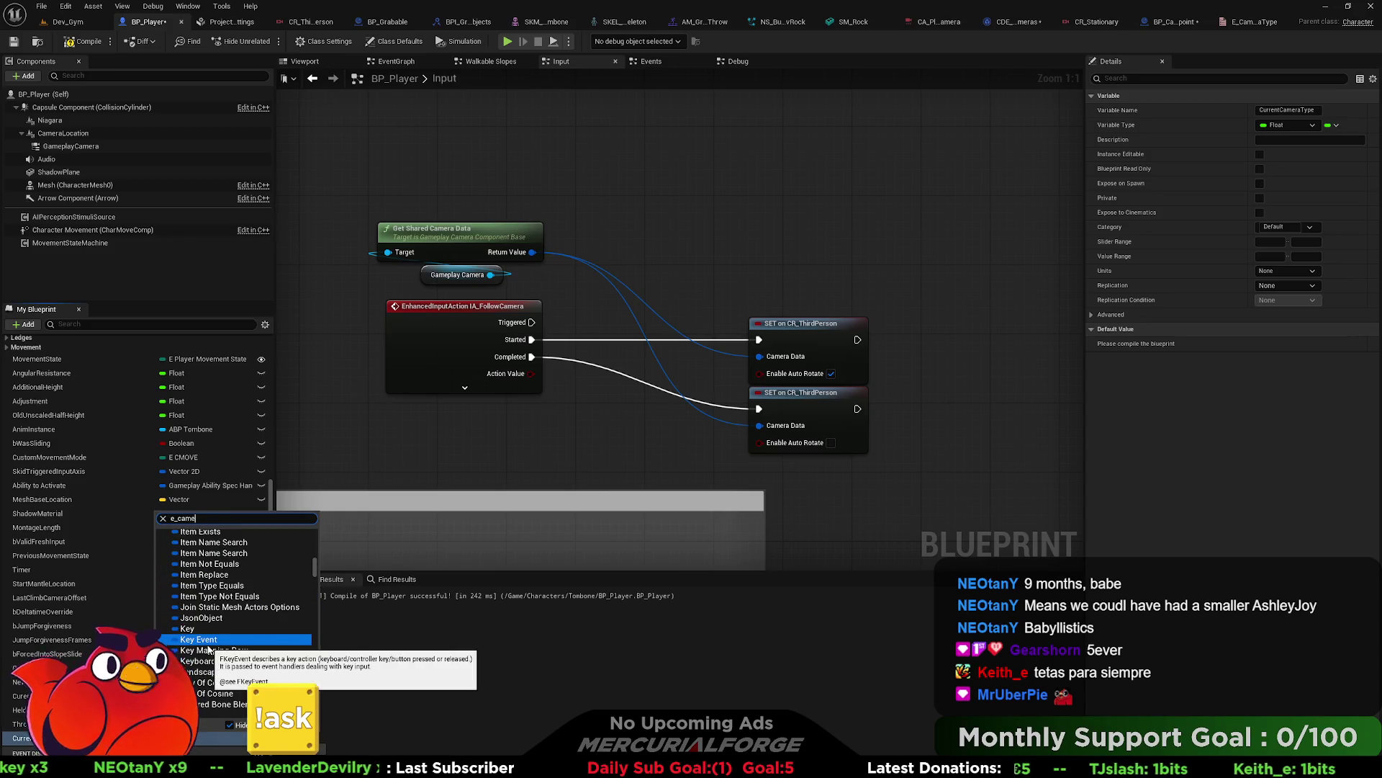
text(ra)
click(209, 636)
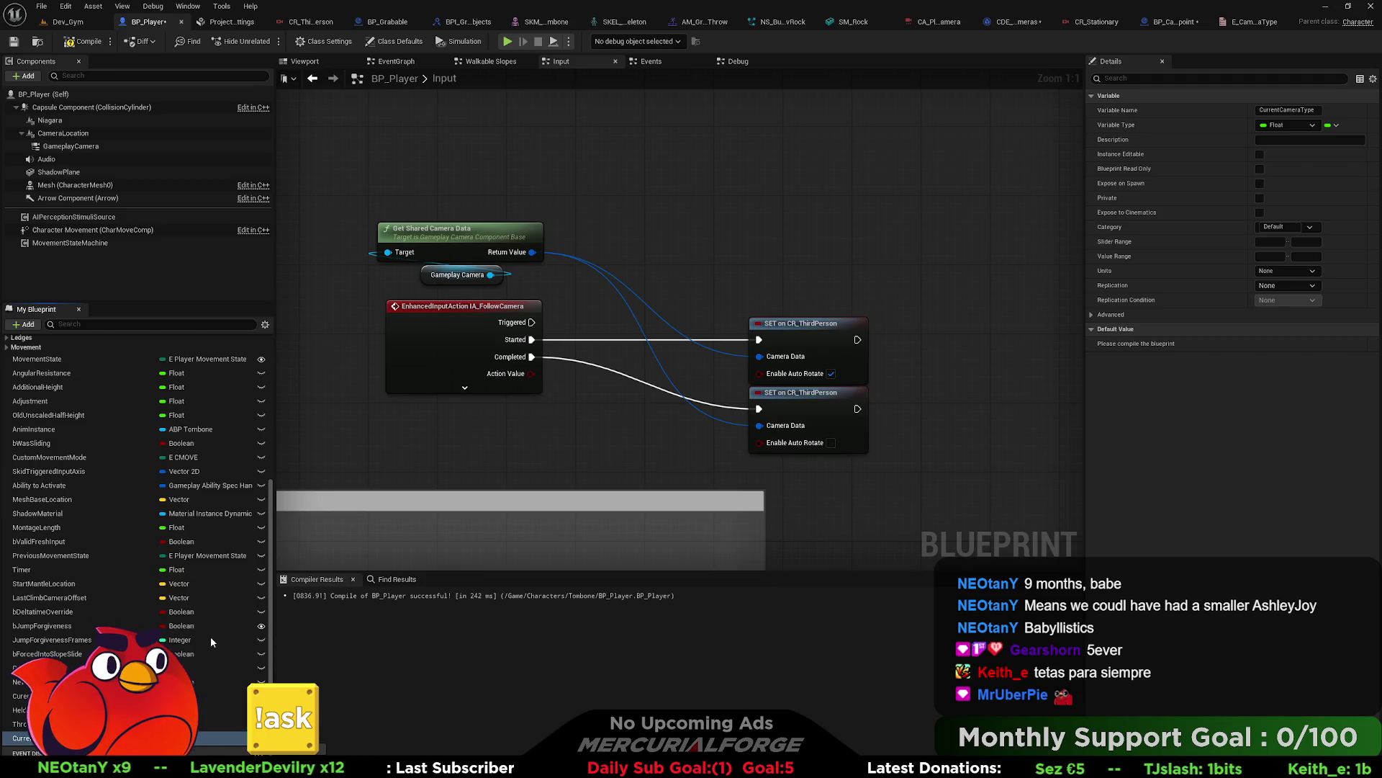
click(14, 44)
click(986, 25)
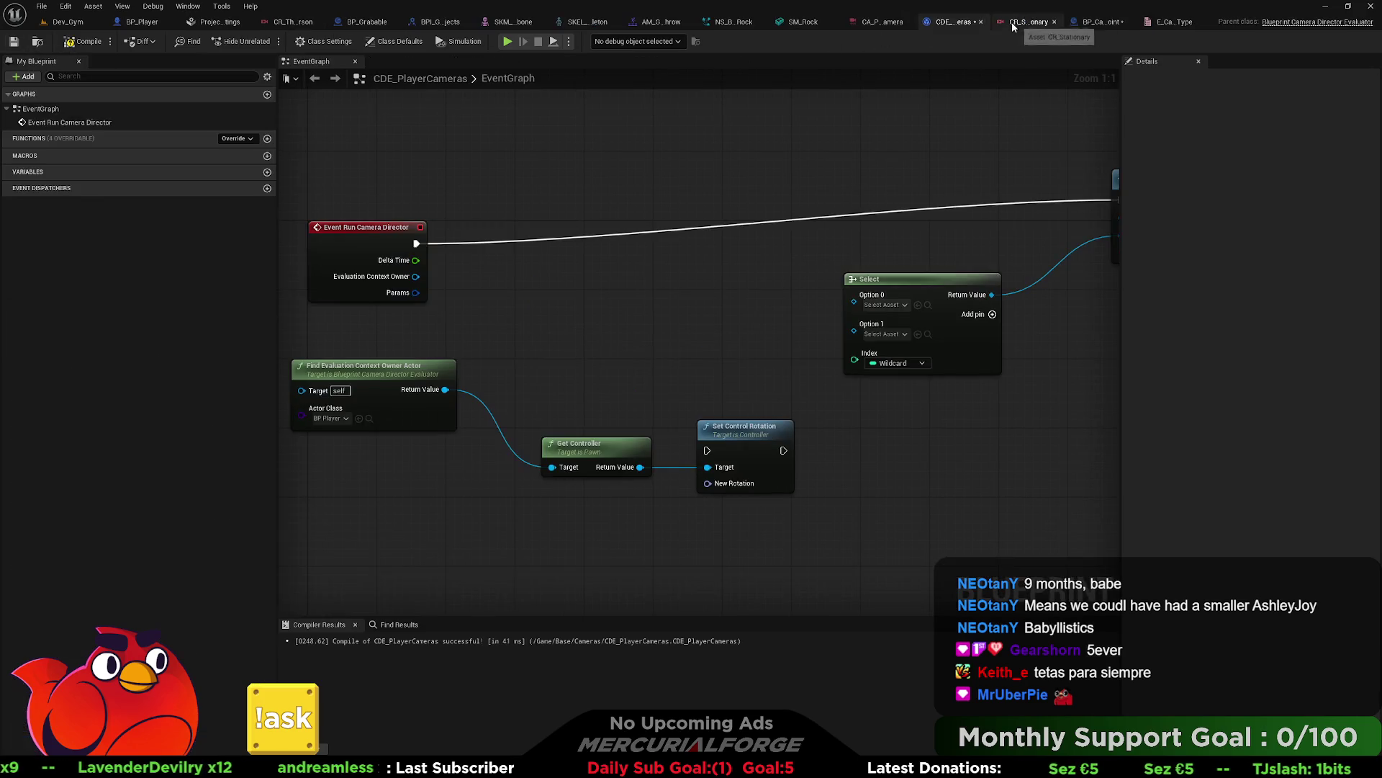
Step: Add a Get Current Camera Type node from Return Value and wire it to Select's Index
drag(447, 389, 562, 364)
text(get camera type)
key(Return)
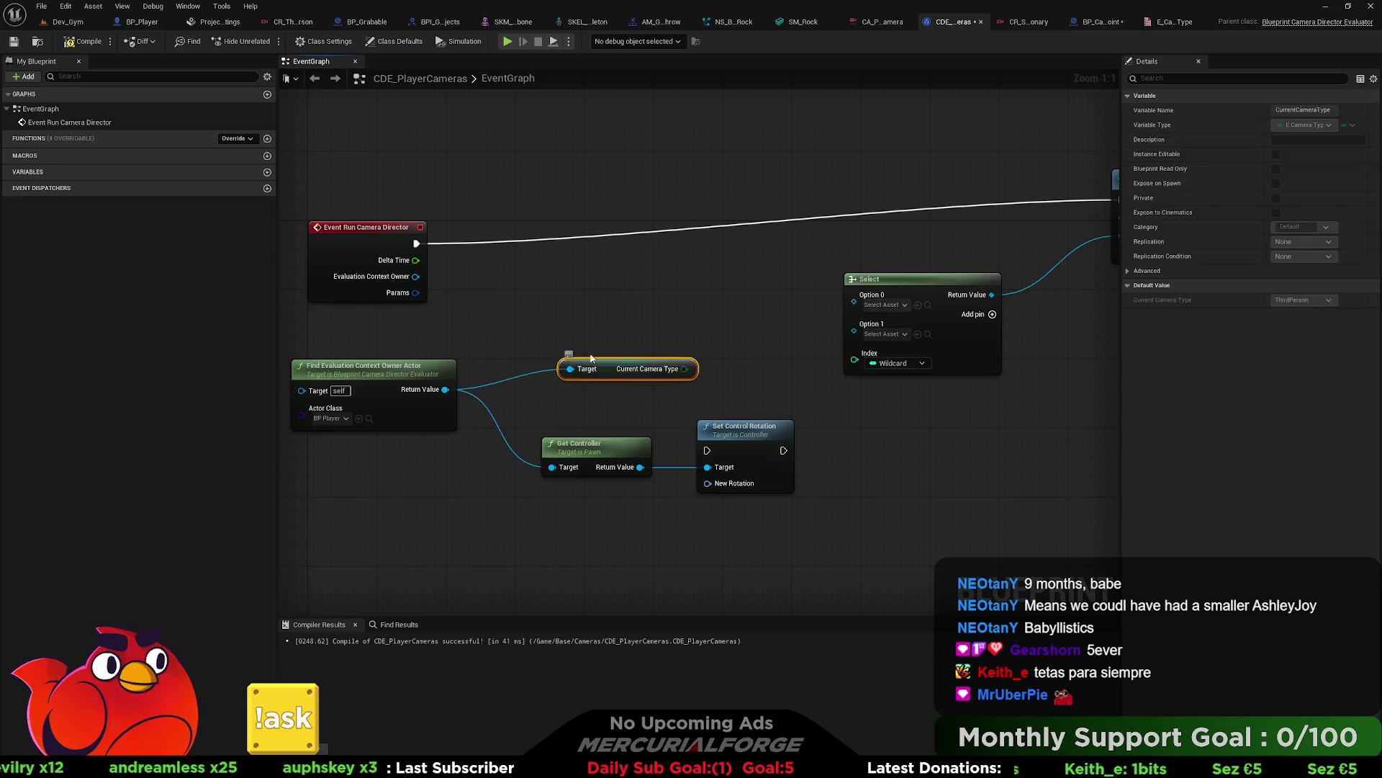
drag(687, 370, 864, 370)
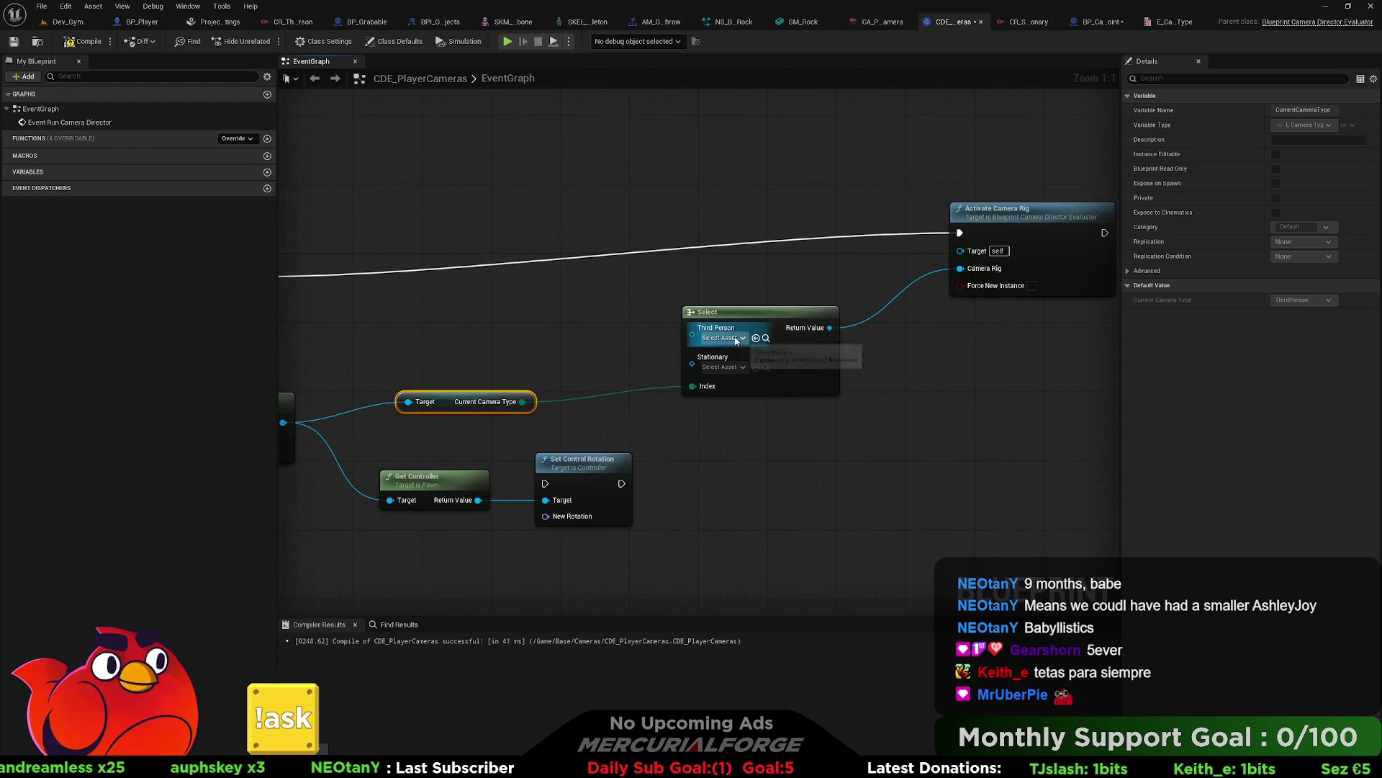
Step: Assign CR_ThirdPerson and CR_Stationary to the Select options and tidy the exec wire
click(739, 339)
click(778, 437)
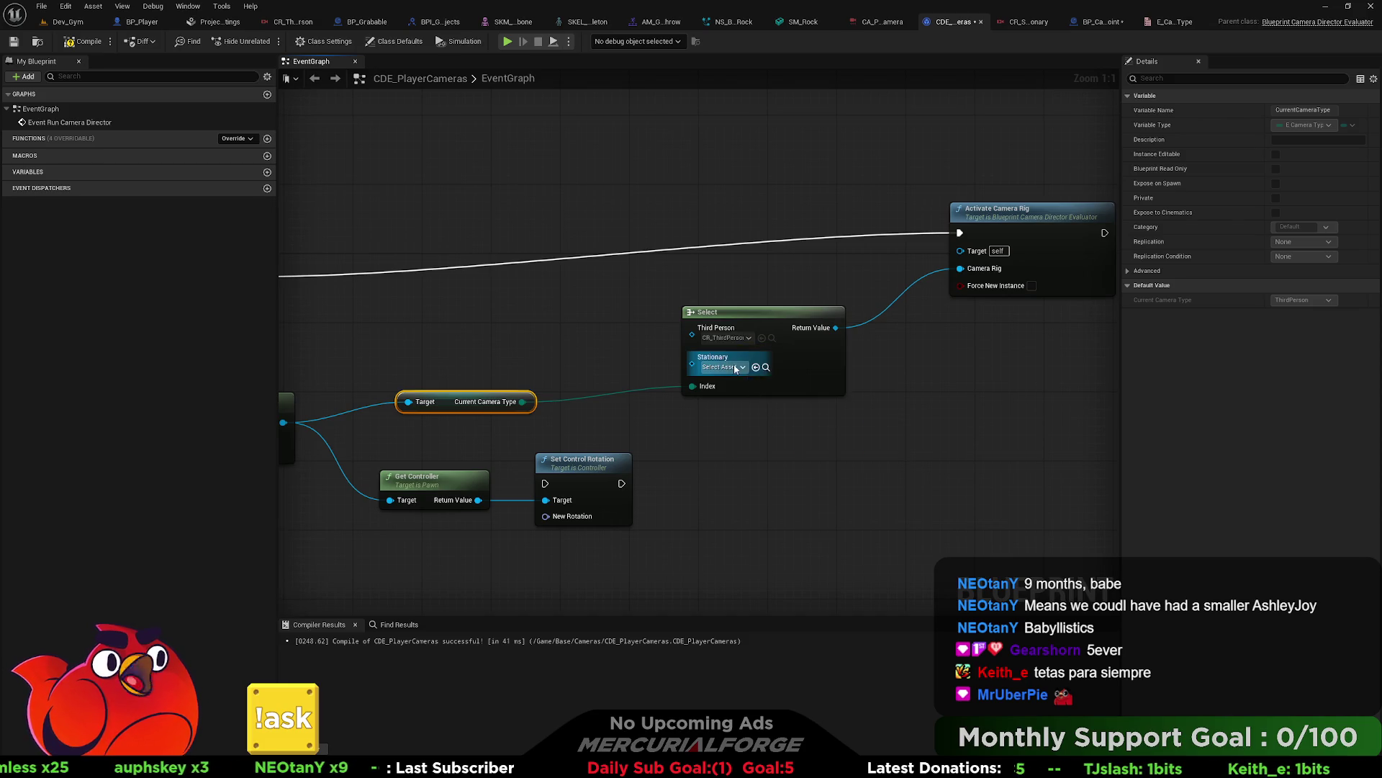
click(740, 367)
click(775, 437)
drag(780, 305, 700, 300)
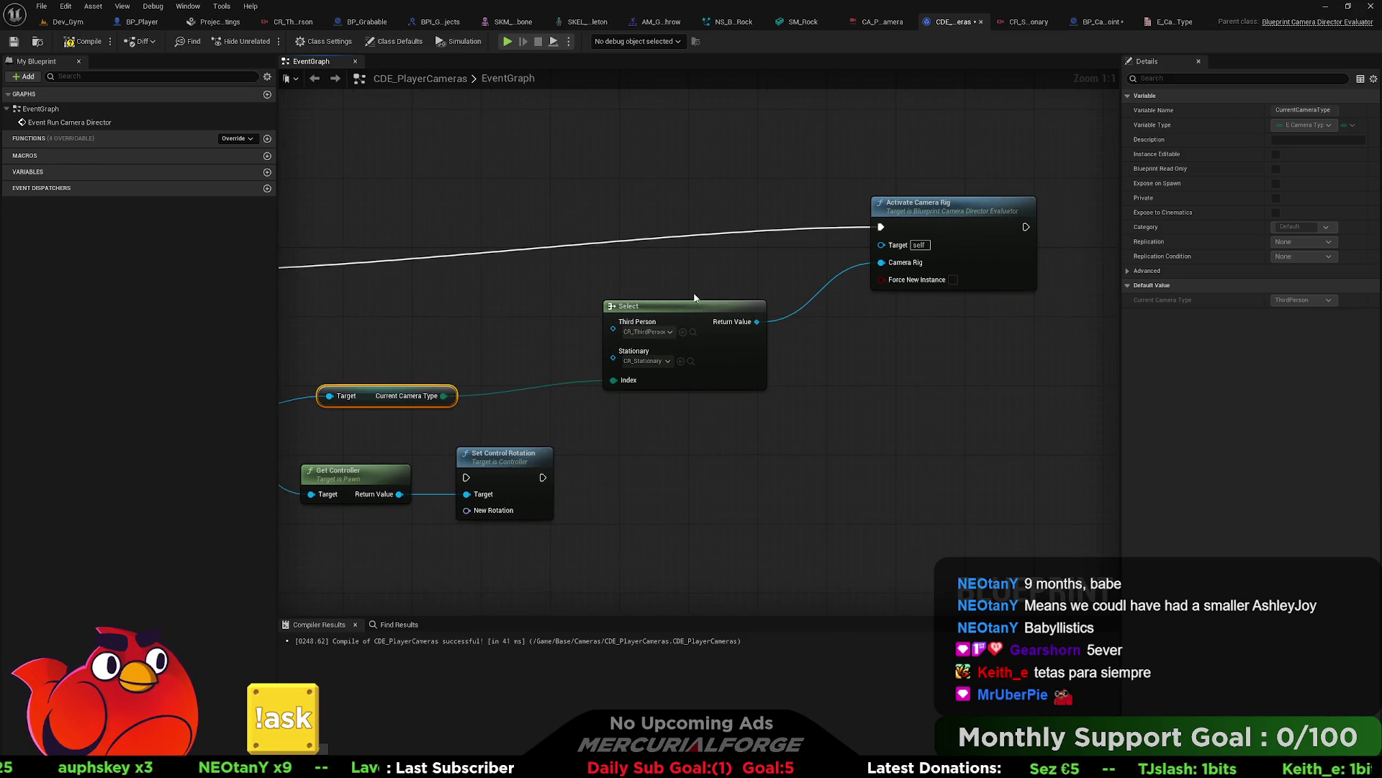
drag(952, 214, 915, 267)
click(810, 223)
click(1098, 21)
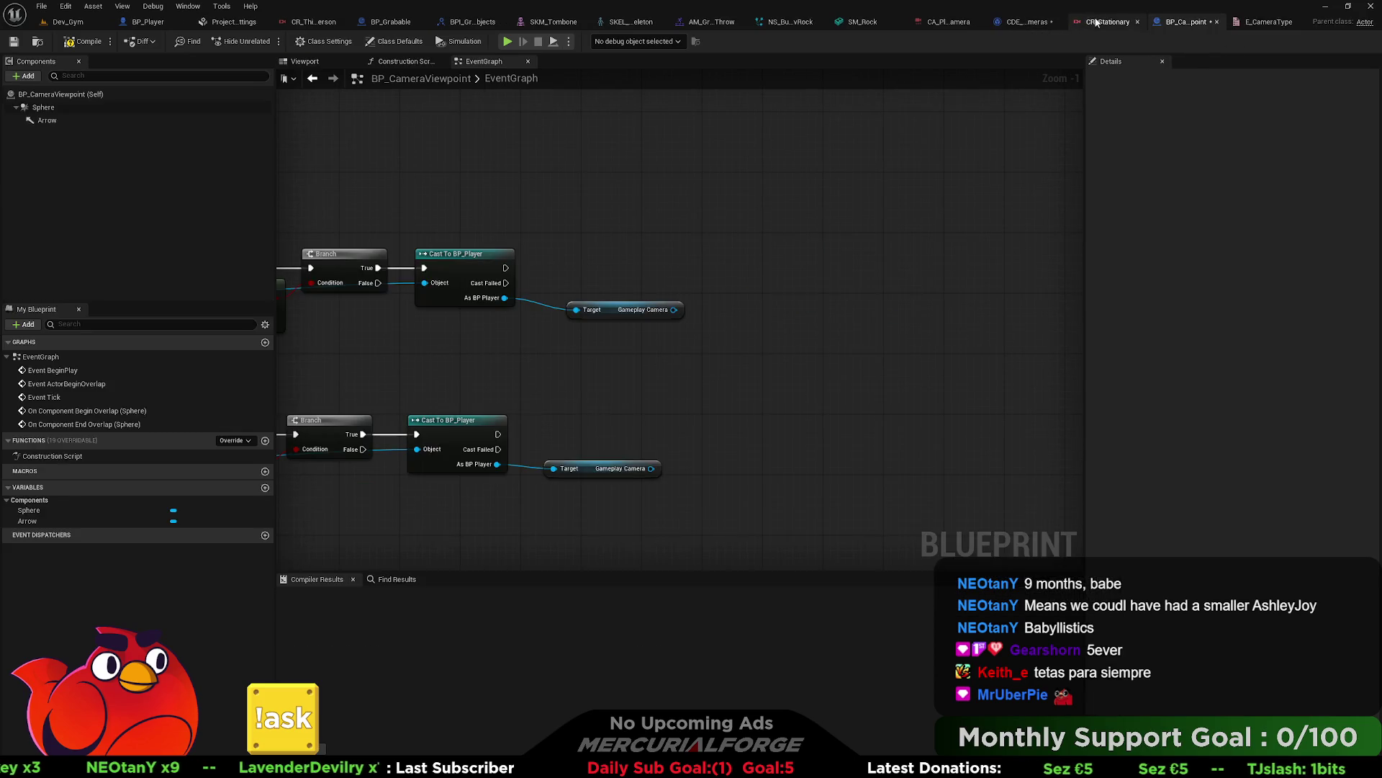
Step: Replace the Gameplay Camera getters with a SET Current Camera Type after the upper cast
drag(870, 252, 703, 547)
key(Delete)
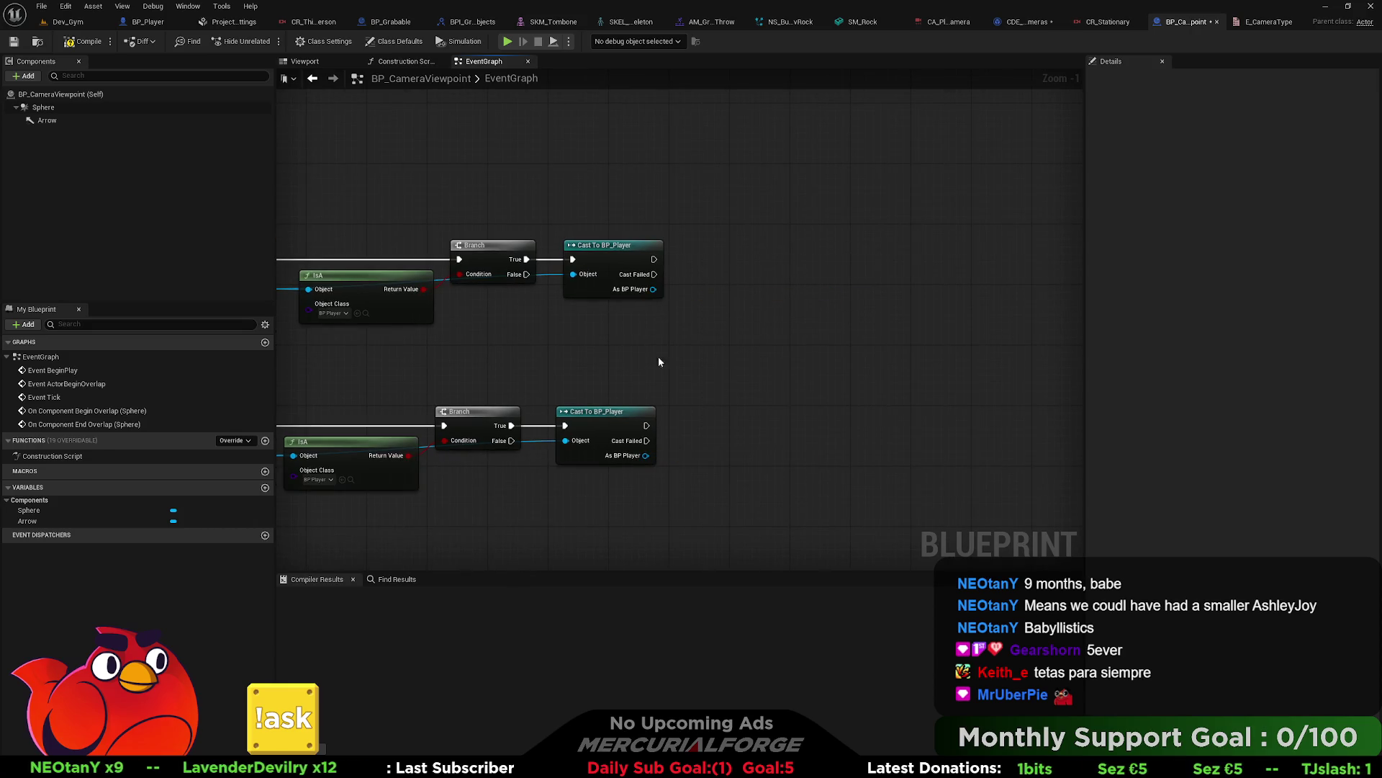
drag(651, 288, 730, 292)
text(set c)
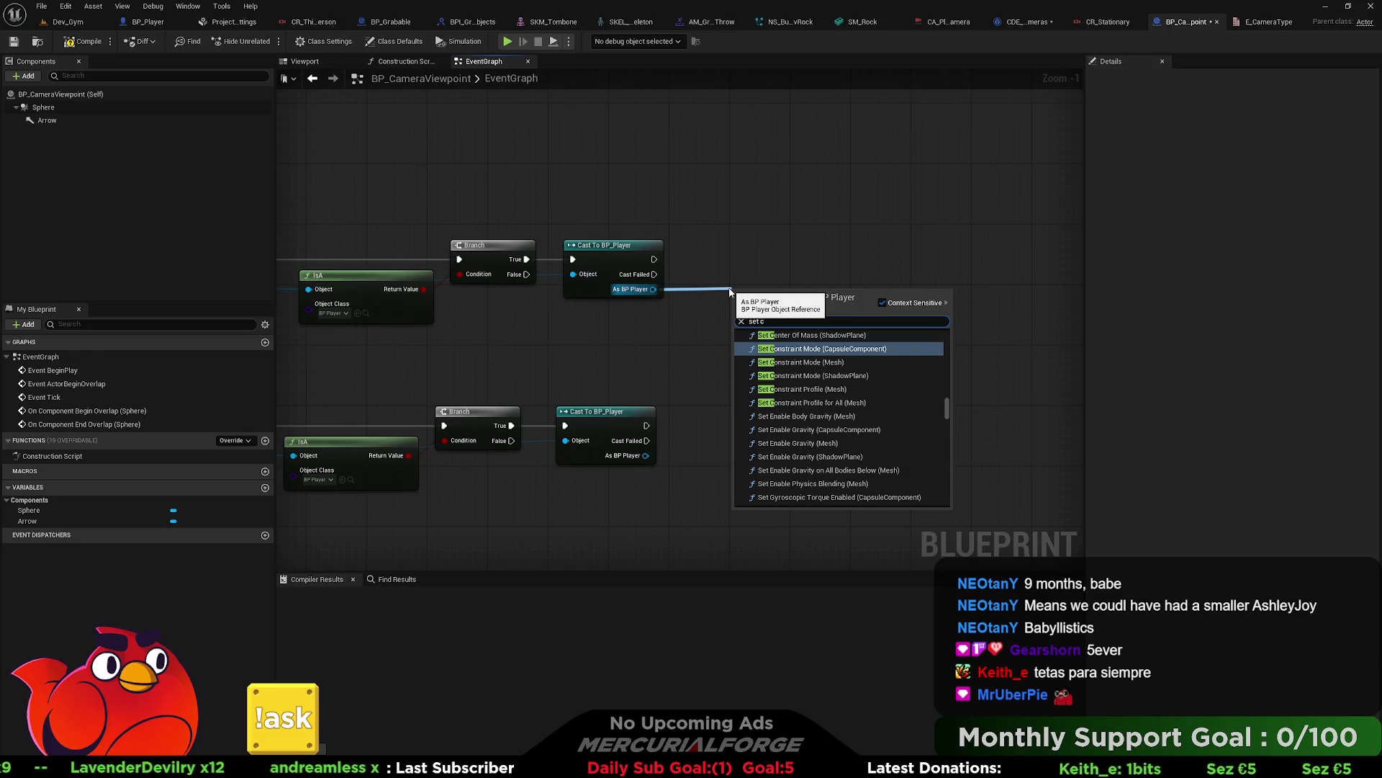
text(ame)
text( type)
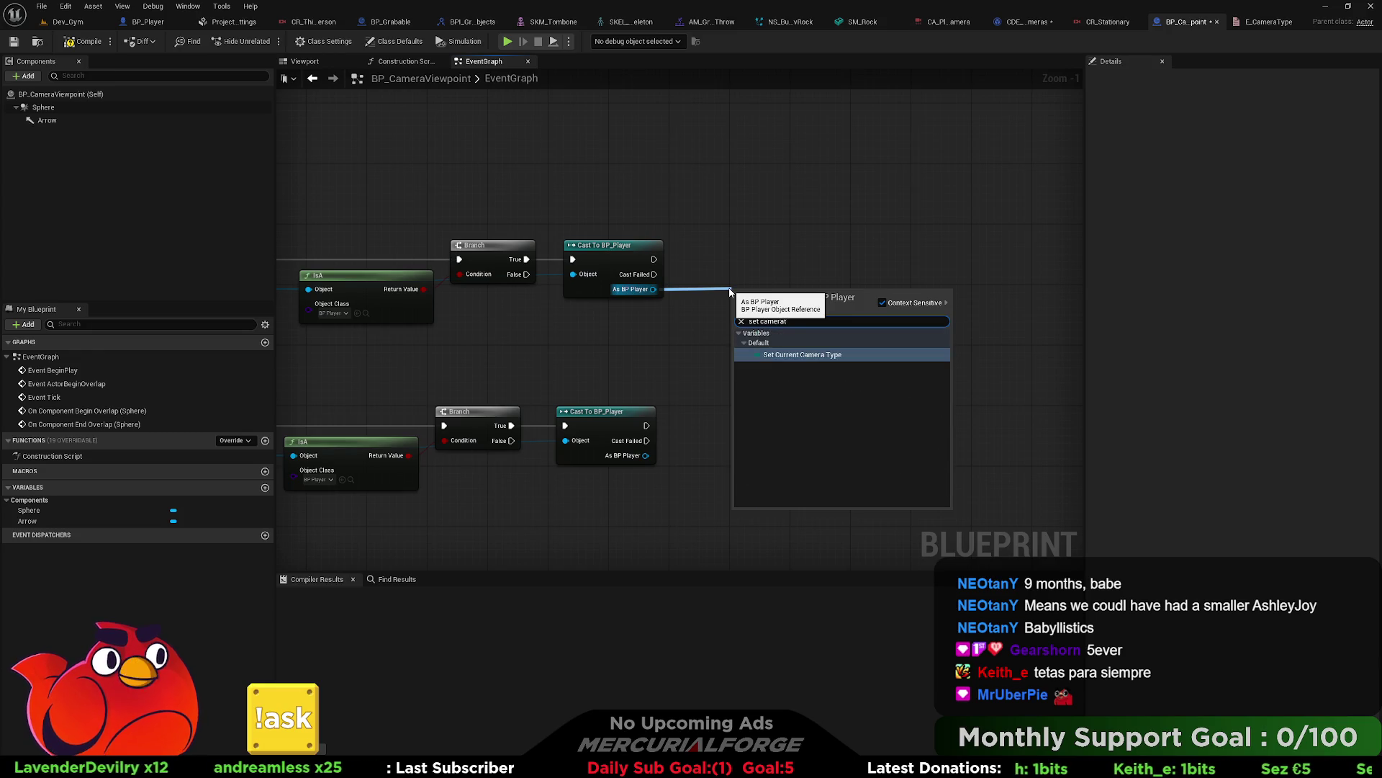
key(Return)
drag(739, 297, 653, 260)
drag(795, 291, 784, 254)
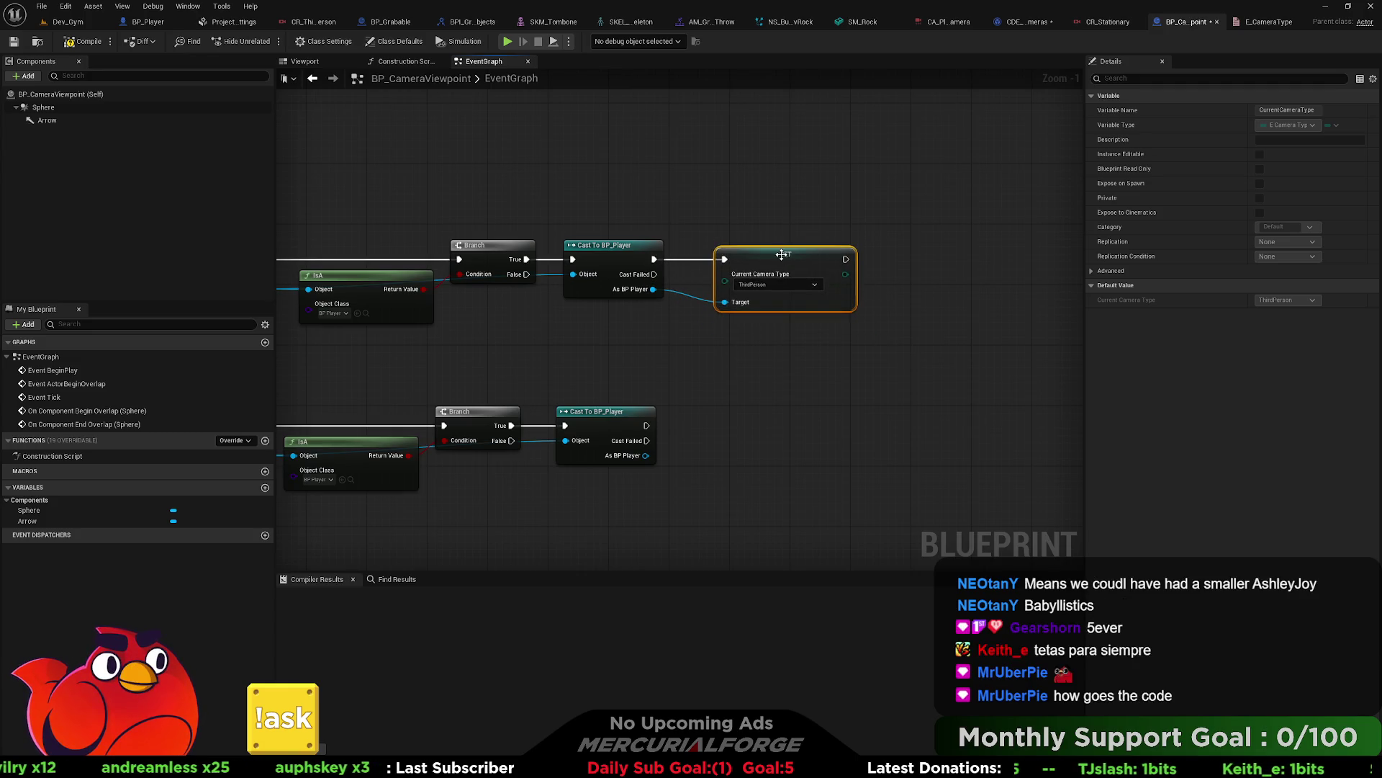
Step: Duplicate the SET for the lower cast, set the upper to Stationary, and compile
key(ctrl+d)
mouse_move(655, 461)
mouse_down()
mouse_move(755, 476)
mouse_move(723, 432)
mouse_move(651, 430)
mouse_up()
drag(784, 437, 767, 415)
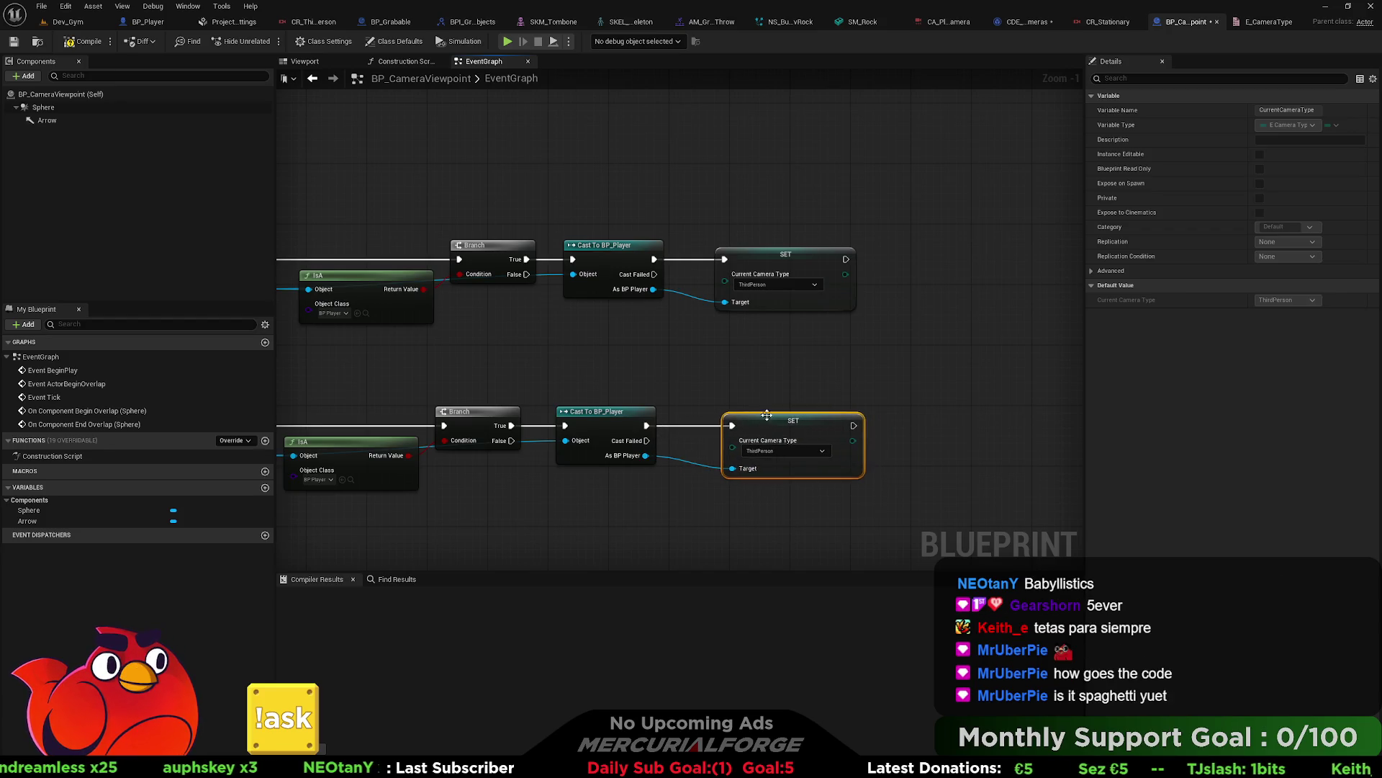
click(770, 288)
click(751, 339)
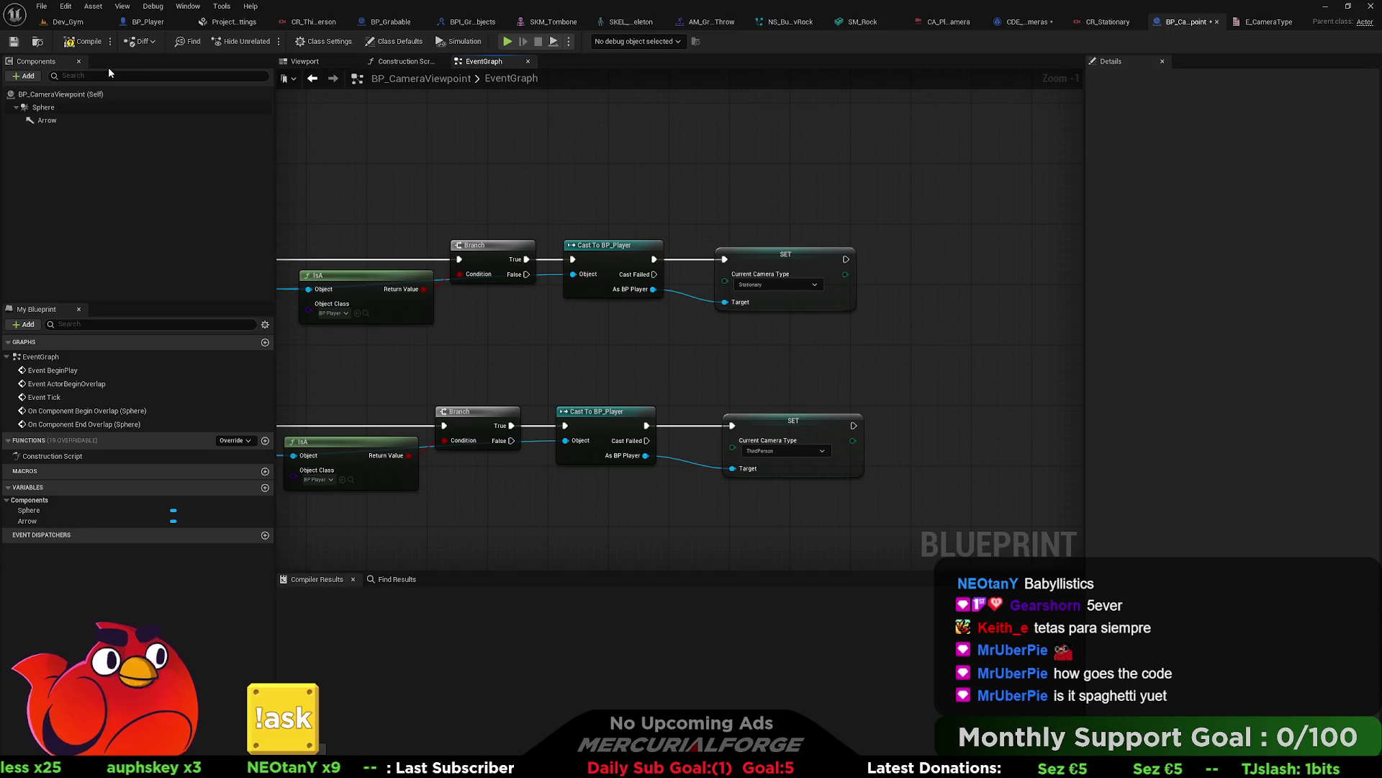
click(85, 44)
click(50, 22)
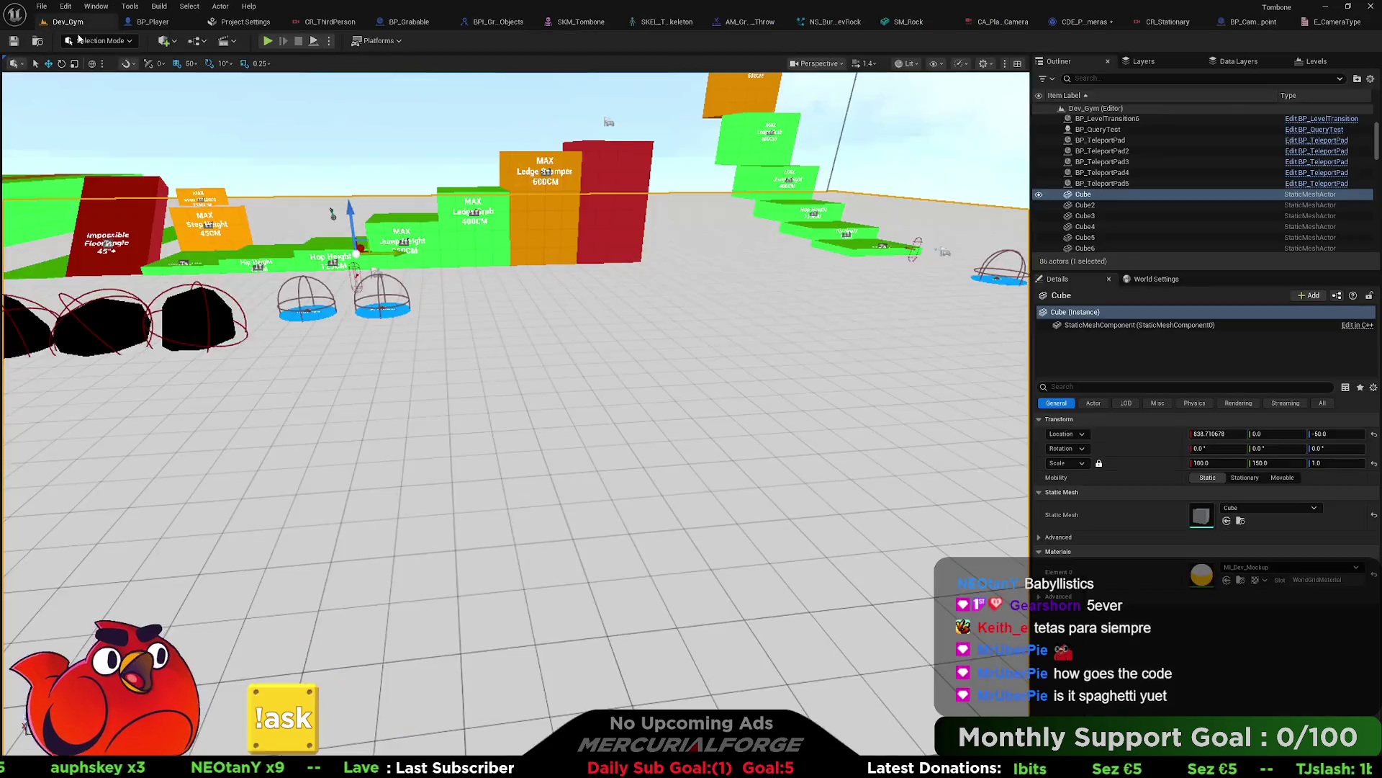
Step: Place a BP_CameraViewpoint actor in Dev_Gym and shrink its sphere radius to 1375.75
key(ctrl+space)
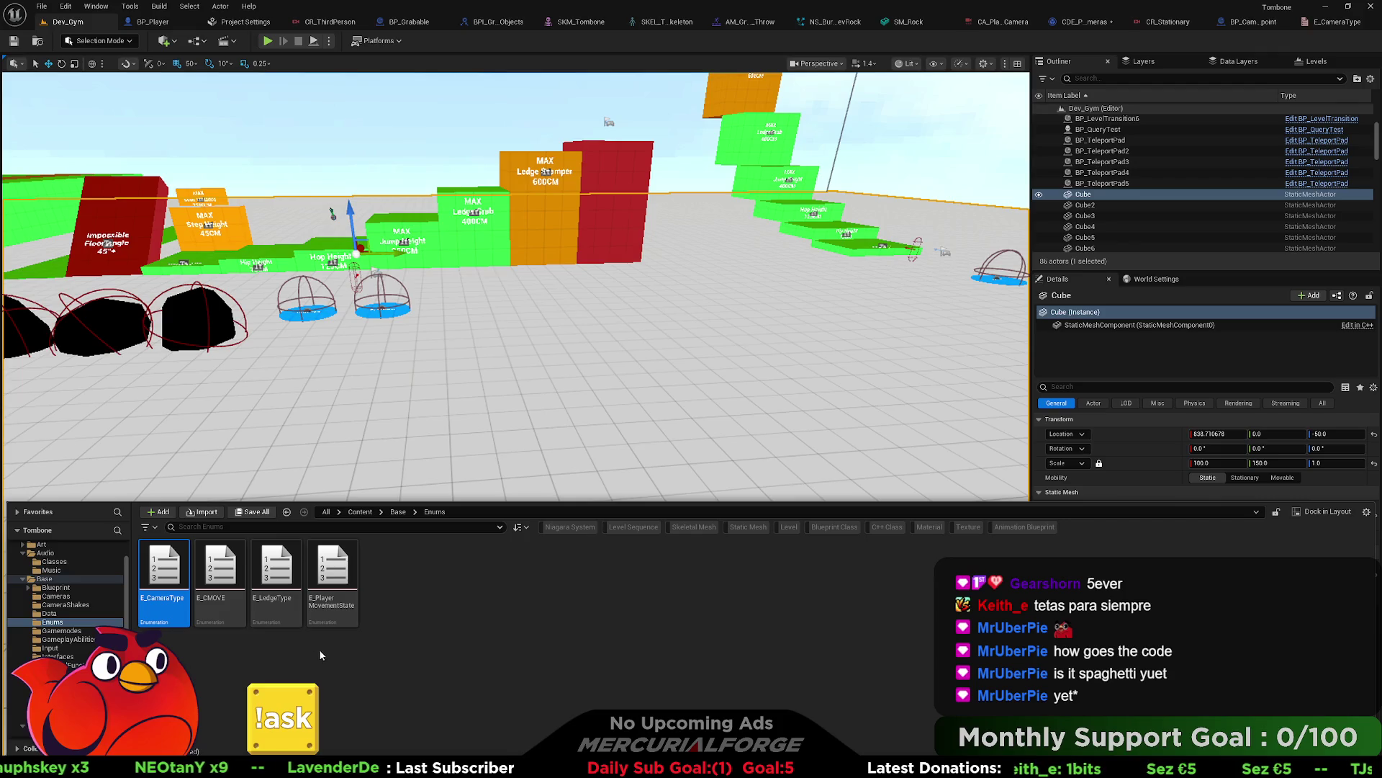
click(56, 596)
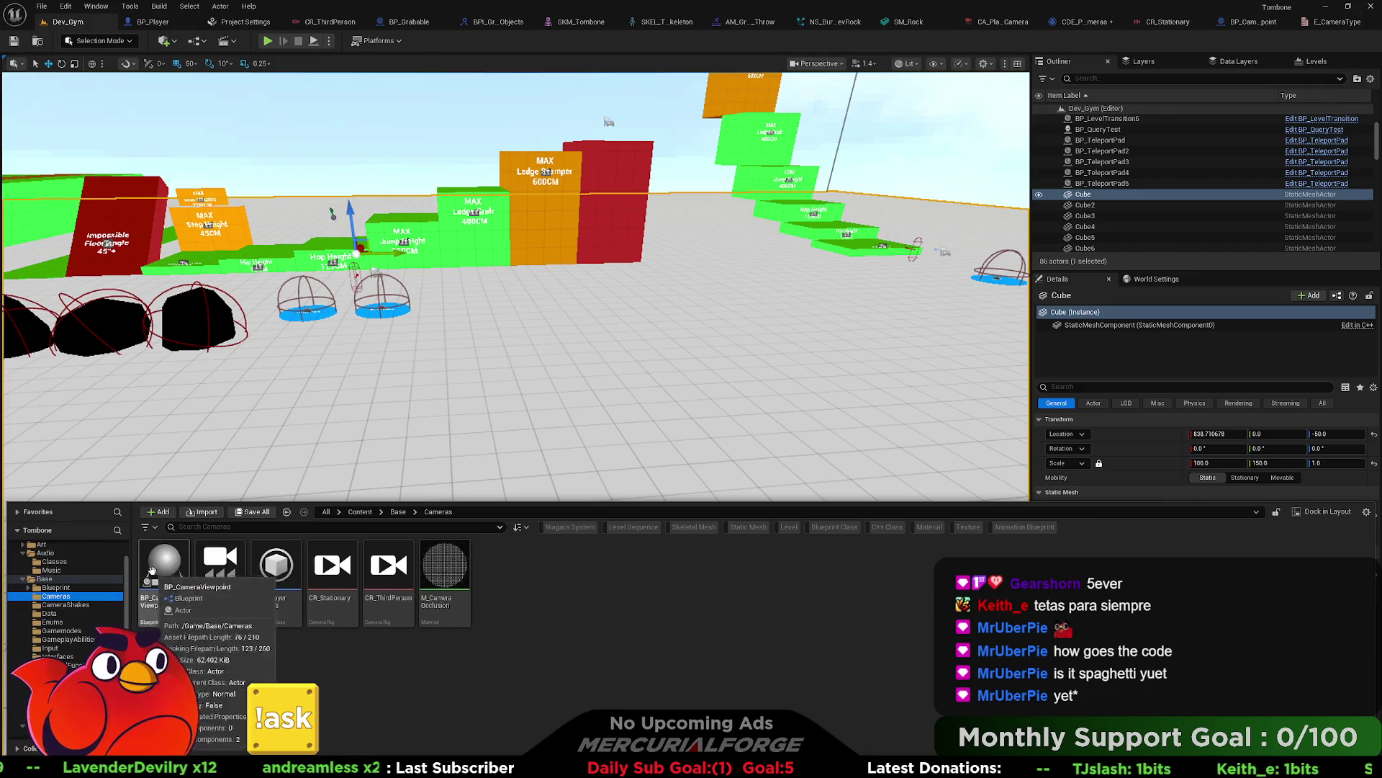
key(ctrl+space)
drag(815, 299, 817, 306)
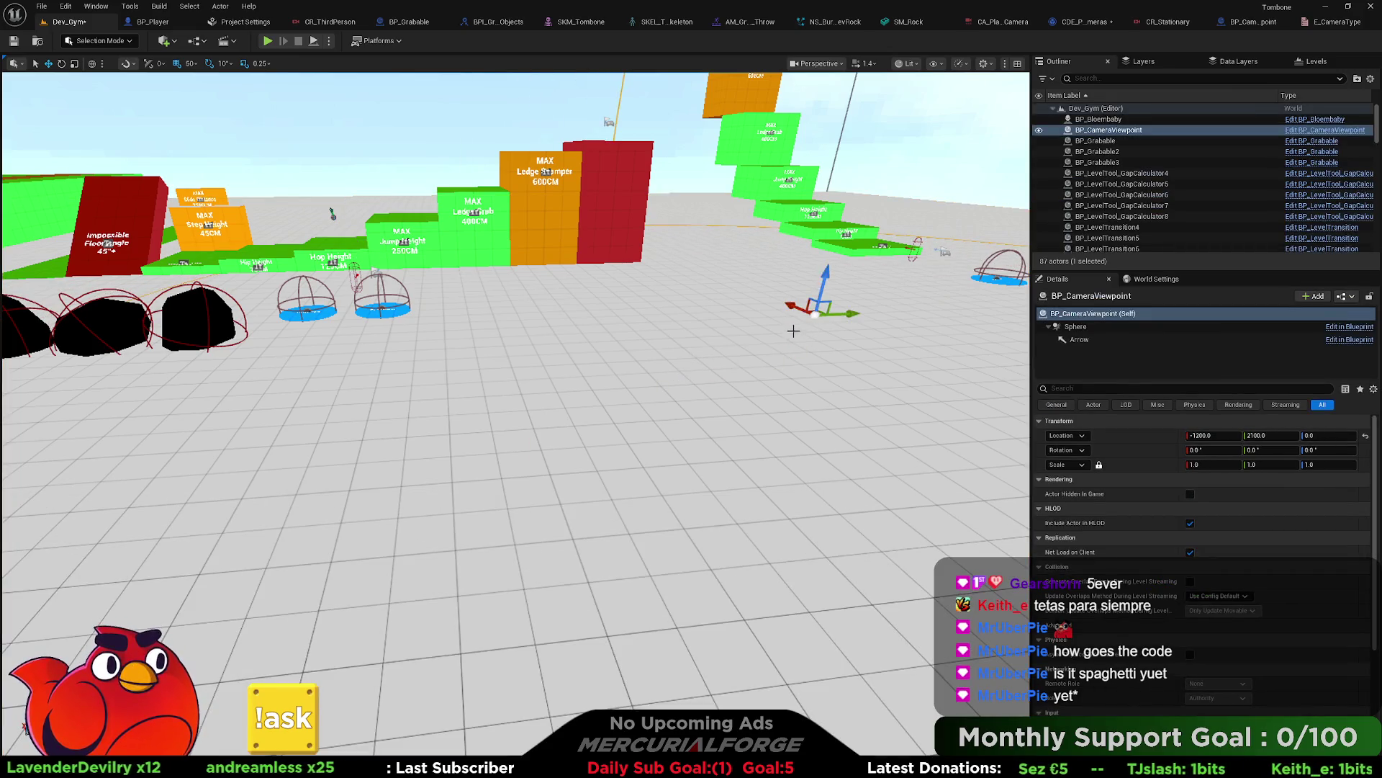
click(1076, 327)
drag(1218, 508, 1175, 509)
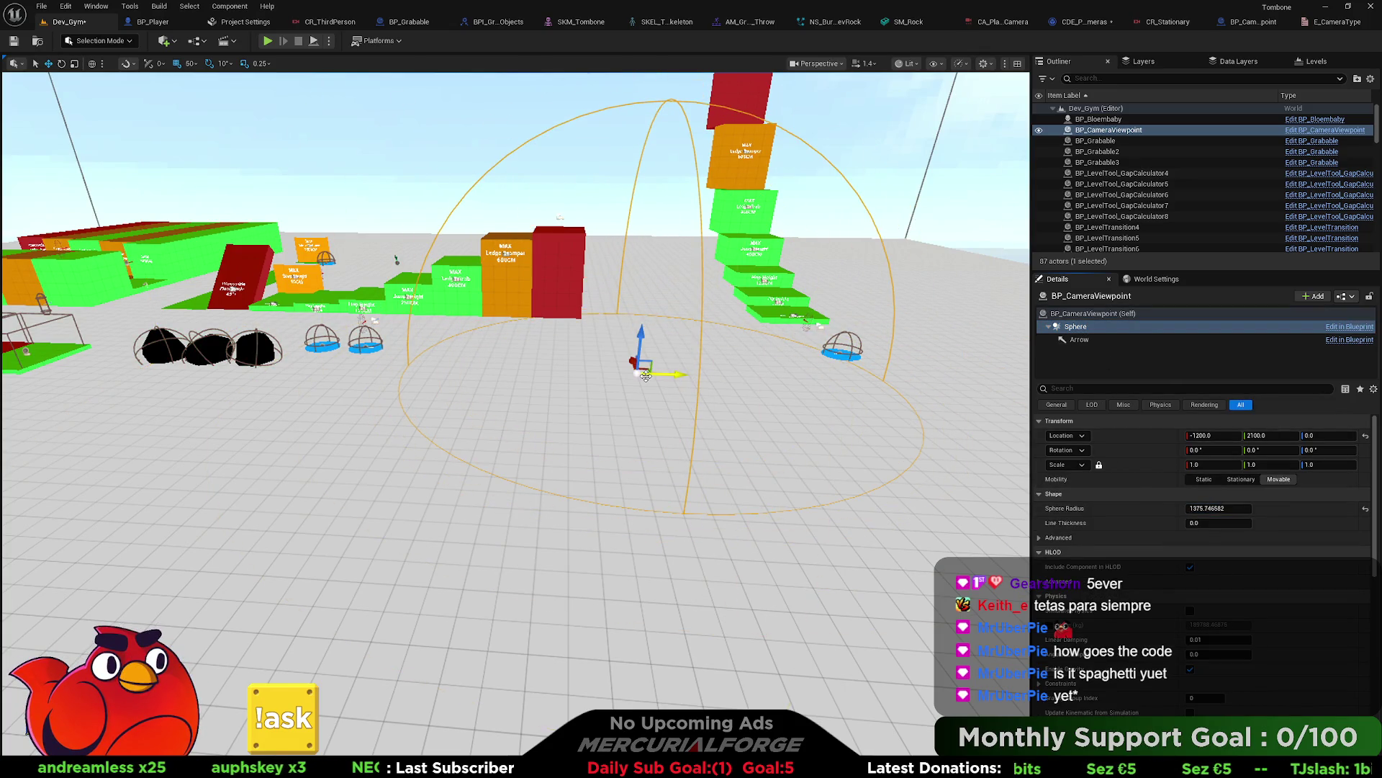
Step: Rotate the camera viewpoint actor to about -100 yaw and -20 pitch
key(e)
drag(576, 381, 504, 369)
mouse_move(549, 320)
mouse_down()
mouse_move(573, 300)
mouse_move(583, 237)
mouse_up()
key(w)
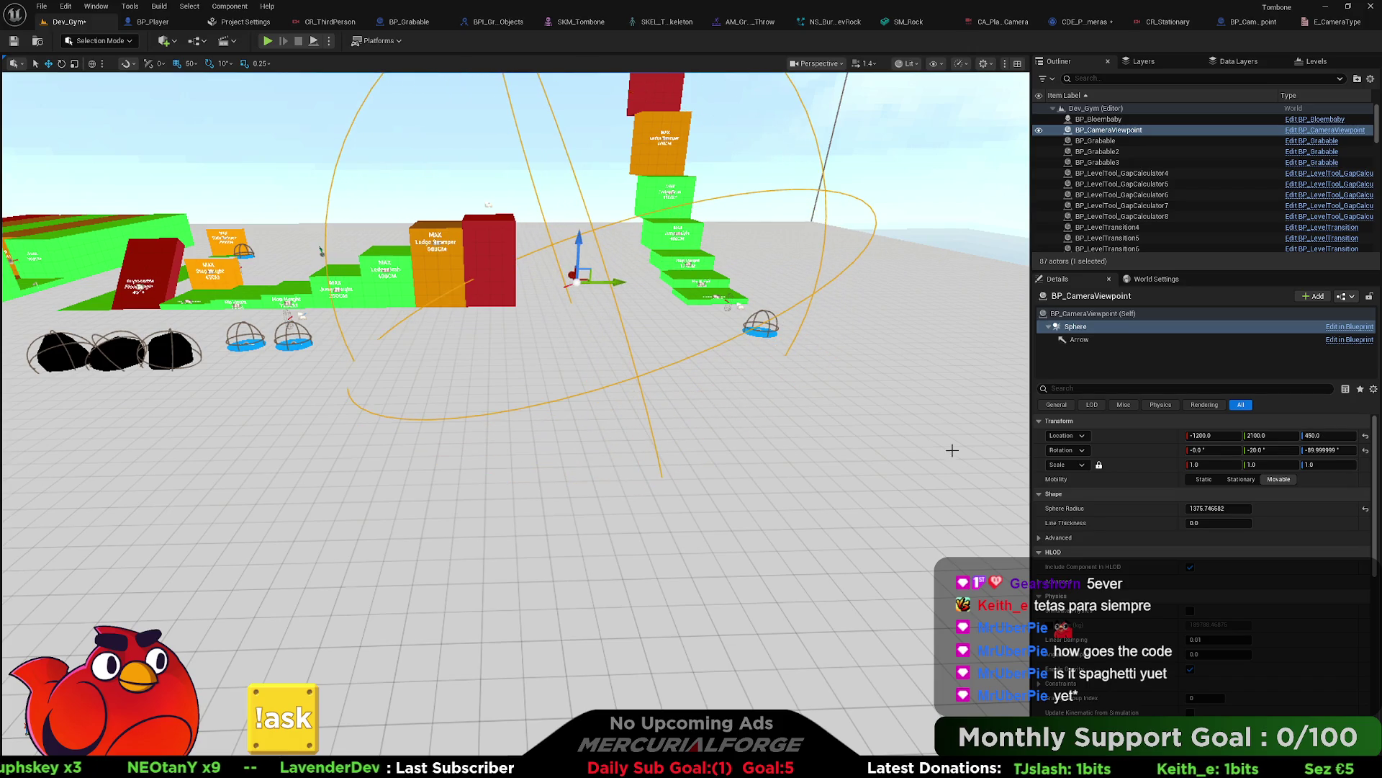
scroll(1198, 576, down, 2)
scroll(1192, 595, down, 5)
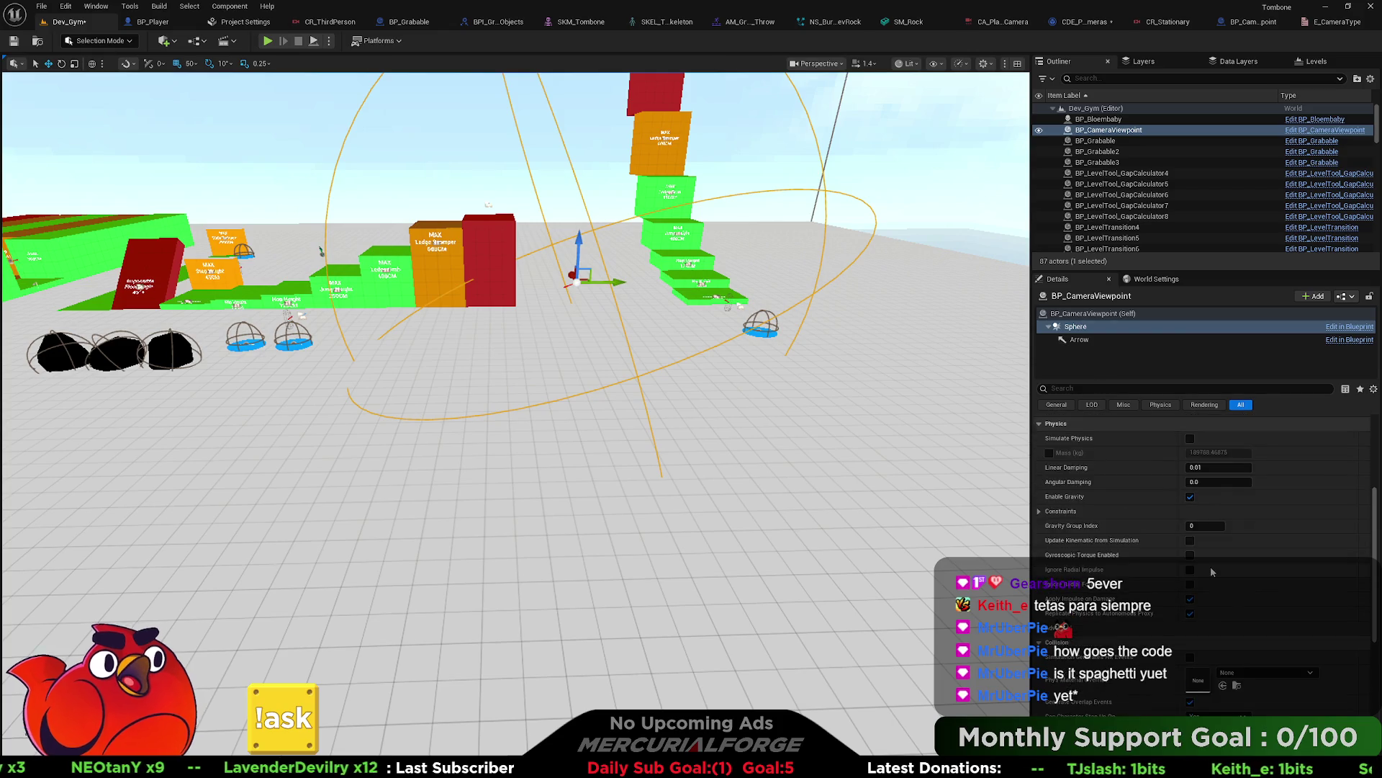
drag(543, 449, 537, 458)
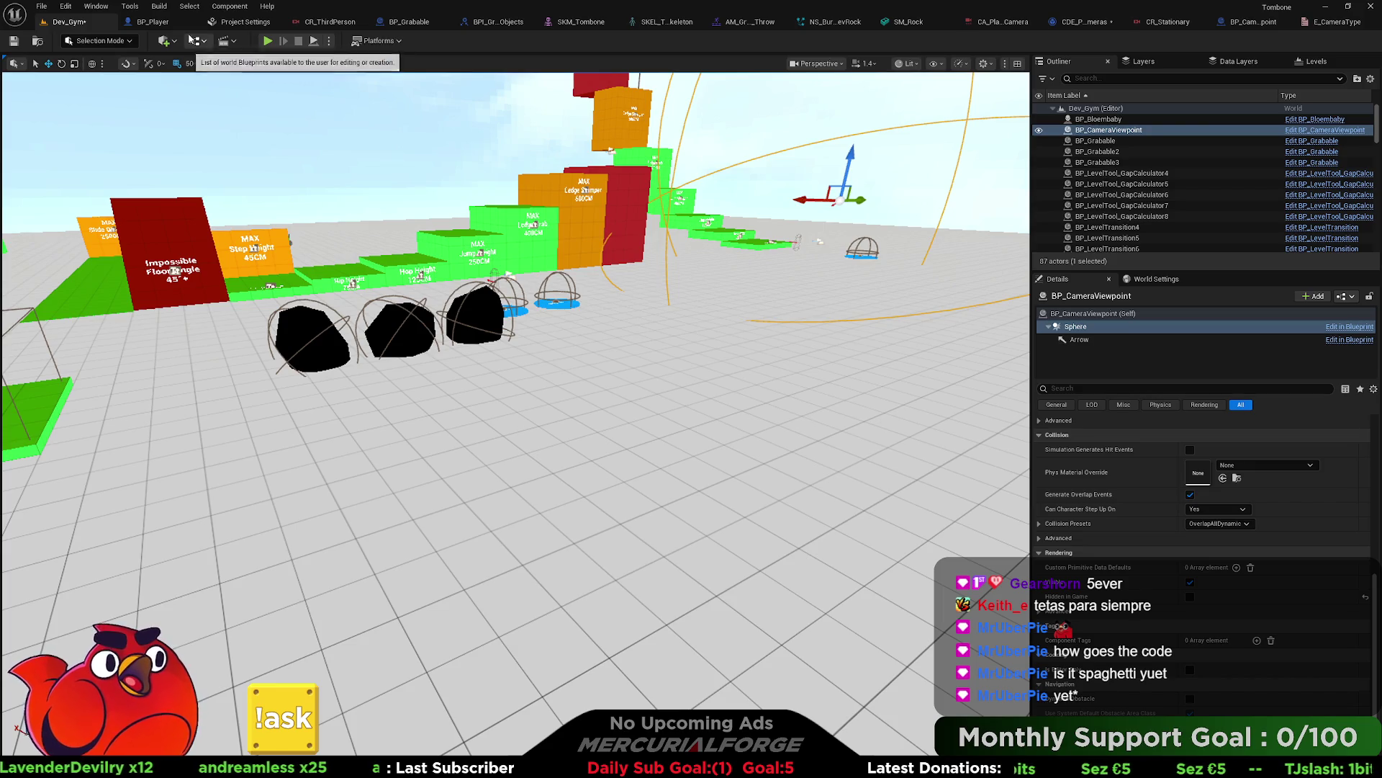
click(153, 22)
Step: Zoom out BP_Player's Input graph to show all commented sections, then bring Rider forward
scroll(586, 226, down, 5)
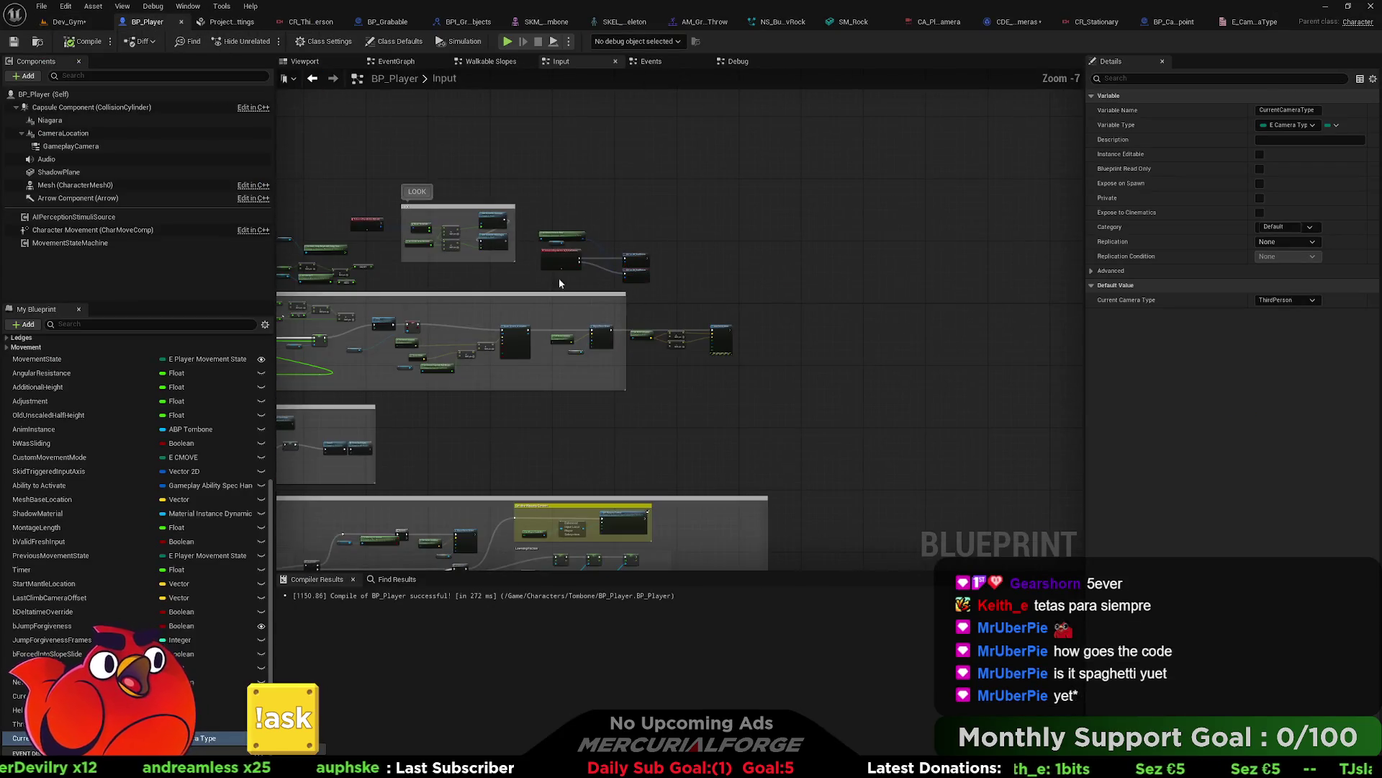
scroll(677, 283, down, 3)
mouse_move(677, 284)
mouse_down()
mouse_move(770, 84)
mouse_move(731, 370)
mouse_move(724, 311)
mouse_up()
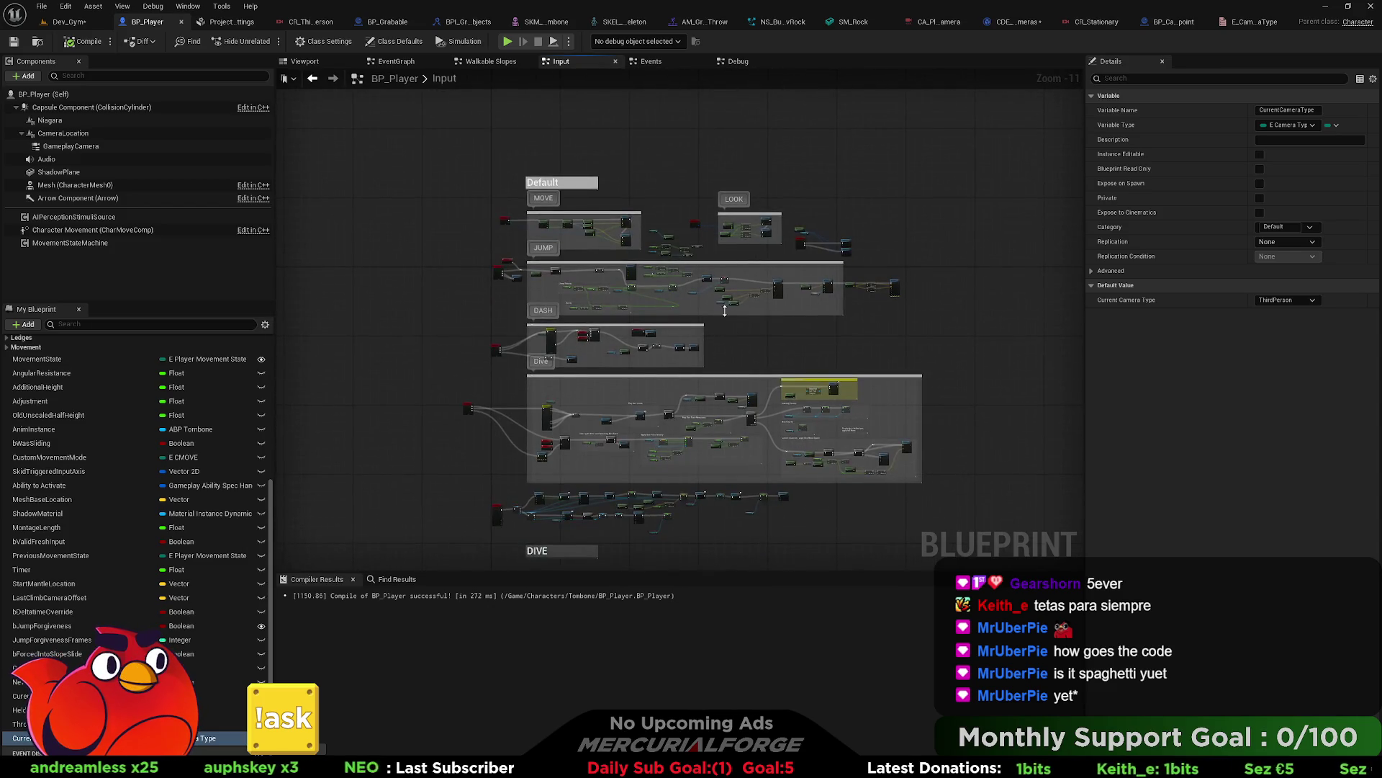
key(alt+Tab)
key(alt+Tab)
key(alt+Tab)
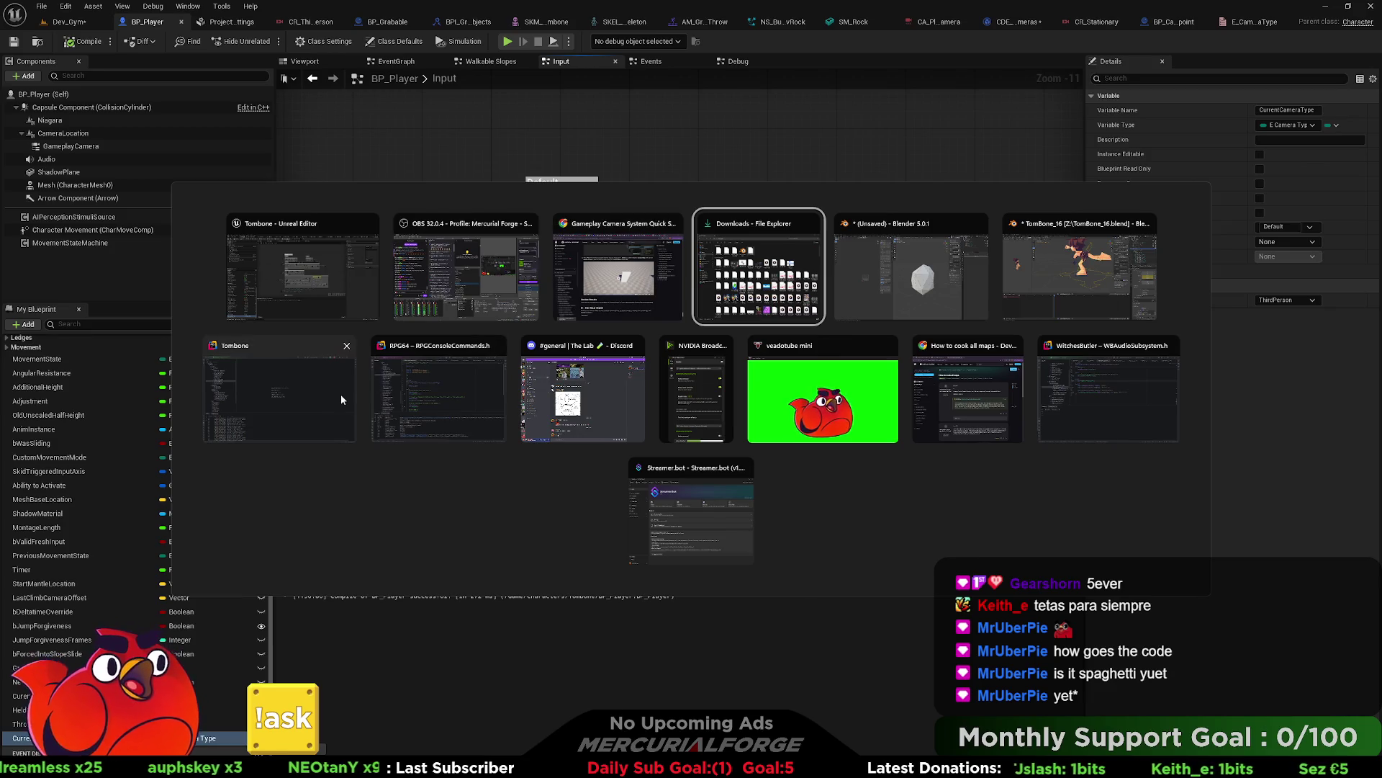
click(308, 391)
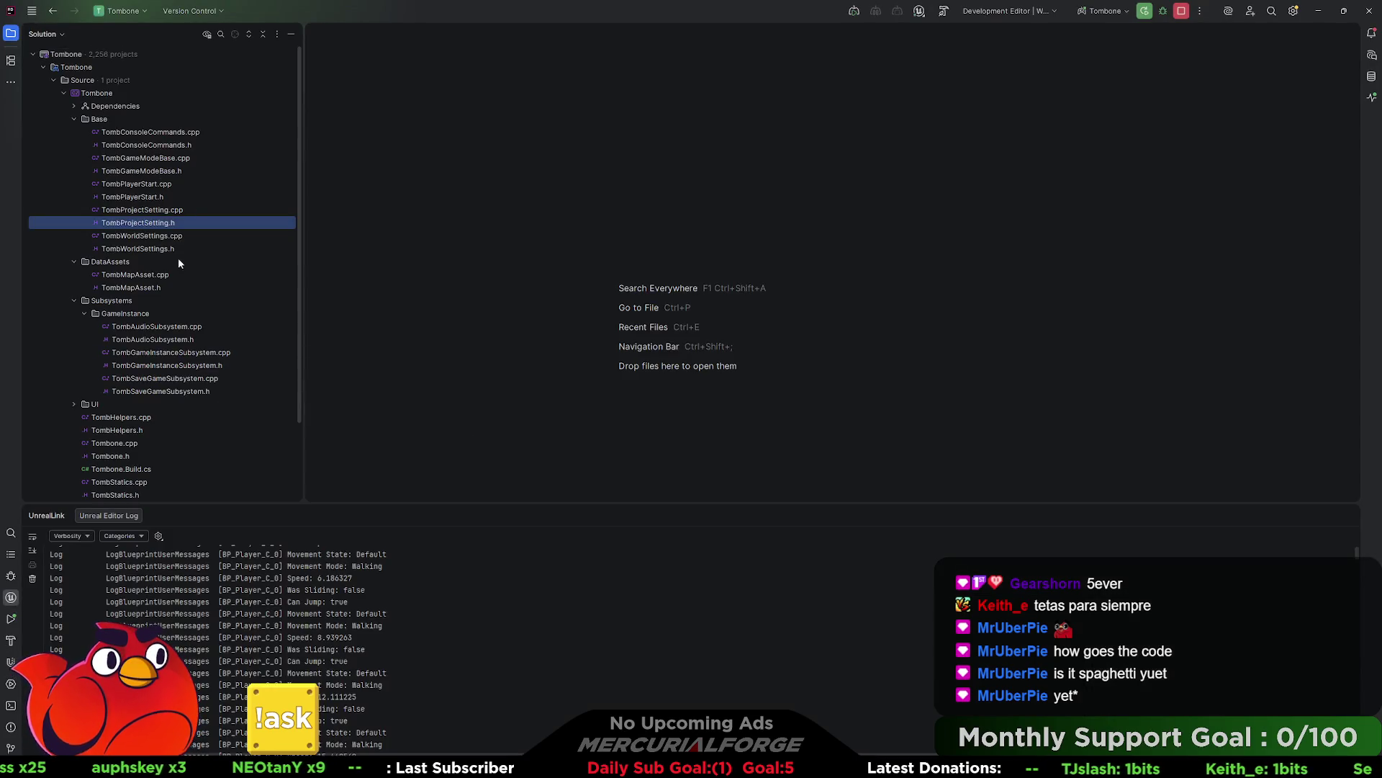
Step: Open and scroll through TombGameInstanceSubsystem.h and .cpp in Rider, then return to Unreal
double_click(172, 363)
double_click(173, 352)
scroll(705, 264, down, 3)
scroll(702, 262, up, 10)
scroll(701, 261, down, 6)
scroll(698, 260, up, 5)
key(alt+Tab)
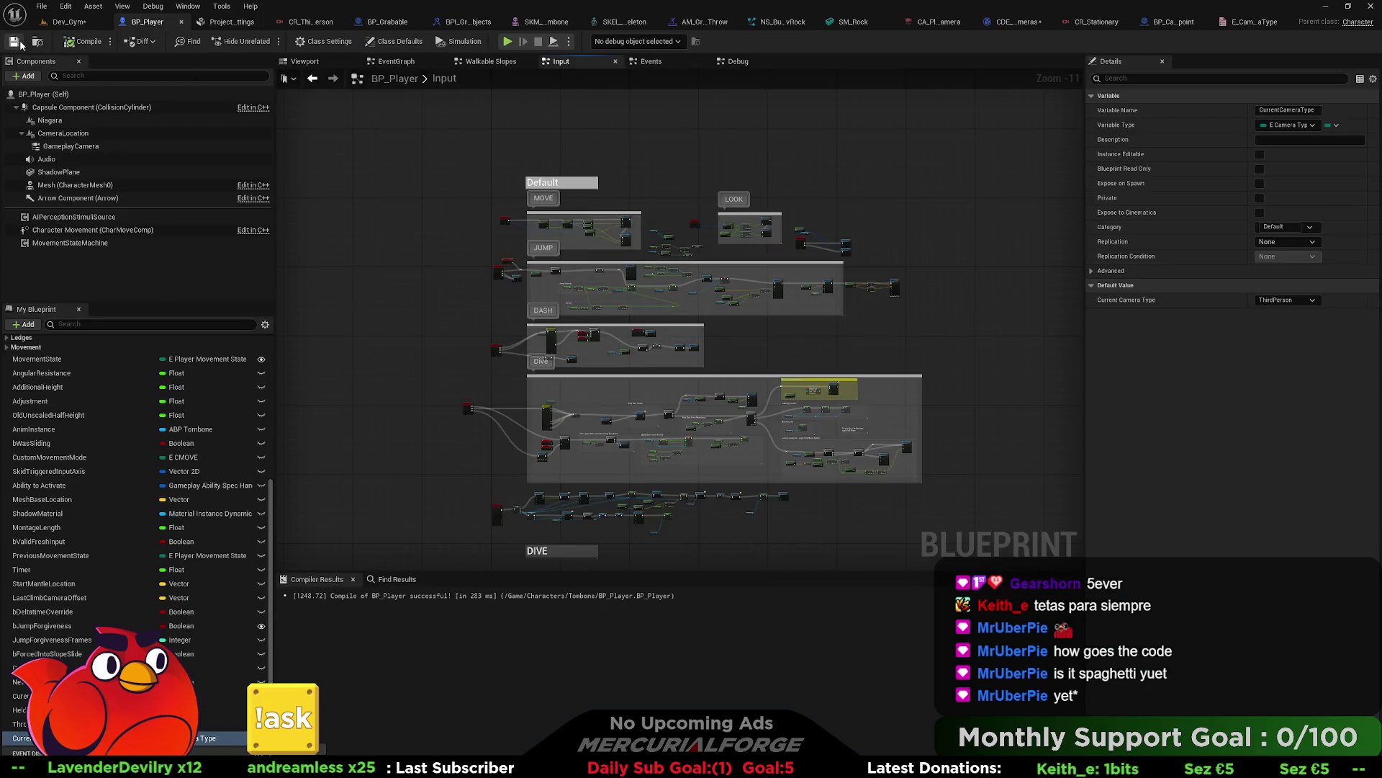
Step: Play Dev_Gym from a viewport spot, running forward to test the dust trail, then stop
click(69, 22)
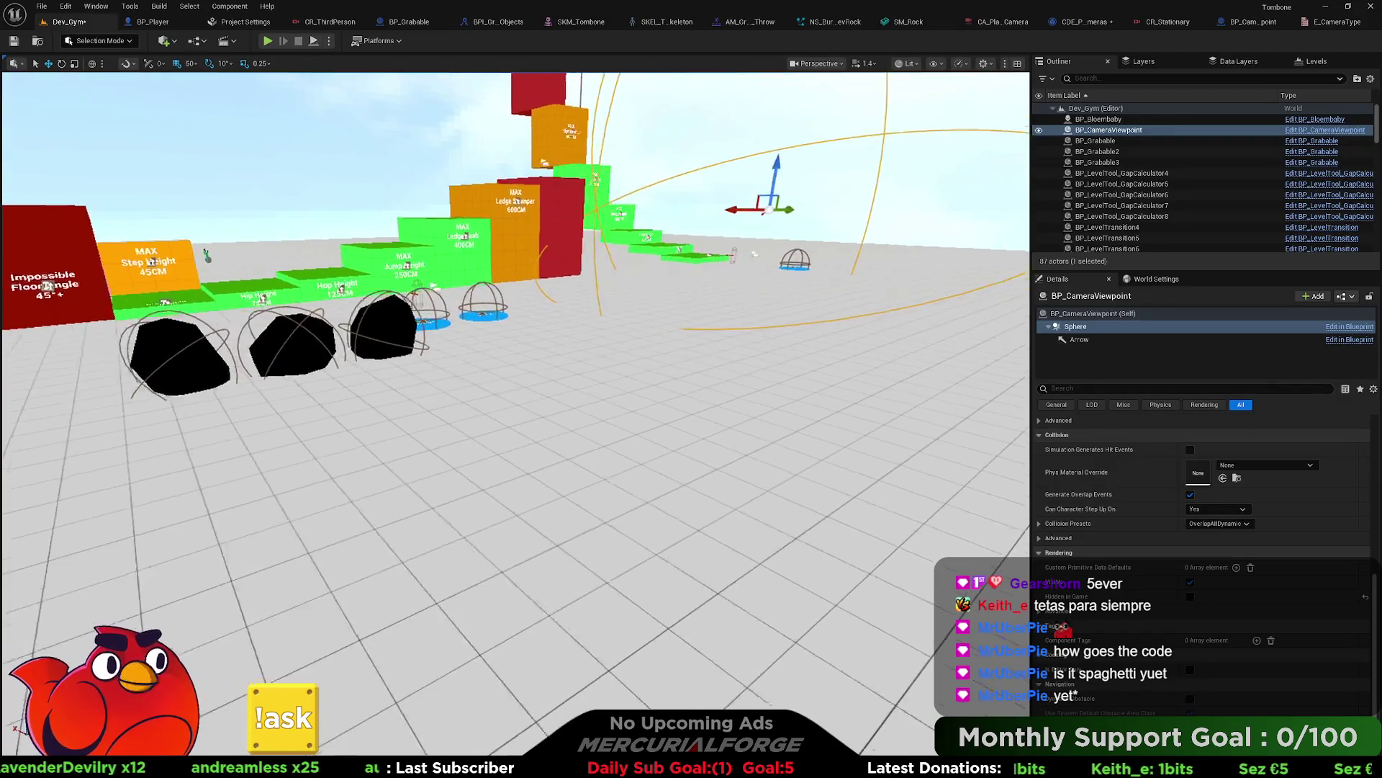
right_click(560, 409)
click(610, 402)
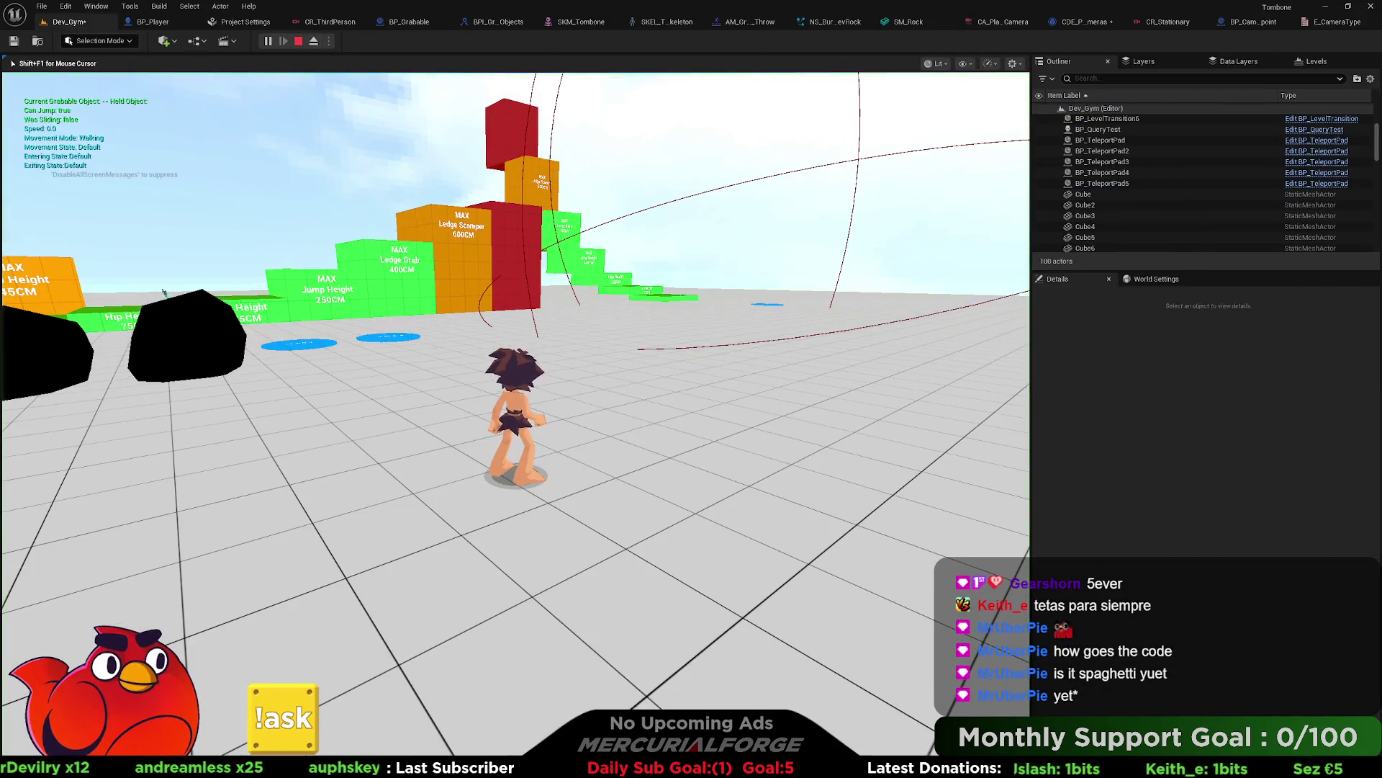
key(w)
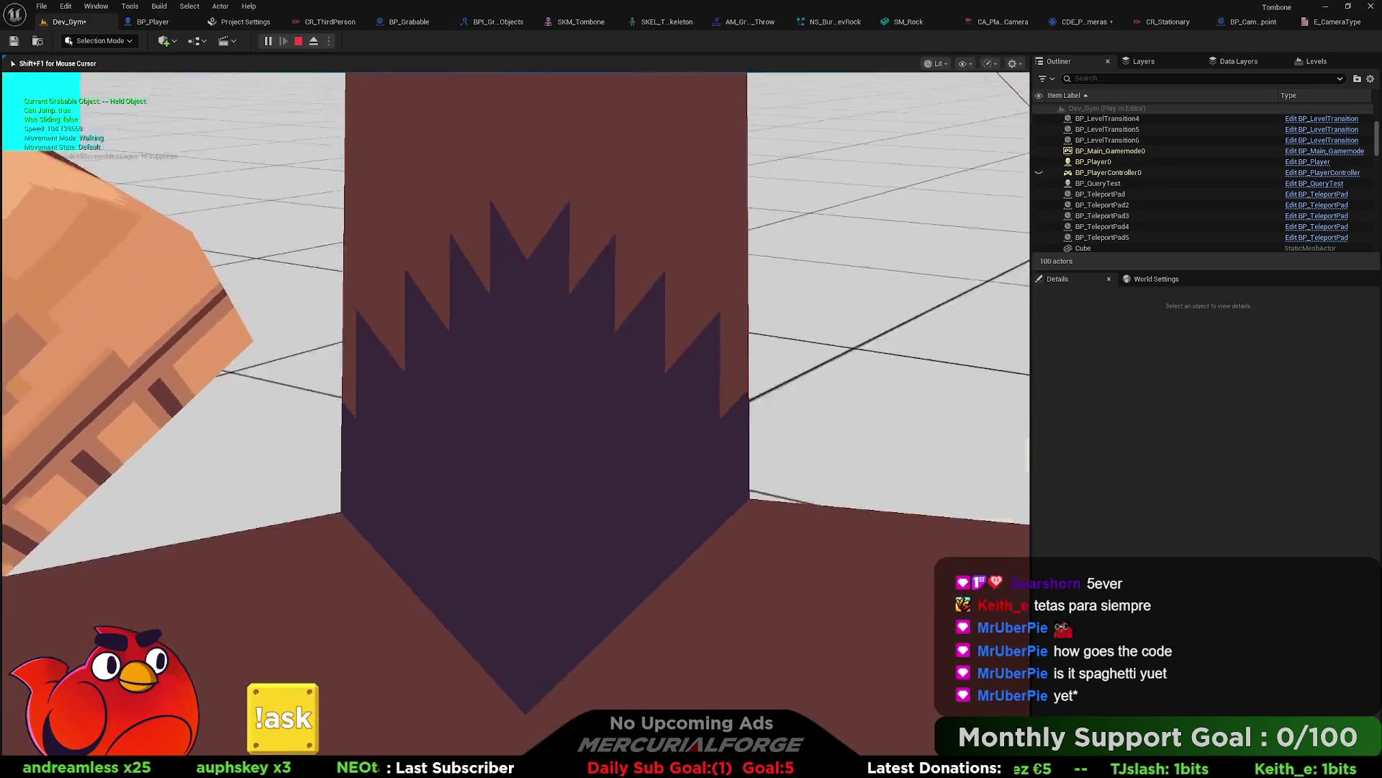
key(Escape)
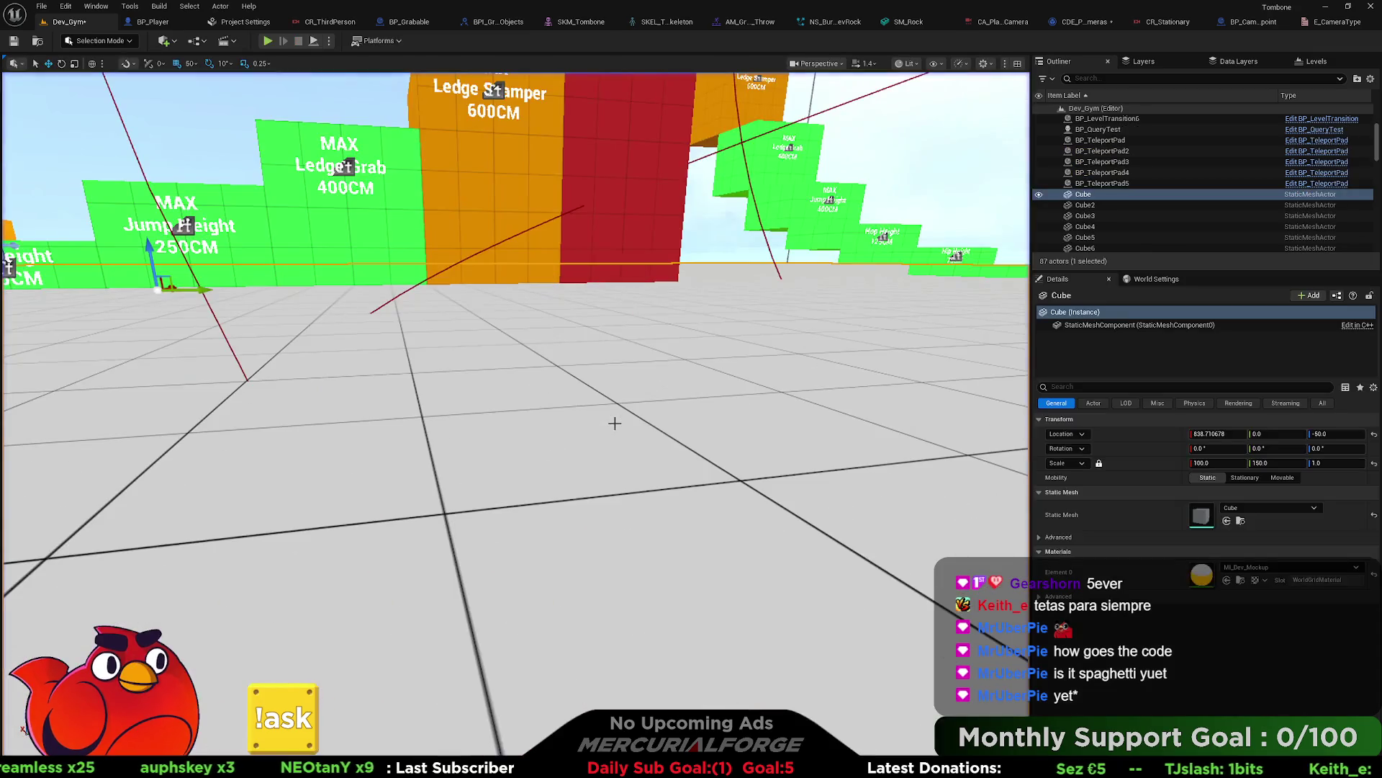
click(153, 21)
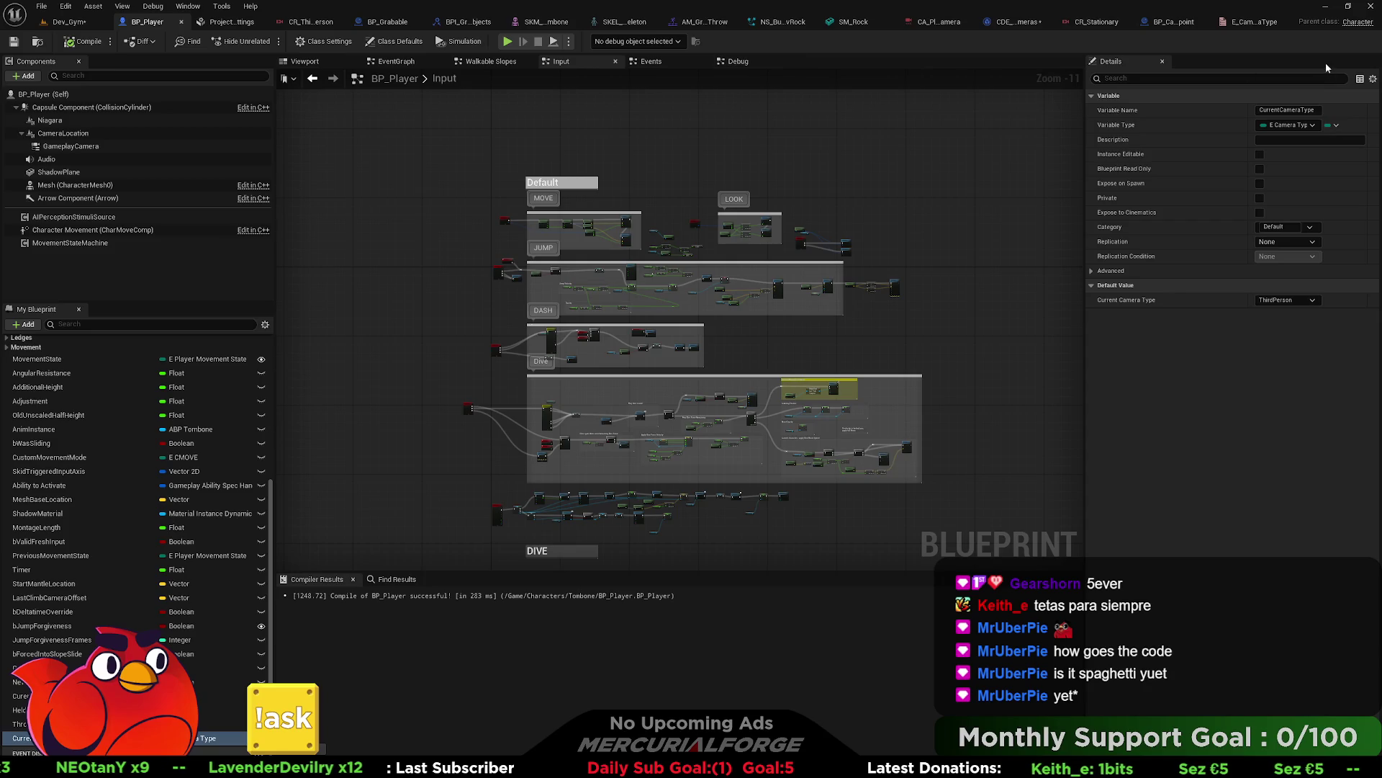
Step: In BP_CameraViewpoint's EventGraph, move the upper SET Current Camera Type node right
click(1255, 22)
click(1172, 22)
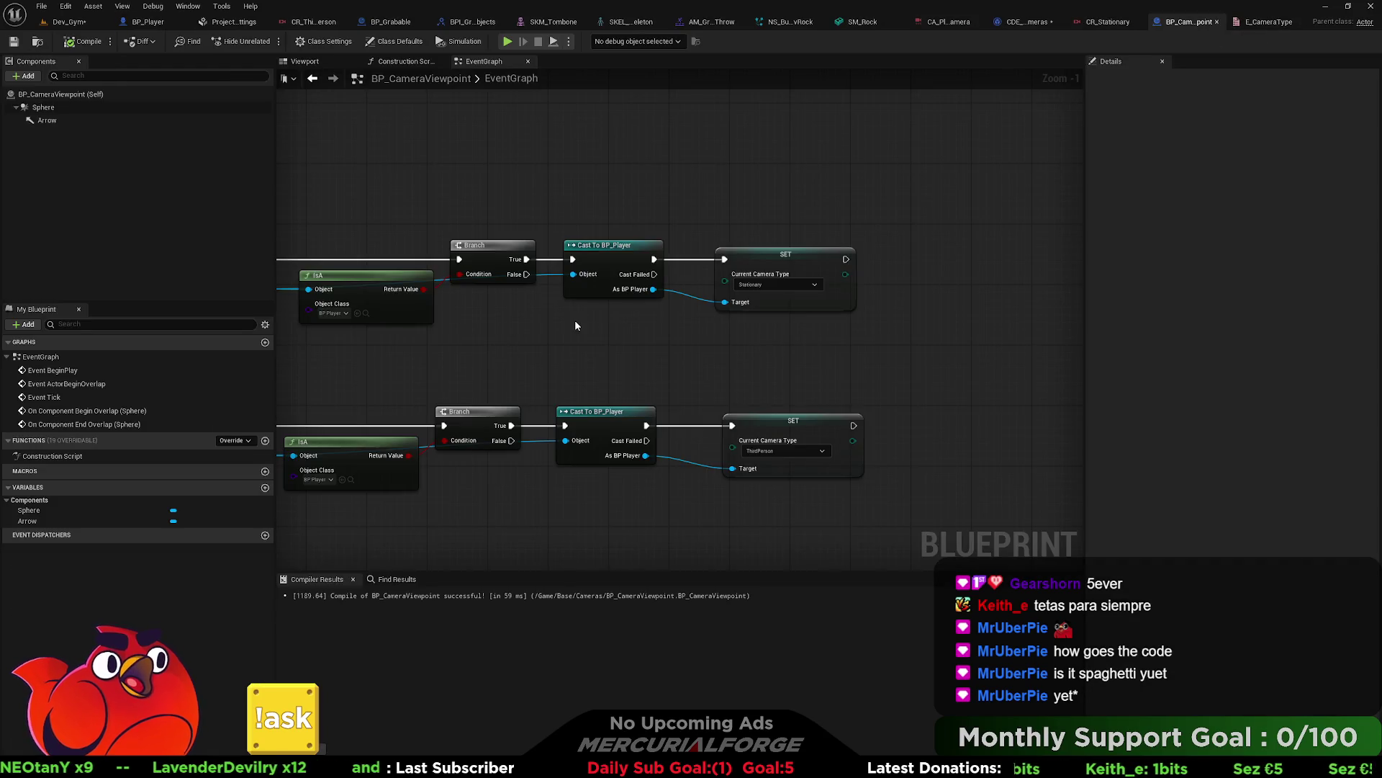
drag(760, 337, 570, 342)
drag(580, 534, 580, 534)
drag(575, 262, 931, 261)
Step: Add a Gameplay Camera getter from the upper cast's As BP Player pin
drag(465, 294, 545, 351)
text(get camera )
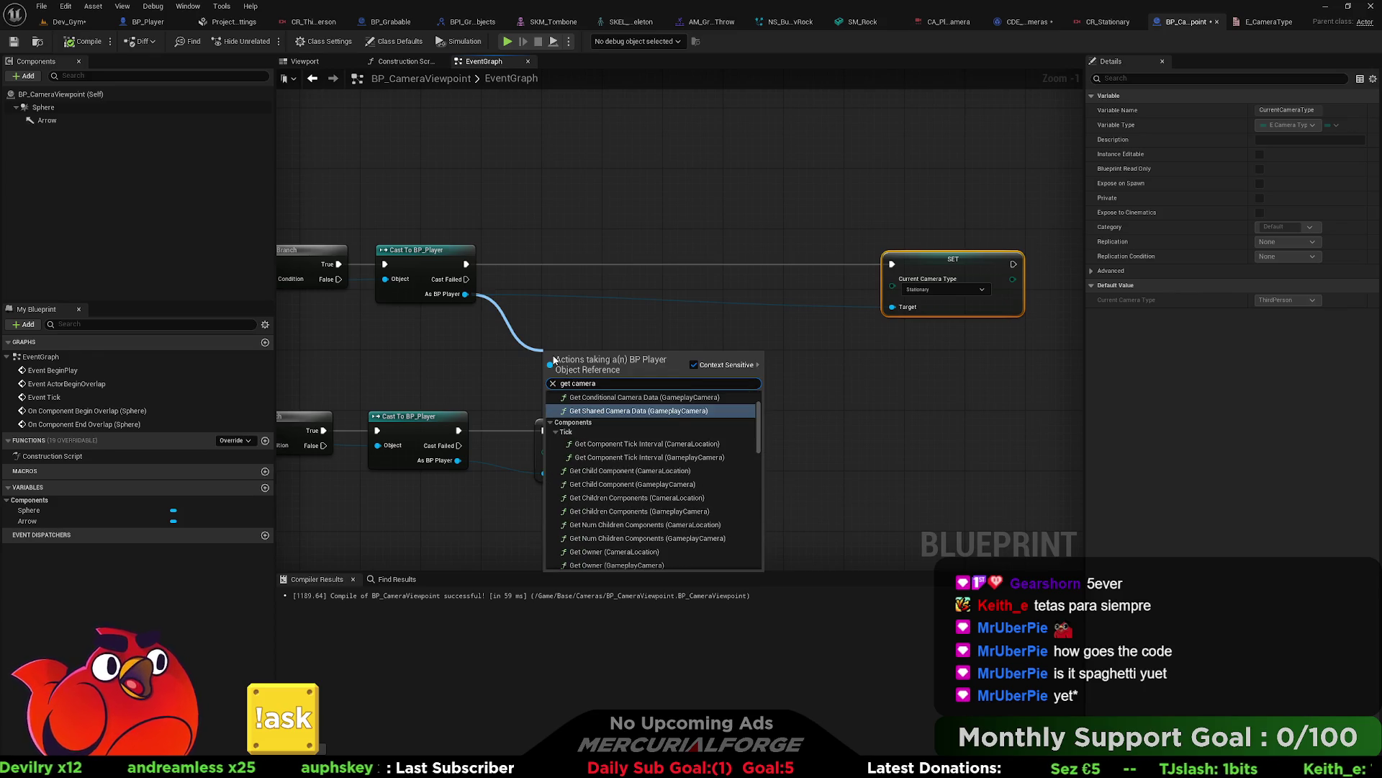
text(gam)
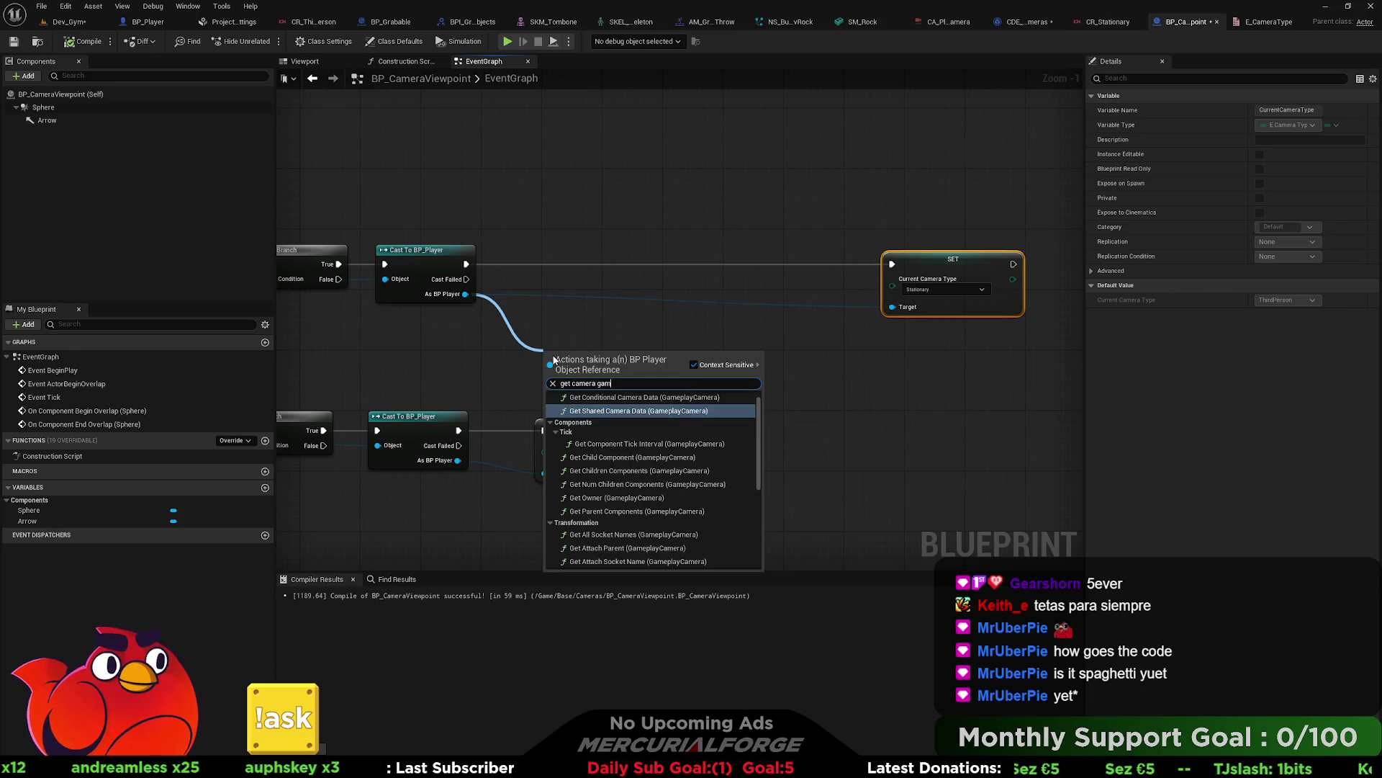
text(eplay)
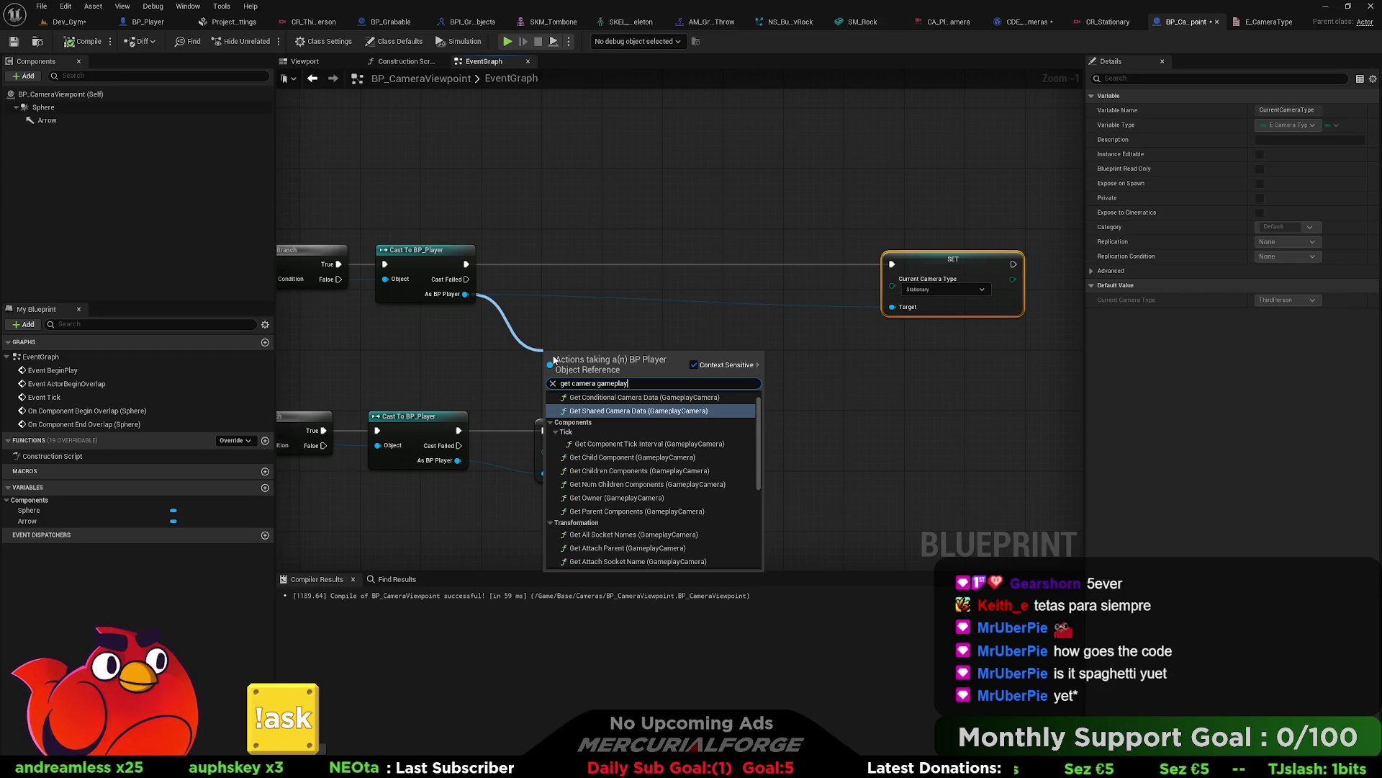
scroll(643, 504, down, 10)
click(599, 561)
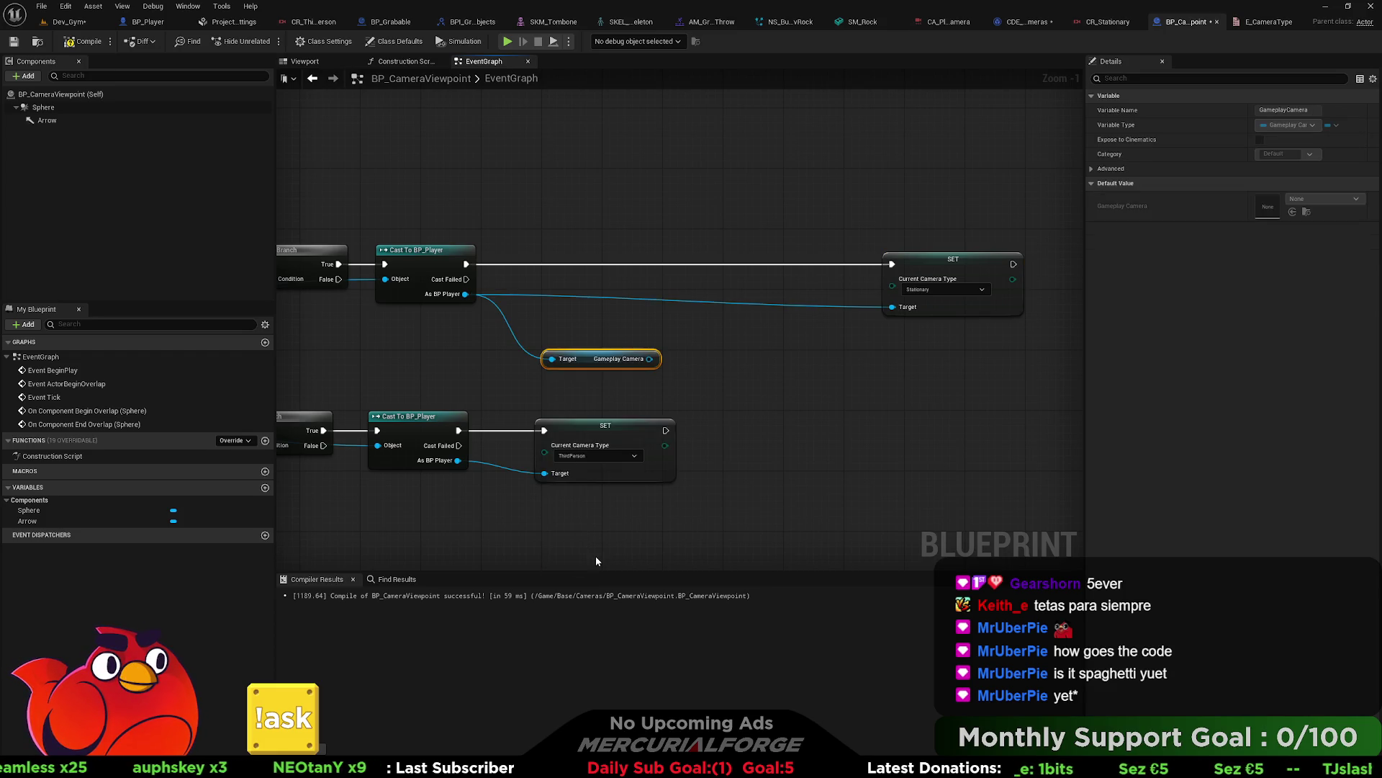
Step: Search from the Gameplay Camera output, add Get Conditional Camera Data, then delete it
drag(650, 359, 698, 365)
text(set)
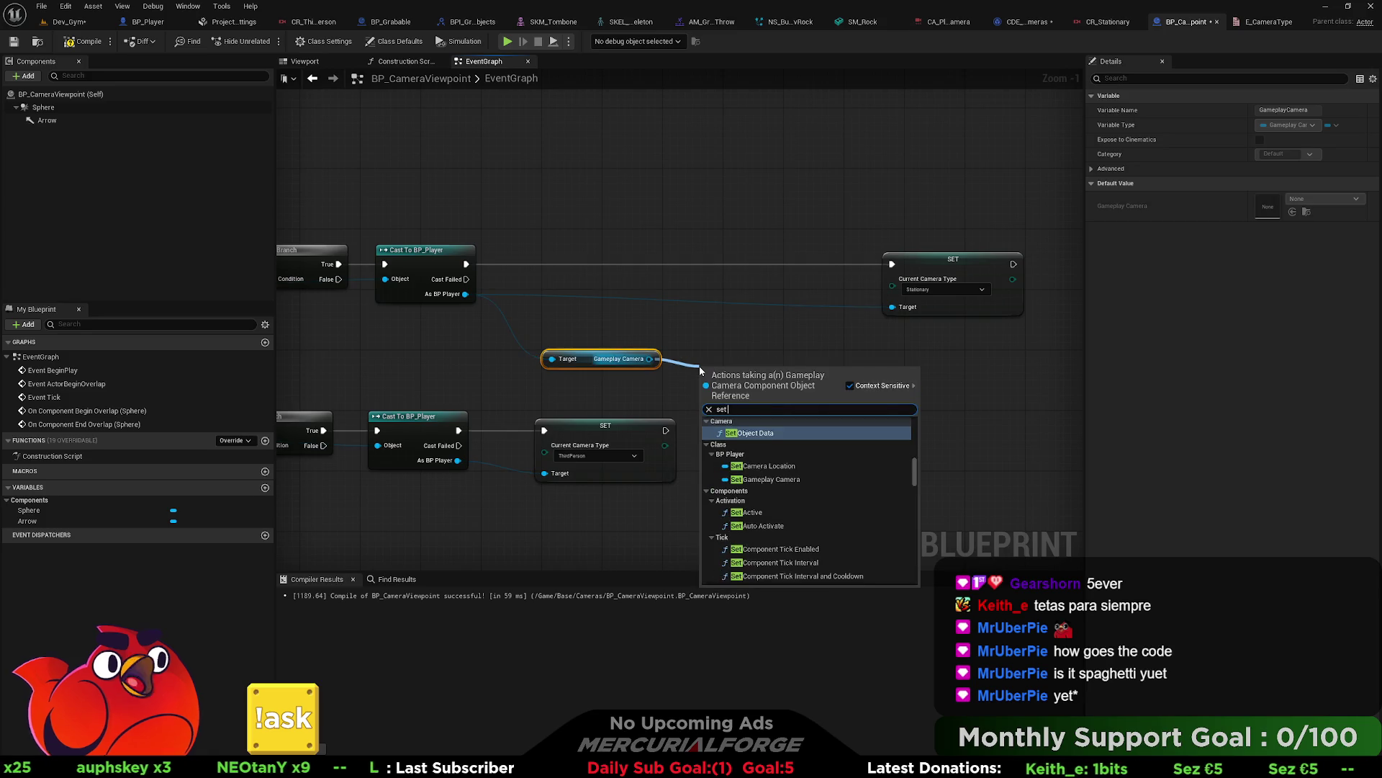
text( attac)
key(BackSpace)
key(BackSpace)
key(BackSpace)
text(CR_)
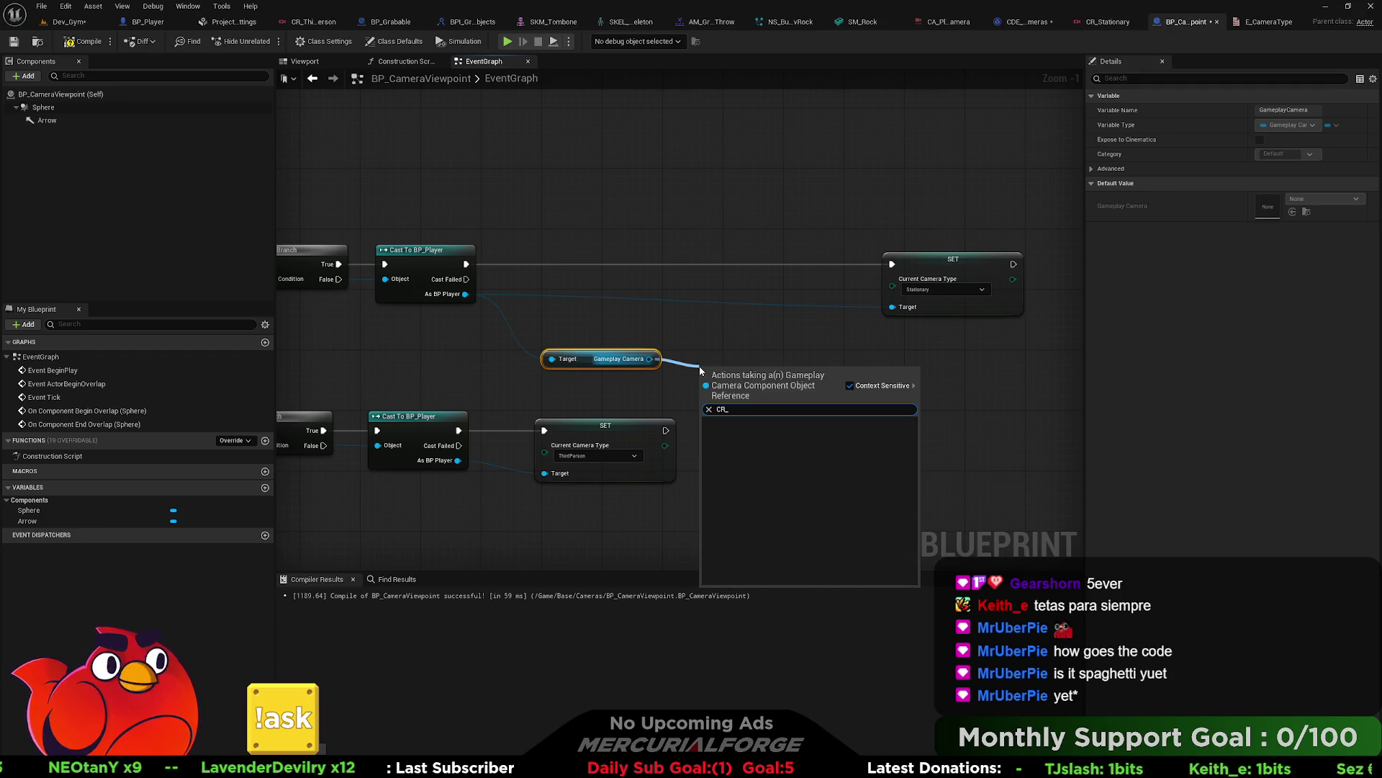
key(BackSpace)
key(BackSpace)
key(BackSpace)
text(get data)
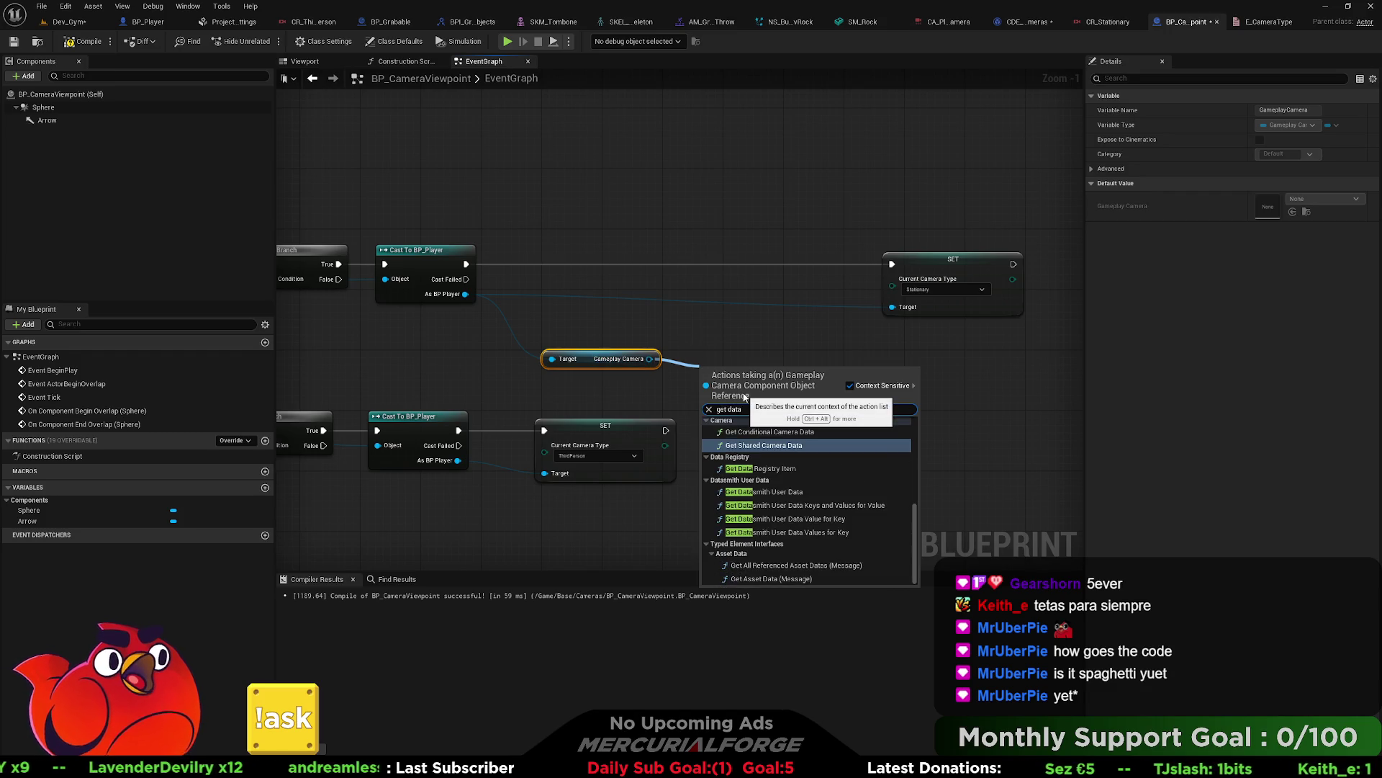
click(773, 432)
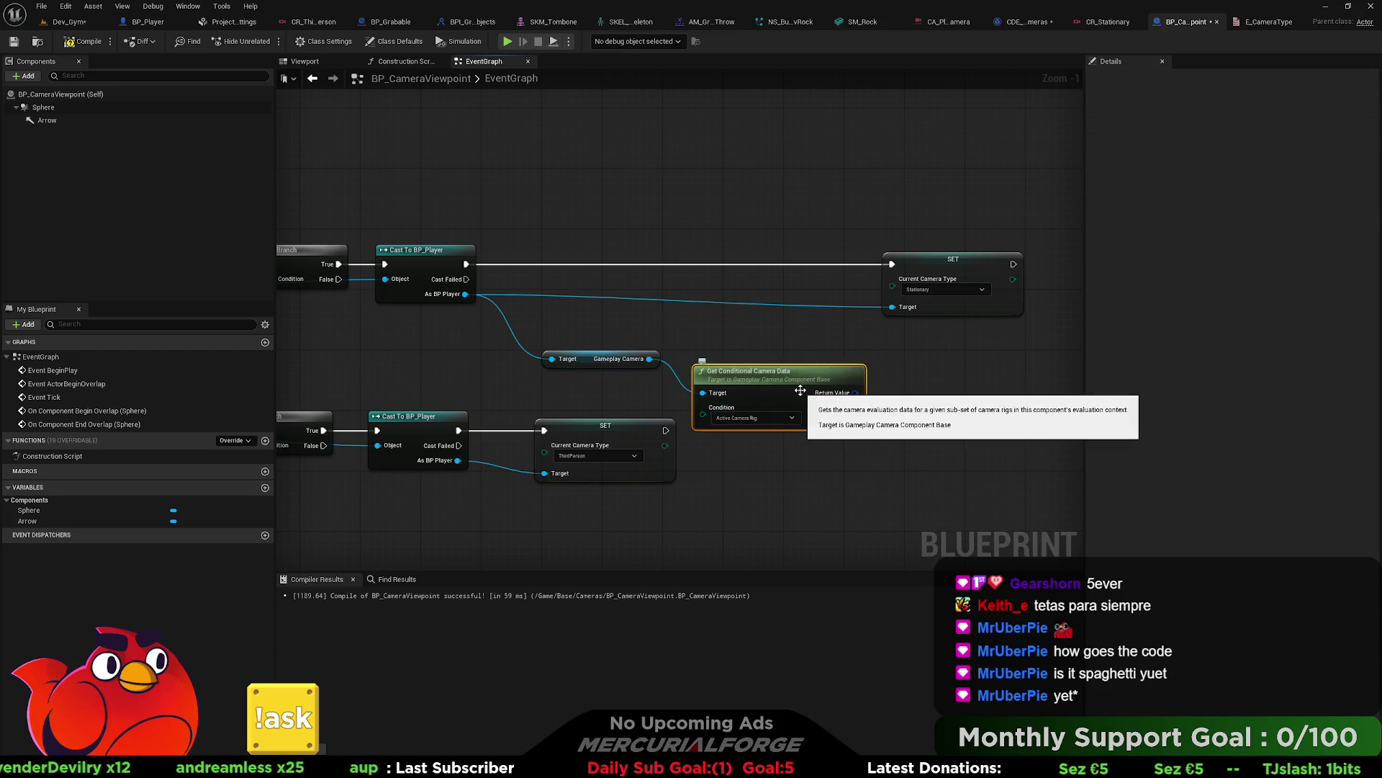
key(Delete)
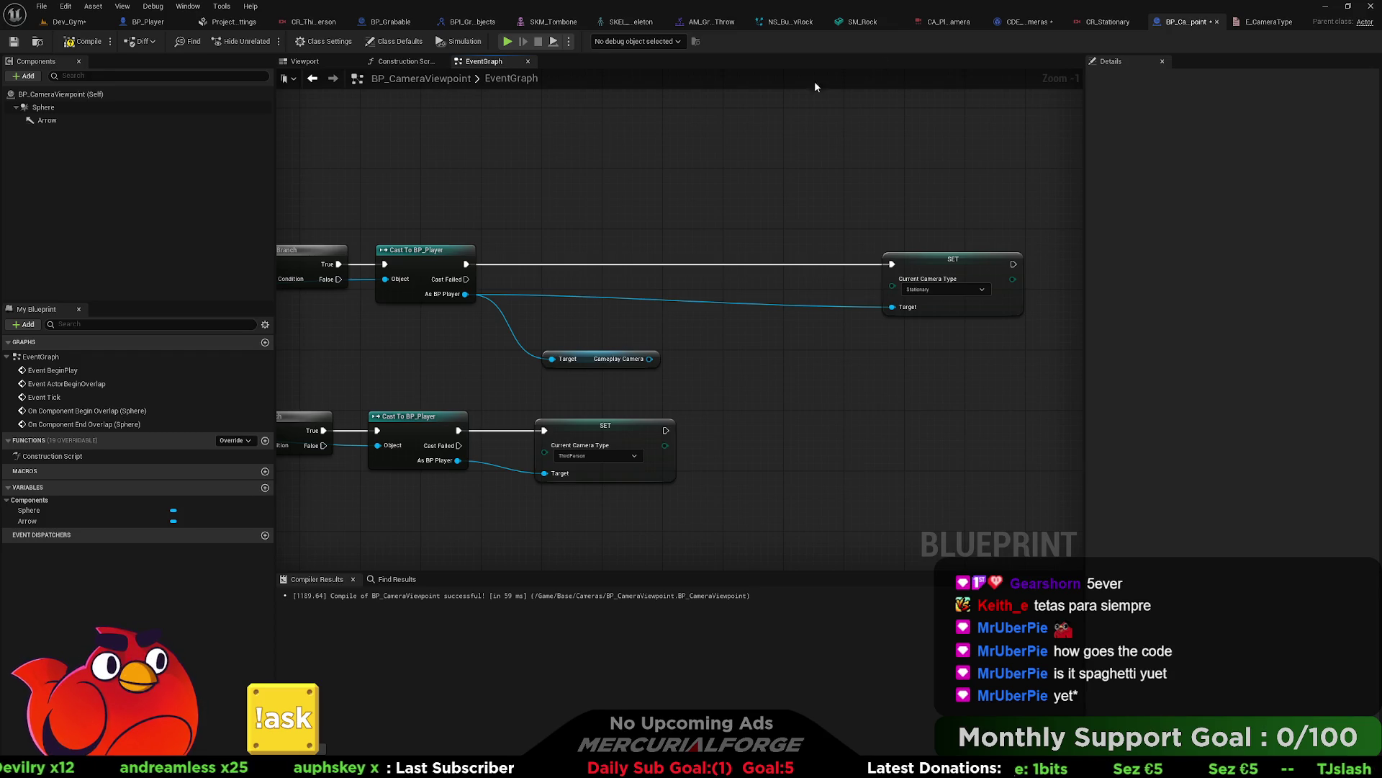
Step: After checking BP_Player's camera usage, add Get Shared Camera Data from BP_CameraViewpoint's Gameplay Camera pin
click(153, 25)
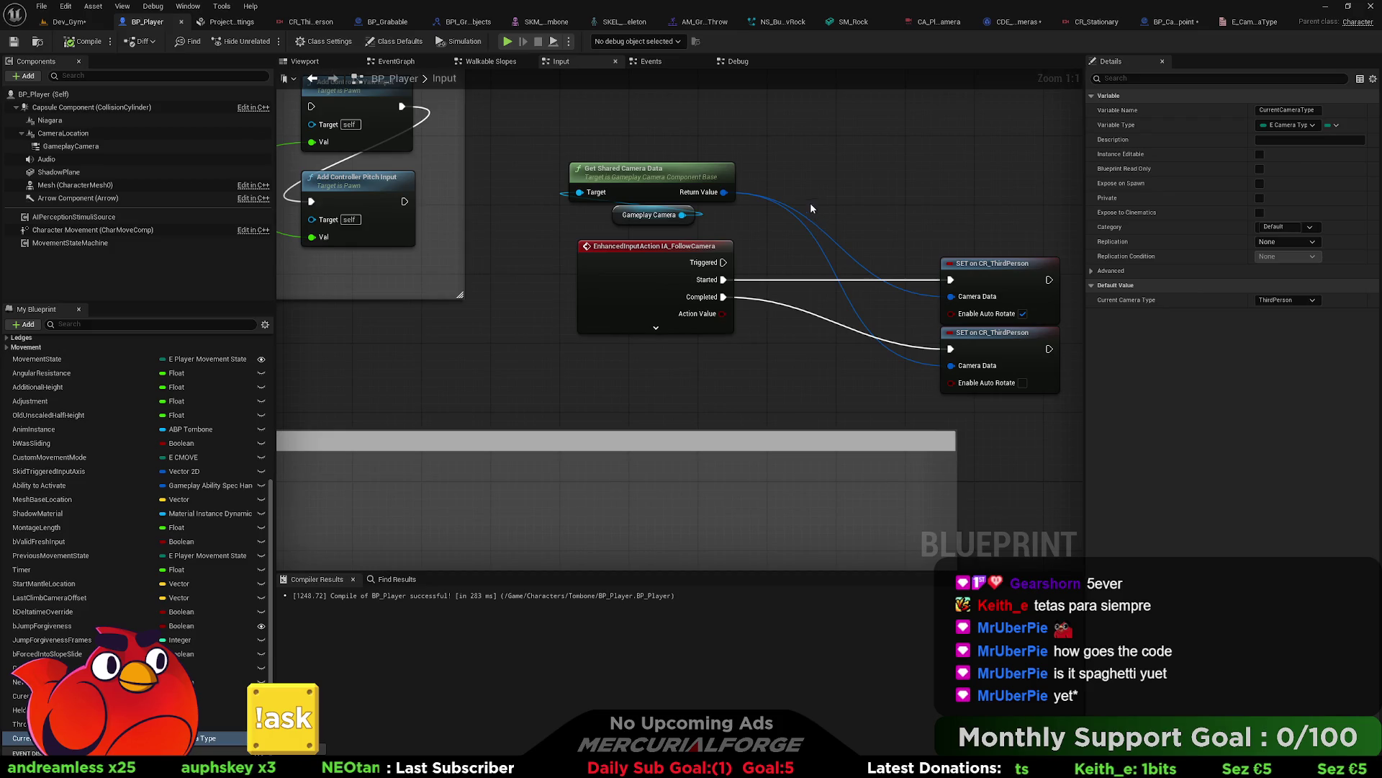
click(1170, 24)
drag(648, 359, 677, 351)
text(get shared ca)
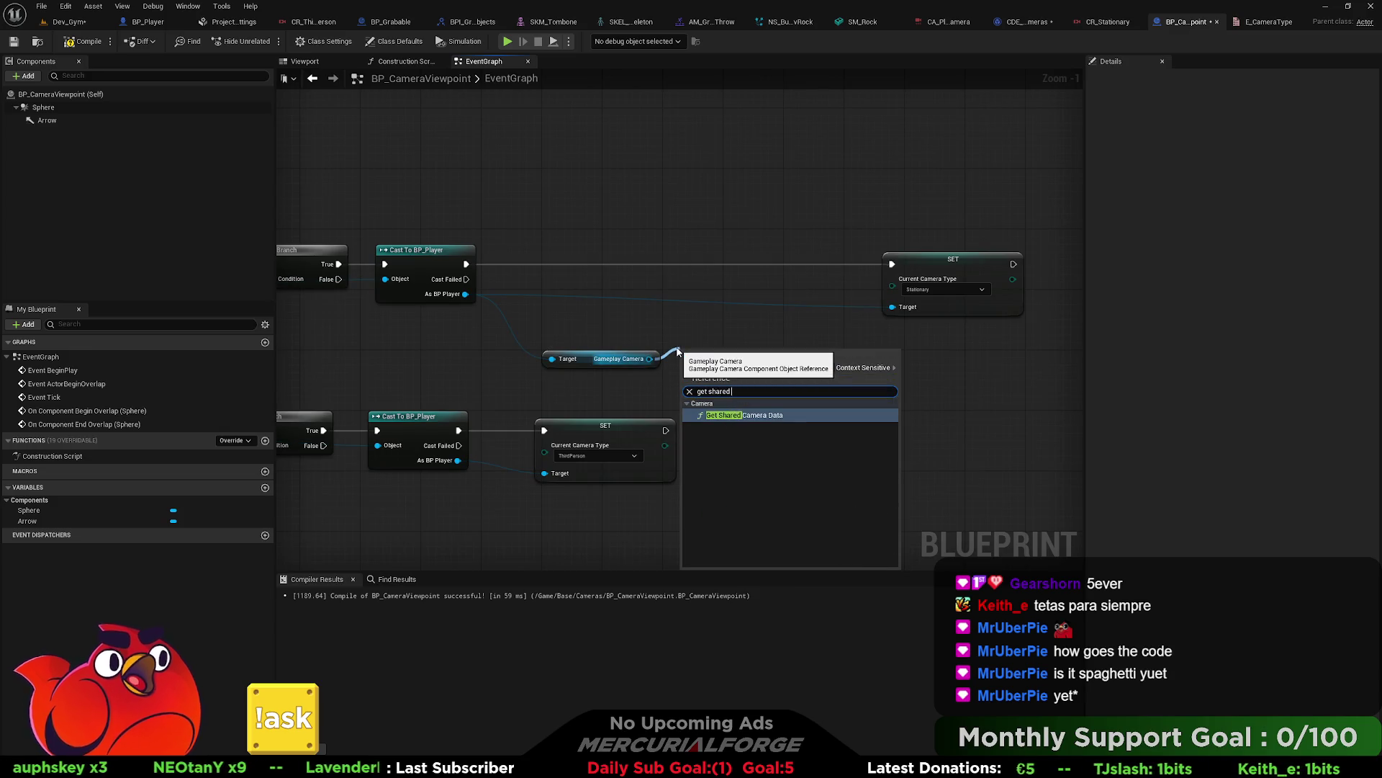
key(Return)
Step: From its Return Value, add a SET on CR_Stationary (Attachment) node before the upper SET
drag(820, 370, 846, 383)
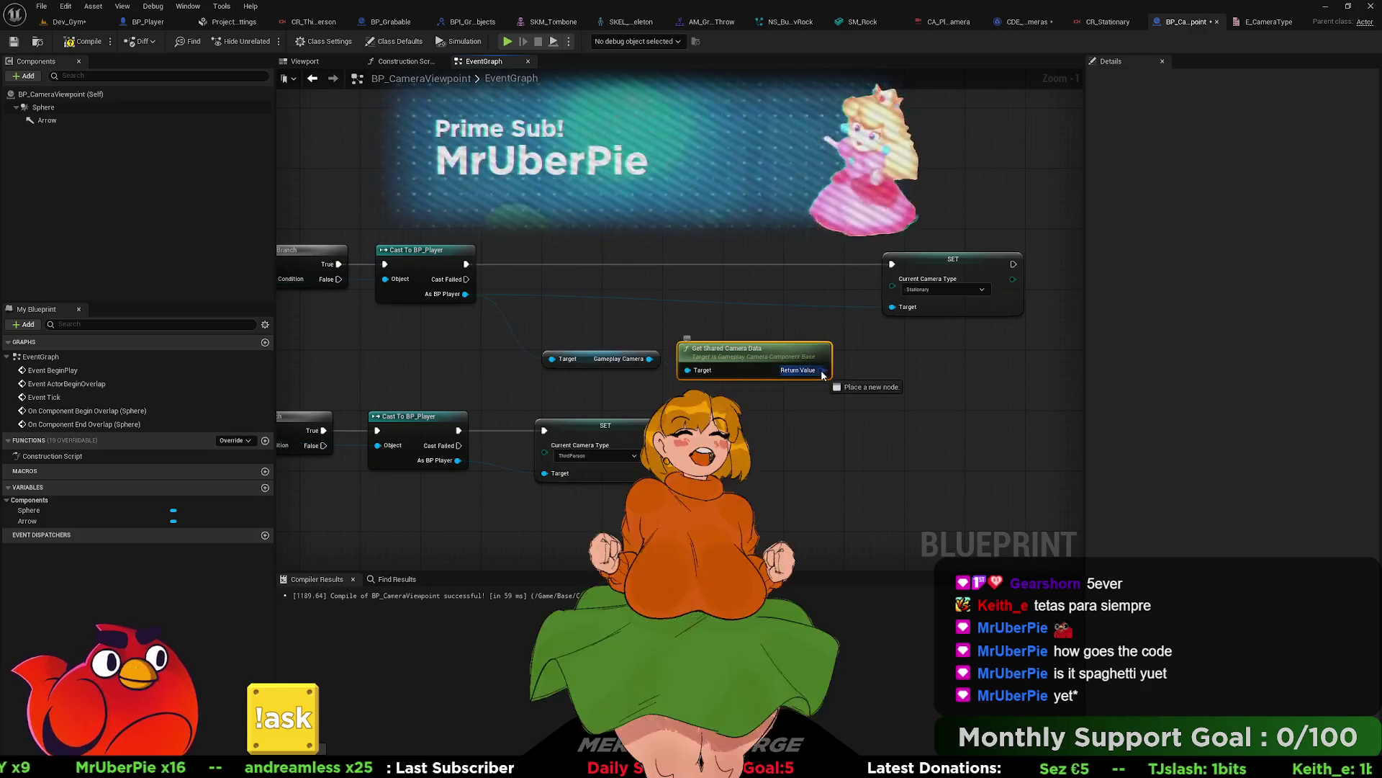
text(CR_)
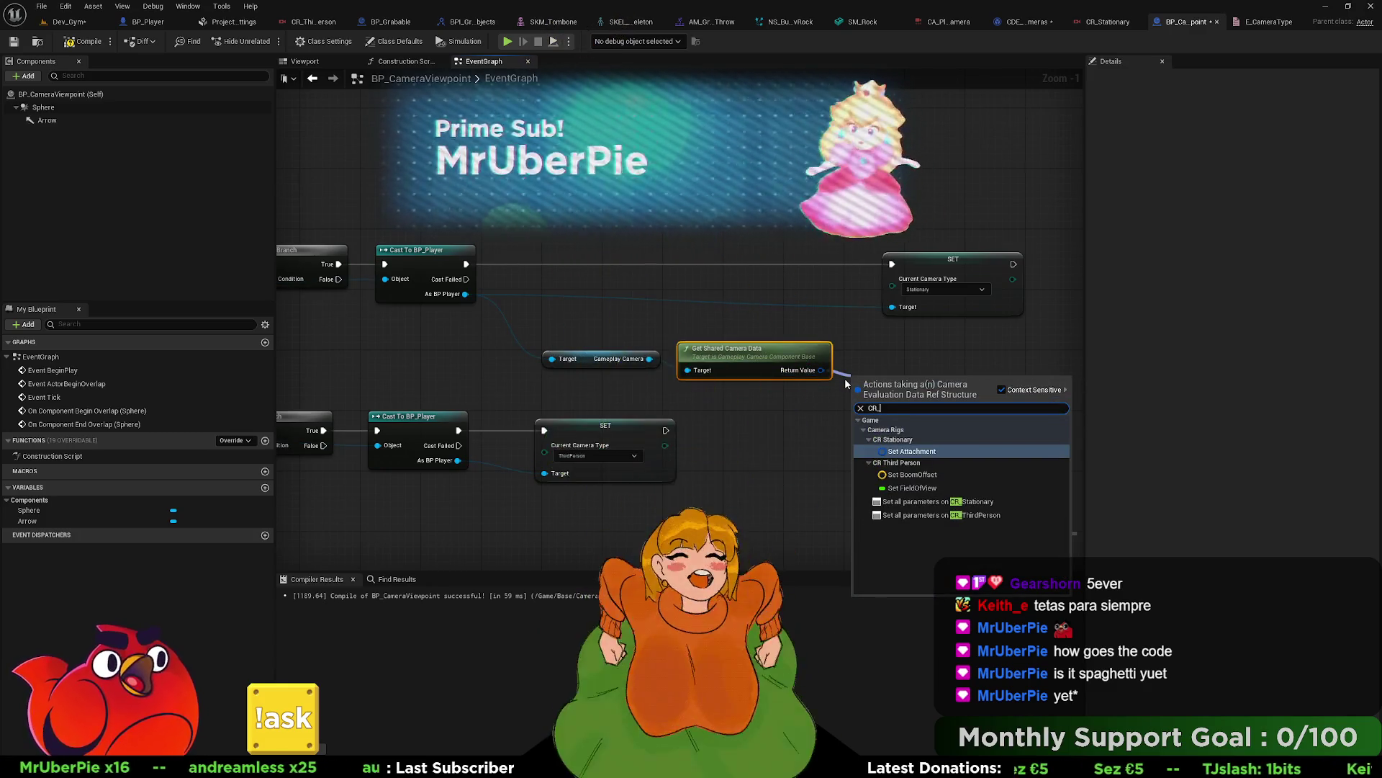
key(Return)
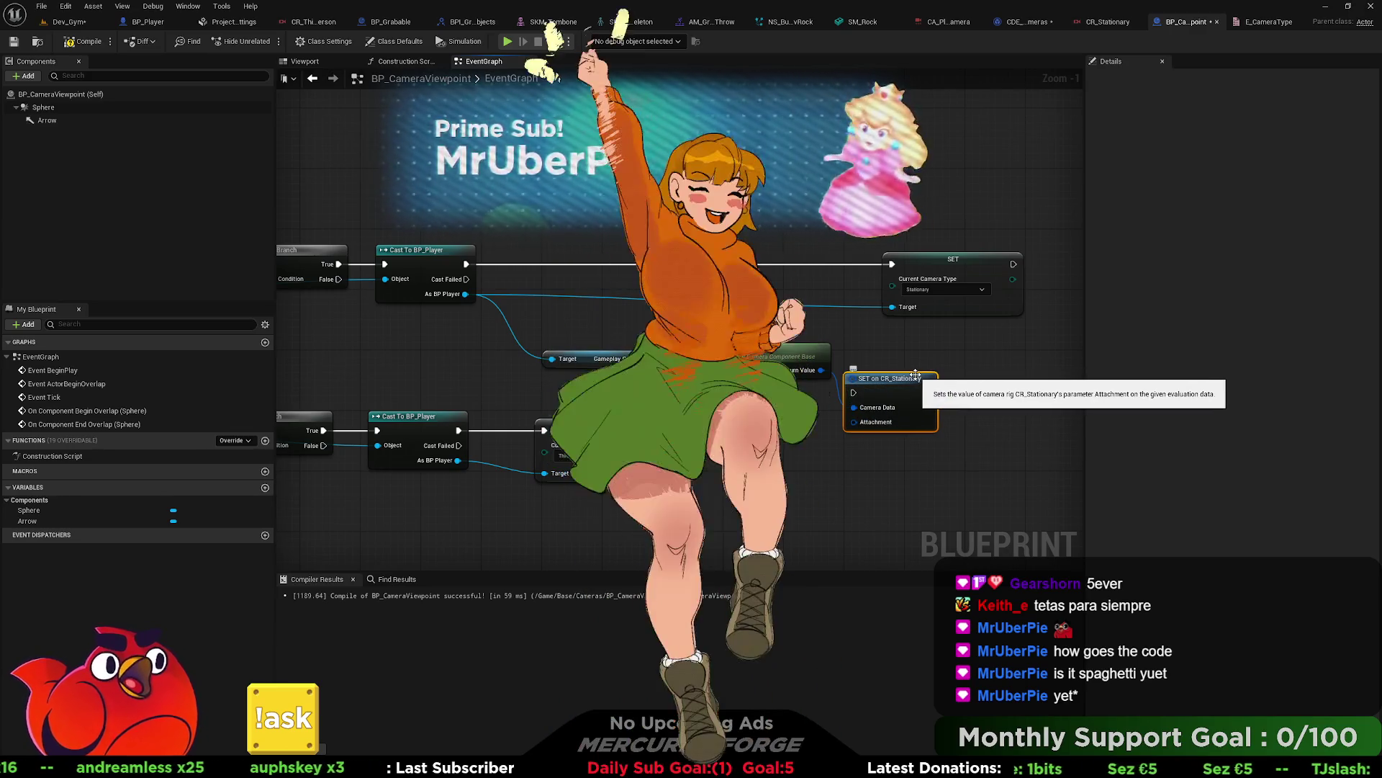
drag(882, 384, 784, 261)
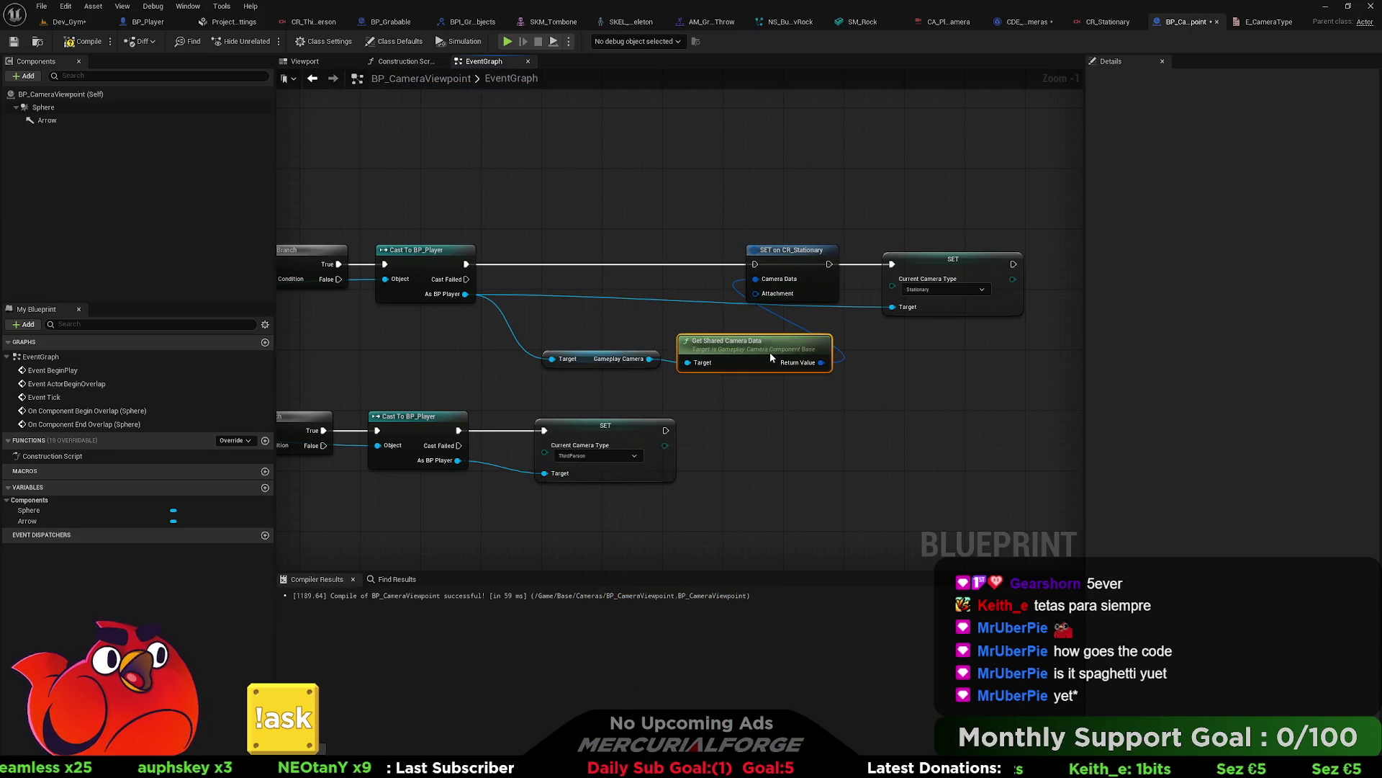
Step: Rearrange the Gameplay Camera and shared camera data nodes above the main row
mouse_move(766, 381)
mouse_down()
mouse_move(580, 334)
mouse_move(713, 352)
mouse_move(694, 330)
mouse_up()
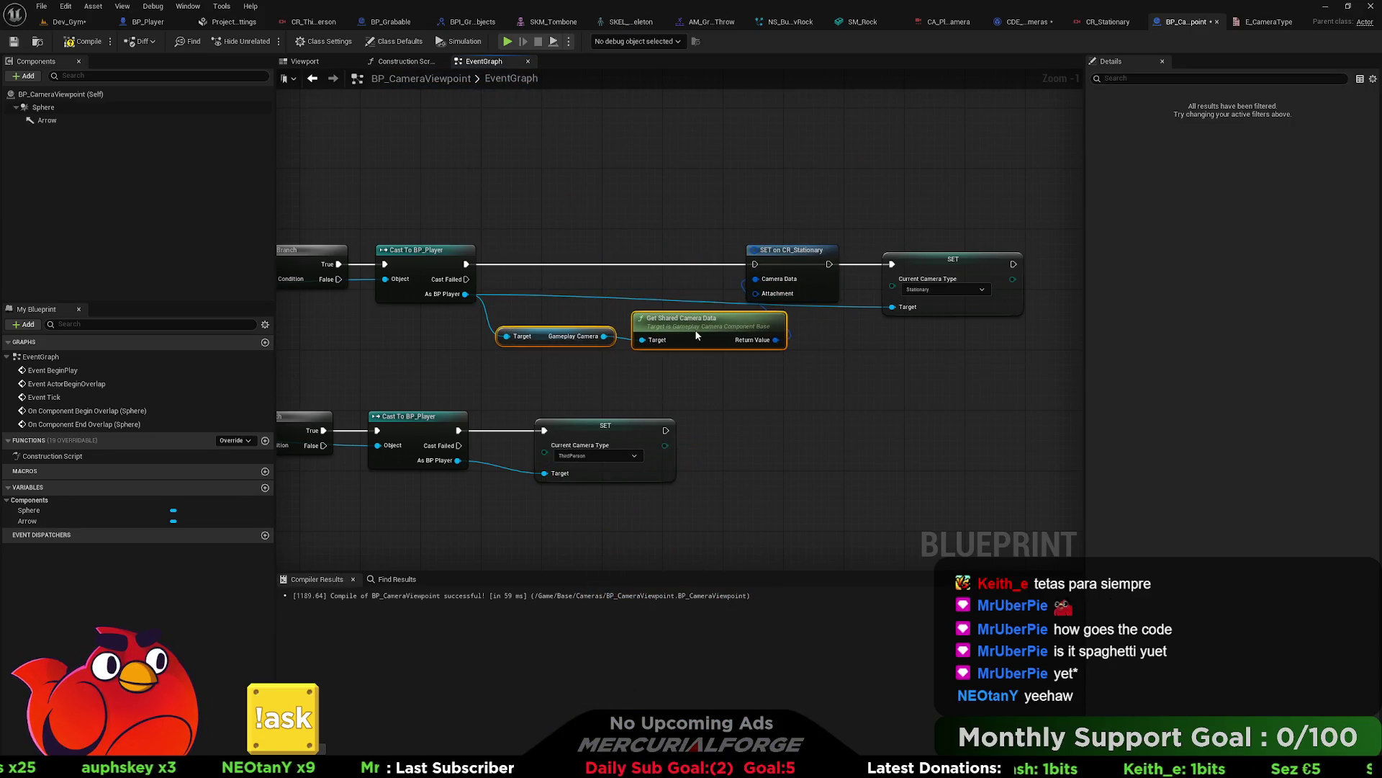
mouse_move(868, 285)
mouse_down()
mouse_move(694, 284)
mouse_move(809, 284)
mouse_up()
alt+click(835, 264)
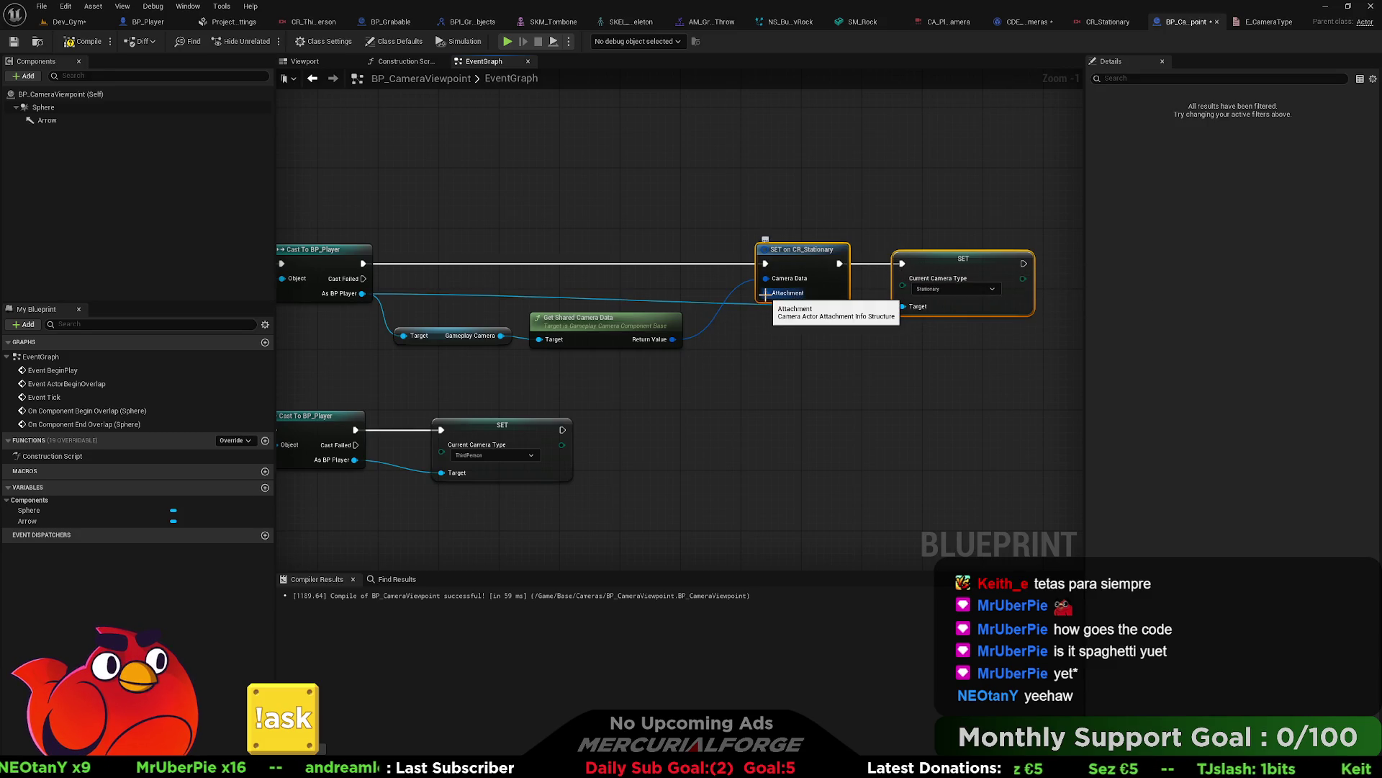
drag(713, 344, 403, 332)
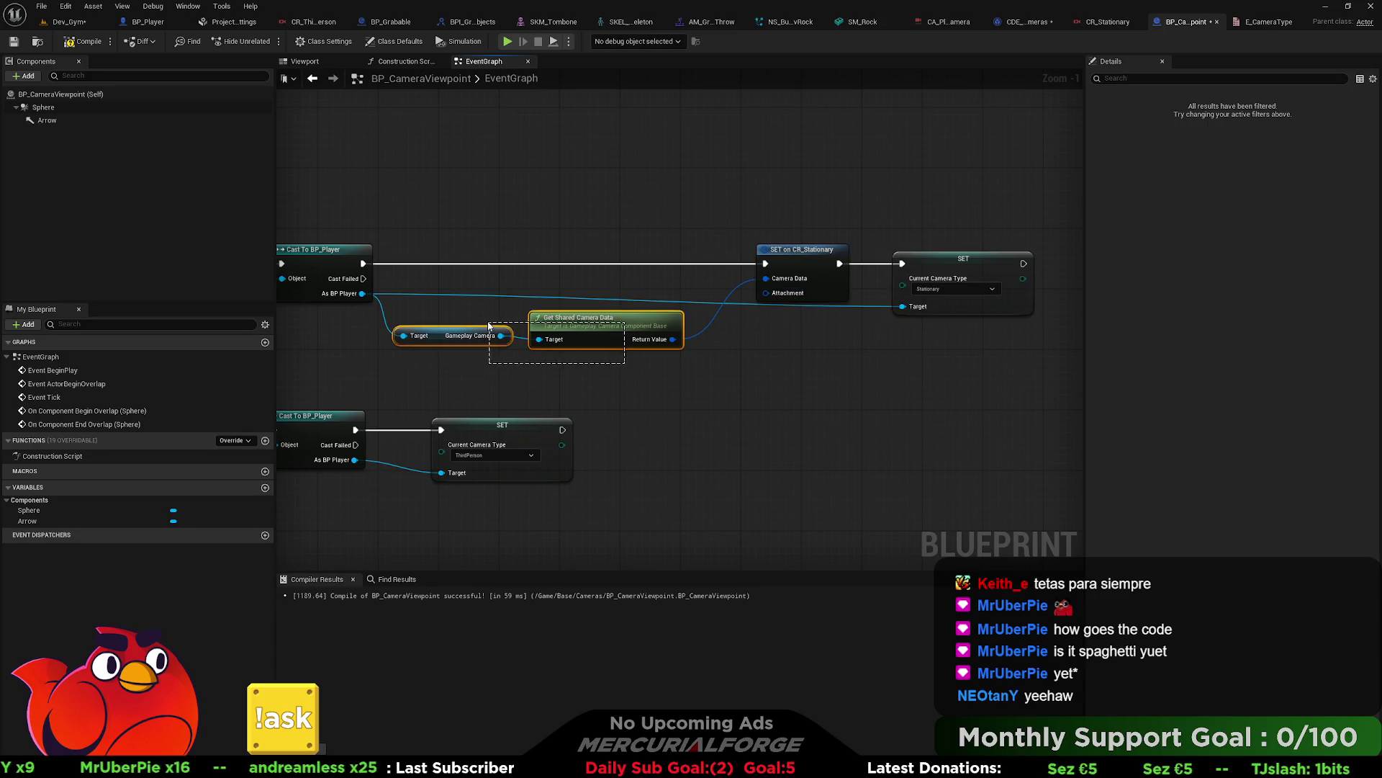
drag(587, 327, 595, 221)
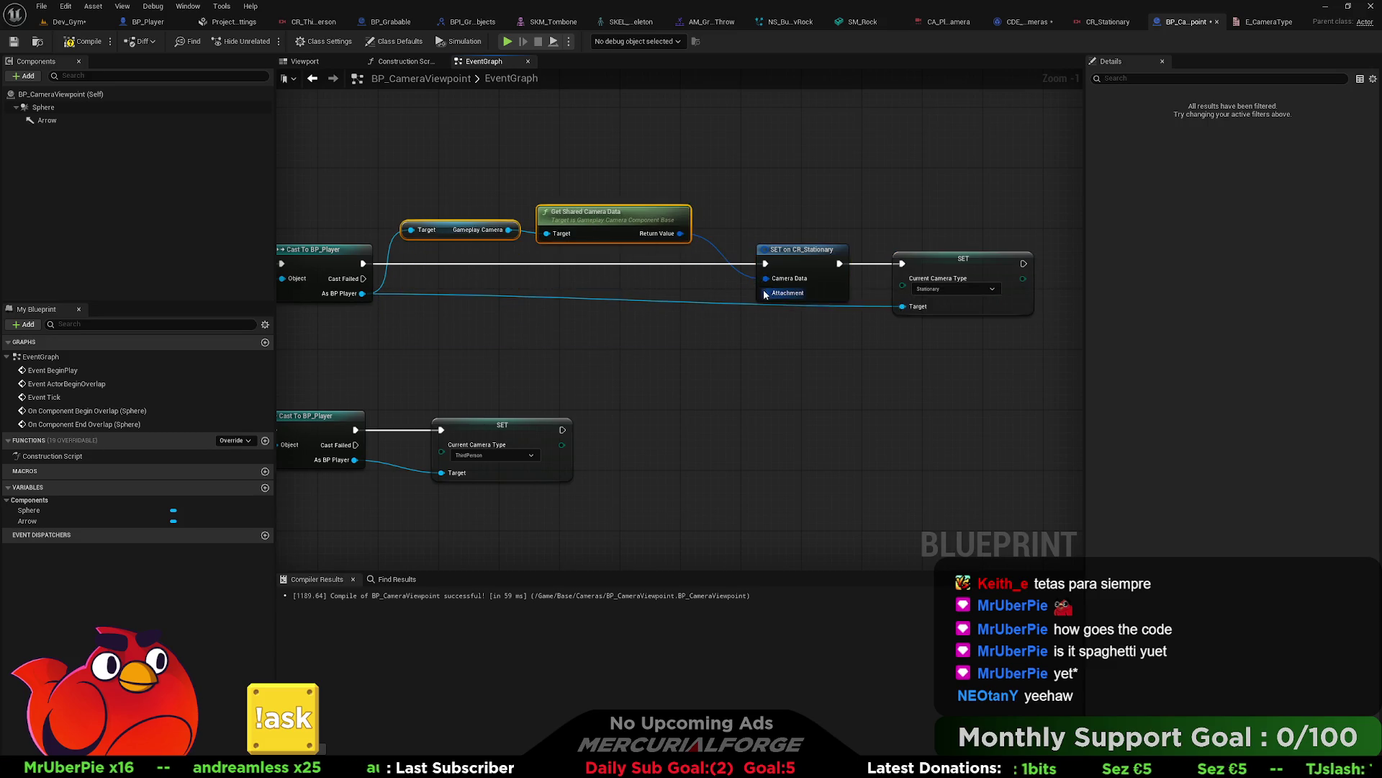
Step: Add Make Camera Actor Attachment Info to the CR_Stationary setter's Attachment pin and position it
drag(765, 293, 729, 351)
key(Down)
key(Return)
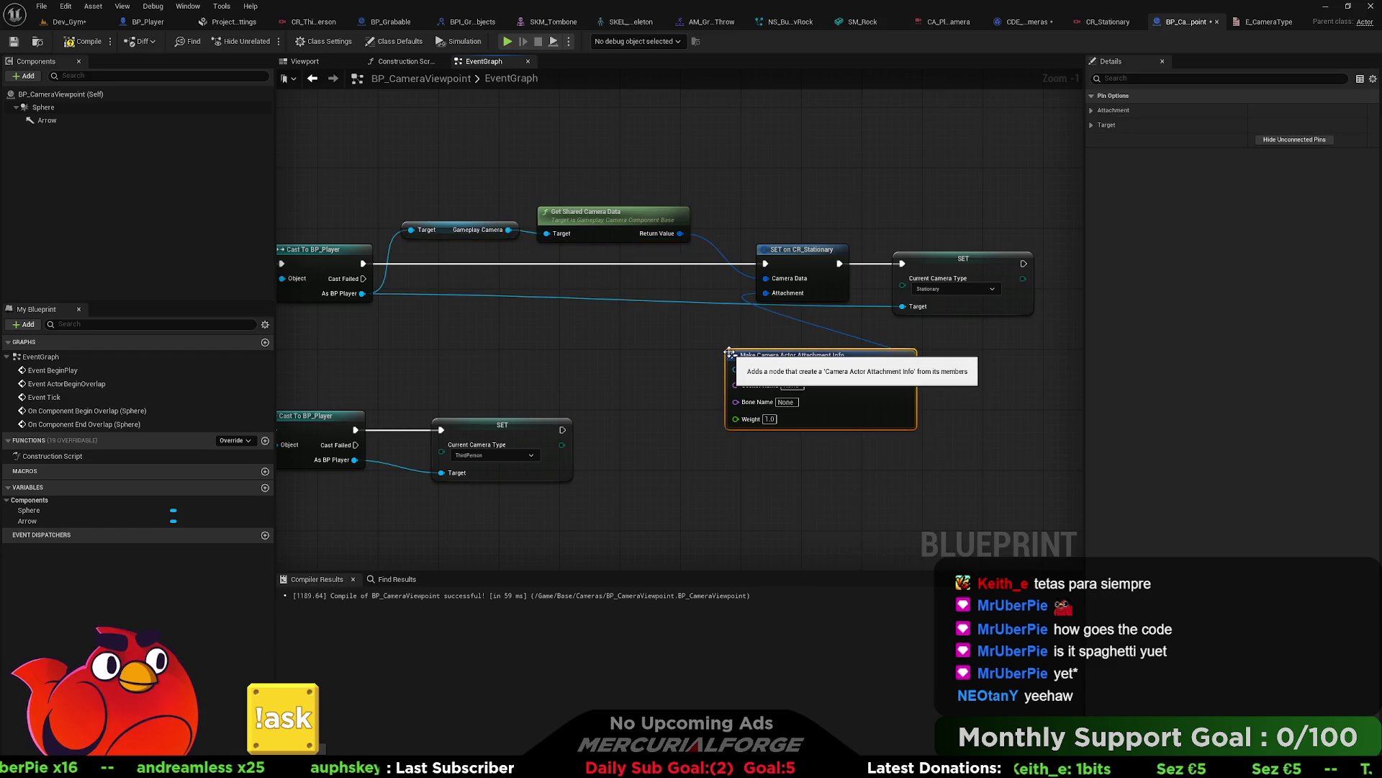
mouse_move(843, 360)
mouse_down()
mouse_move(681, 318)
mouse_move(693, 331)
mouse_move(655, 331)
mouse_up()
drag(336, 334, 551, 327)
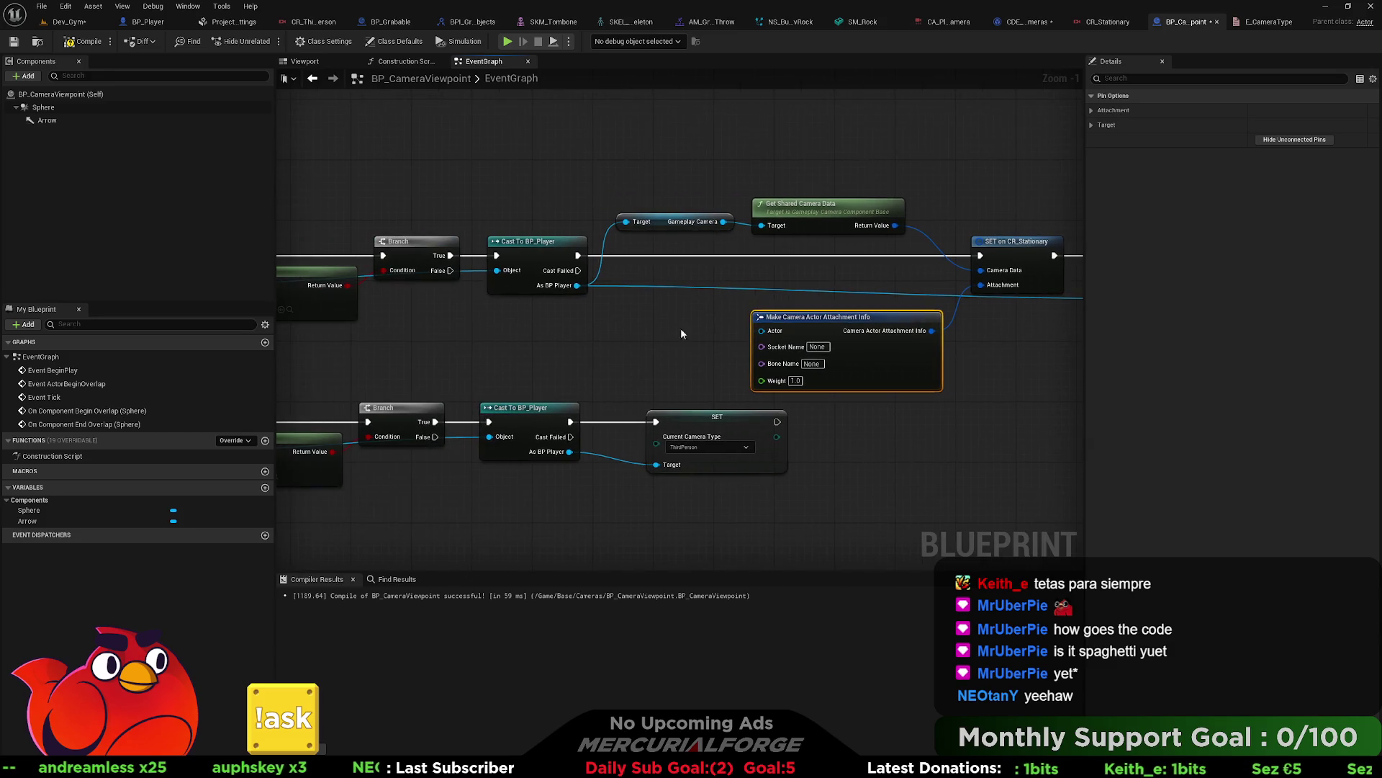
Step: Plug a Self reference into the attachment info's Actor input
right_click(550, 331)
text(get a)
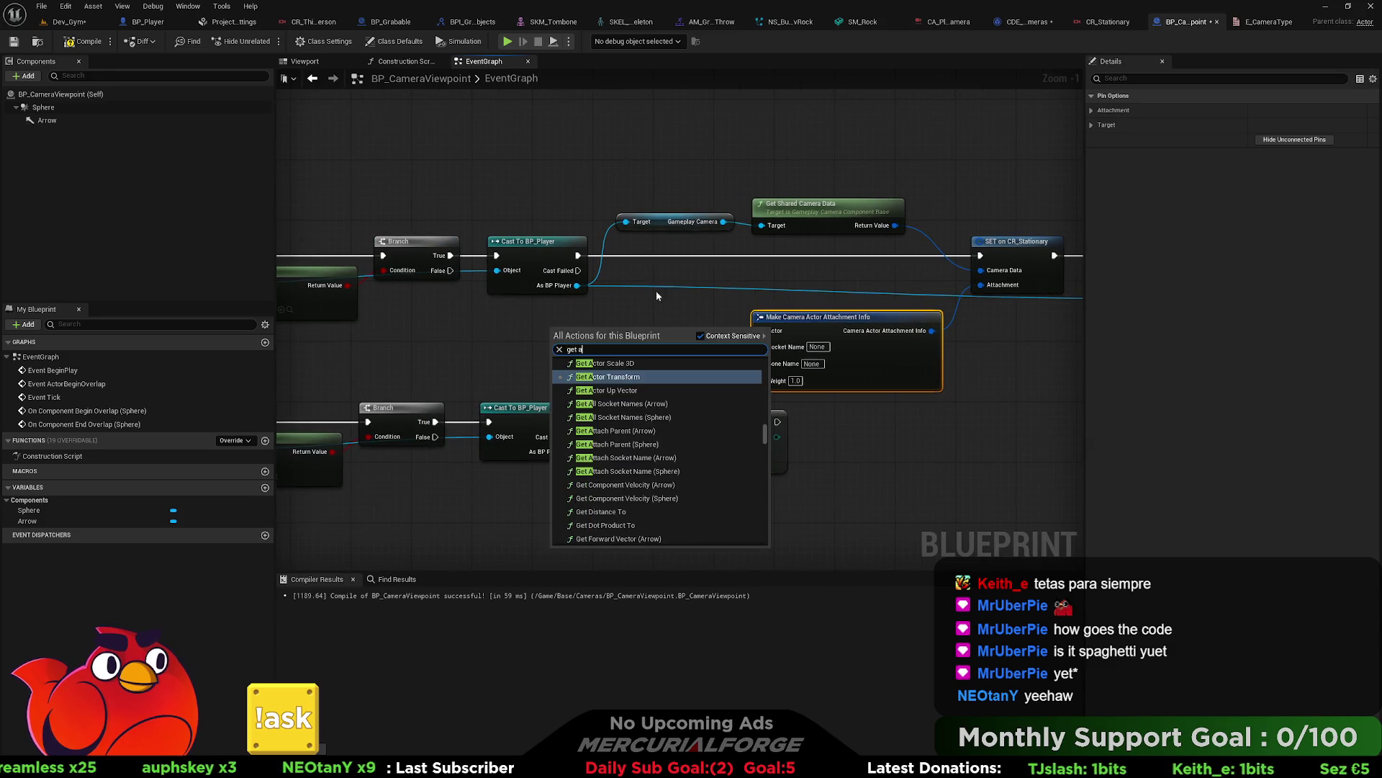
click(655, 291)
mouse_move(765, 331)
mouse_down()
mouse_move(676, 336)
mouse_move(459, 300)
mouse_up()
text(self)
key(Return)
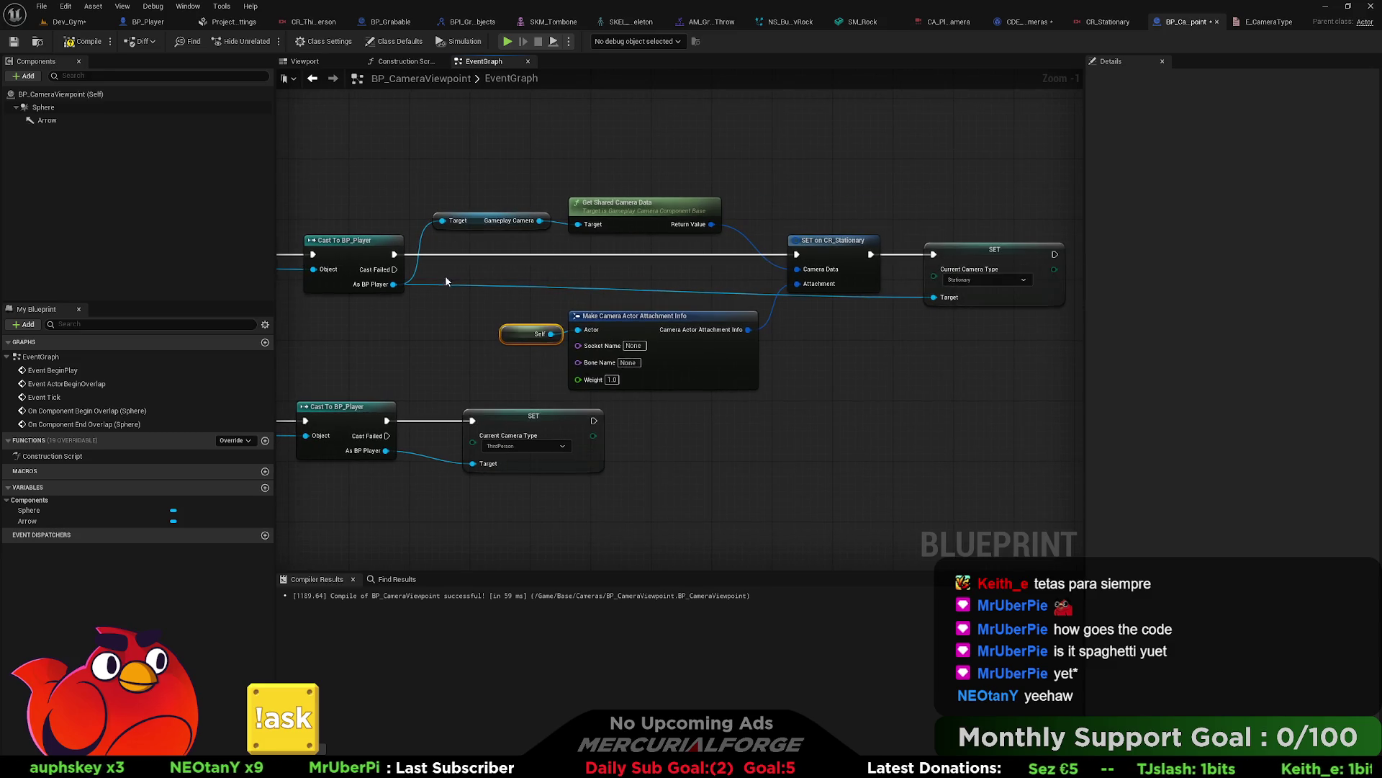
Step: Return to the Dev_Gym level and select the camera viewpoint actor
click(69, 23)
mouse_move(401, 369)
mouse_down()
mouse_move(432, 490)
mouse_move(460, 519)
mouse_move(442, 349)
mouse_move(597, 239)
mouse_move(570, 574)
mouse_move(447, 590)
mouse_move(547, 585)
mouse_move(468, 589)
mouse_up()
click(594, 248)
key(w)
mouse_move(535, 435)
mouse_down()
mouse_move(461, 432)
mouse_move(535, 435)
mouse_up()
right_click(535, 435)
click(558, 436)
key(w)
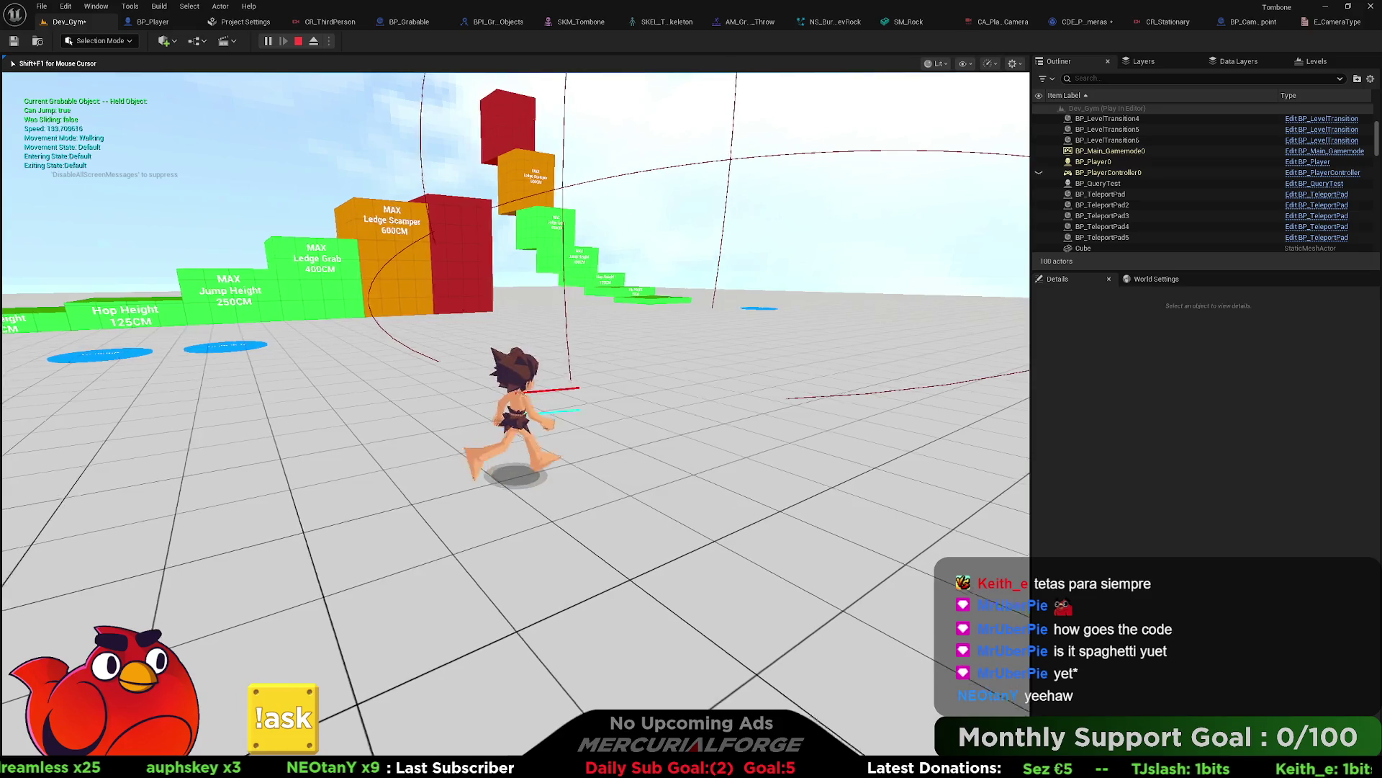
key(d)
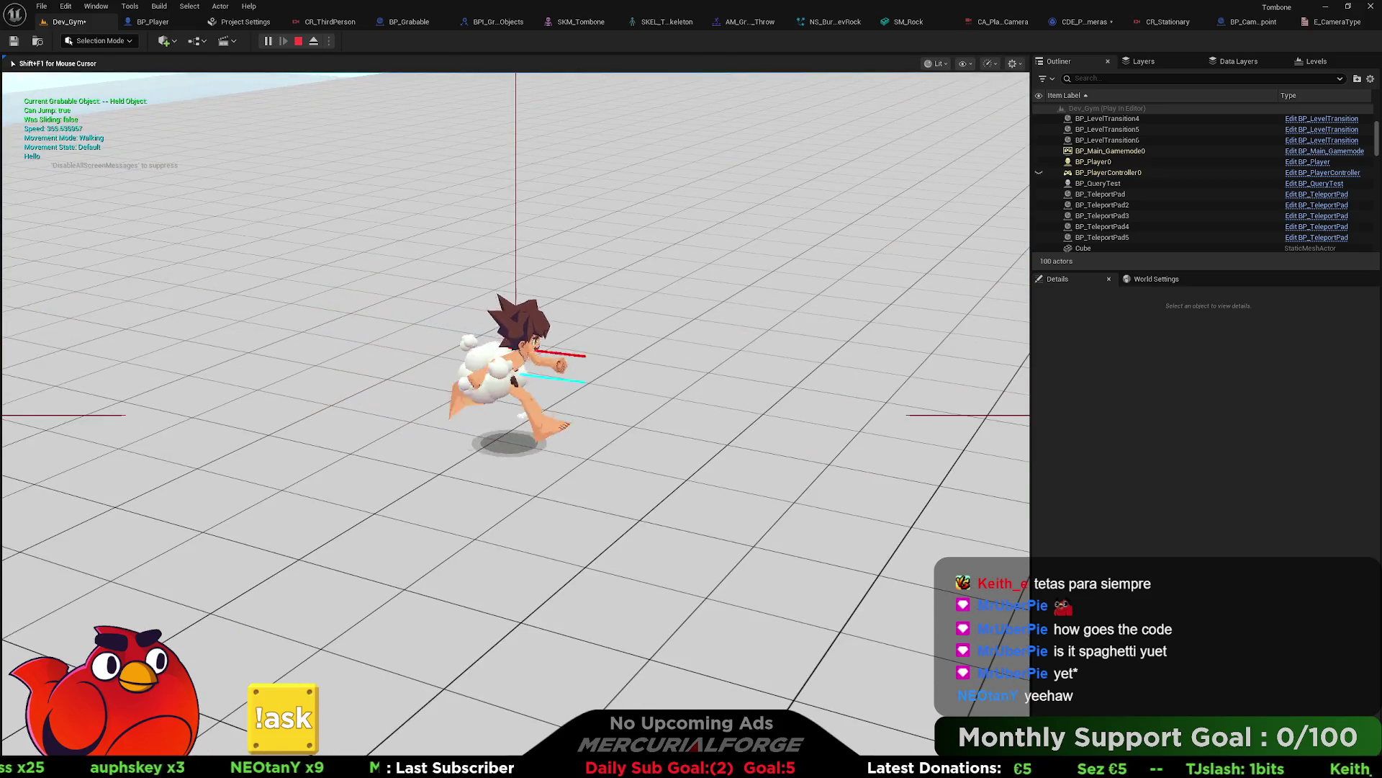
key(a)
key(w)
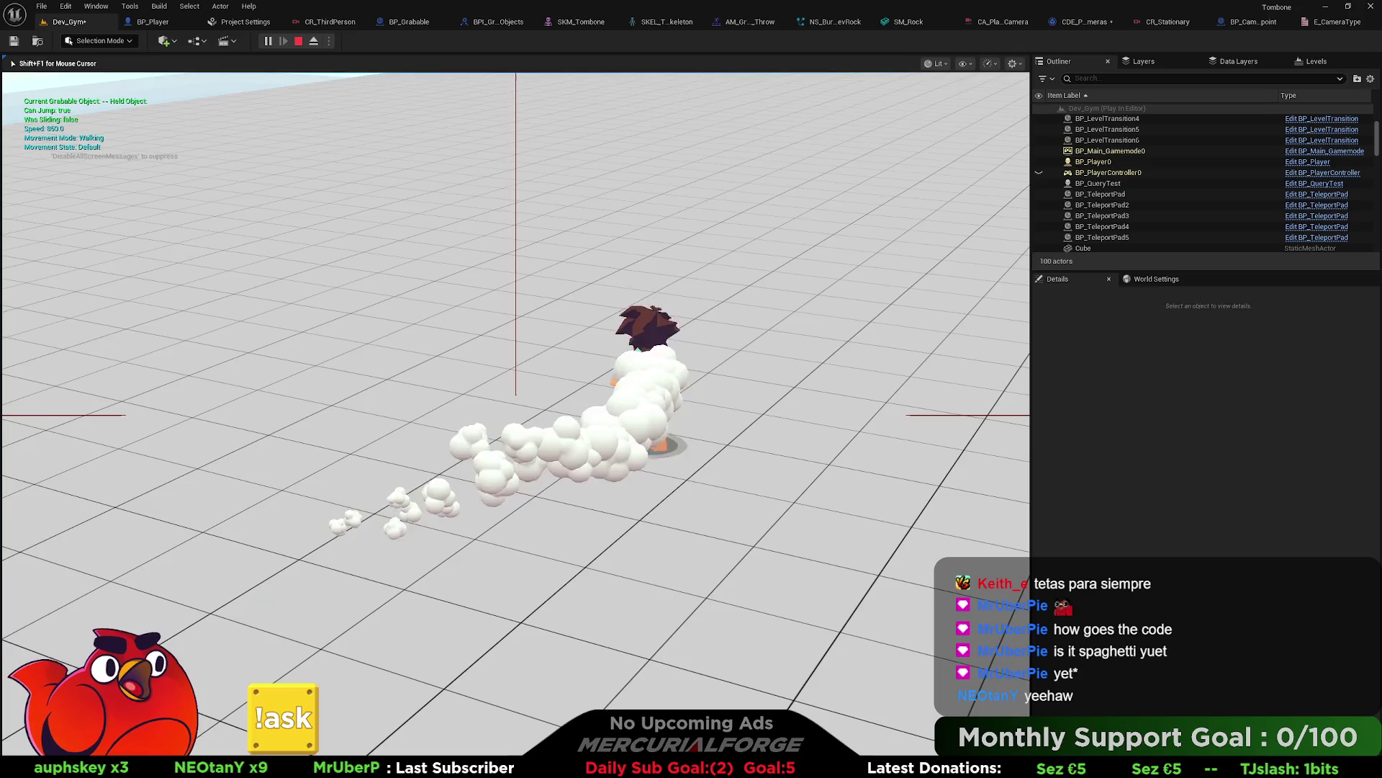
key(a)
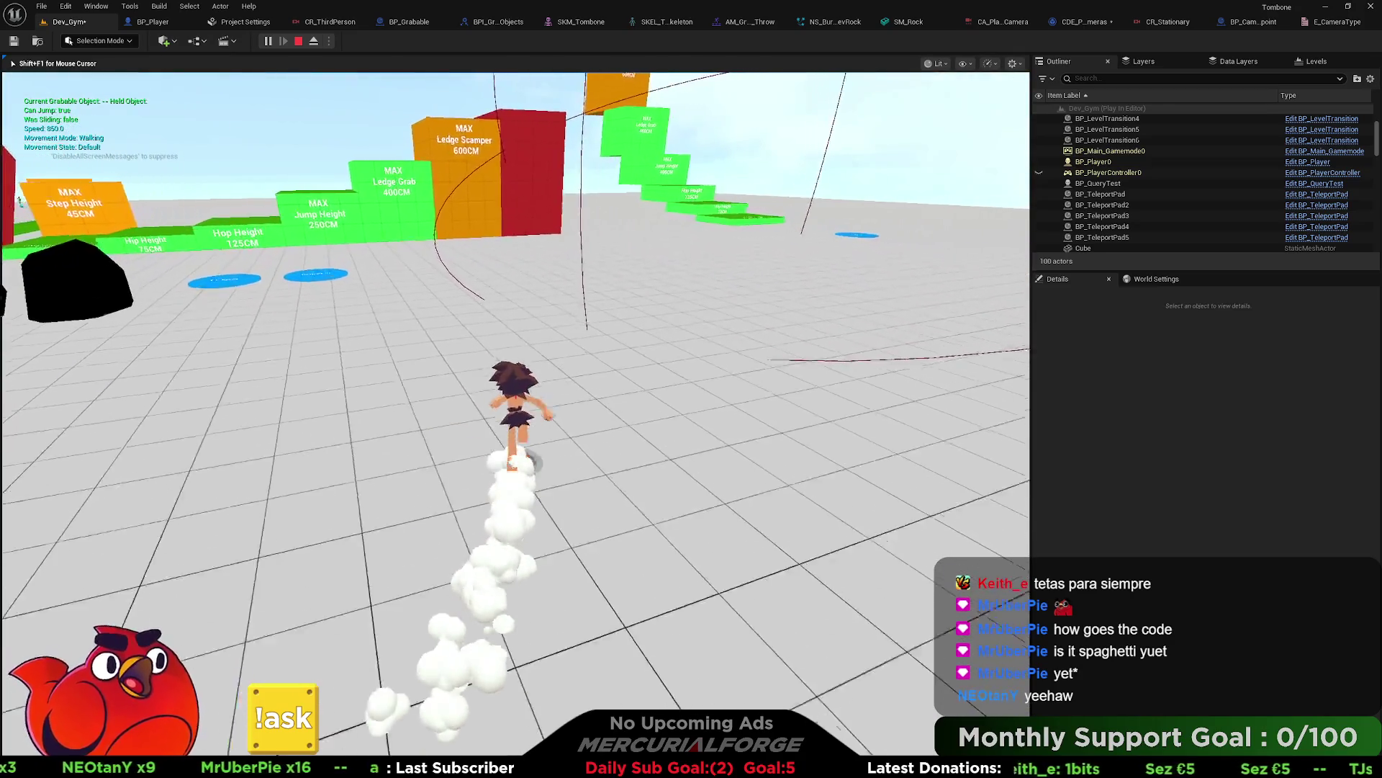
key(d)
key(a)
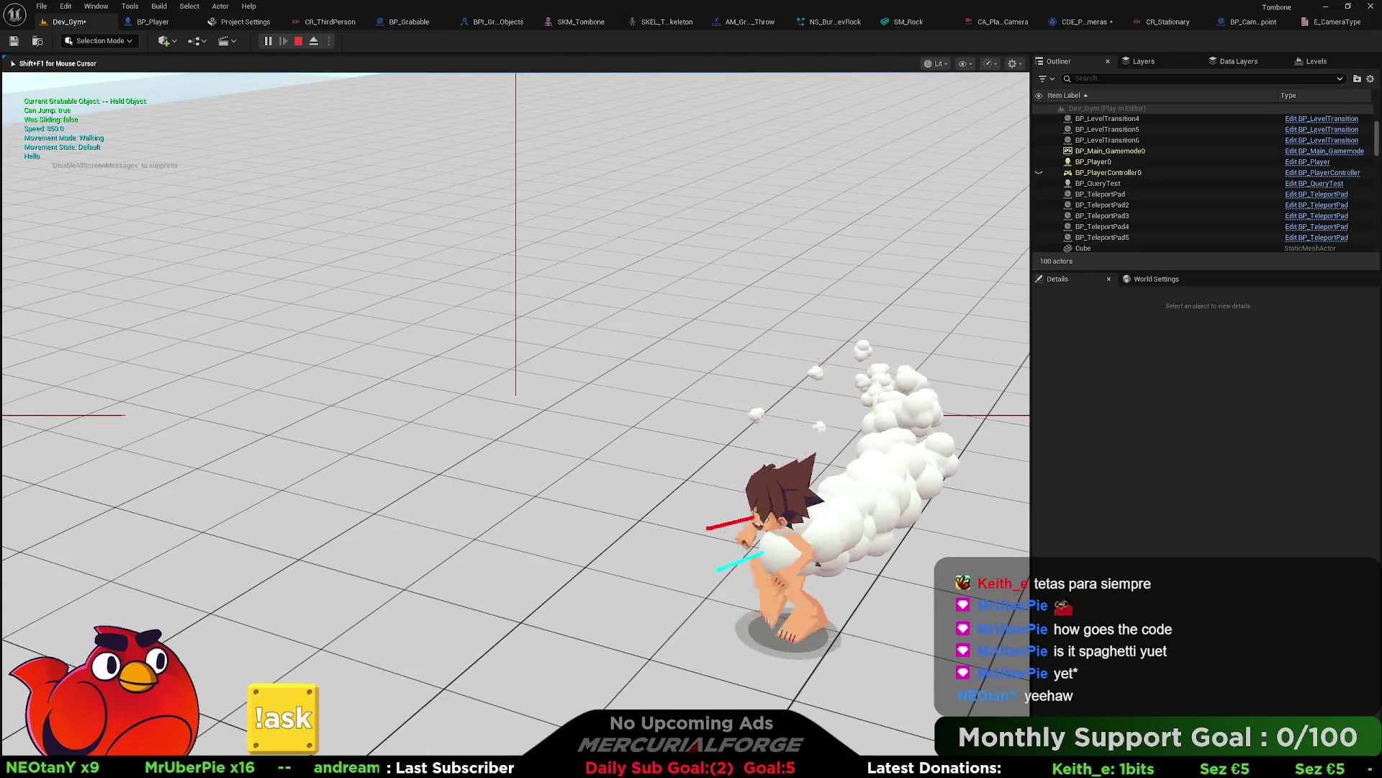
key(d)
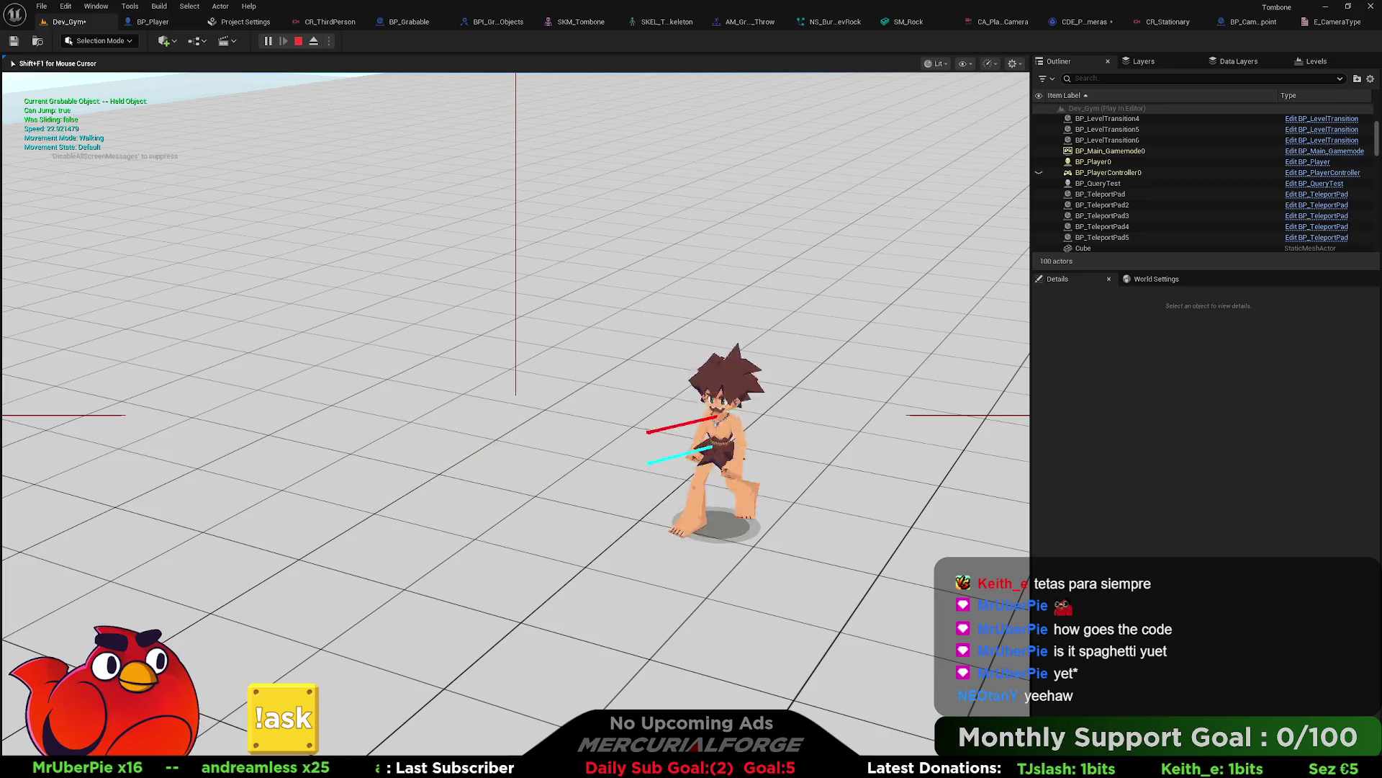
key(w)
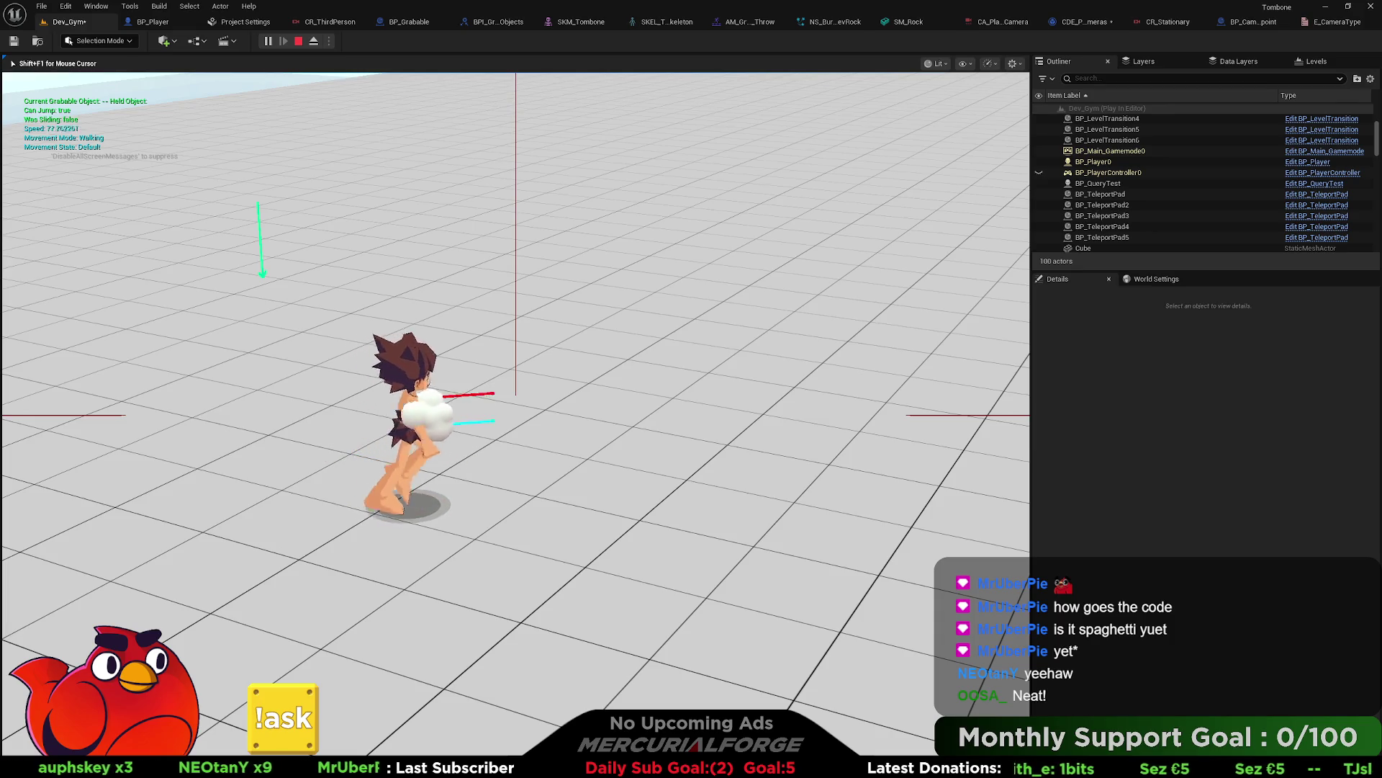
key(Escape)
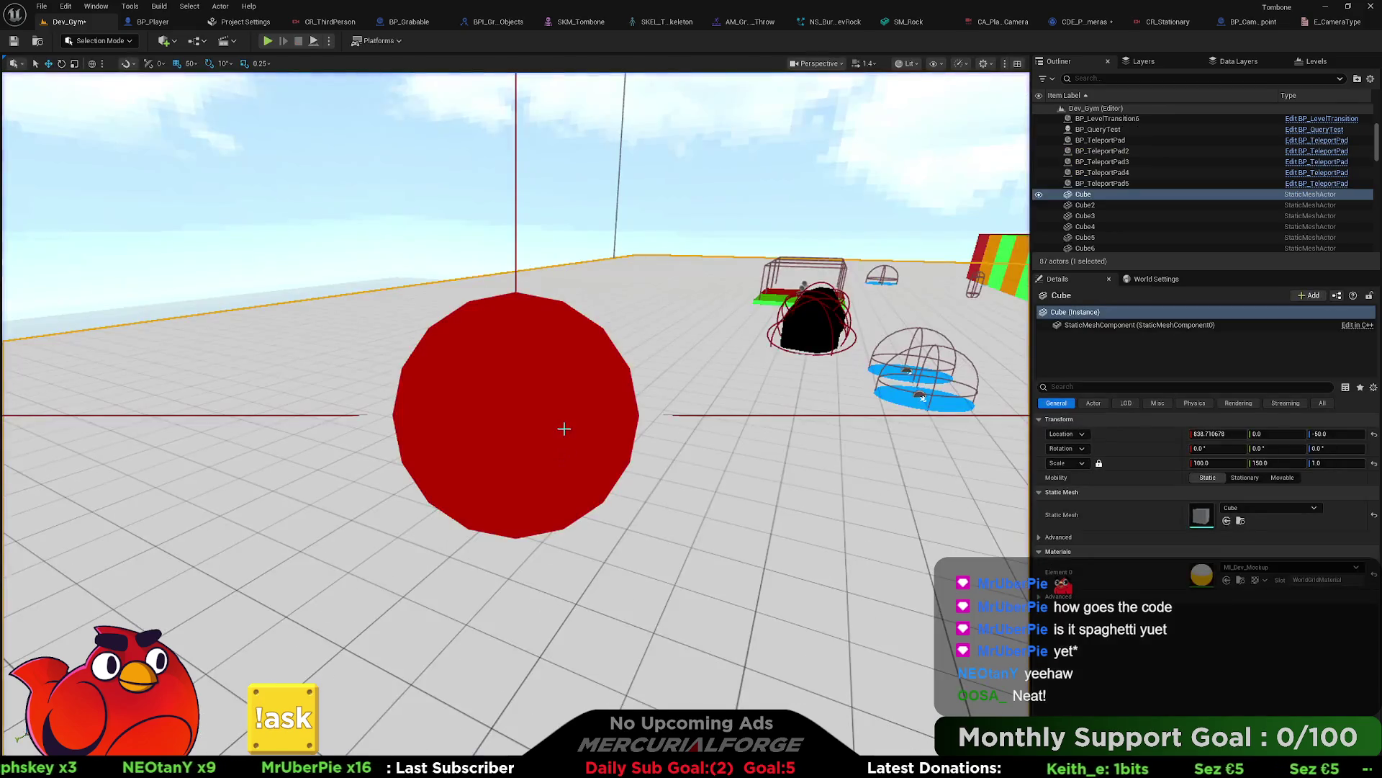
Step: Select the camera viewpoint's Sphere in the level and open the BP_CameraViewpoint event graph
click(565, 416)
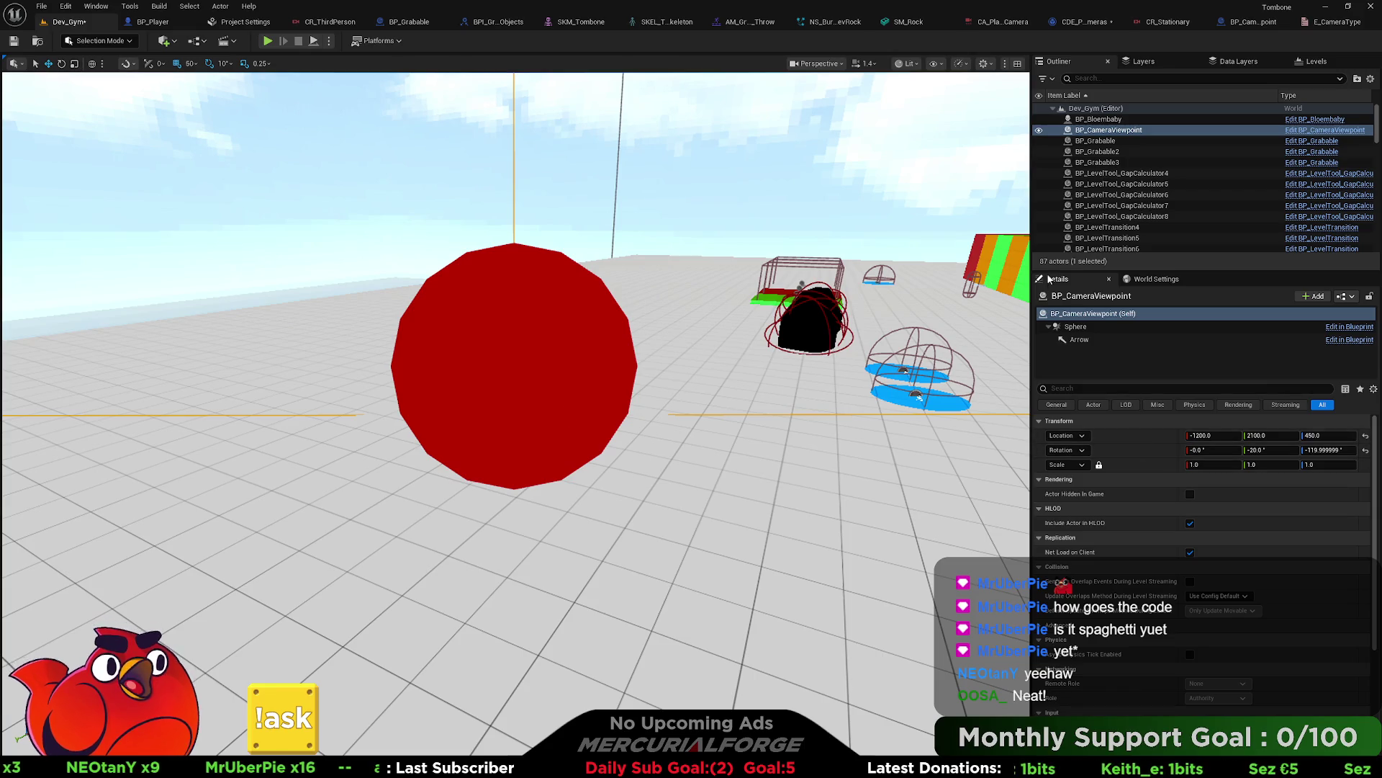
click(1075, 327)
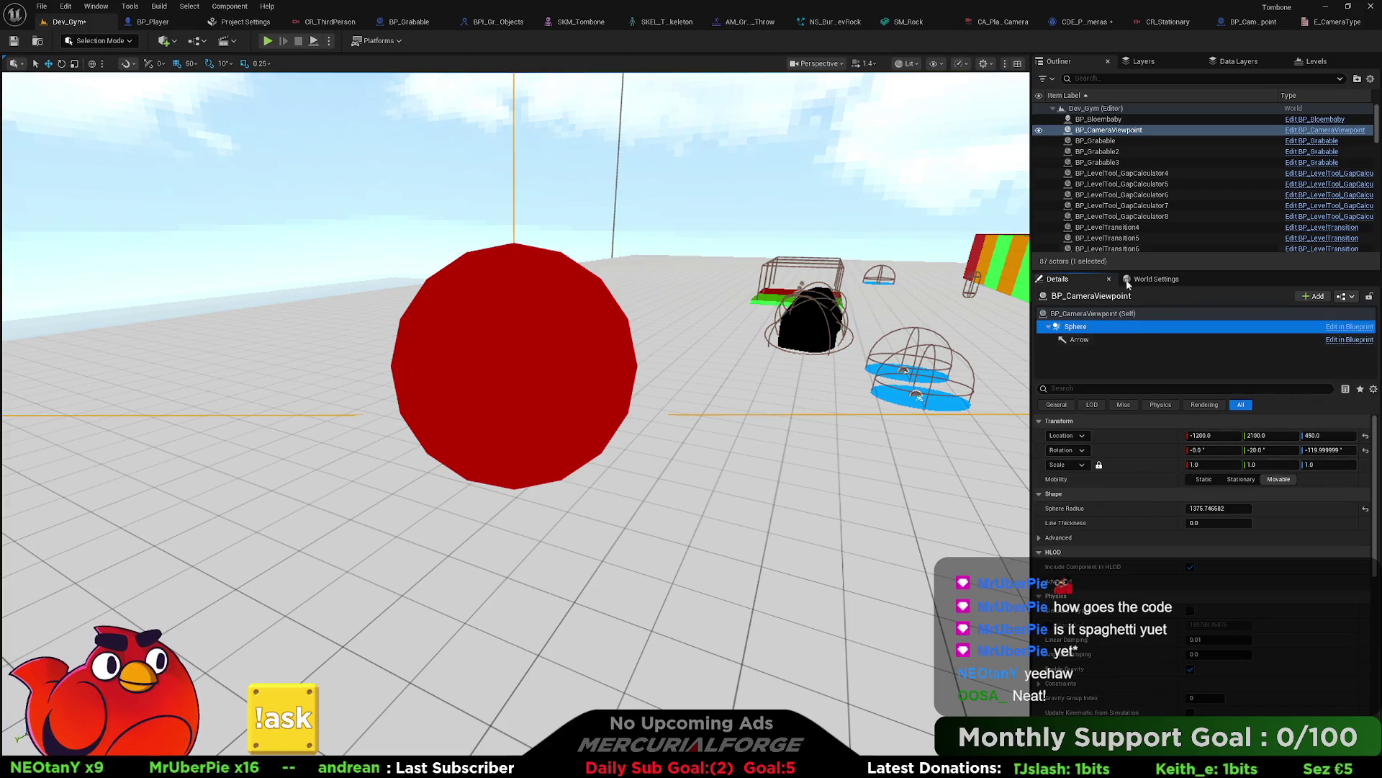
click(1253, 22)
drag(851, 371, 663, 386)
mouse_move(786, 282)
mouse_down()
mouse_move(1008, 310)
mouse_move(936, 339)
mouse_move(961, 345)
mouse_up()
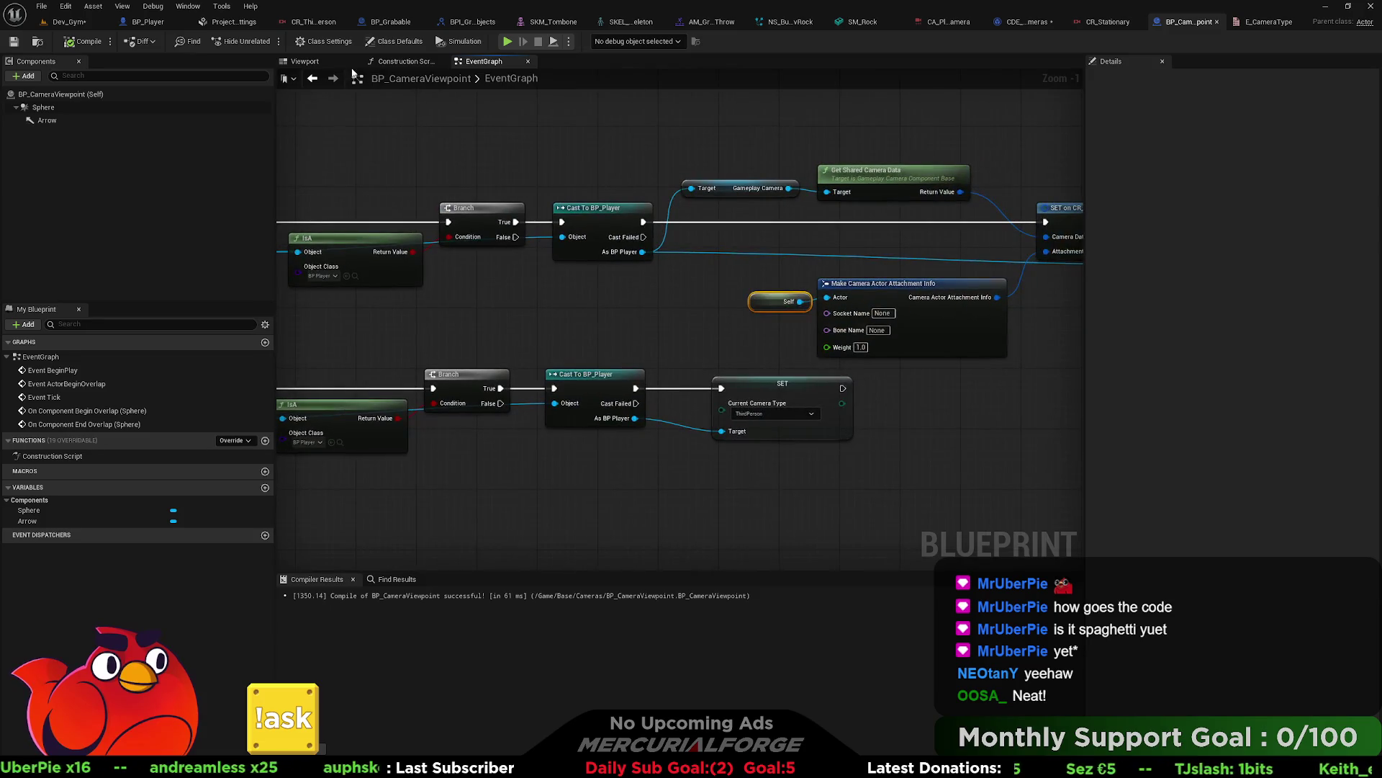
Step: In the Viewport, select Sphere and expand its Collision Presets, showing OverlapAllDynamic
click(397, 63)
click(305, 61)
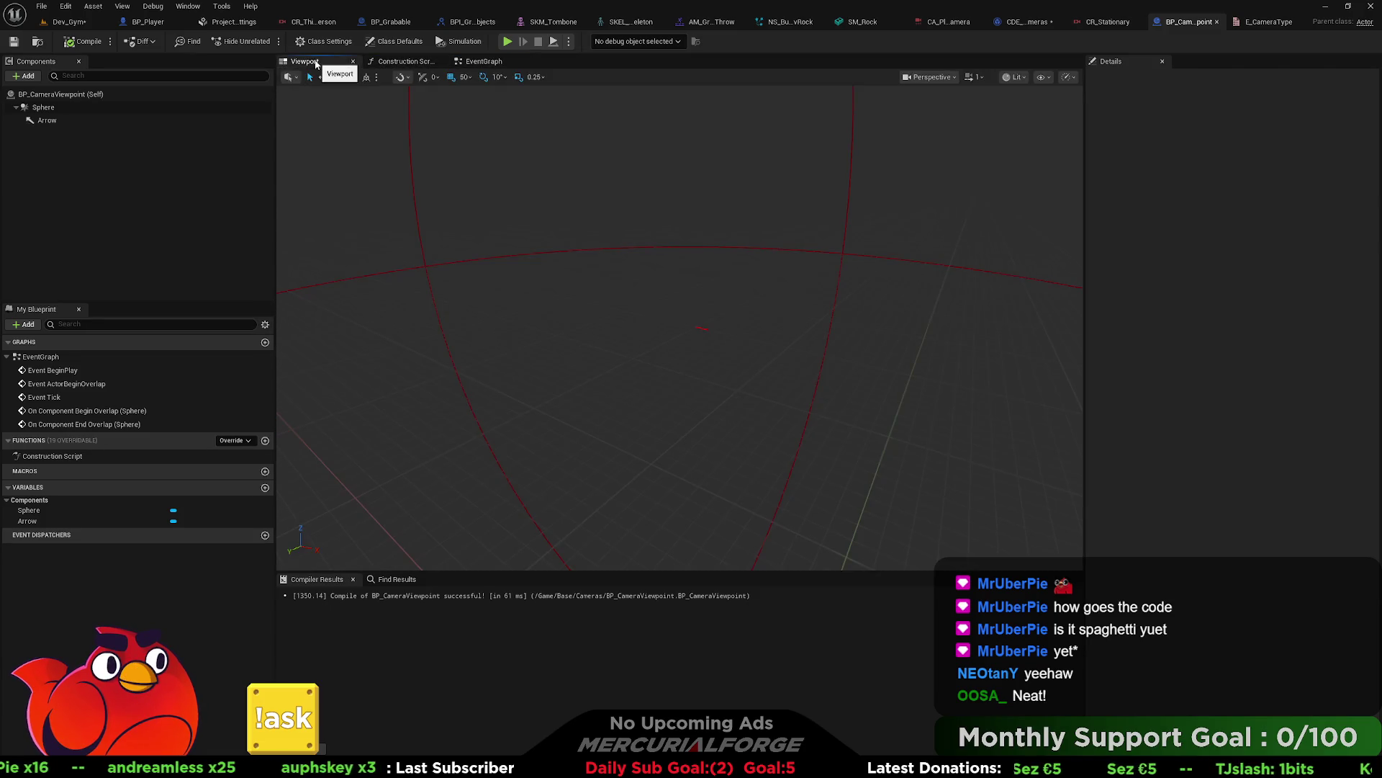
click(43, 106)
scroll(1178, 397, down, 5)
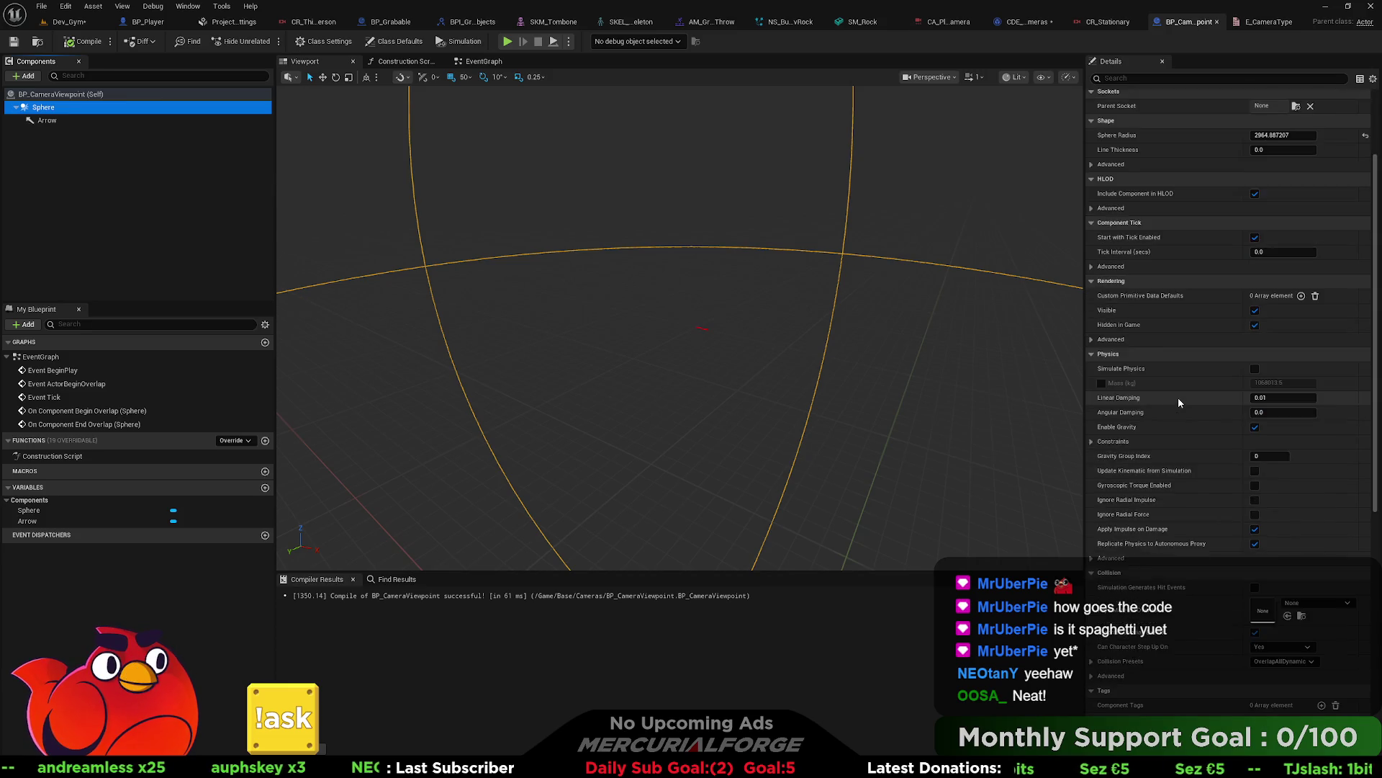
scroll(1178, 403, down, 1)
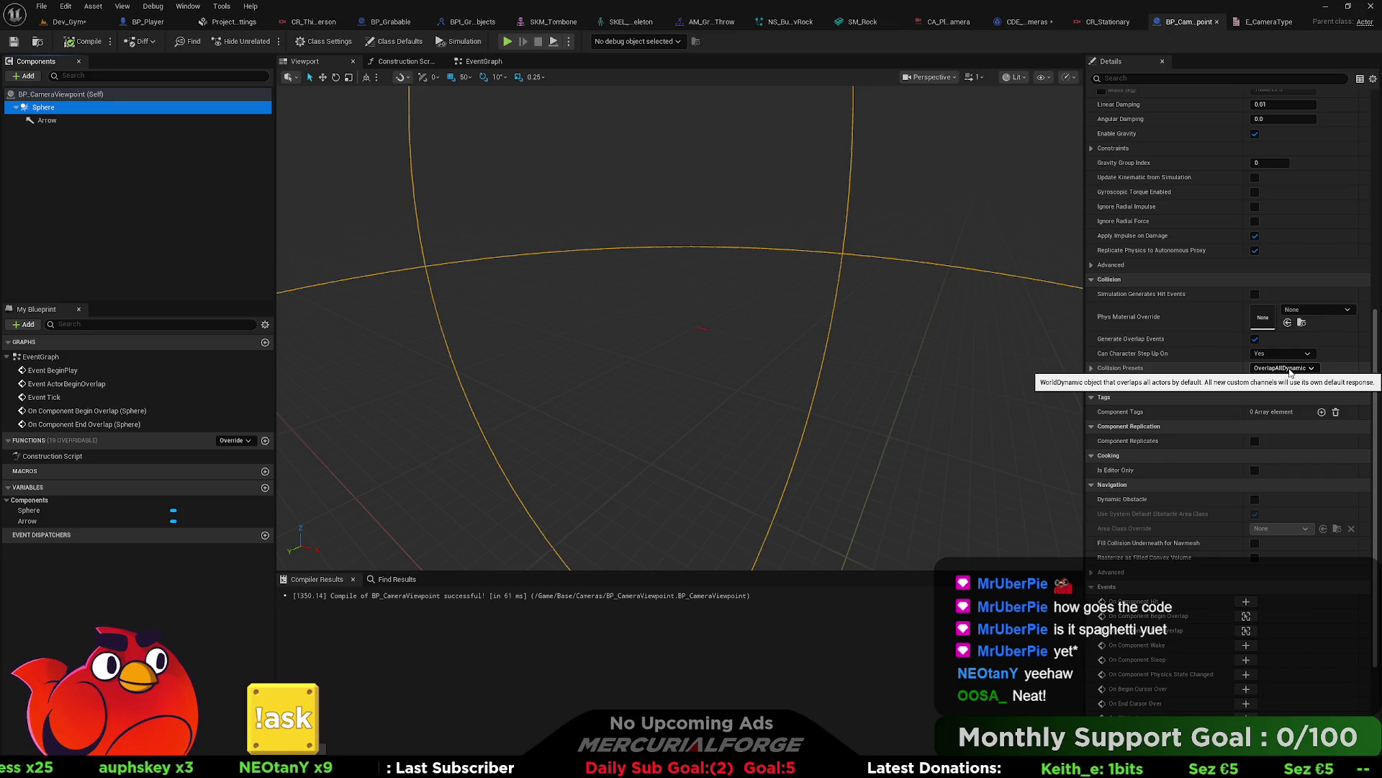
click(1091, 369)
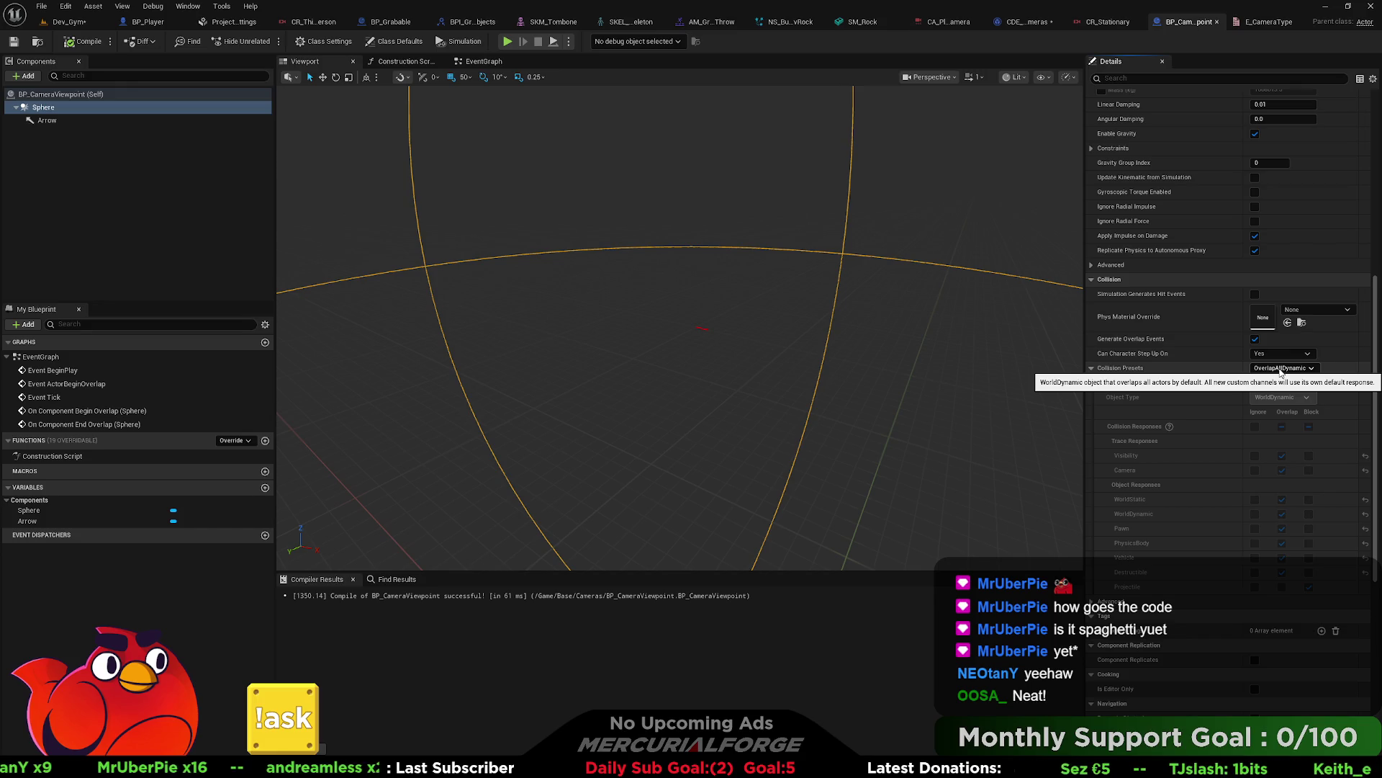
Step: In BP_Player's EventGraph, open the ApplyMovementDust function from the Apply Movement Dust node
click(153, 23)
scroll(760, 252, down, 5)
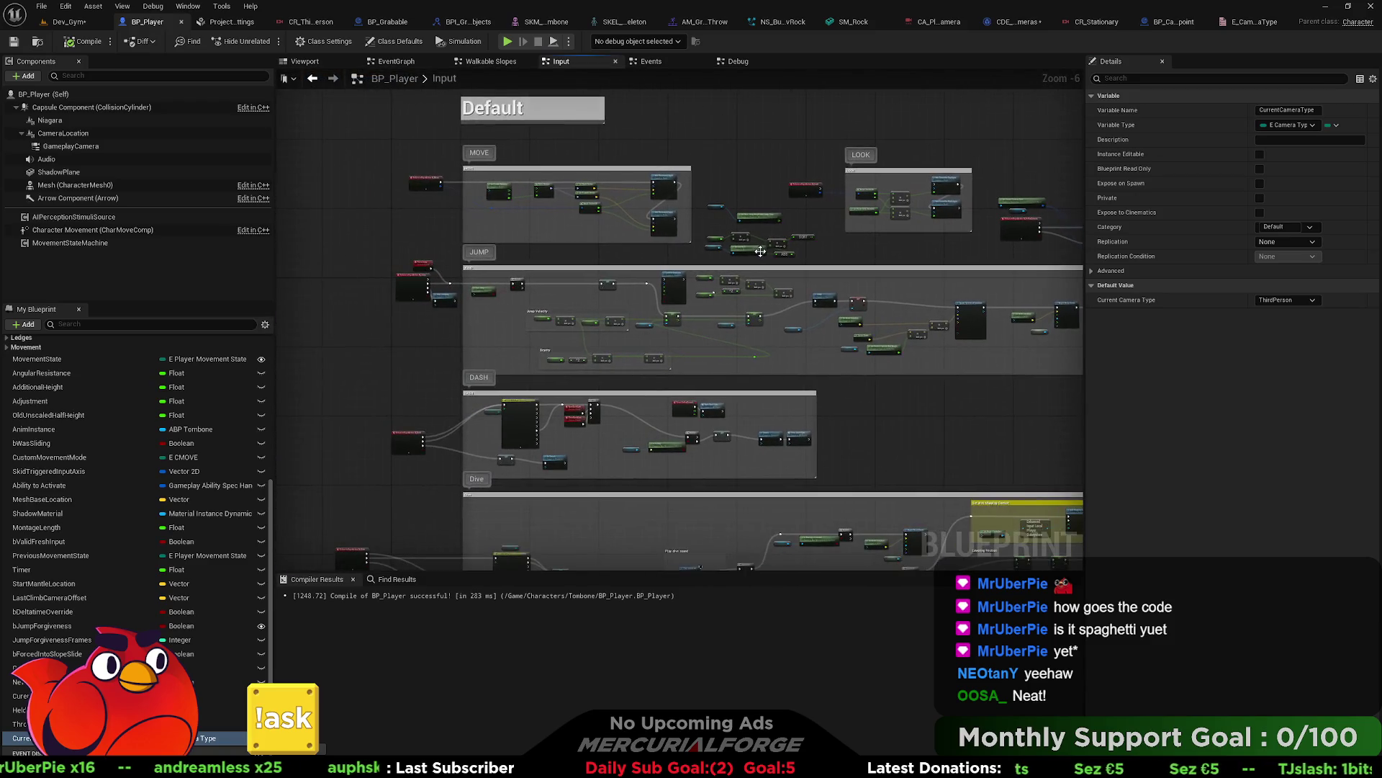
scroll(664, 335, up, 2)
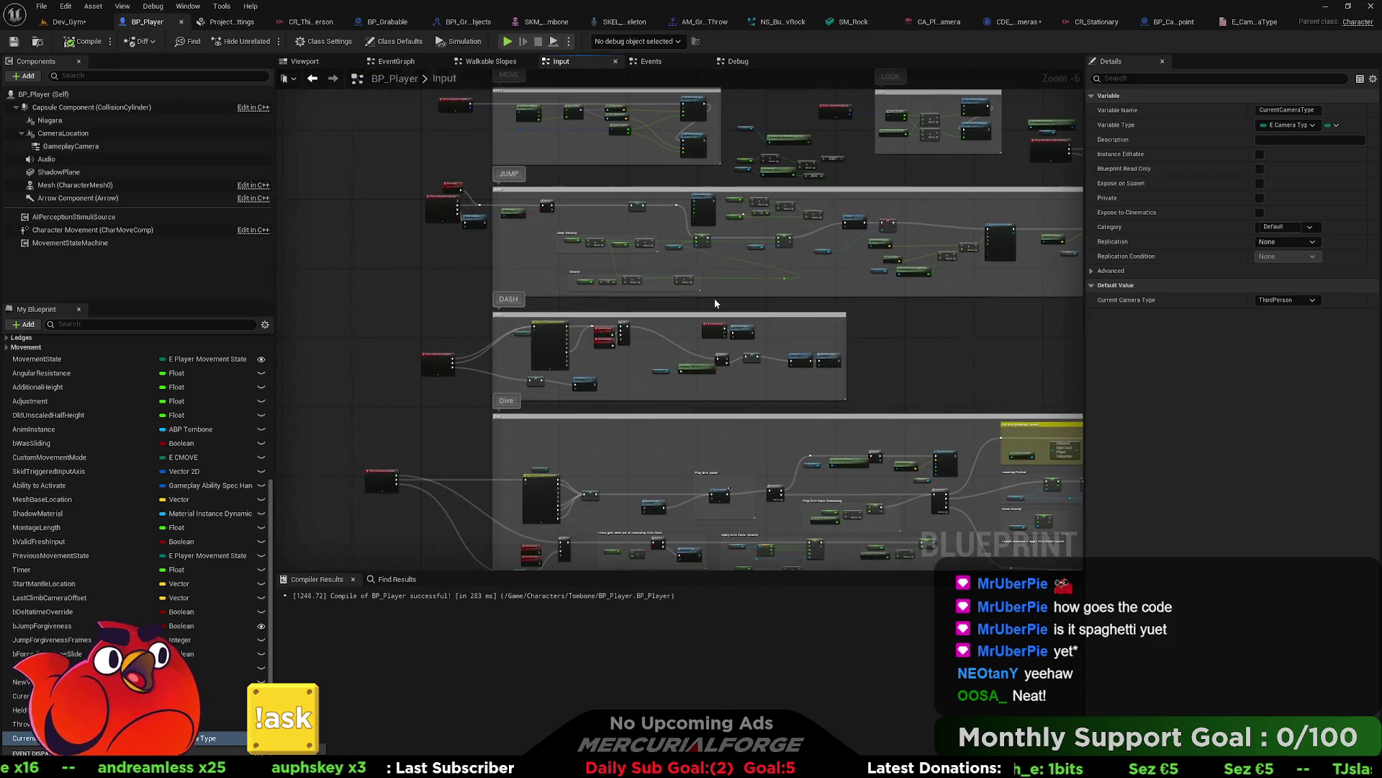
scroll(707, 393, down, 2)
double_click(428, 76)
key(Escape)
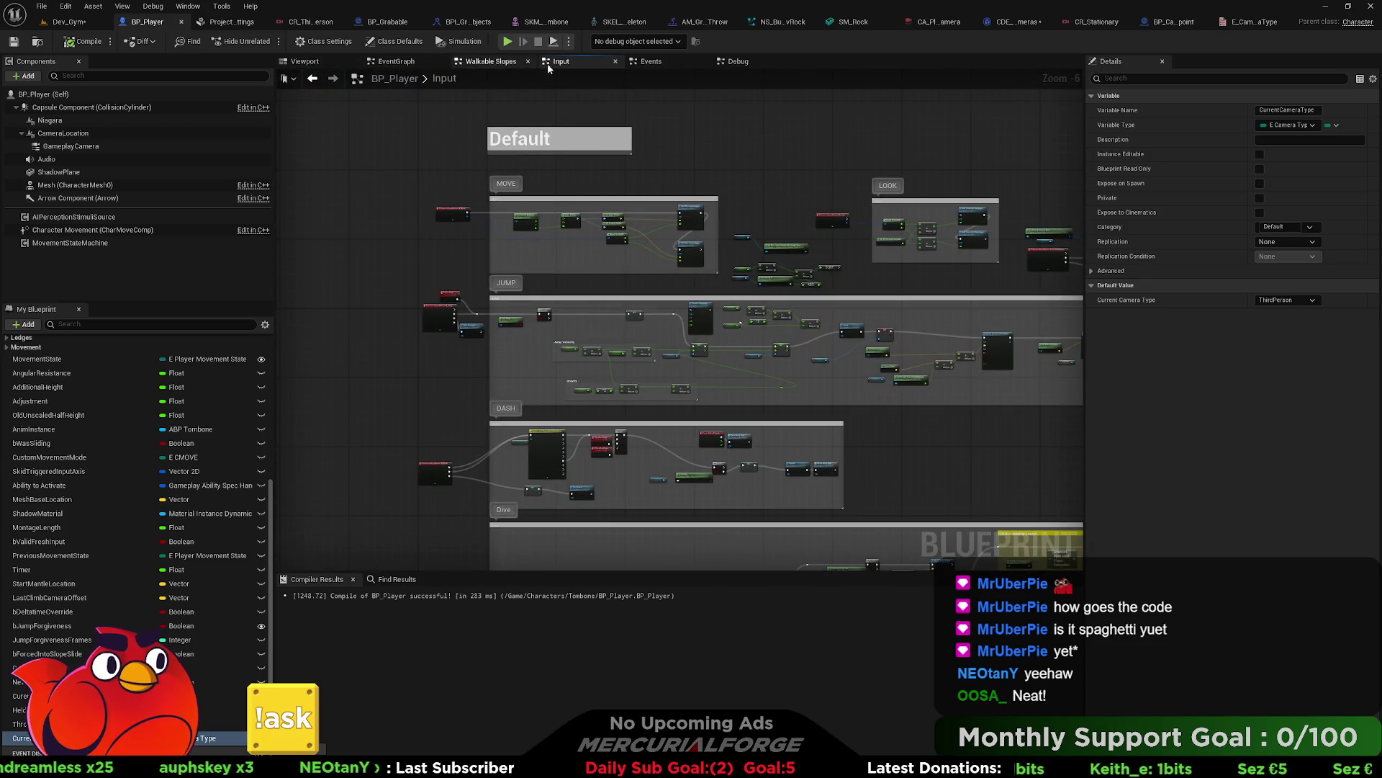
click(396, 61)
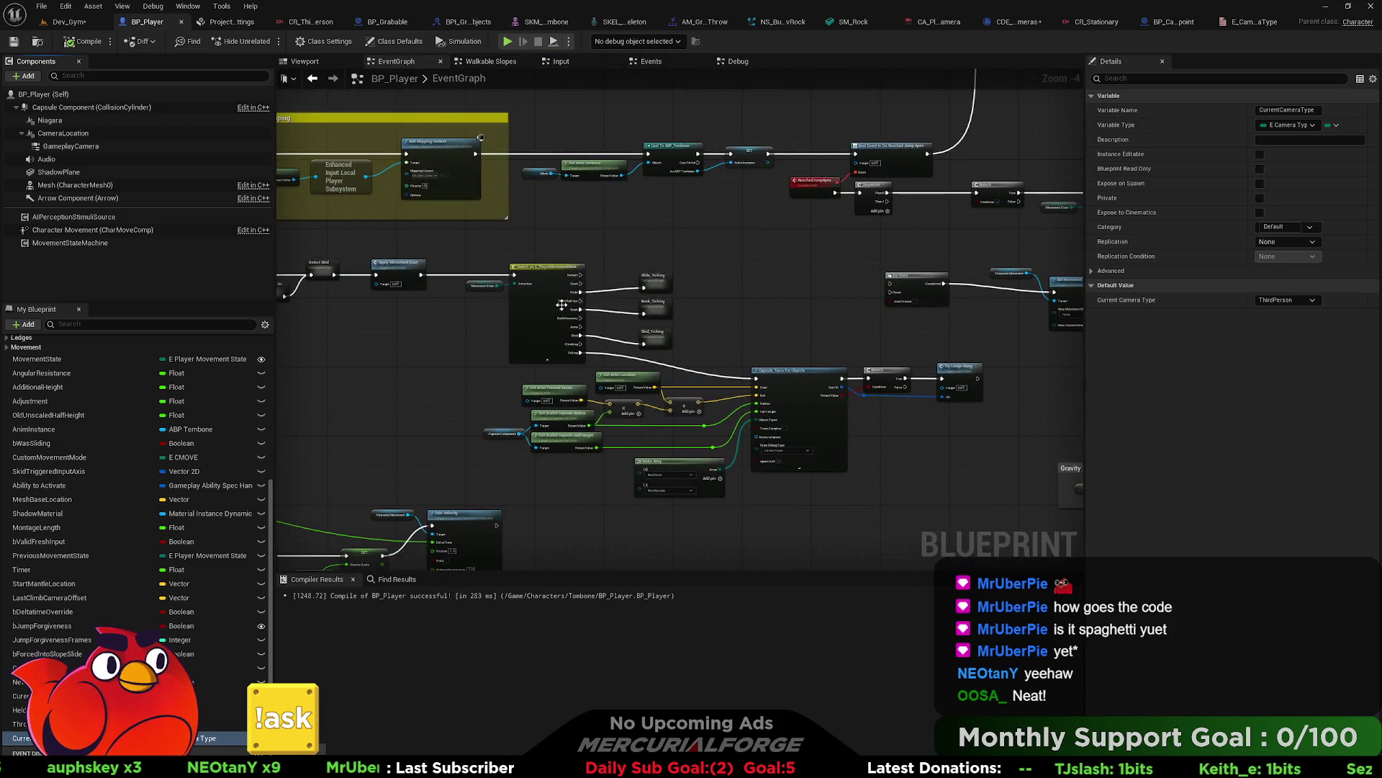
scroll(554, 314, up, 4)
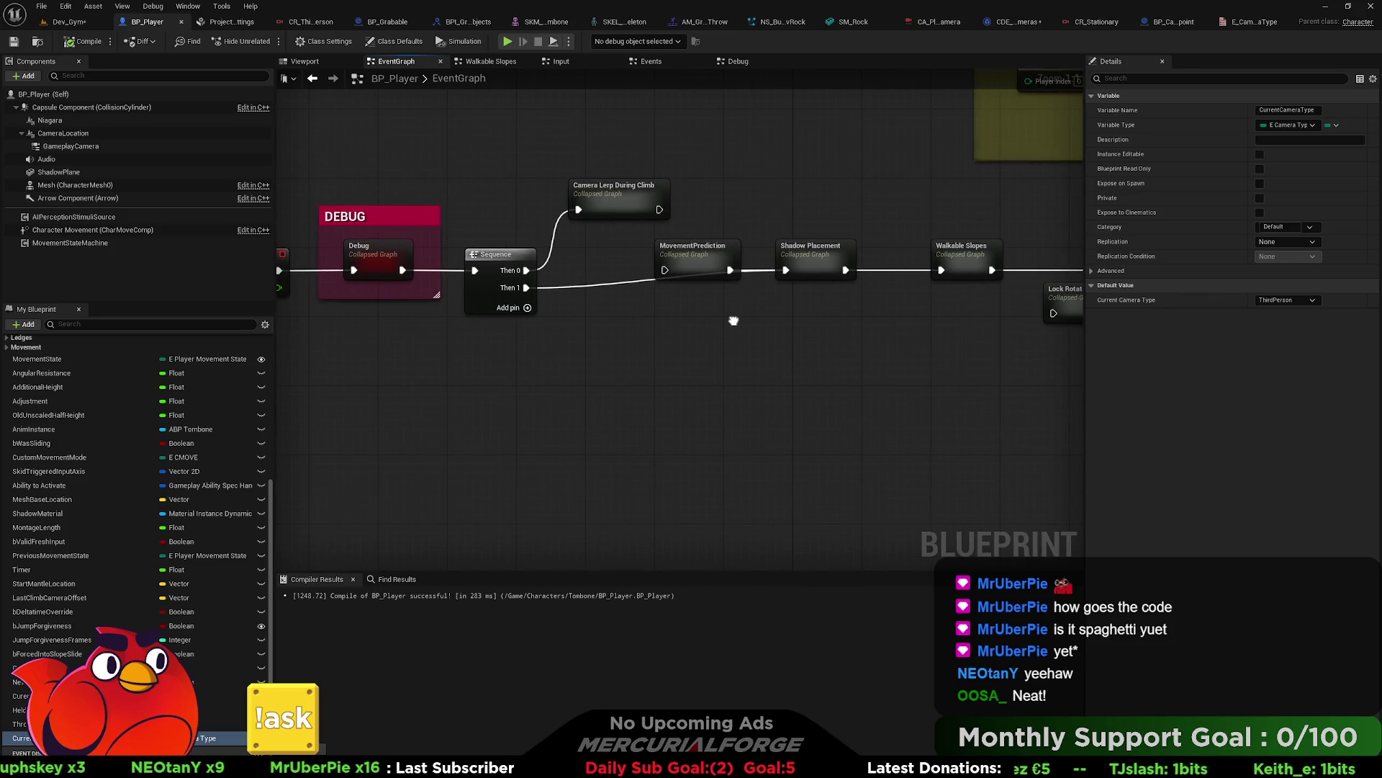
drag(733, 320, 226, 312)
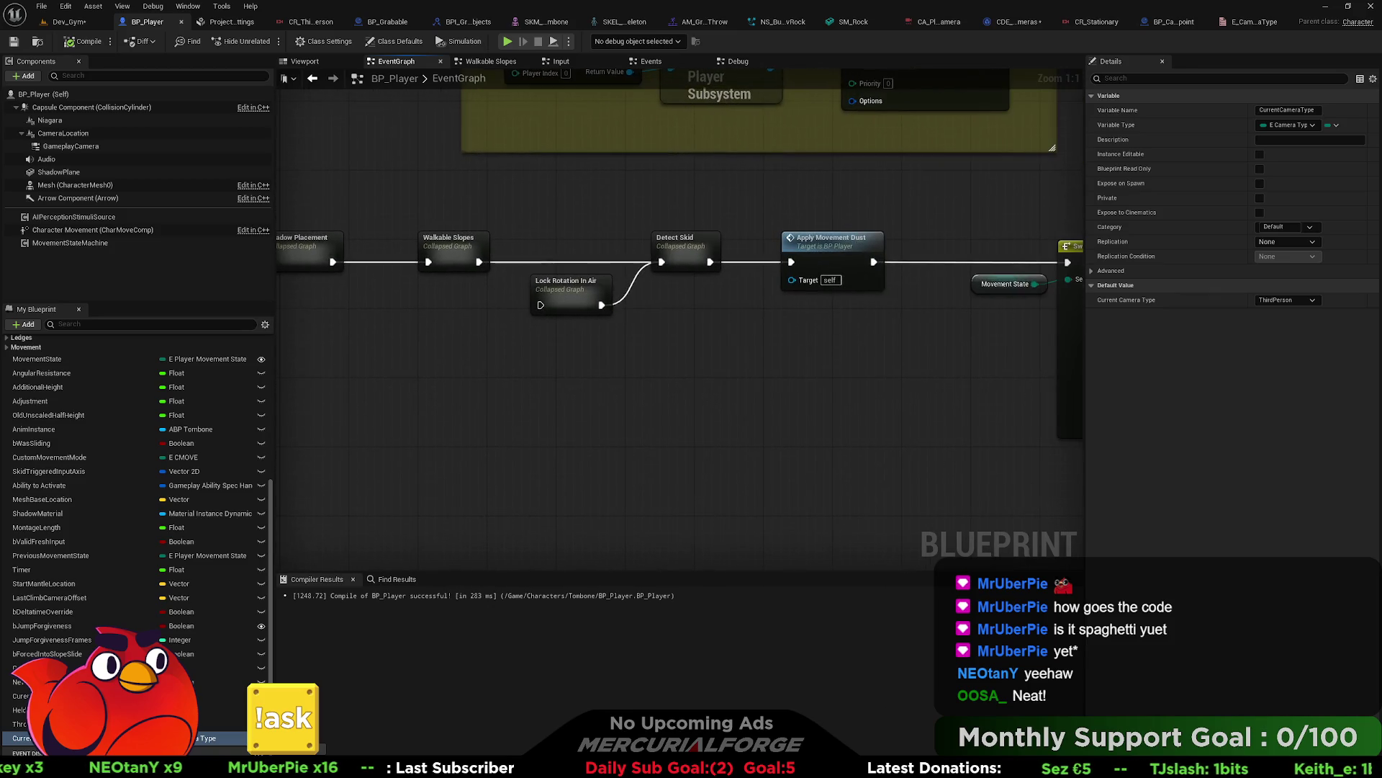
double_click(801, 254)
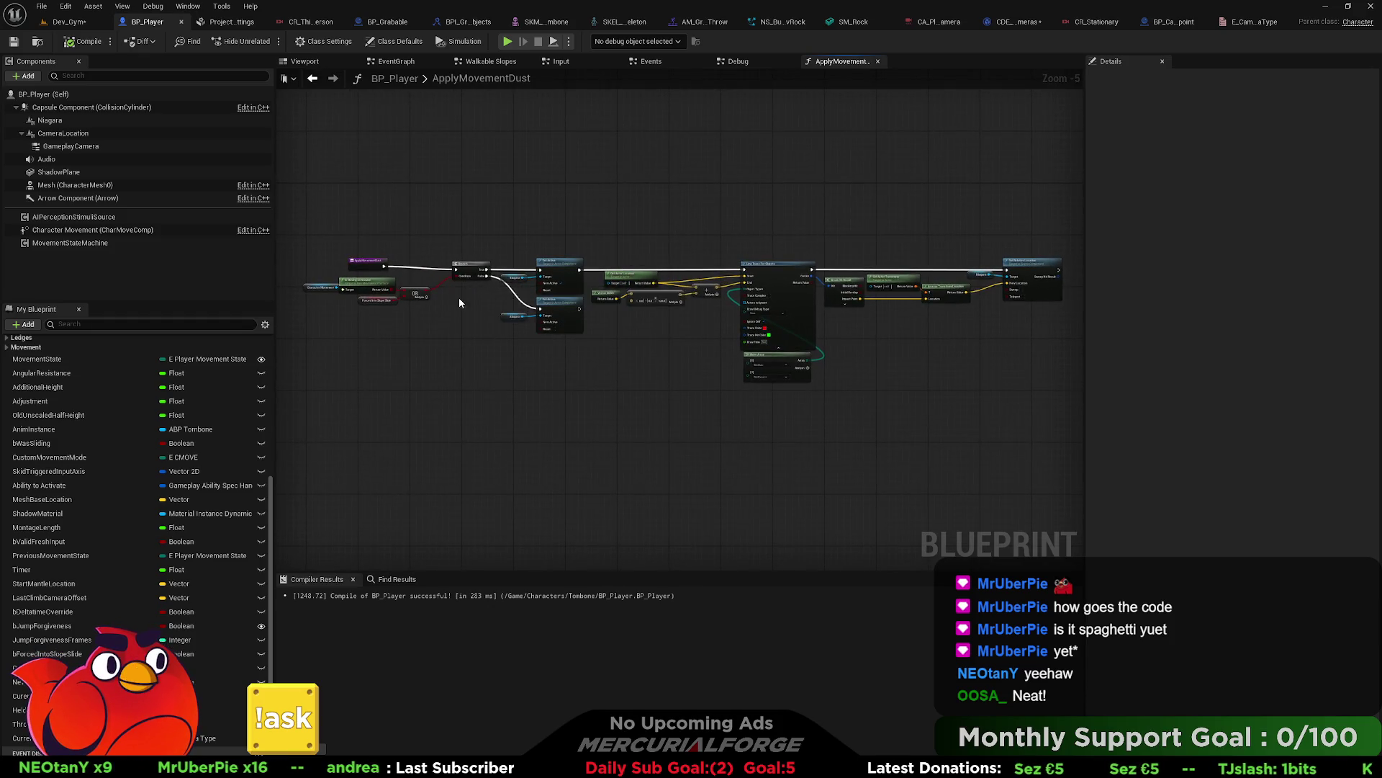
Step: Add a temporary third entry to the line trace's Make Array, then remove it, keeping WorldStatic and WorldDynamic
scroll(448, 301, up, 4)
drag(448, 310, 550, 322)
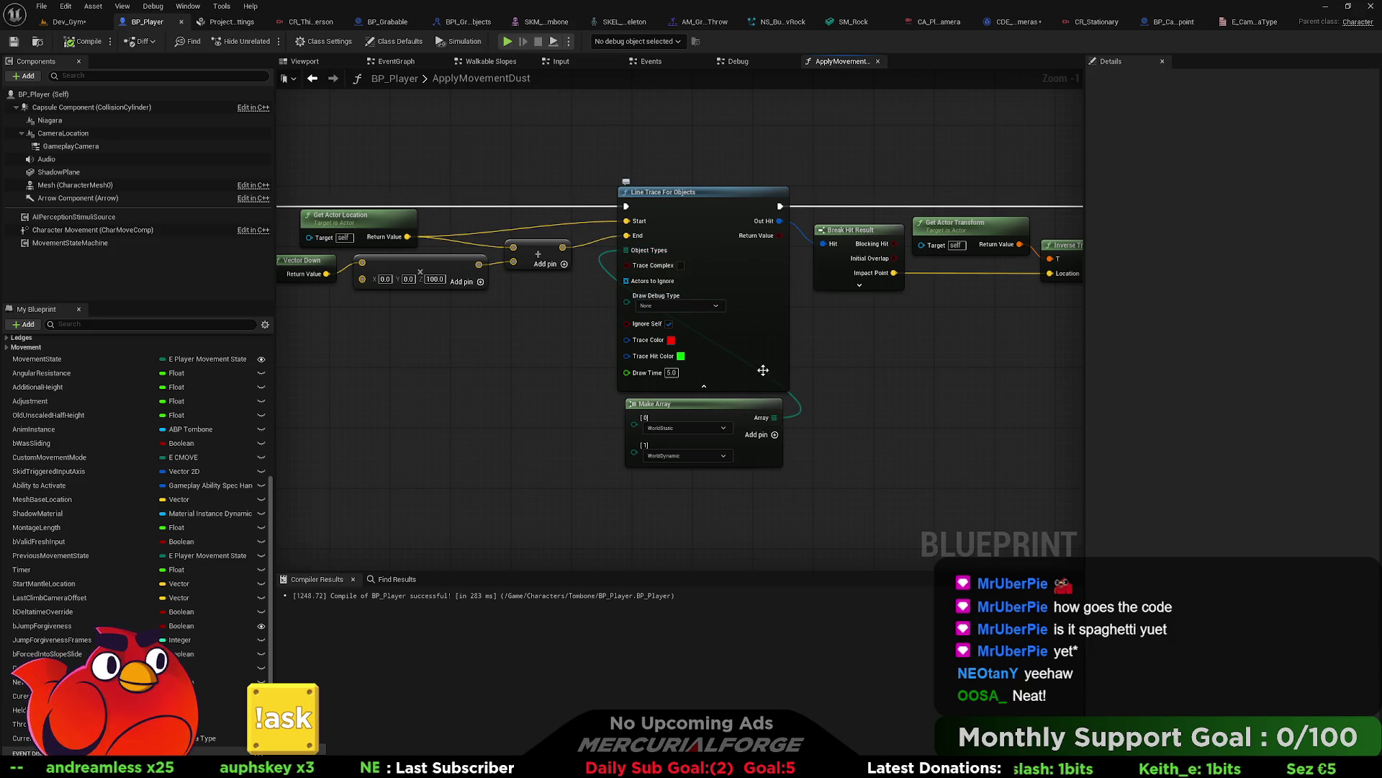
click(775, 435)
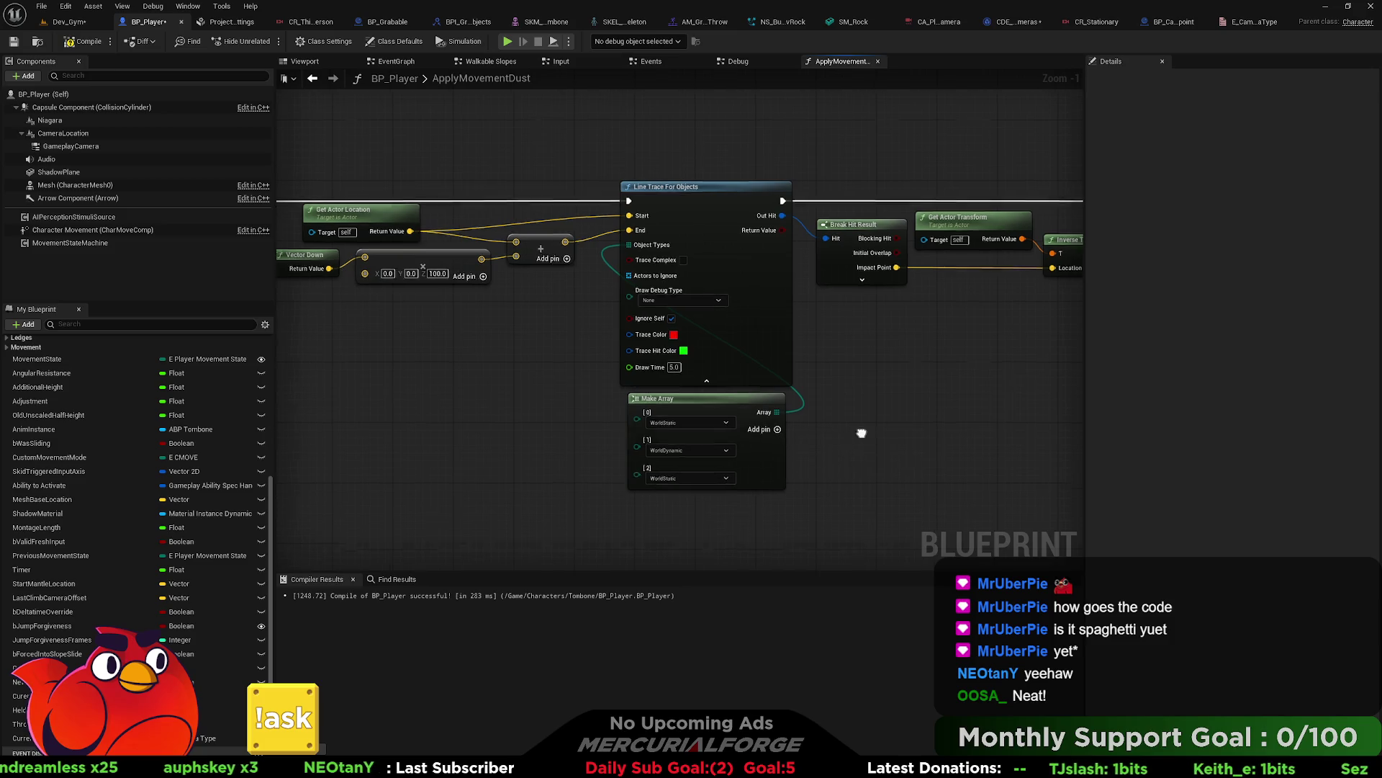
click(712, 401)
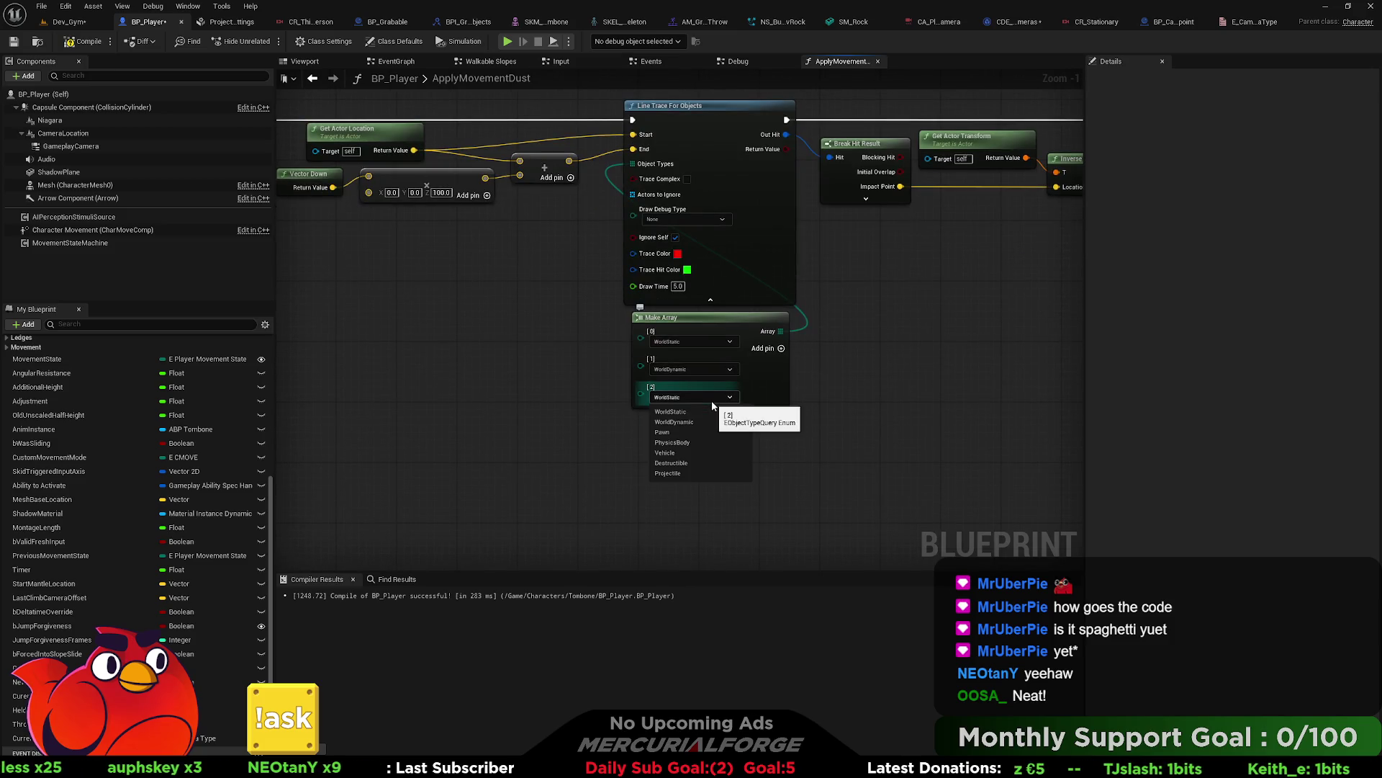
click(711, 401)
click(715, 399)
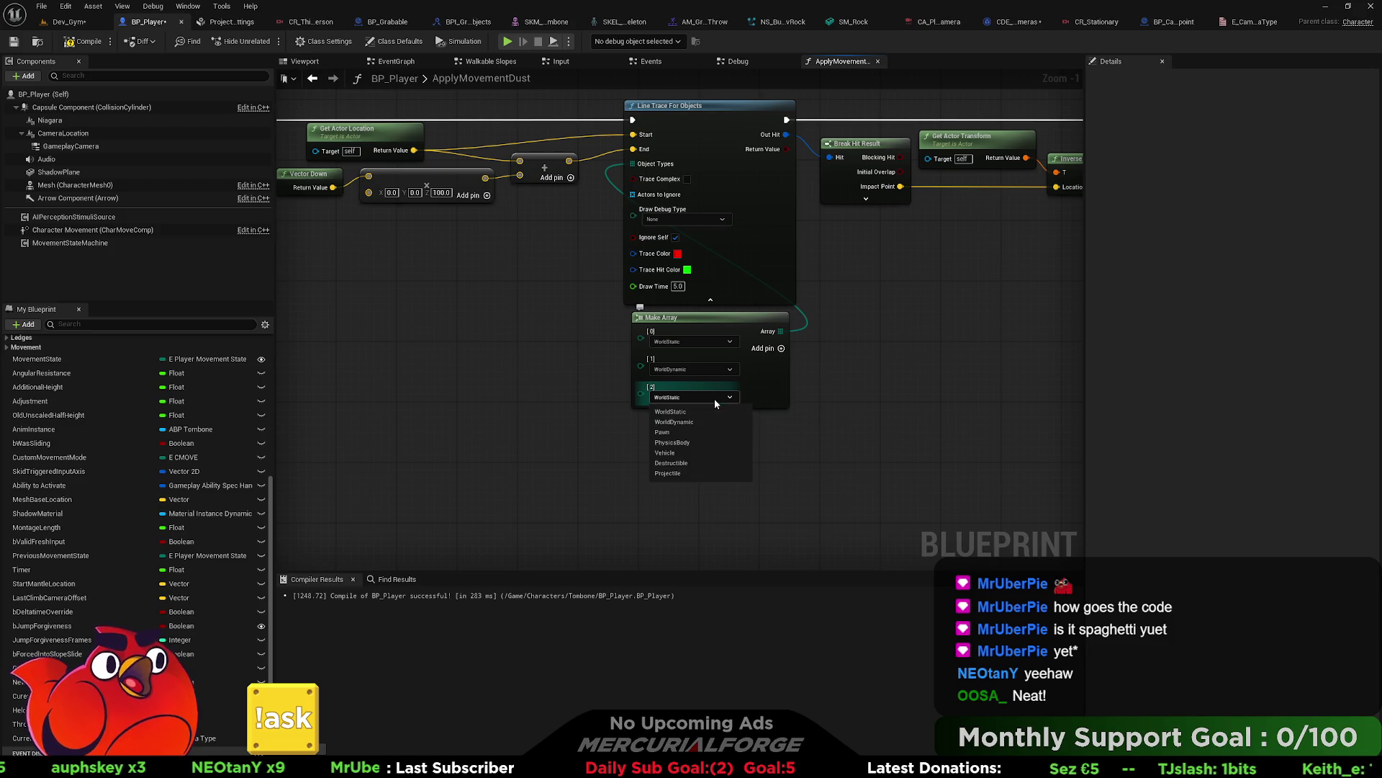
click(698, 409)
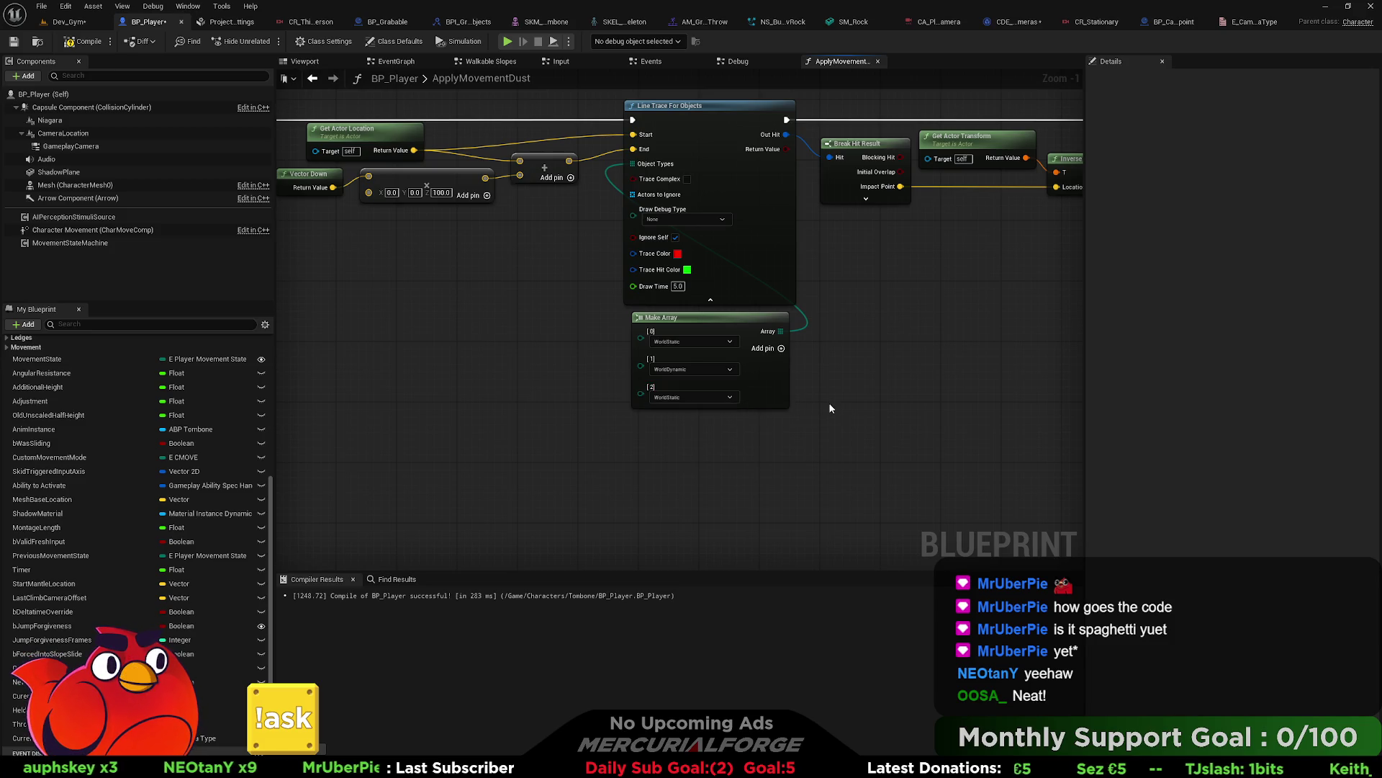
right_click(642, 394)
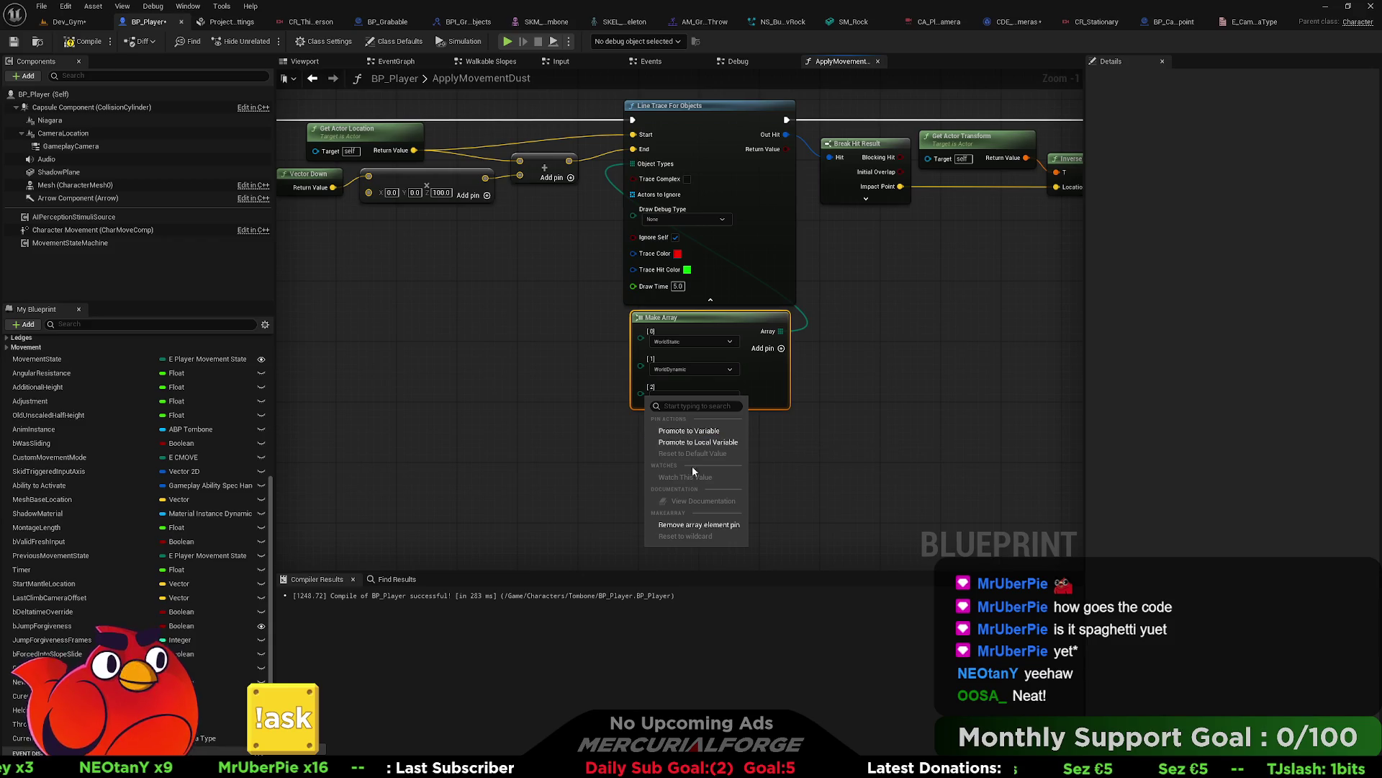
click(676, 525)
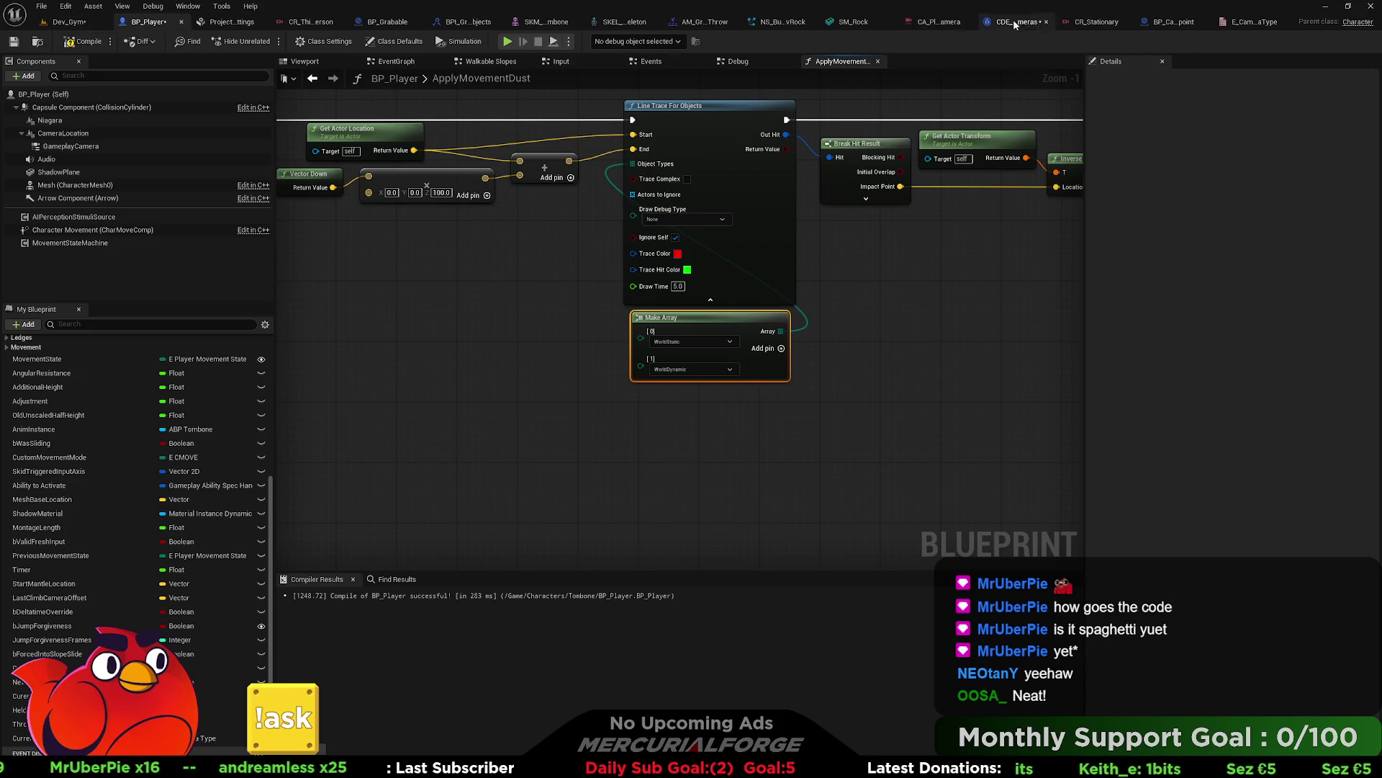
click(1174, 22)
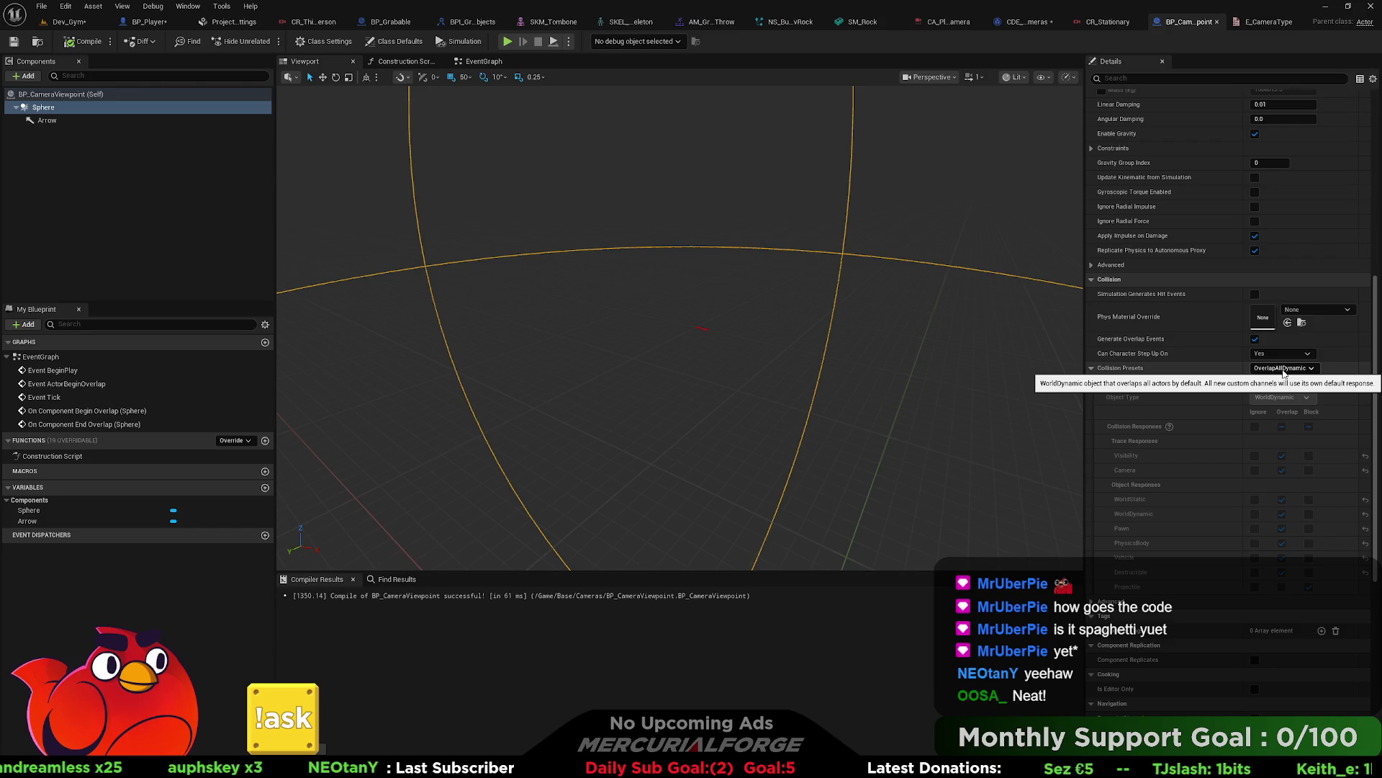
Step: Try a Custom collision preset on the Sphere, keeping WorldDynamic as object type
click(1282, 369)
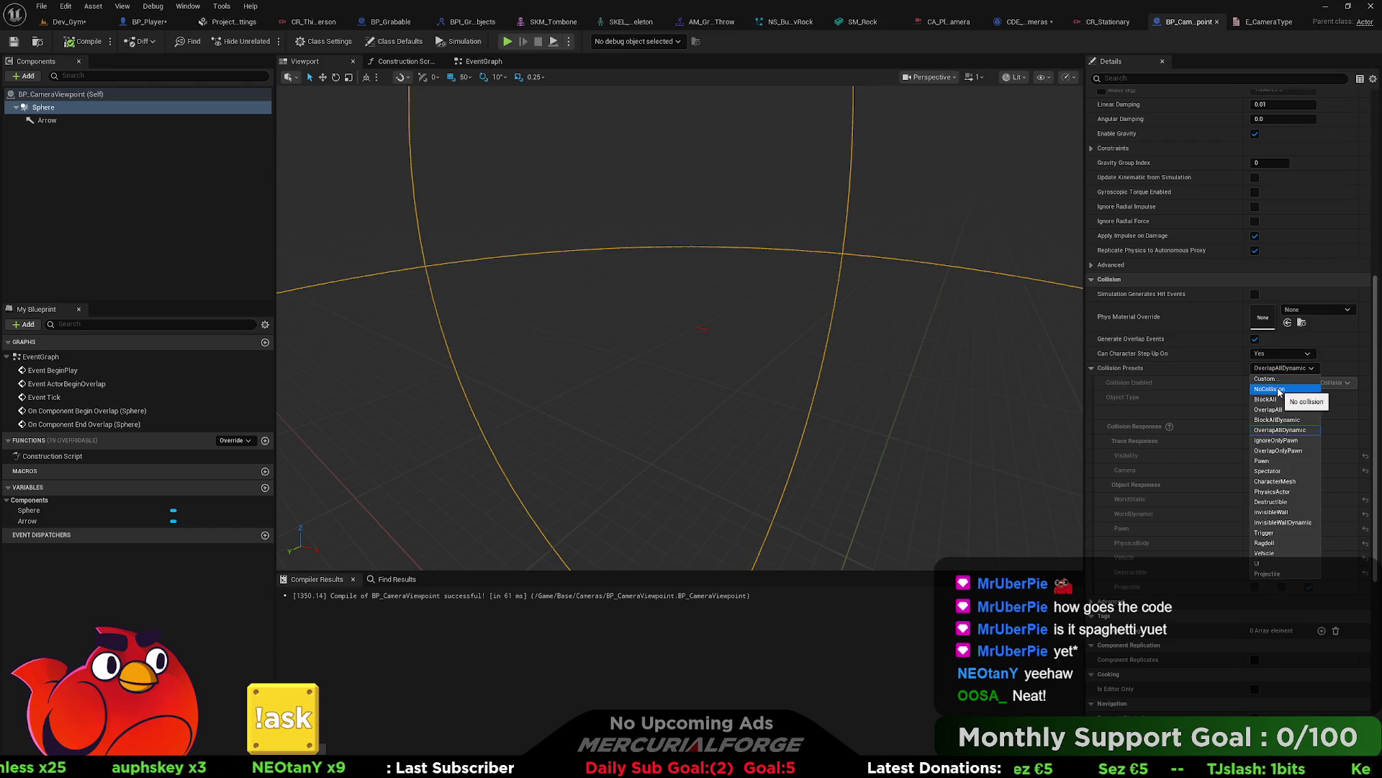
click(1283, 380)
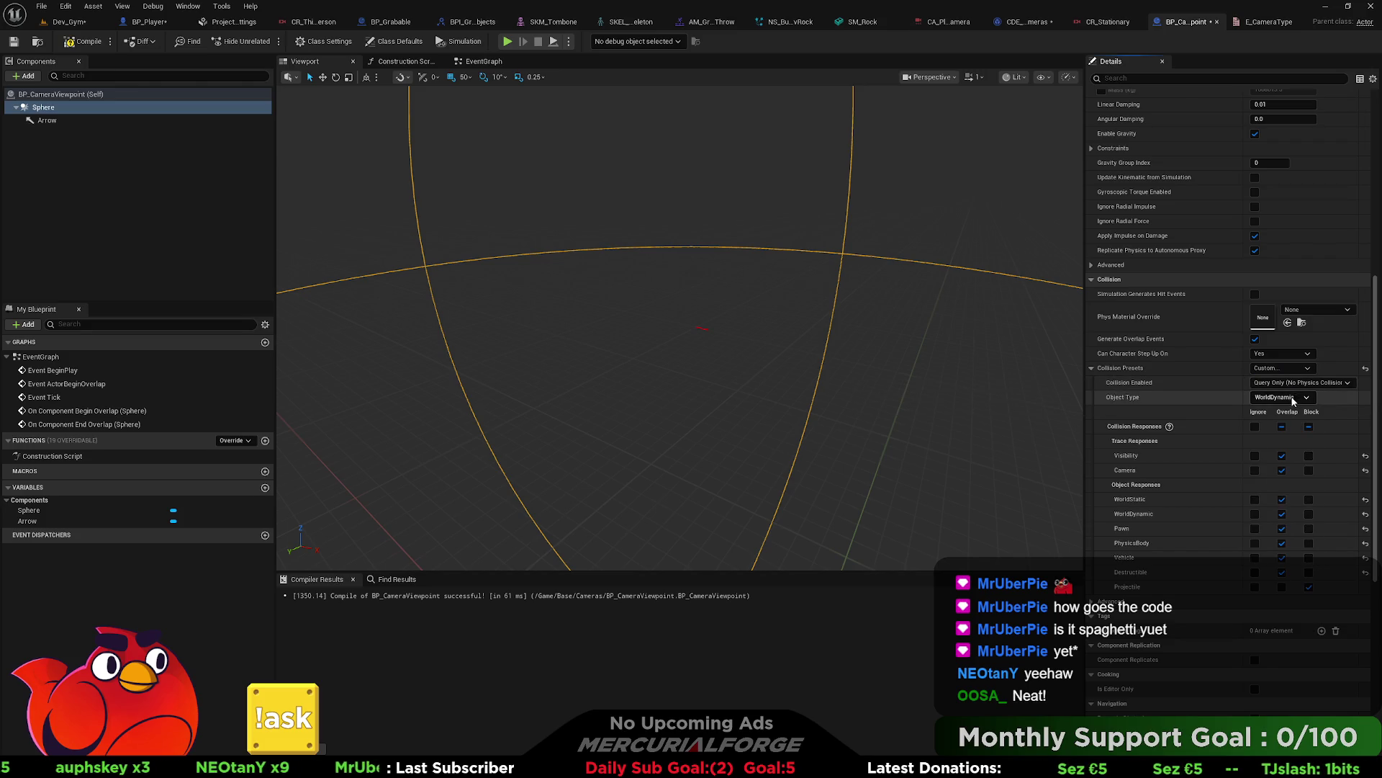
click(1290, 399)
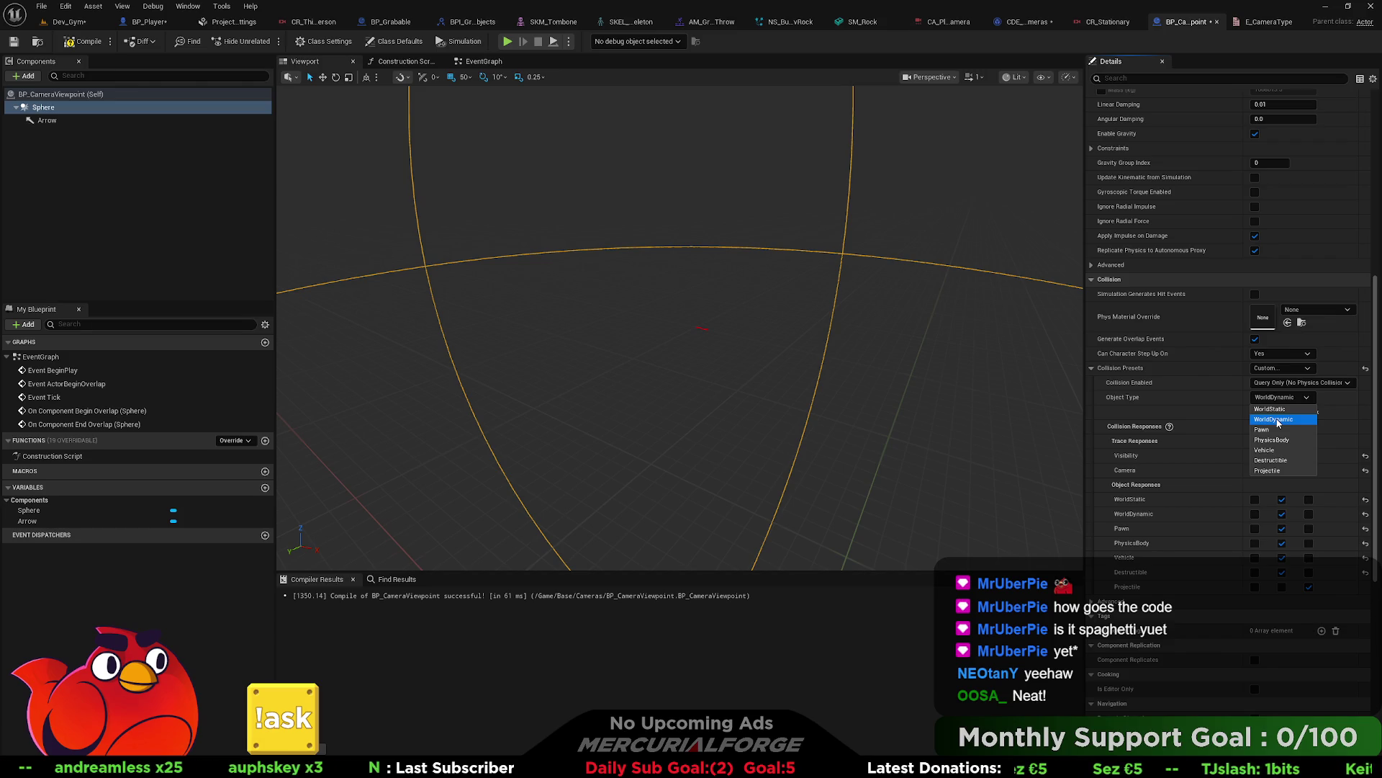
click(1191, 398)
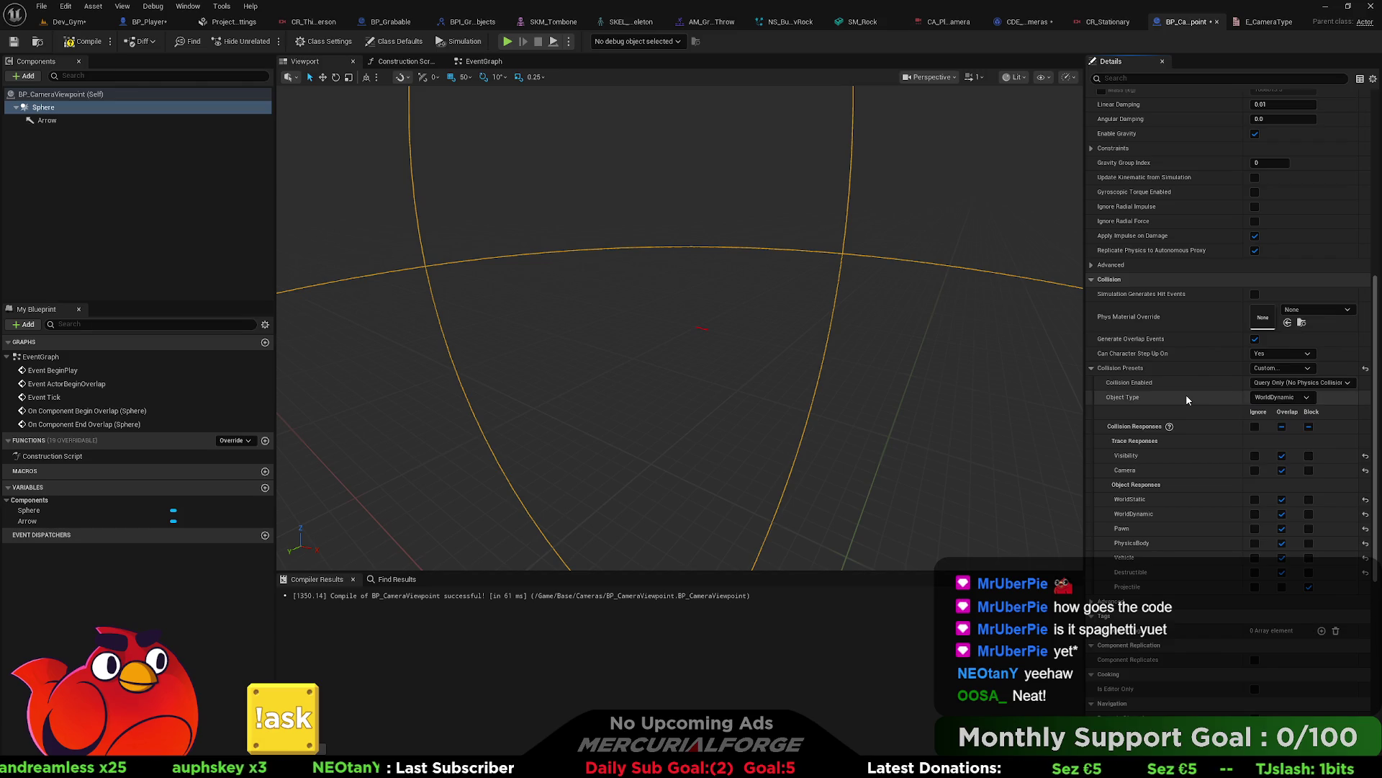
click(1287, 400)
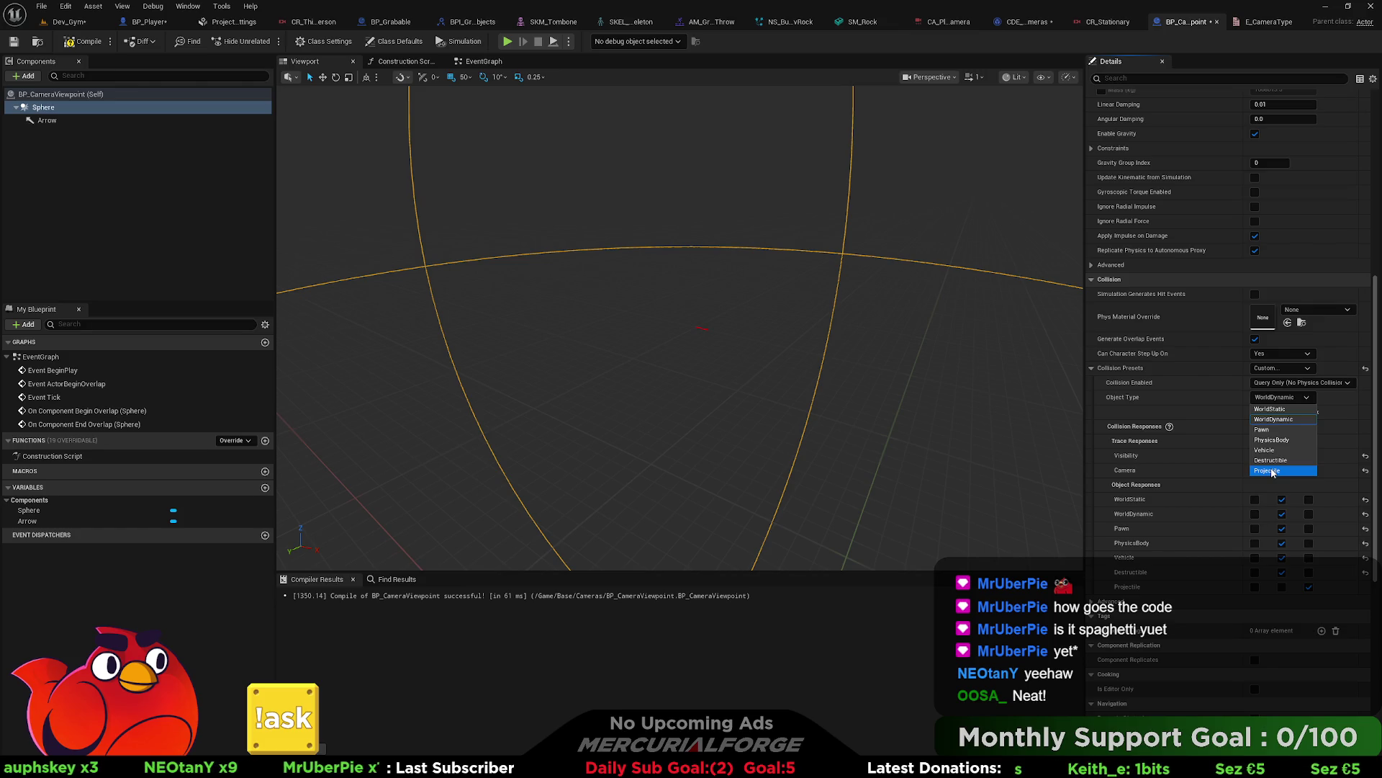
click(1231, 400)
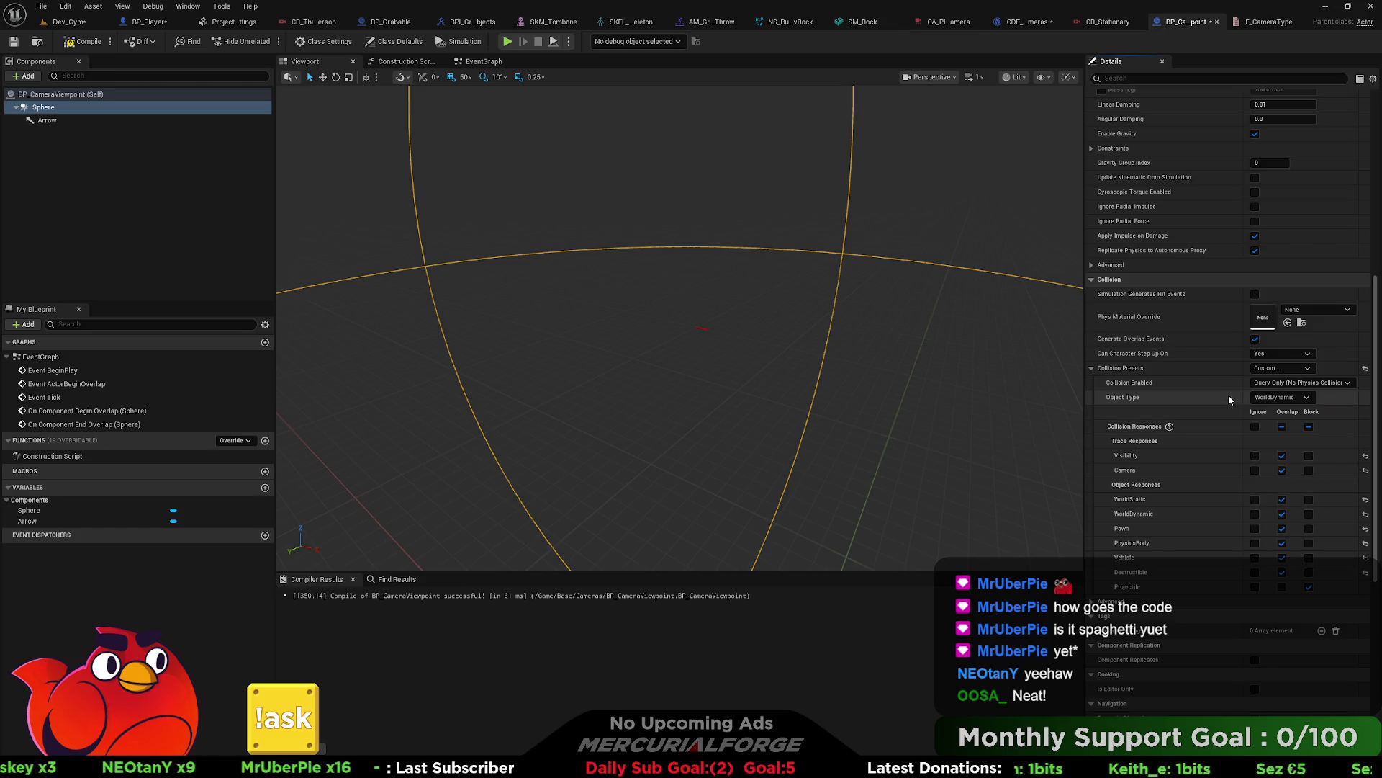
Step: Cycle the Sphere's preset through Trigger and BlockAllDynamic, finishing on NoCollision
click(1291, 370)
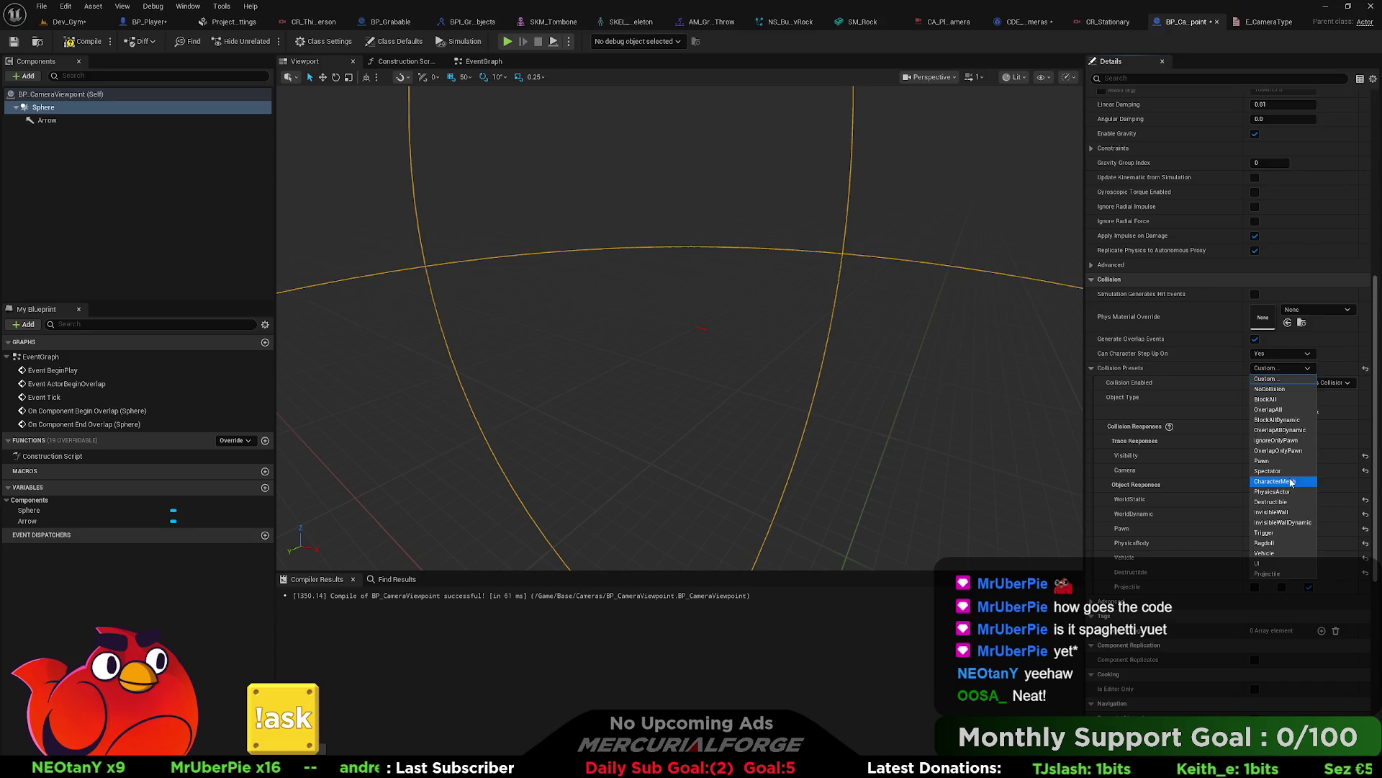
click(1266, 534)
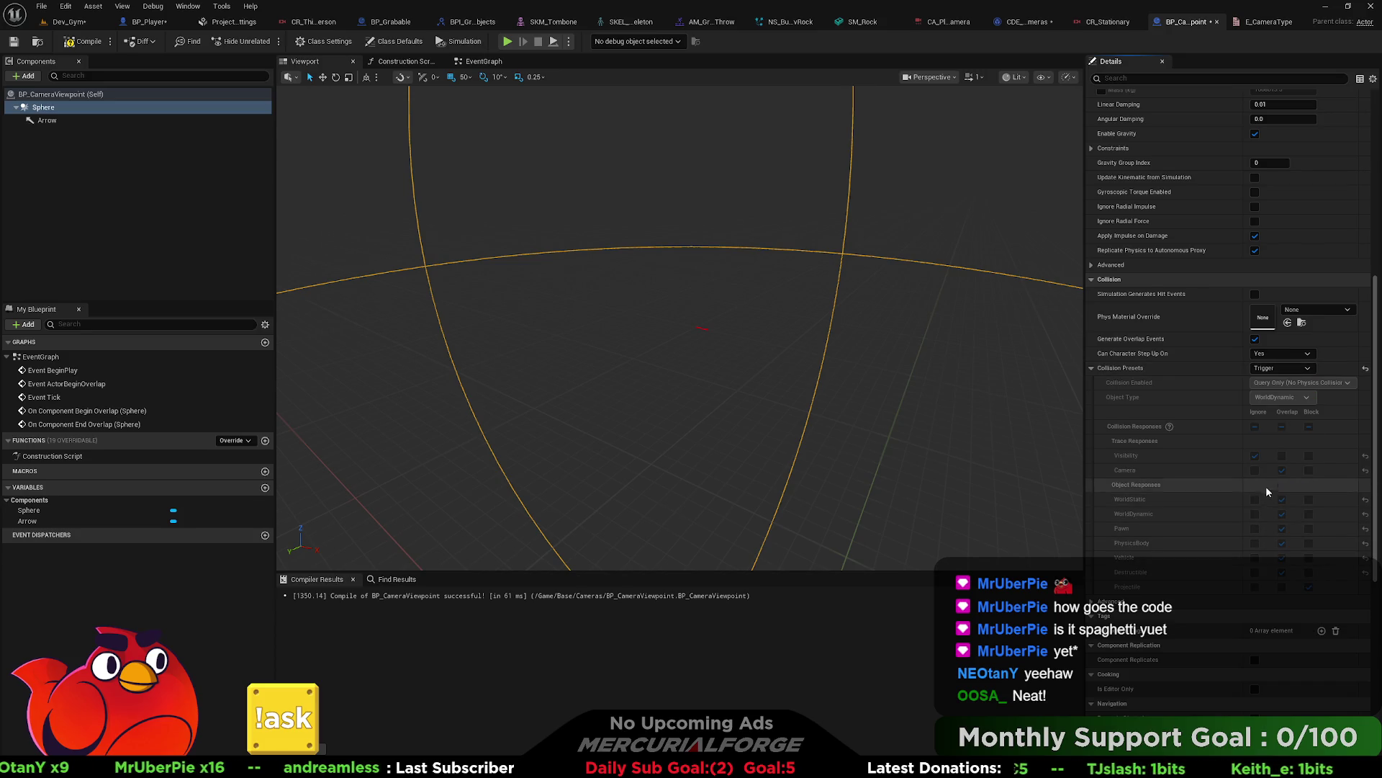
click(1281, 367)
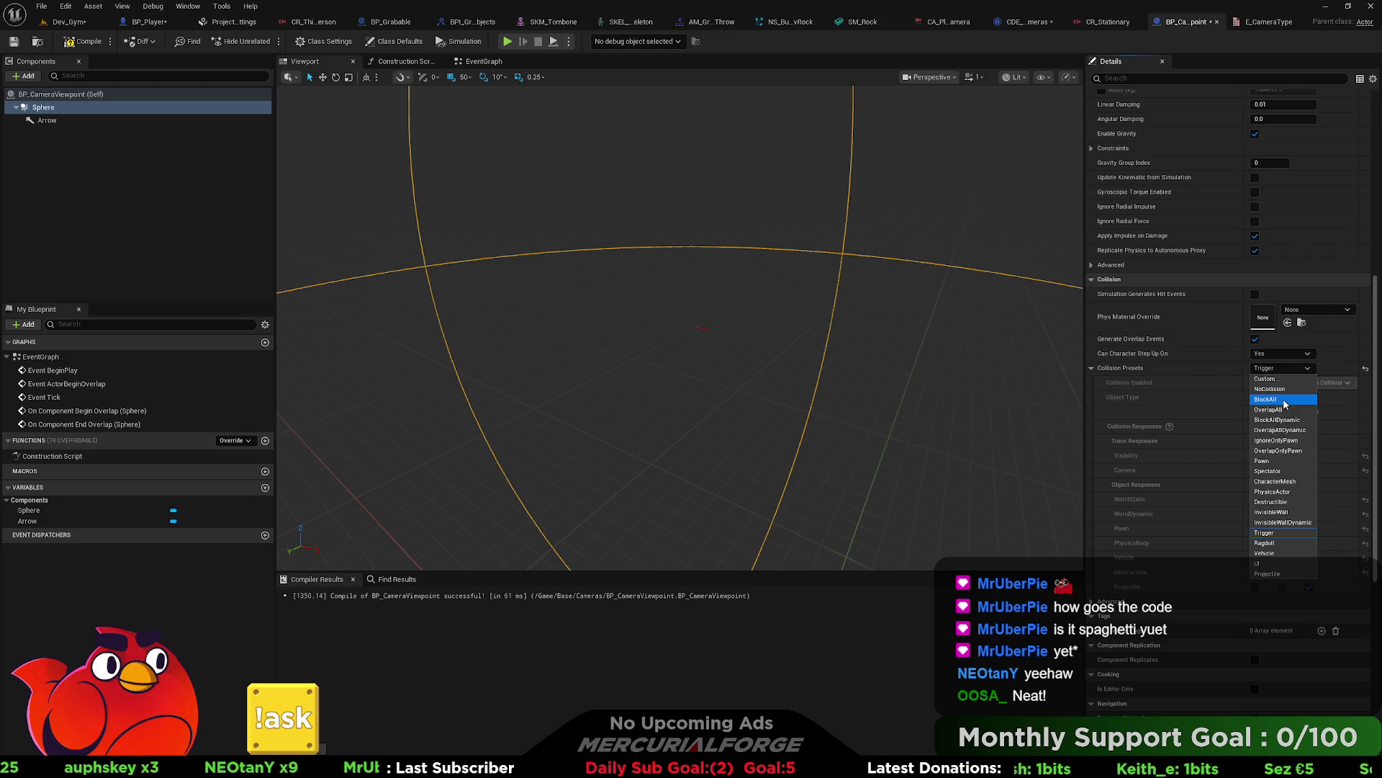
click(1282, 420)
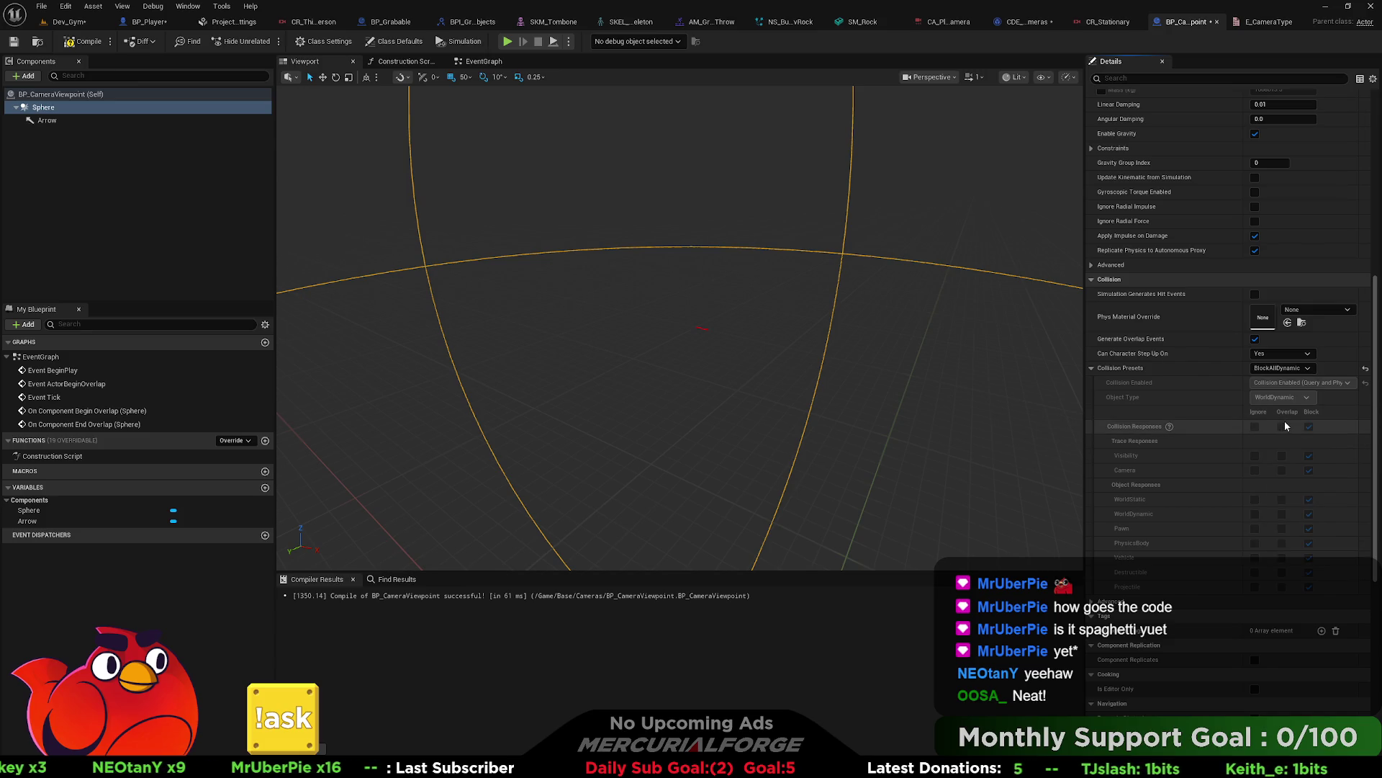
click(1286, 368)
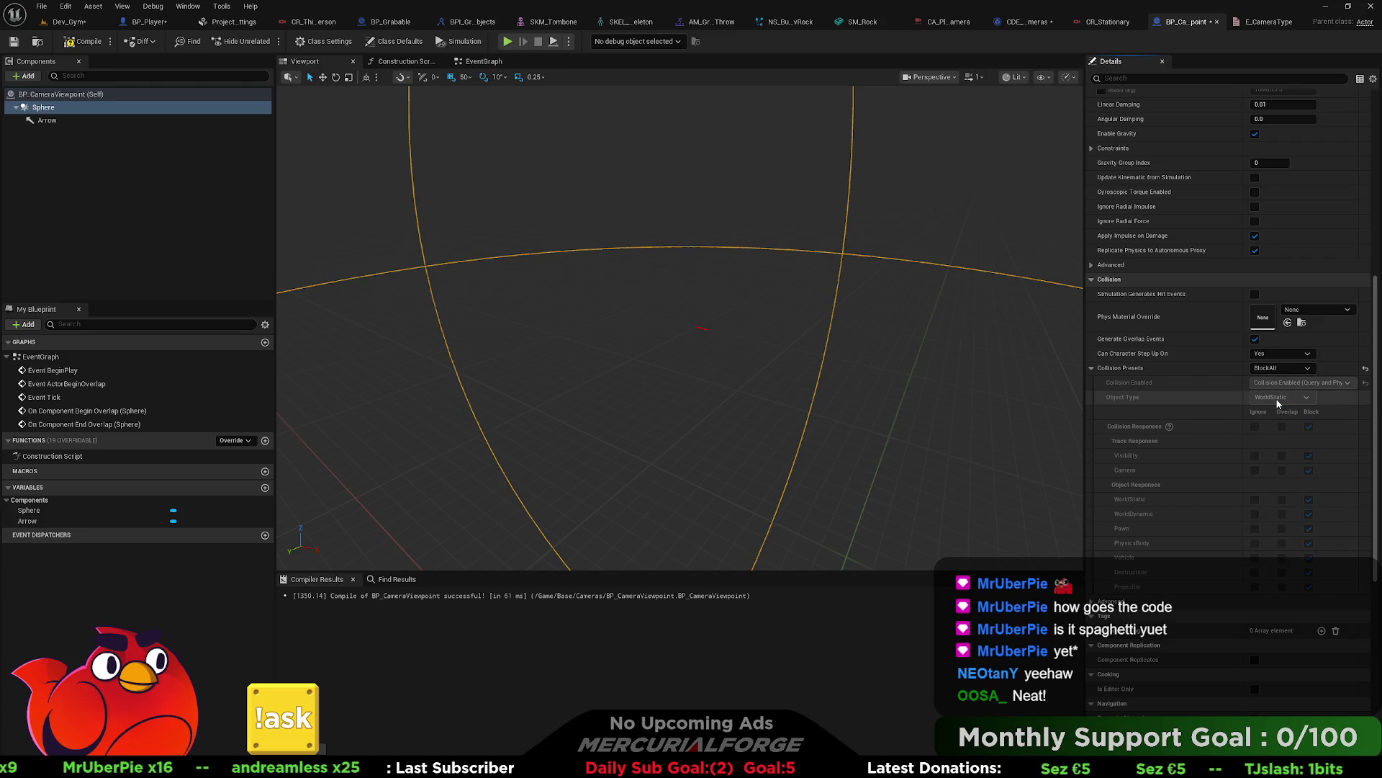
click(1280, 368)
click(1280, 389)
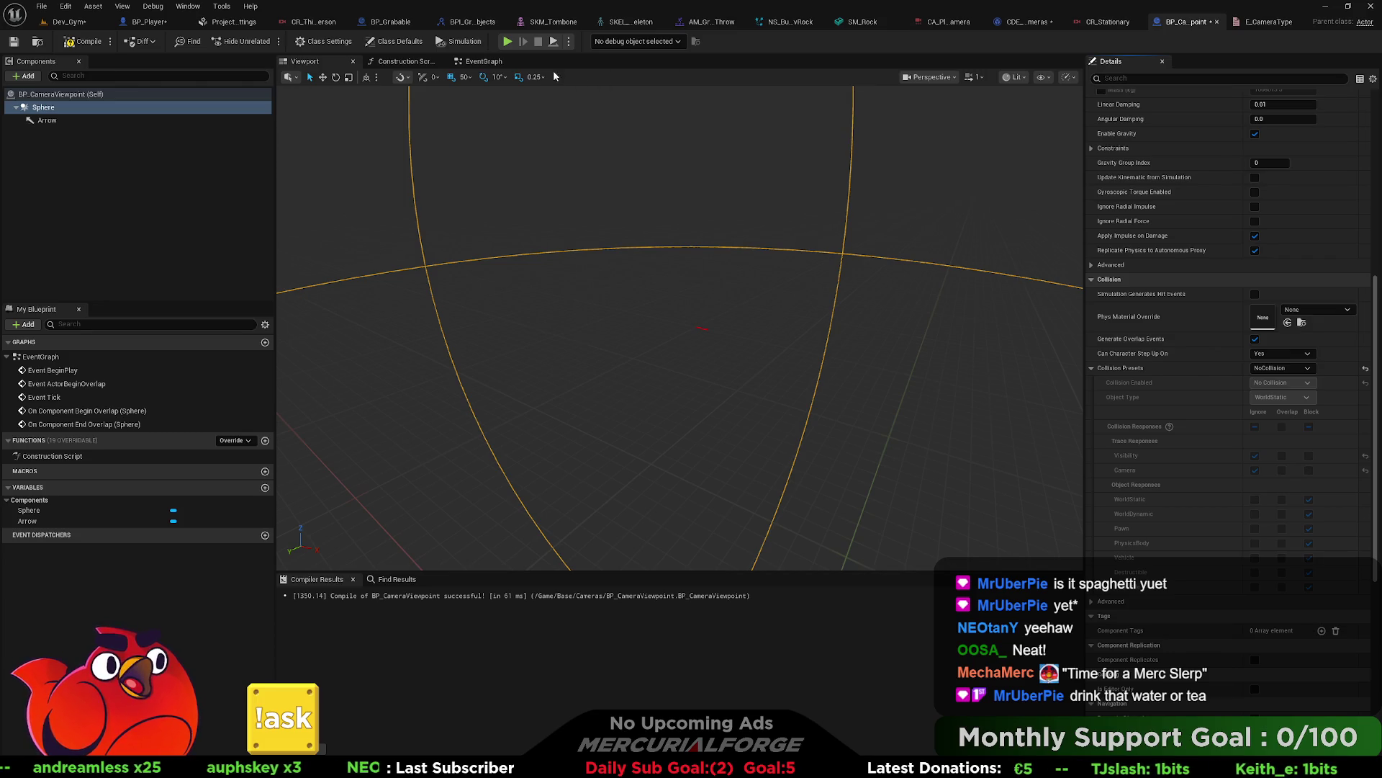
Step: Review the Engine > Collision page in Project Settings, then return to the Dev_Gym level
click(149, 22)
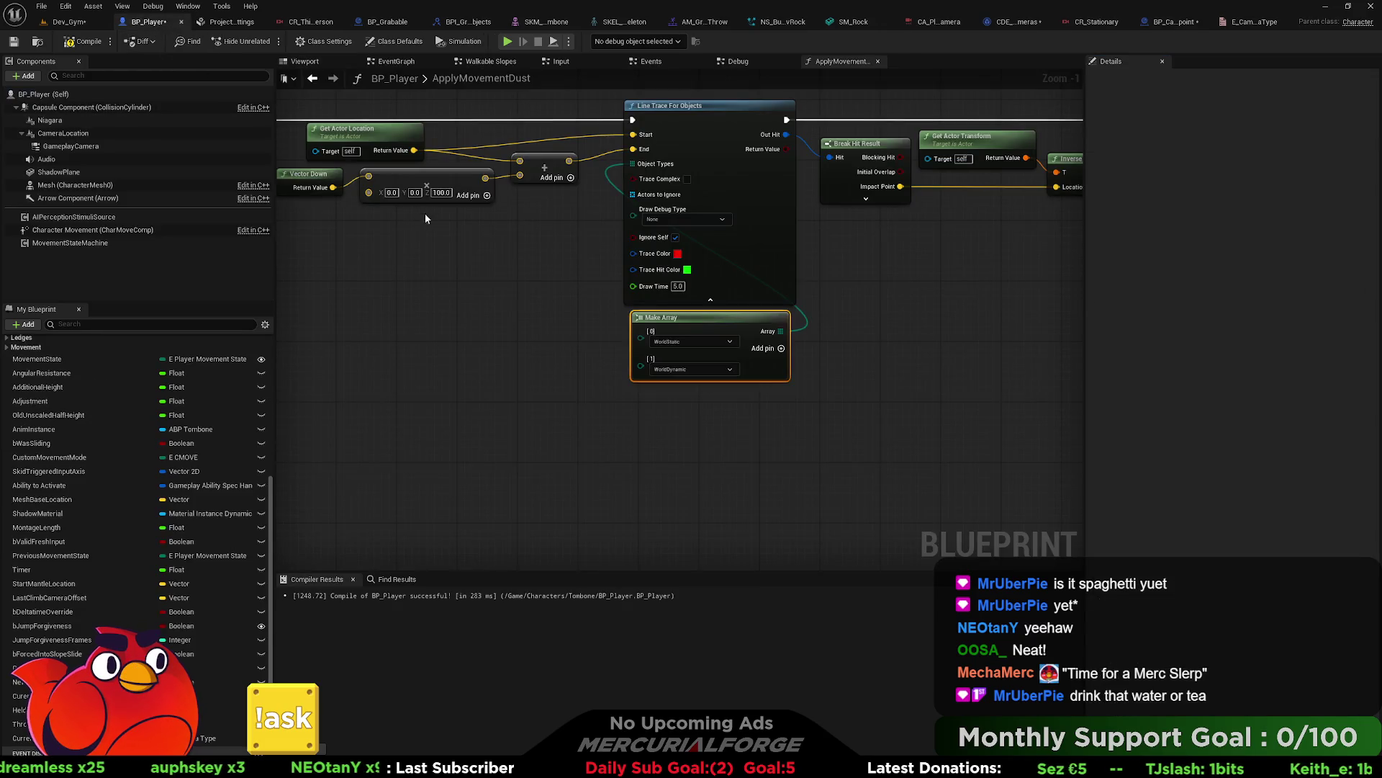
click(66, 7)
click(105, 141)
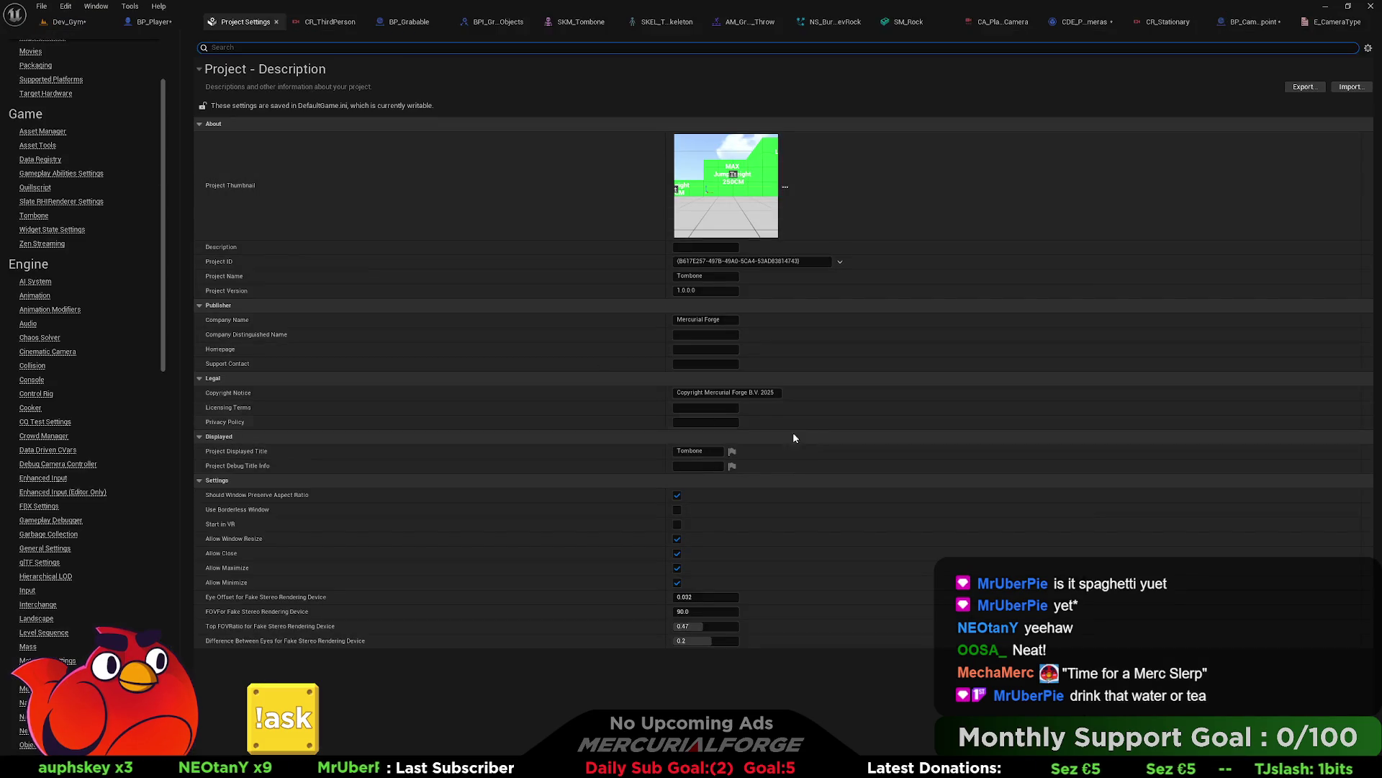
click(32, 366)
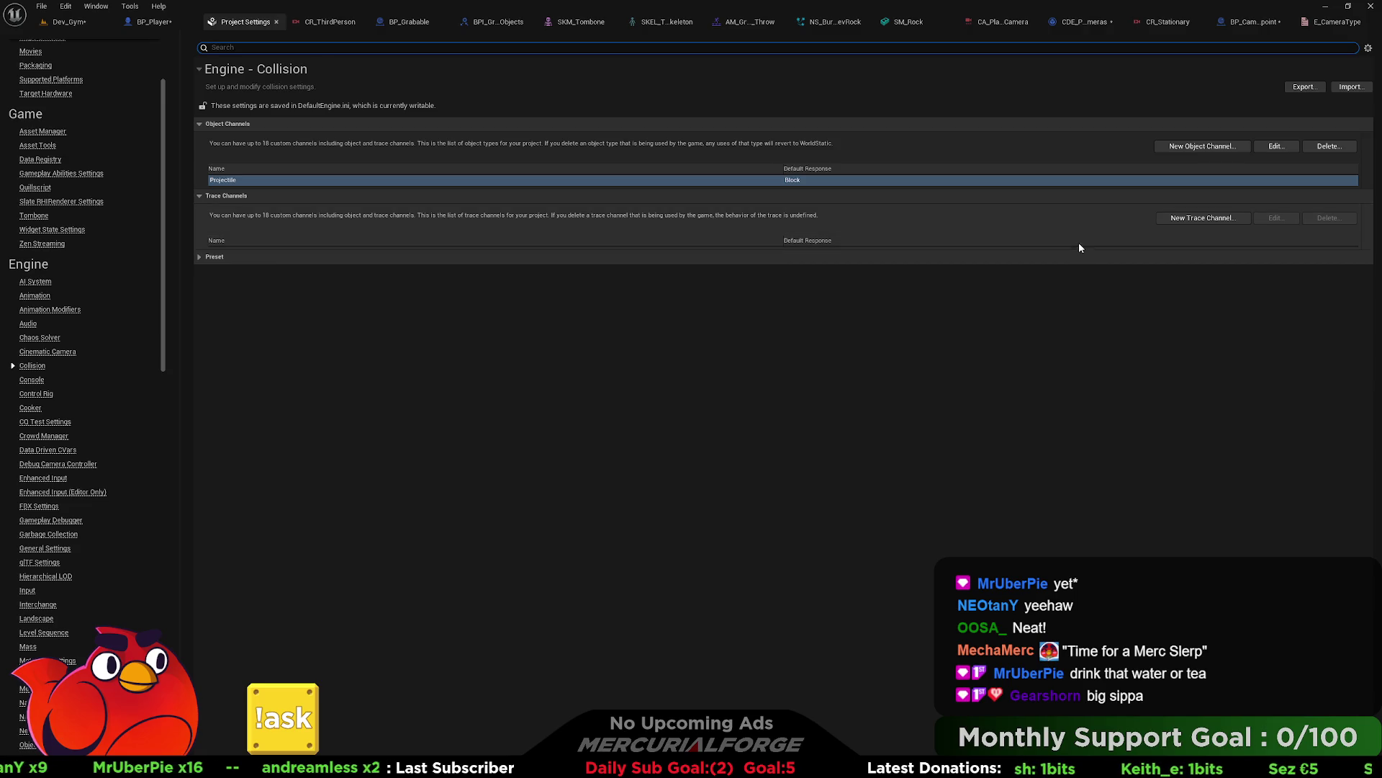
click(84, 23)
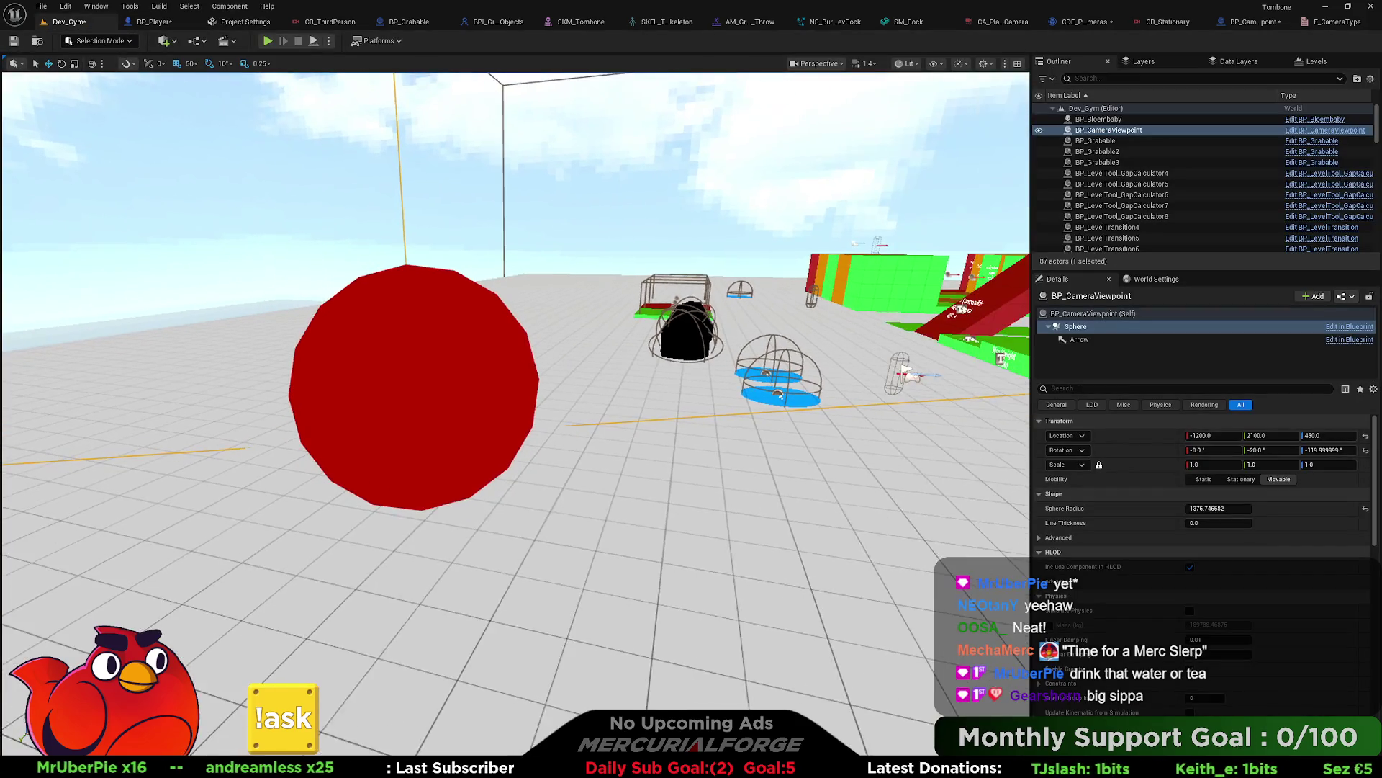
Step: Open the DEV_Test level from the Maps folder, saving changed assets first
key(ctrl+space)
scroll(92, 630, down, 5)
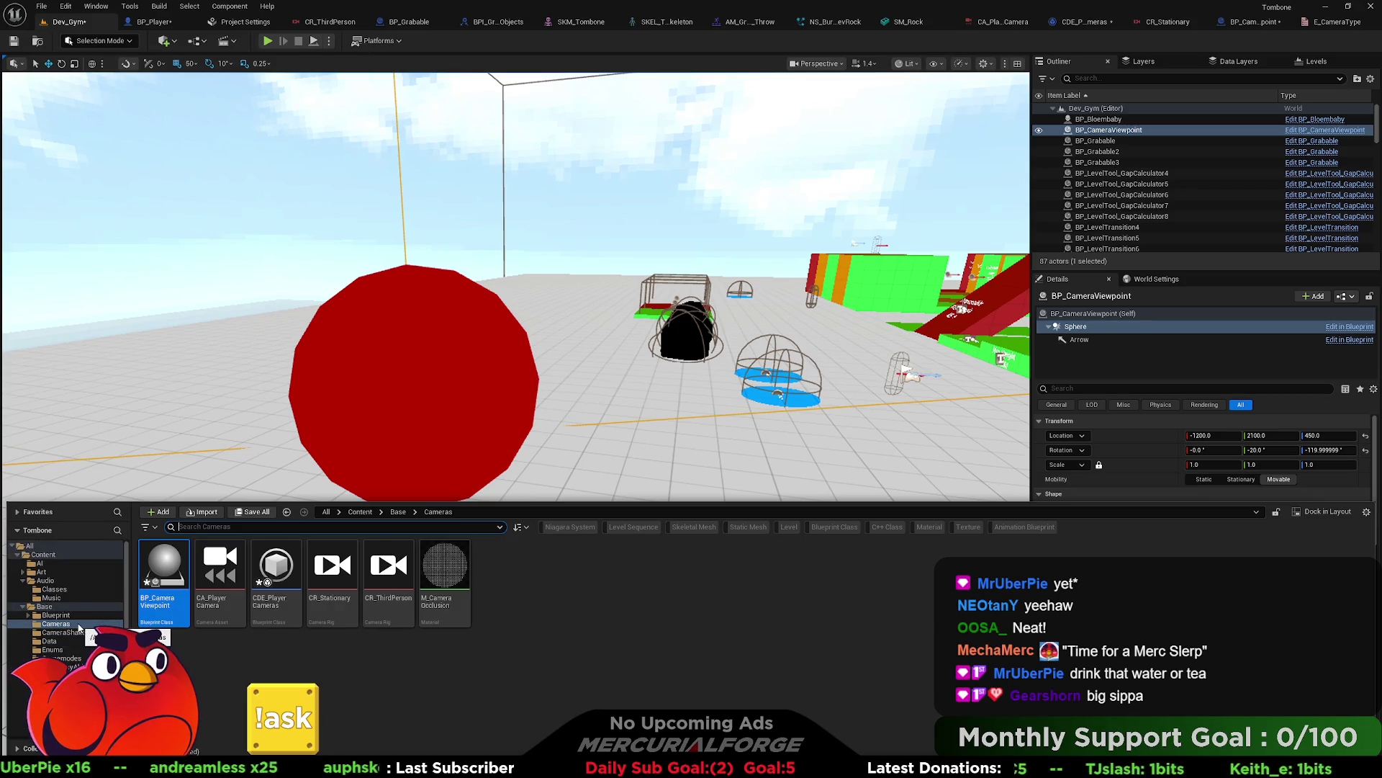
click(22, 691)
double_click(220, 573)
click(724, 517)
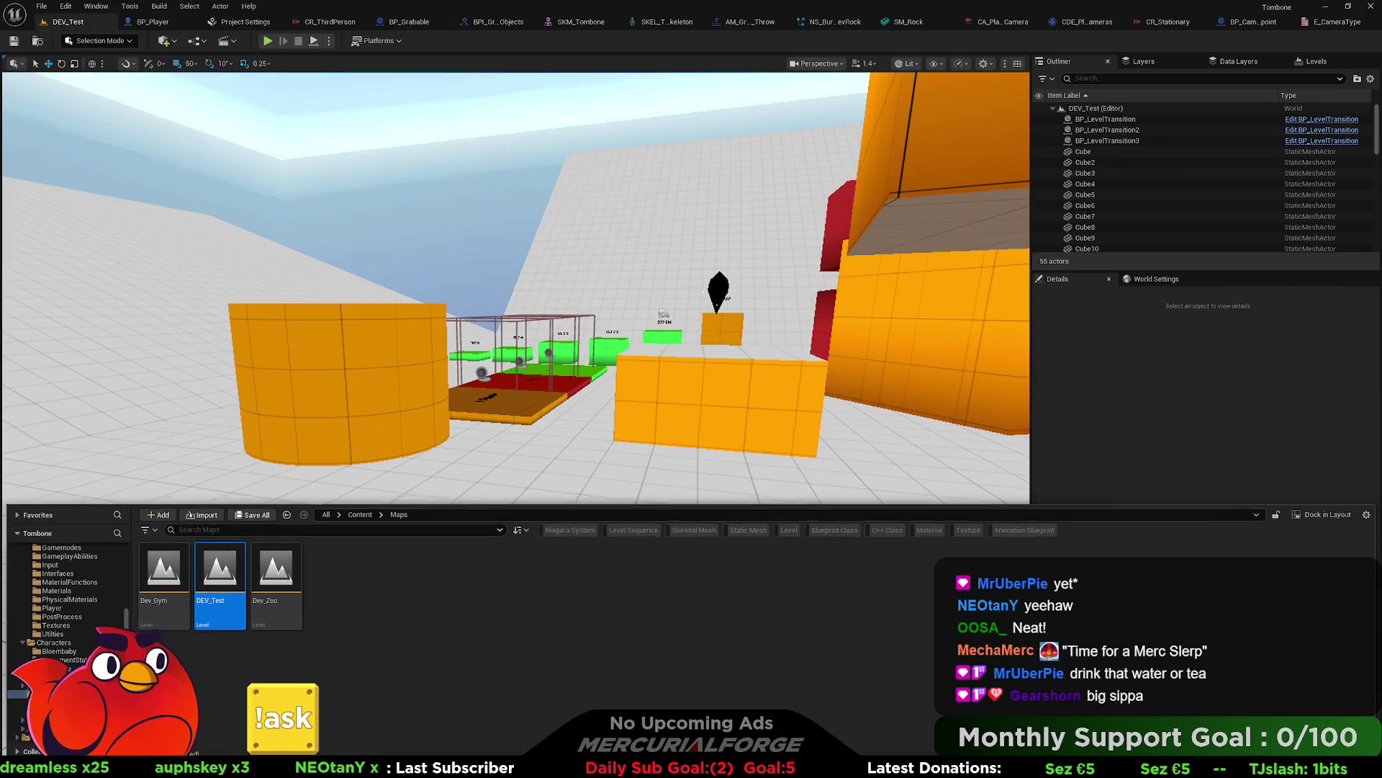
Step: Inspect the static mesh components of the orange cylinder and Cube21
click(510, 324)
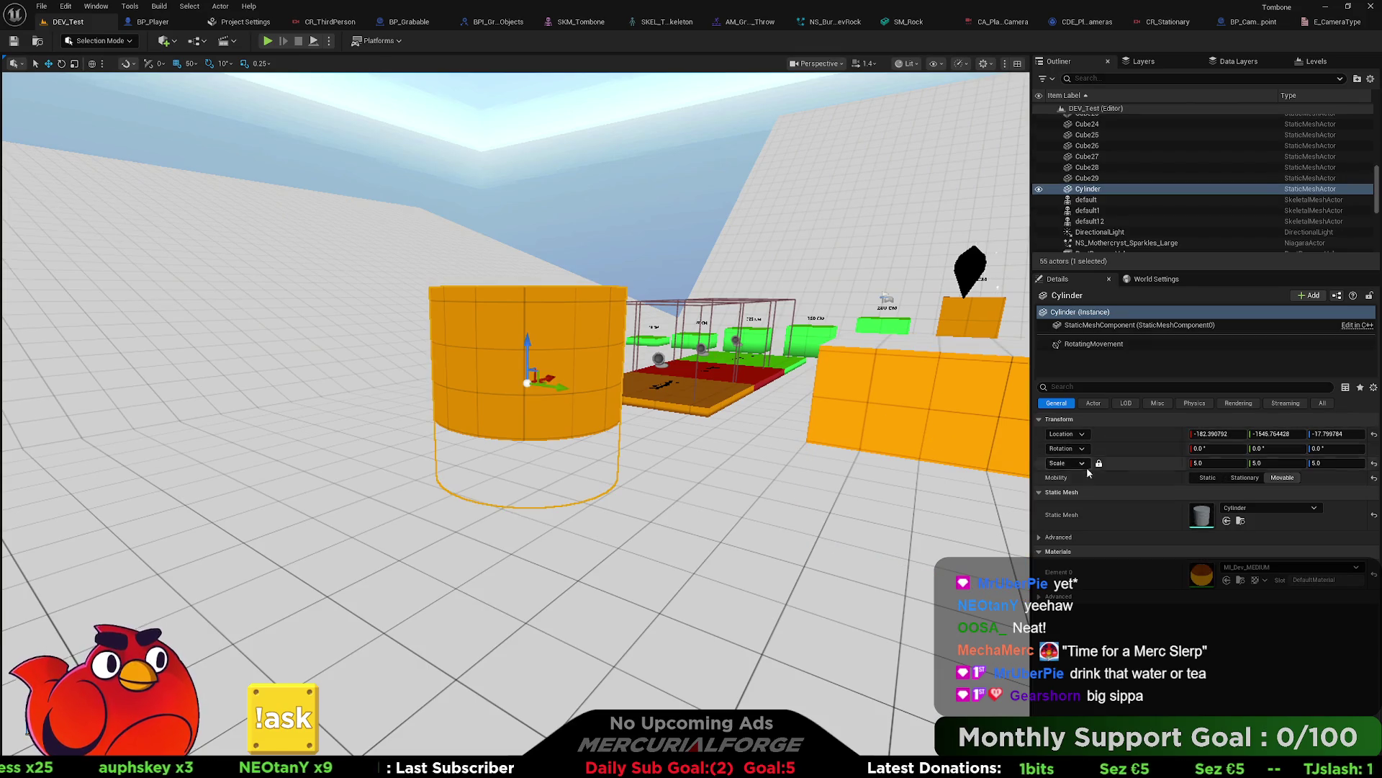
click(1104, 326)
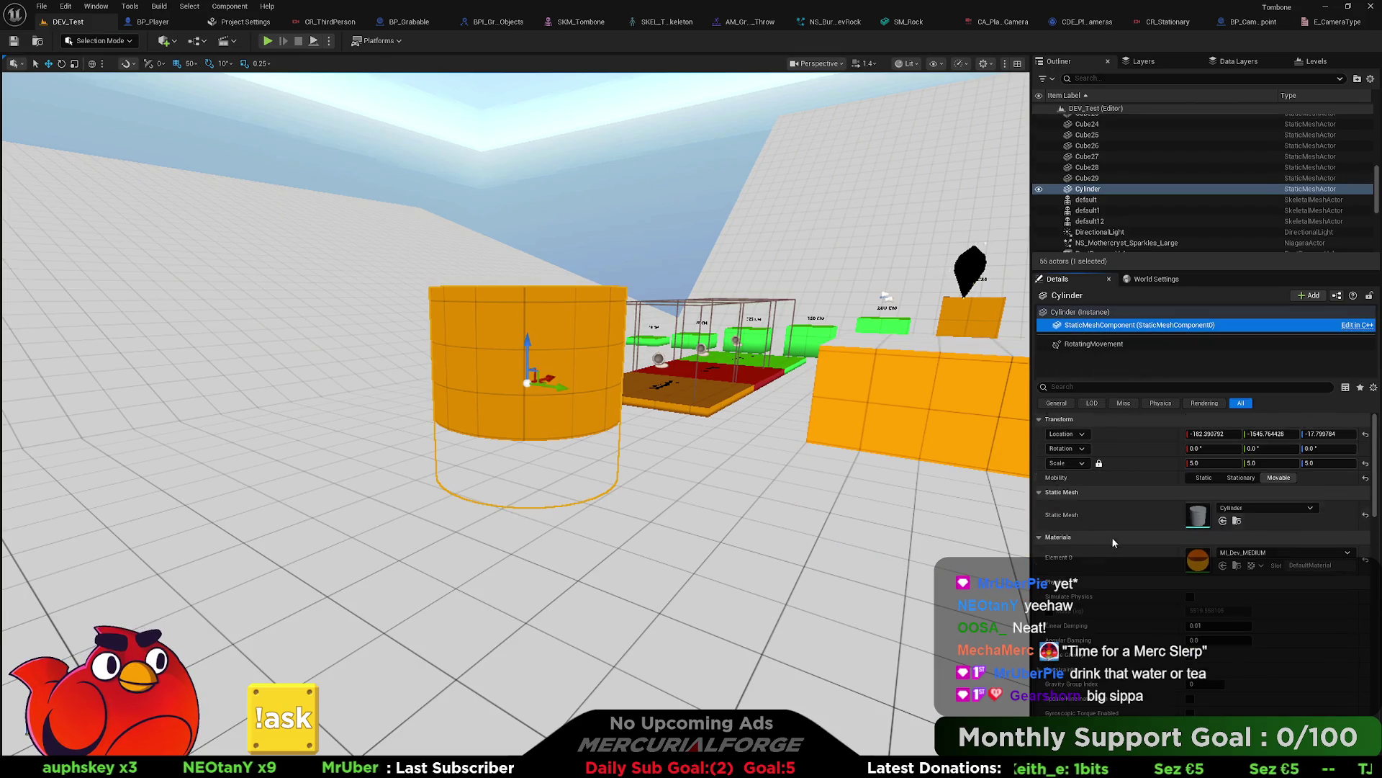
scroll(1116, 533, down, 5)
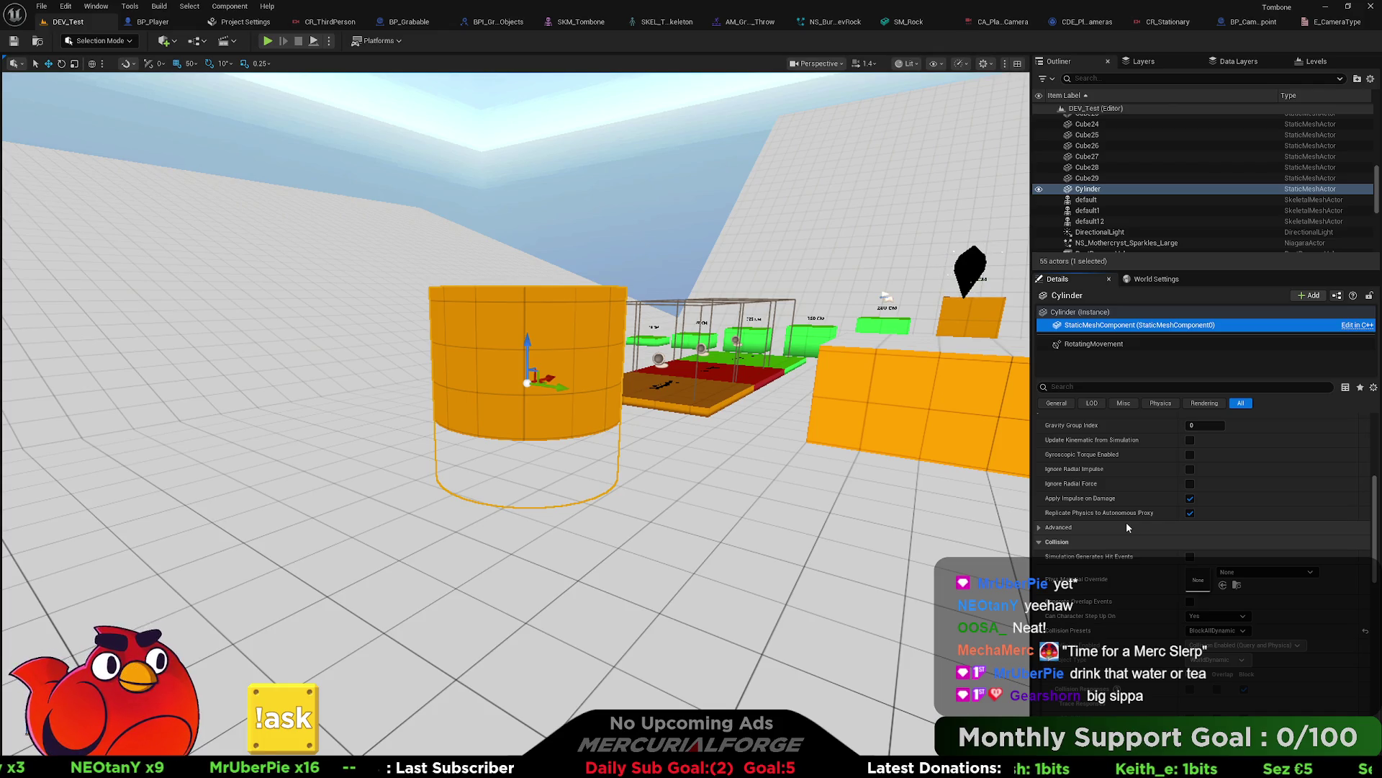
click(930, 397)
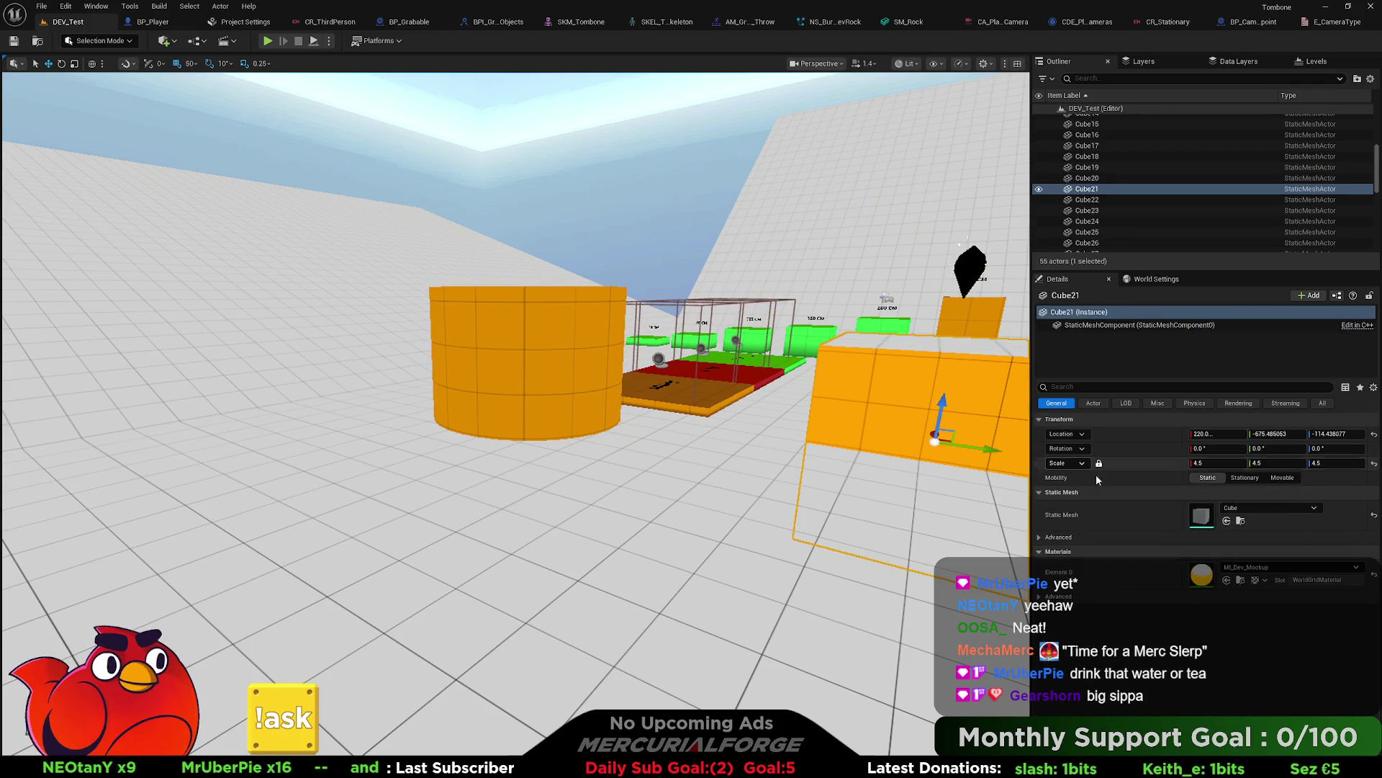
click(1087, 326)
scroll(1132, 553, down, 10)
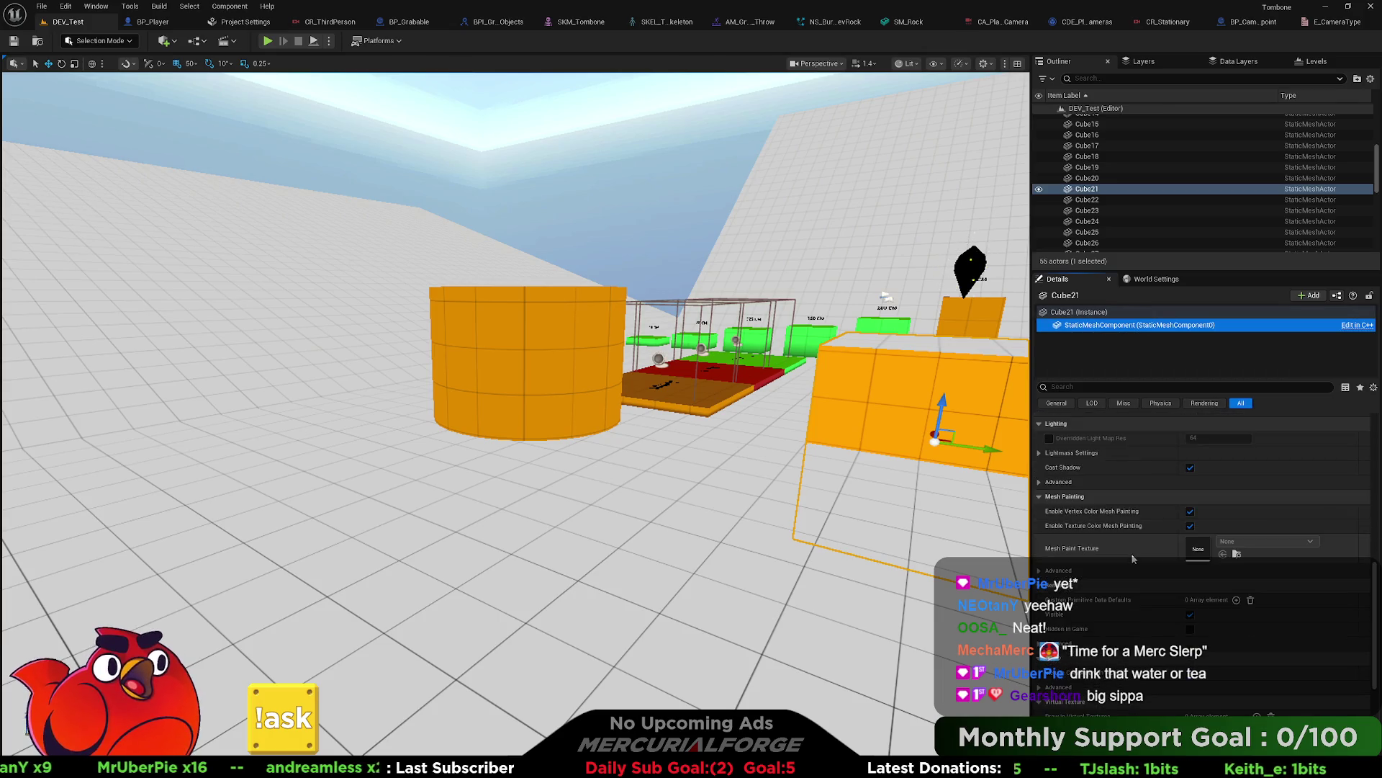
scroll(1132, 551, up, 5)
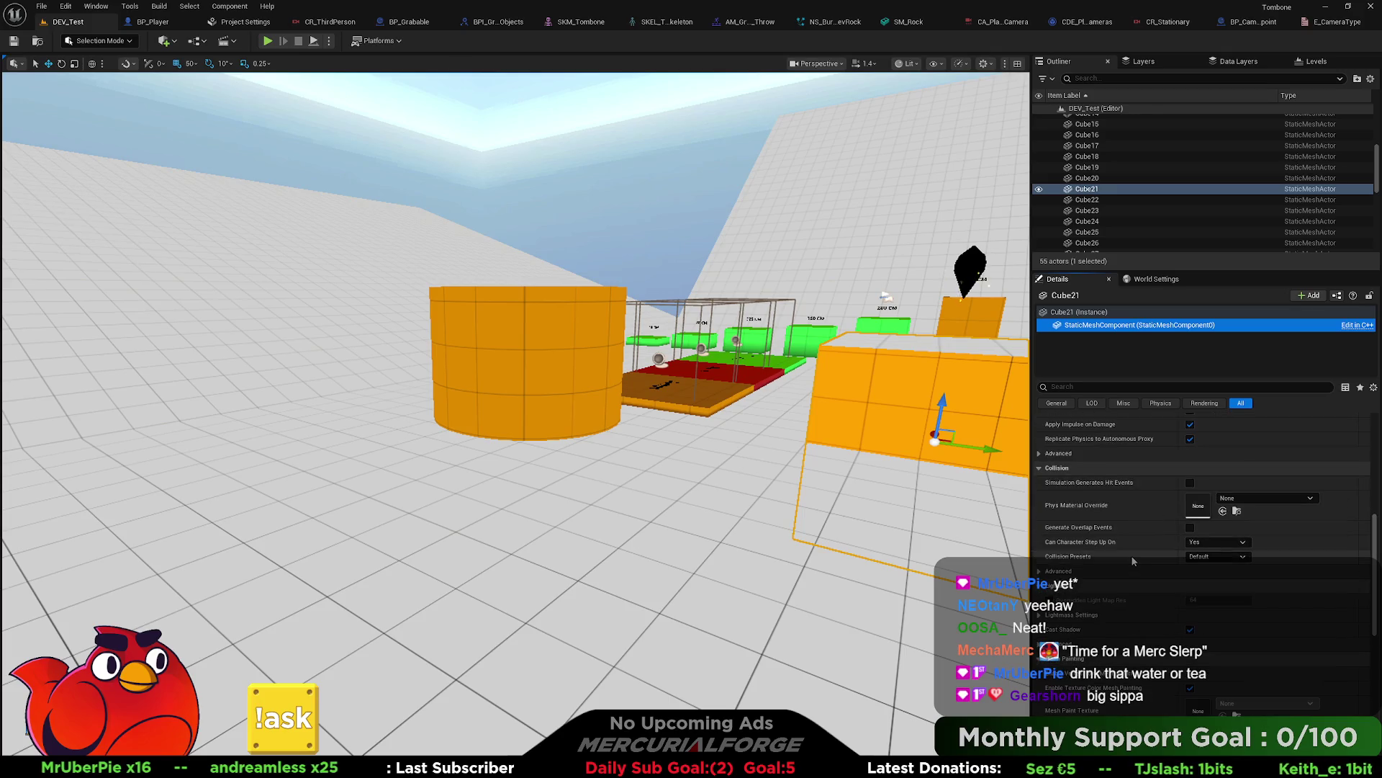
drag(648, 432, 590, 425)
click(543, 432)
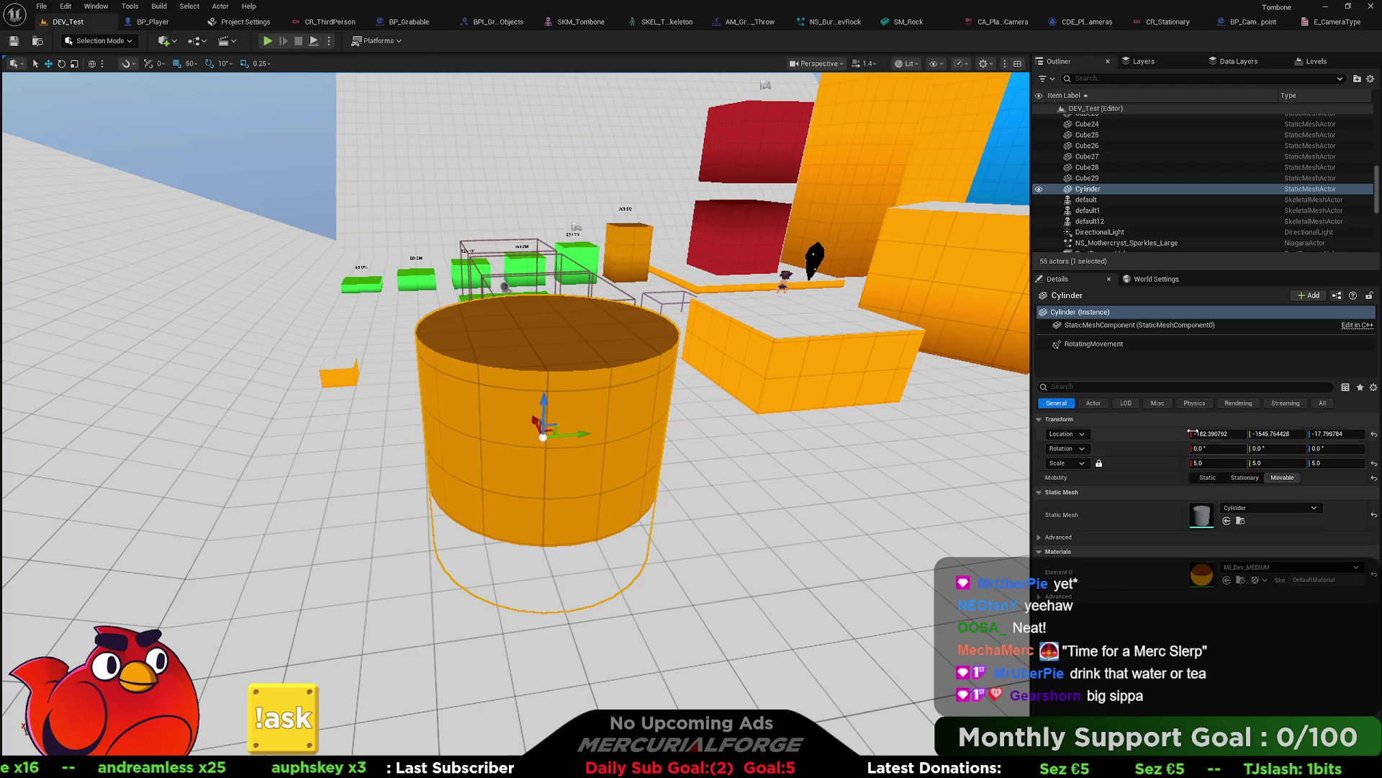
click(1102, 327)
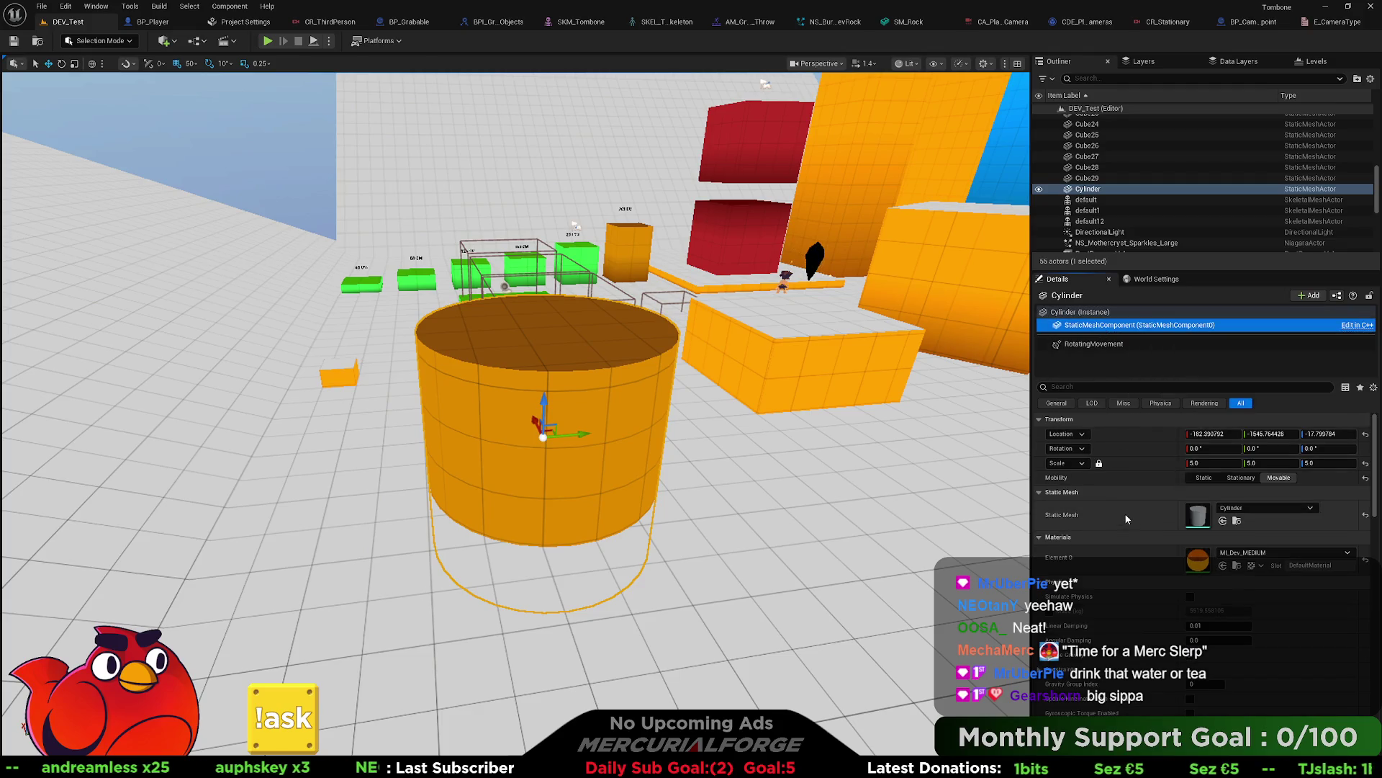
click(856, 351)
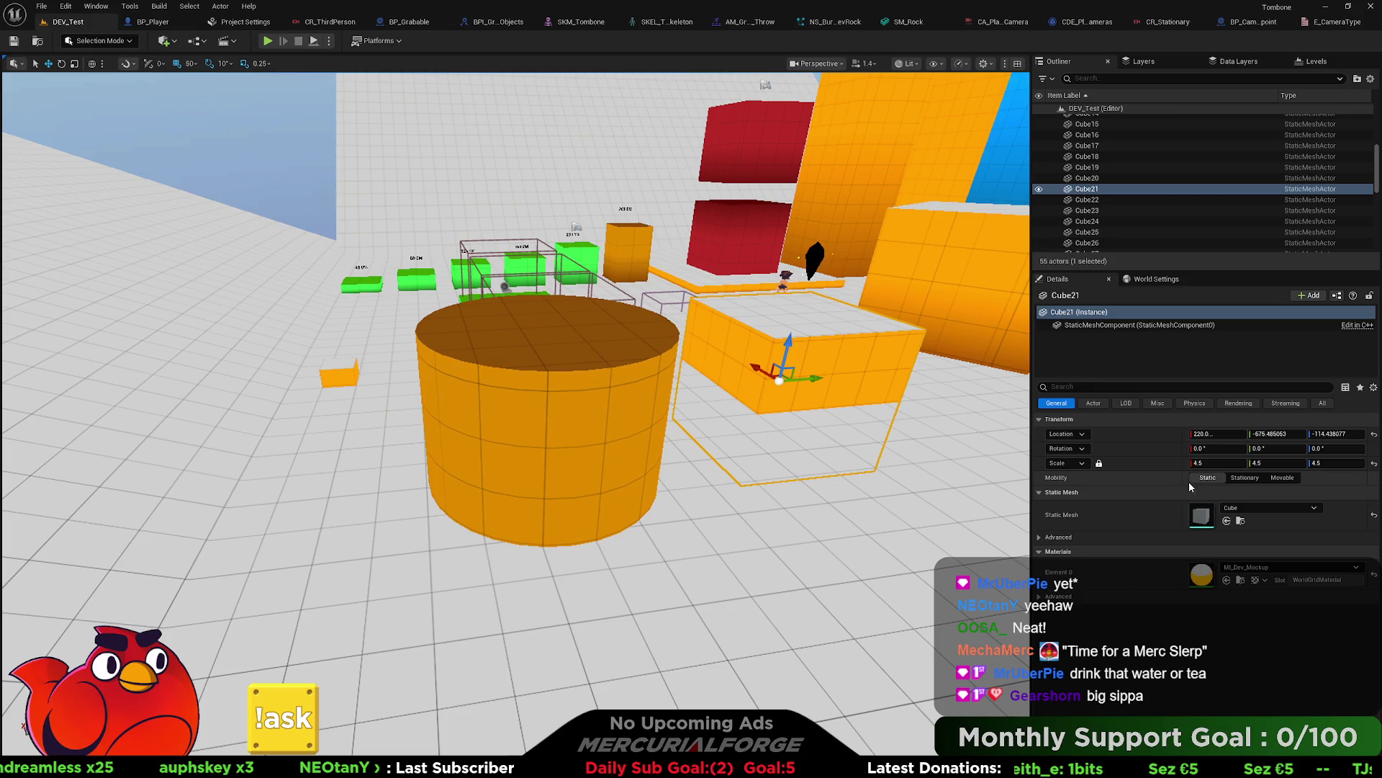
Step: Switch Cube21's mobility to Movable, then back to Static
click(1282, 477)
click(1145, 325)
scroll(1127, 537, down, 10)
scroll(1107, 577, up, 10)
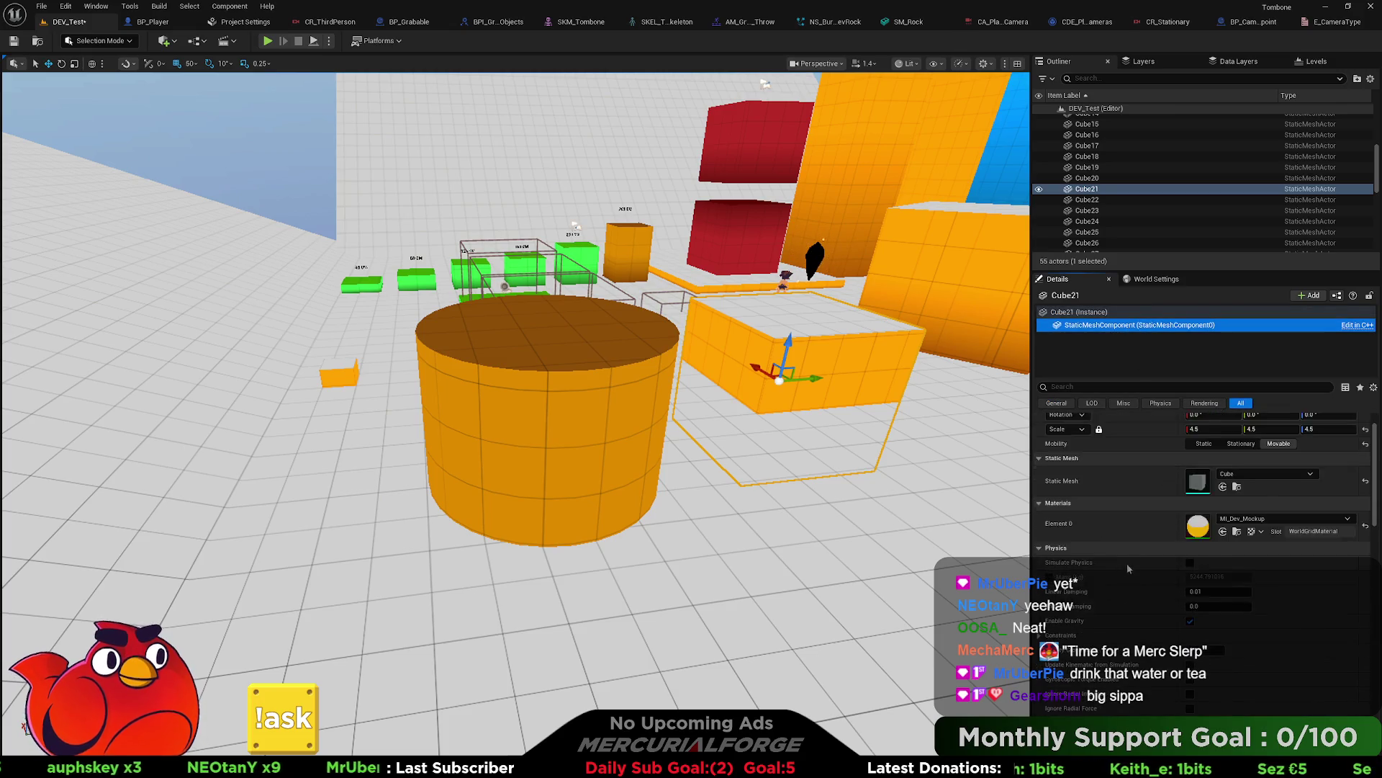
click(1191, 481)
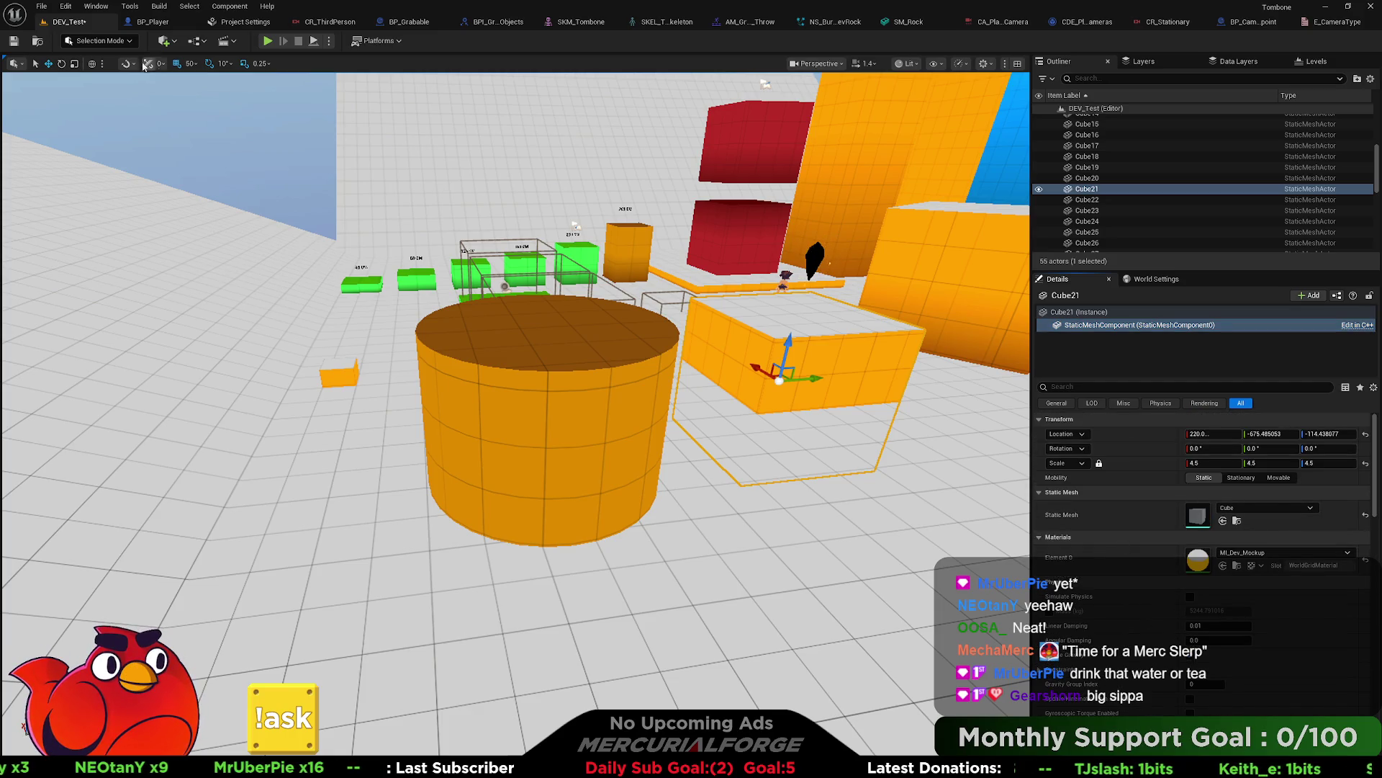
Step: Reopen Project Settings from the editor menu bar
click(67, 6)
mouse_move(130, 6)
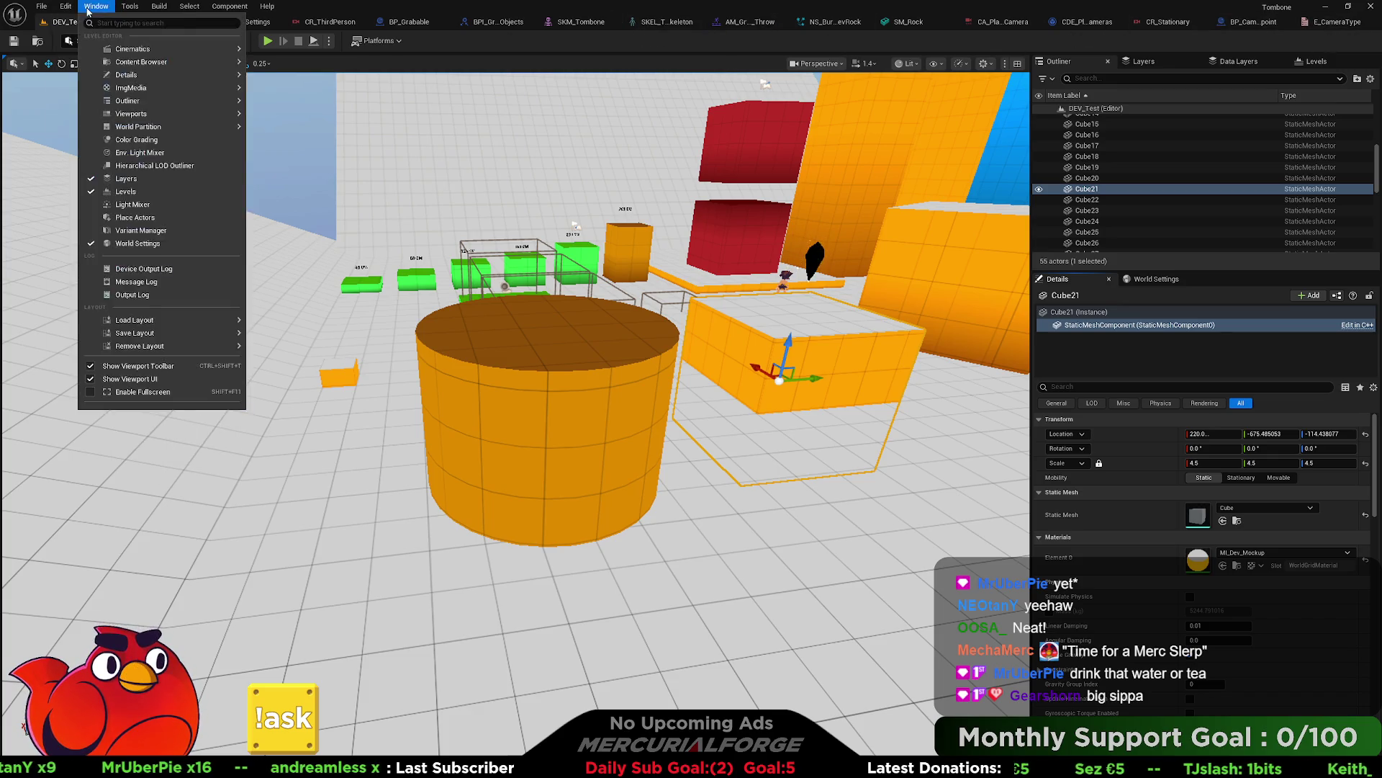
click(246, 28)
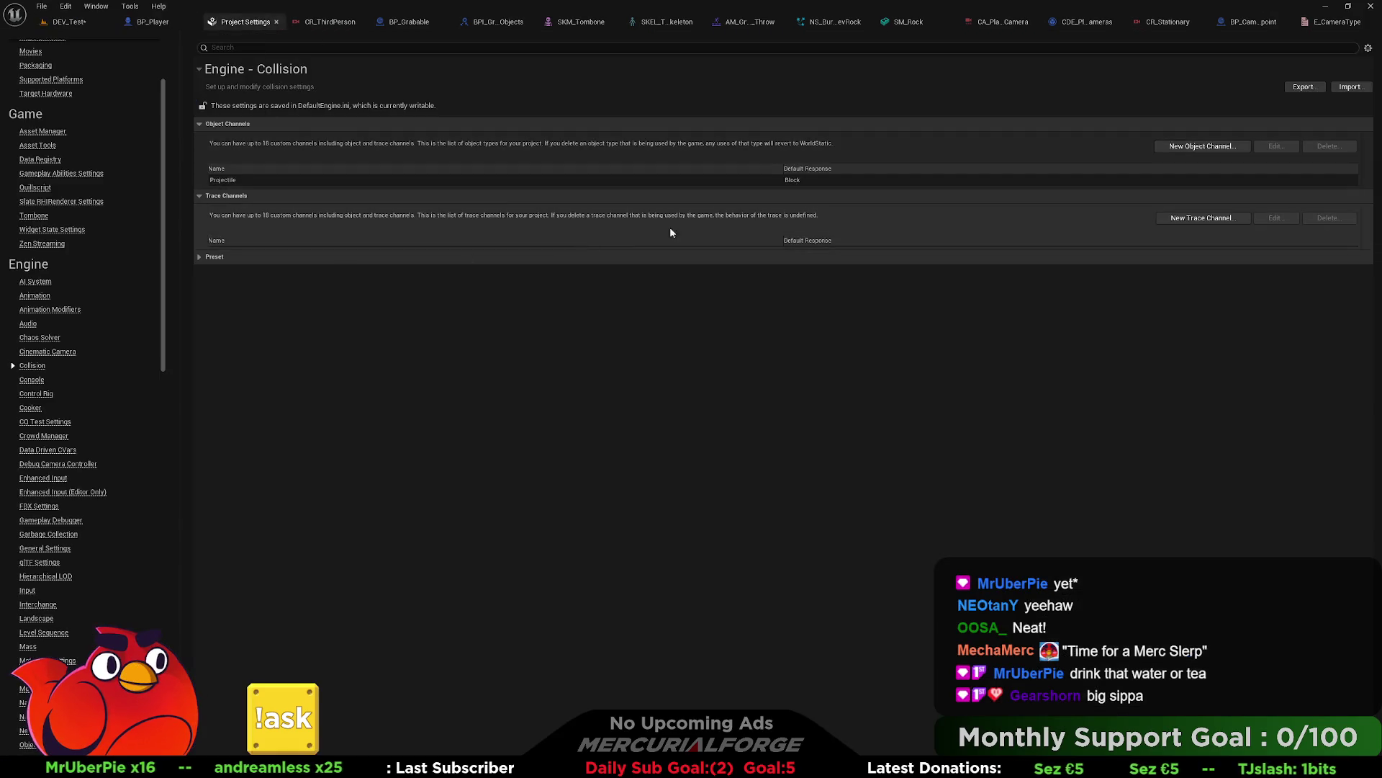
Step: Create a new Trigger object channel with Overlap default response, then expand the Preset list
click(1201, 146)
click(708, 381)
text(Trigger)
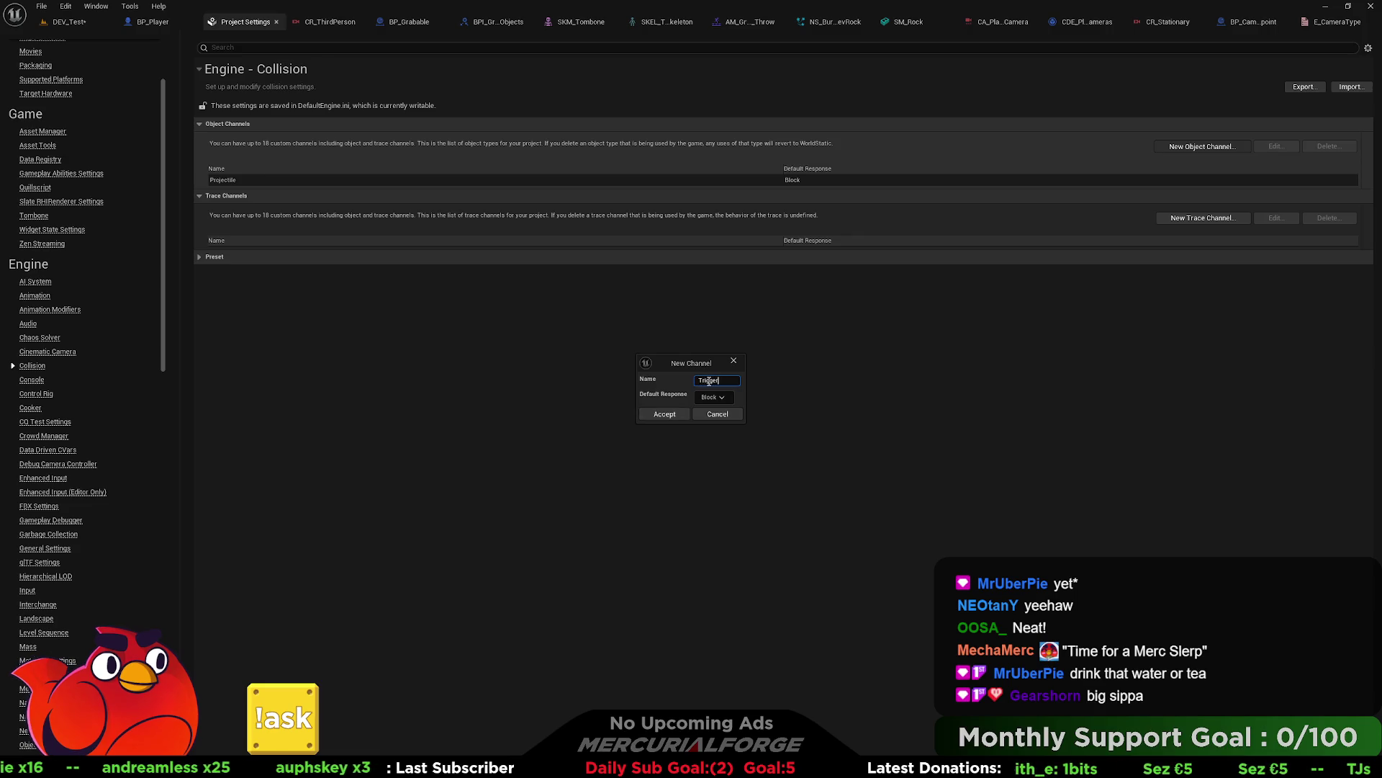
click(718, 397)
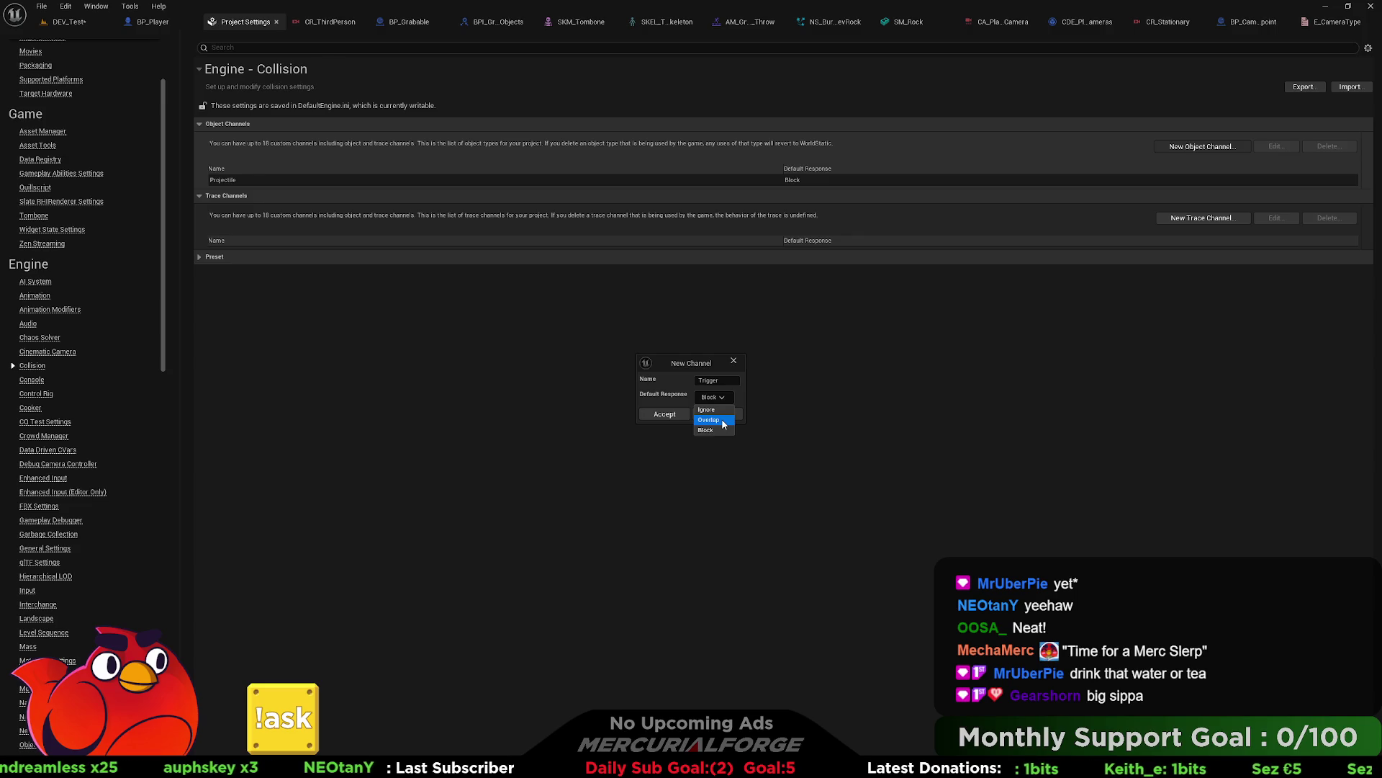
click(723, 397)
click(723, 397)
click(665, 415)
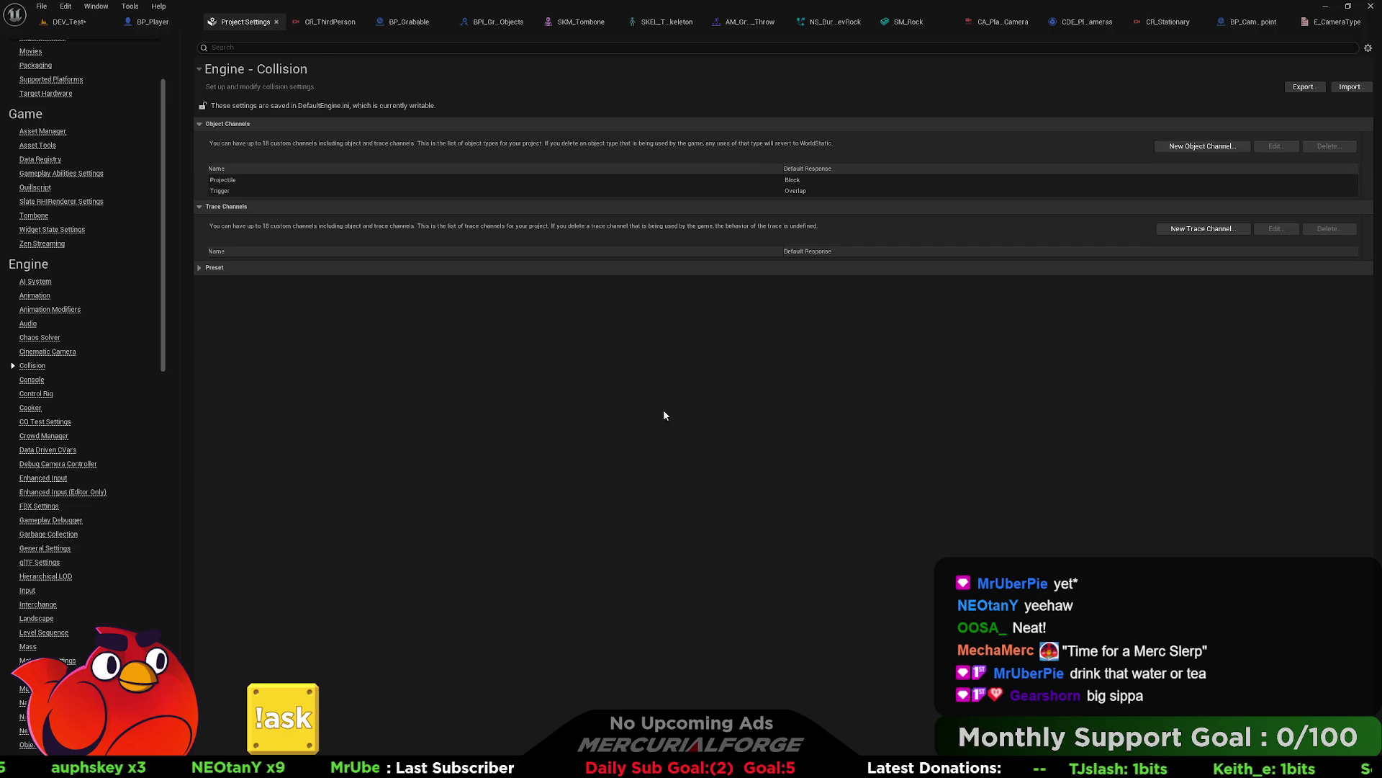
click(199, 268)
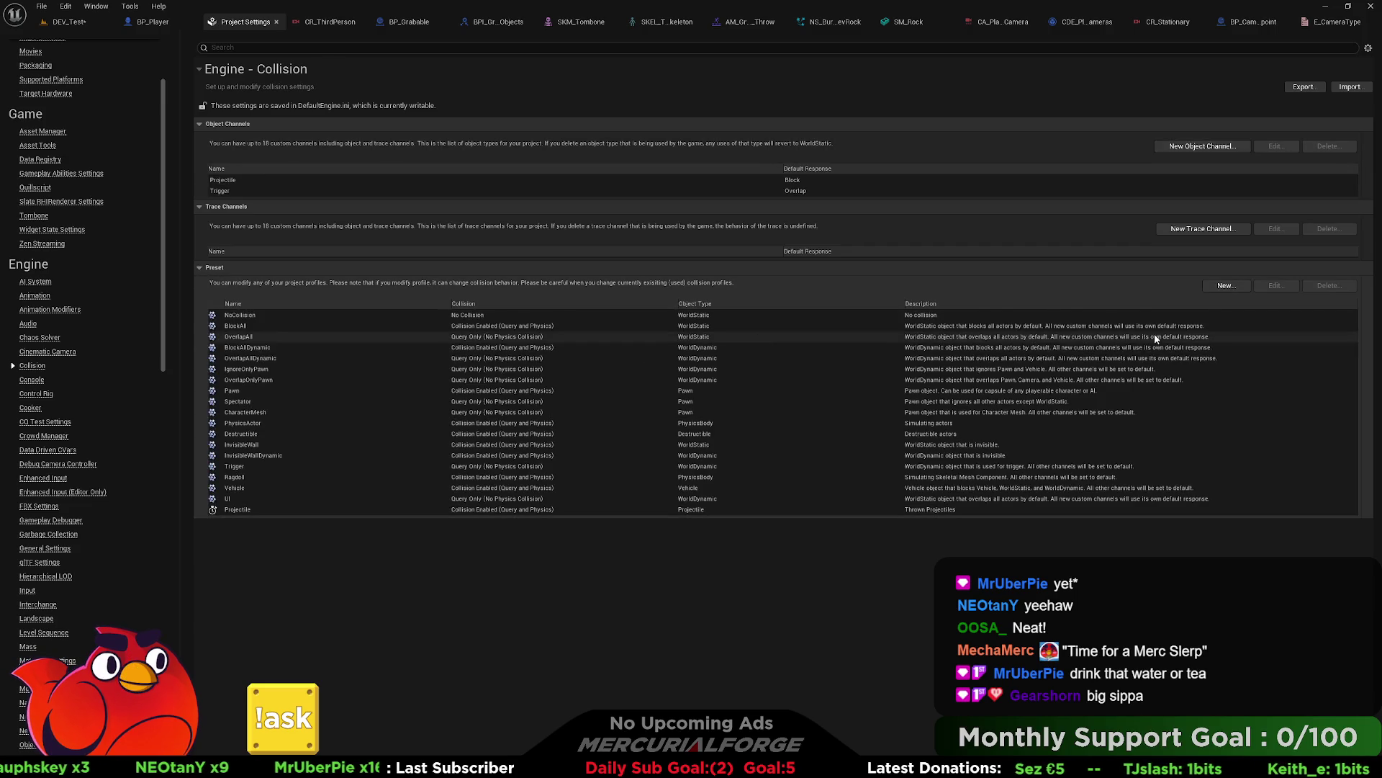
Step: Set the Trigger collision preset's Object Type to Trigger and accept
double_click(403, 466)
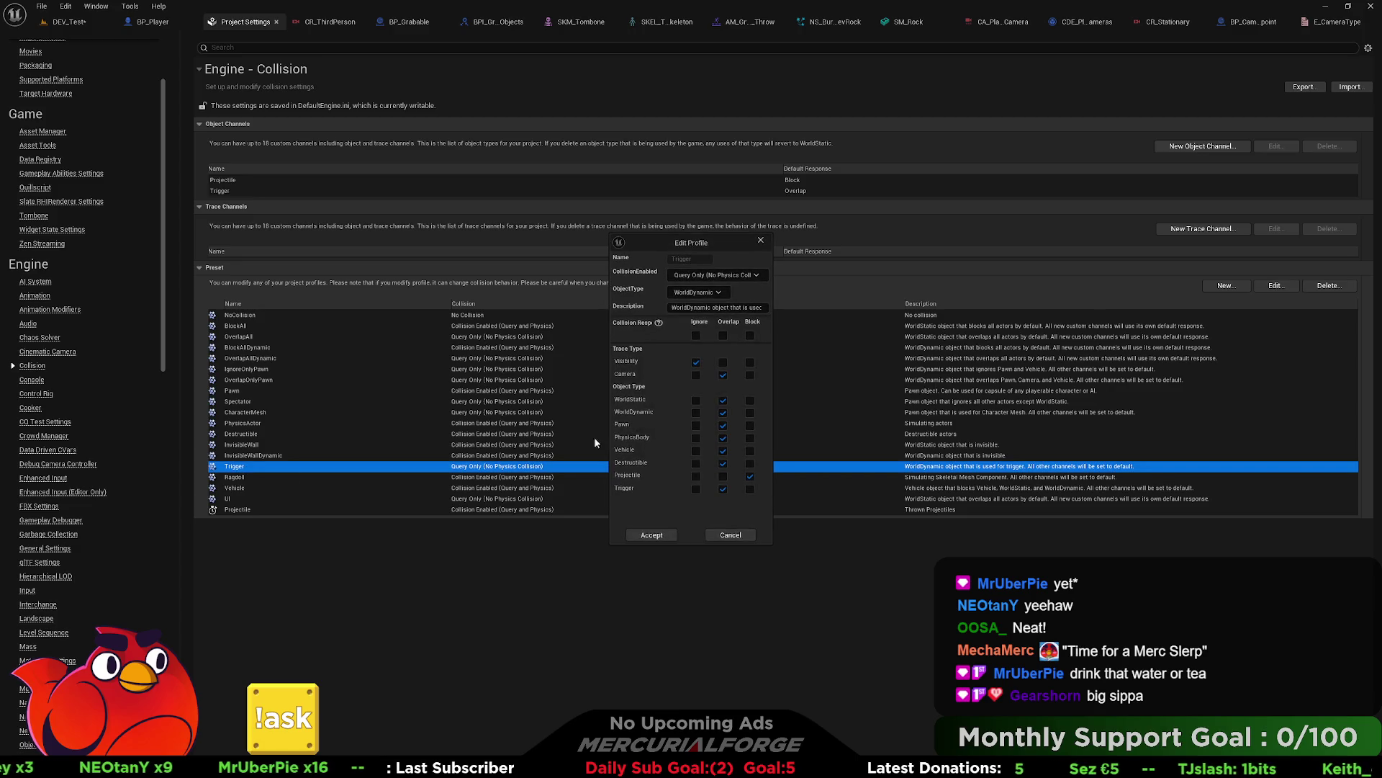
click(702, 293)
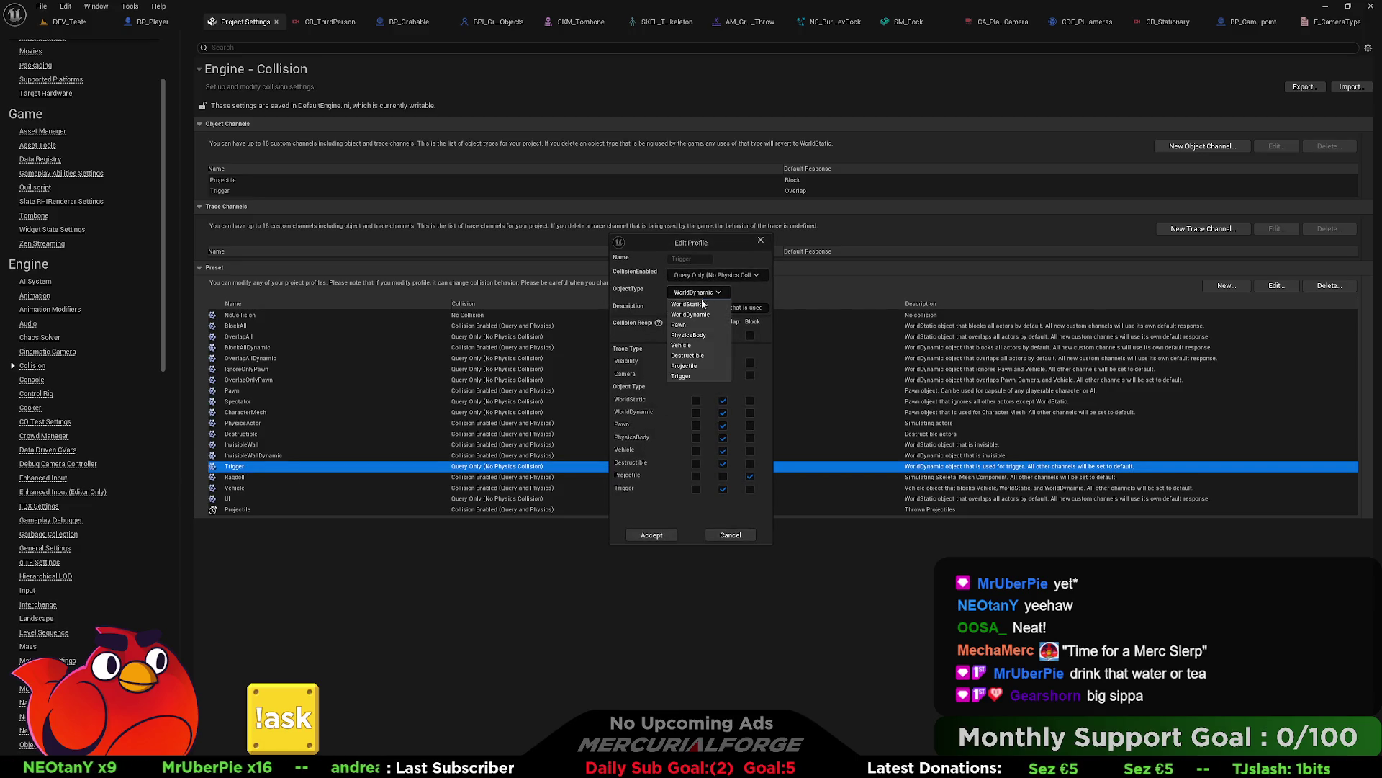
click(681, 376)
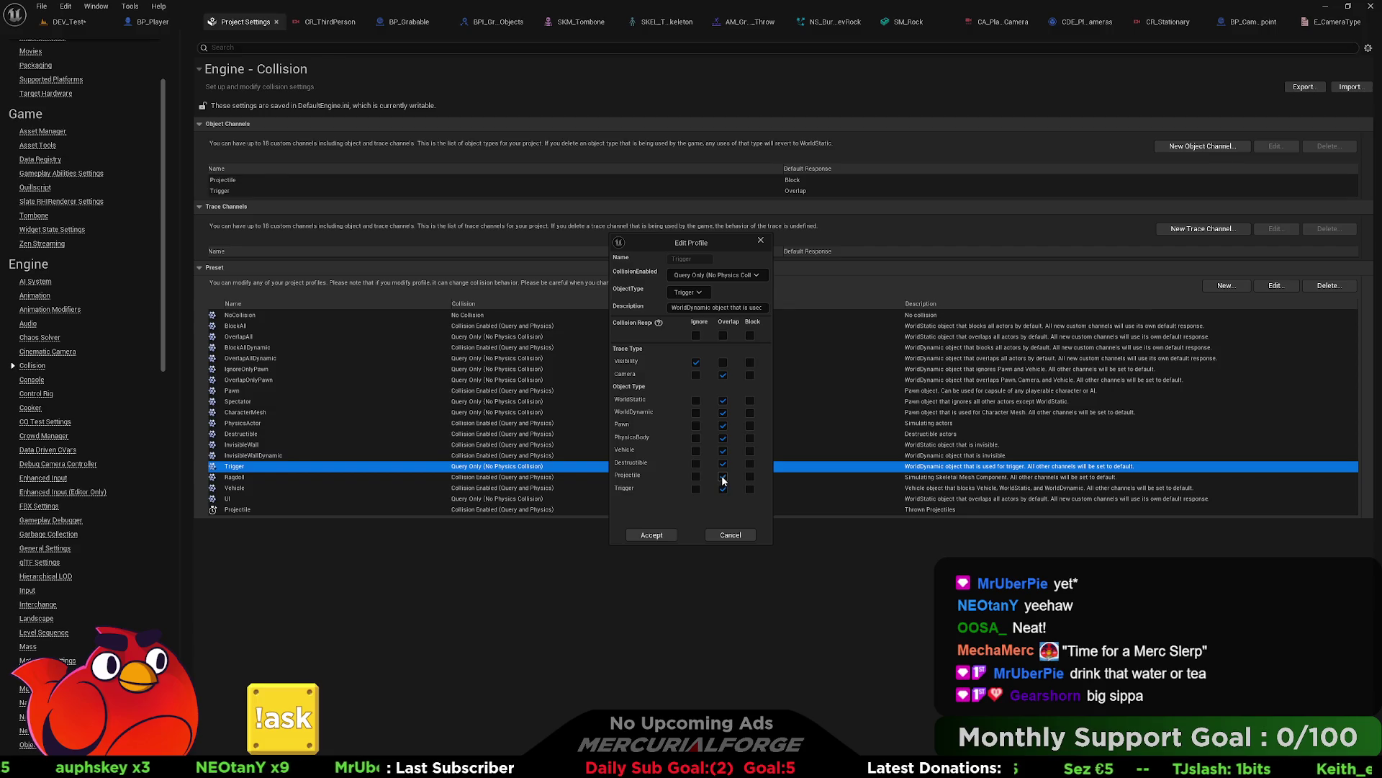
click(671, 535)
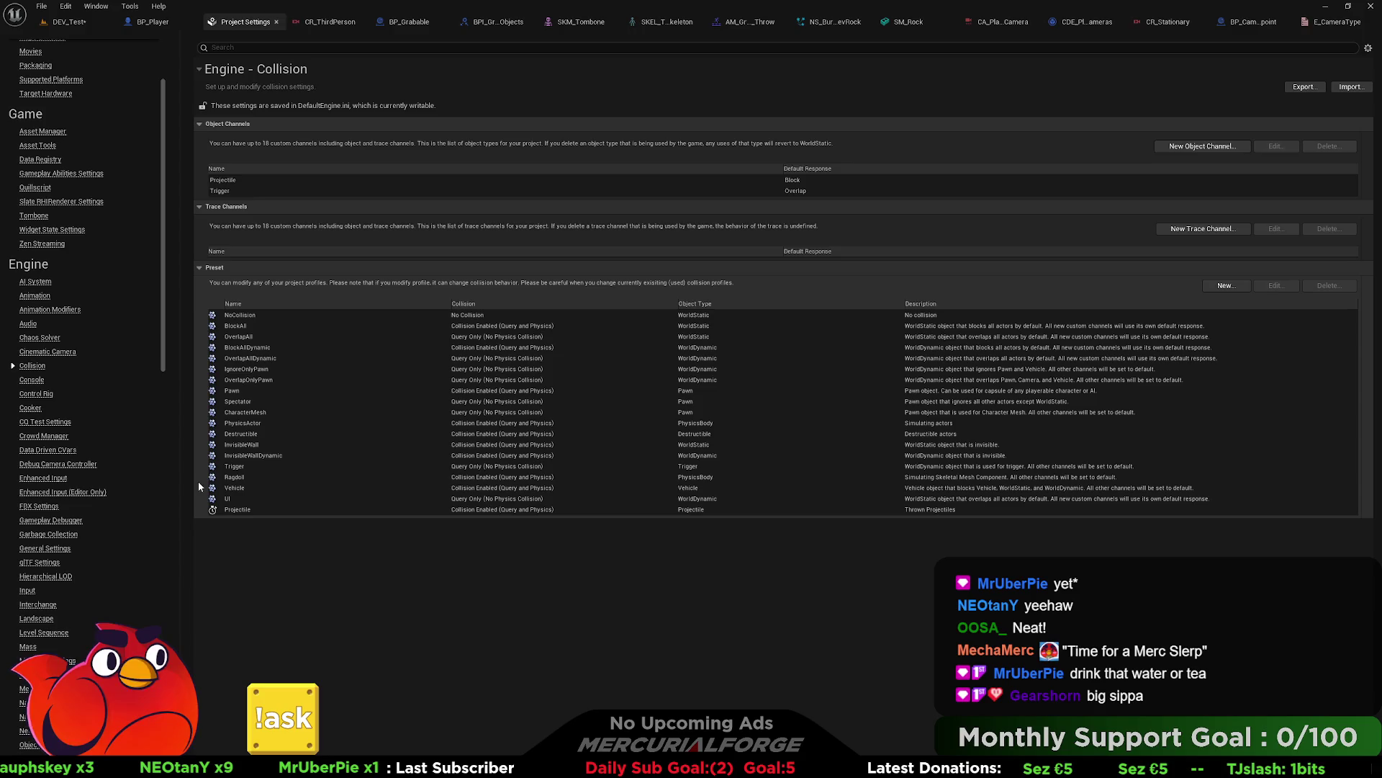
Step: Inspect the Vehicle, Ragdoll and InvisibleWall presets without changes, then close Project Settings
click(243, 510)
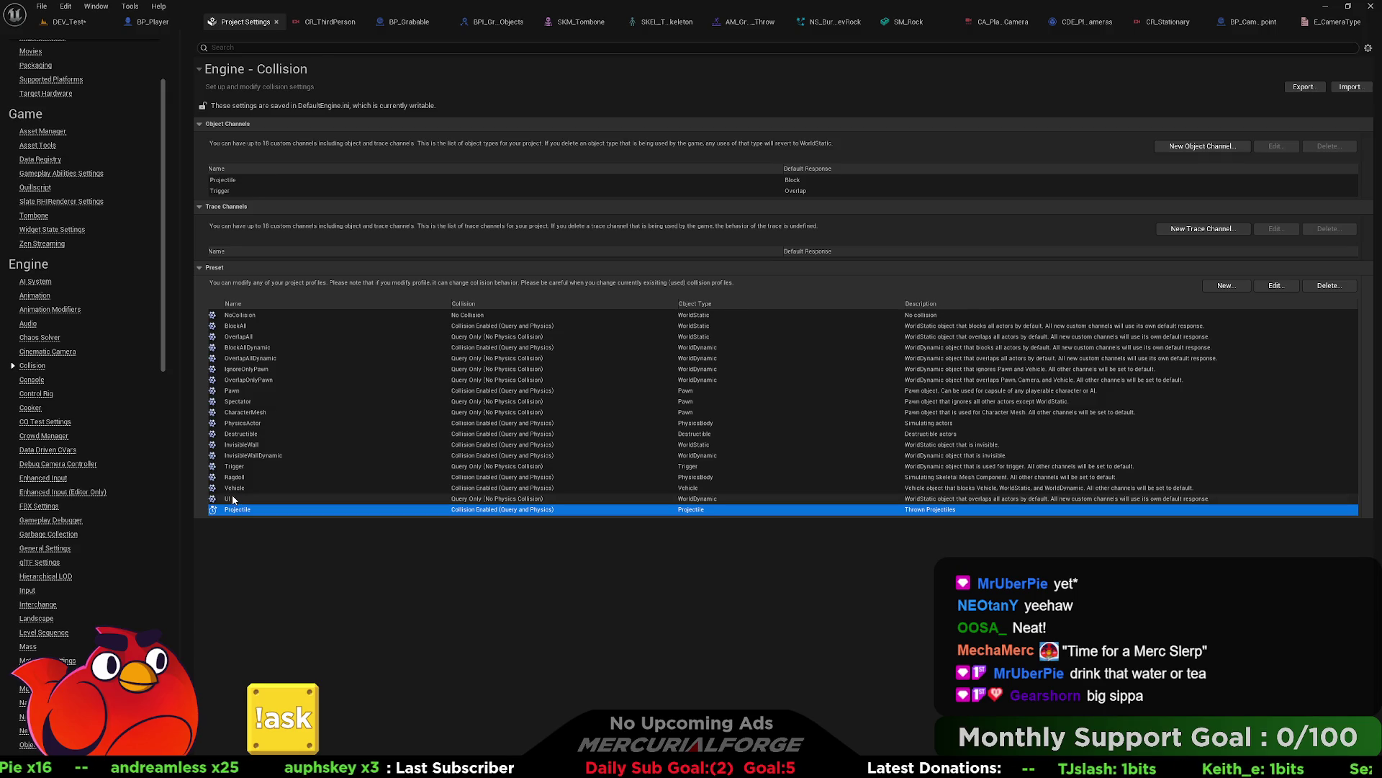
double_click(233, 487)
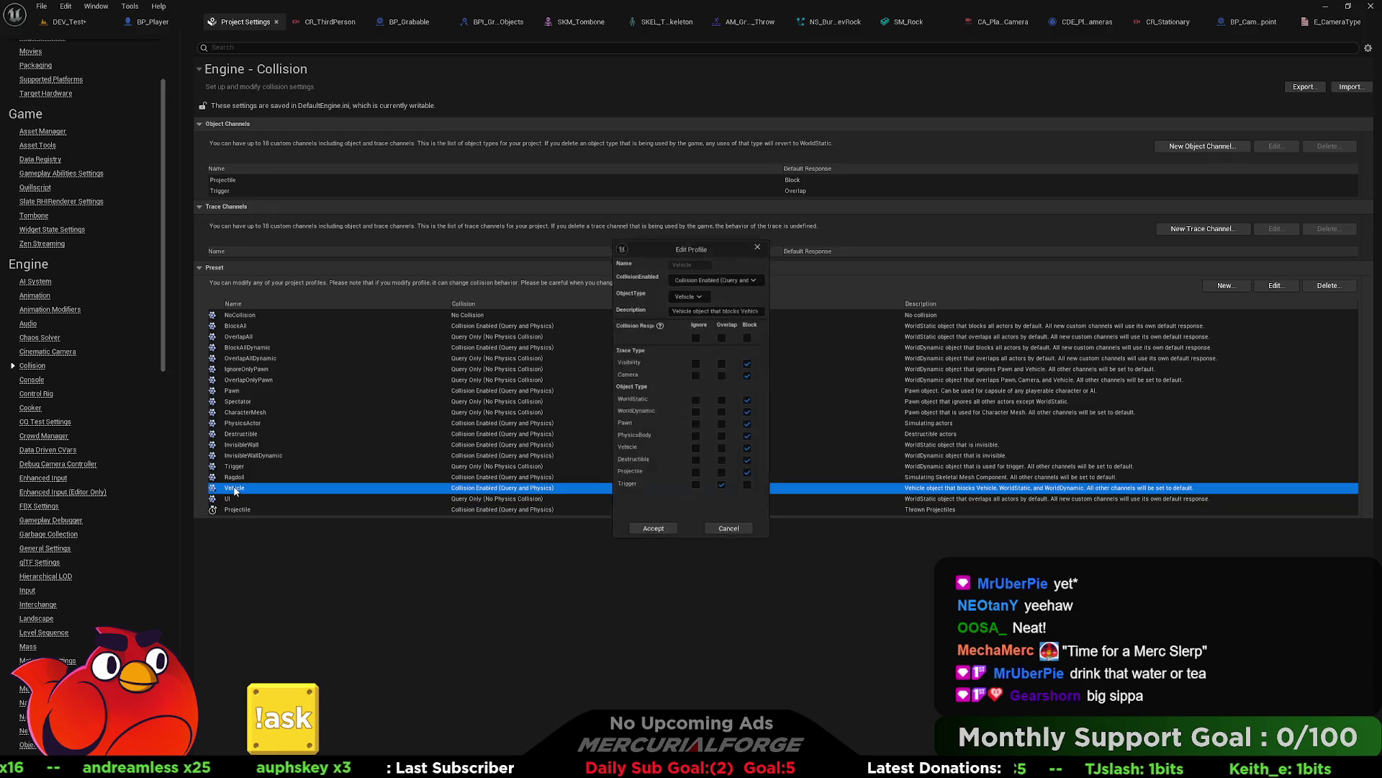
click(722, 537)
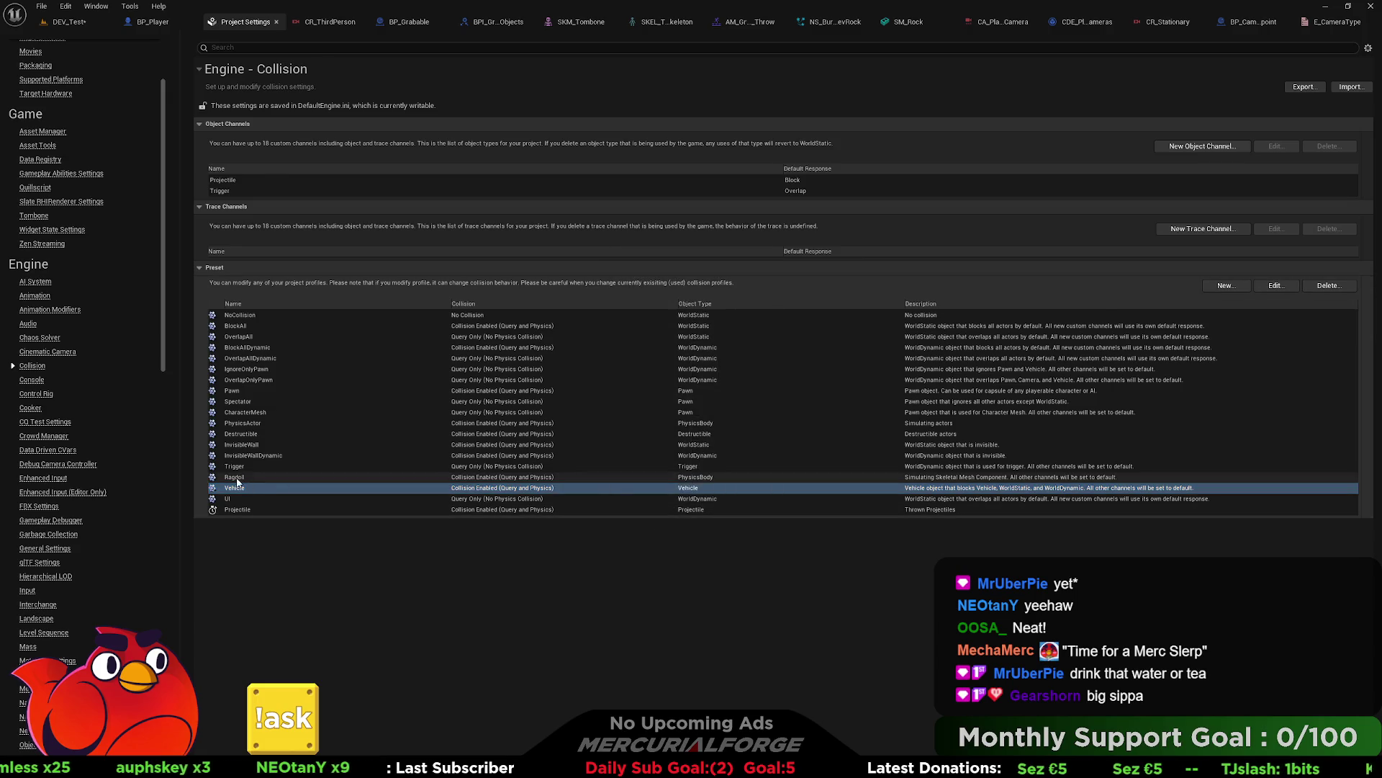
double_click(235, 476)
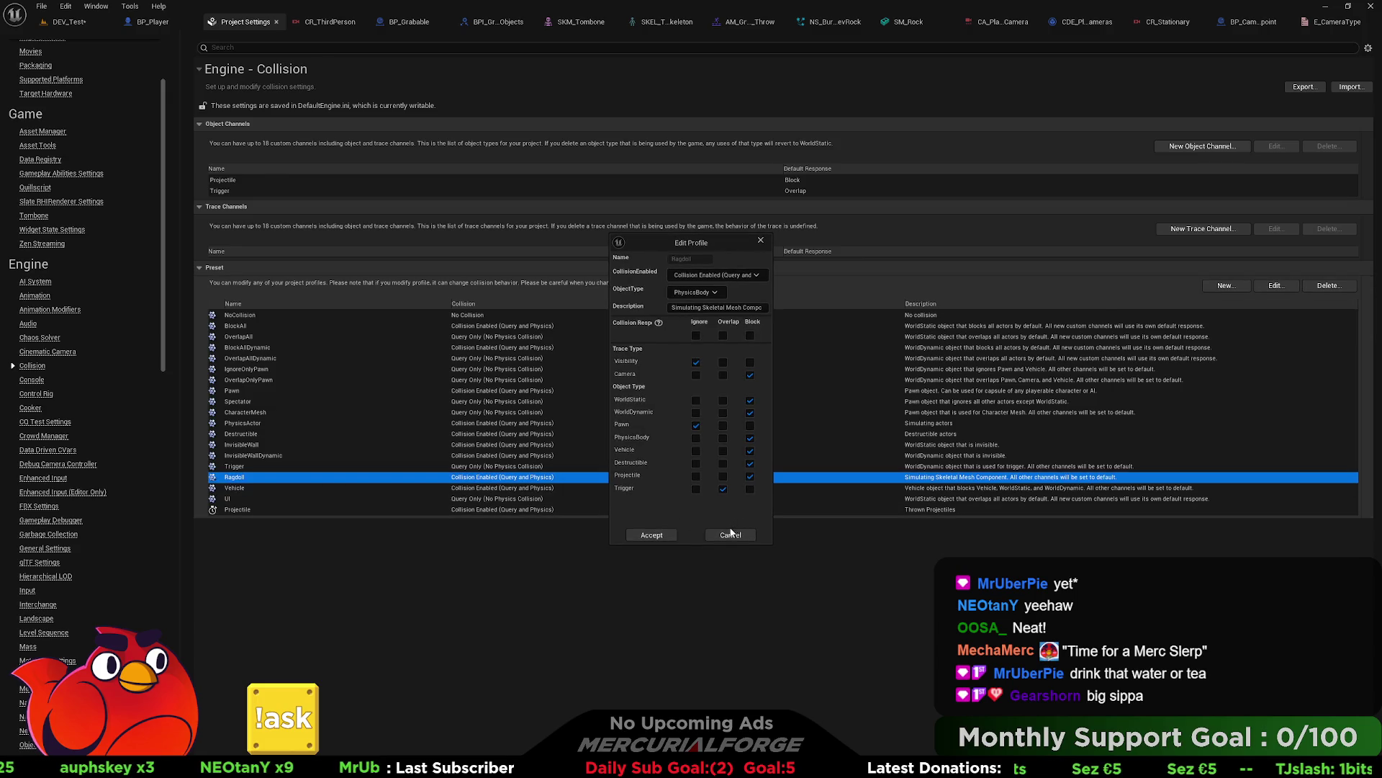
click(729, 531)
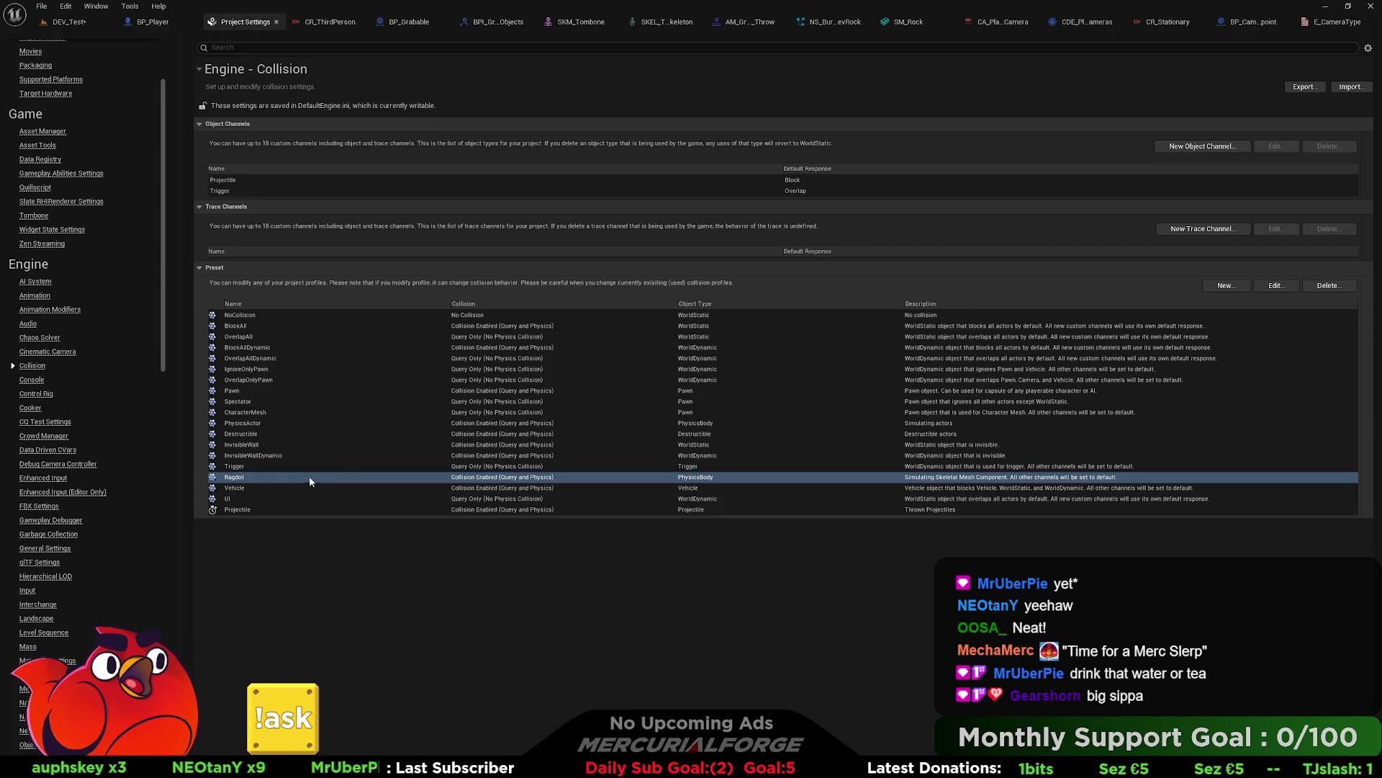
double_click(241, 445)
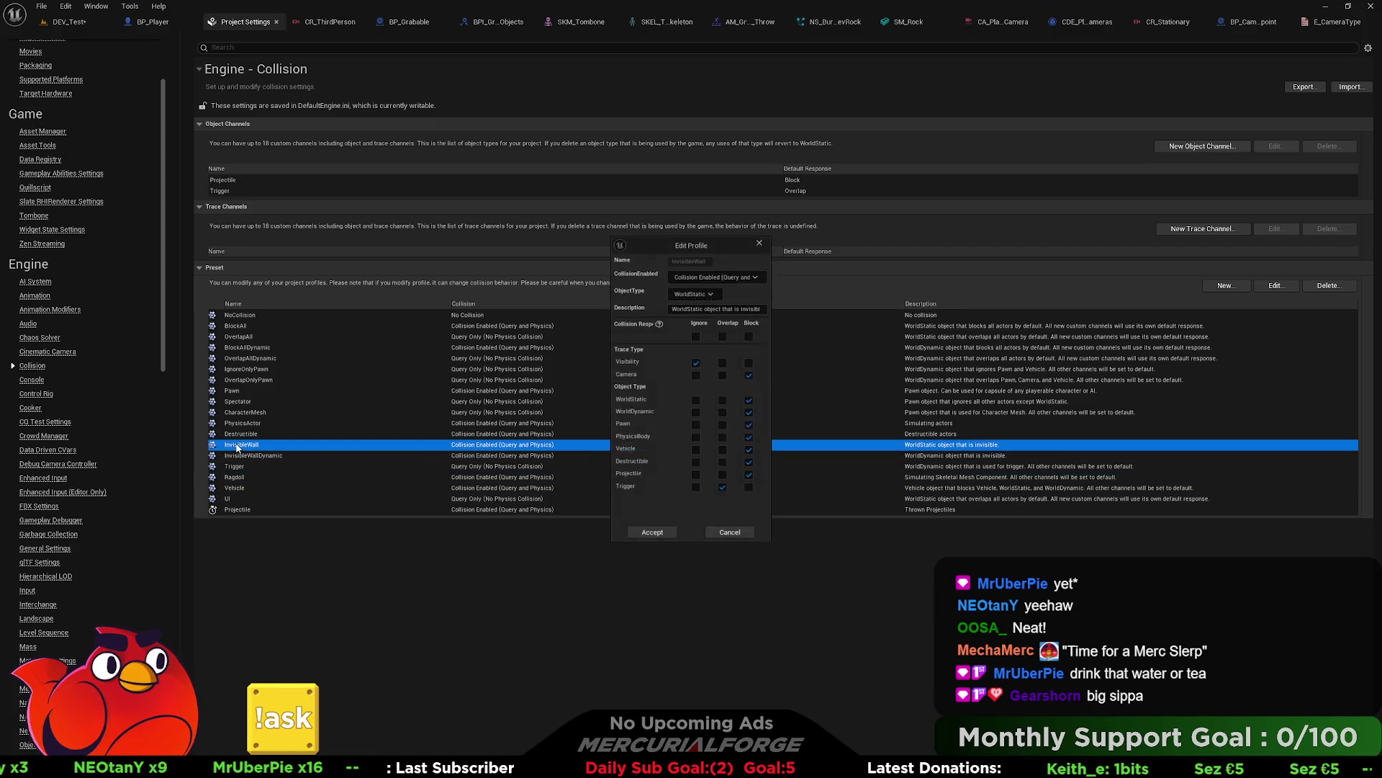
click(731, 535)
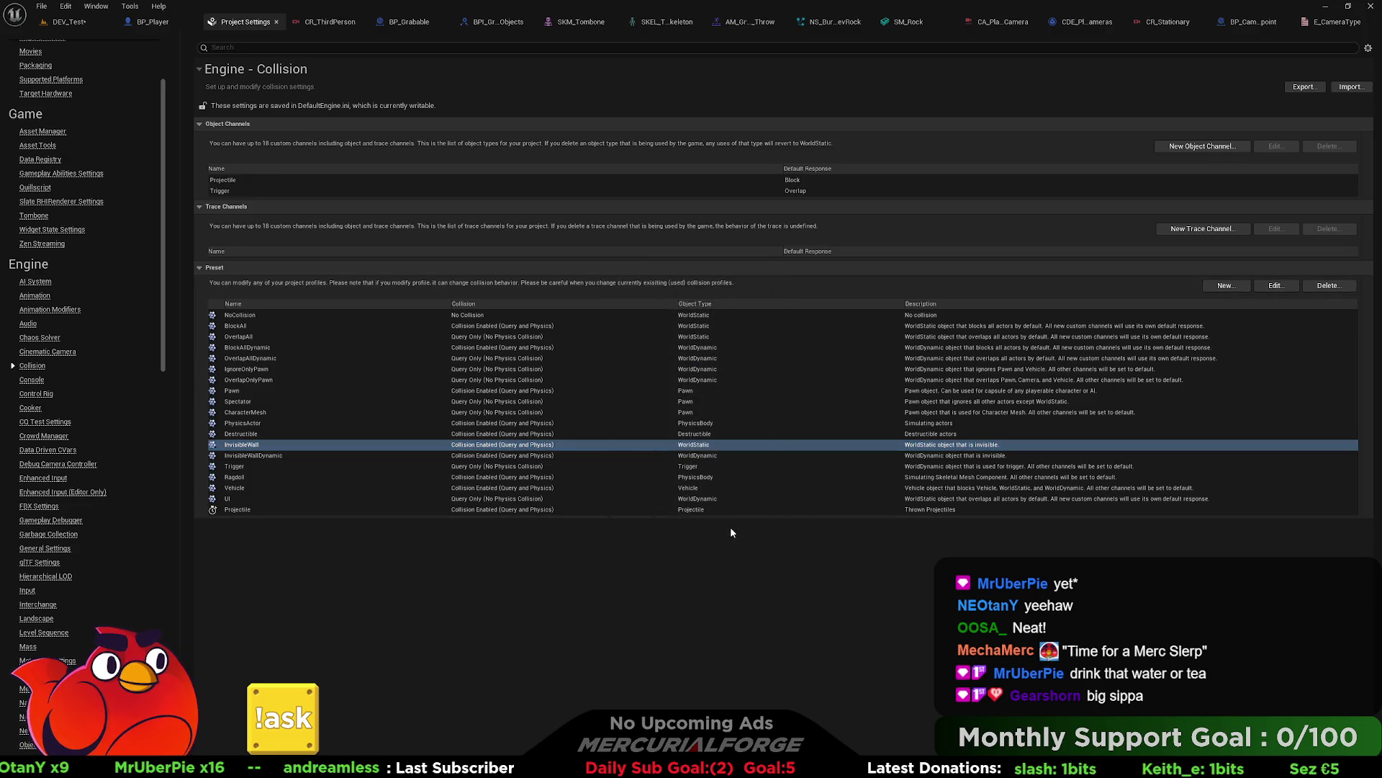
click(276, 22)
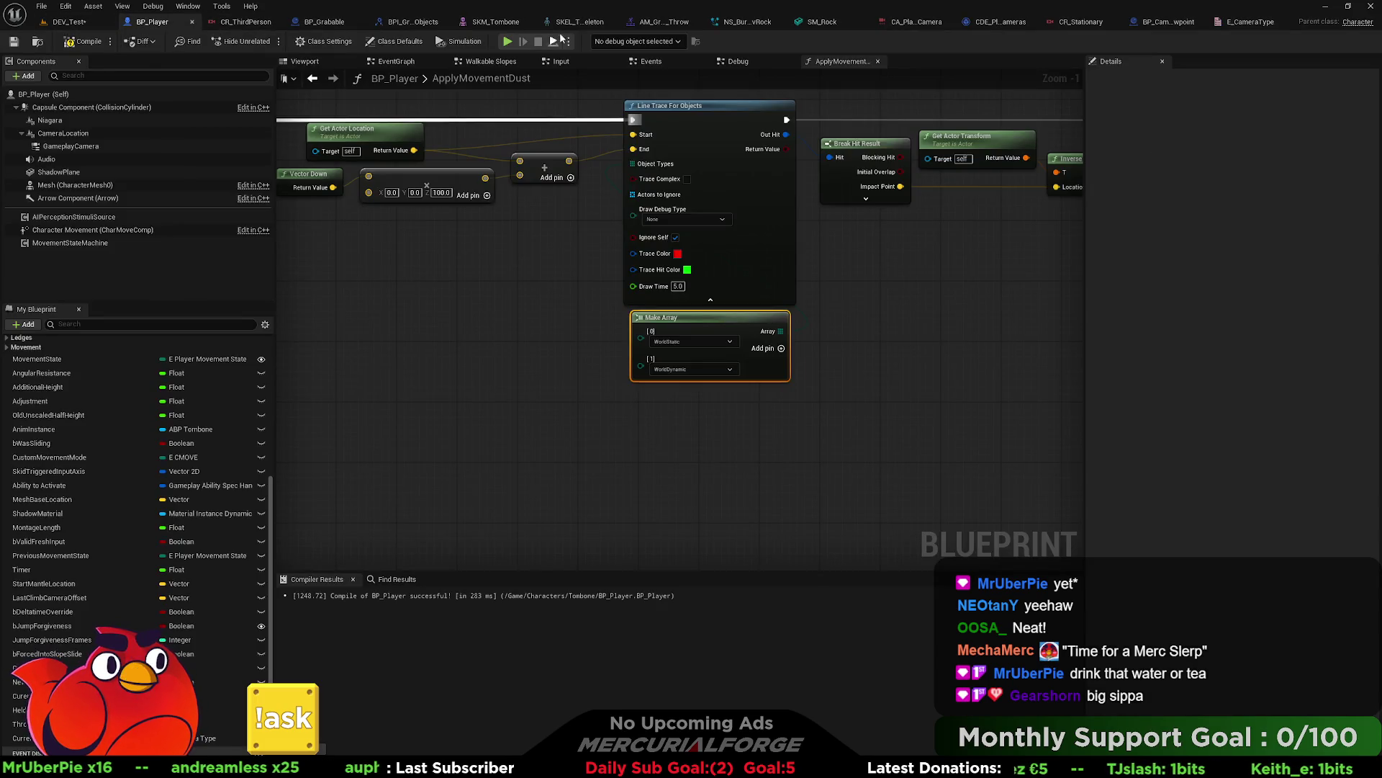
Step: Give the BP_CameraViewpoint Sphere the Trigger collision preset, then reopen Project Settings
click(1167, 22)
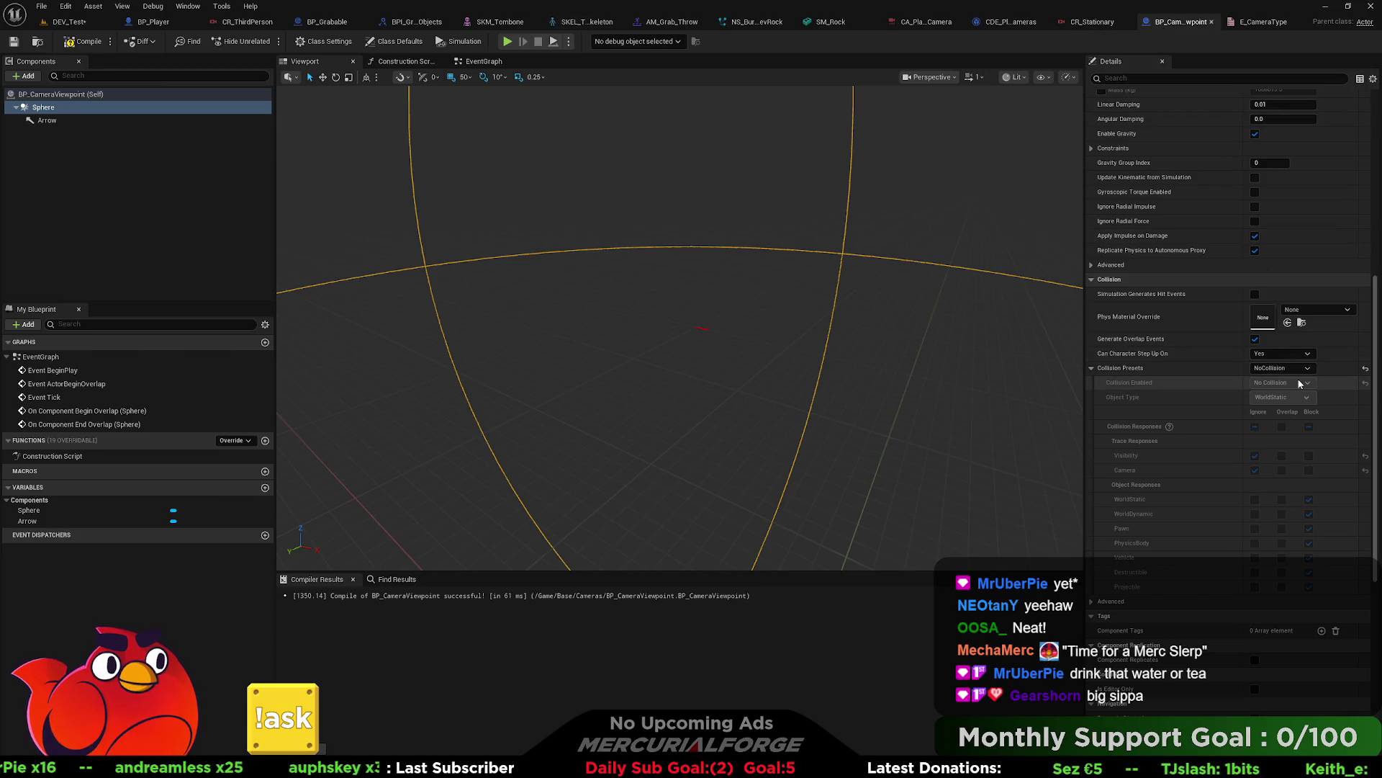
click(1282, 368)
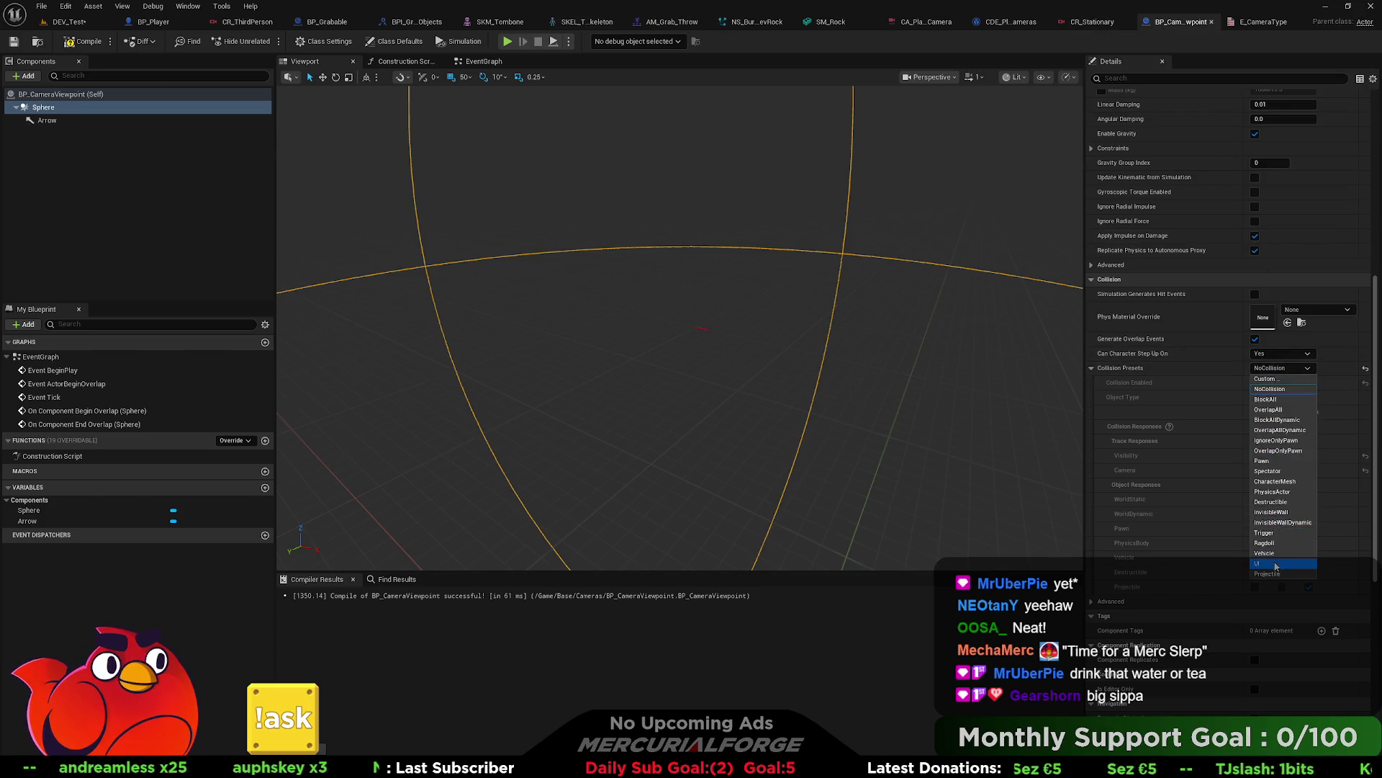
click(1266, 533)
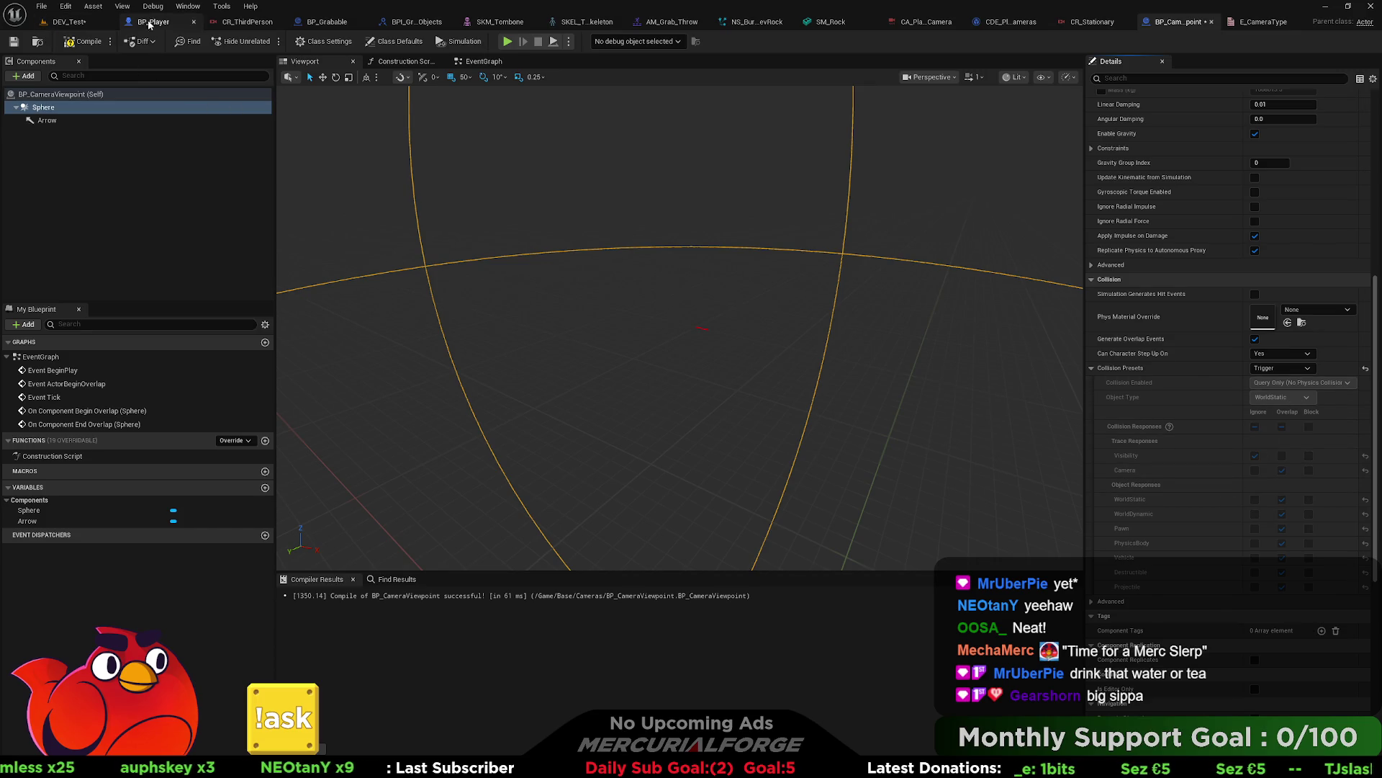
click(70, 11)
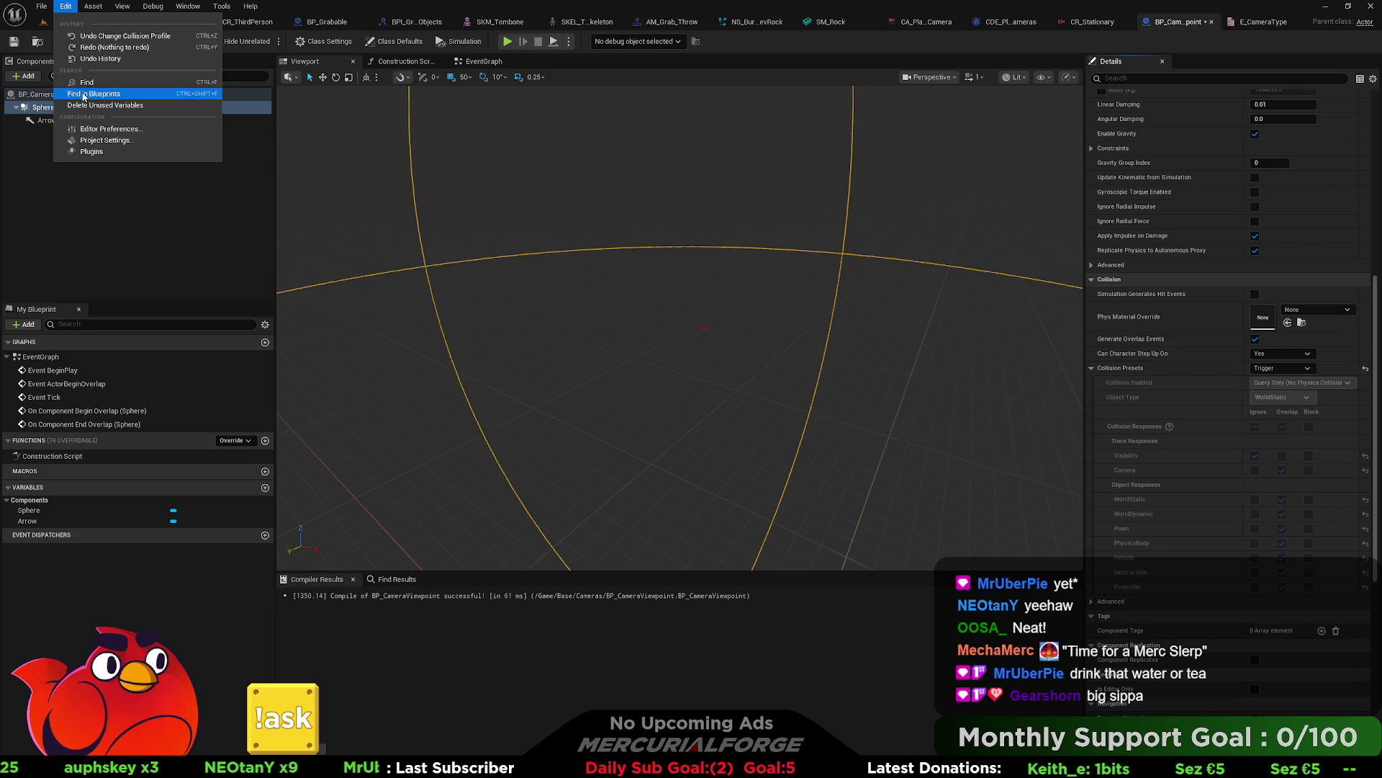
click(80, 135)
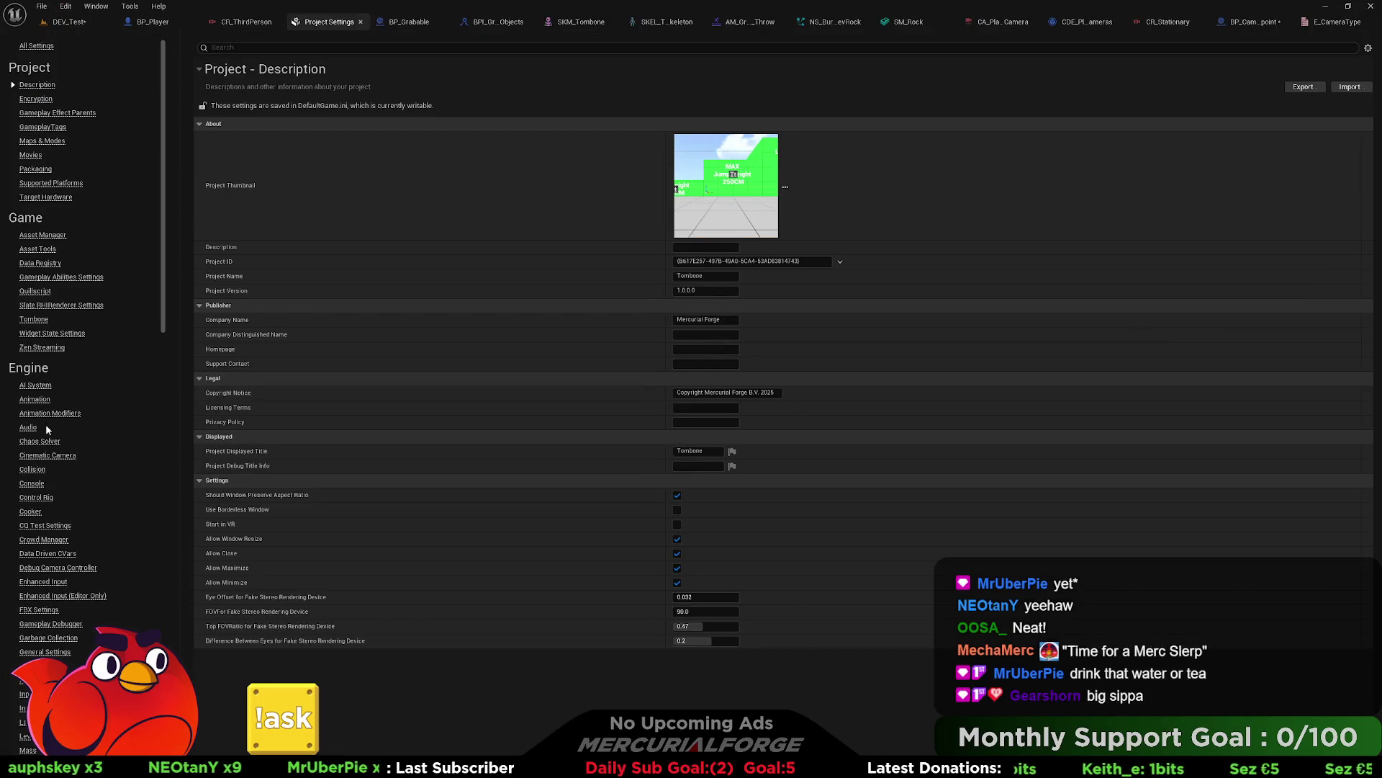
Step: Open the Trigger preset under the engine Collision settings, keeping Trigger as its object type
scroll(61, 445, down, 3)
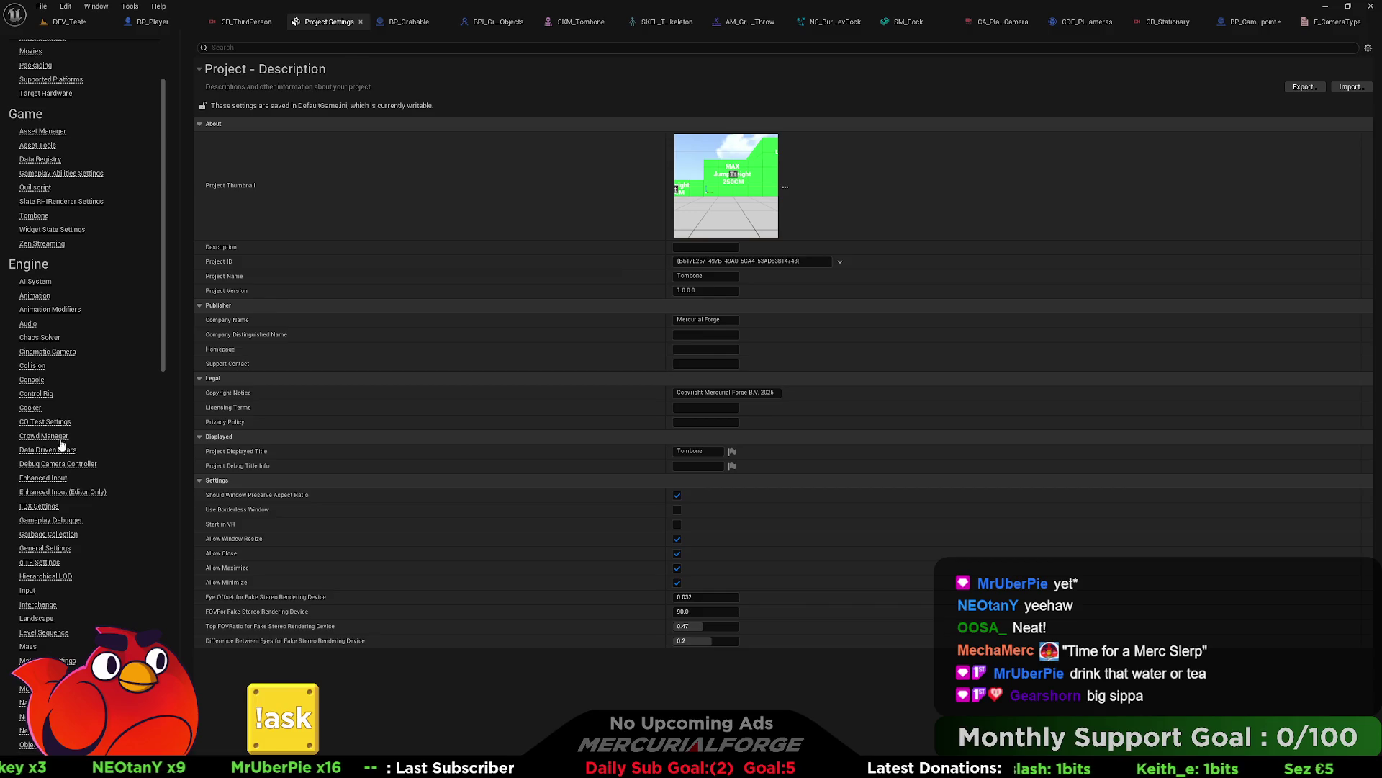
click(32, 365)
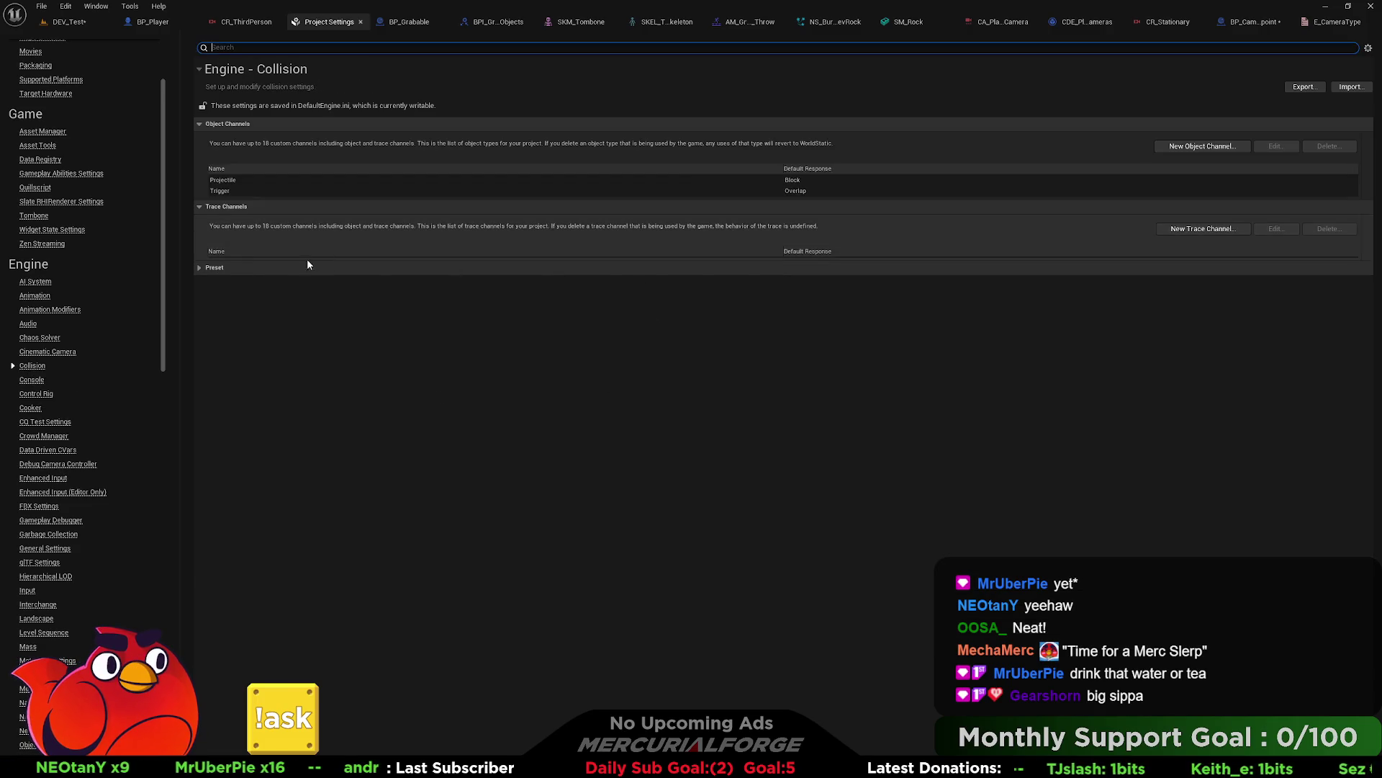
click(203, 269)
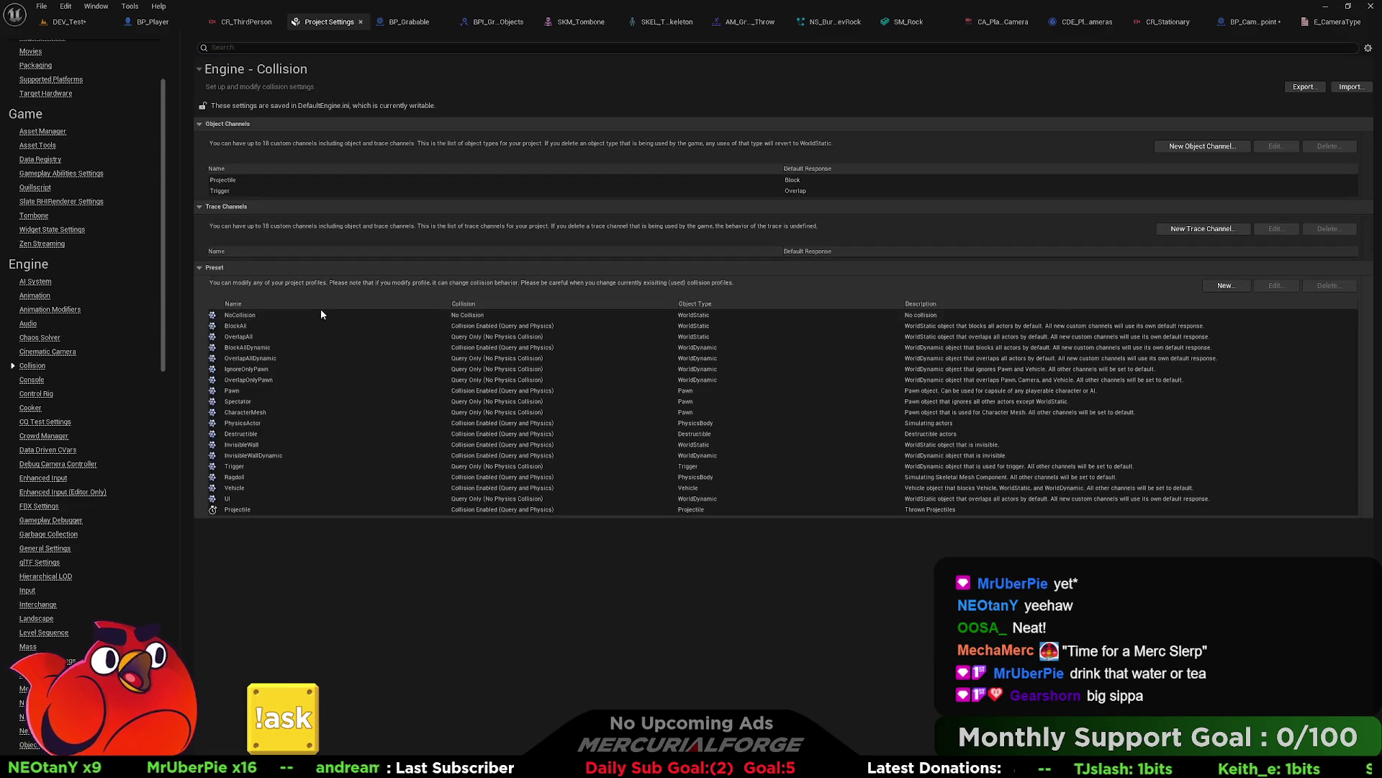
double_click(233, 466)
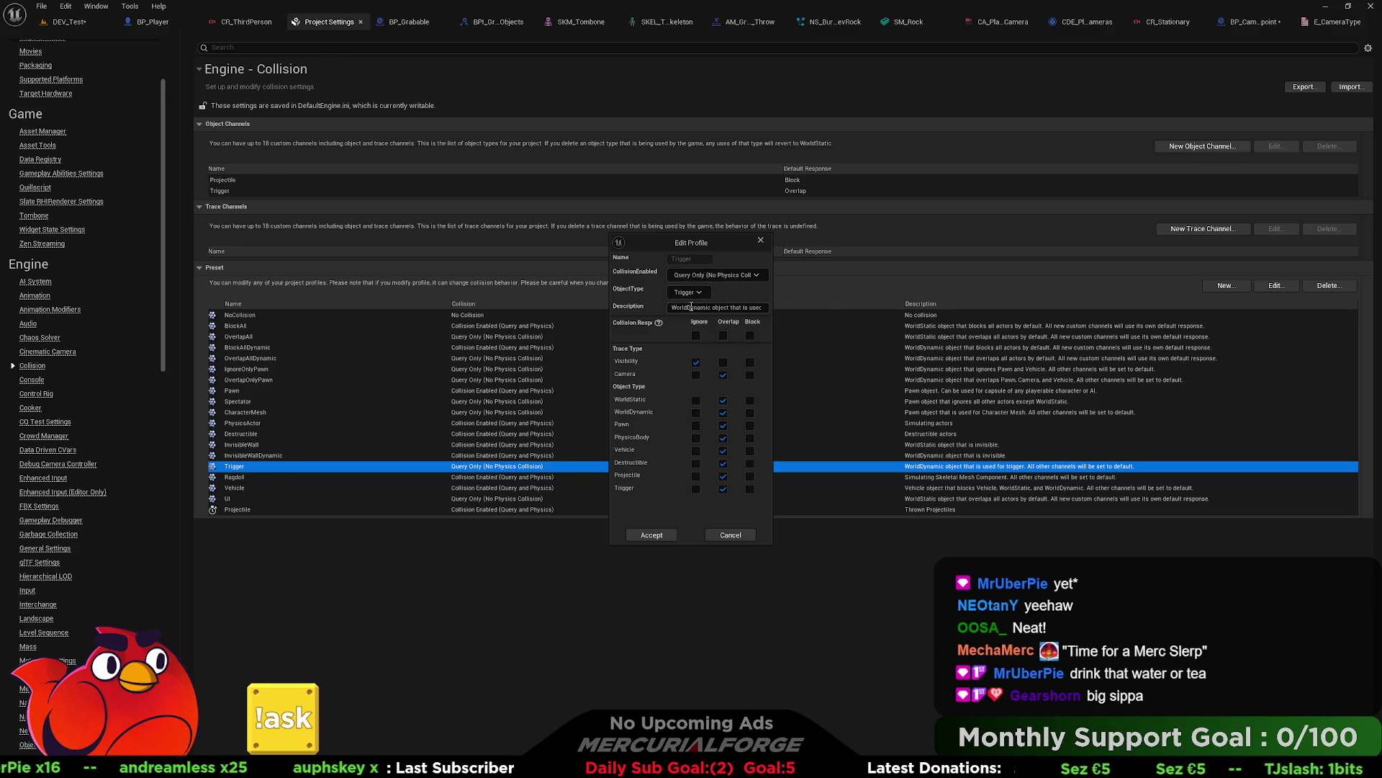
click(698, 296)
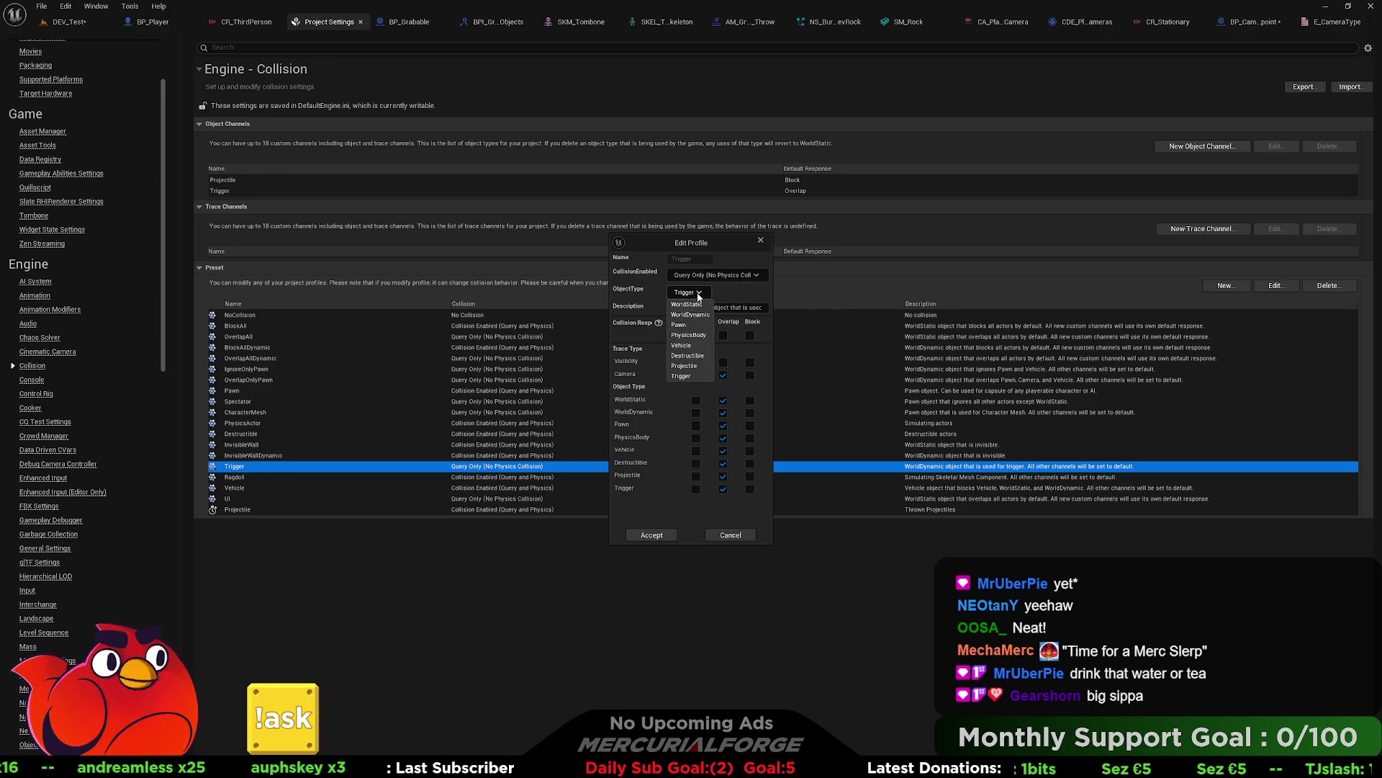
click(687, 369)
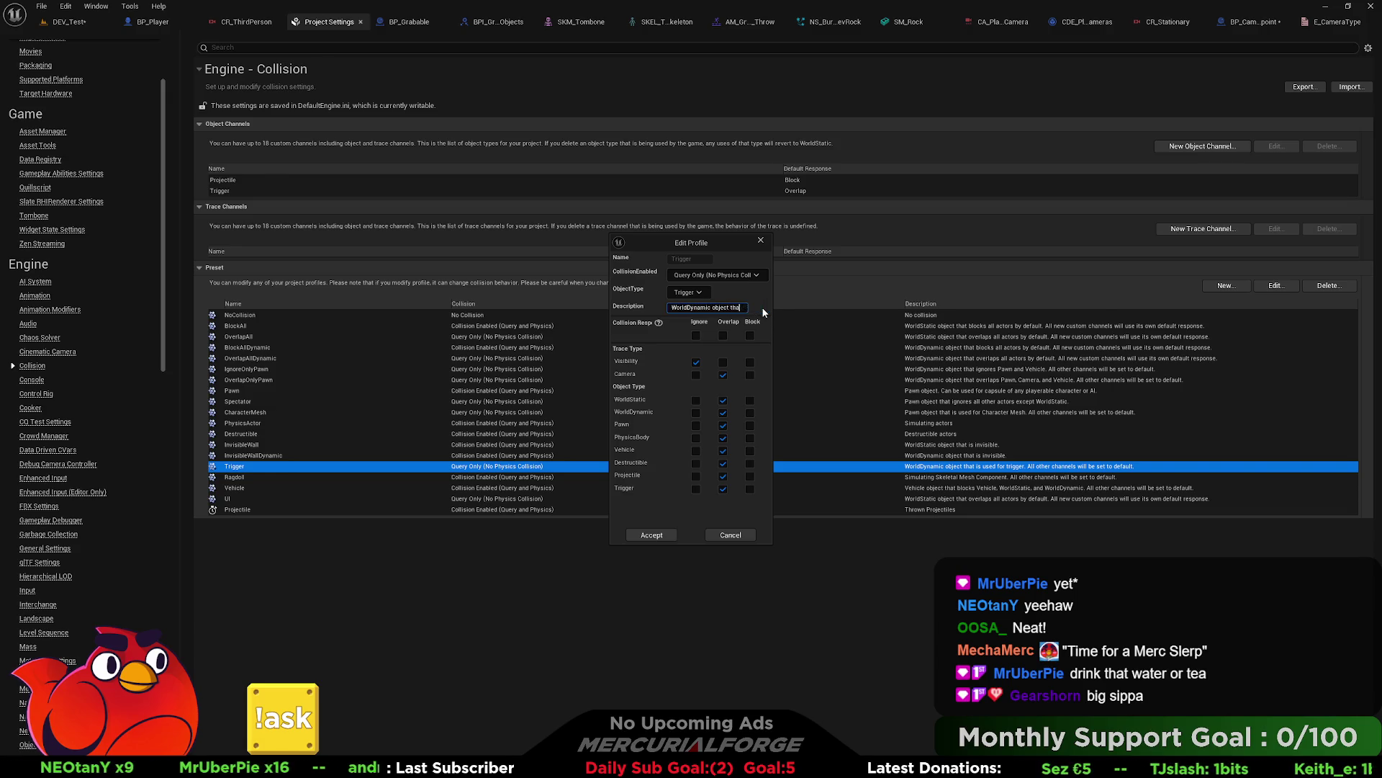
Step: Change the description to 'Trigger type that will not be considered World Static or Dynamic' and accept
key(BackSpace)
key(BackSpace)
key(BackSpace)
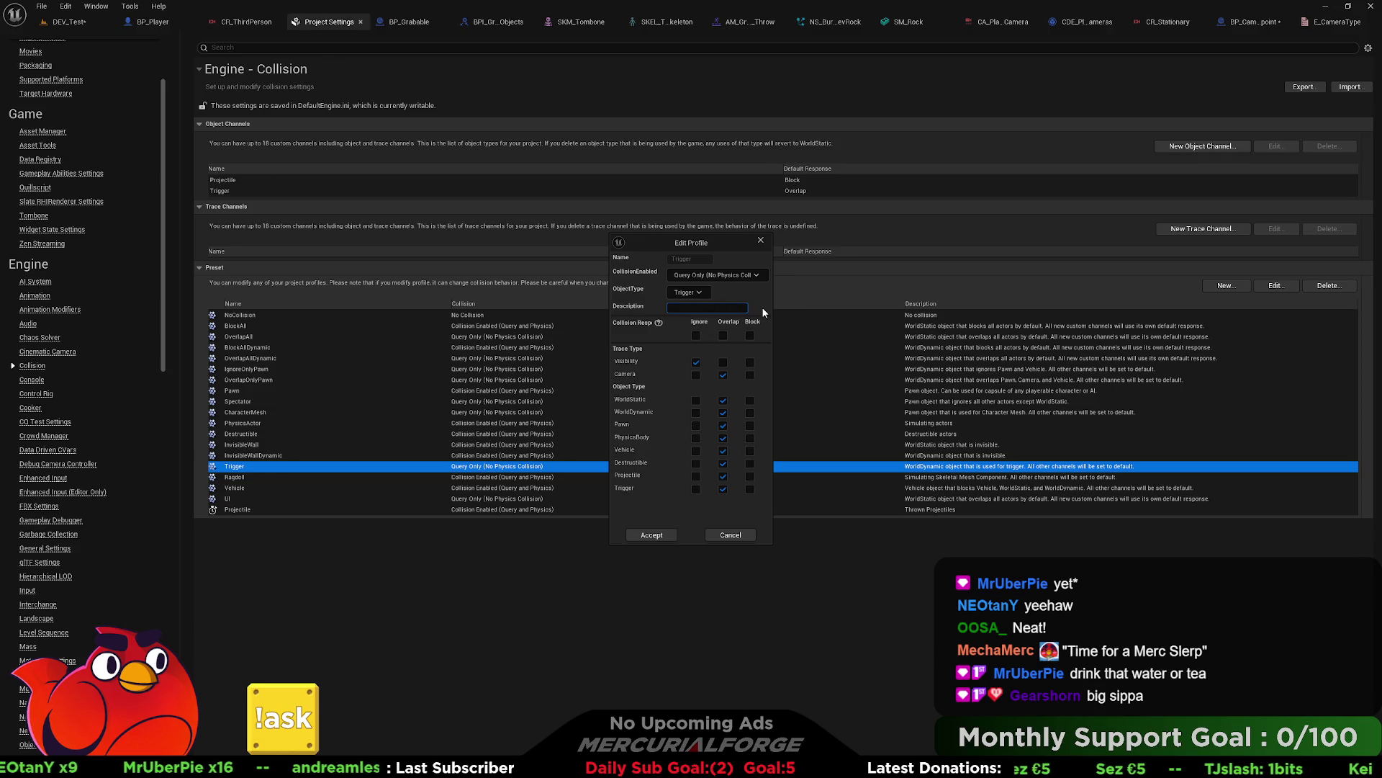
text(ype that will not)
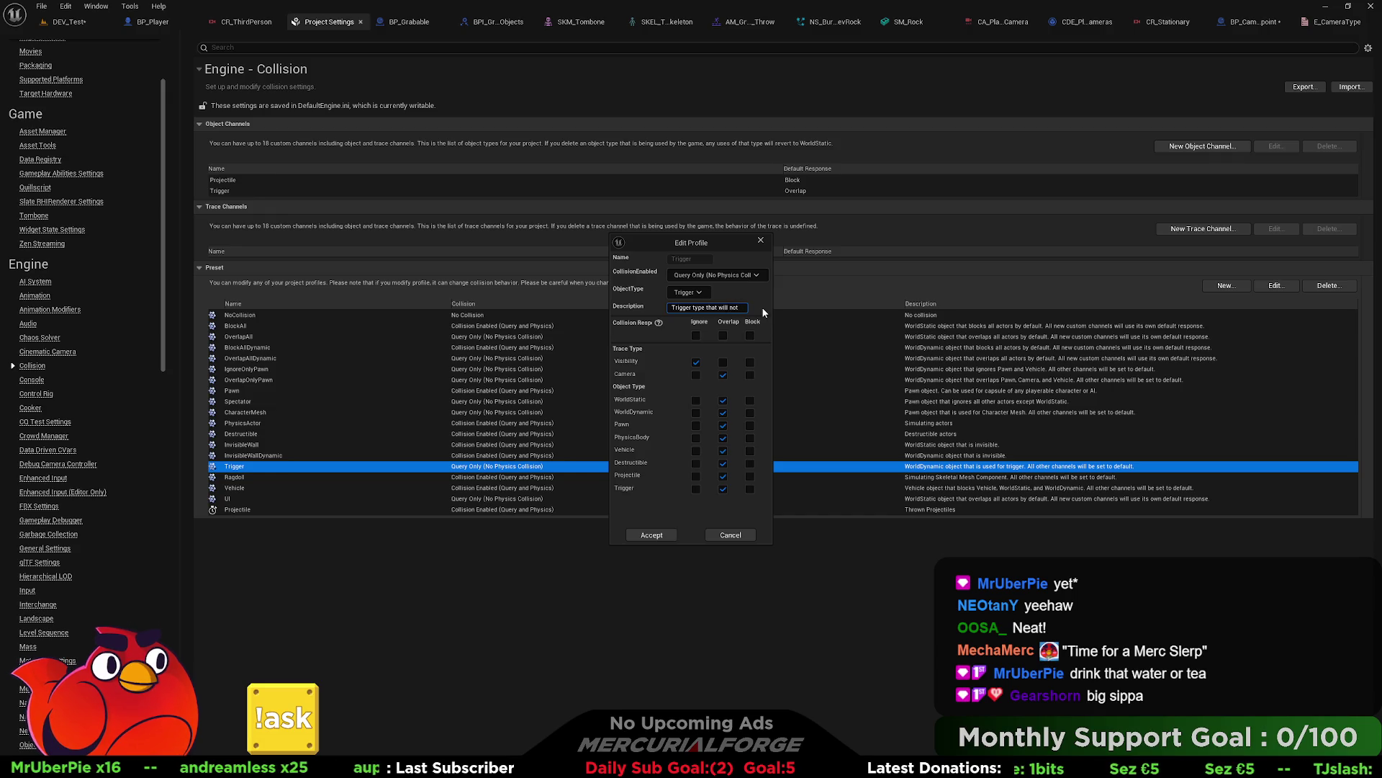
text( idered)
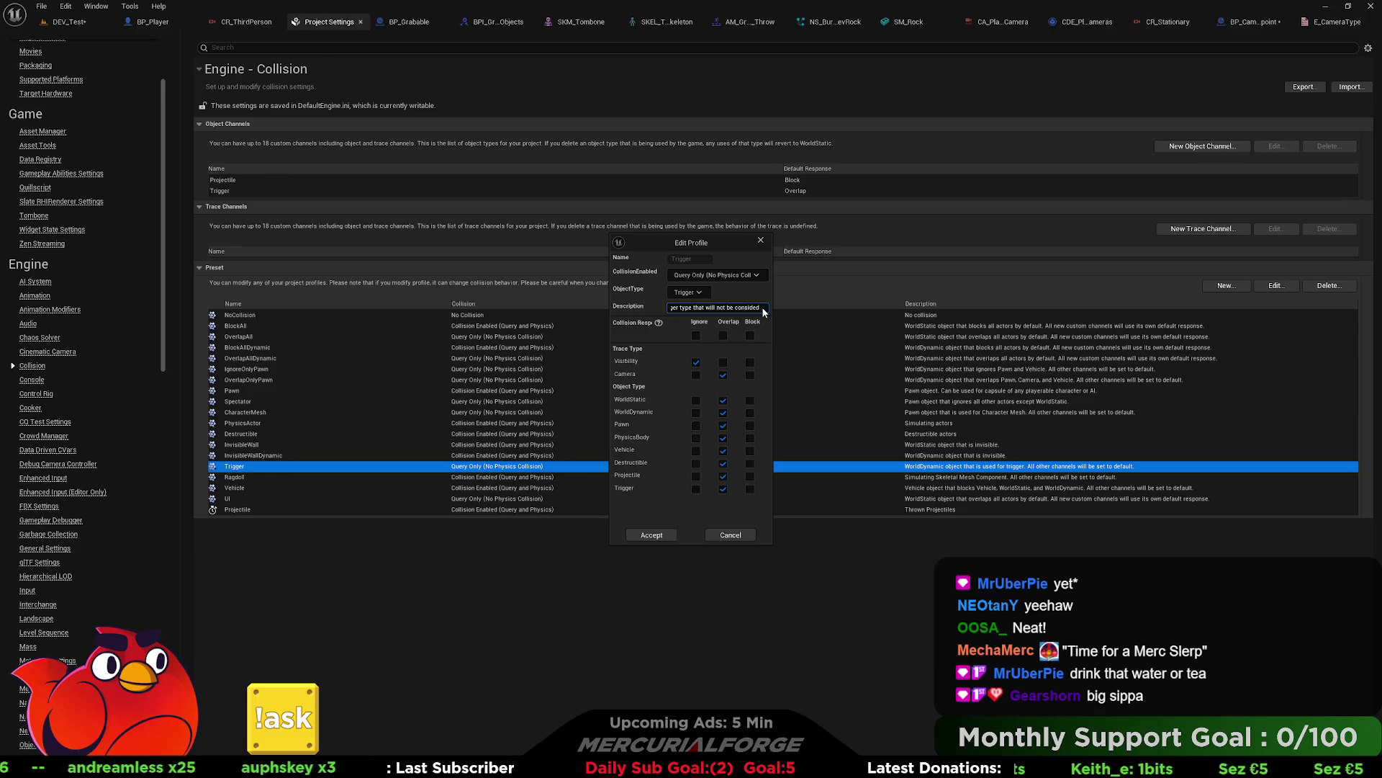
text(rld Static or Dynamic)
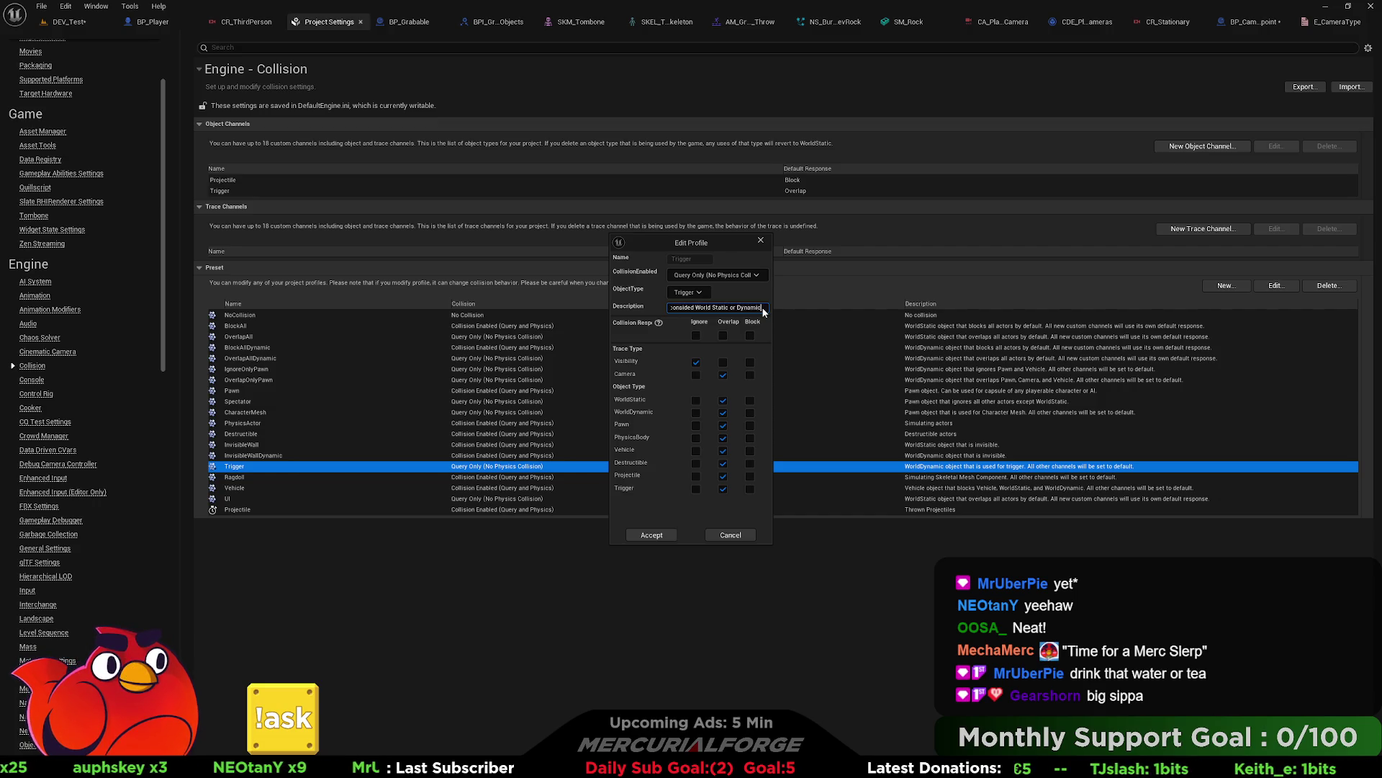
click(652, 535)
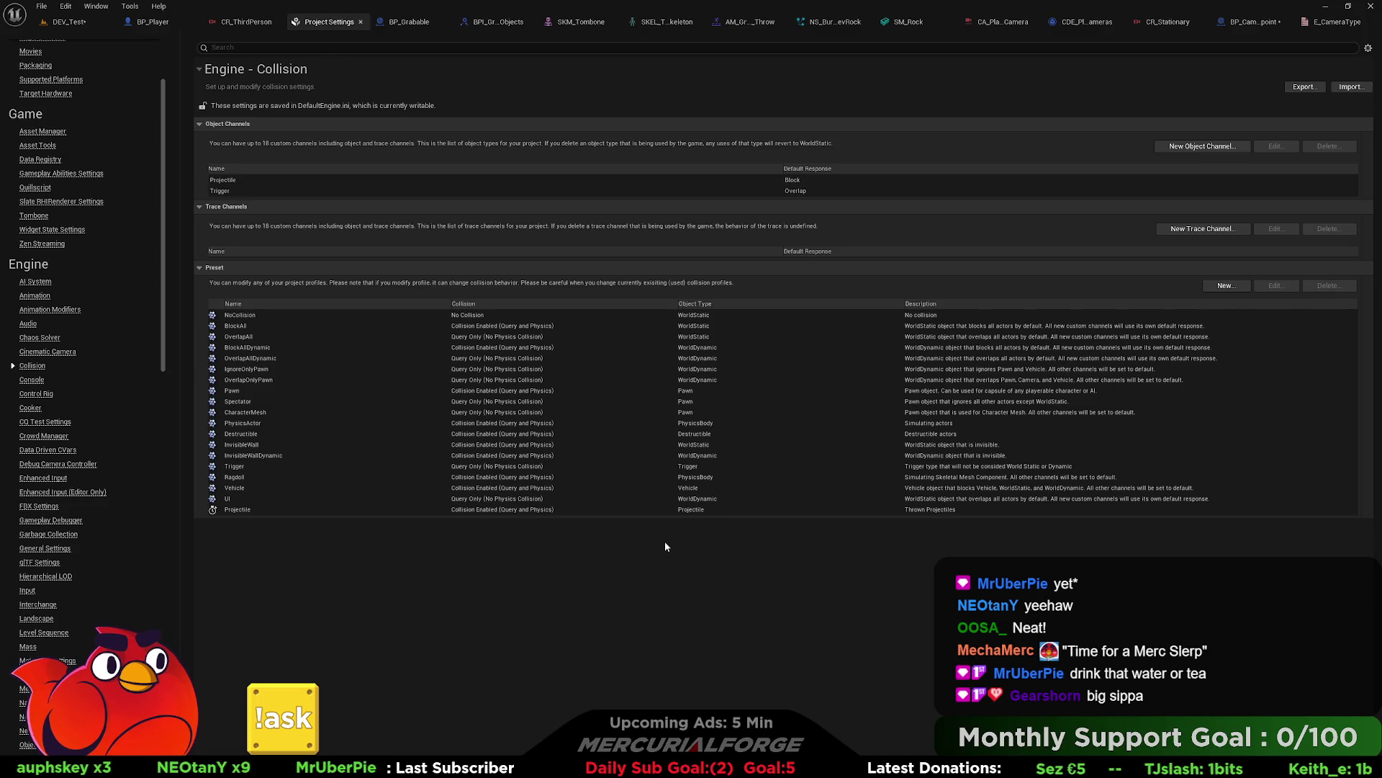
Step: In DEV_Test, select the level transition volume over the Jumps pad and open its blueprint
click(70, 22)
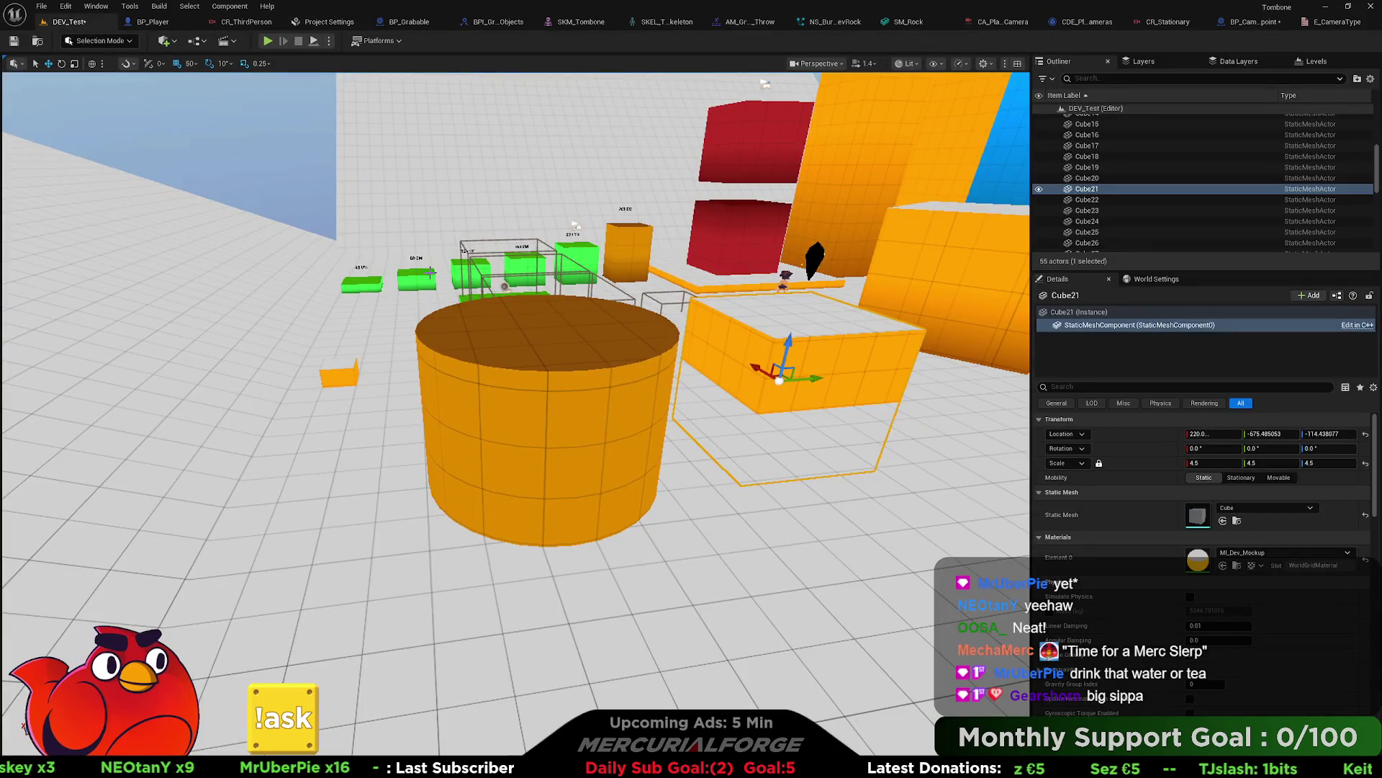
drag(524, 296, 812, 374)
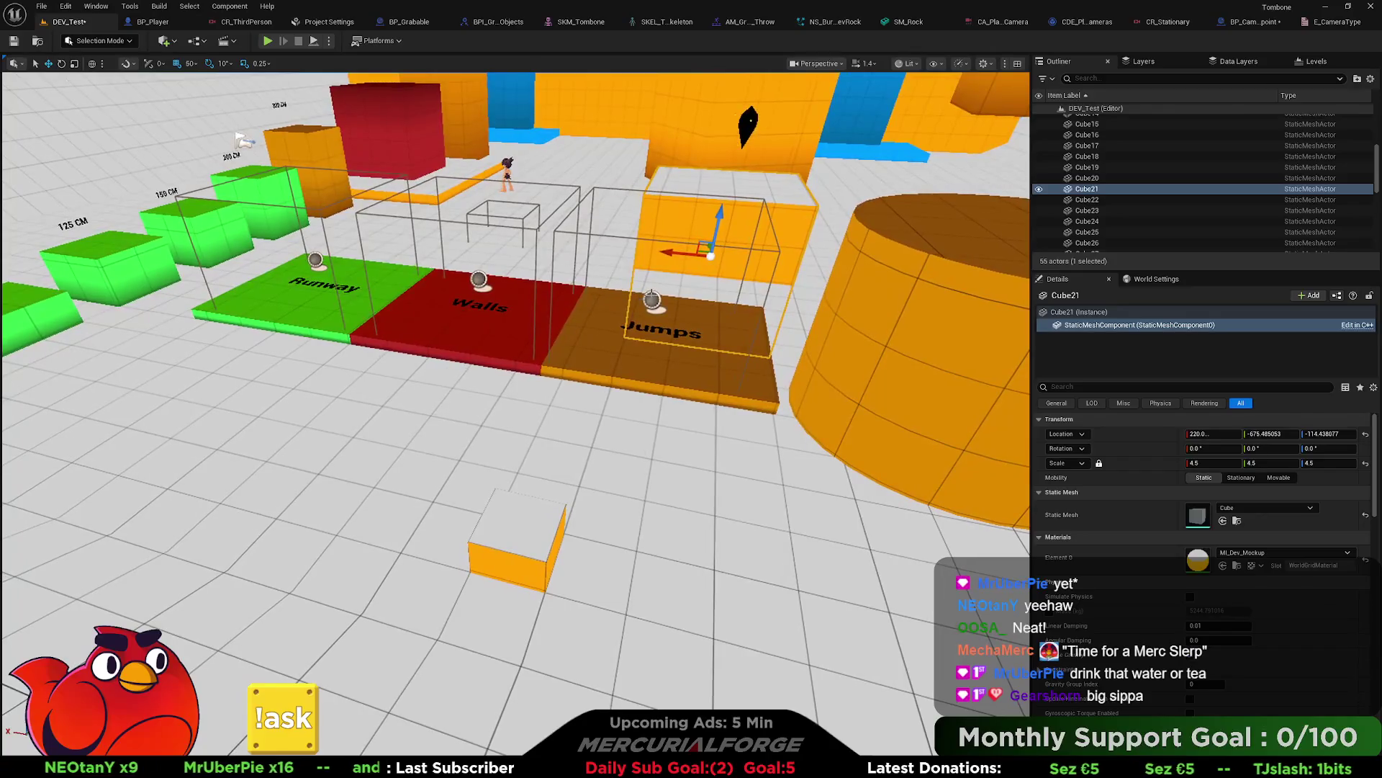
click(812, 374)
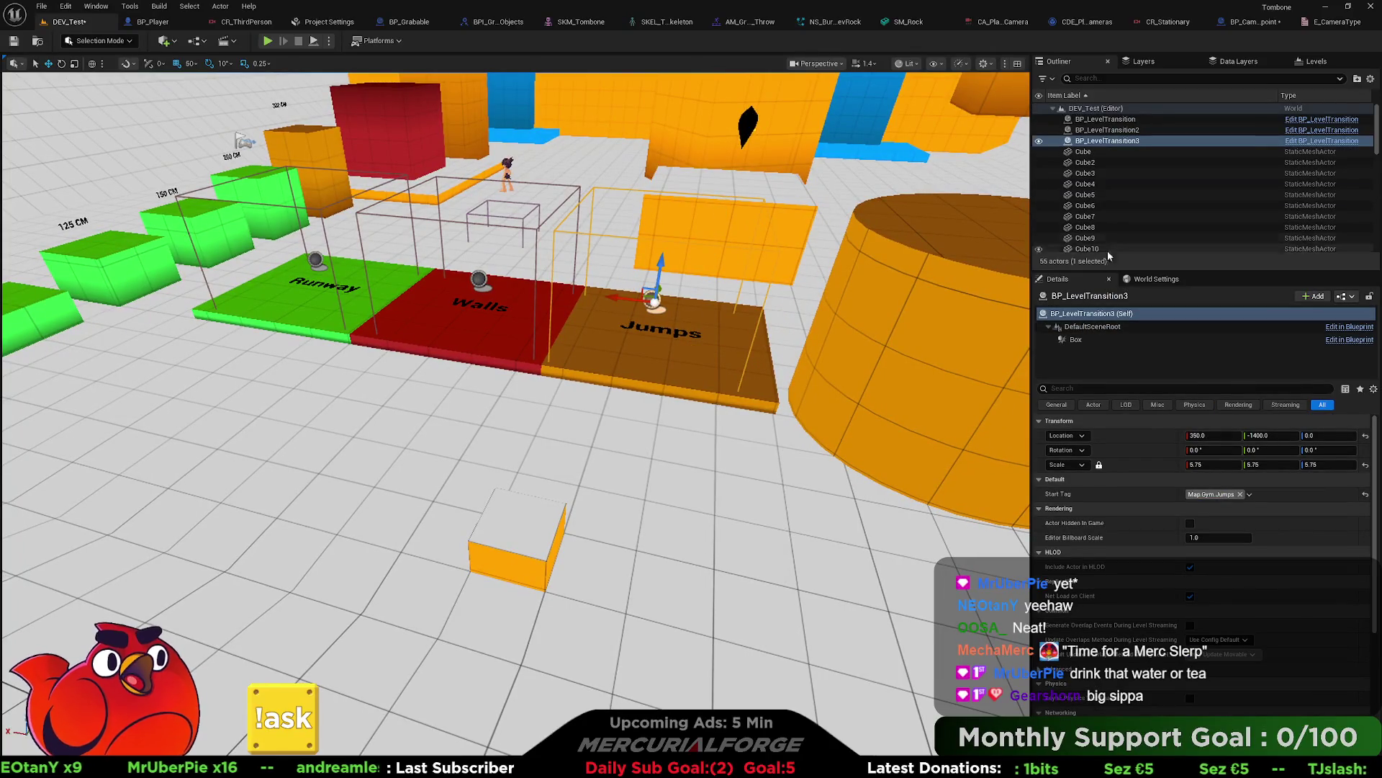
click(1308, 142)
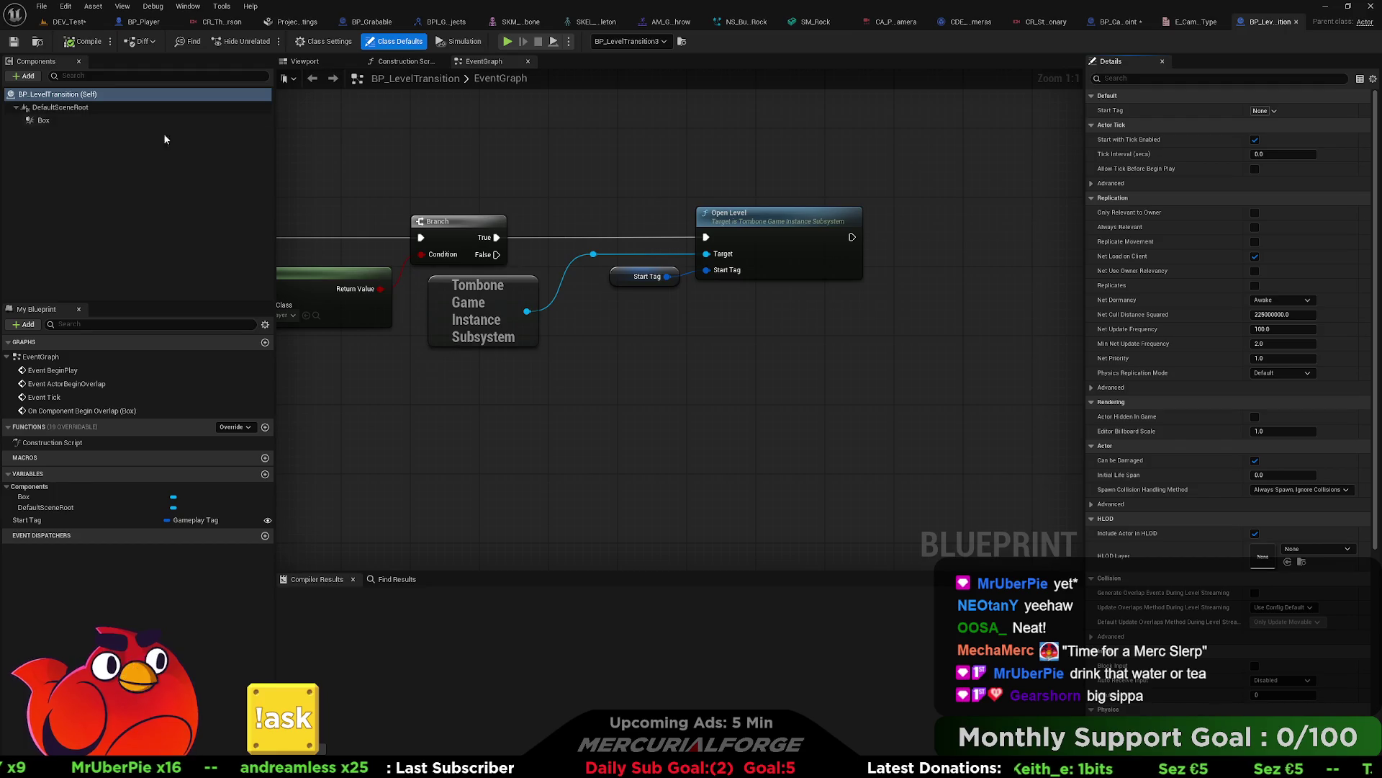
Step: Set the BP_LevelTransition Box collision preset to Trigger and compile
click(67, 119)
scroll(1184, 400, down, 6)
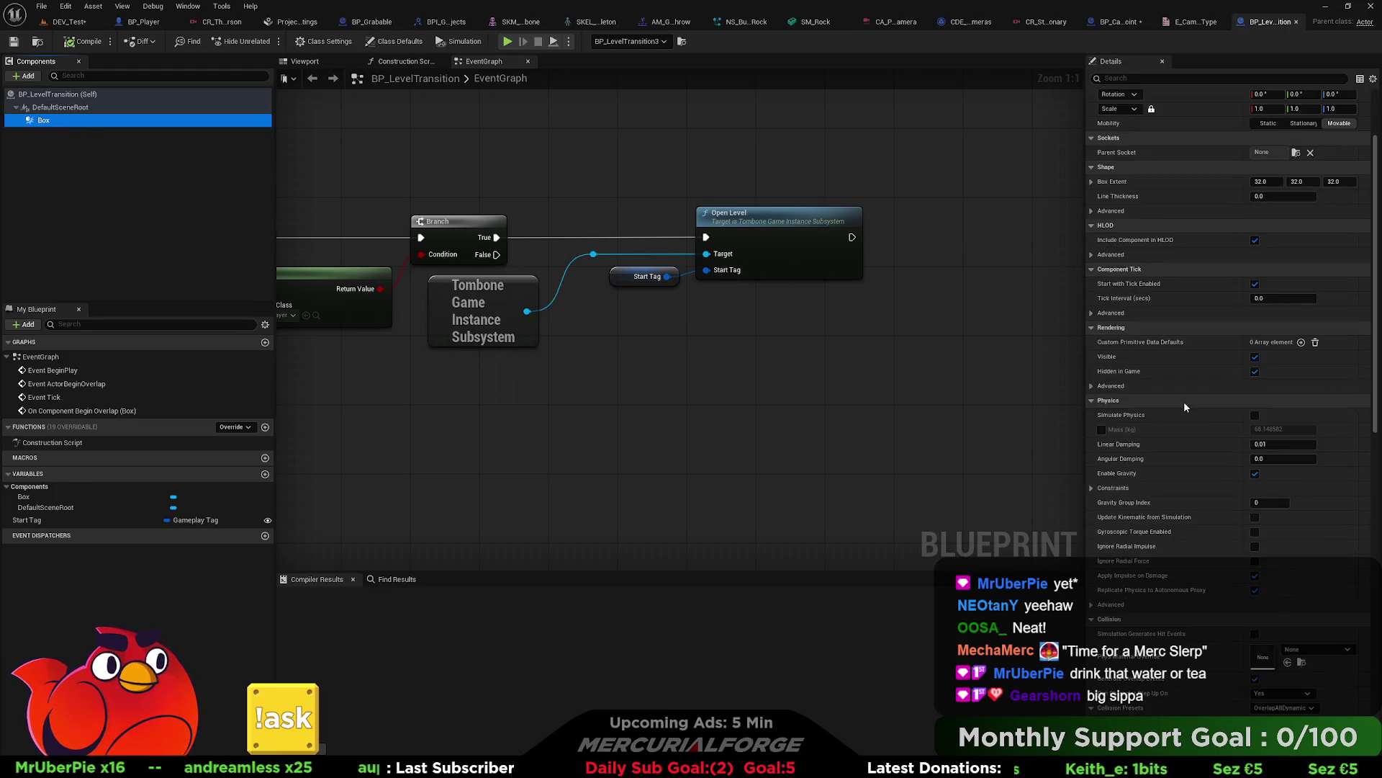
click(1262, 405)
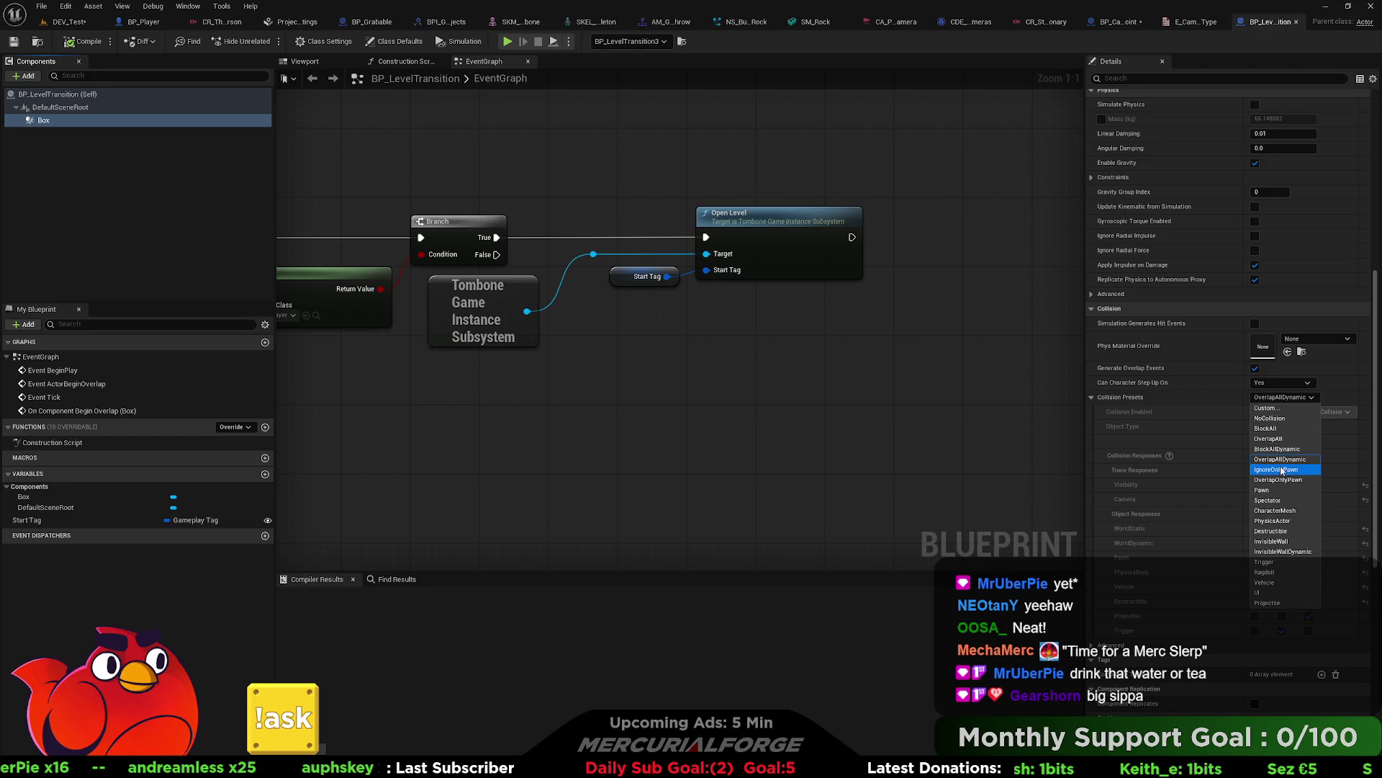
click(1270, 563)
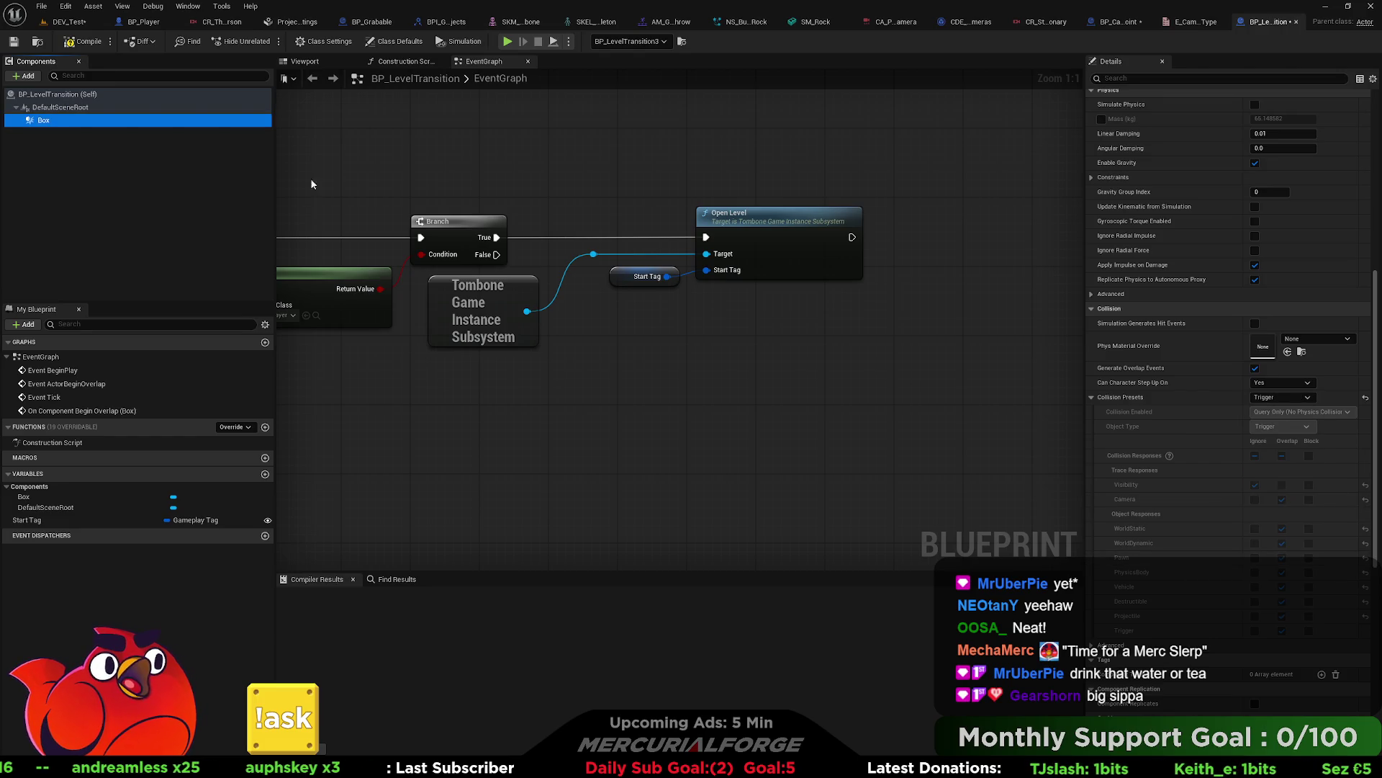
click(66, 43)
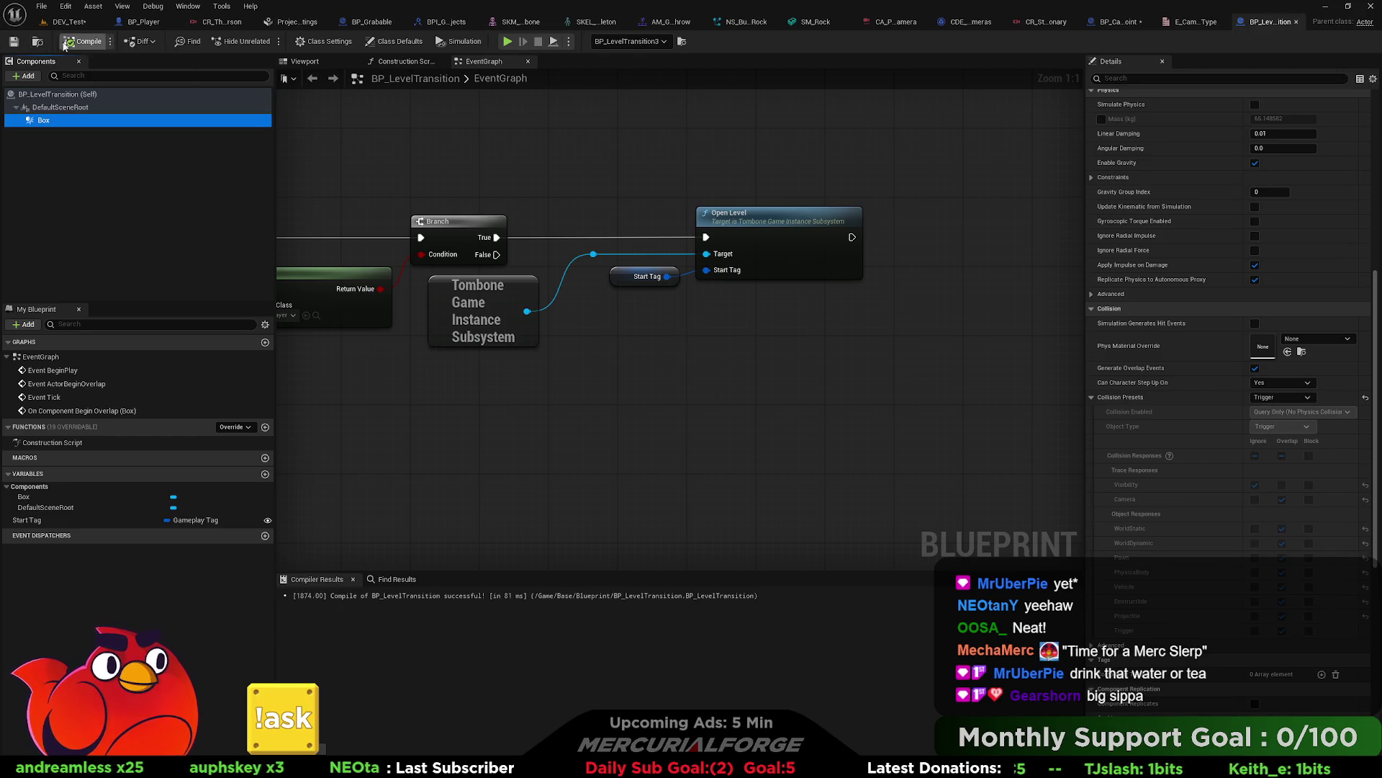
Step: Return to DEV_Test and start Play From Here on the floor
click(70, 23)
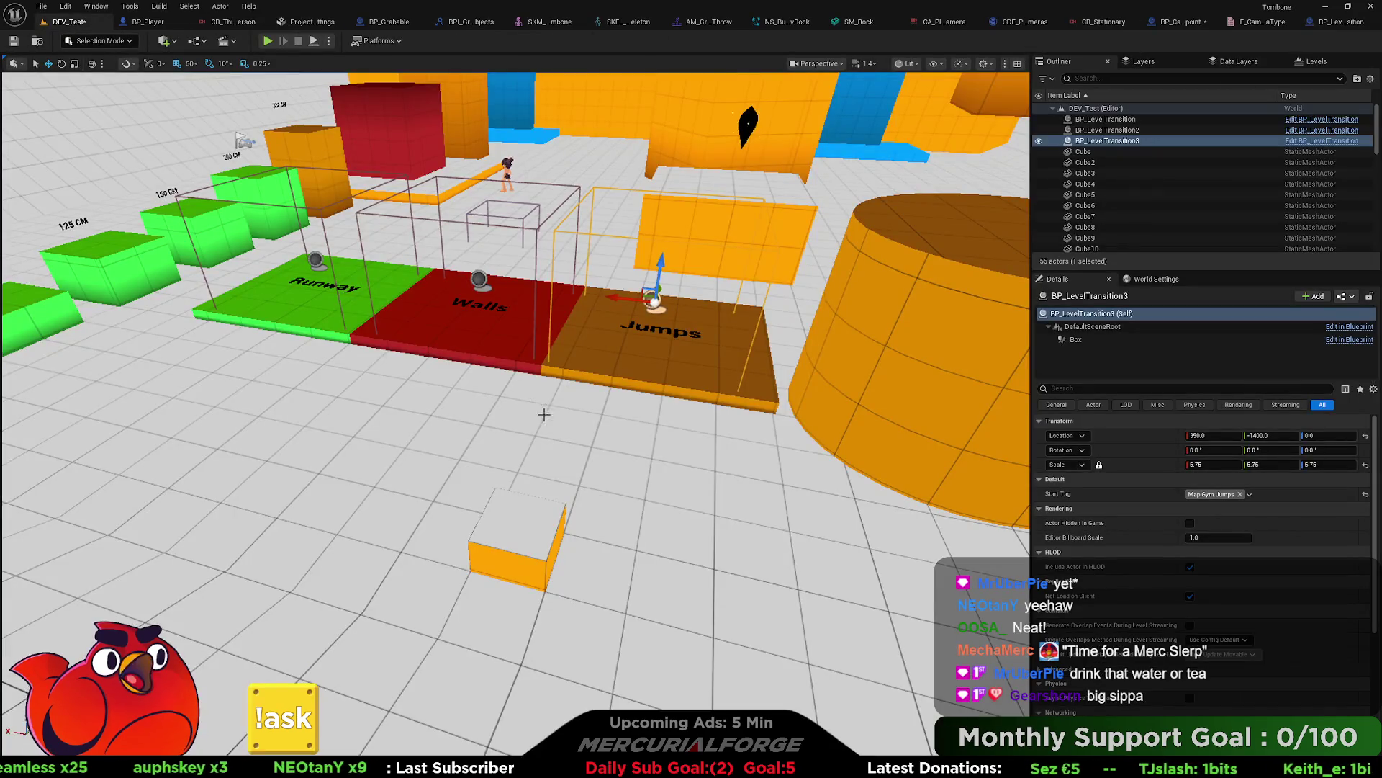
right_click(544, 414)
click(628, 413)
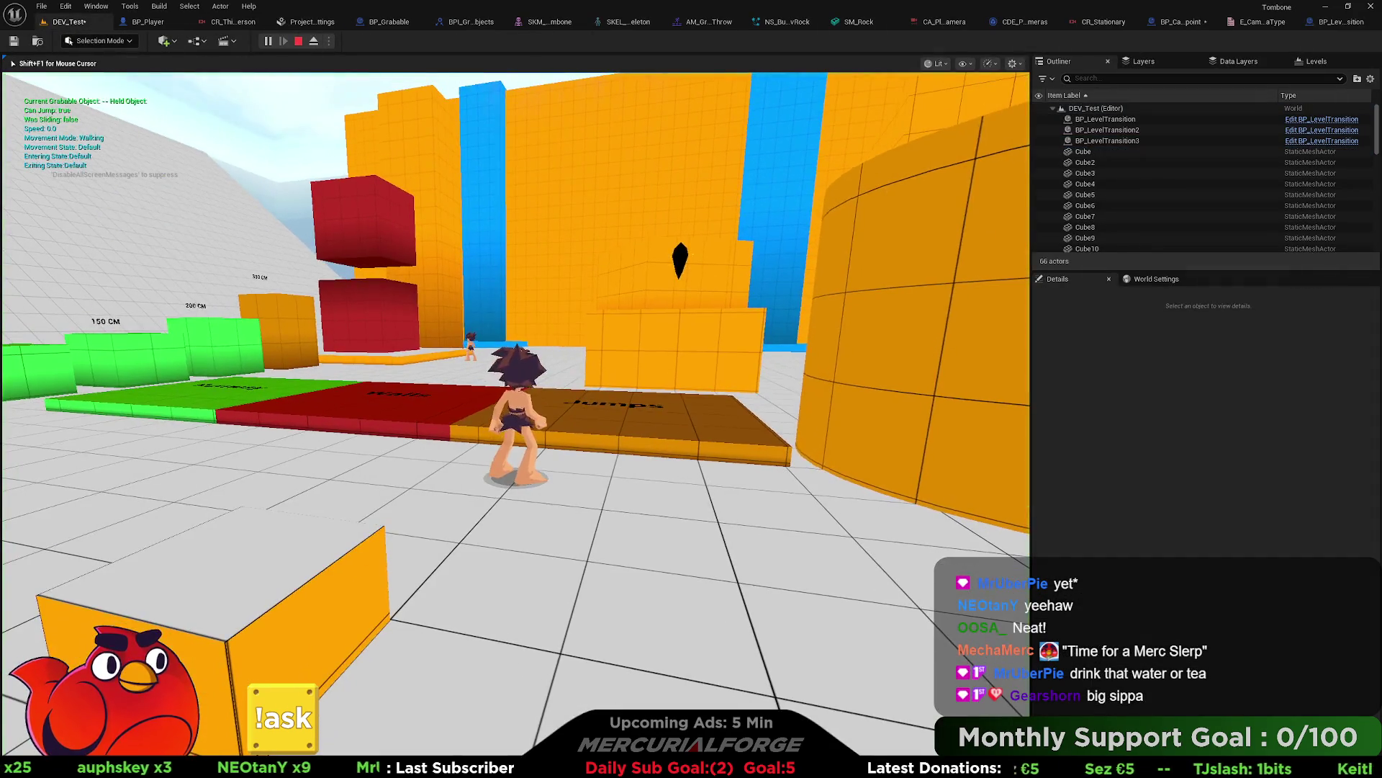
Step: Run onto the Jumps pad, stop playing, and open the Dev_Gym map, saving the current level
key(w)
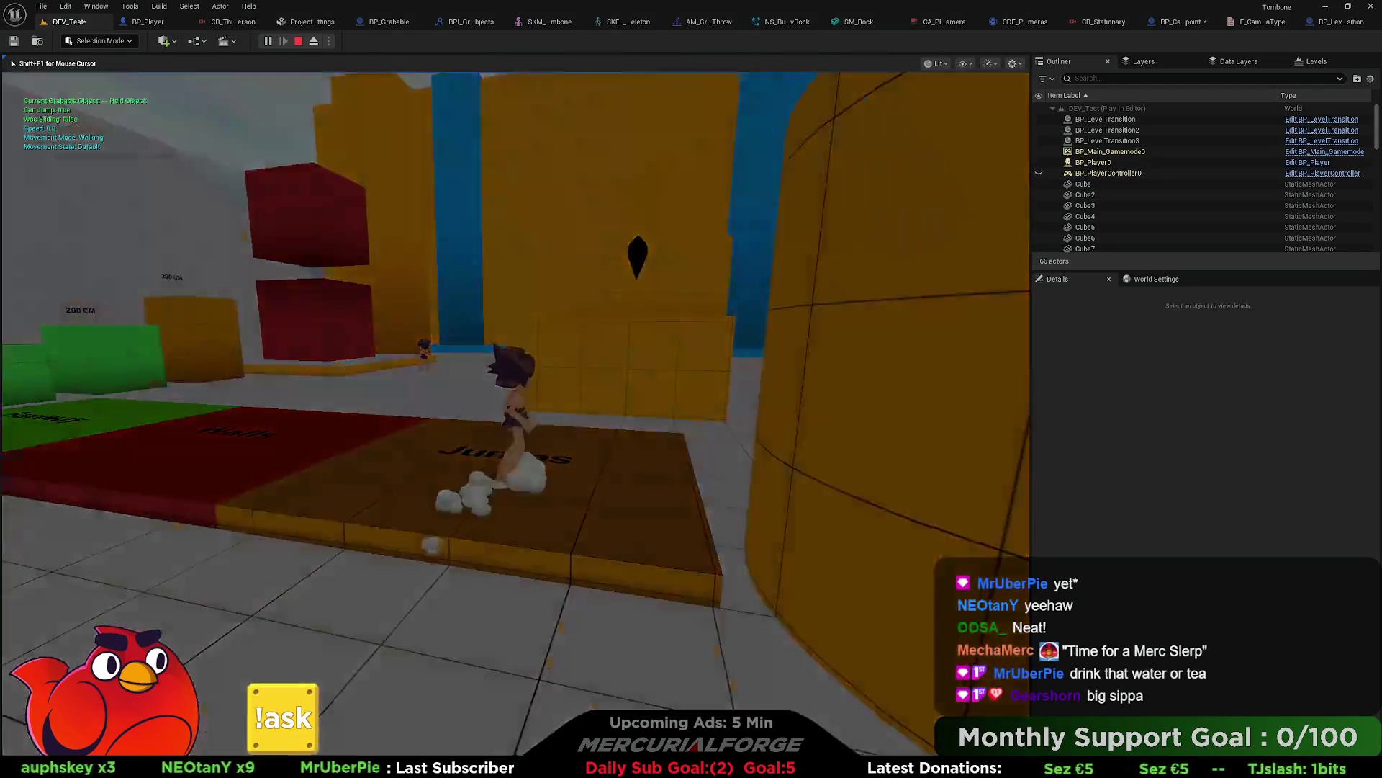
key(Escape)
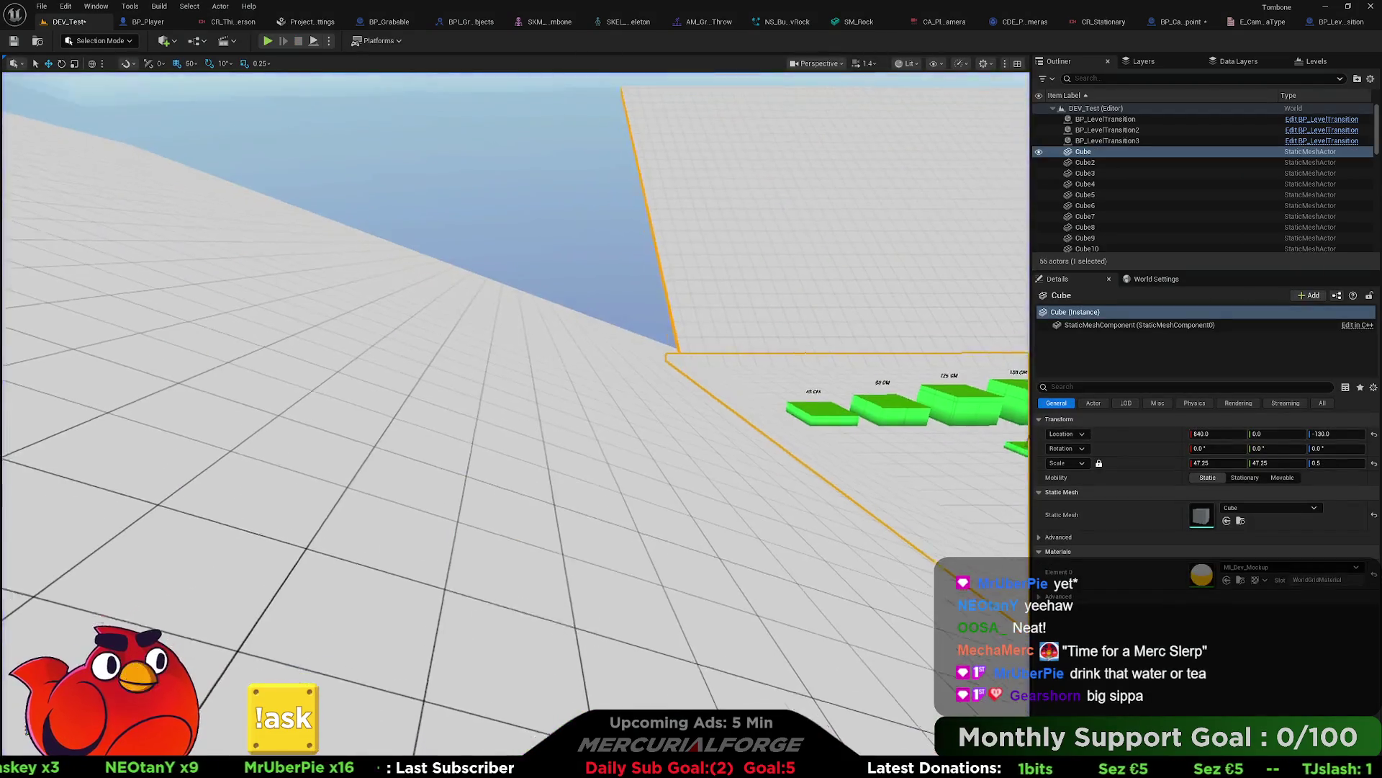
key(ctrl+space)
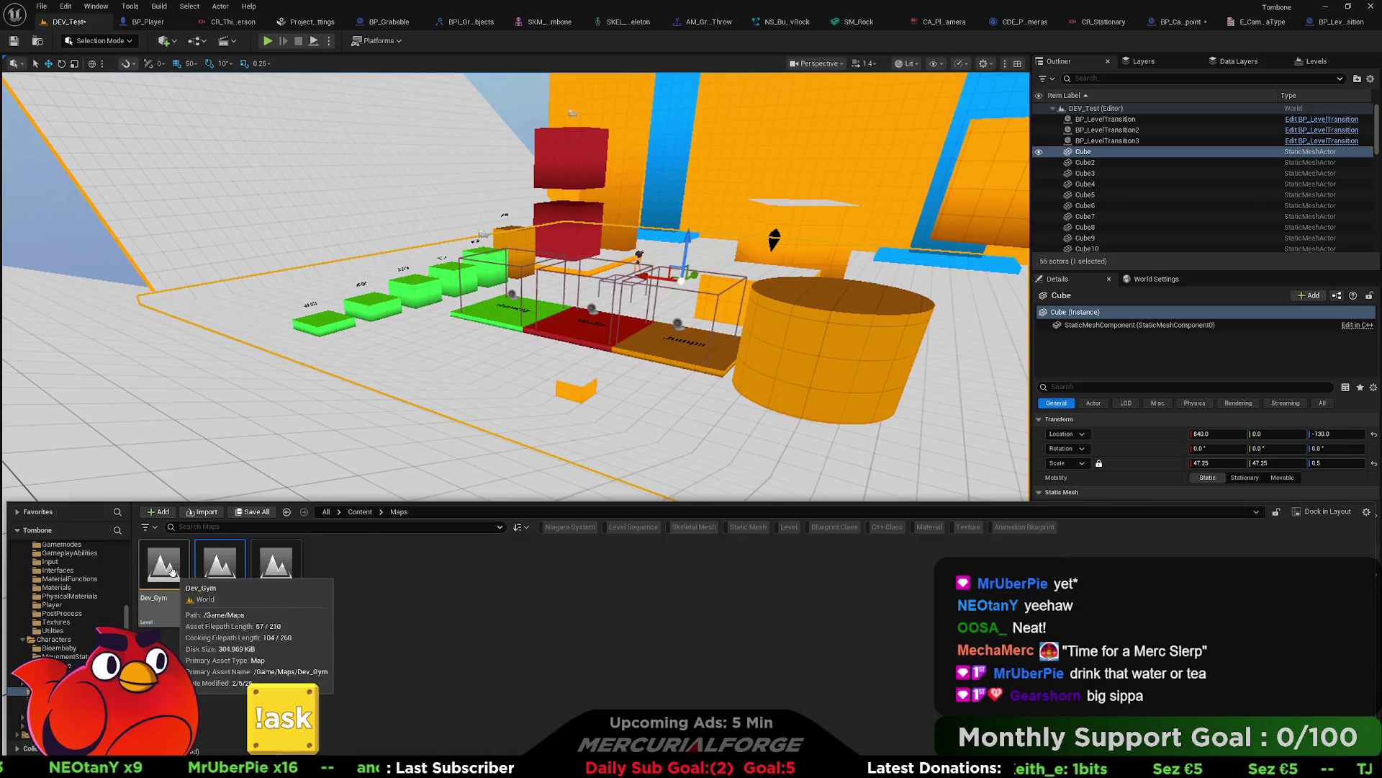
double_click(164, 569)
click(722, 513)
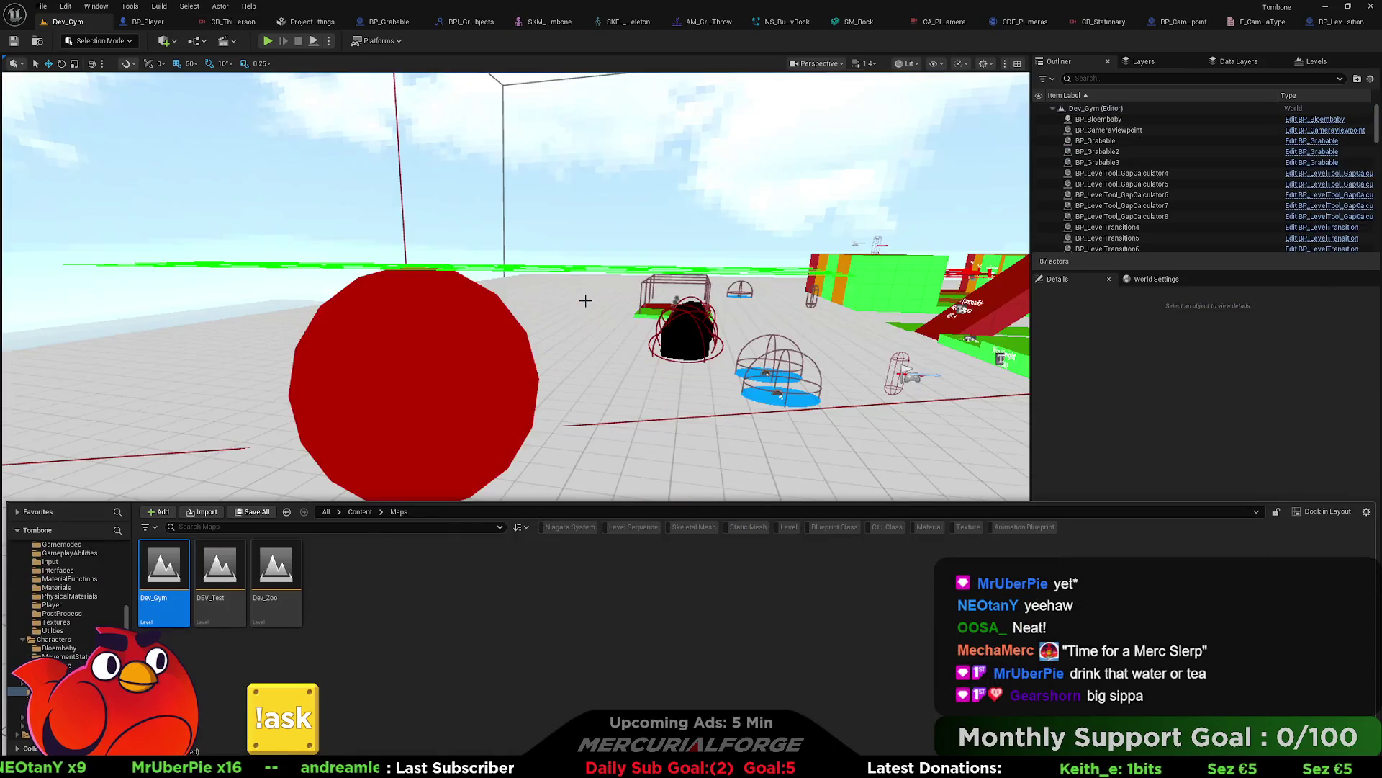
Step: Select the camera viewpoint volume in Dev_Gym and compile its BP_CameraViewpoint blueprint
drag(490, 368, 426, 375)
click(427, 377)
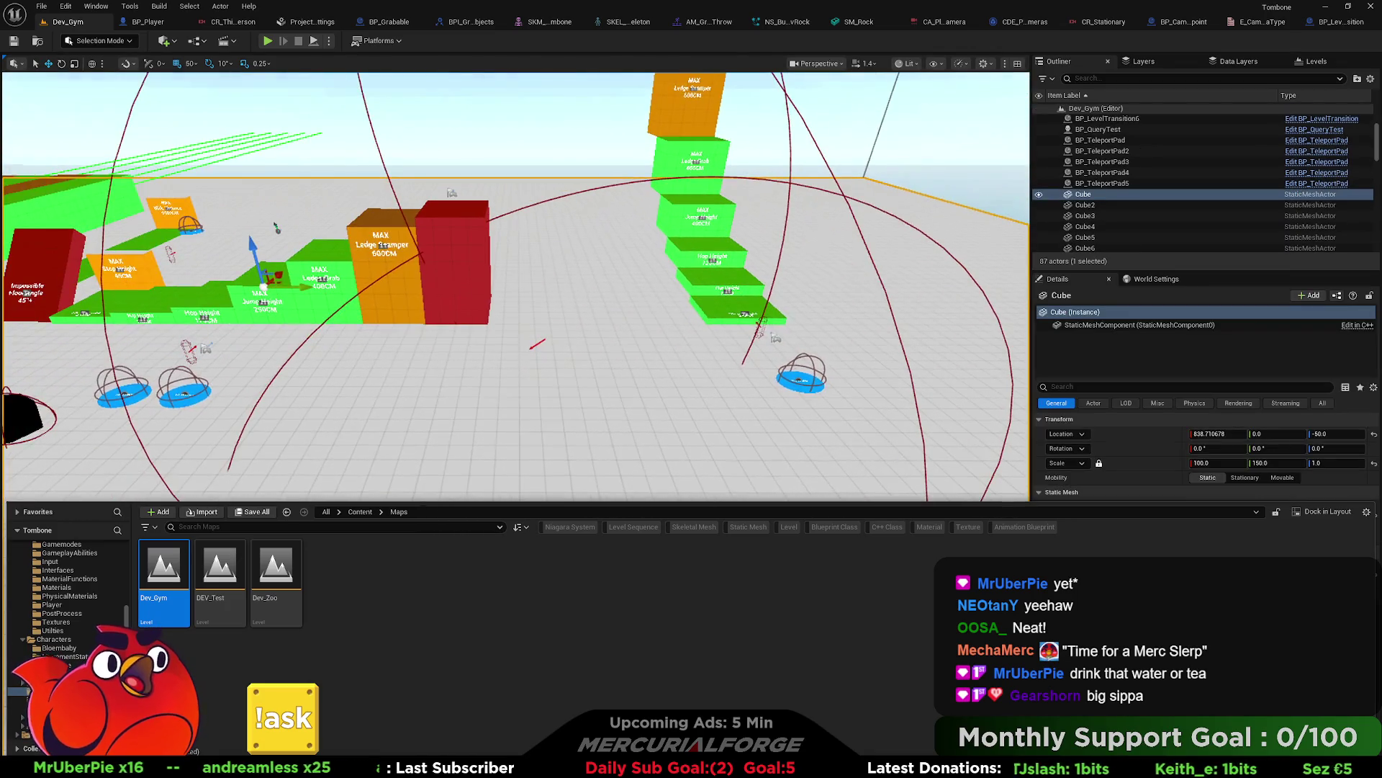
click(544, 339)
key(ctrl+e)
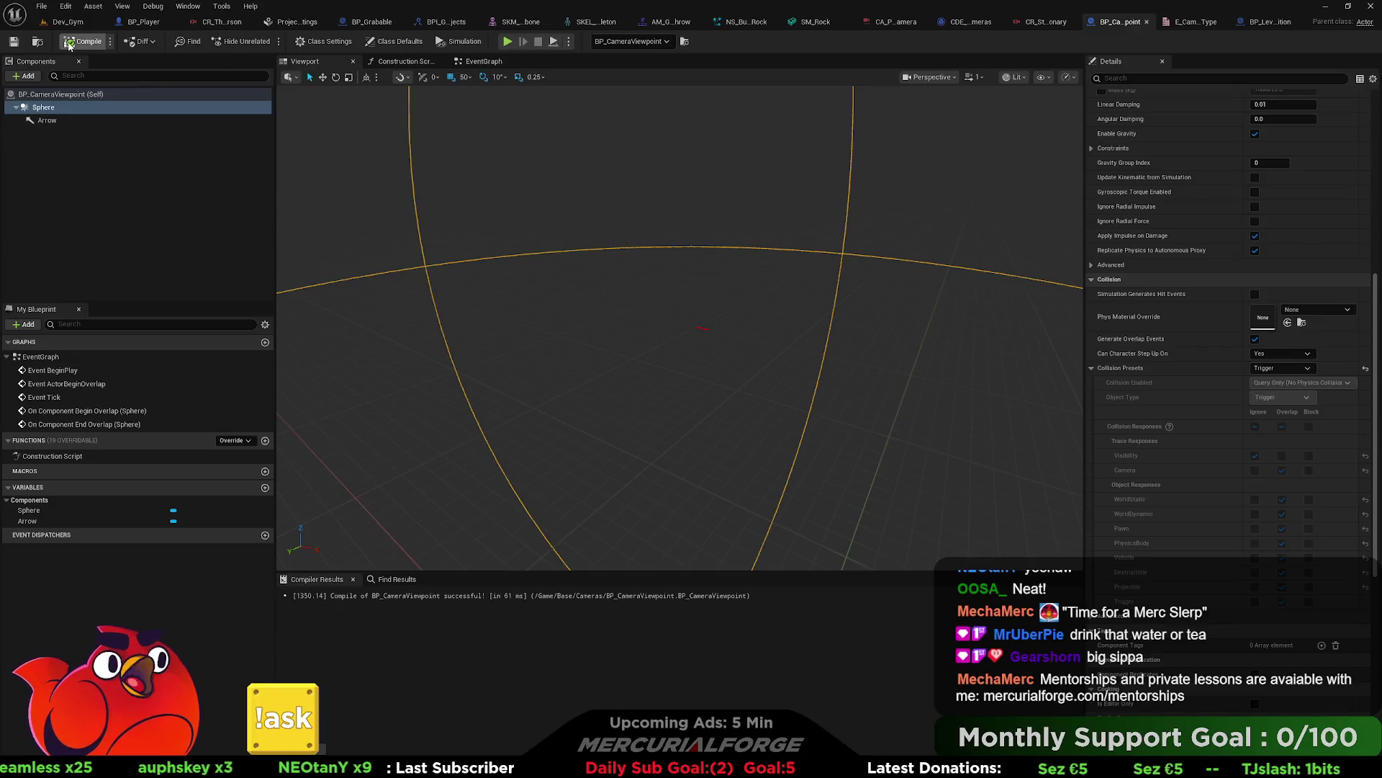
click(68, 21)
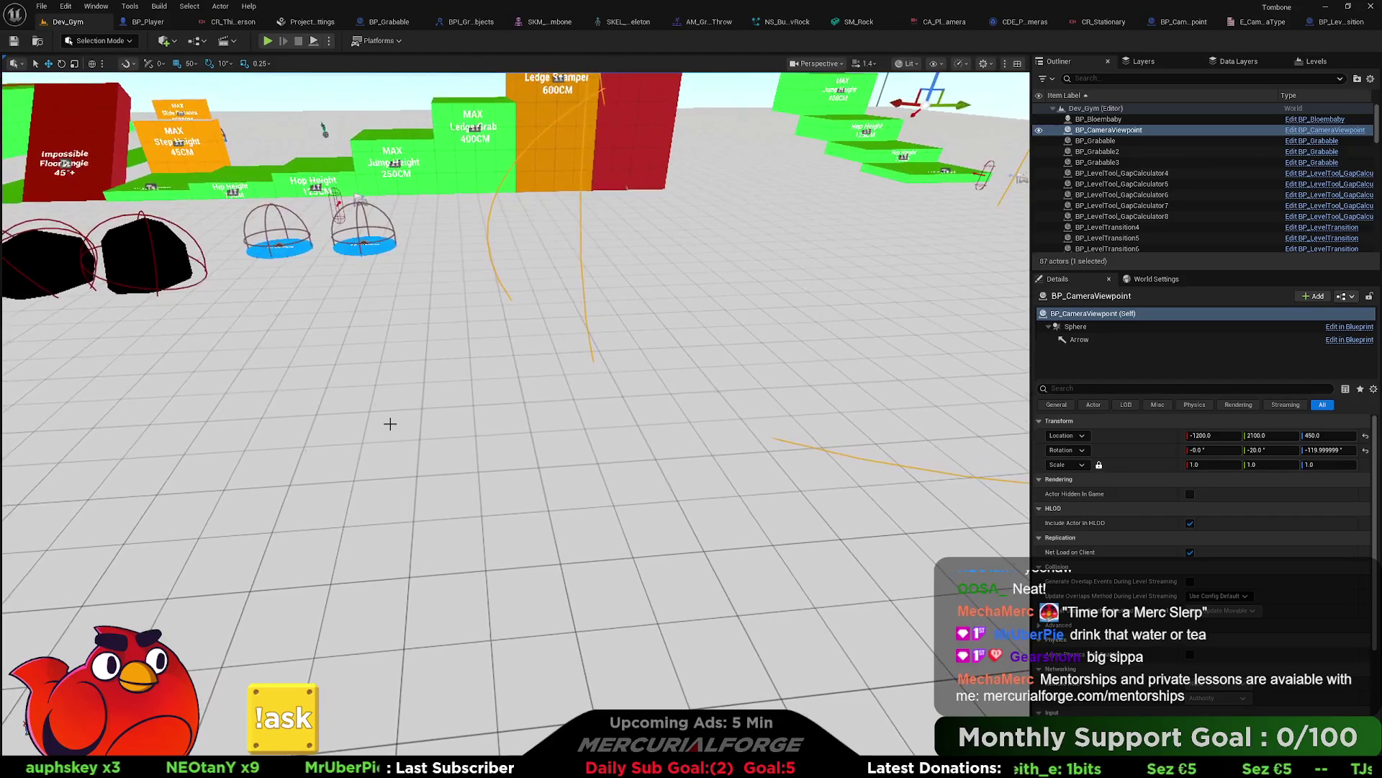
Step: Play From Here on the Dev_Gym floor and run the character toward the camera
right_click(389, 423)
click(436, 426)
key(s)
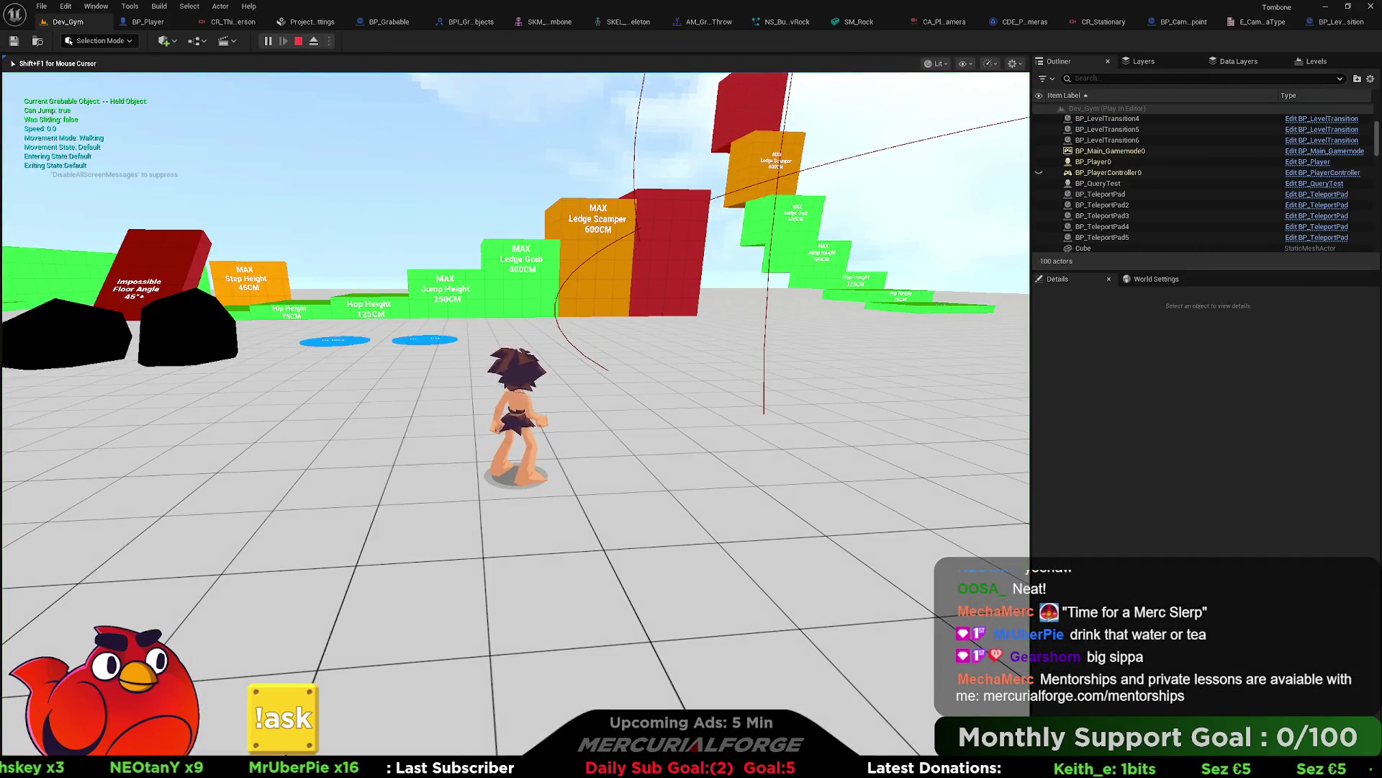
Step: Run the character forward, left, right and back with W, A, D, S to see the dust trail
key(w)
key(a)
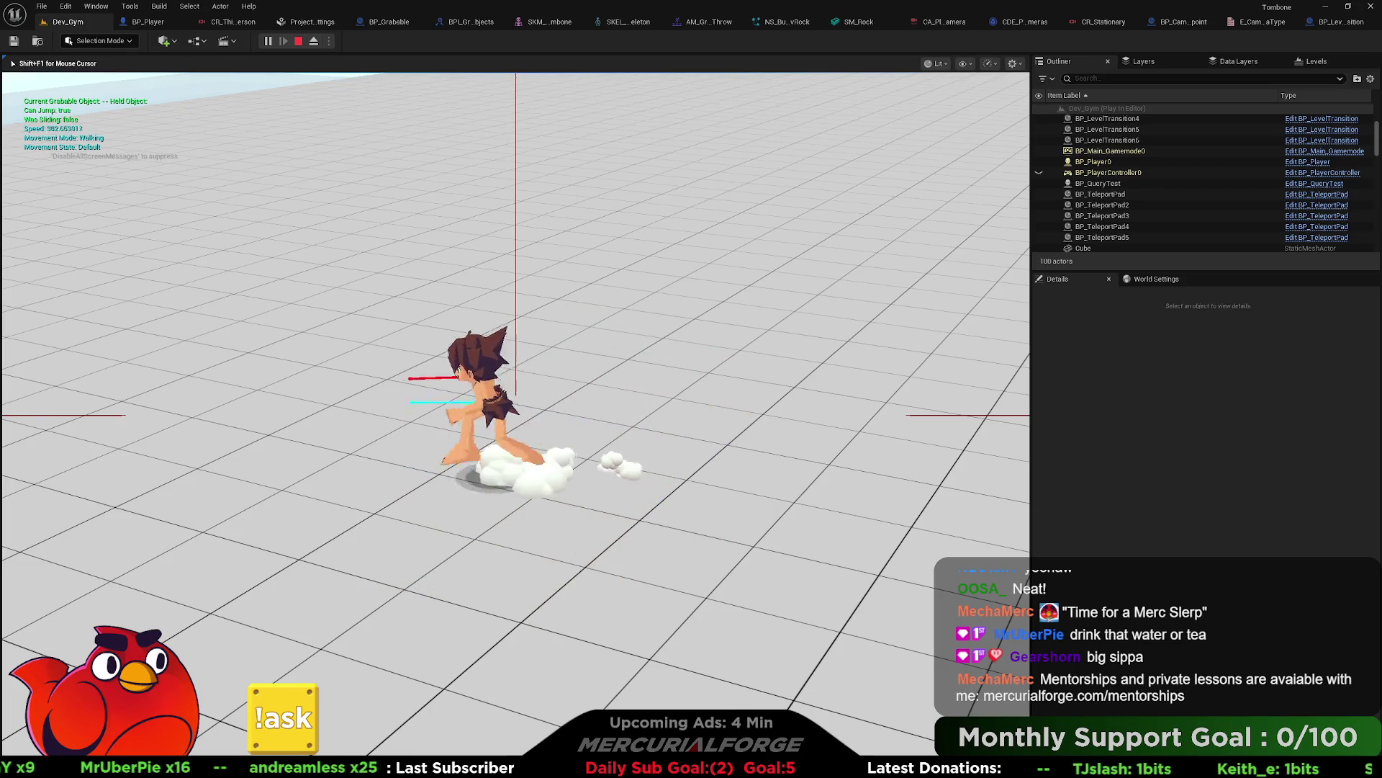
key(d)
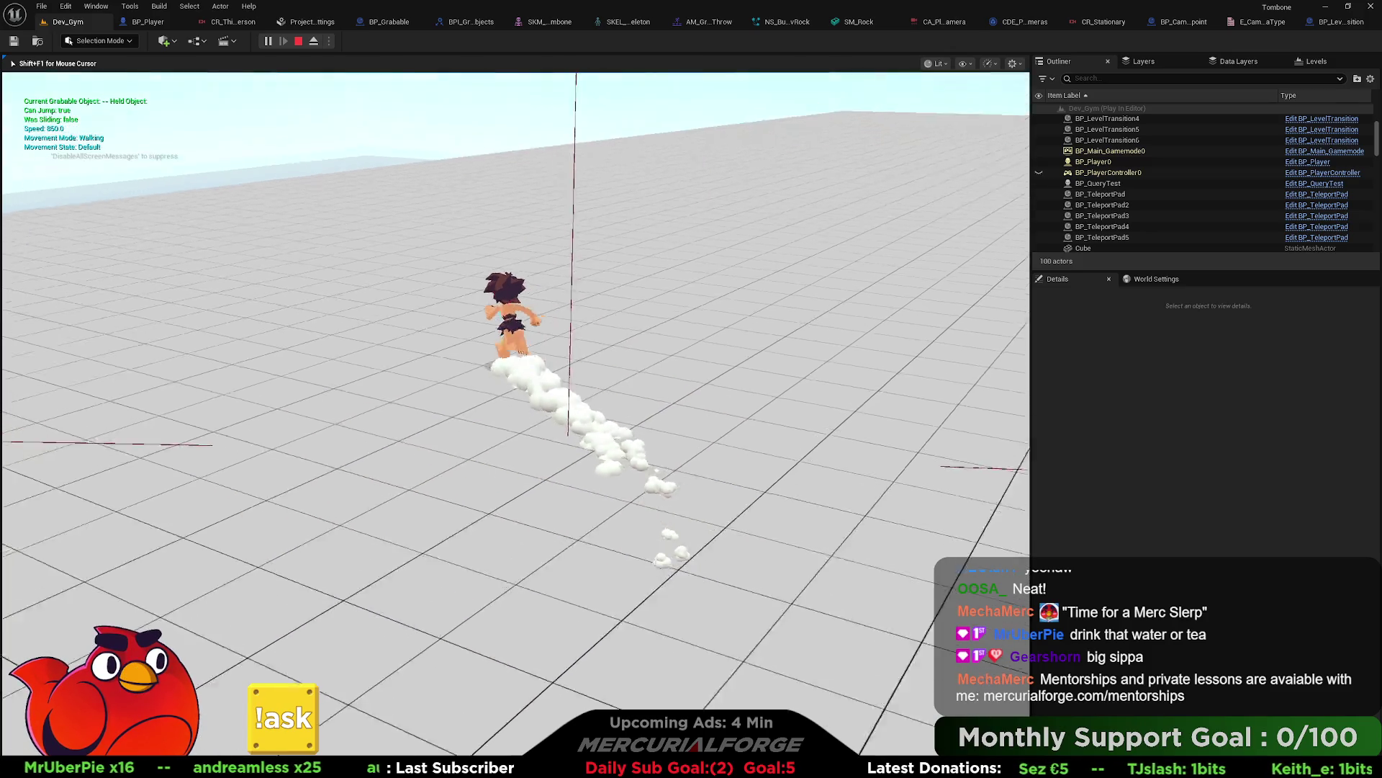
key(s)
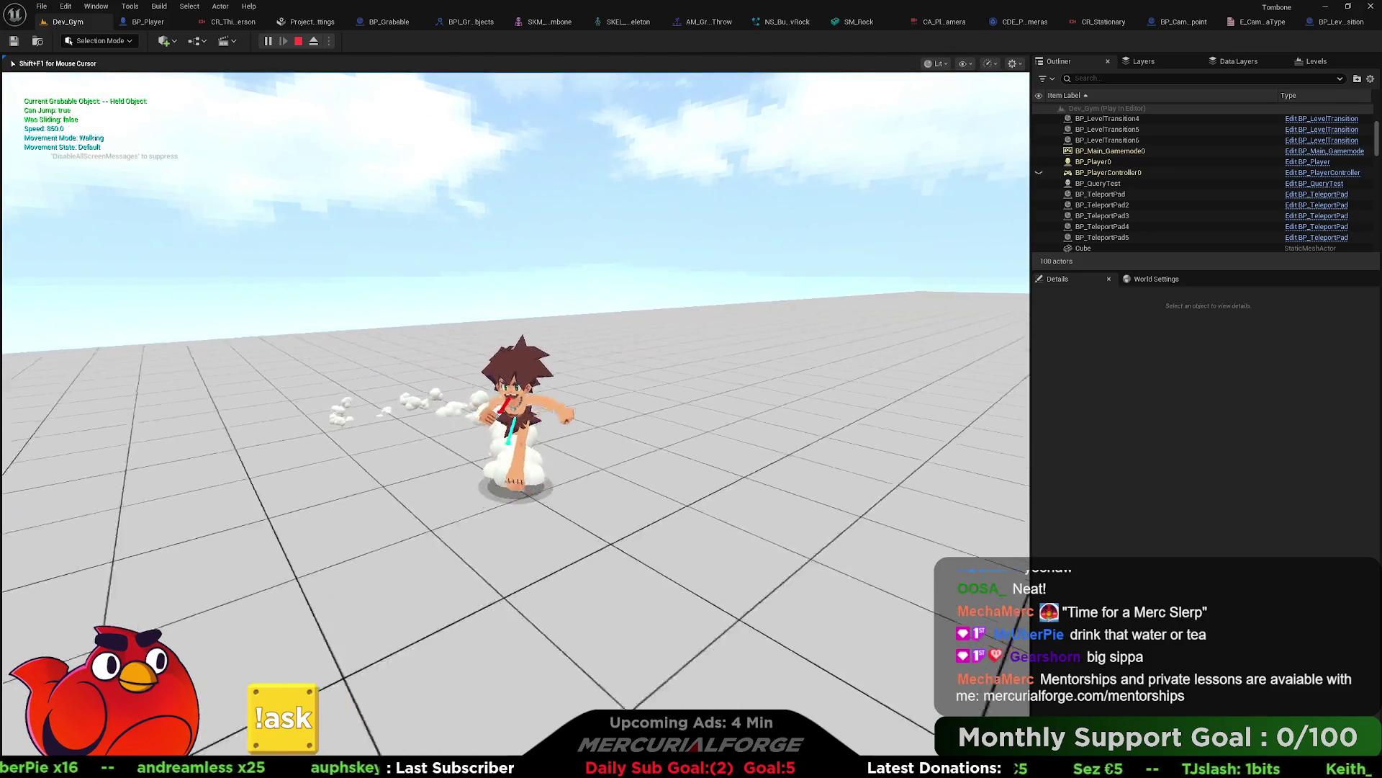
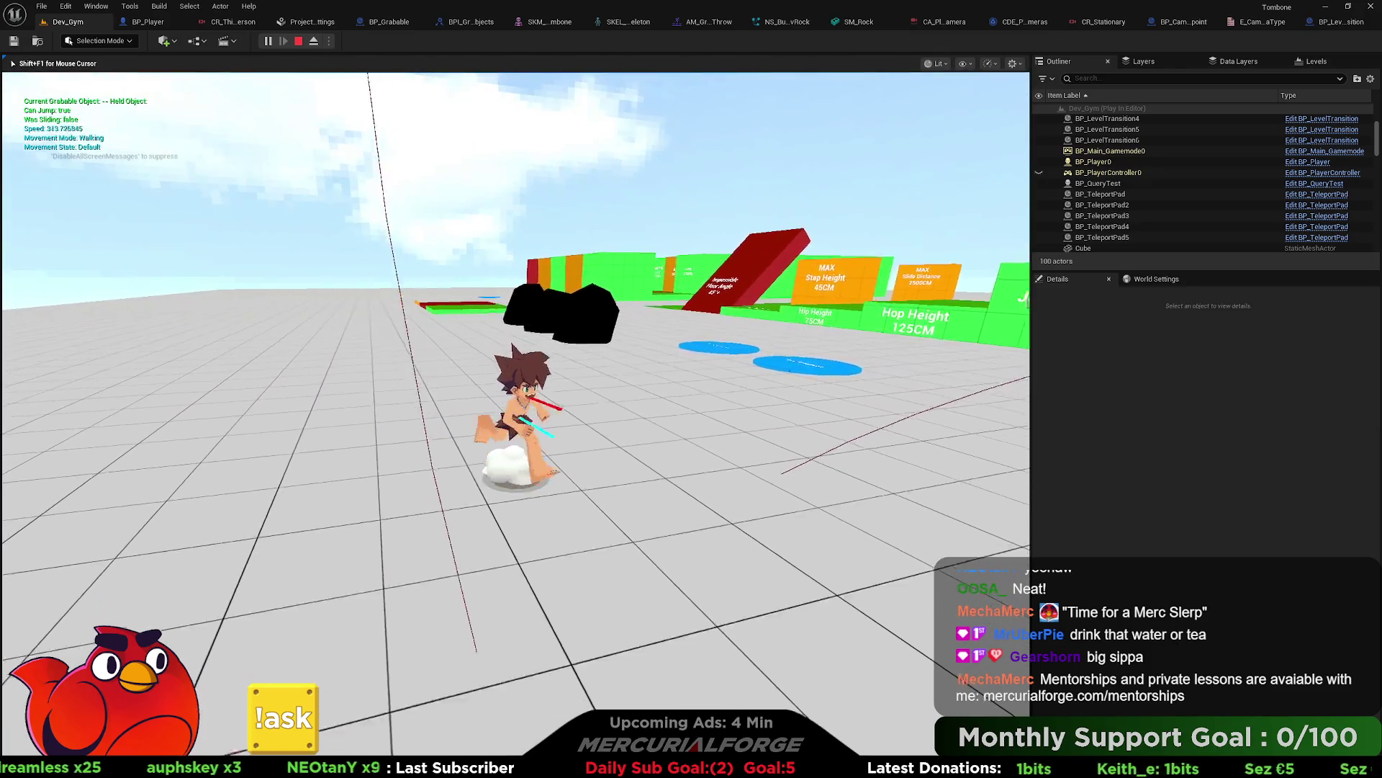
Step: Stop the play test and go through BP_Player to the CR_Stationary camera rig graph
key(a)
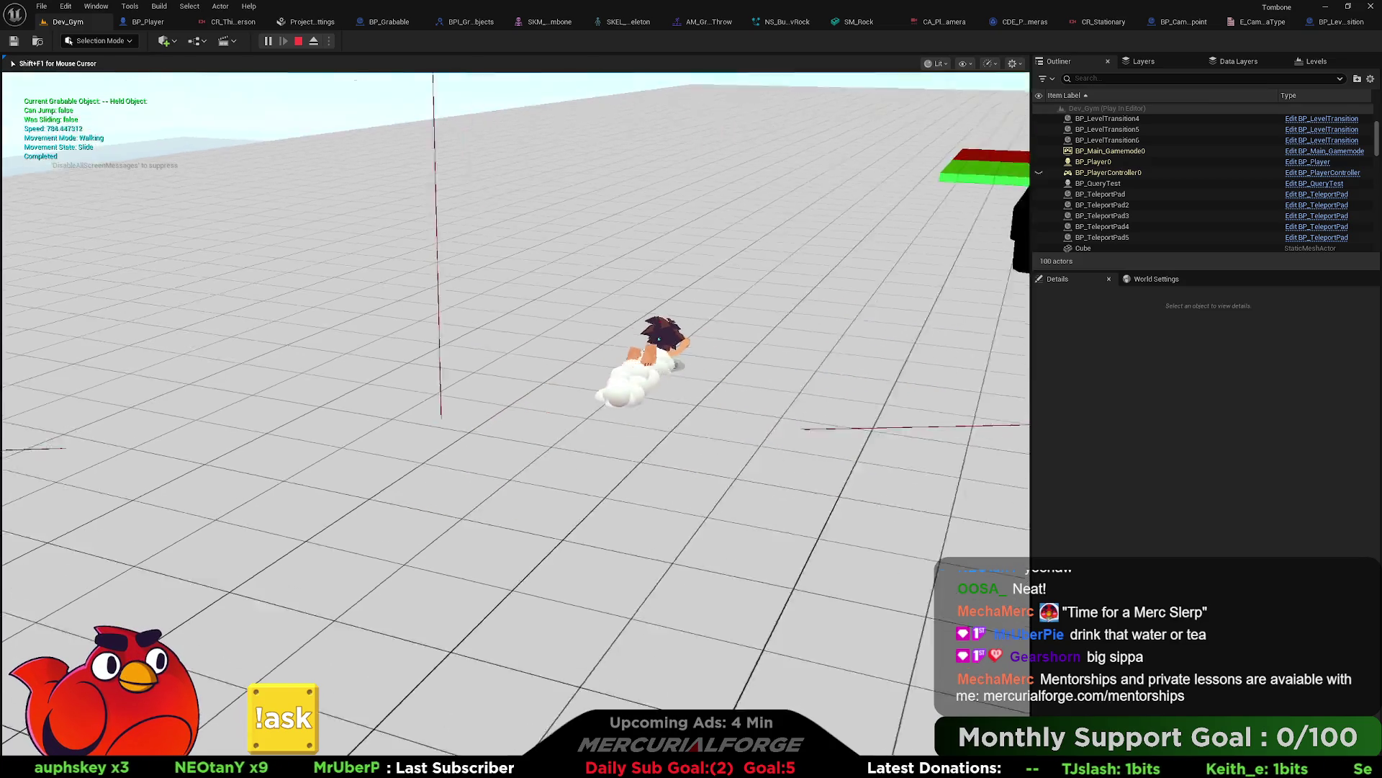
key(Escape)
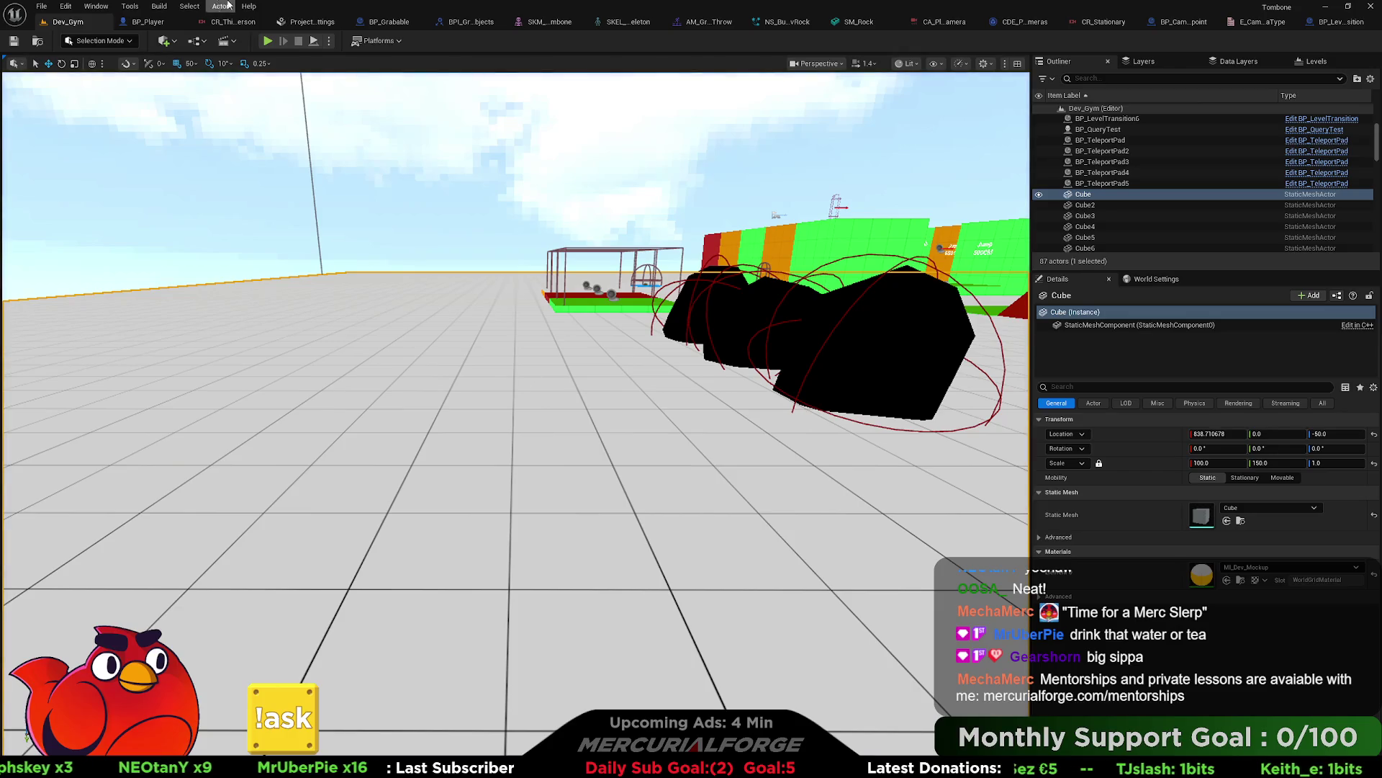
click(147, 21)
click(1031, 21)
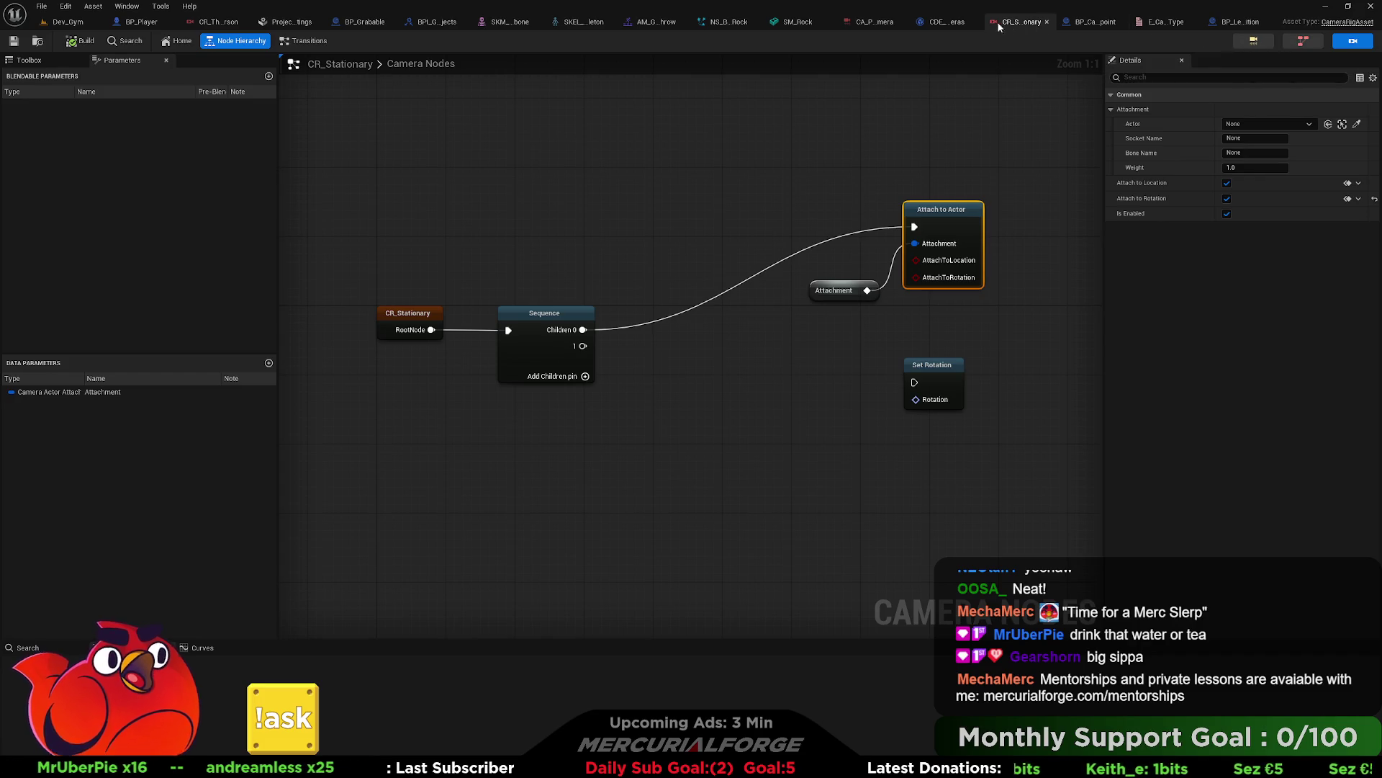
Step: In CDE_PlayerCameras, nudge the Set Control Rotation node slightly right, then return to CR_Stationary
click(934, 23)
scroll(636, 216, down, 2)
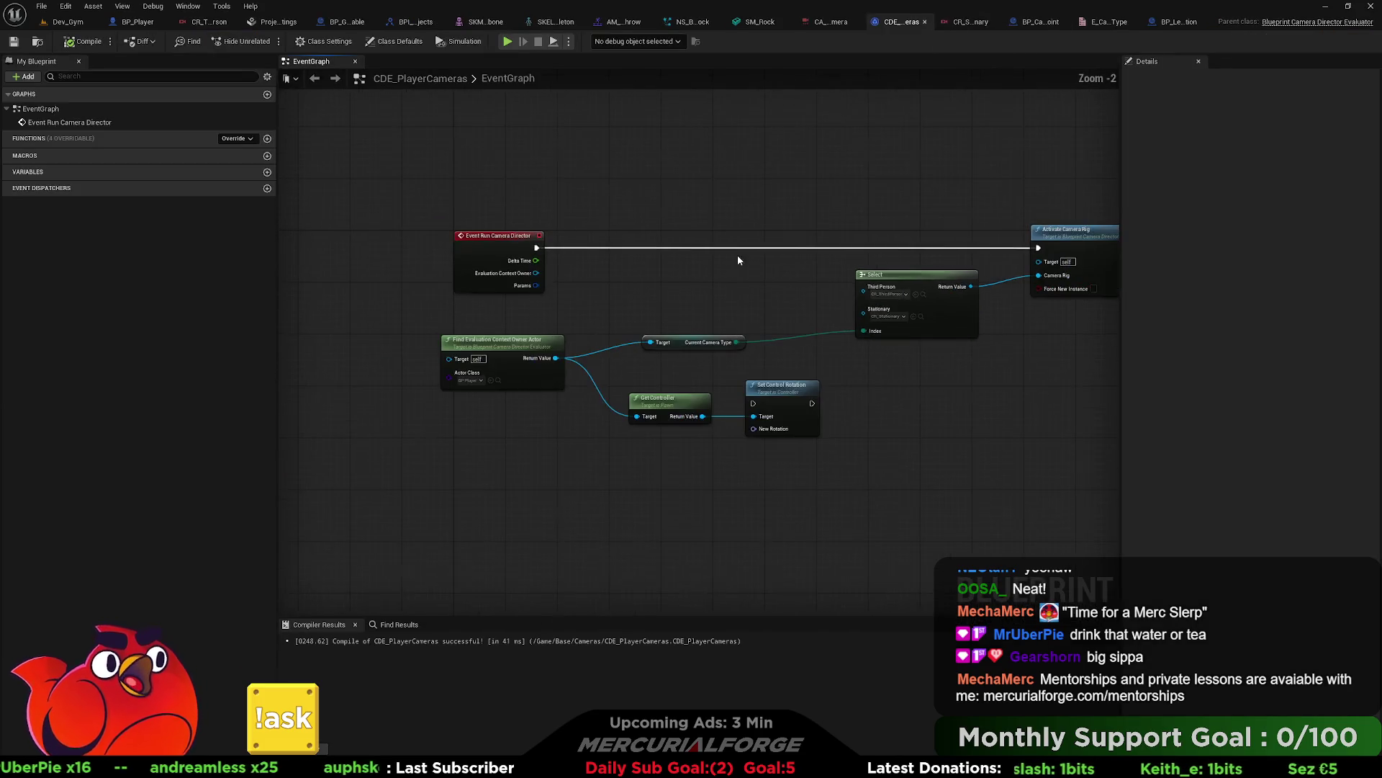
drag(741, 309, 679, 250)
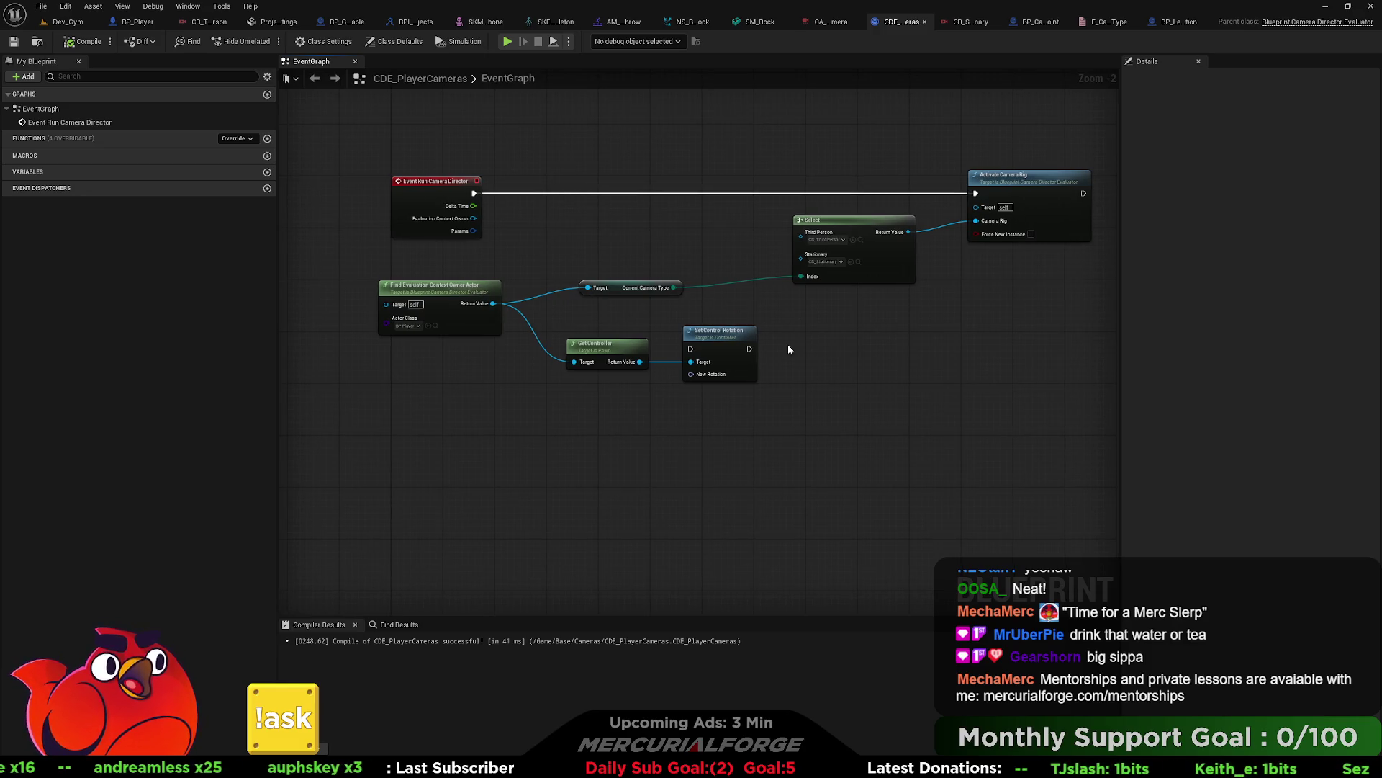
scroll(737, 324, up, 2)
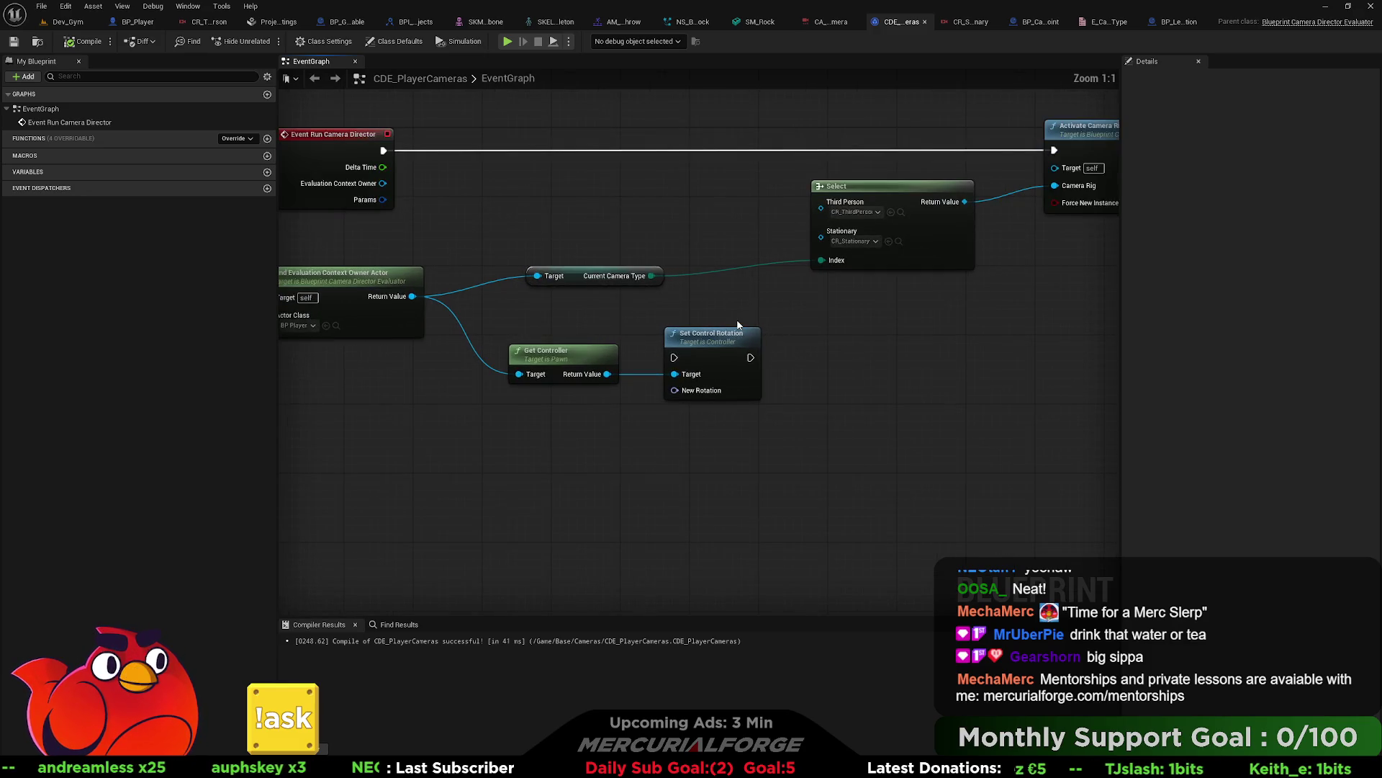
drag(810, 322, 764, 321)
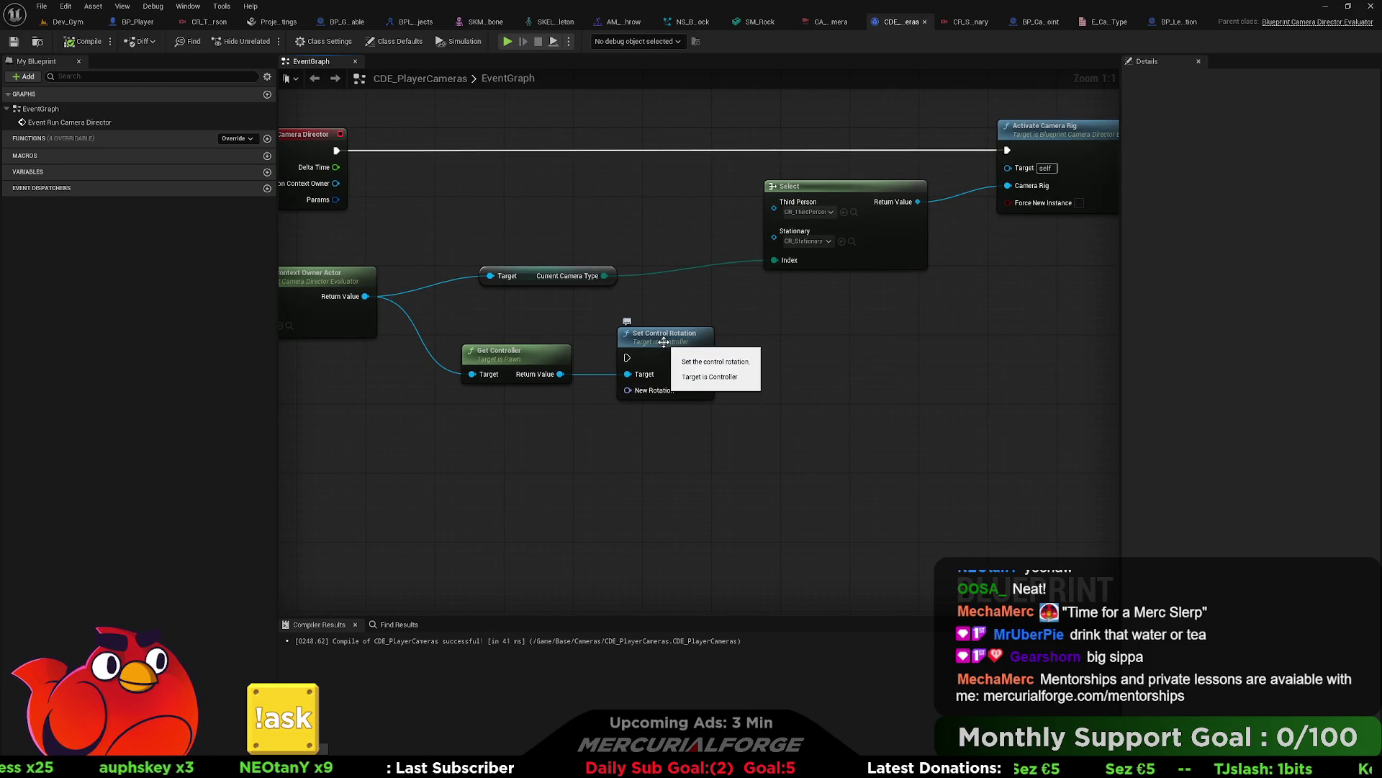
click(663, 342)
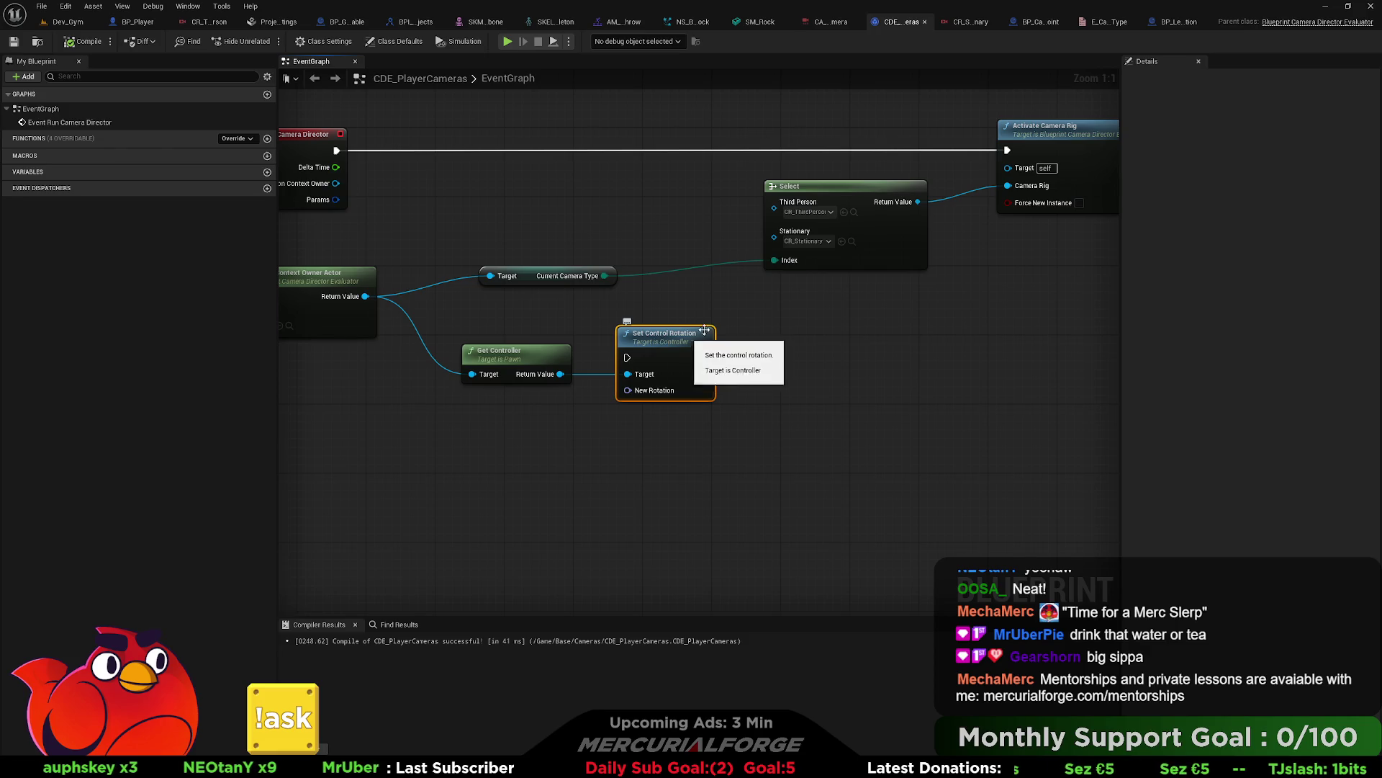
mouse_move(640, 346)
mouse_down()
mouse_move(702, 344)
mouse_move(682, 343)
mouse_up()
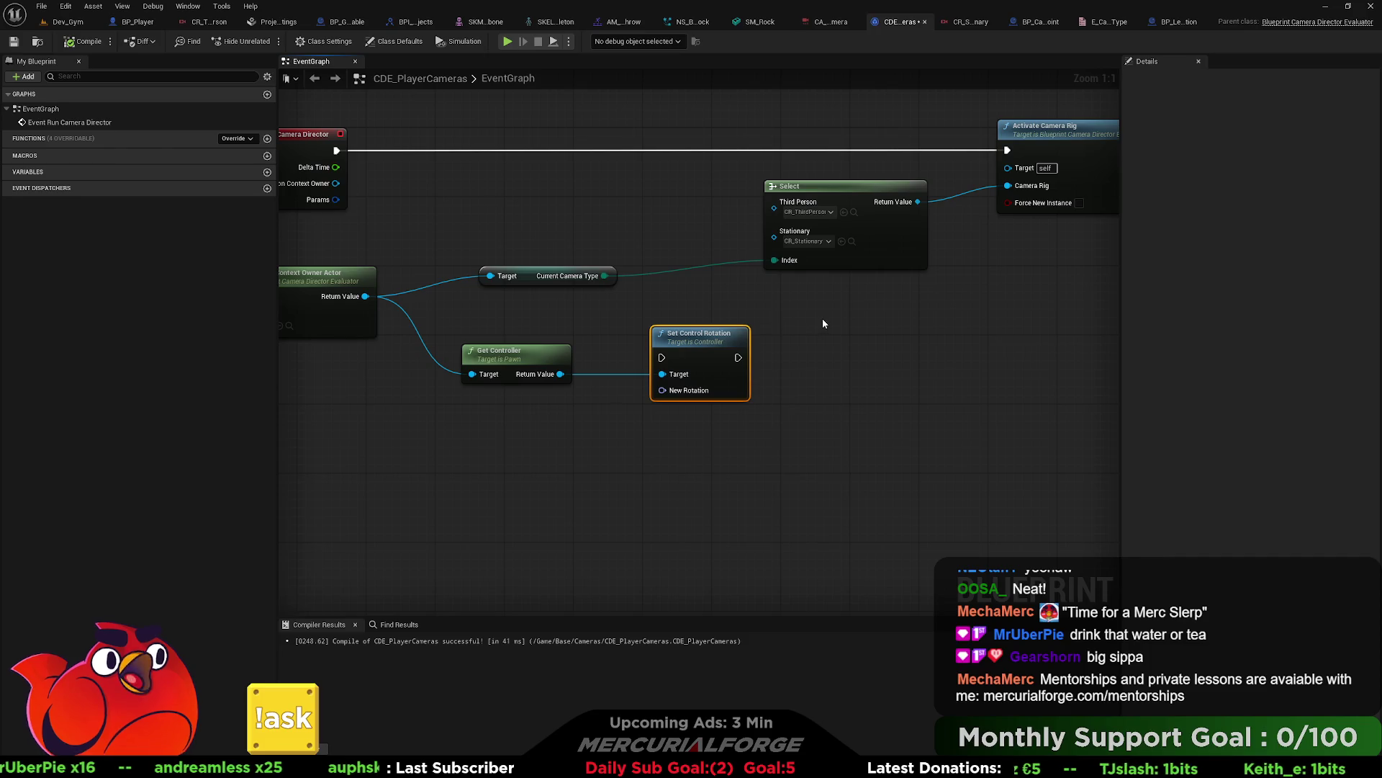
drag(824, 321, 722, 330)
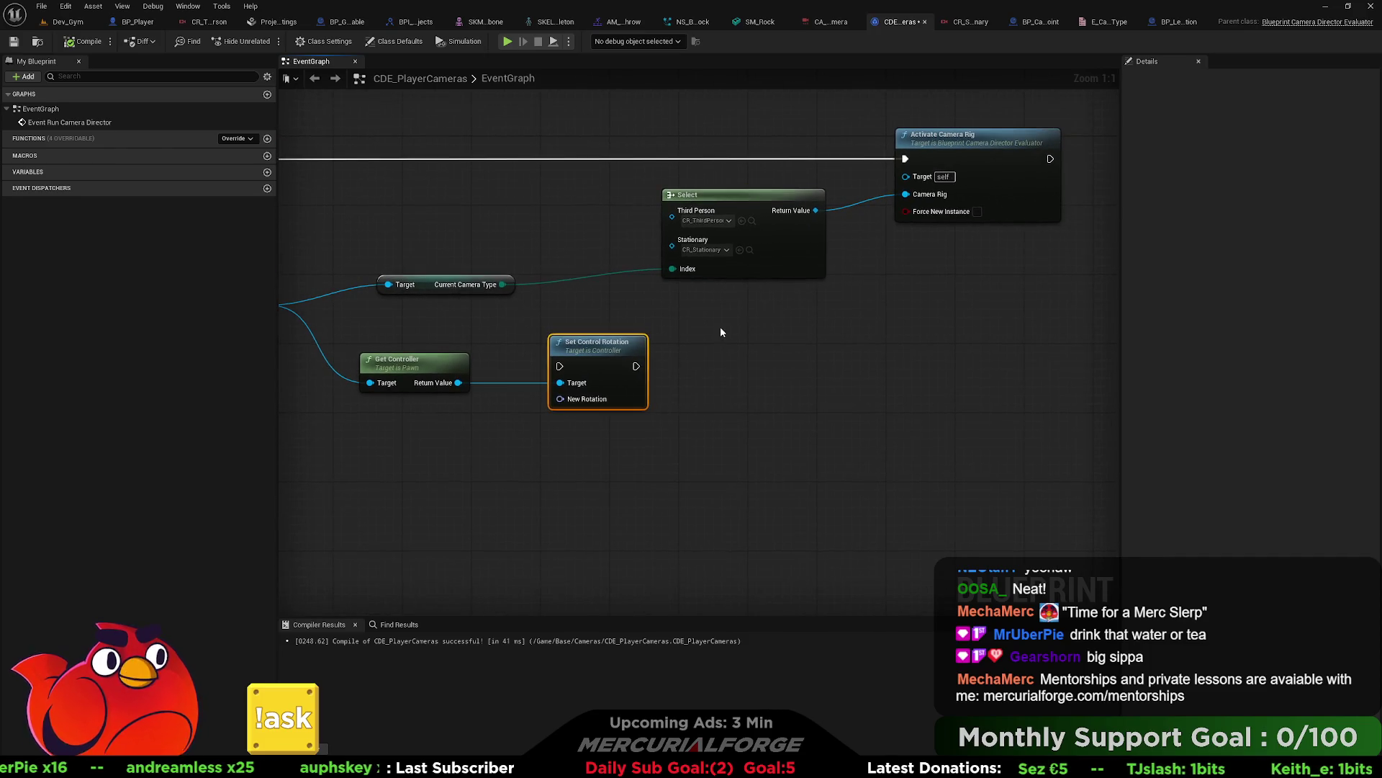
click(974, 24)
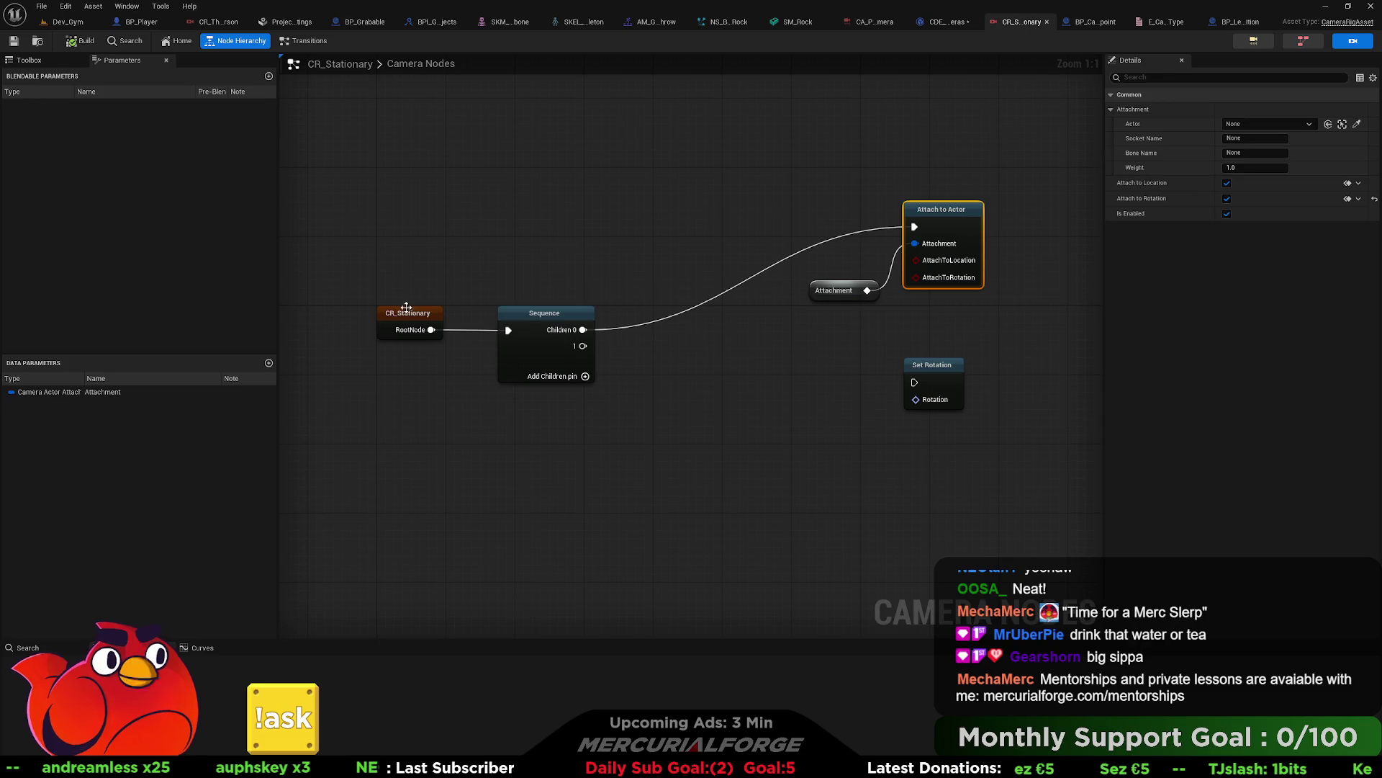
Step: Inspect the root, Sequence and Attach to Actor nodes, then run Set Rotation from Sequence's second output
click(388, 314)
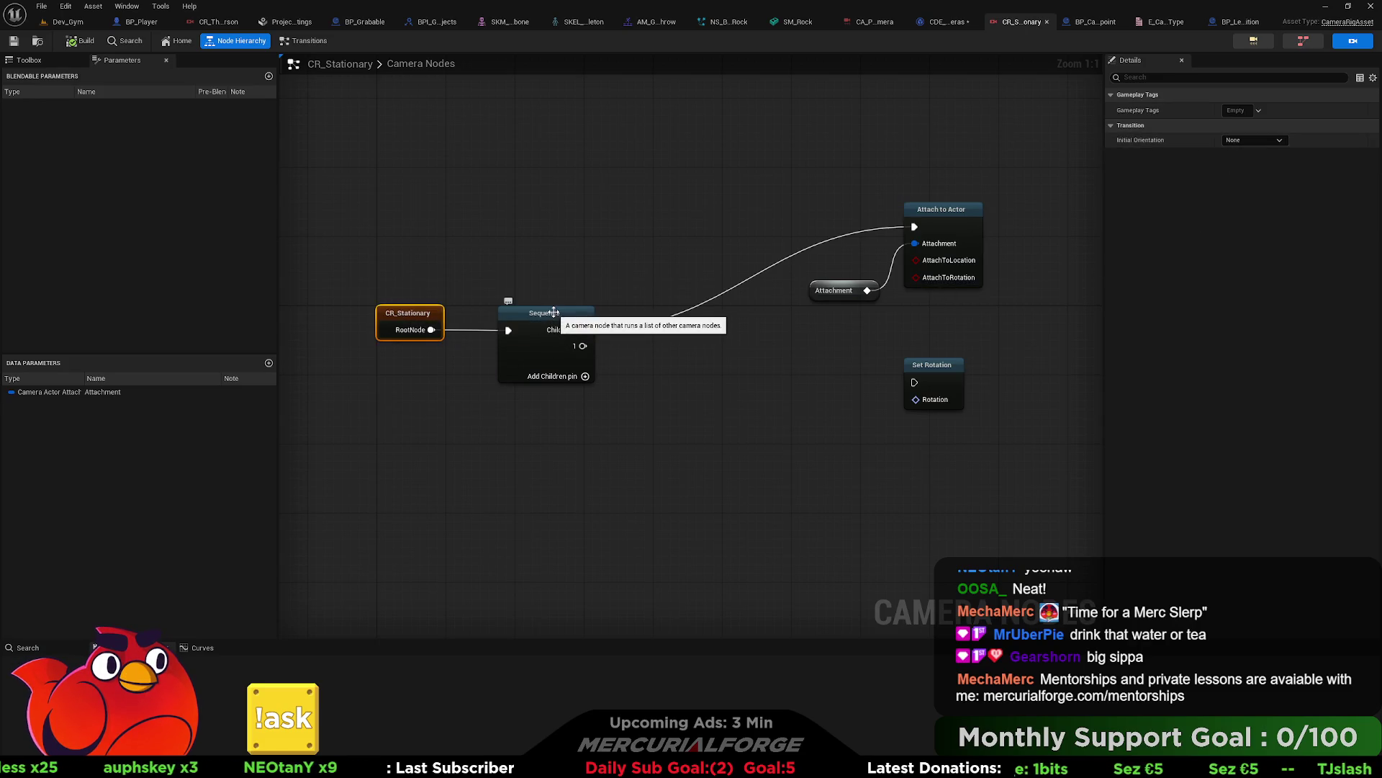
click(545, 344)
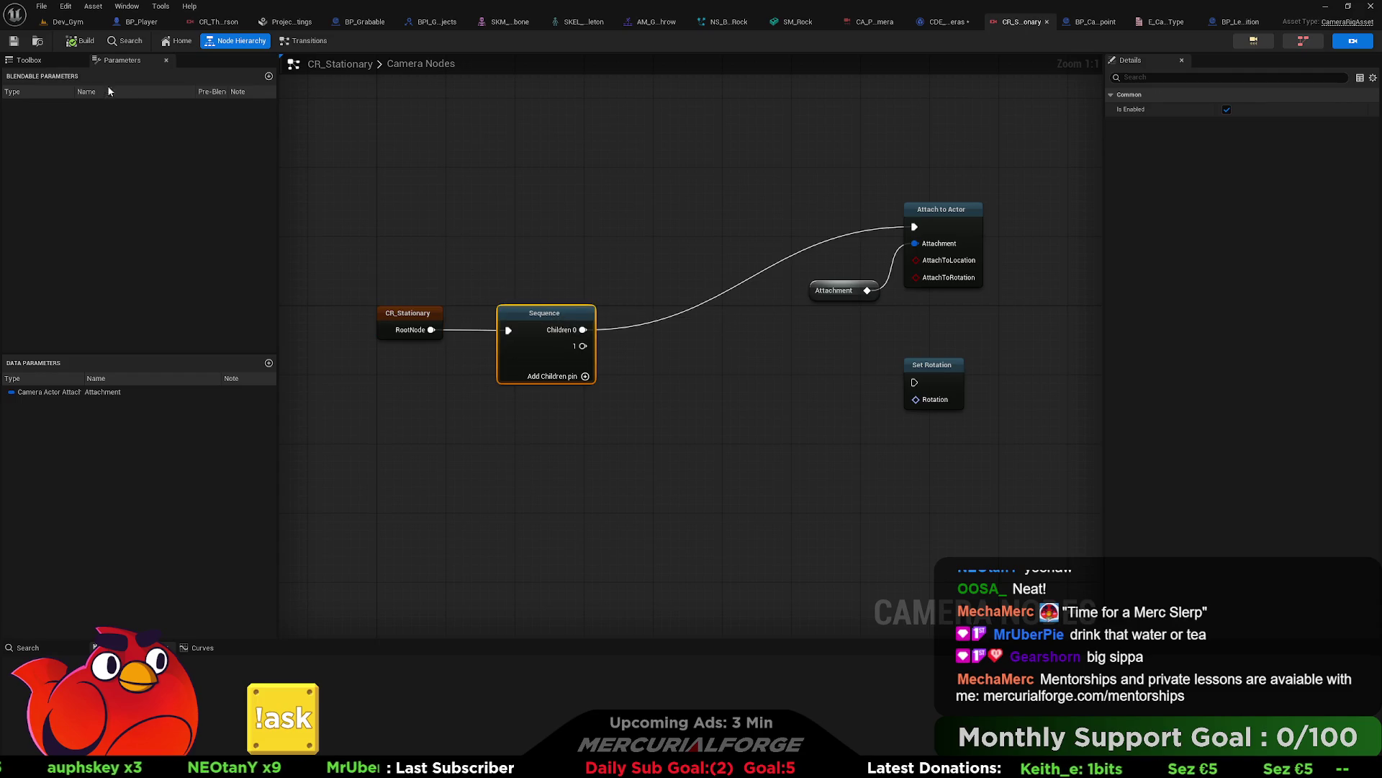
click(913, 216)
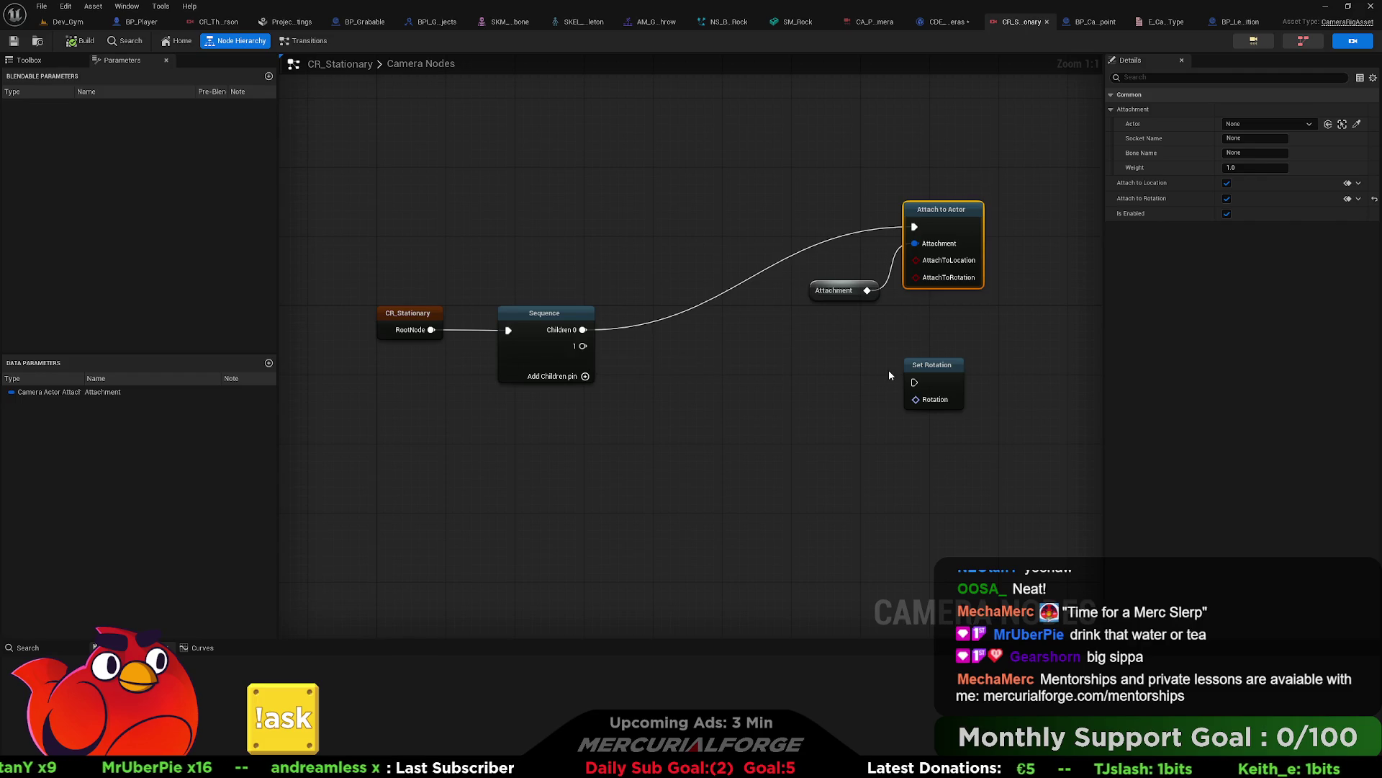
drag(914, 383, 583, 348)
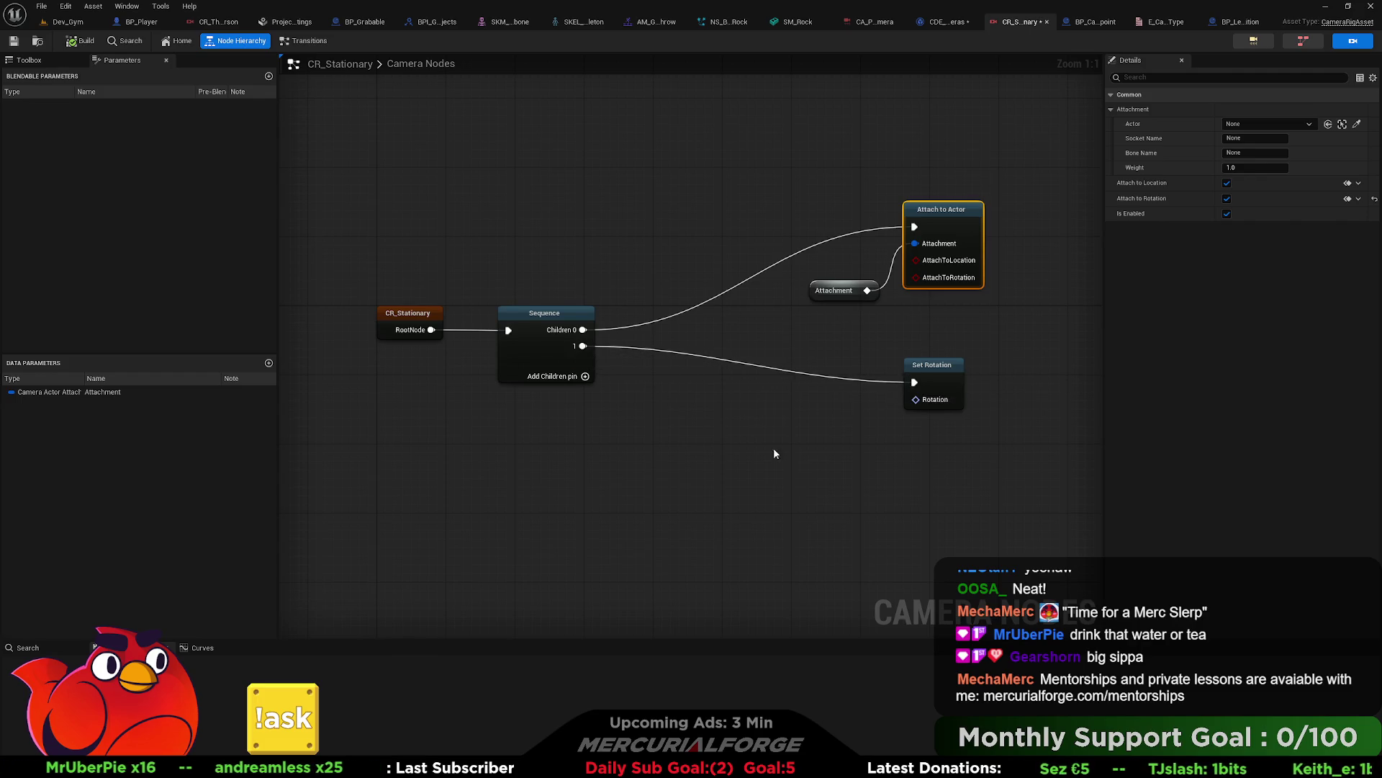
Step: Feed Set Rotation's Rotation from a new Rotation camera parameter and save the camera assets
mouse_move(916, 399)
mouse_down()
mouse_move(848, 407)
mouse_move(868, 398)
mouse_up()
click(866, 425)
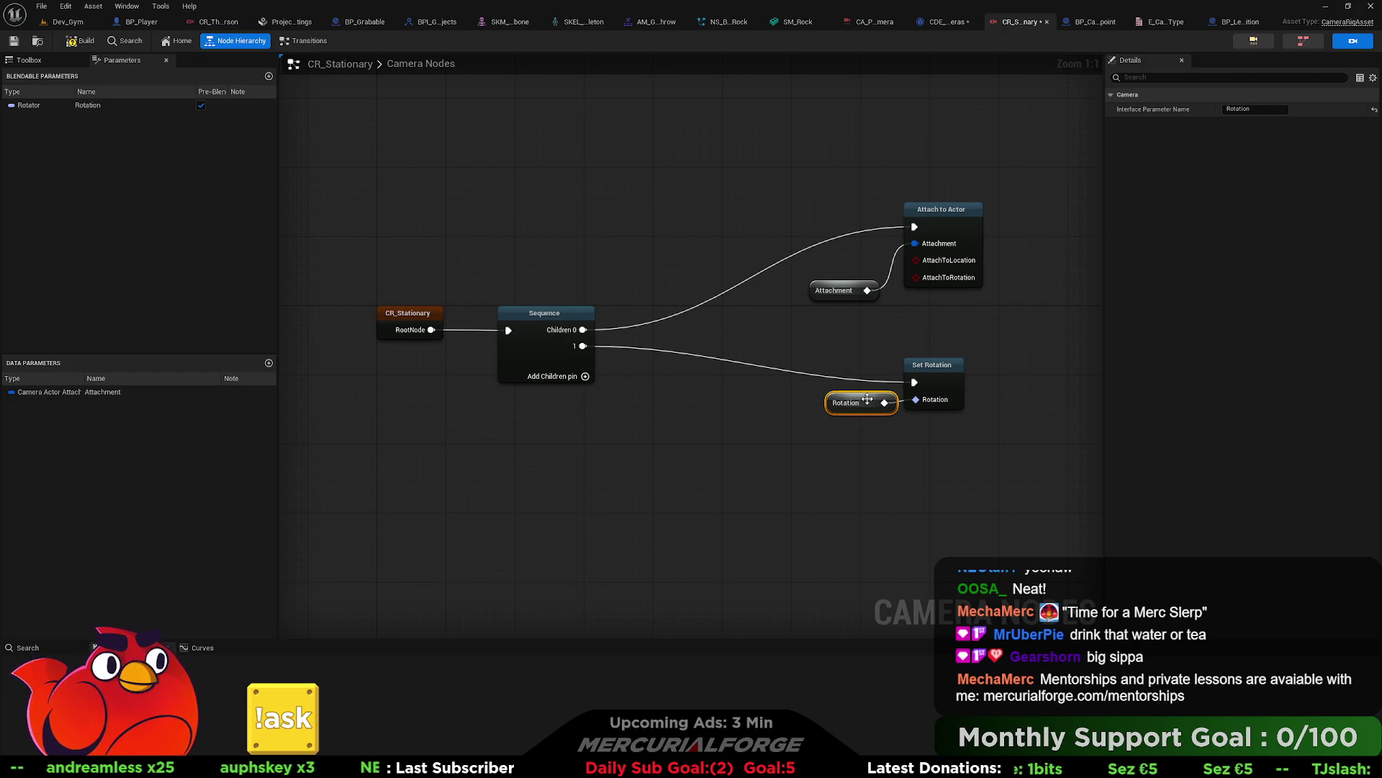
click(364, 123)
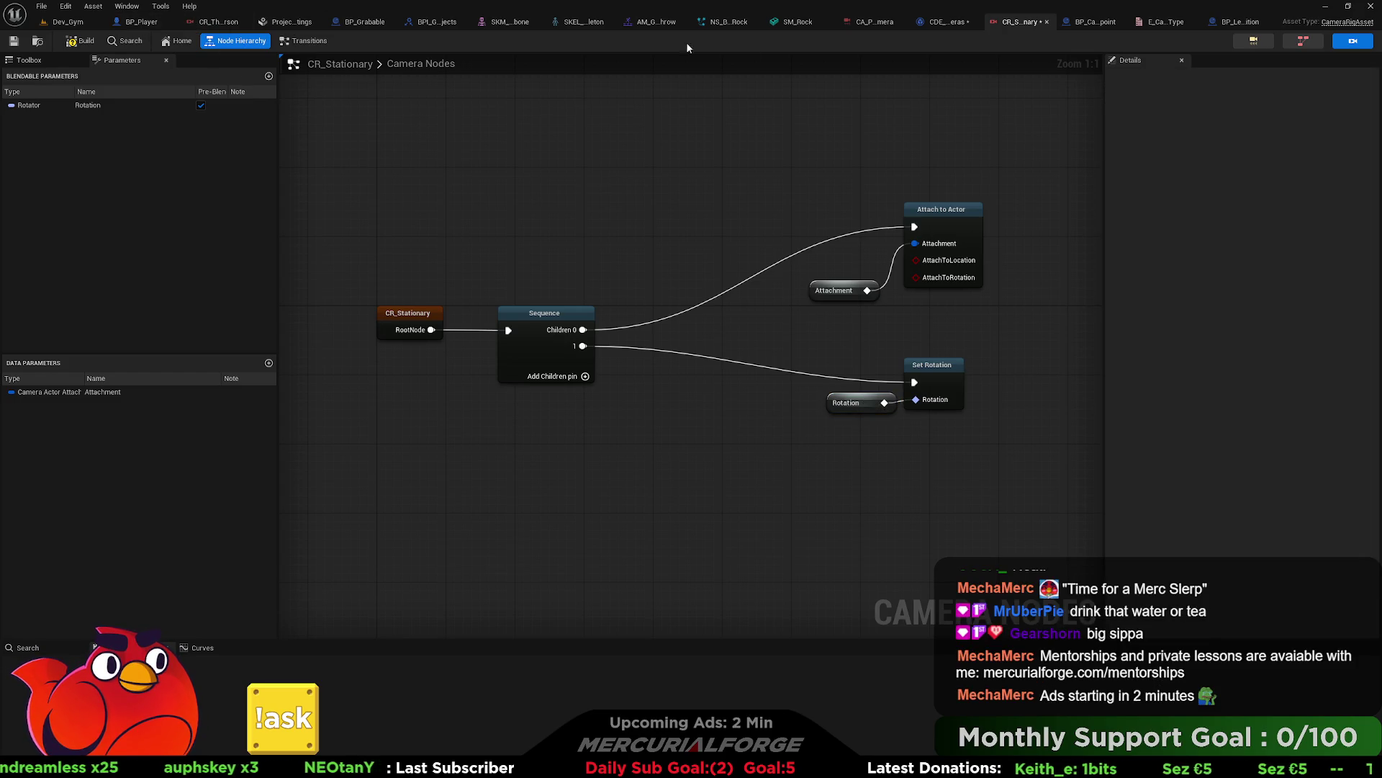
key(ctrl+s)
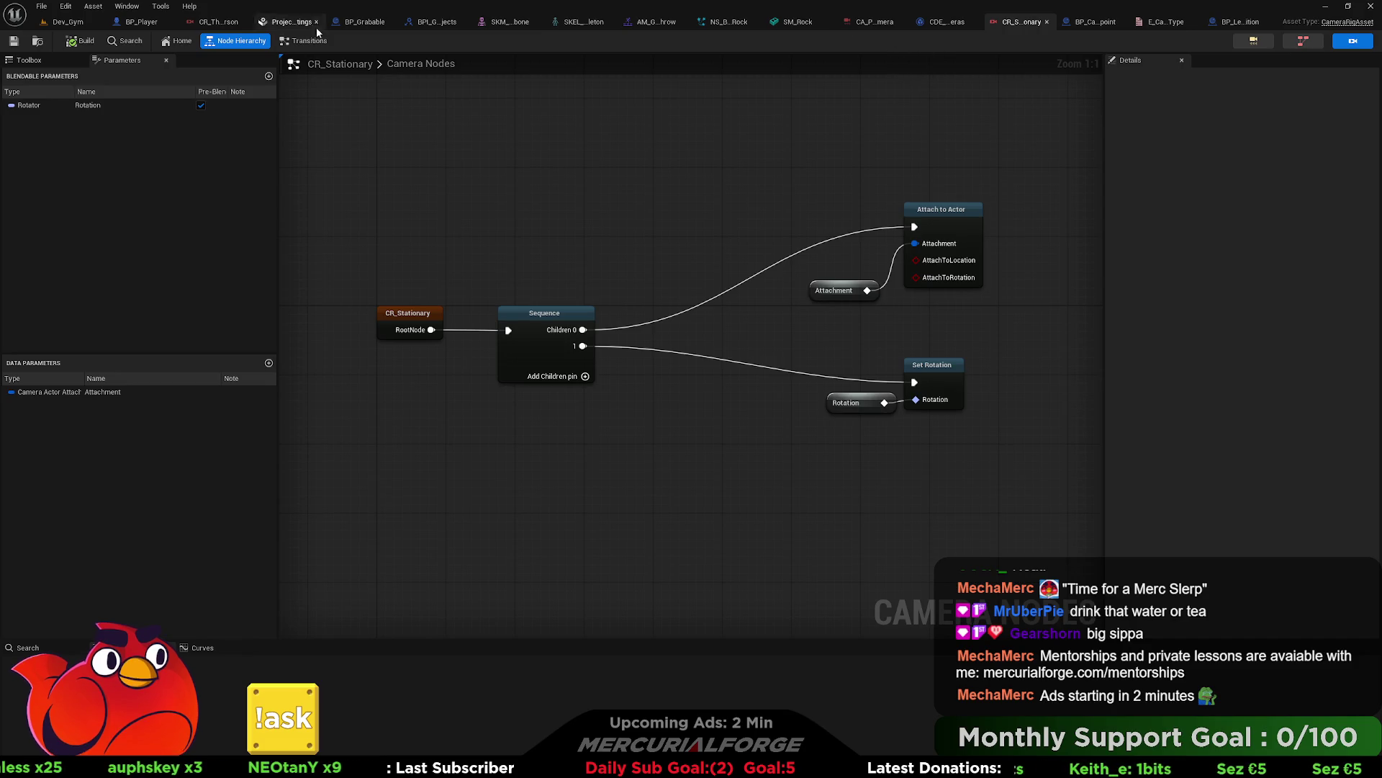
click(1090, 24)
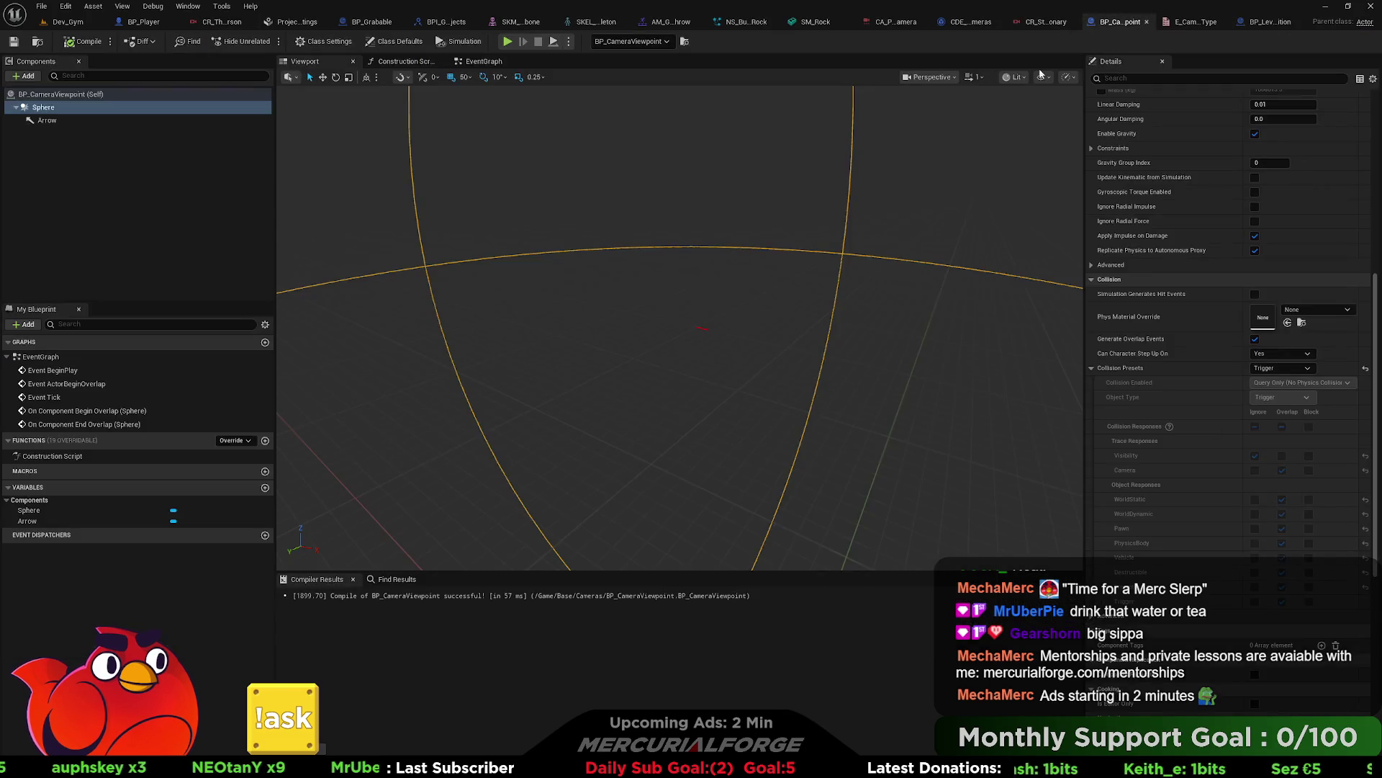
Step: In BP_CameraViewpoint's EventGraph, add a trial CR_Stationary rotation setter off the shared camera data, then delete it
click(475, 62)
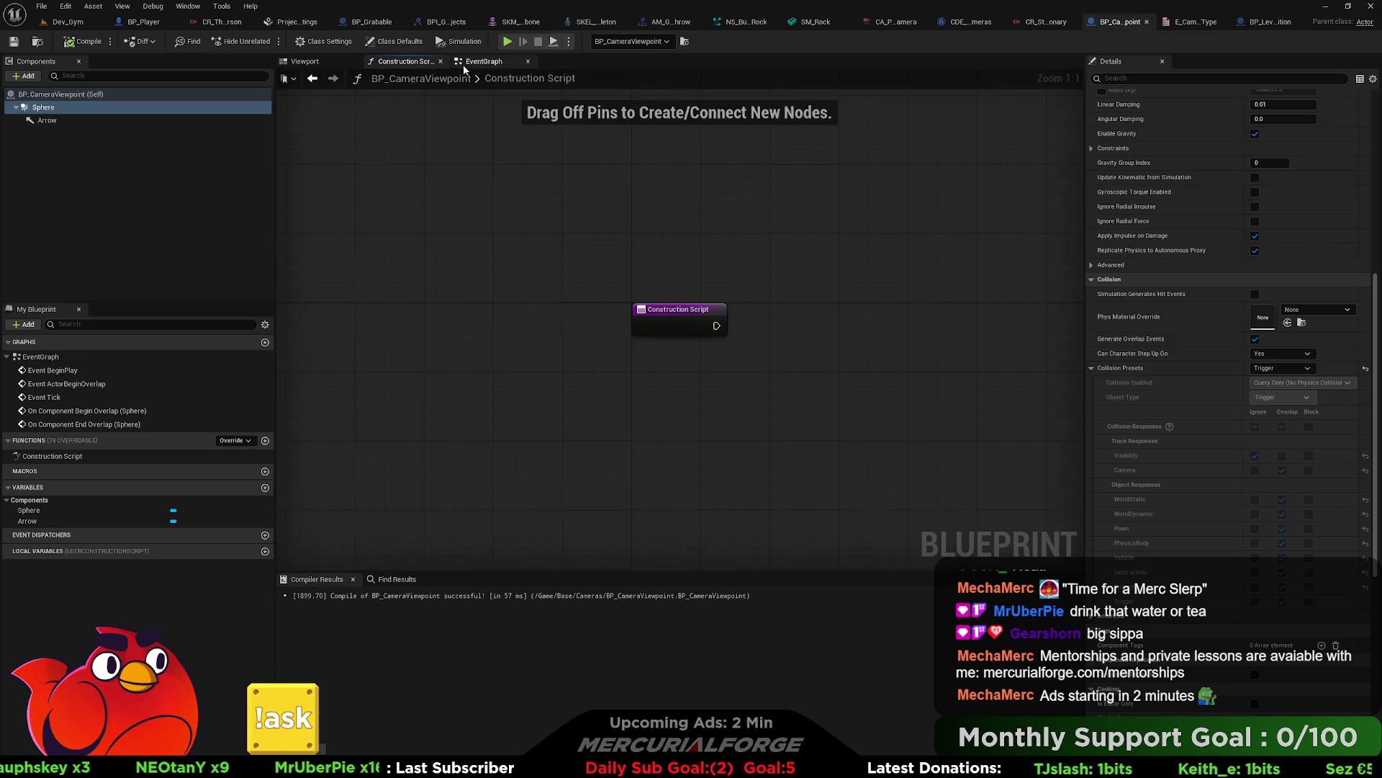
mouse_move(598, 278)
mouse_down()
mouse_move(563, 313)
mouse_move(627, 306)
mouse_move(617, 314)
mouse_up()
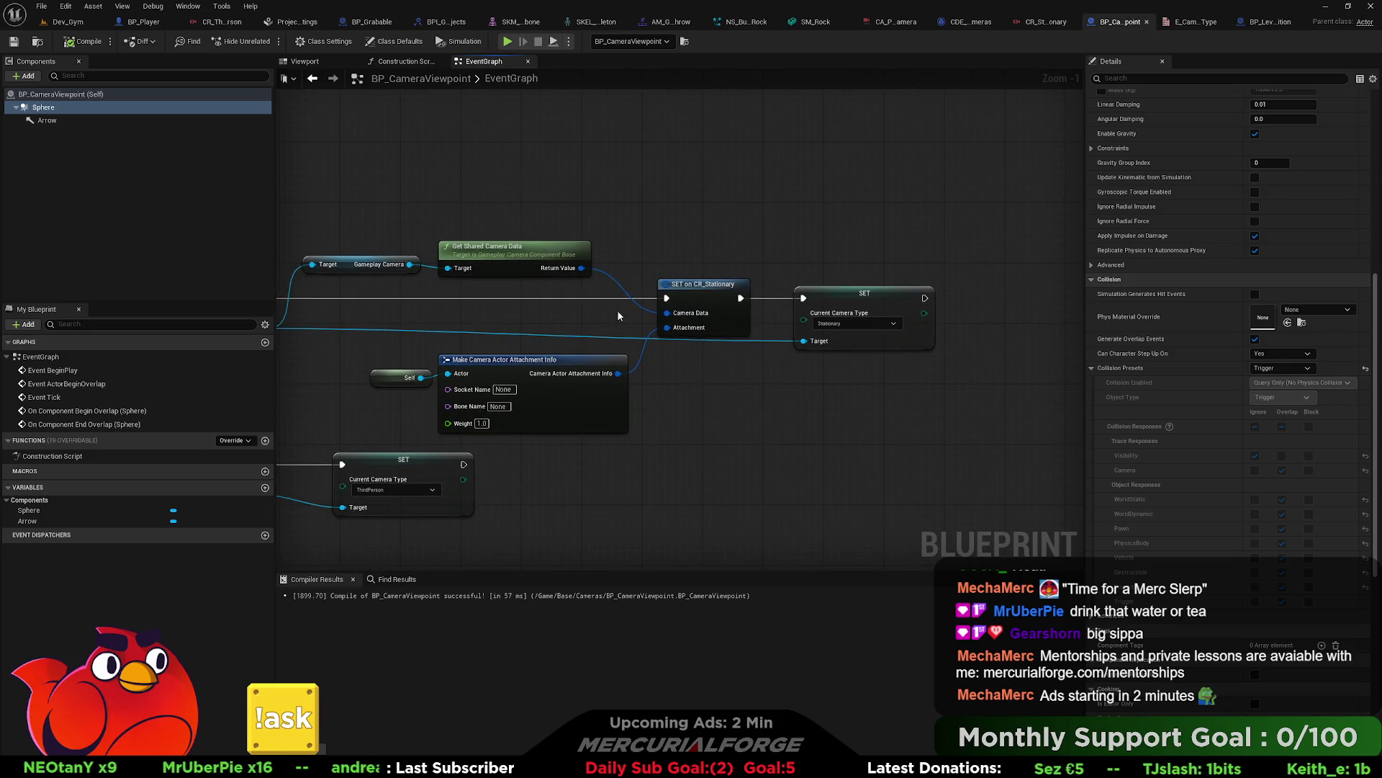
drag(580, 268, 680, 209)
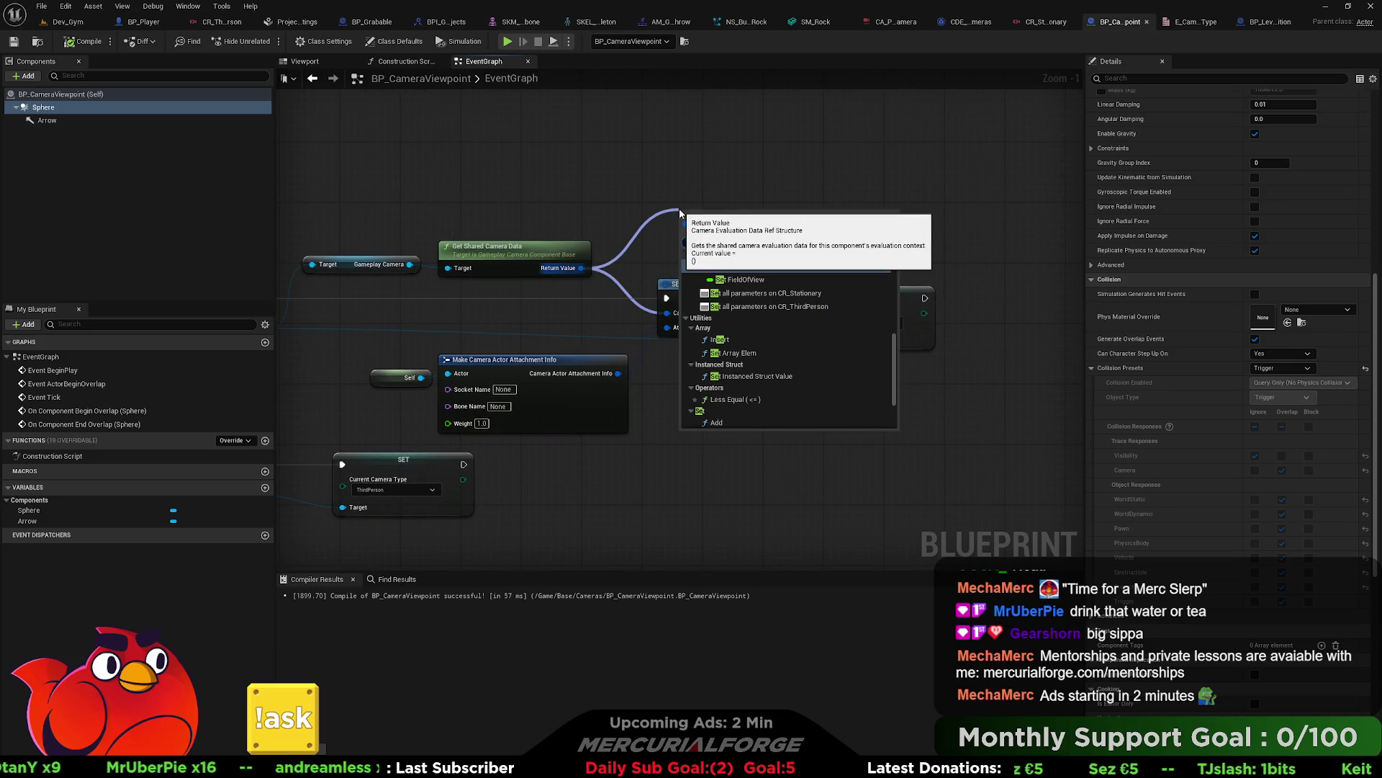
text(t cr)
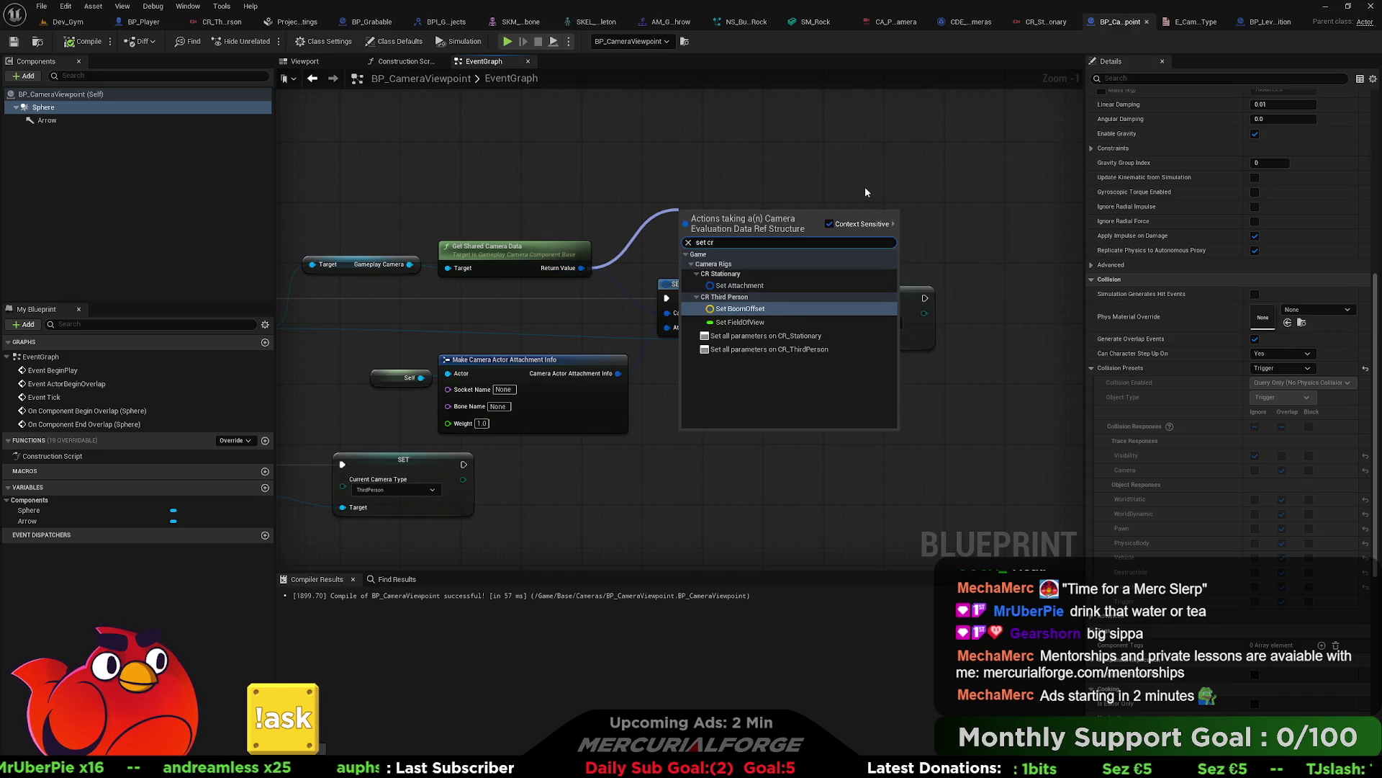
click(803, 338)
drag(727, 209, 712, 163)
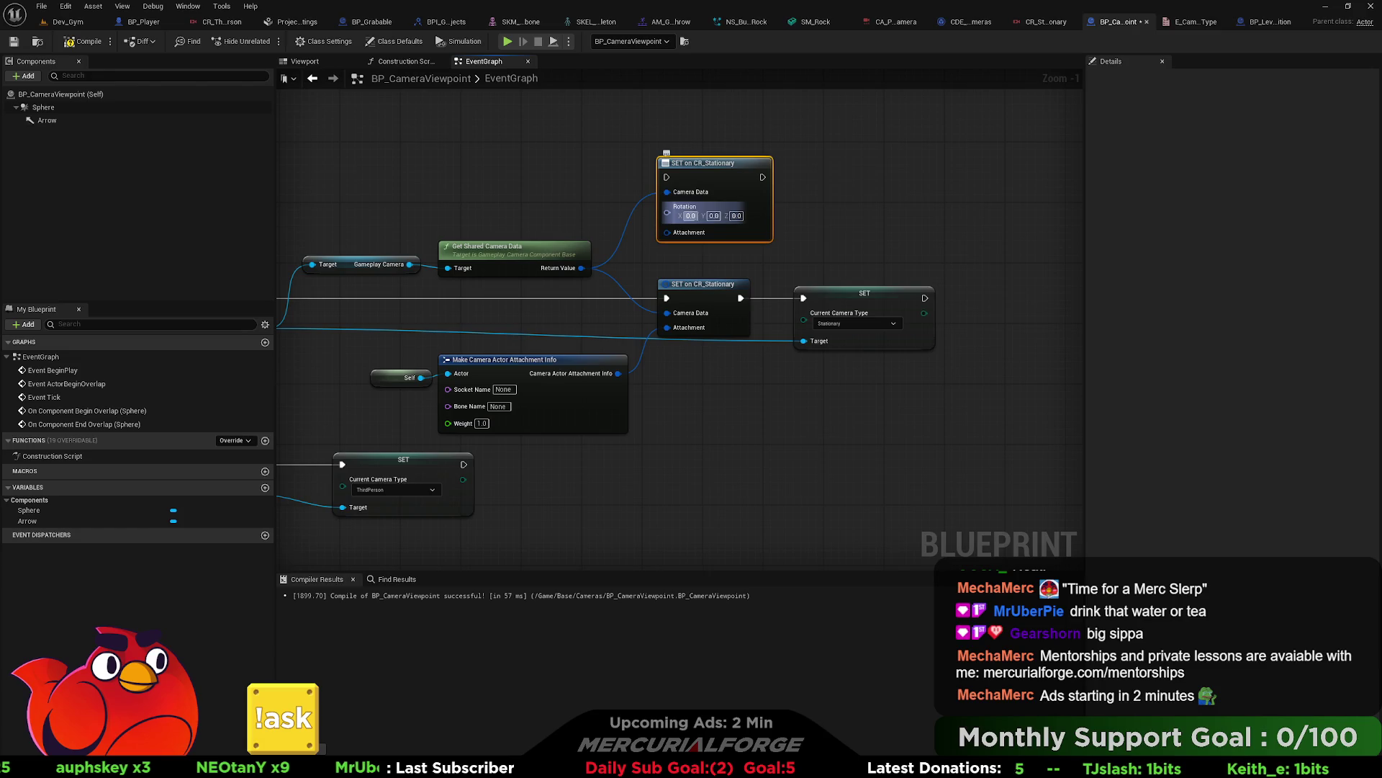
mouse_move(498, 175)
mouse_down()
mouse_move(1058, 182)
mouse_move(1000, 228)
mouse_move(913, 260)
mouse_move(626, 265)
mouse_up()
key(Delete)
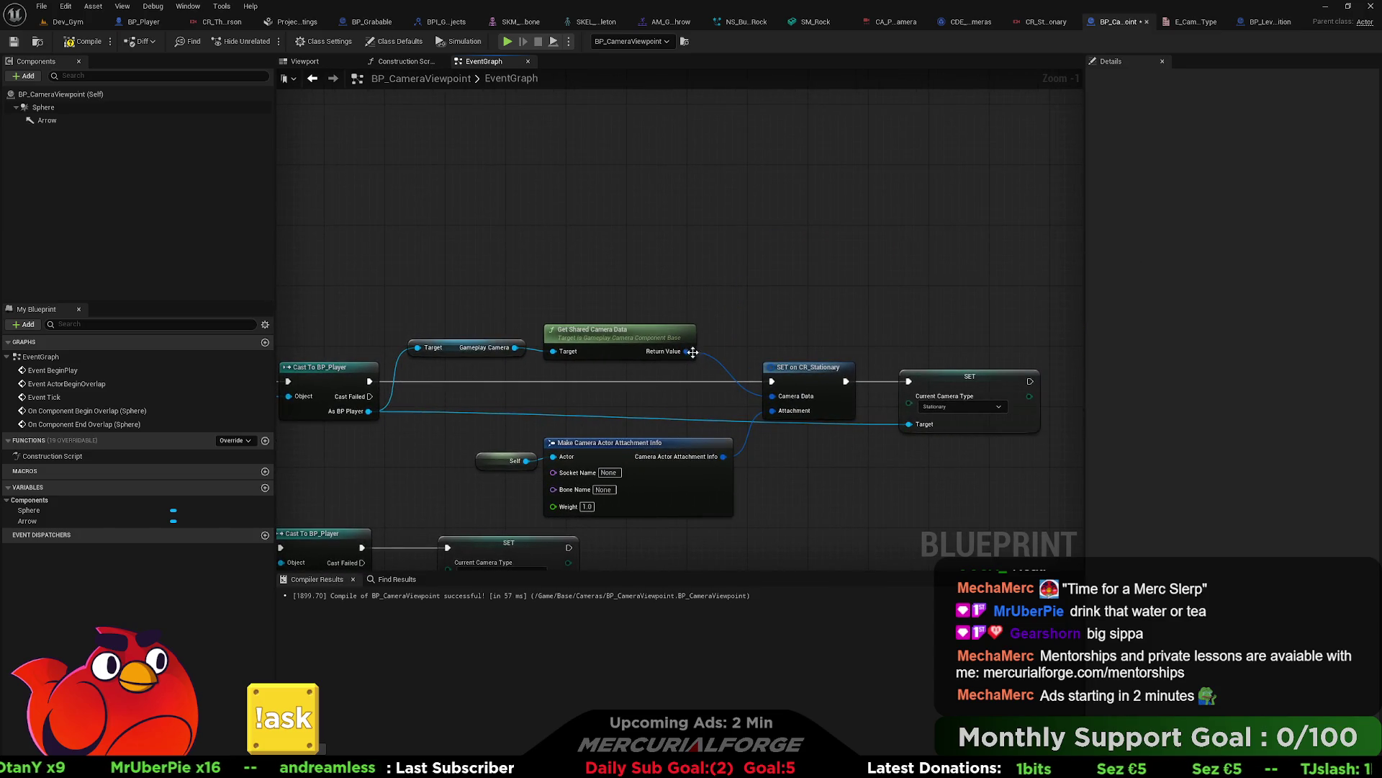
Step: Add a Set Rotator Variable node from the camera data, then delete it too
drag(795, 269, 795, 266)
text(rotat)
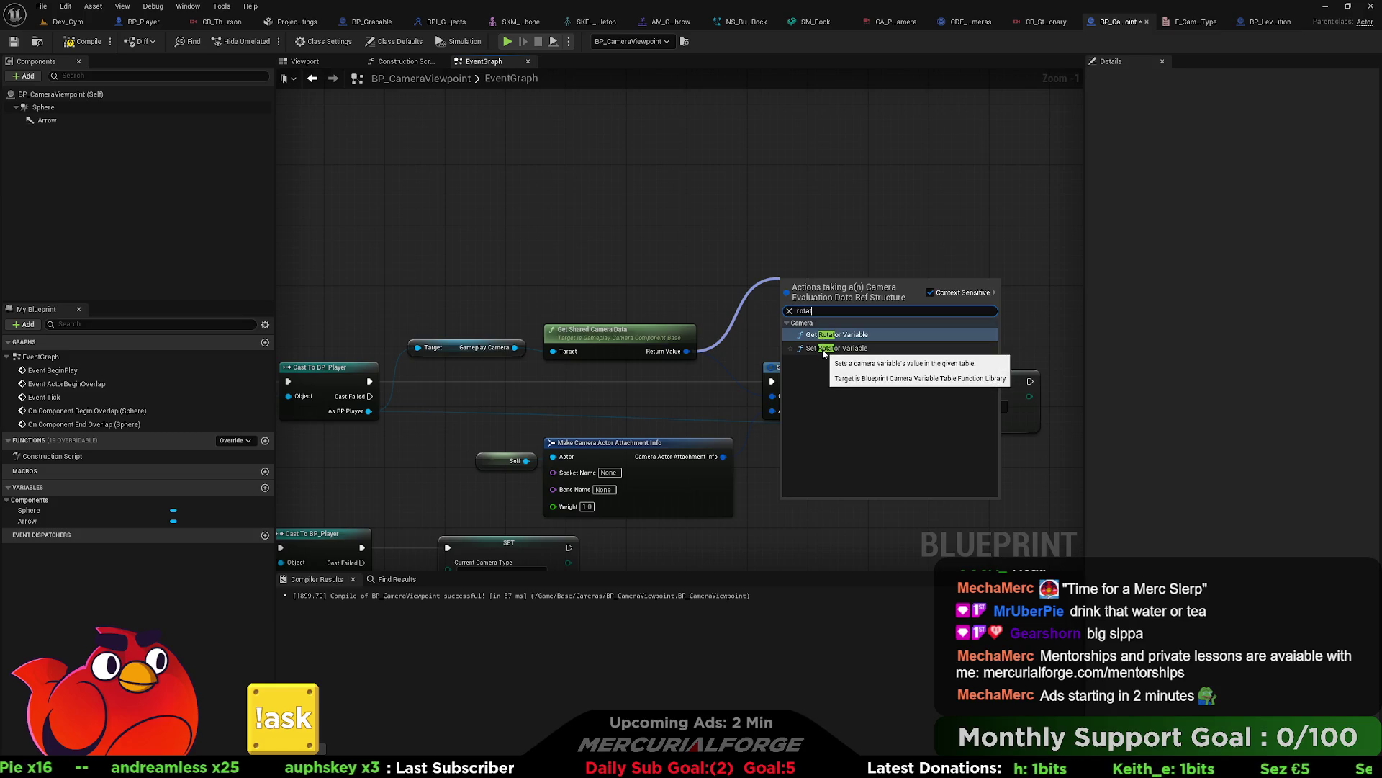
click(823, 353)
drag(828, 285, 829, 239)
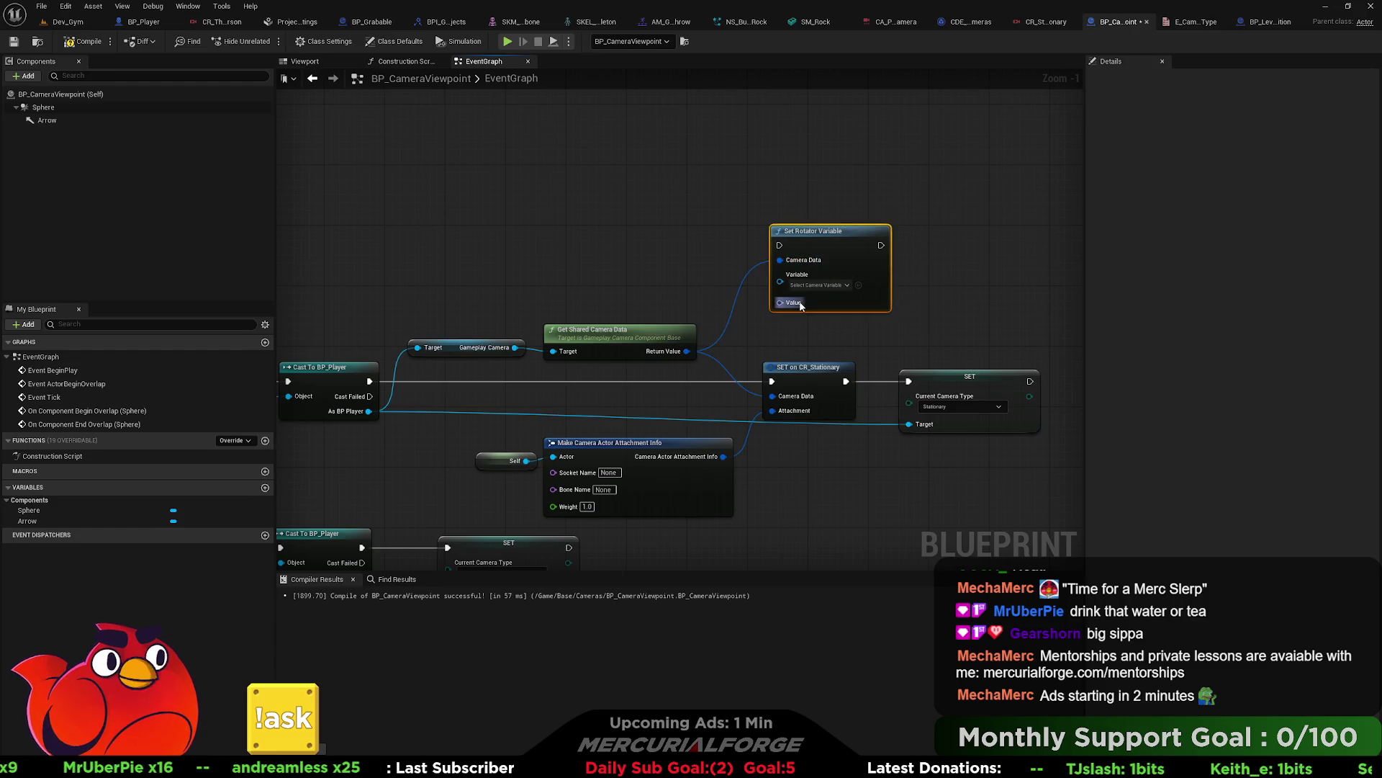
key(Delete)
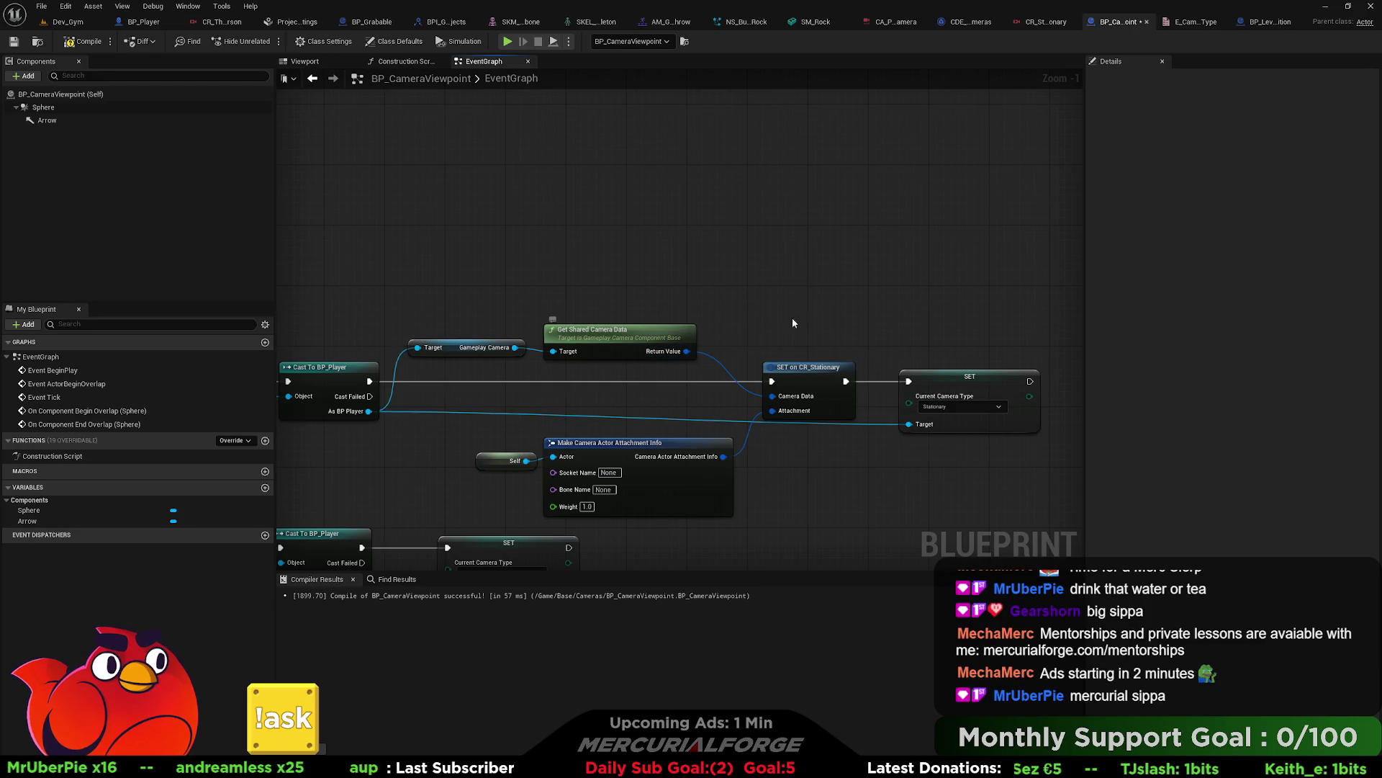
Step: Promote the Cast's As BP Player result to a variable in the overlap logic
drag(565, 259, 1181, 281)
drag(681, 324, 663, 335)
drag(978, 287, 469, 234)
scroll(468, 234, down, 1)
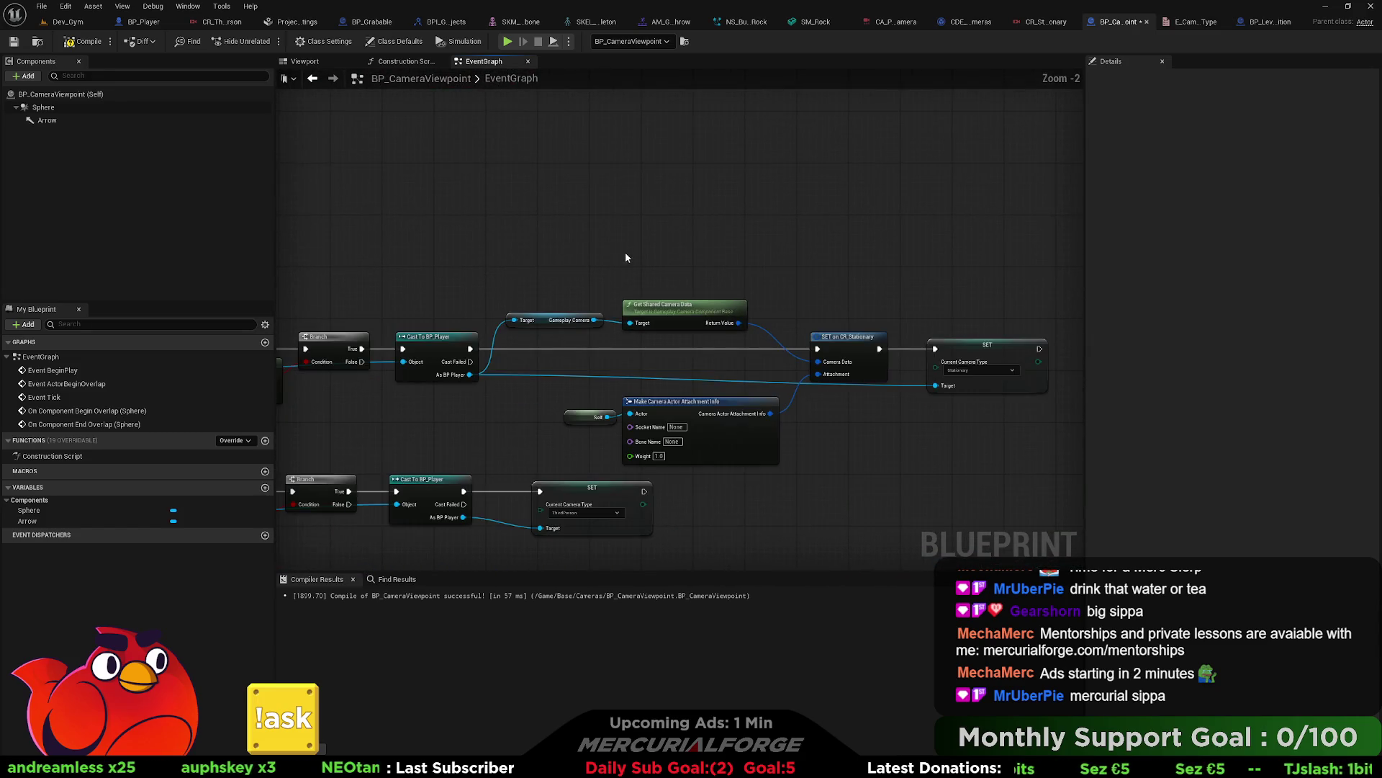
drag(626, 257, 401, 258)
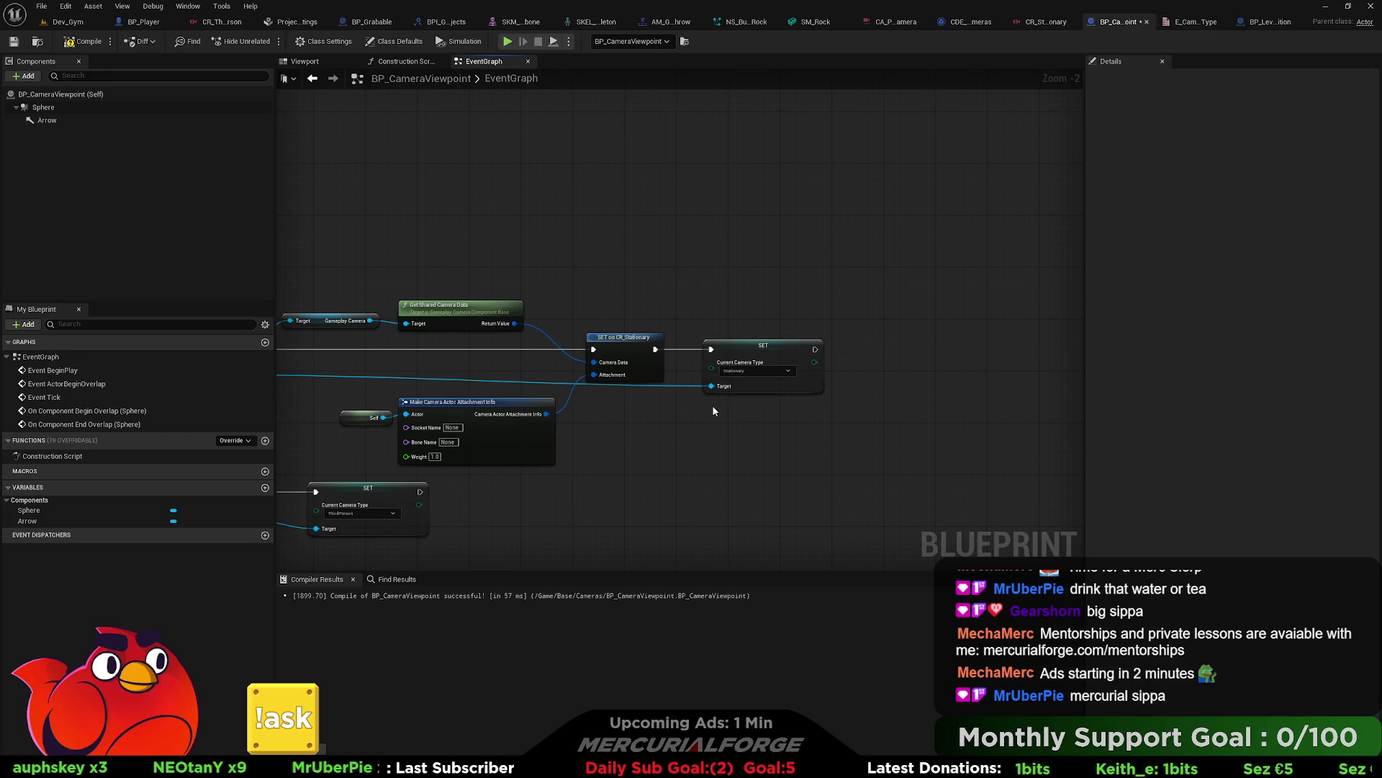
mouse_move(515, 281)
mouse_down()
mouse_move(895, 305)
mouse_move(963, 331)
mouse_up()
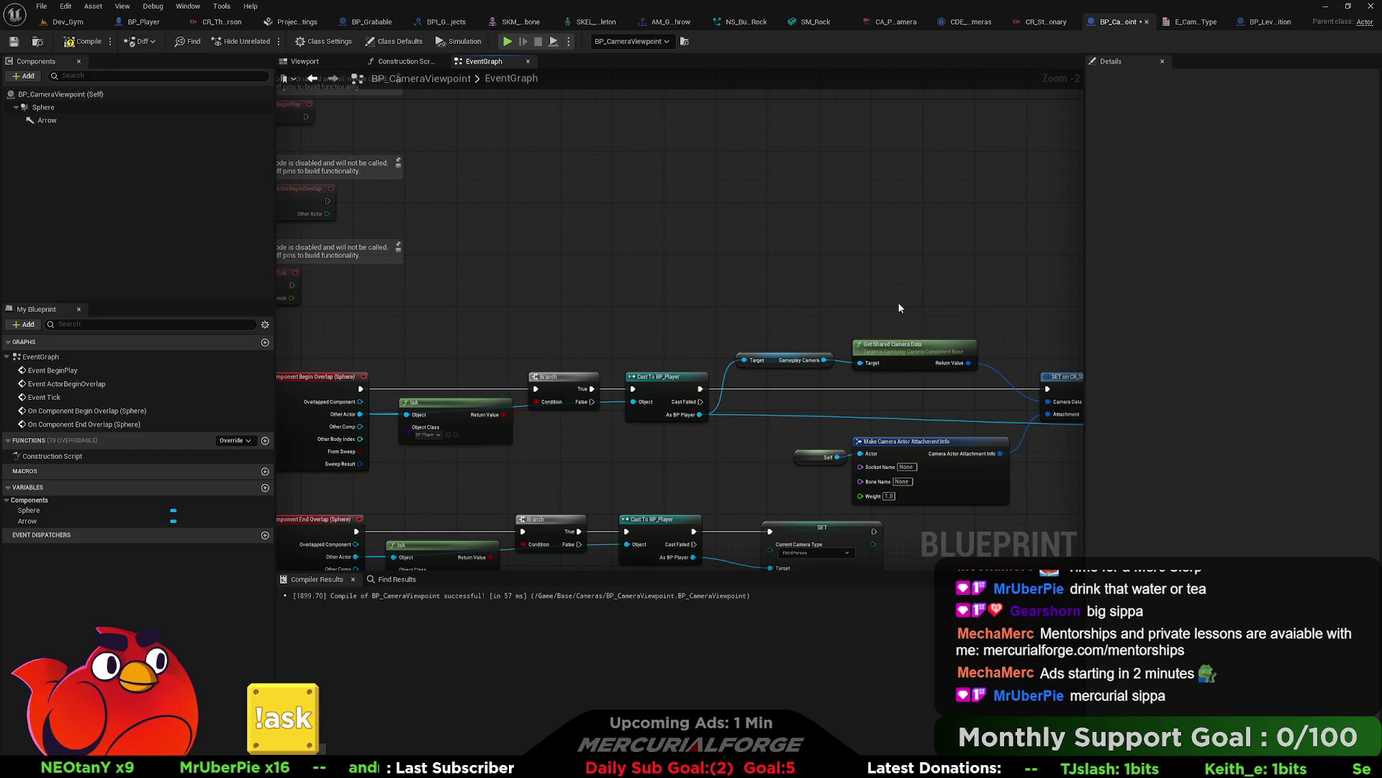
mouse_move(853, 323)
mouse_down()
mouse_move(835, 346)
mouse_move(858, 320)
mouse_move(571, 293)
mouse_move(630, 258)
mouse_up()
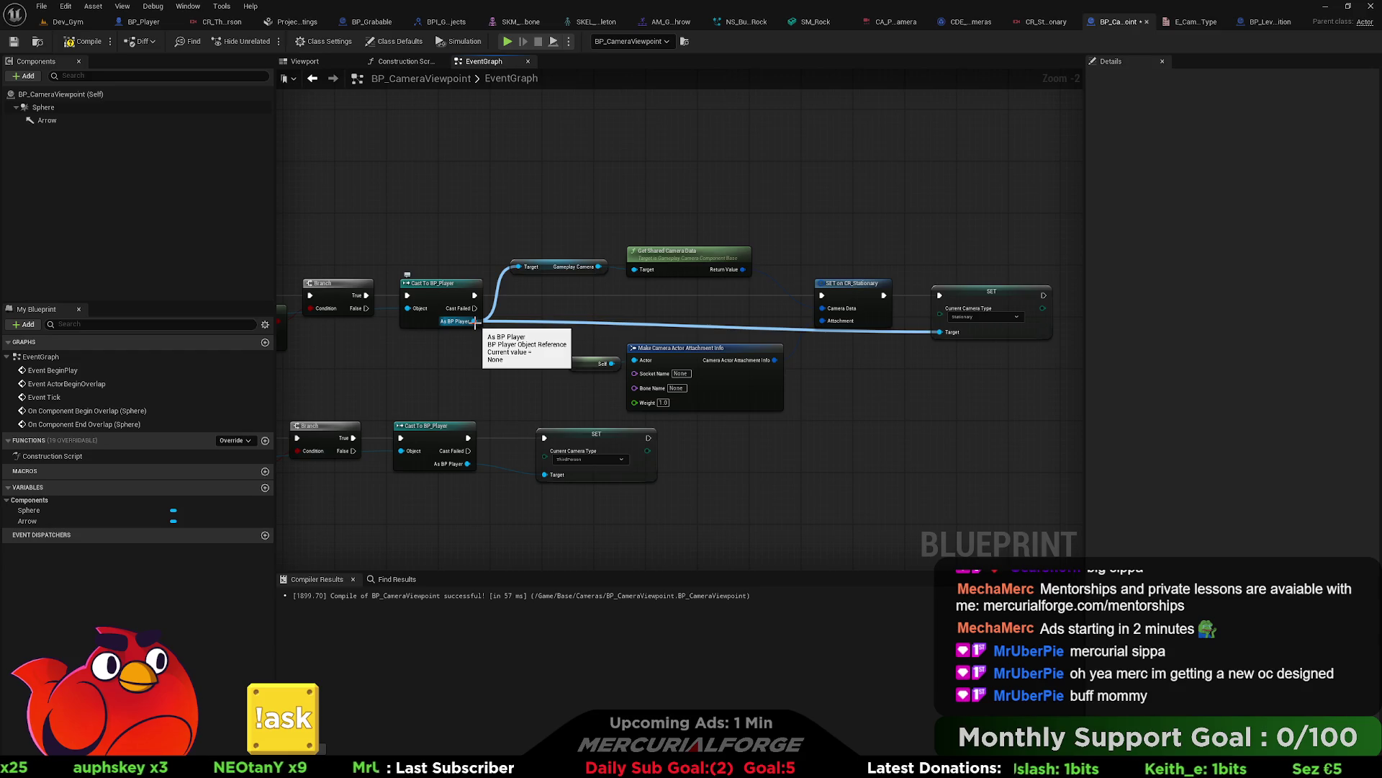
drag(475, 322, 576, 313)
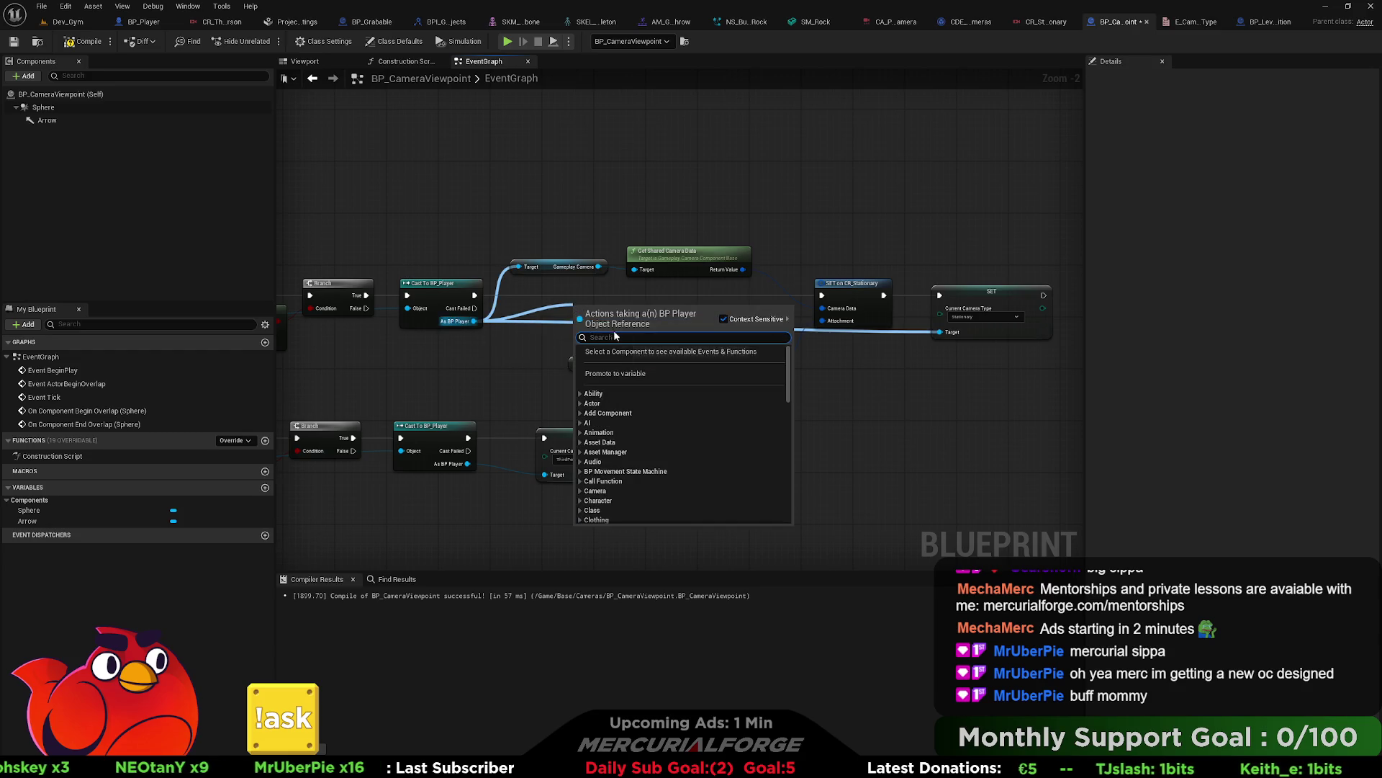
click(609, 373)
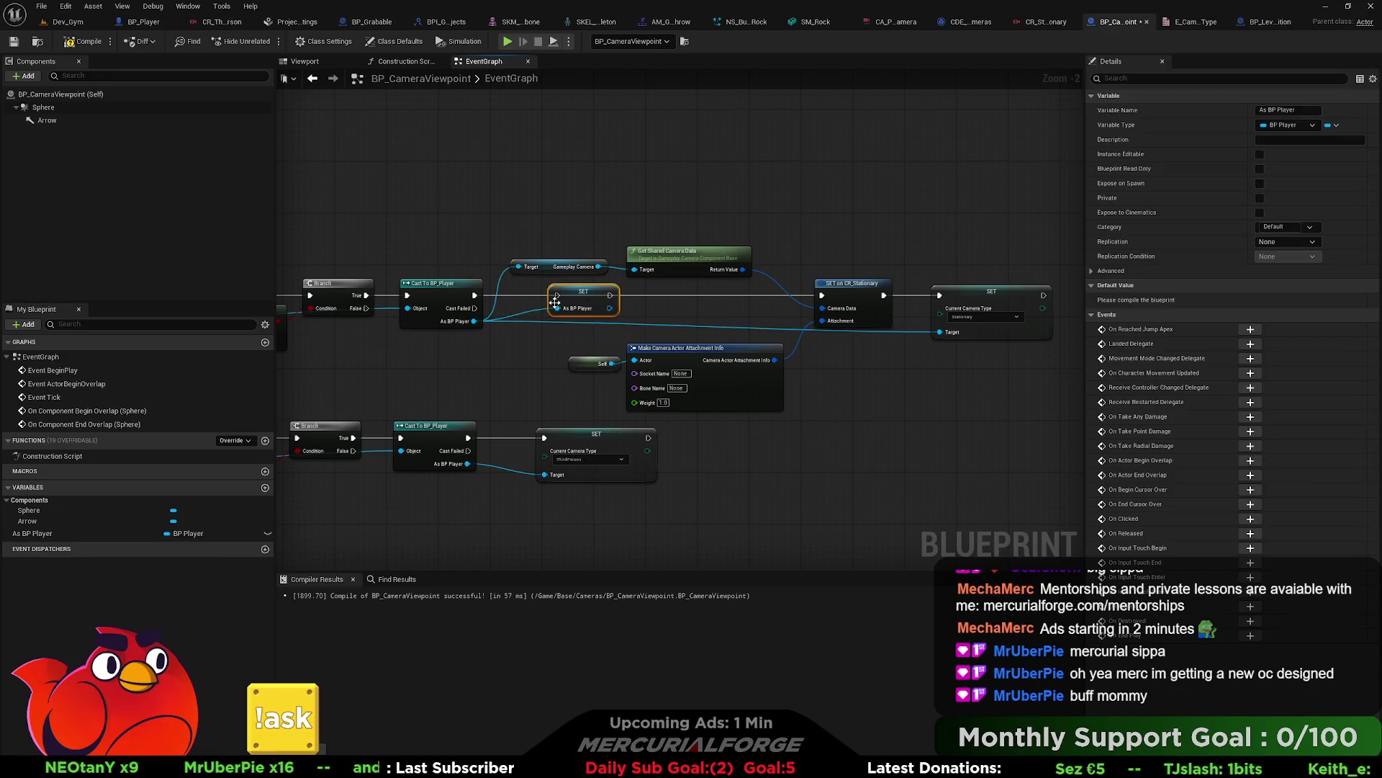
Step: Create a Boolean variable bIsActive and set it to true after the As BP Player SET
drag(610, 296, 821, 296)
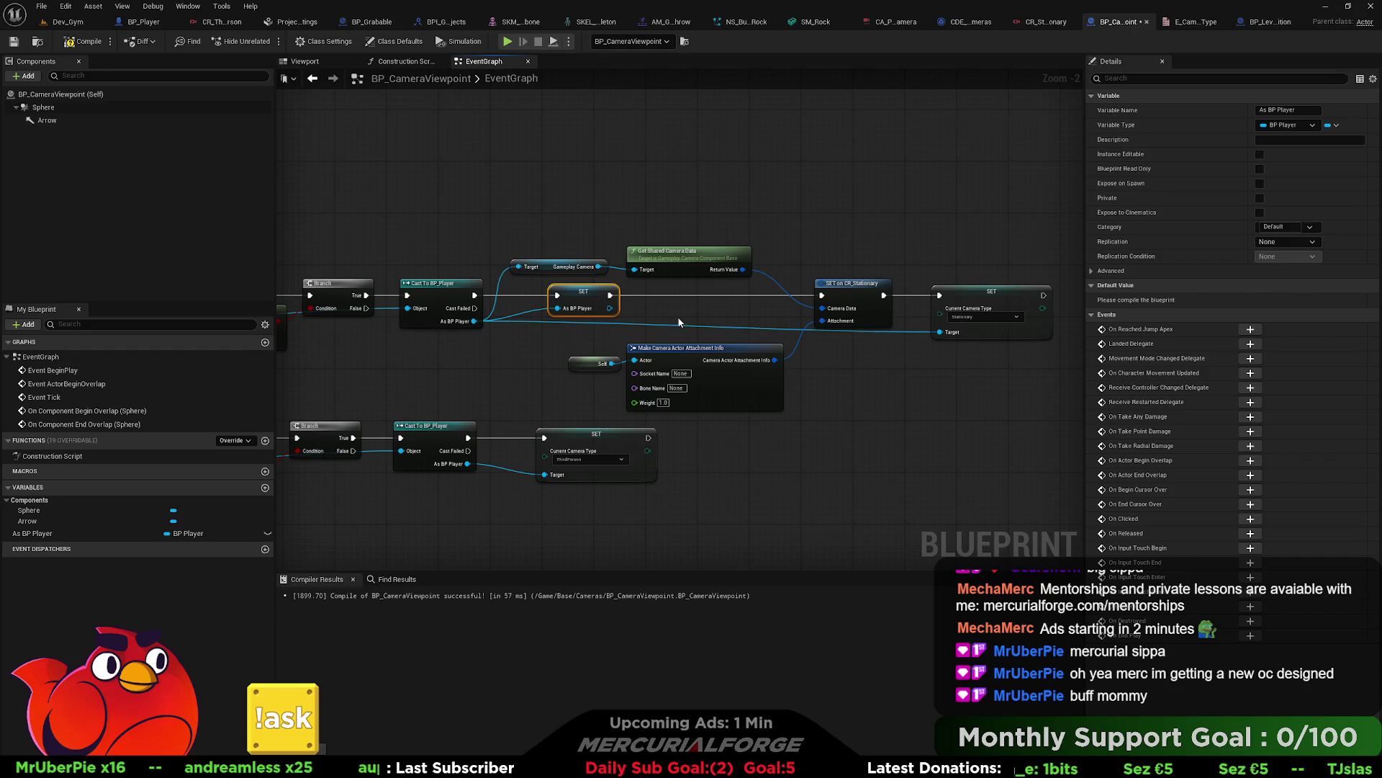
click(265, 489)
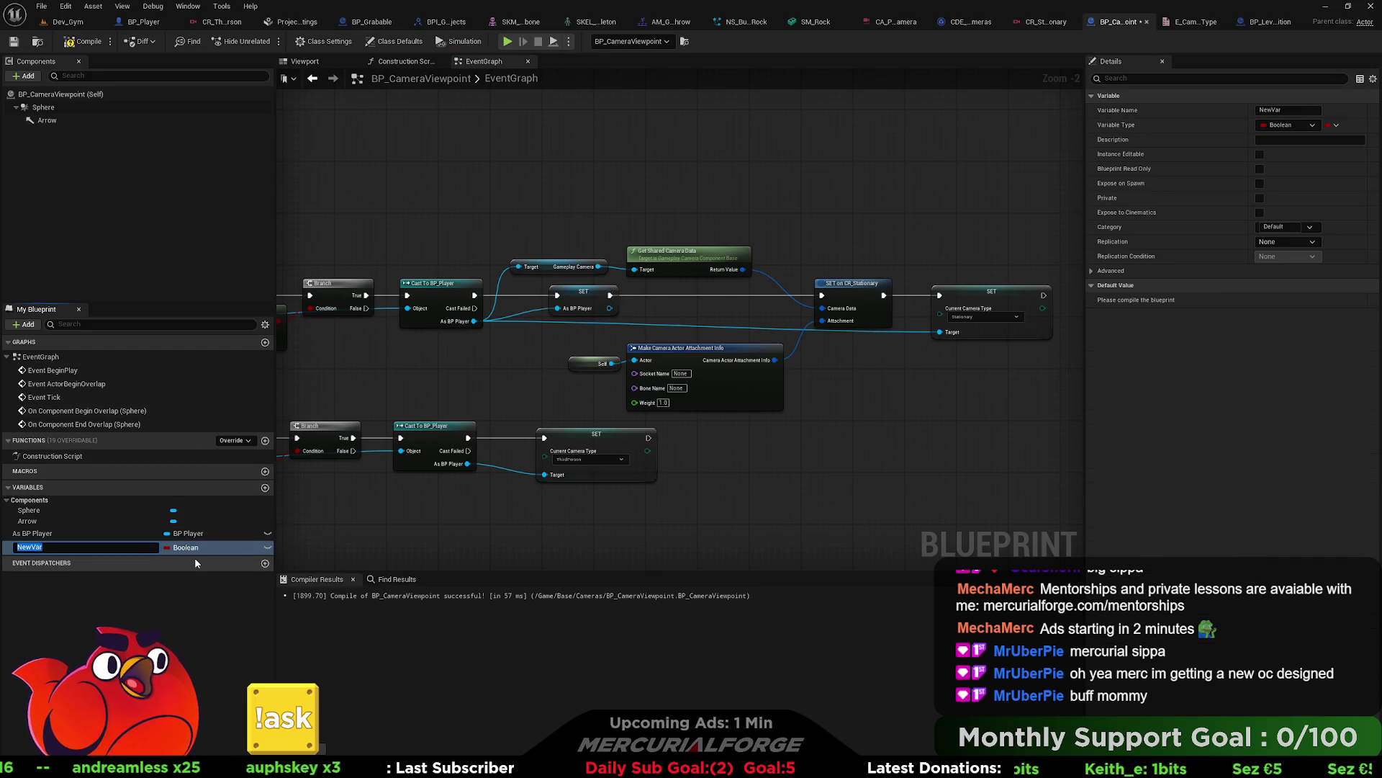
text(bIsActive)
key(Return)
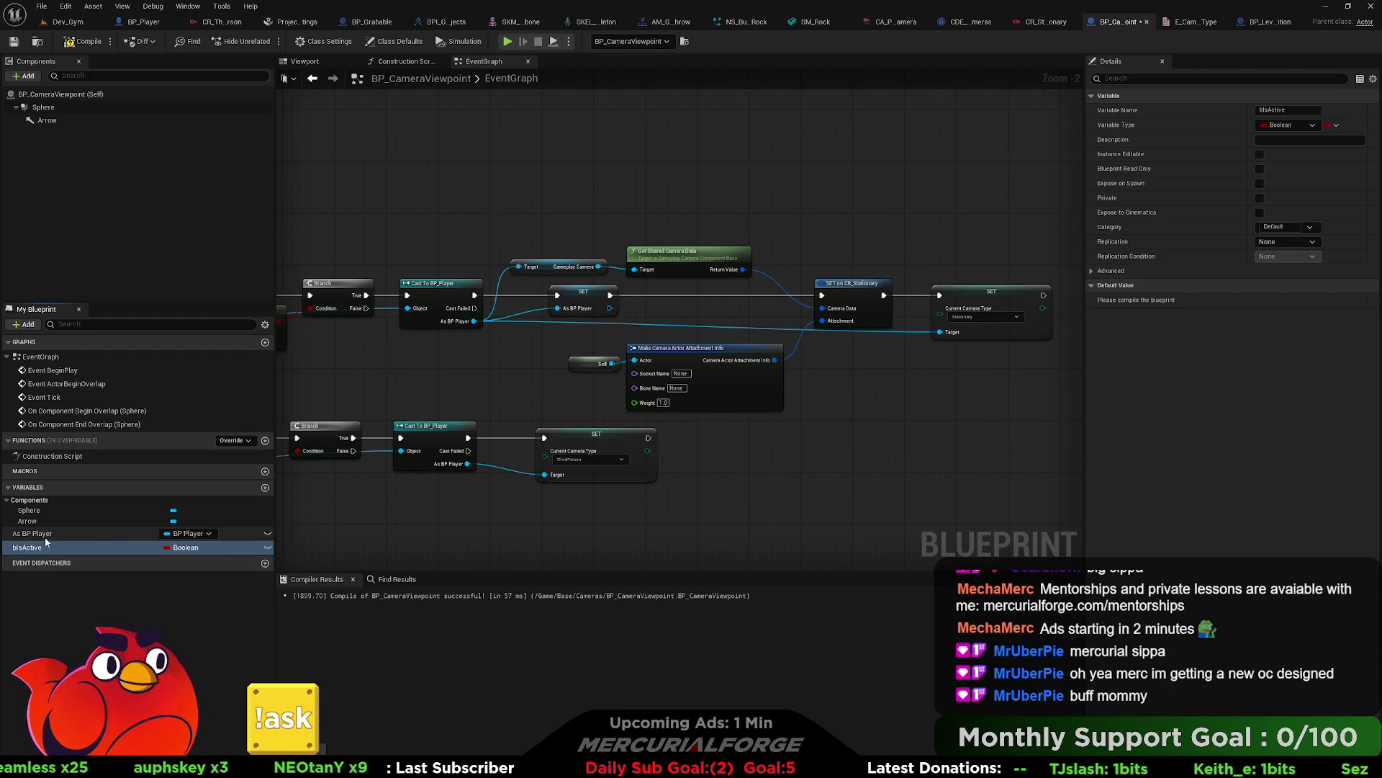
mouse_move(62, 550)
mouse_down()
mouse_move(418, 504)
mouse_move(592, 365)
mouse_move(653, 308)
mouse_move(645, 297)
mouse_move(822, 296)
mouse_up()
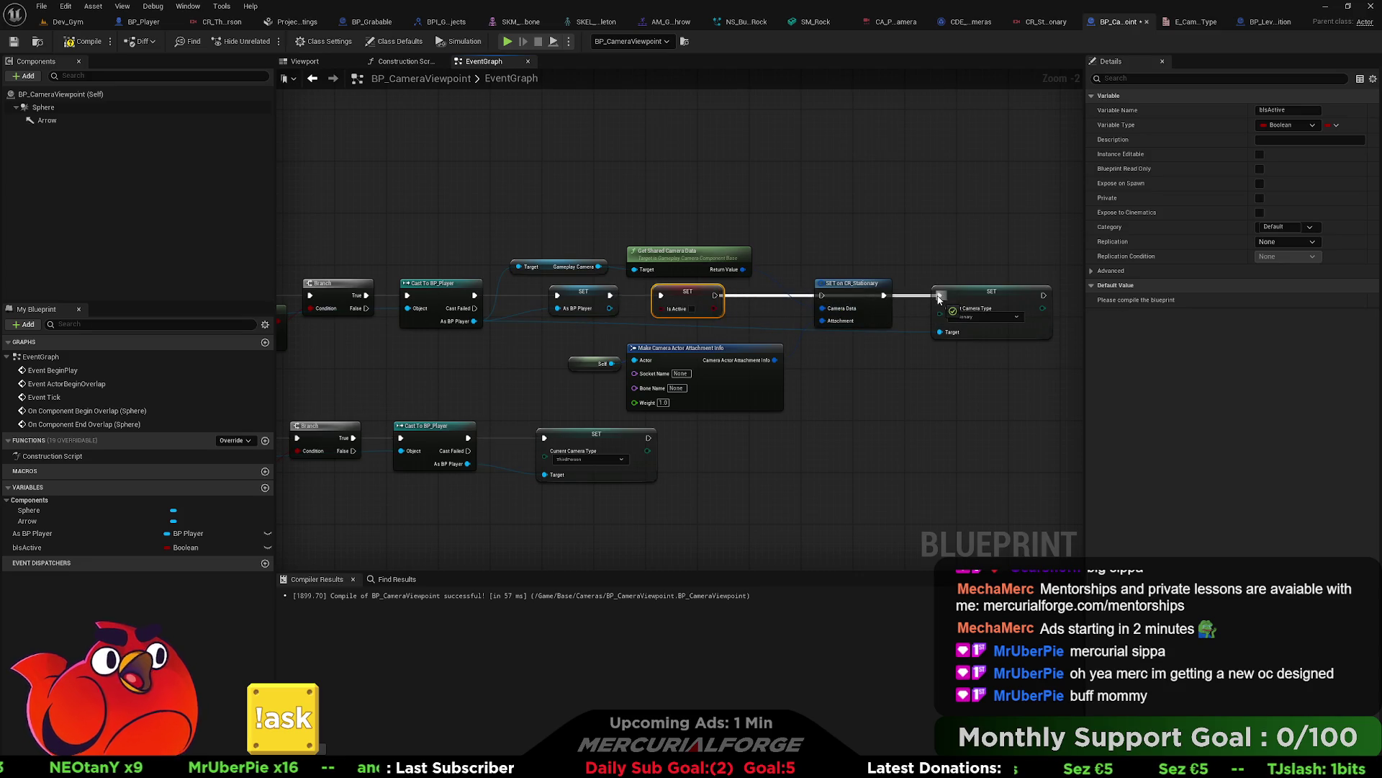
click(692, 309)
Step: Move the shared camera data, attachment info and SET on CR_Stationary nodes above the overlap events
mouse_move(752, 230)
mouse_down()
mouse_move(518, 278)
mouse_move(597, 270)
mouse_up()
click(616, 216)
drag(619, 216, 662, 238)
alt+click(563, 289)
drag(904, 319, 878, 280)
drag(863, 421, 634, 382)
mouse_move(849, 409)
mouse_down()
mouse_move(456, 193)
mouse_move(517, 225)
mouse_move(430, 242)
mouse_up()
mouse_move(995, 254)
mouse_down()
mouse_move(741, 330)
mouse_move(729, 286)
mouse_move(421, 183)
mouse_move(531, 203)
mouse_up()
Step: Replace the old SET on CR_Stationary with a new one fed by the camera data Return Value
click(882, 200)
key(Delete)
mouse_move(816, 226)
mouse_down()
mouse_move(890, 244)
mouse_move(864, 229)
mouse_up()
text(set)
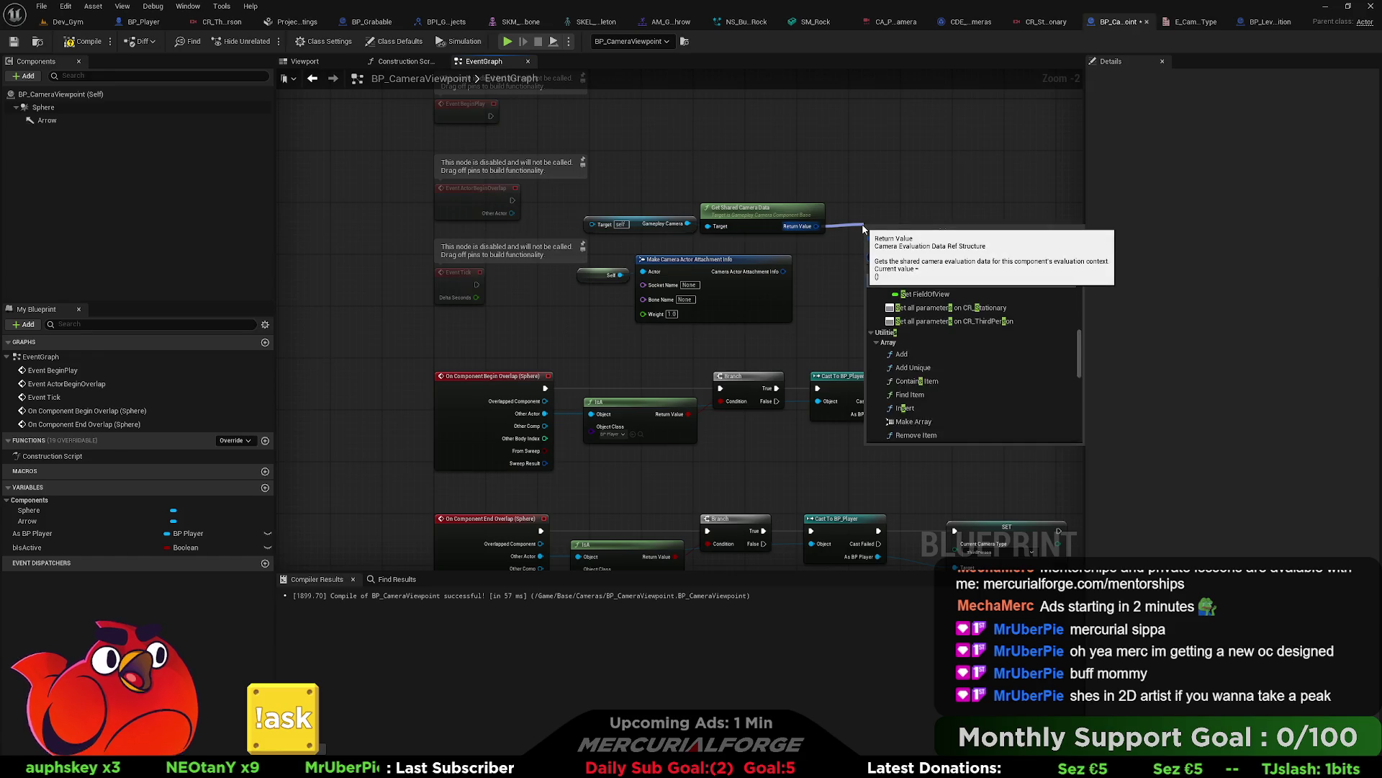
click(953, 306)
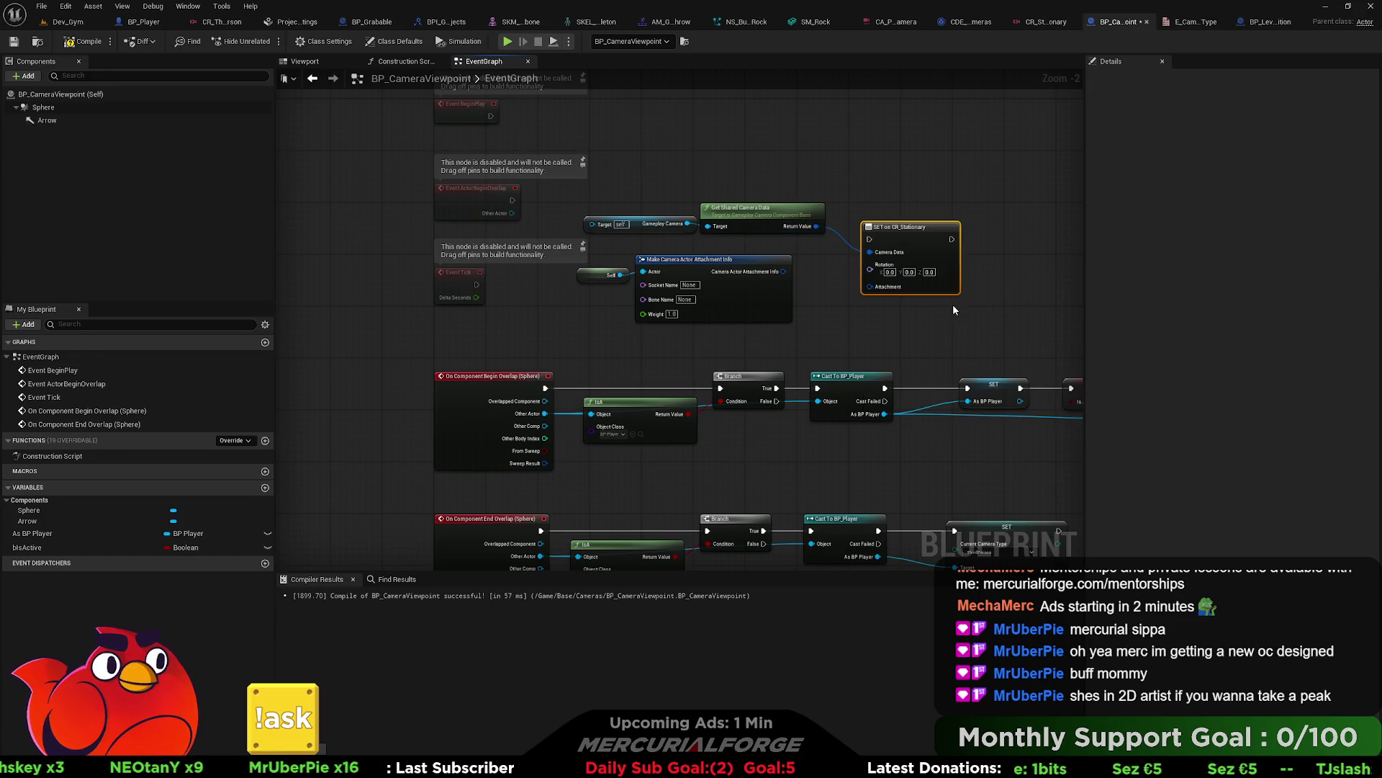
Step: Wire the attachment info and Event Tick into the new SET node, then view the Discord concept art
drag(783, 271, 870, 287)
drag(869, 239, 475, 288)
mouse_move(568, 252)
mouse_down()
mouse_move(709, 299)
mouse_move(650, 341)
mouse_up()
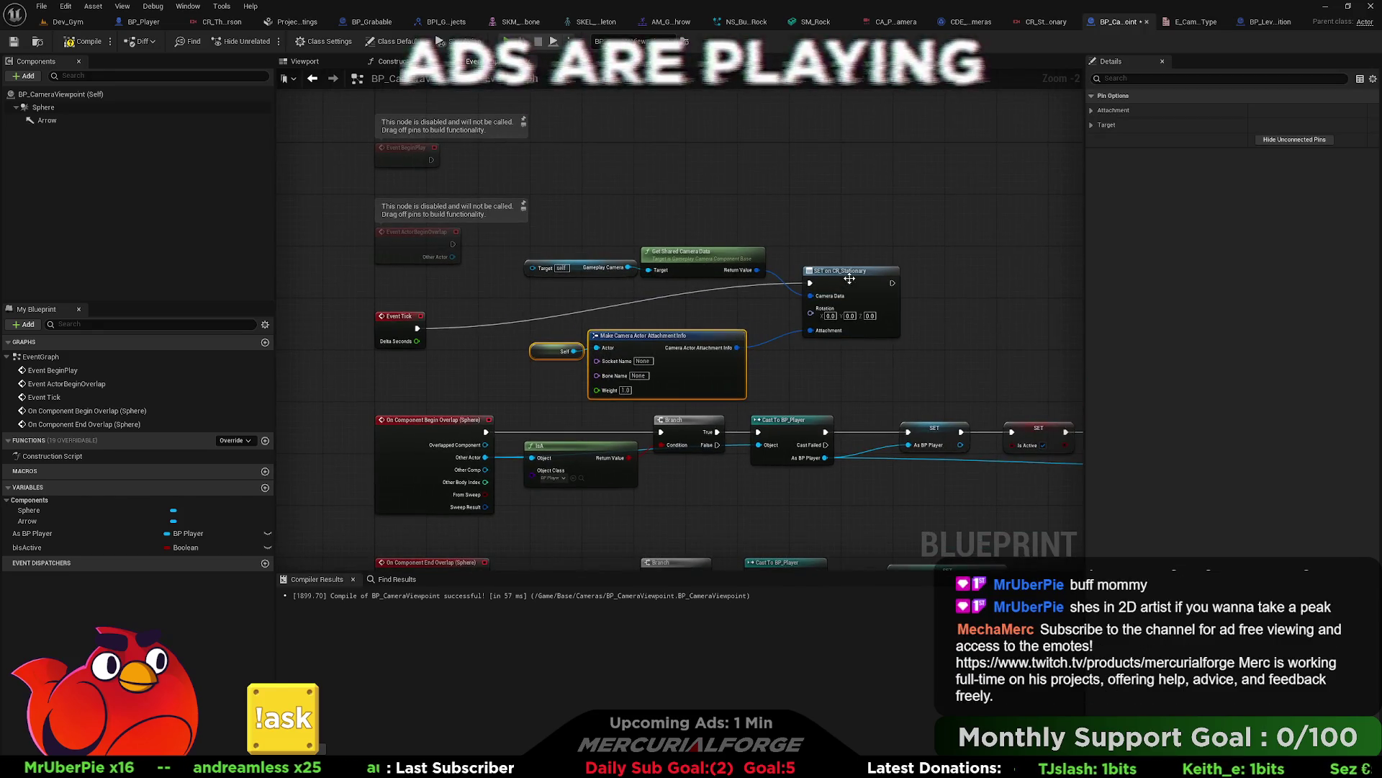
click(914, 266)
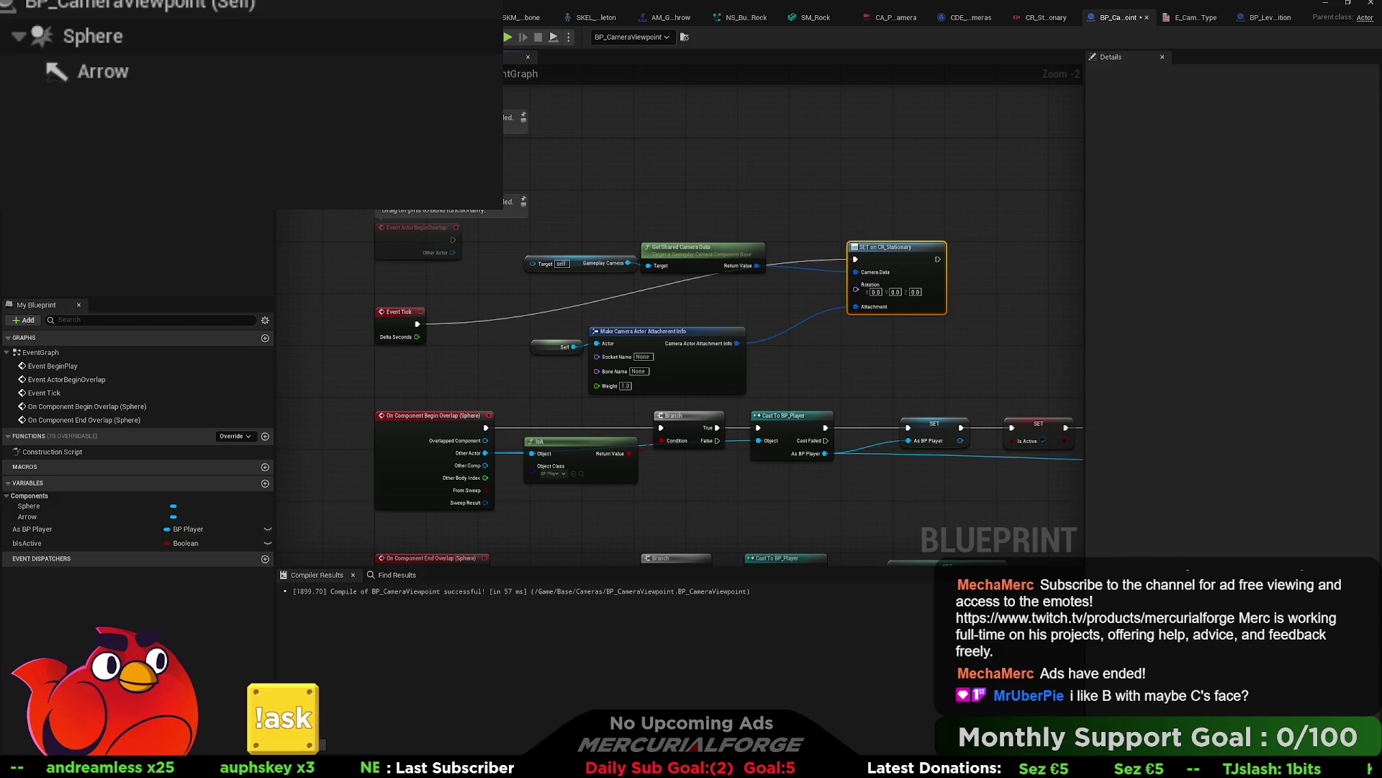
key(alt+Tab)
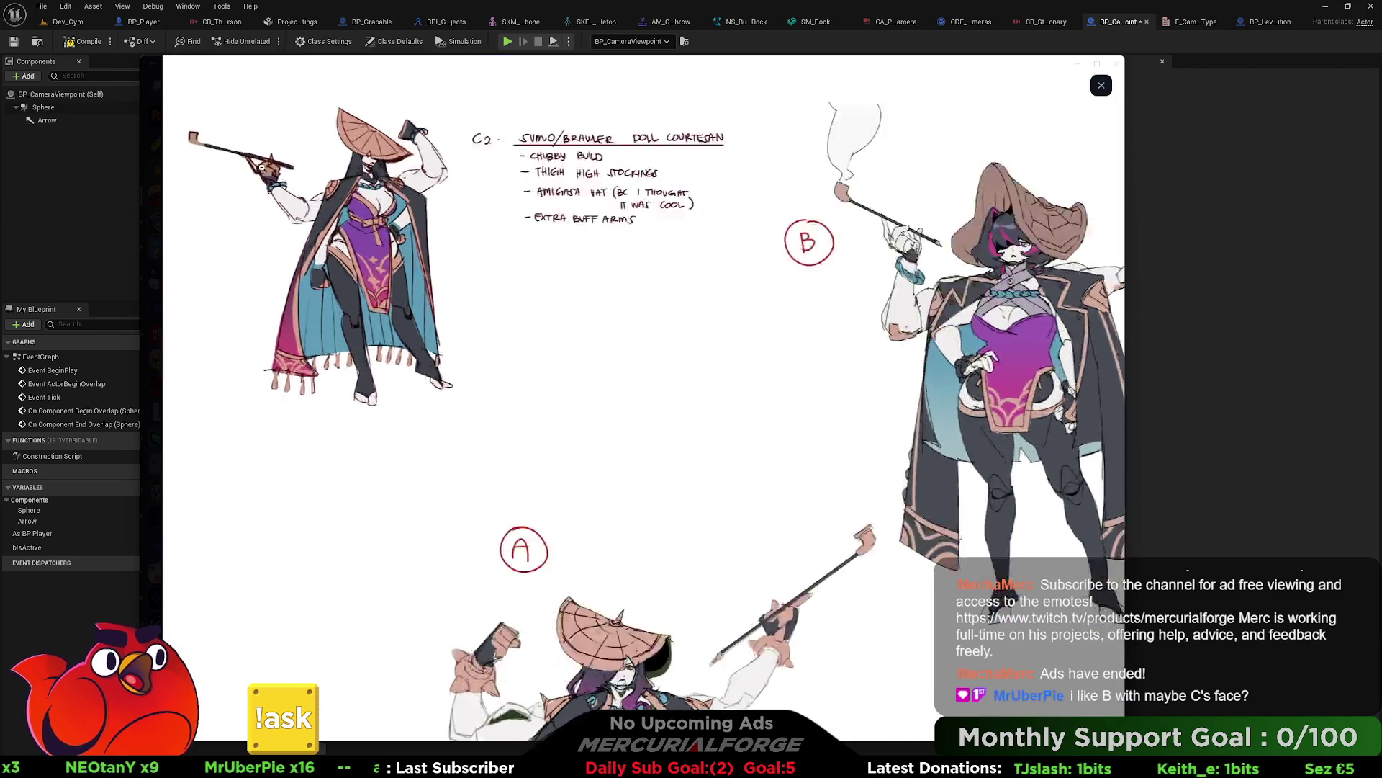
click(259, 168)
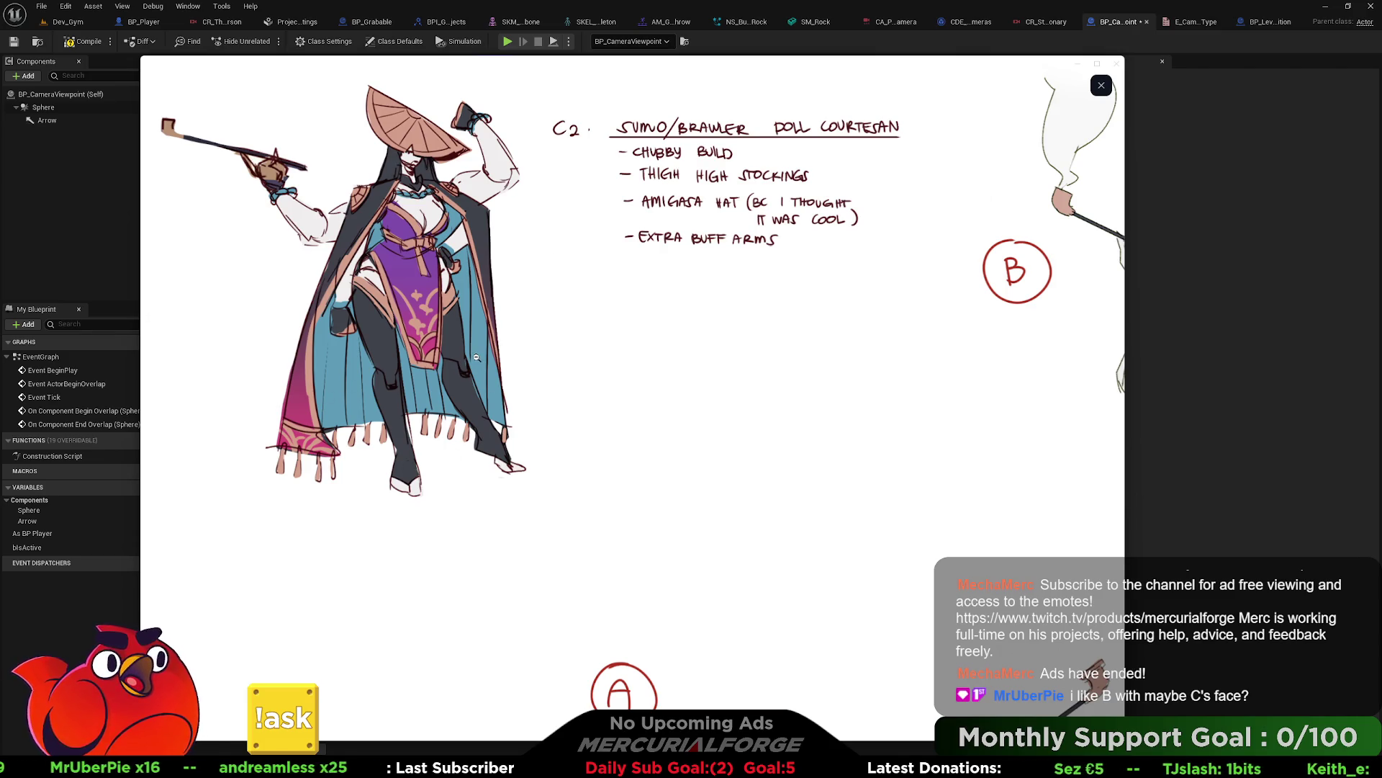
click(532, 475)
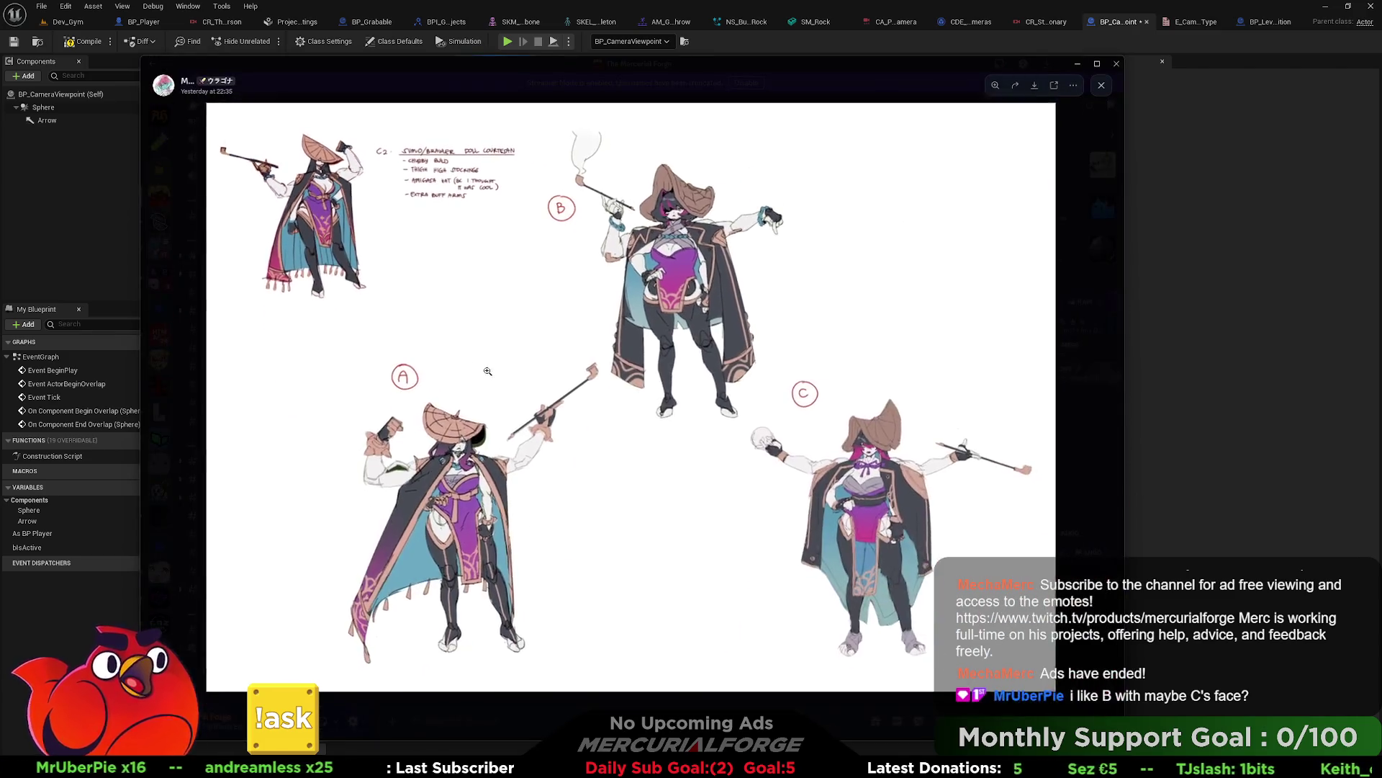
click(532, 502)
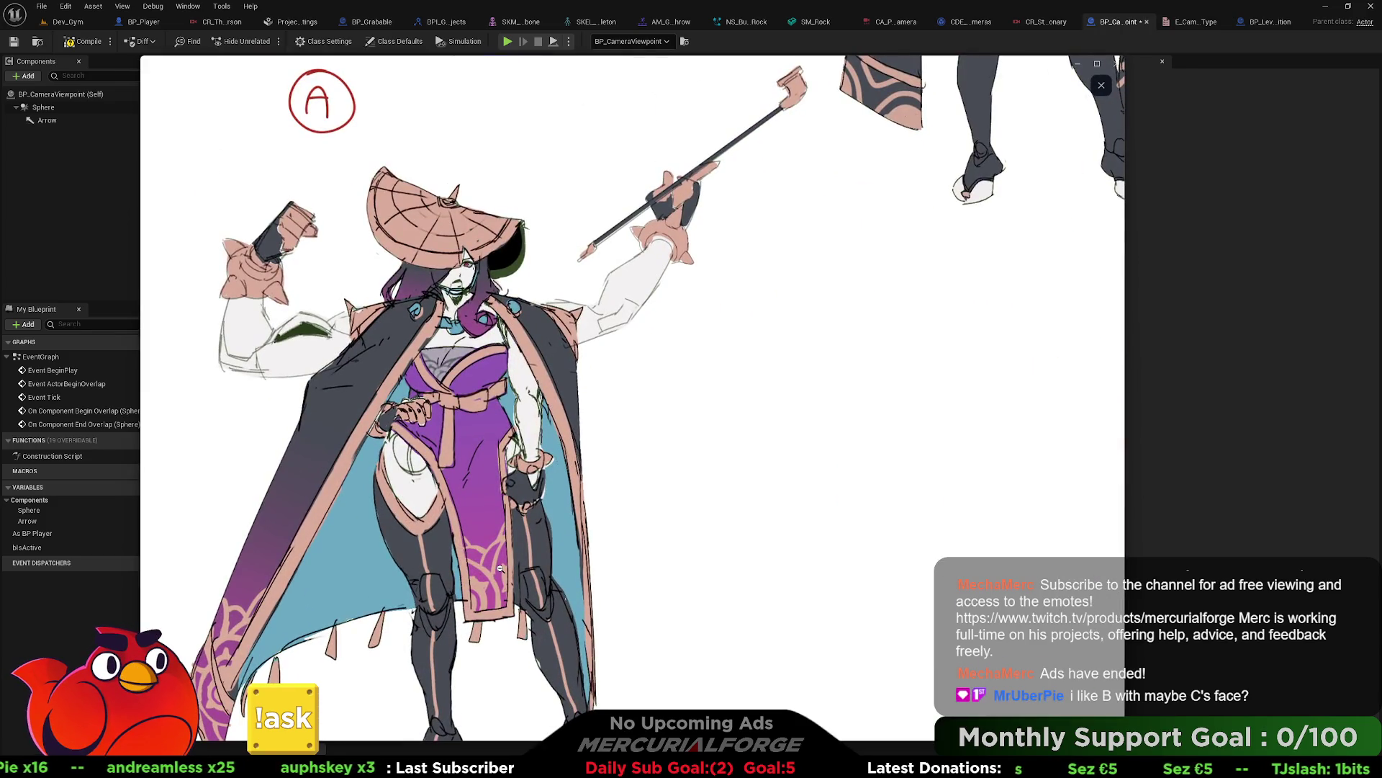
click(501, 569)
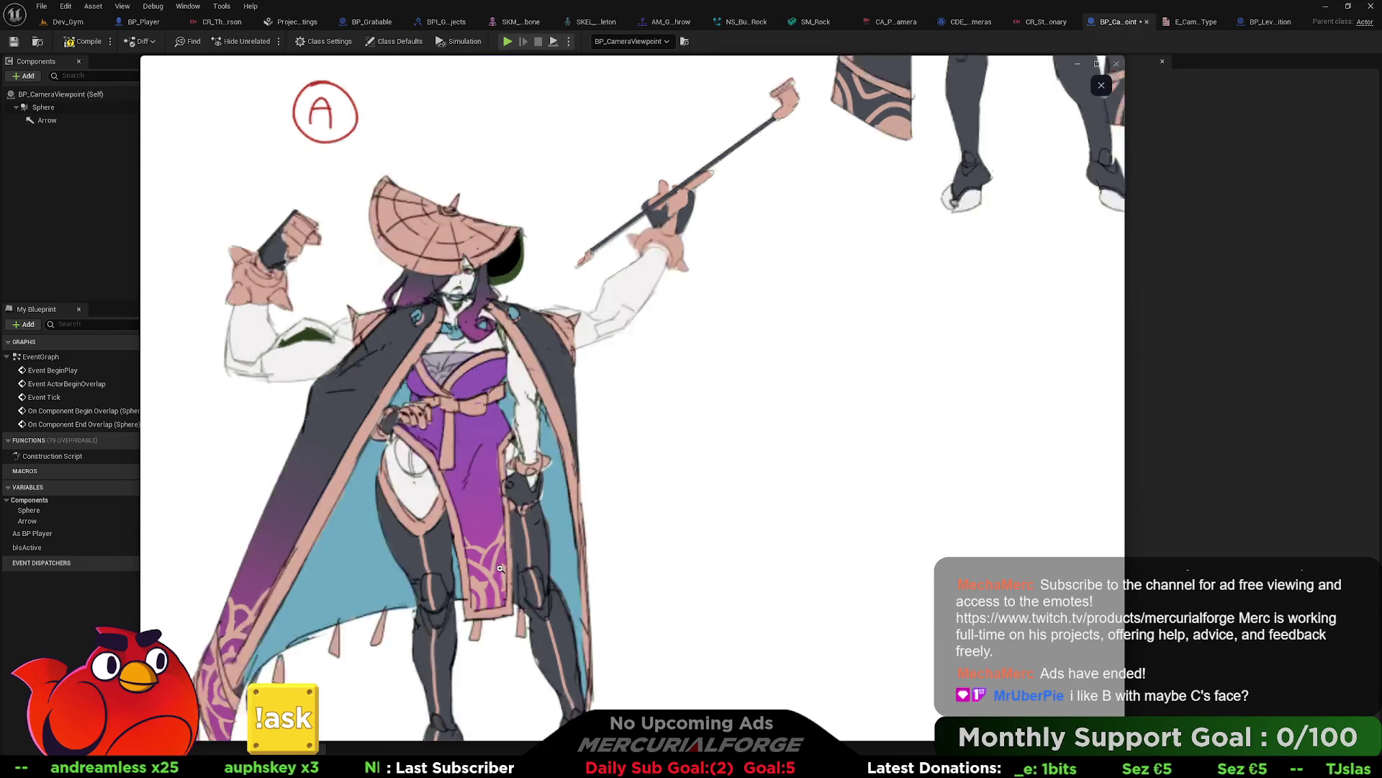
click(886, 542)
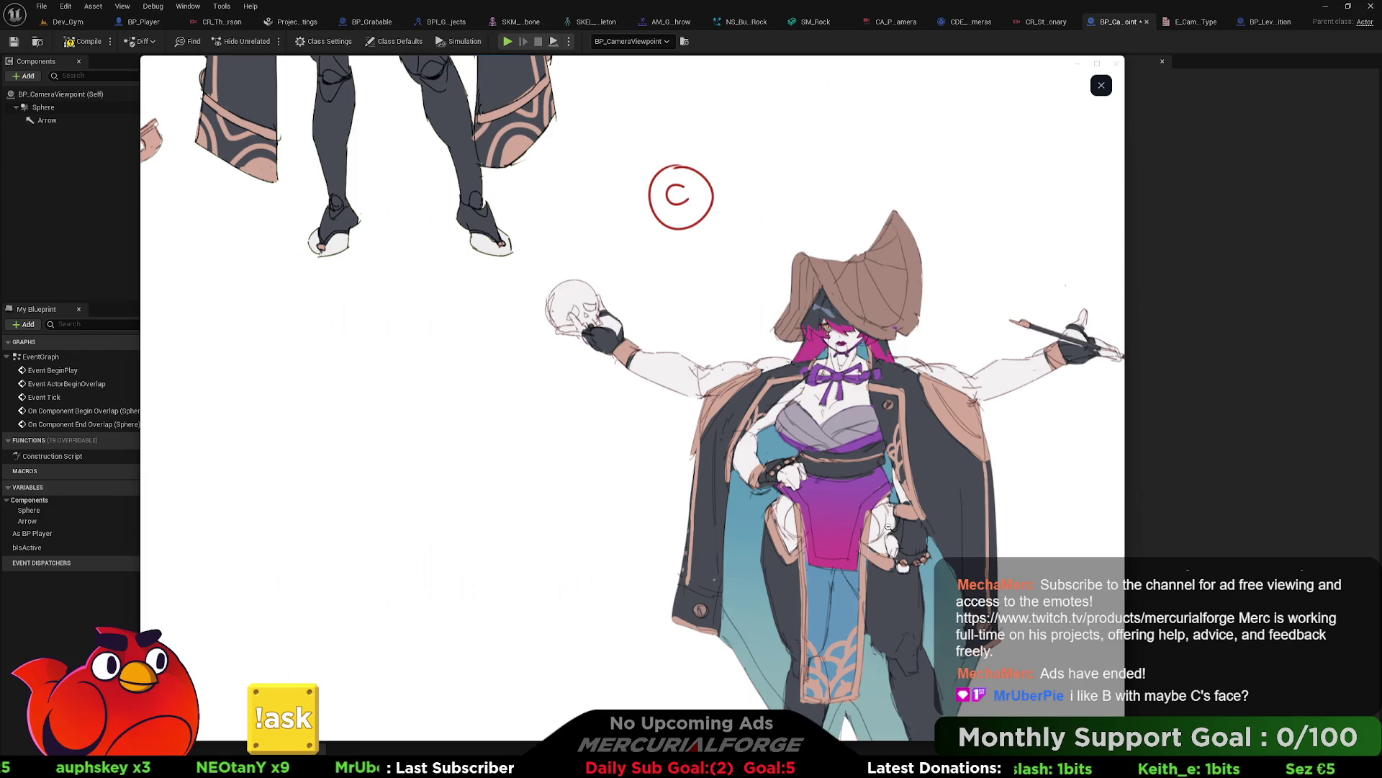
click(888, 526)
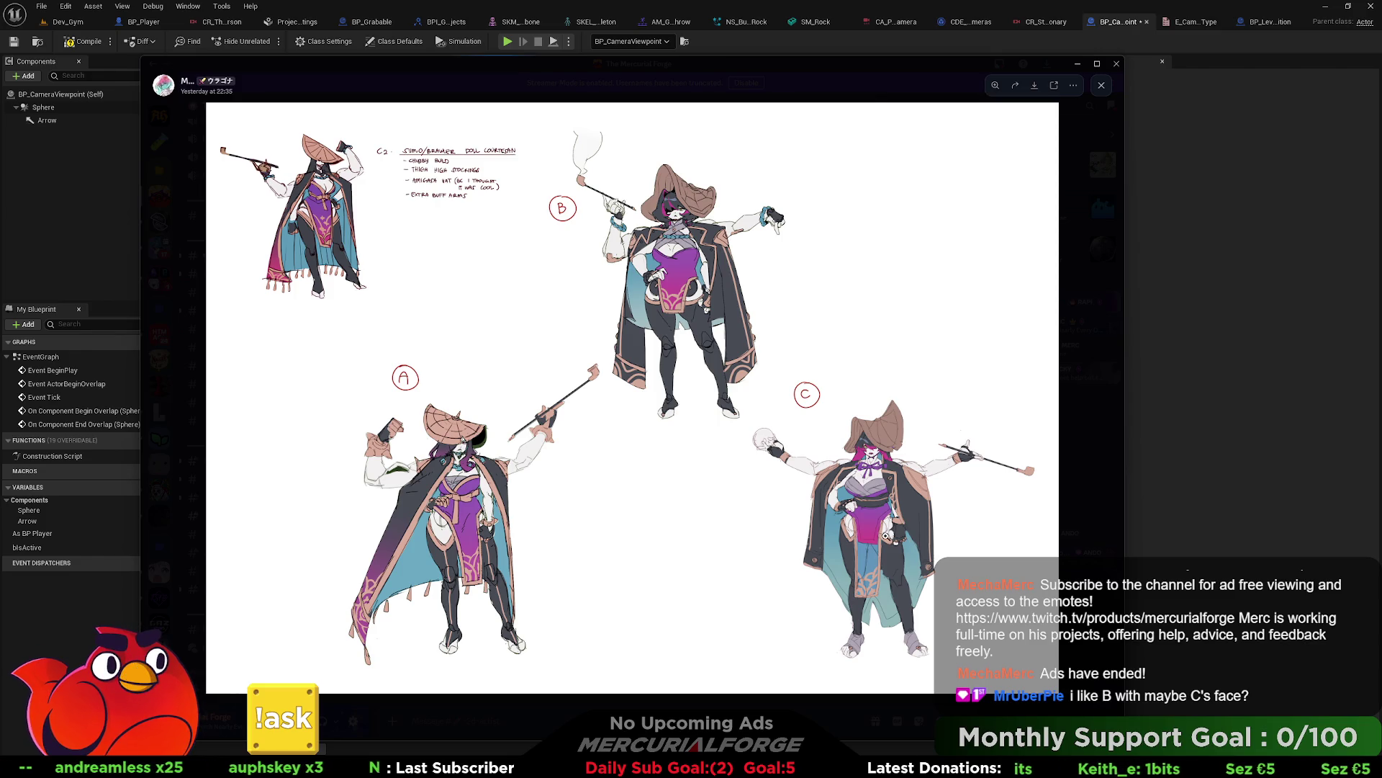
click(940, 549)
scroll(943, 532, down, 1)
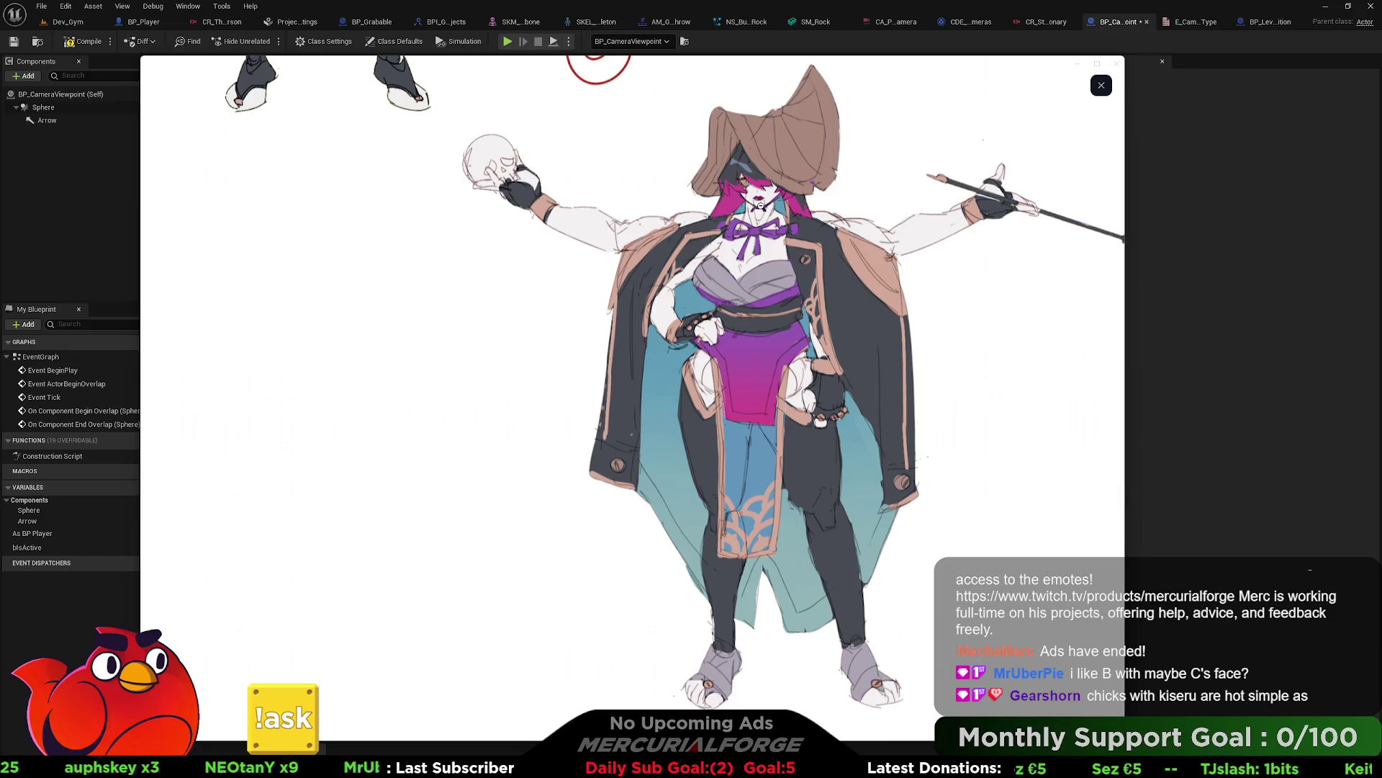
click(756, 238)
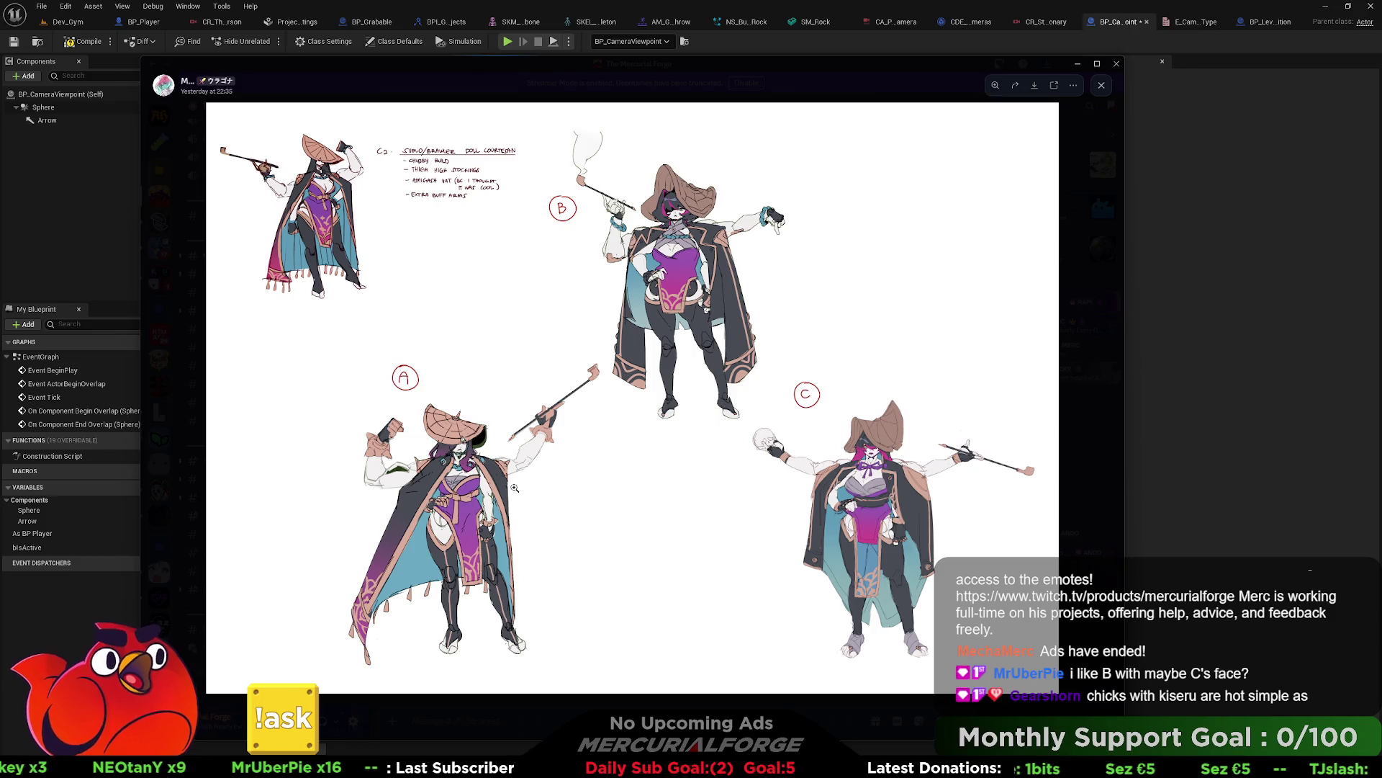
click(456, 481)
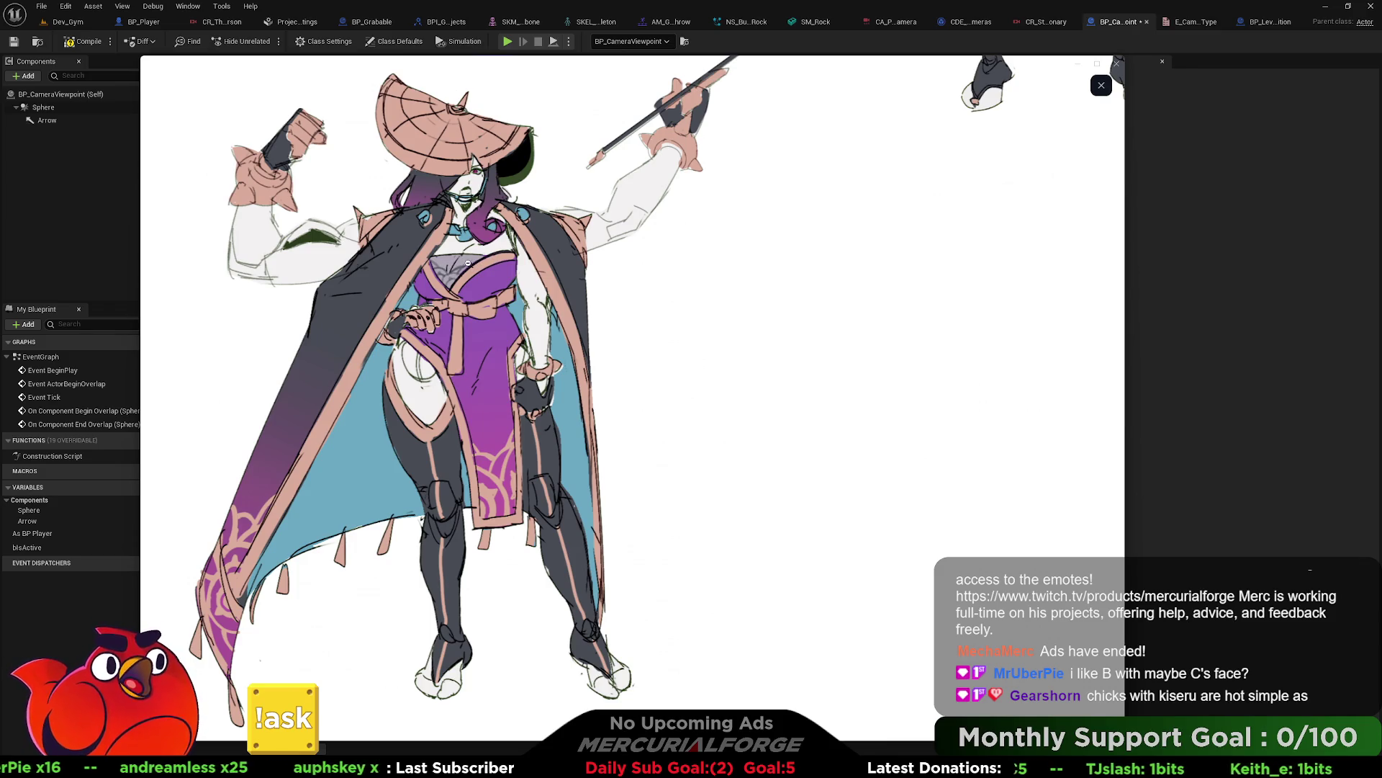
click(468, 267)
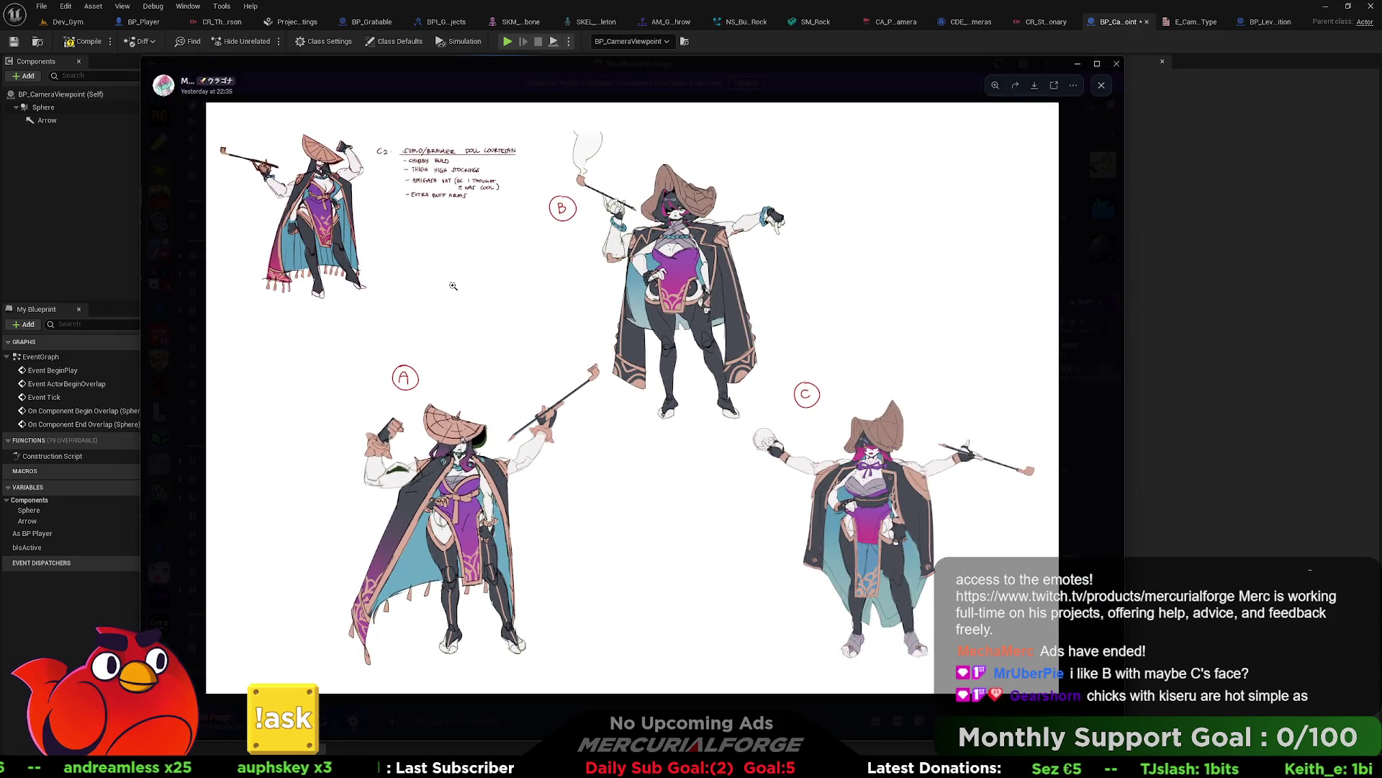
click(508, 584)
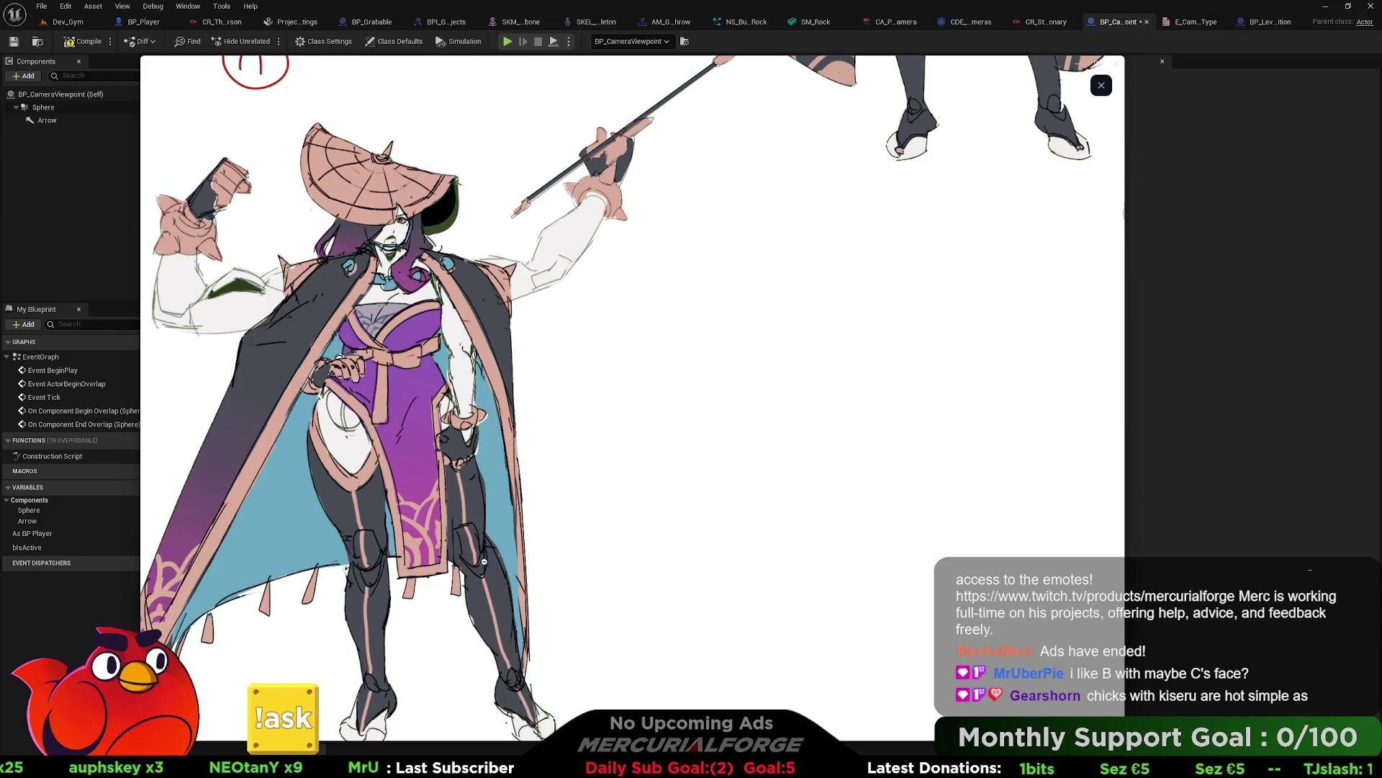
click(469, 509)
click(719, 257)
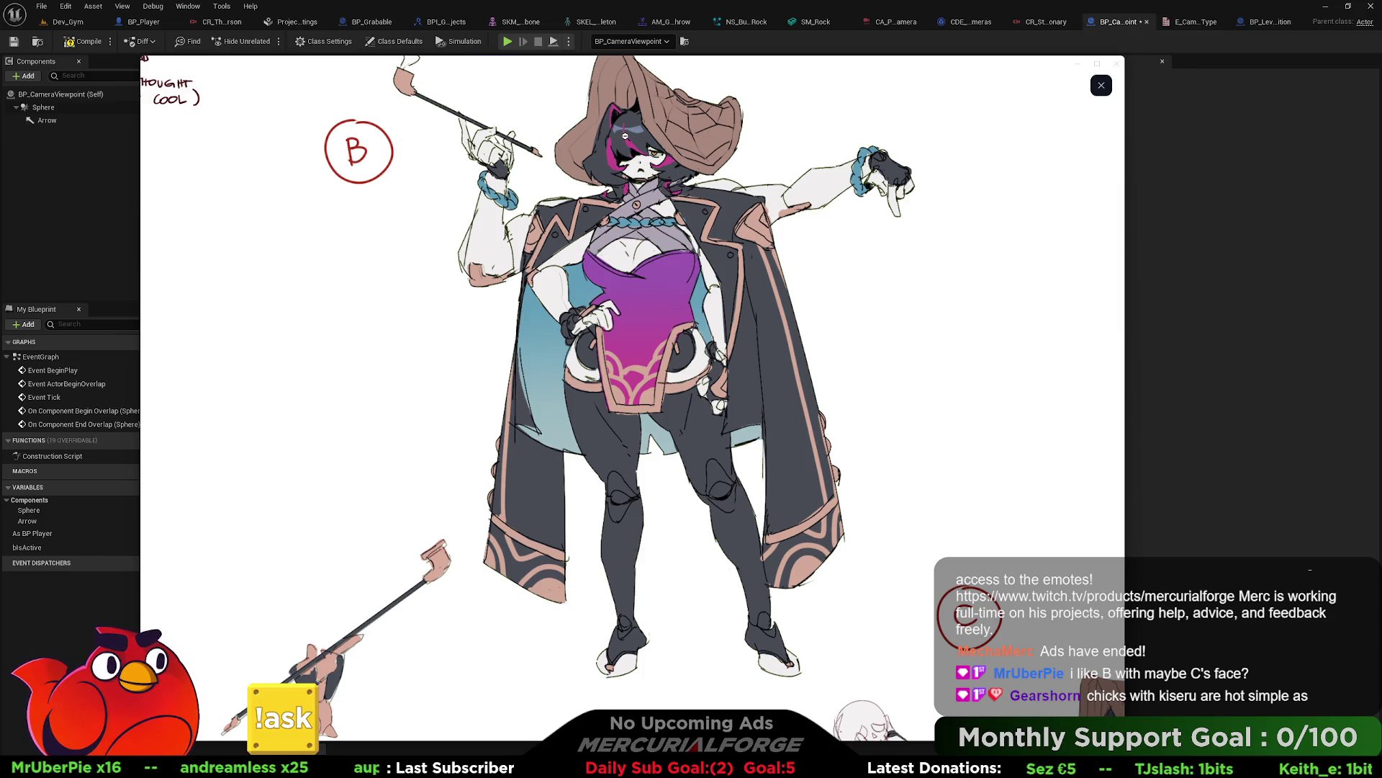
click(621, 171)
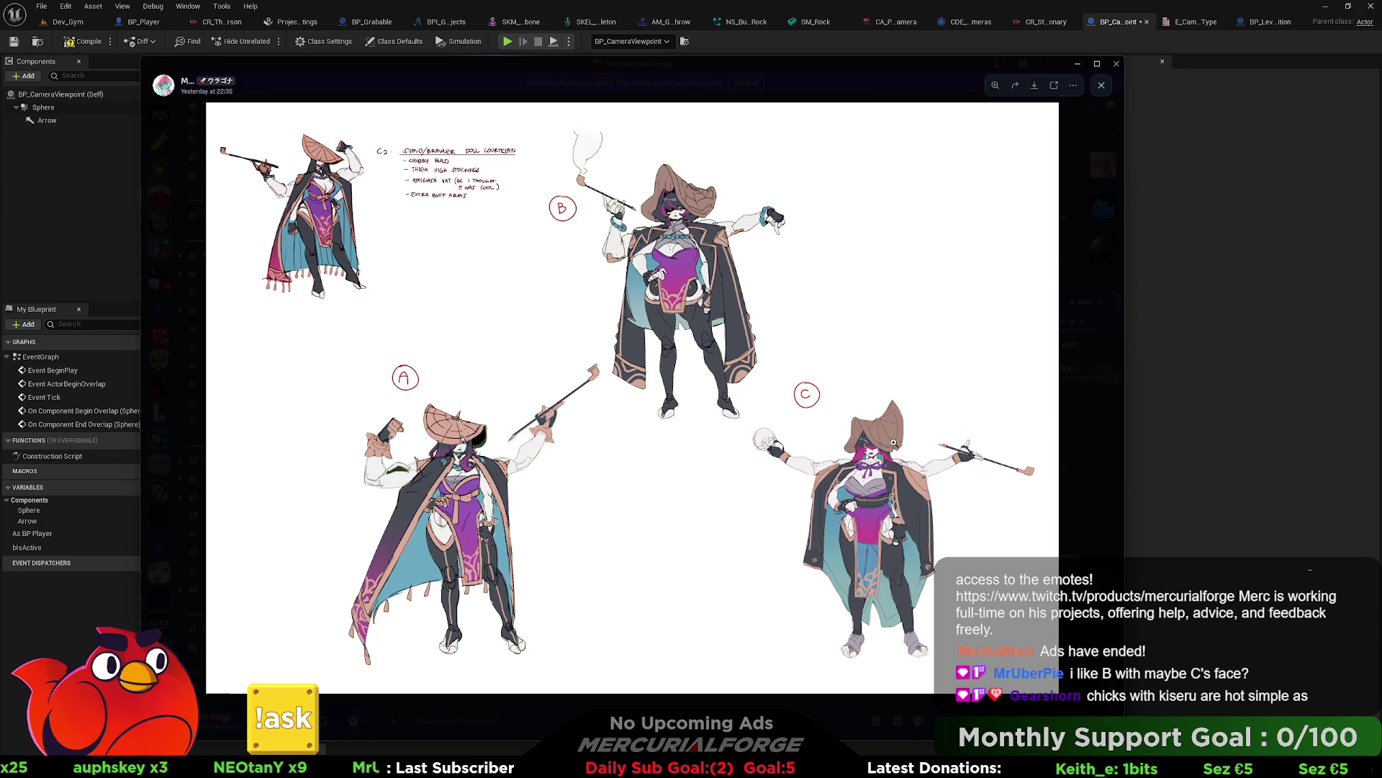
click(915, 544)
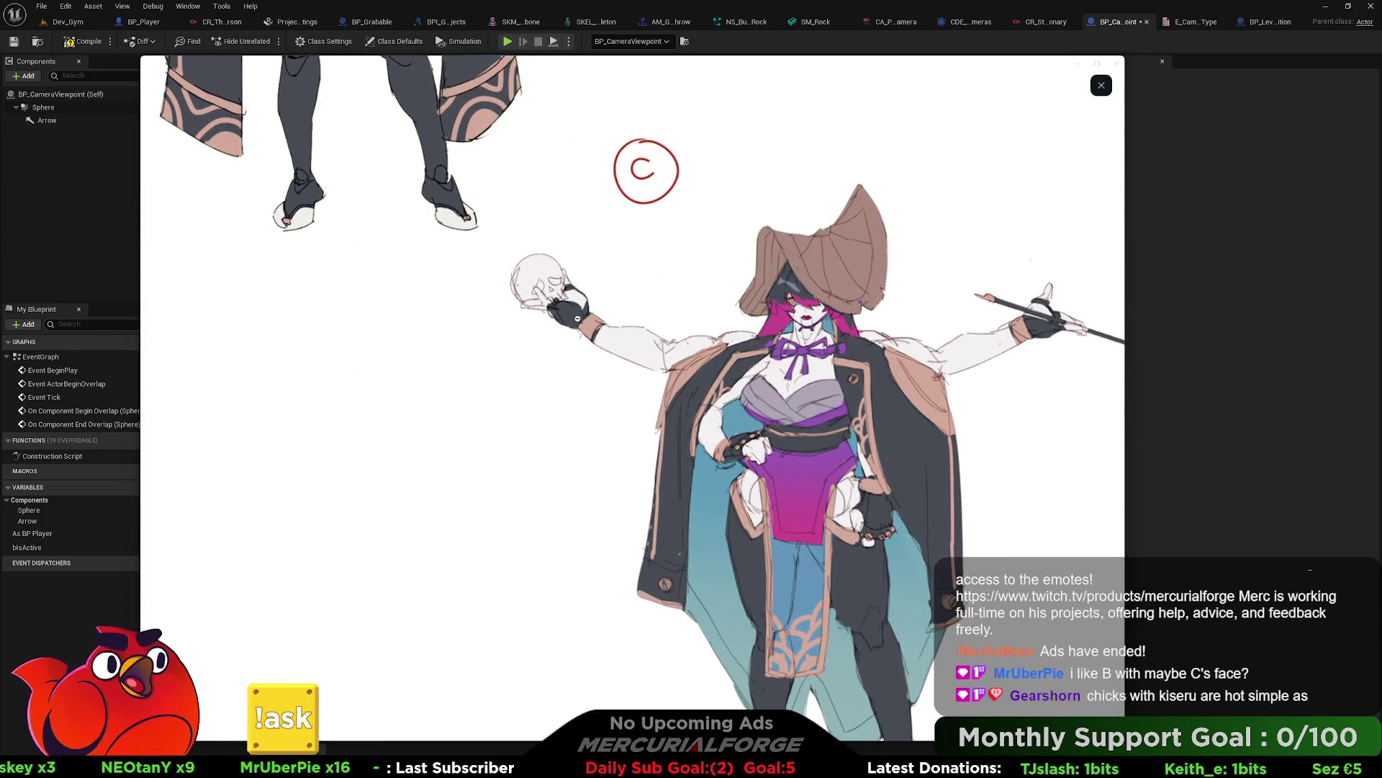
click(539, 265)
click(661, 274)
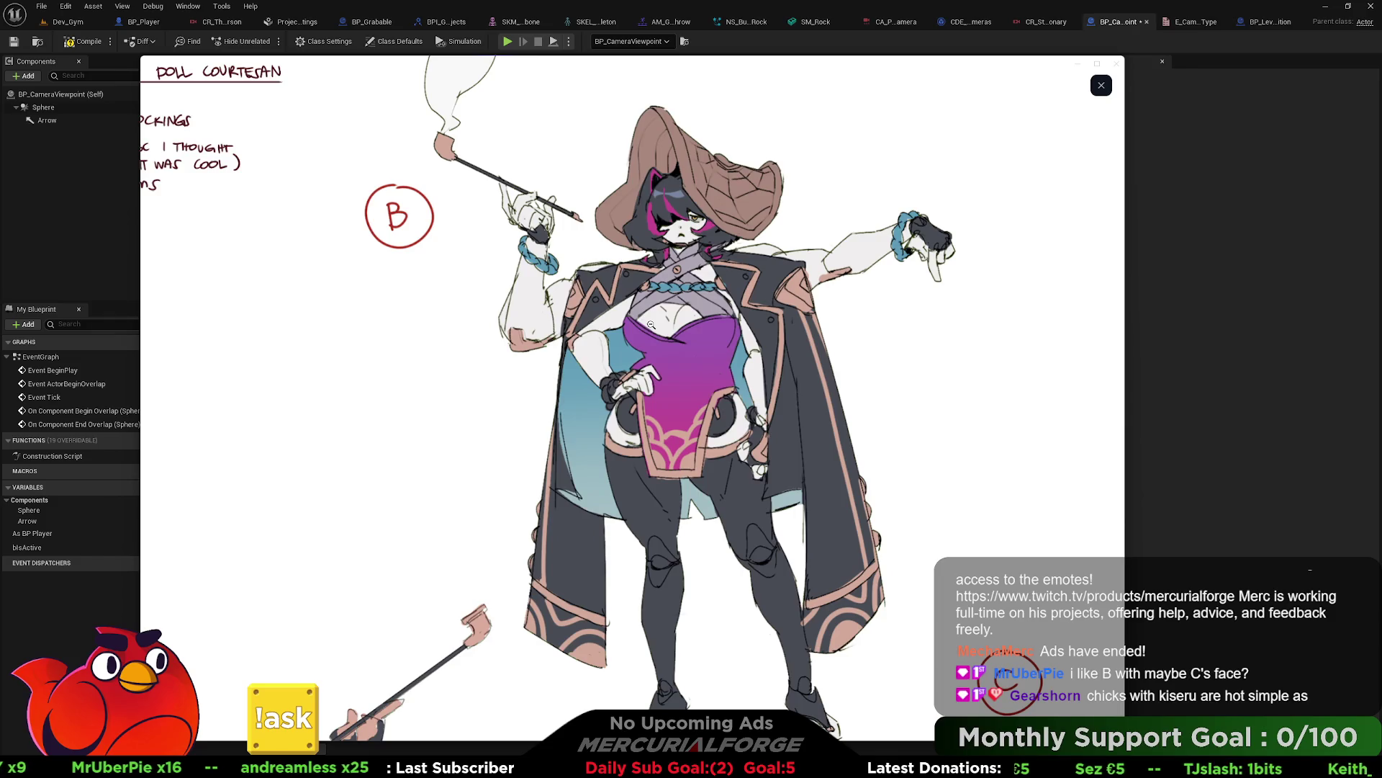
click(651, 325)
click(803, 432)
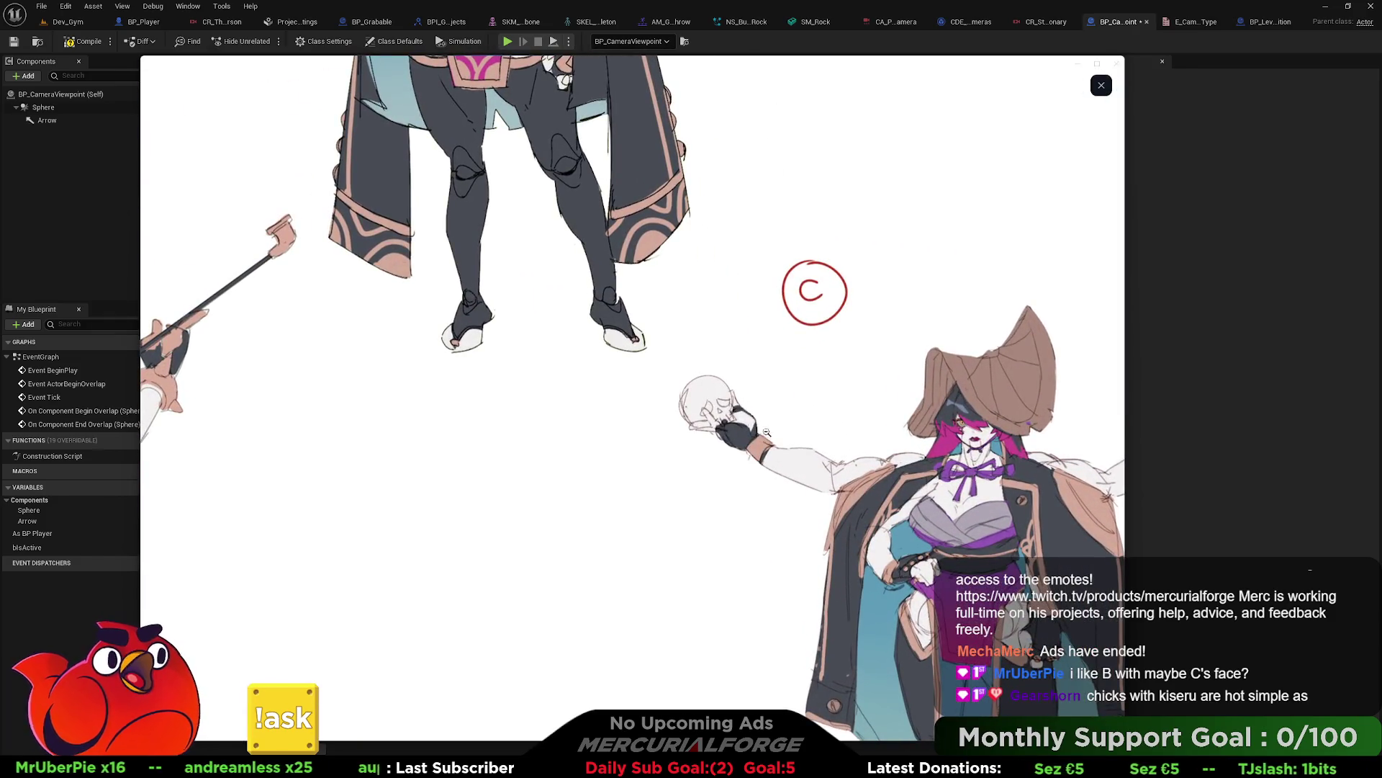
click(724, 468)
click(376, 346)
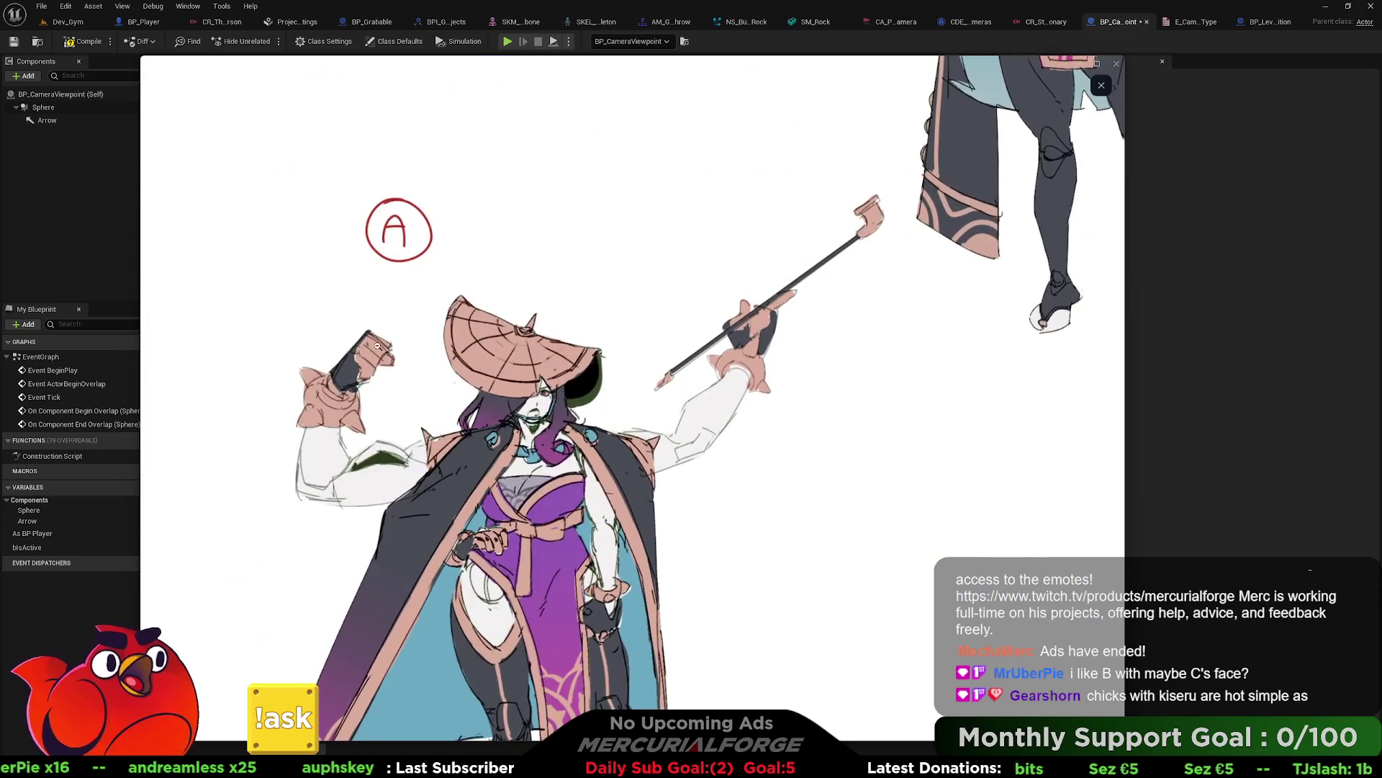
click(359, 450)
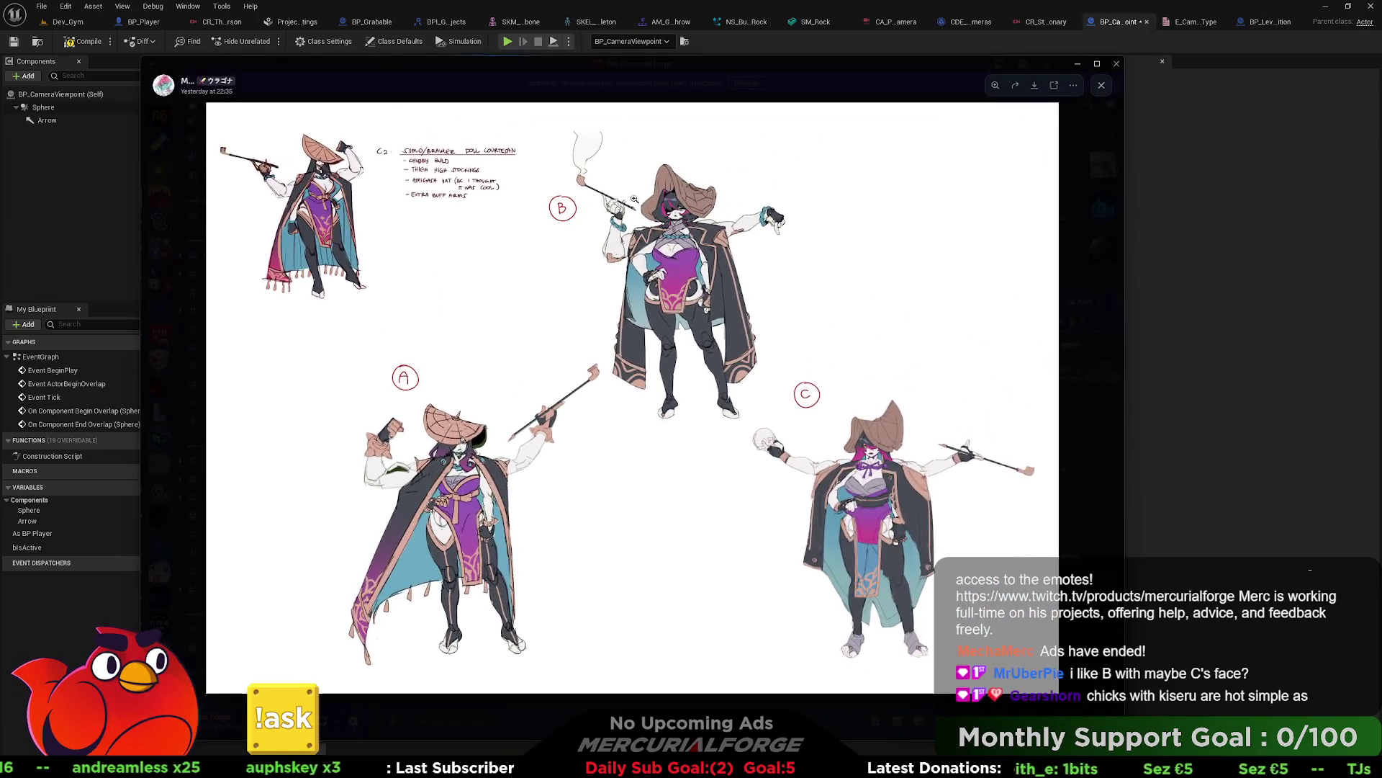
click(634, 199)
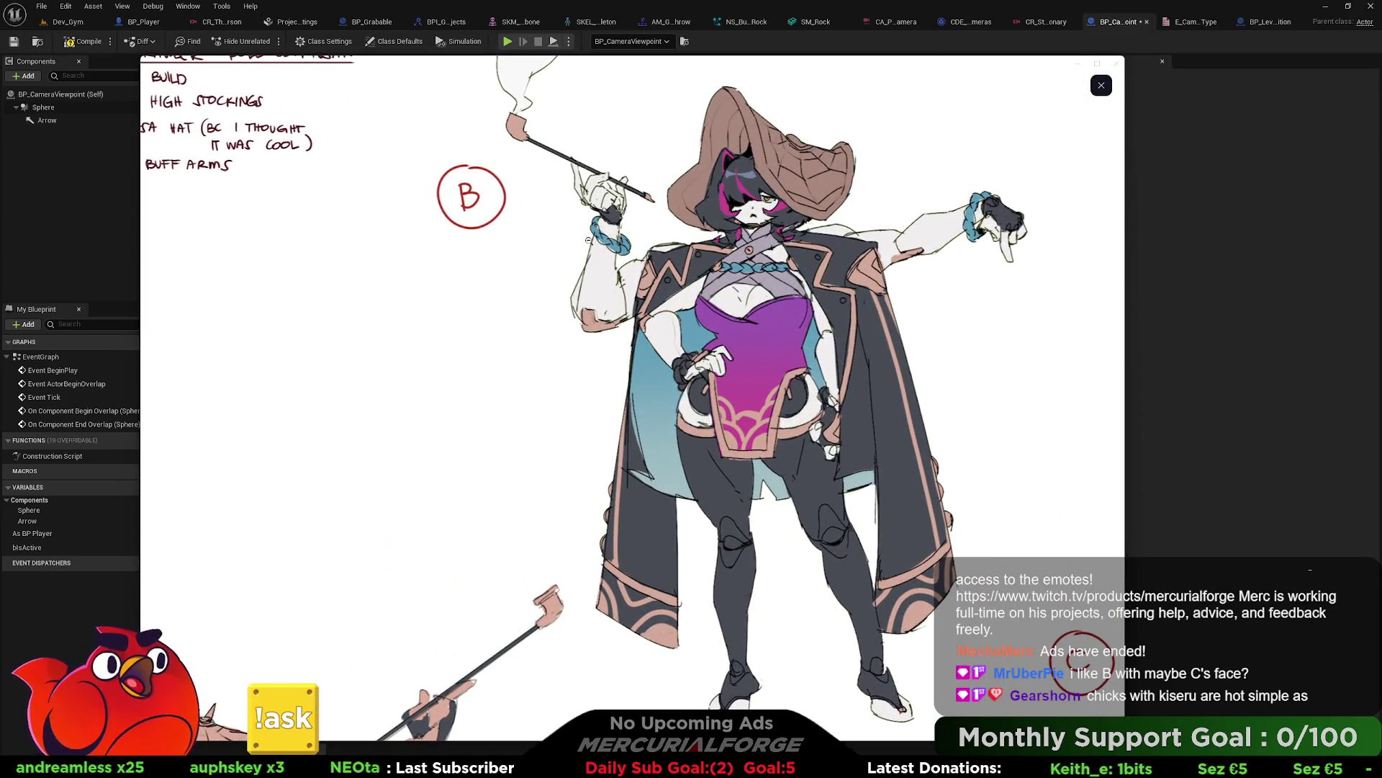
click(627, 244)
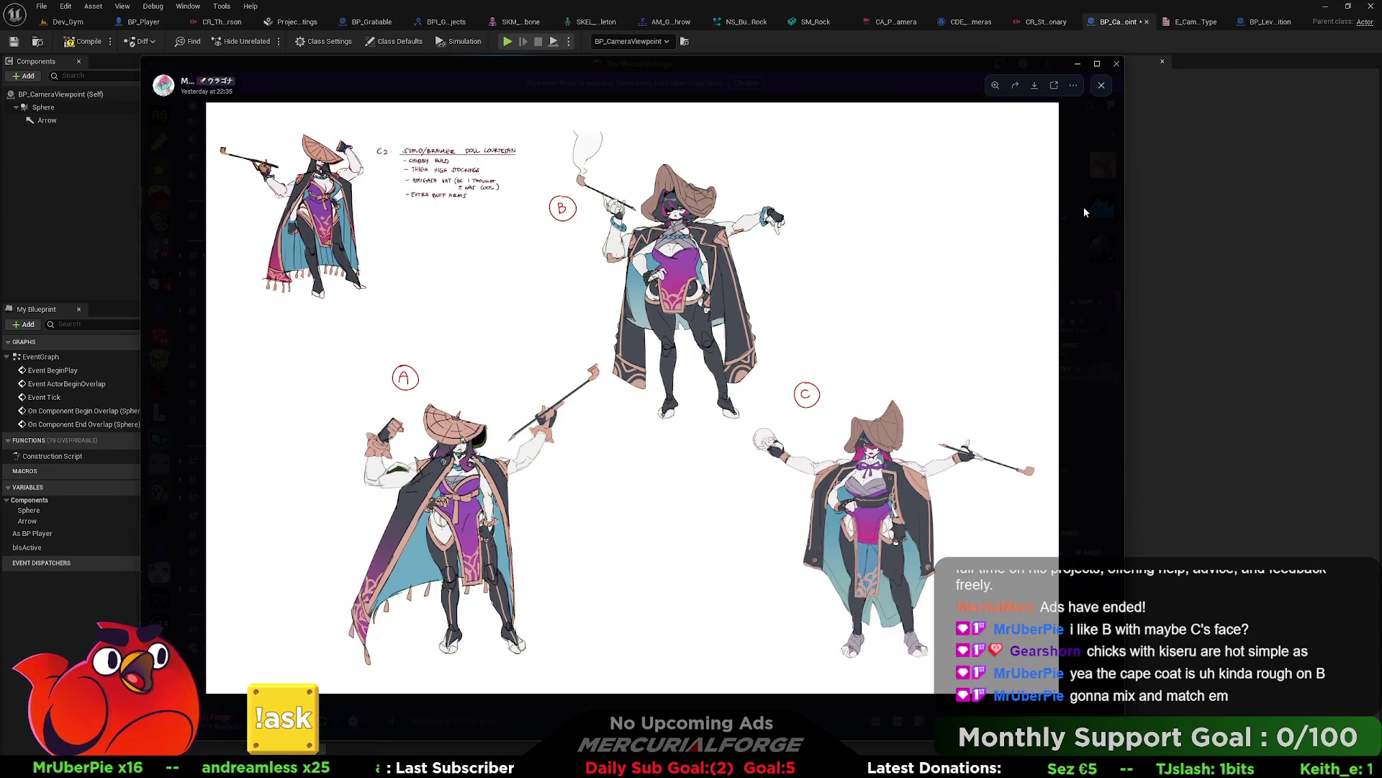
click(1199, 219)
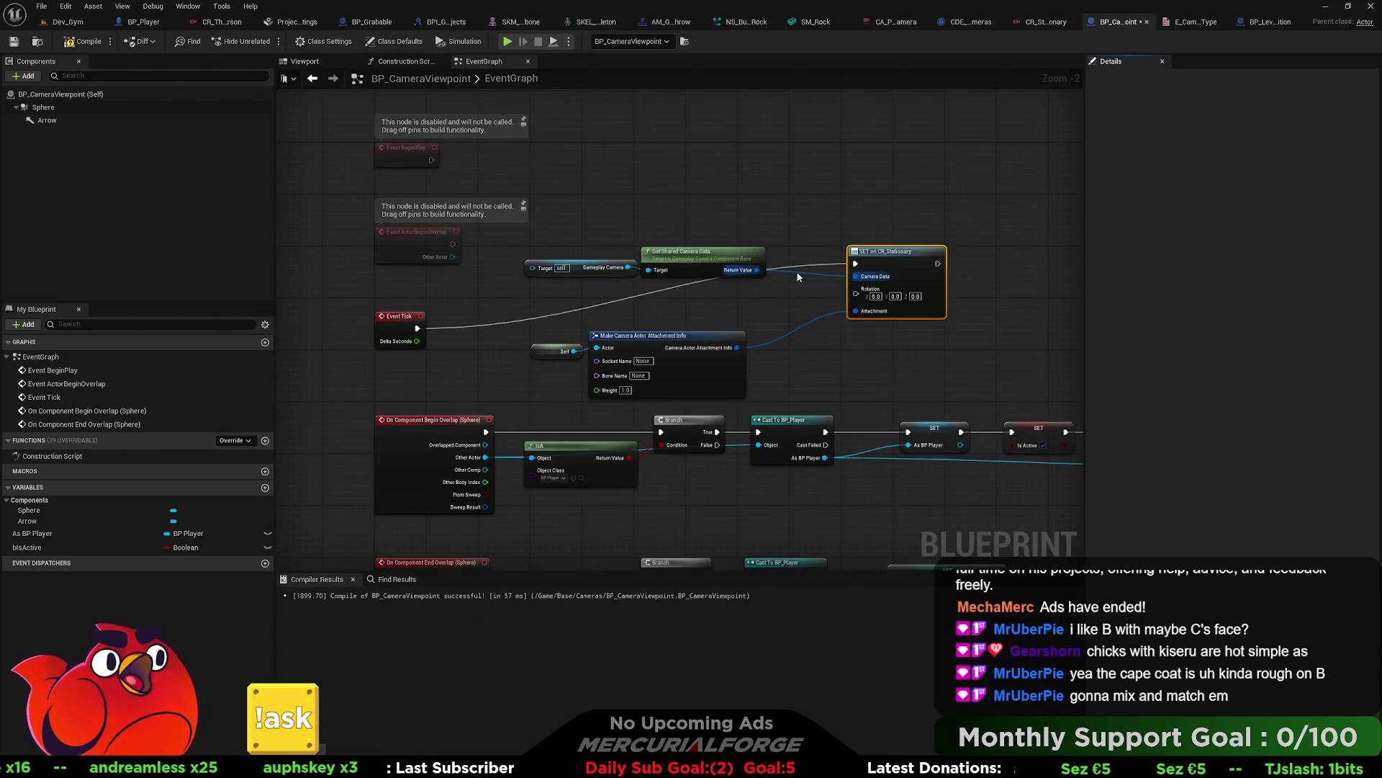
Step: Rearrange Event Tick and SET on CR_Stationary, then feed its Rotation from a new Find Look at Rotation node
drag(722, 311, 614, 246)
drag(403, 337, 412, 299)
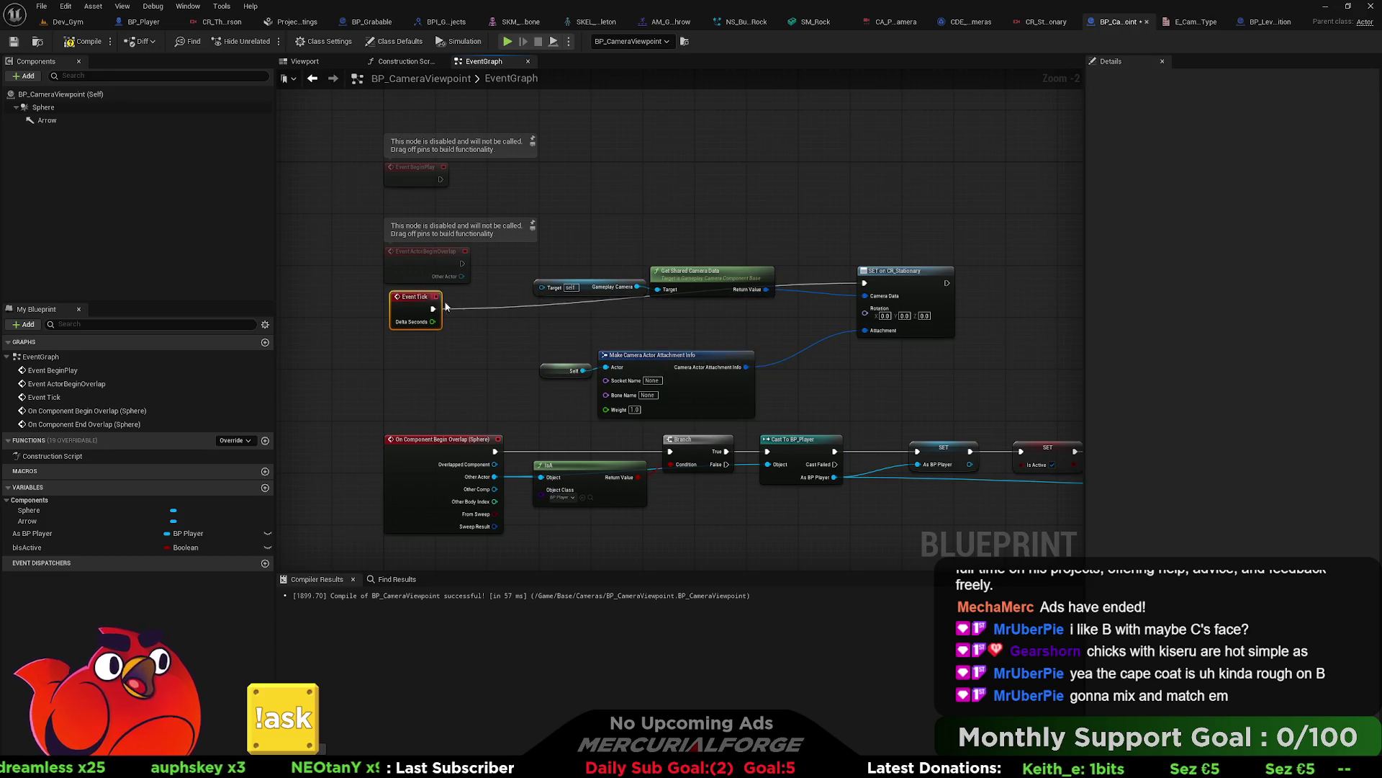
drag(826, 272, 949, 273)
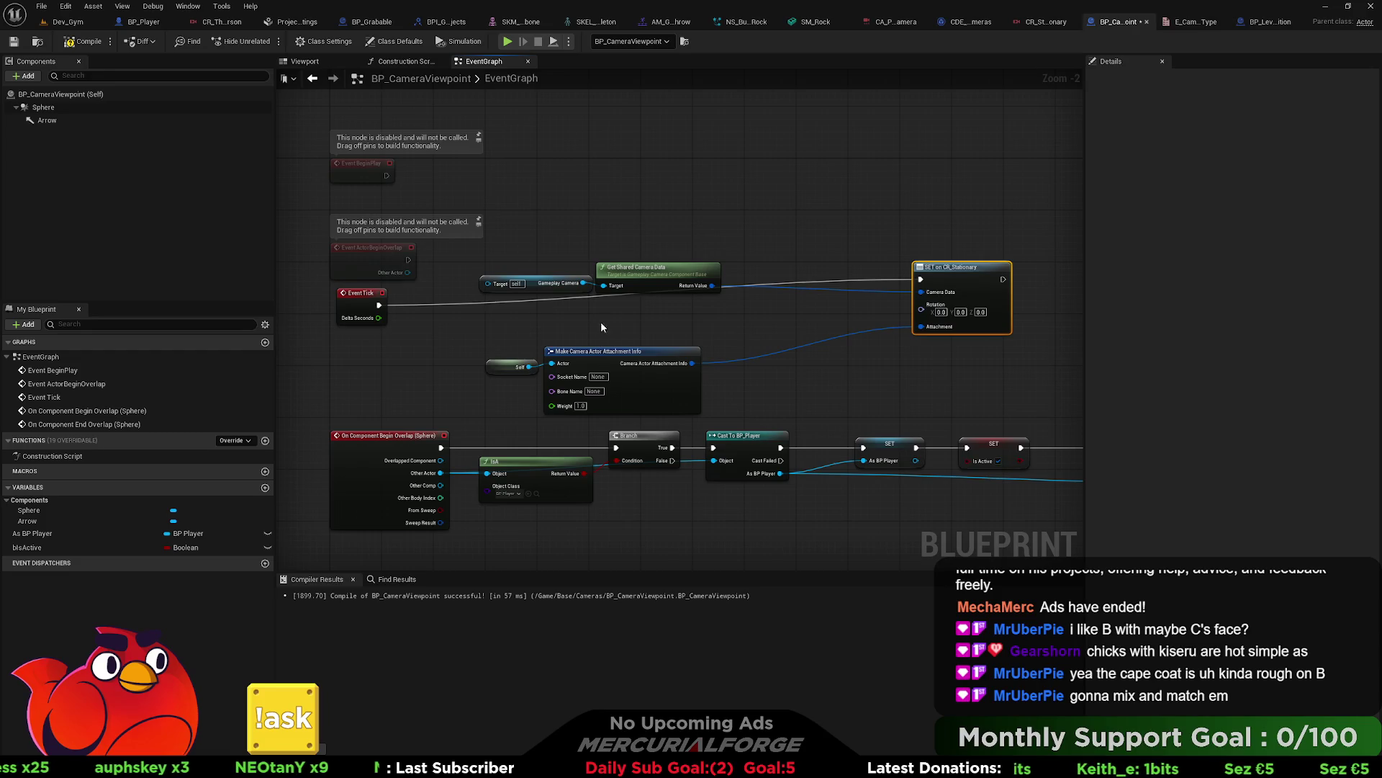
drag(602, 327, 648, 317)
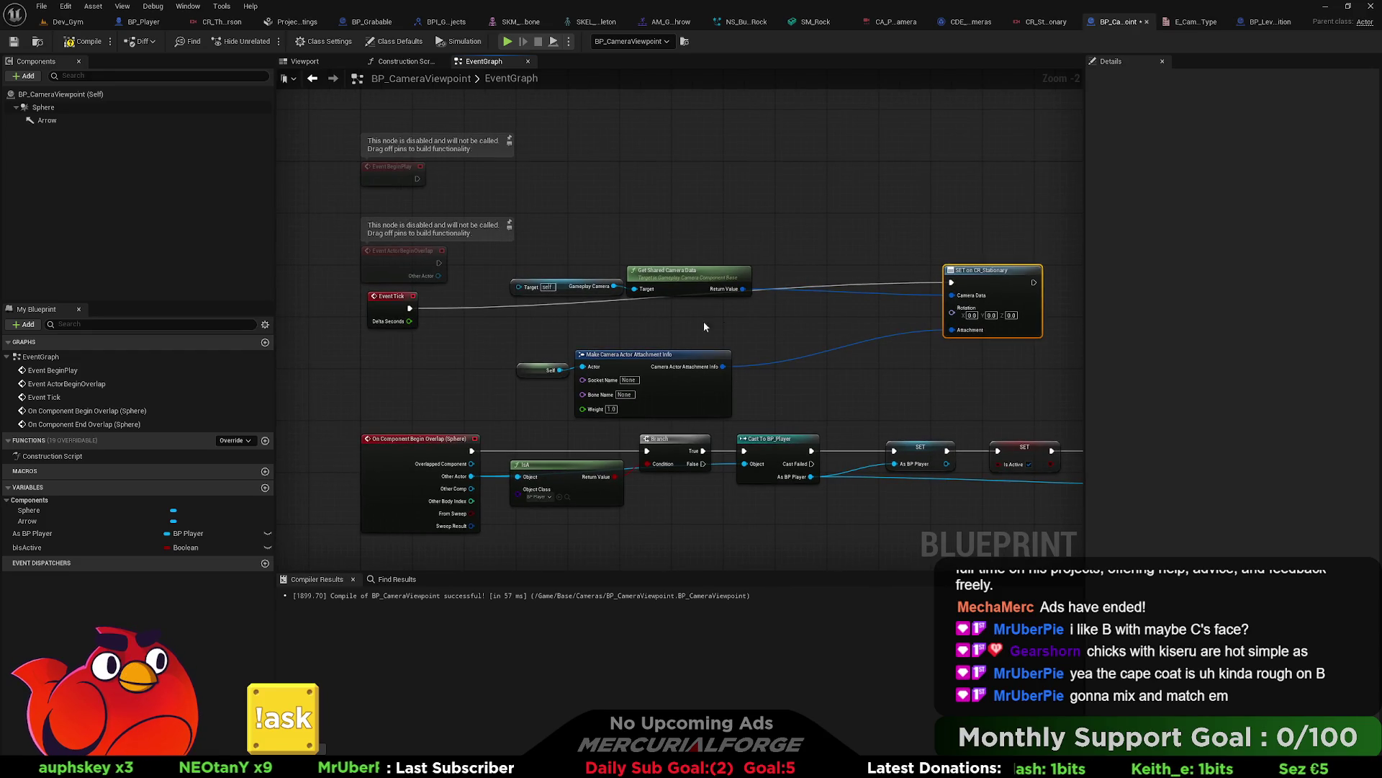
drag(952, 312, 824, 321)
text(lo)
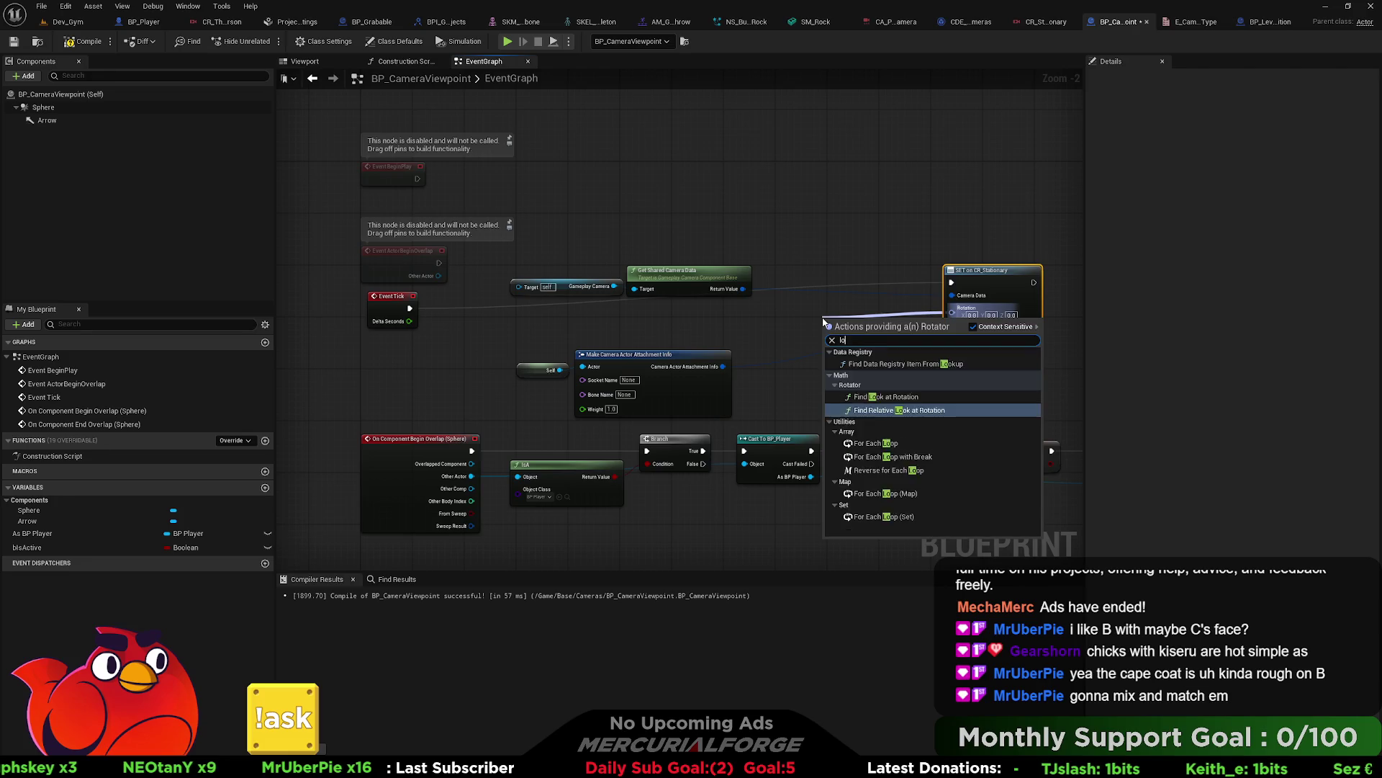
text(ok)
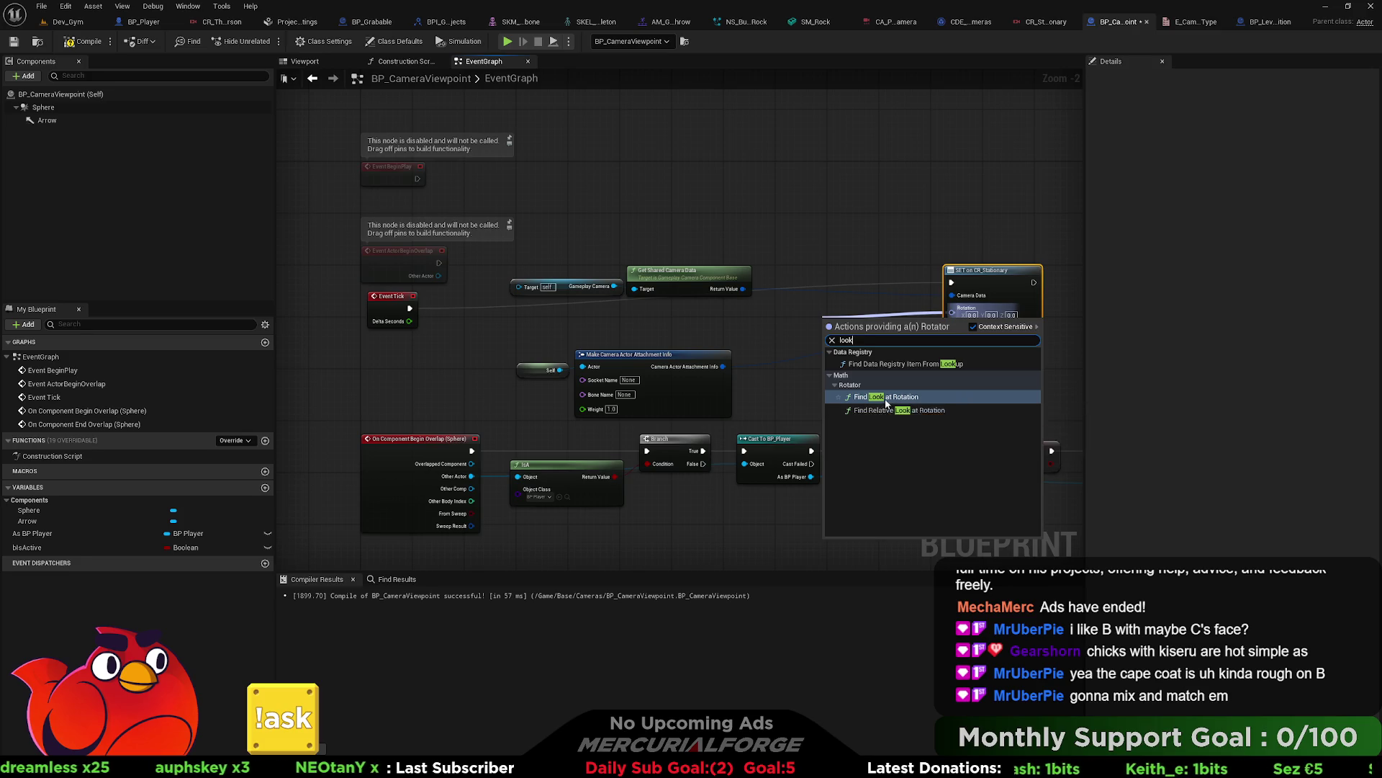
click(884, 396)
scroll(759, 313, up, 2)
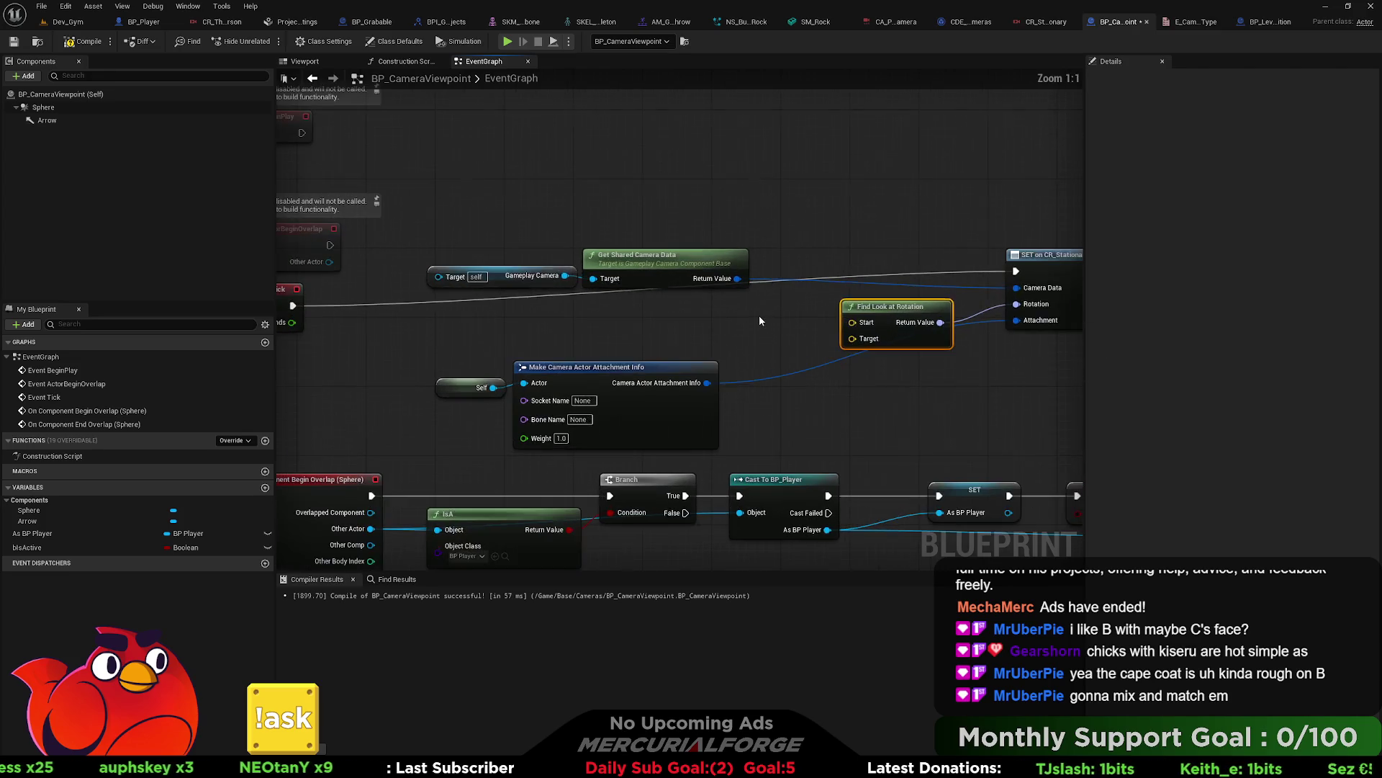
right_click(727, 337)
Step: Add a Get Actor Location for self and wire it into Find Look at Rotation's Start
text(get actor location)
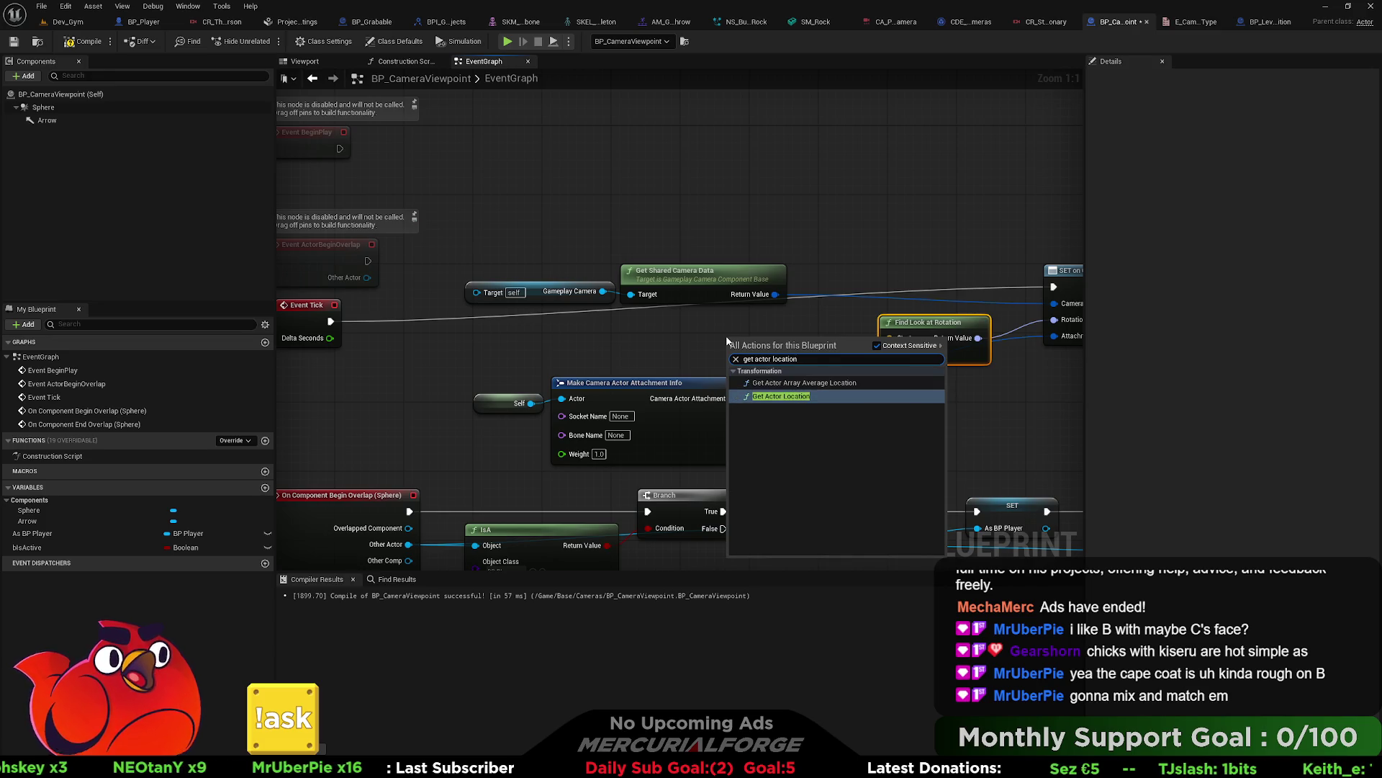
key(Return)
mouse_move(748, 339)
mouse_down()
mouse_move(739, 248)
mouse_move(678, 217)
mouse_up()
mouse_move(774, 243)
mouse_down()
mouse_move(858, 327)
mouse_move(890, 337)
mouse_move(929, 304)
mouse_up()
drag(556, 321, 631, 315)
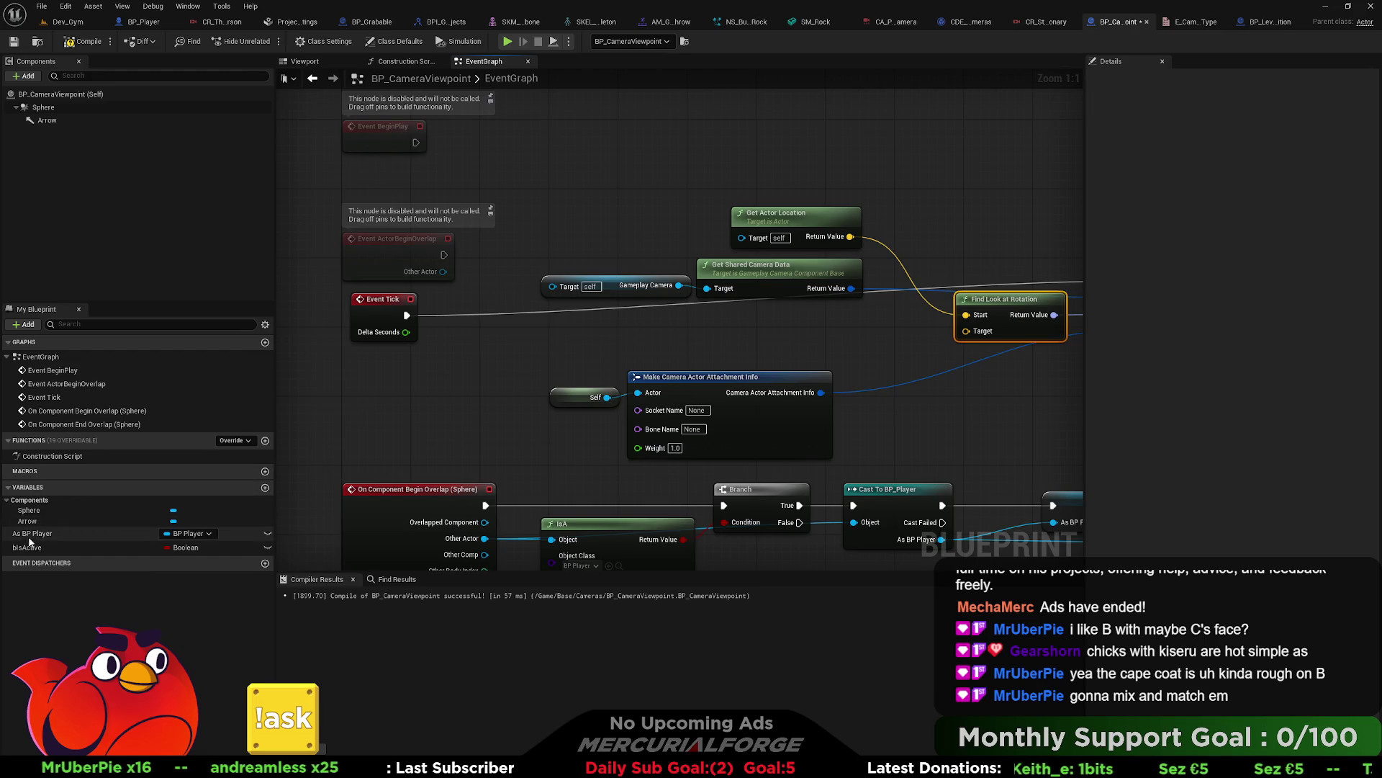
Step: Wire As BP Player's Get Actor Location into Find Look at Rotation's Target
click(48, 534)
mouse_move(48, 535)
mouse_down()
mouse_move(534, 295)
mouse_move(460, 291)
mouse_up()
mouse_move(552, 286)
mouse_down()
mouse_move(516, 295)
mouse_move(609, 324)
mouse_move(738, 332)
mouse_up()
text(get actor location)
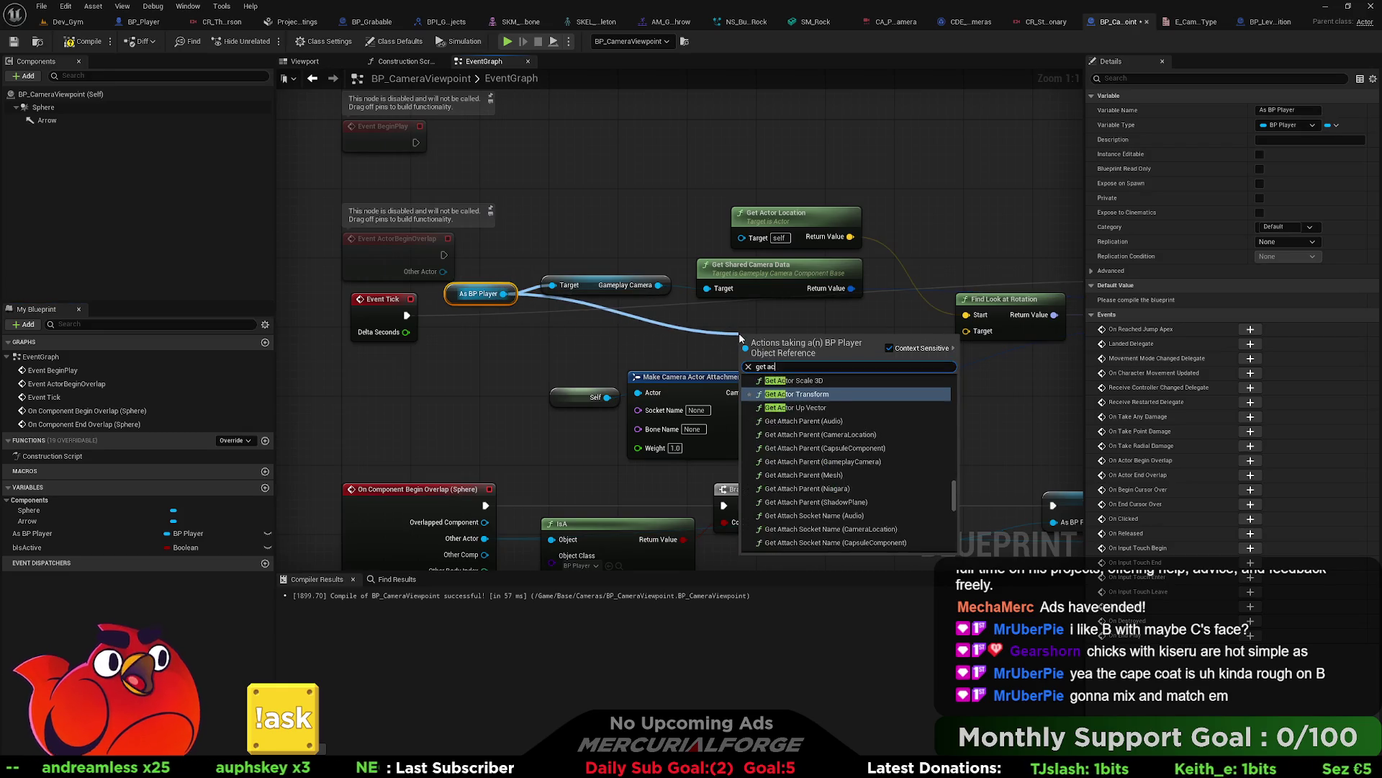
key(Return)
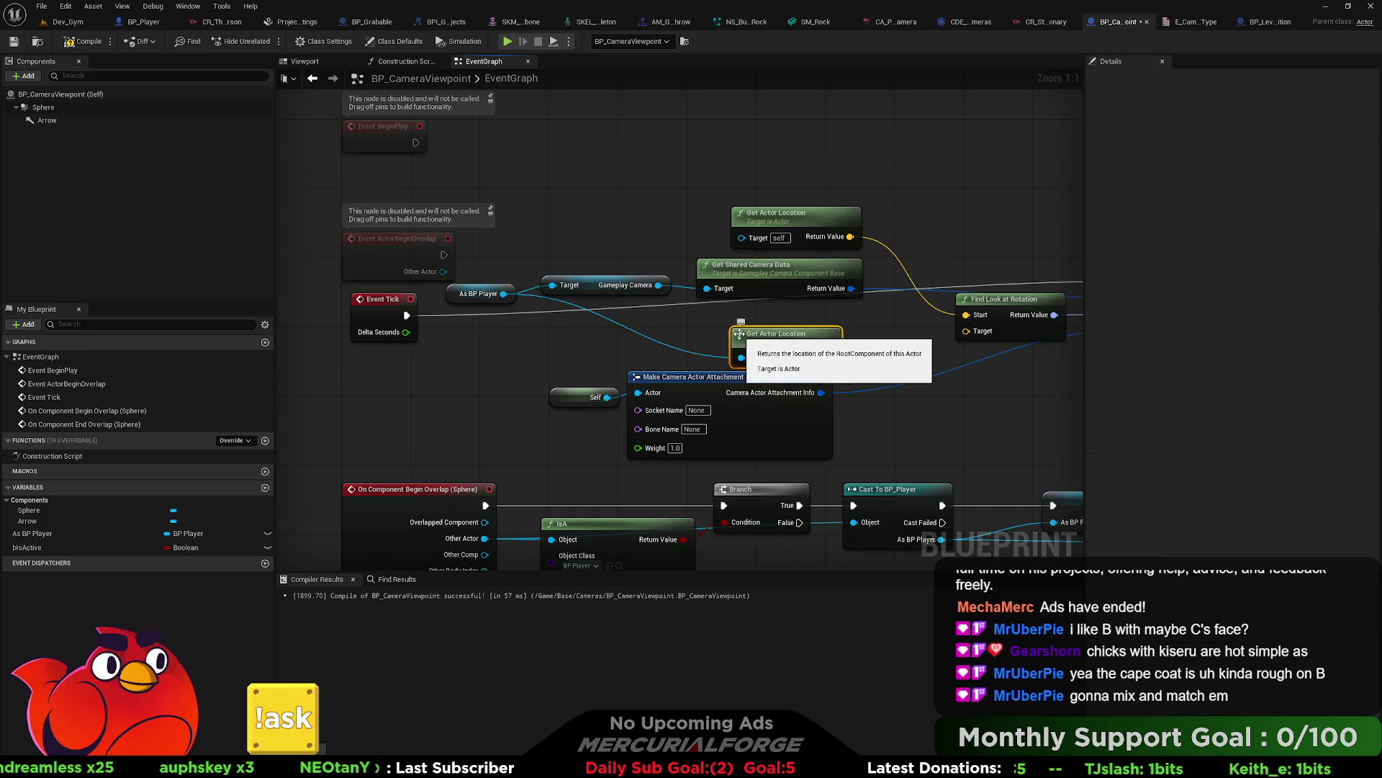
drag(829, 357, 960, 334)
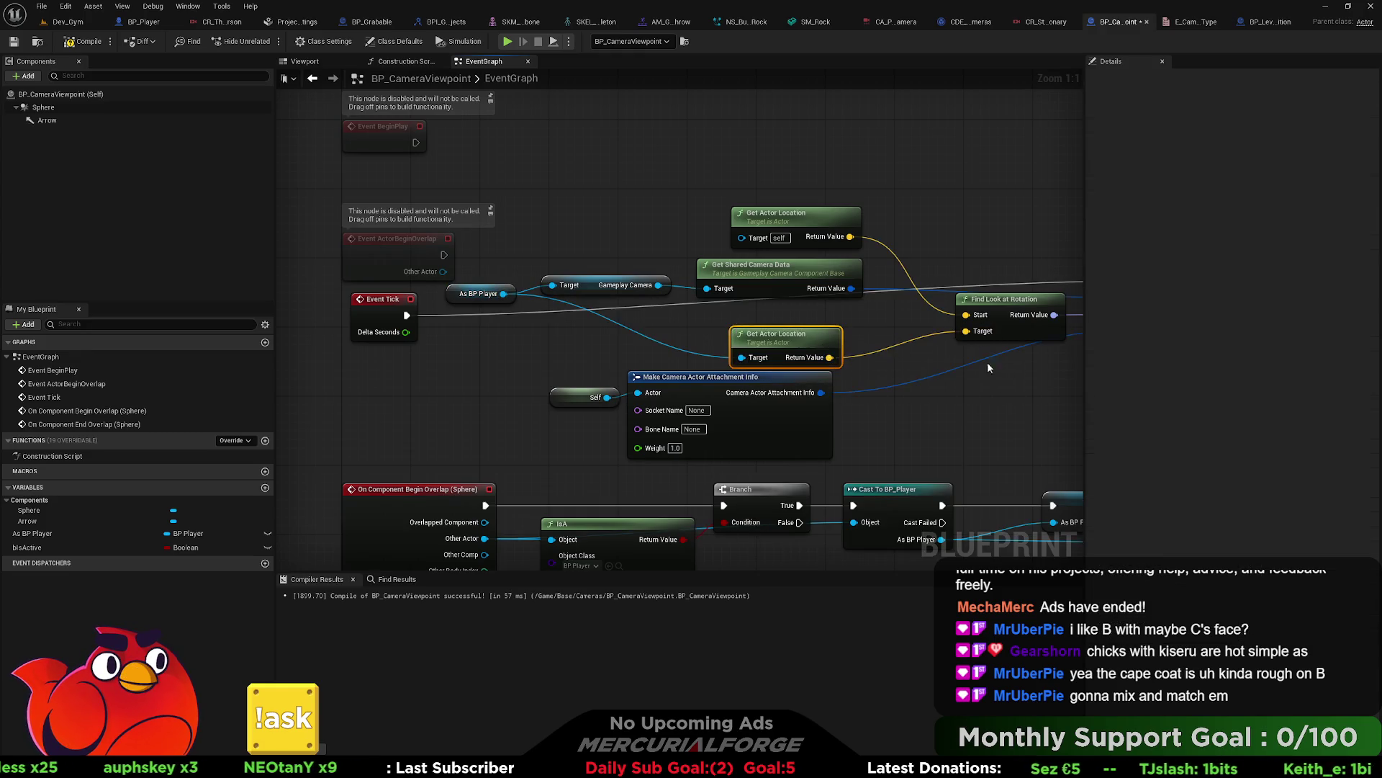
Step: Duplicate the SET Is Active node, chain it after the lower camera-type setter, and compile
scroll(987, 361, down, 2)
scroll(759, 326, down, 1)
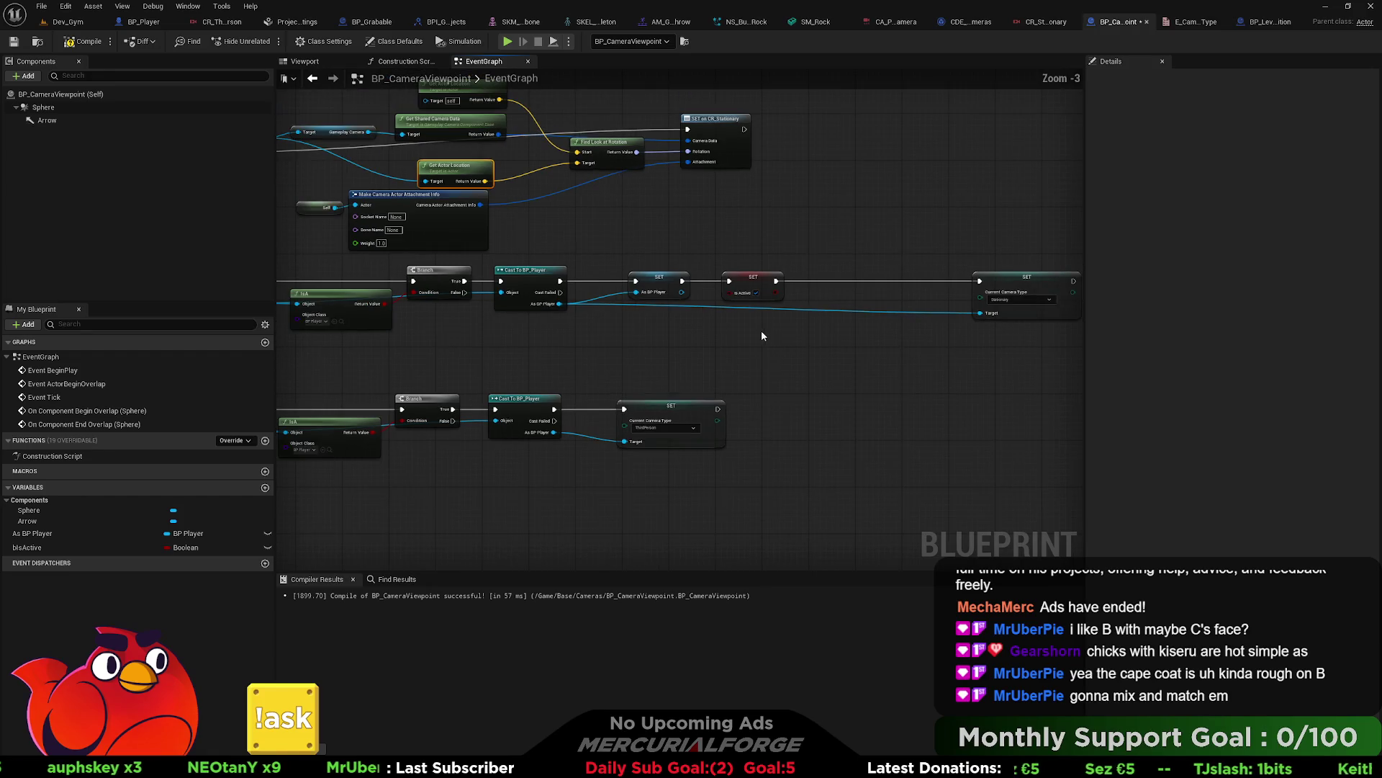
mouse_move(796, 226)
mouse_down()
mouse_move(698, 315)
mouse_move(727, 391)
mouse_up()
key(ctrl+c)
key(ctrl+v)
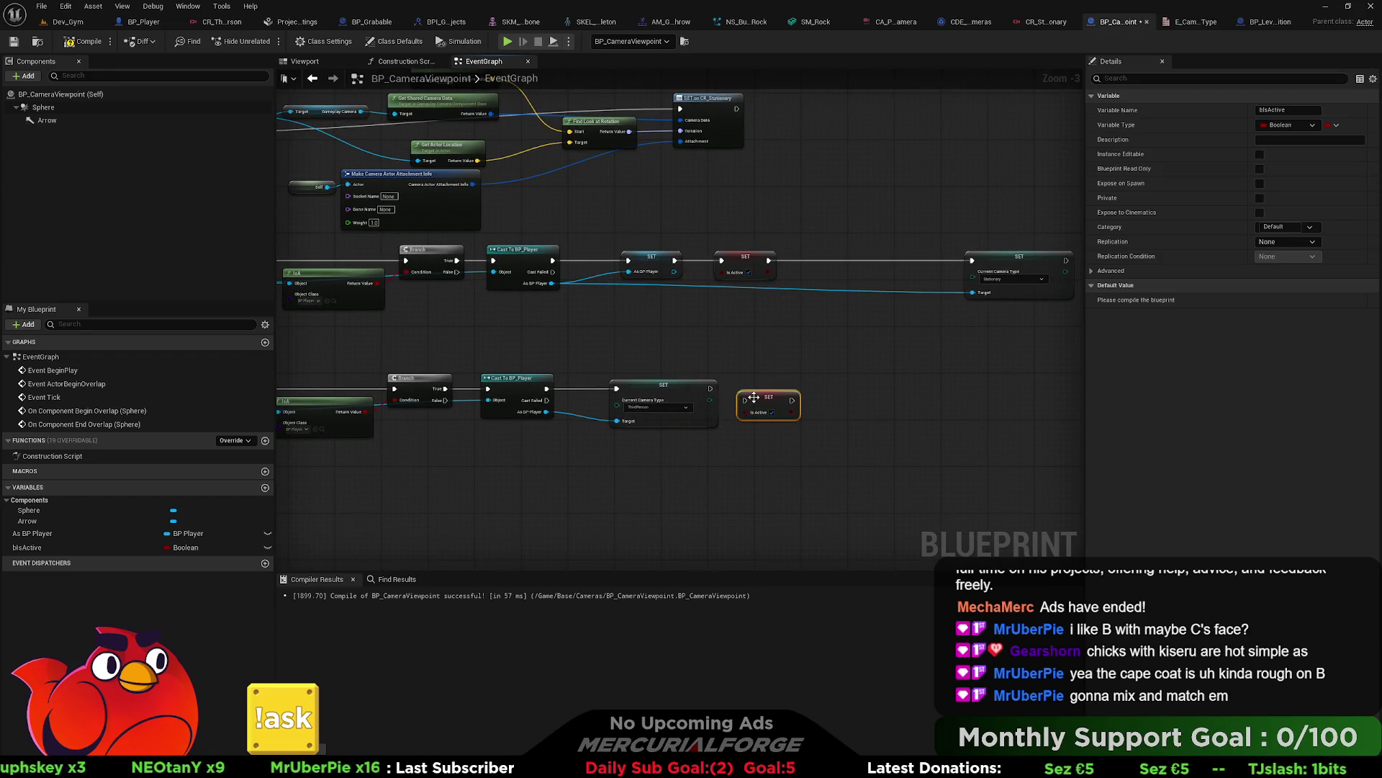
click(715, 390)
drag(710, 389, 746, 389)
click(809, 360)
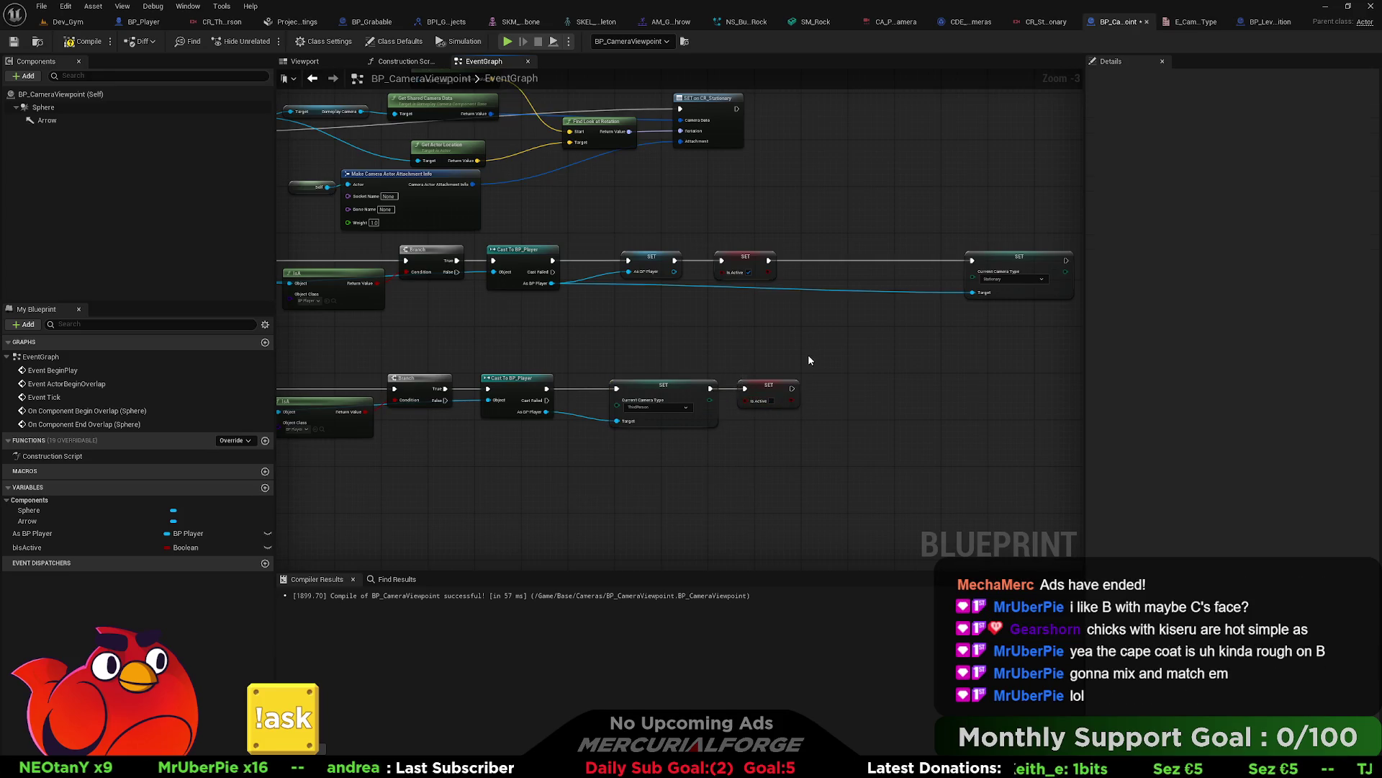
click(83, 42)
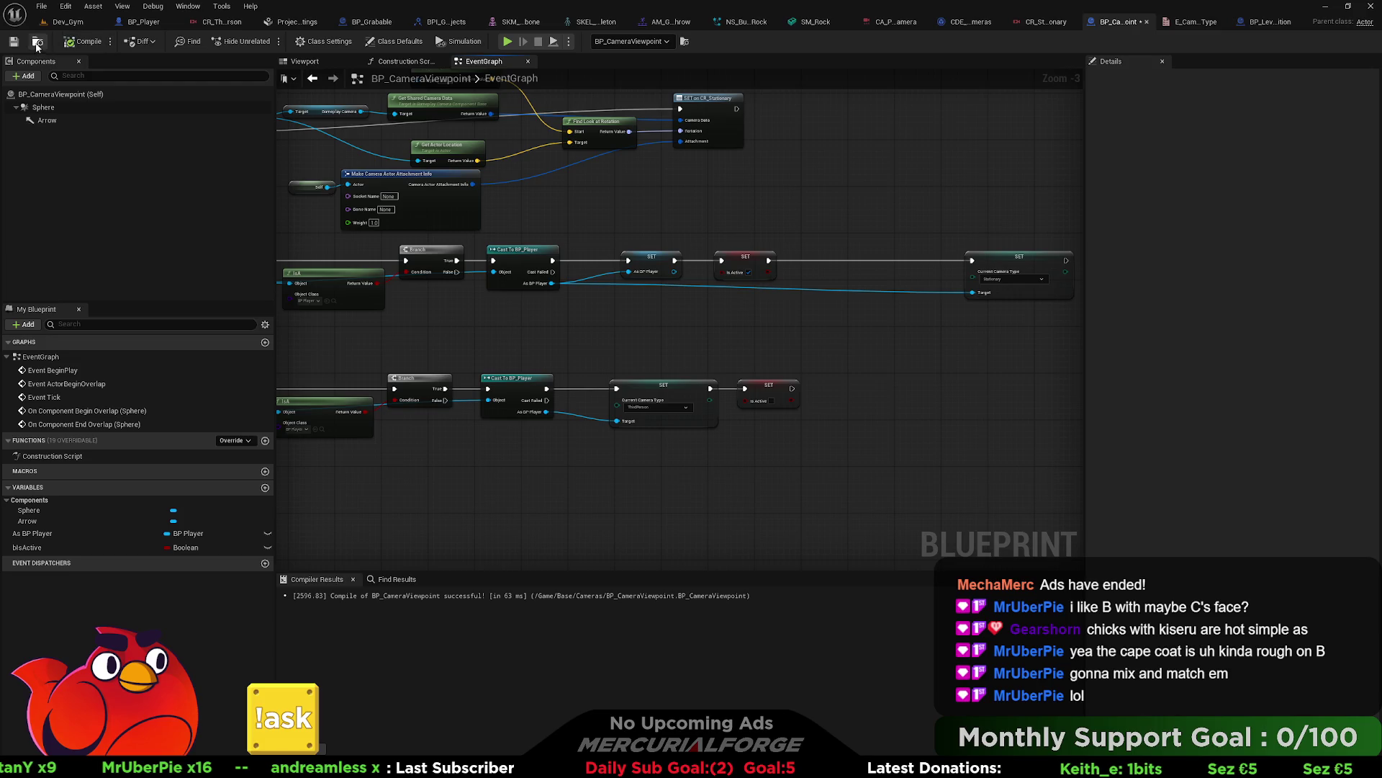
click(68, 21)
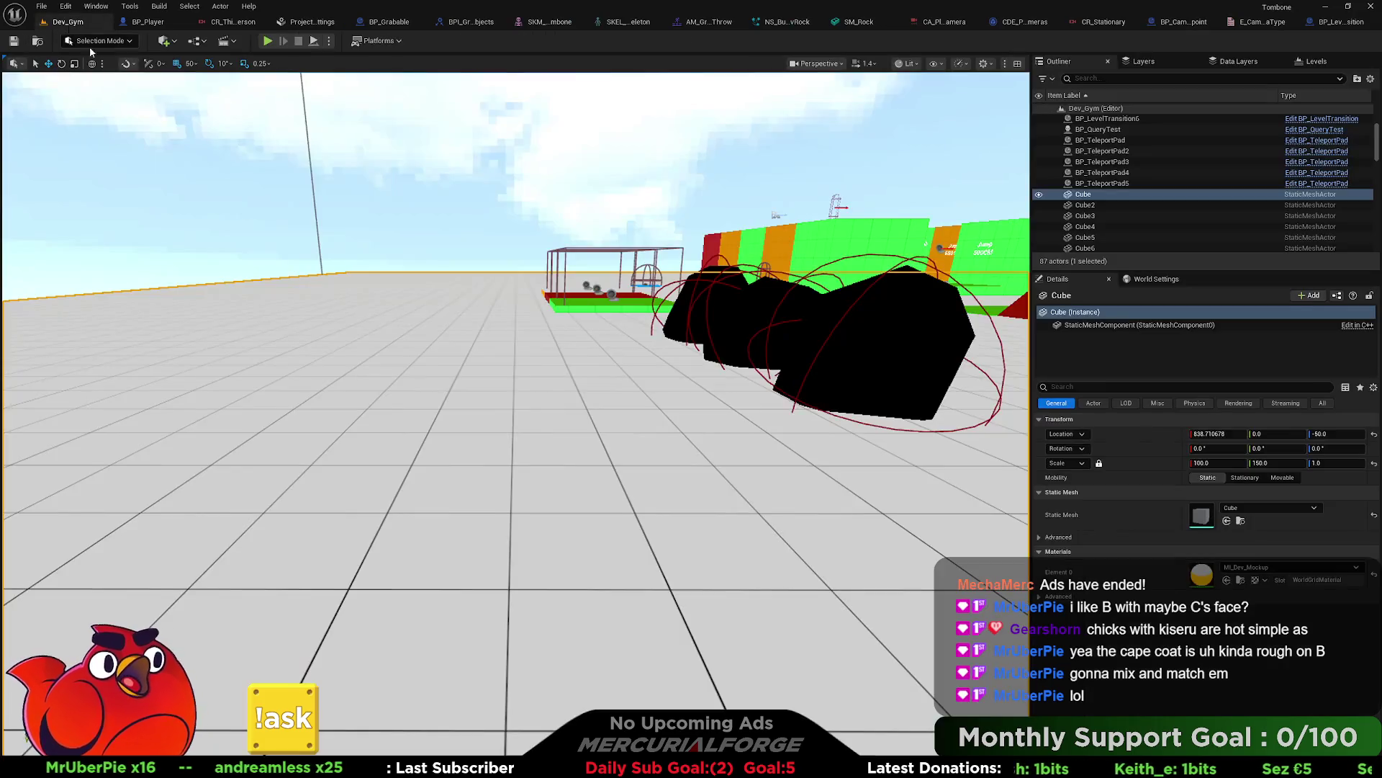
Step: Play-test Dev_Gym from a chosen spot, stop it, dismiss the error log, and return to BP_CameraViewpoint
right_click(469, 391)
click(713, 749)
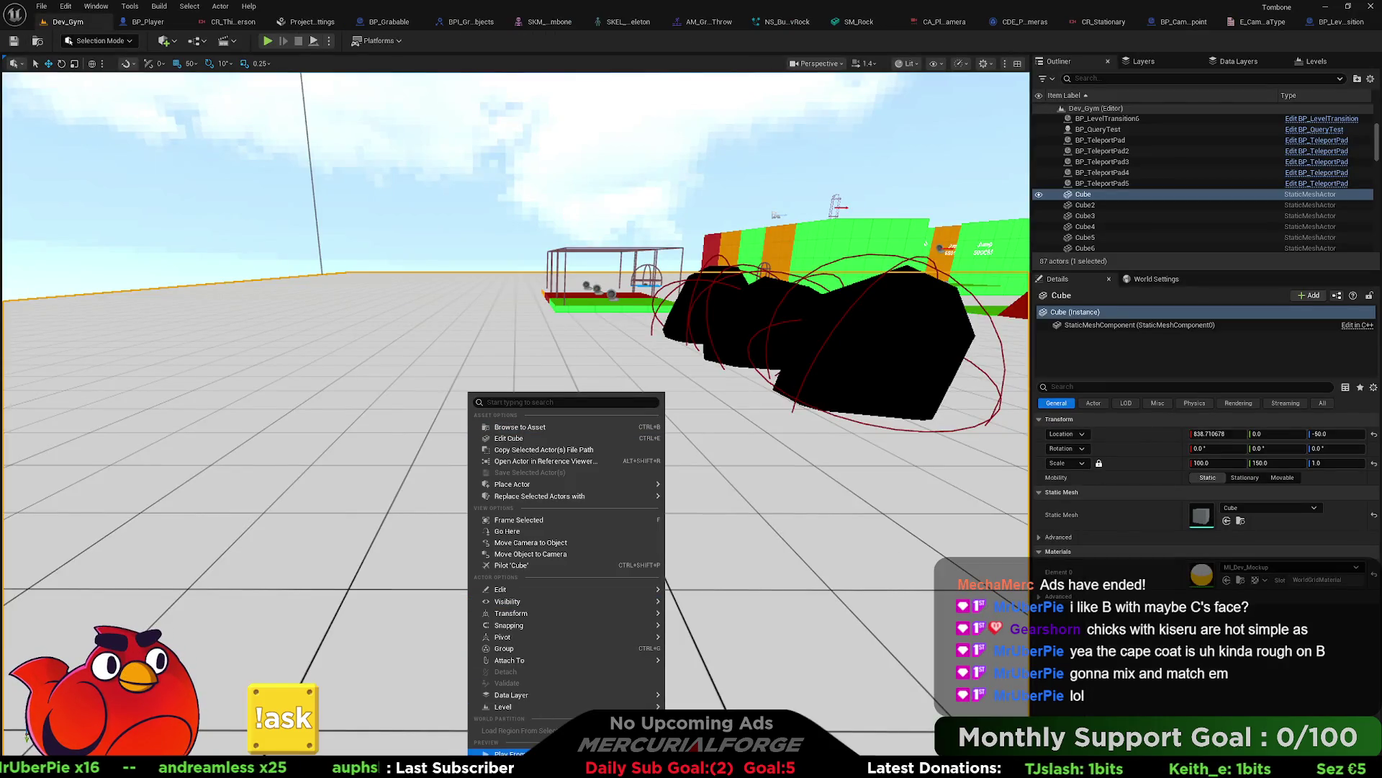
key(w)
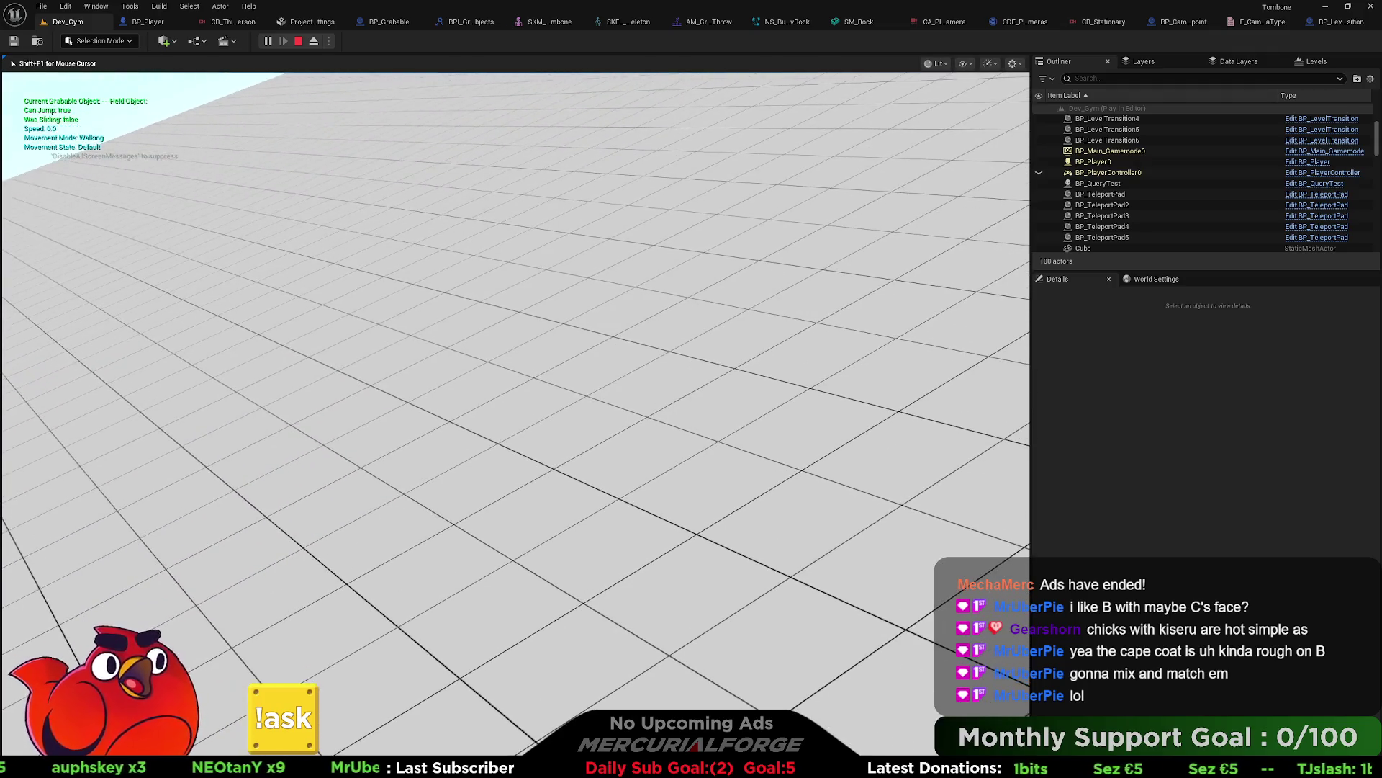
key(Escape)
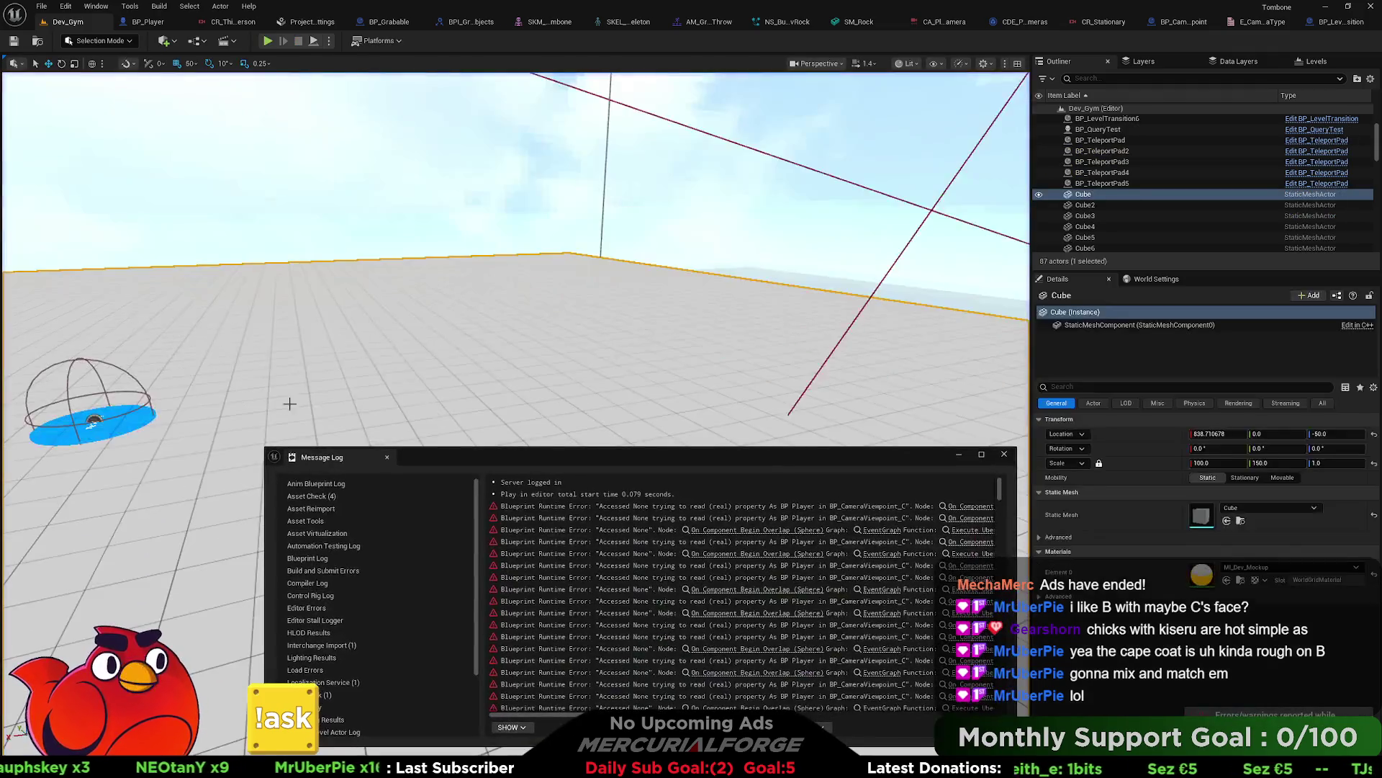
click(1005, 454)
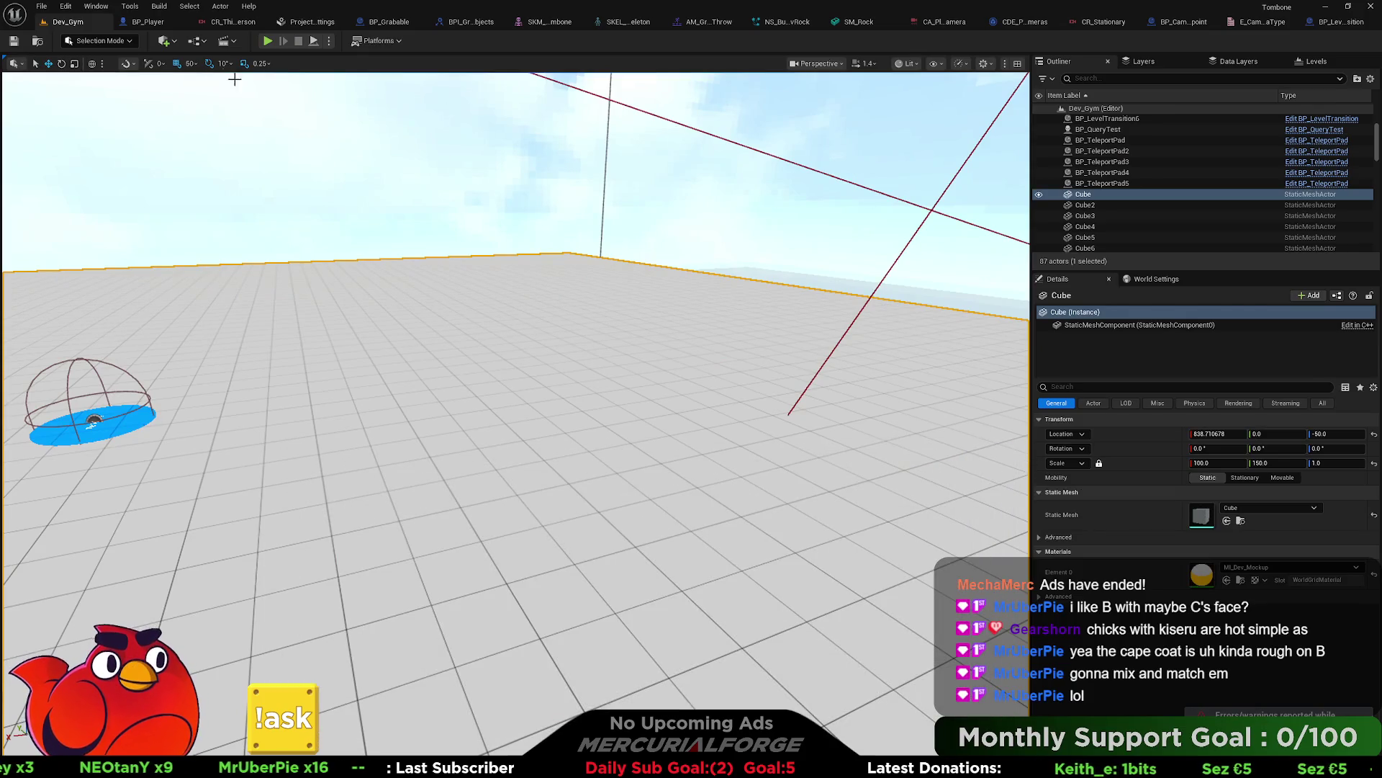
click(144, 21)
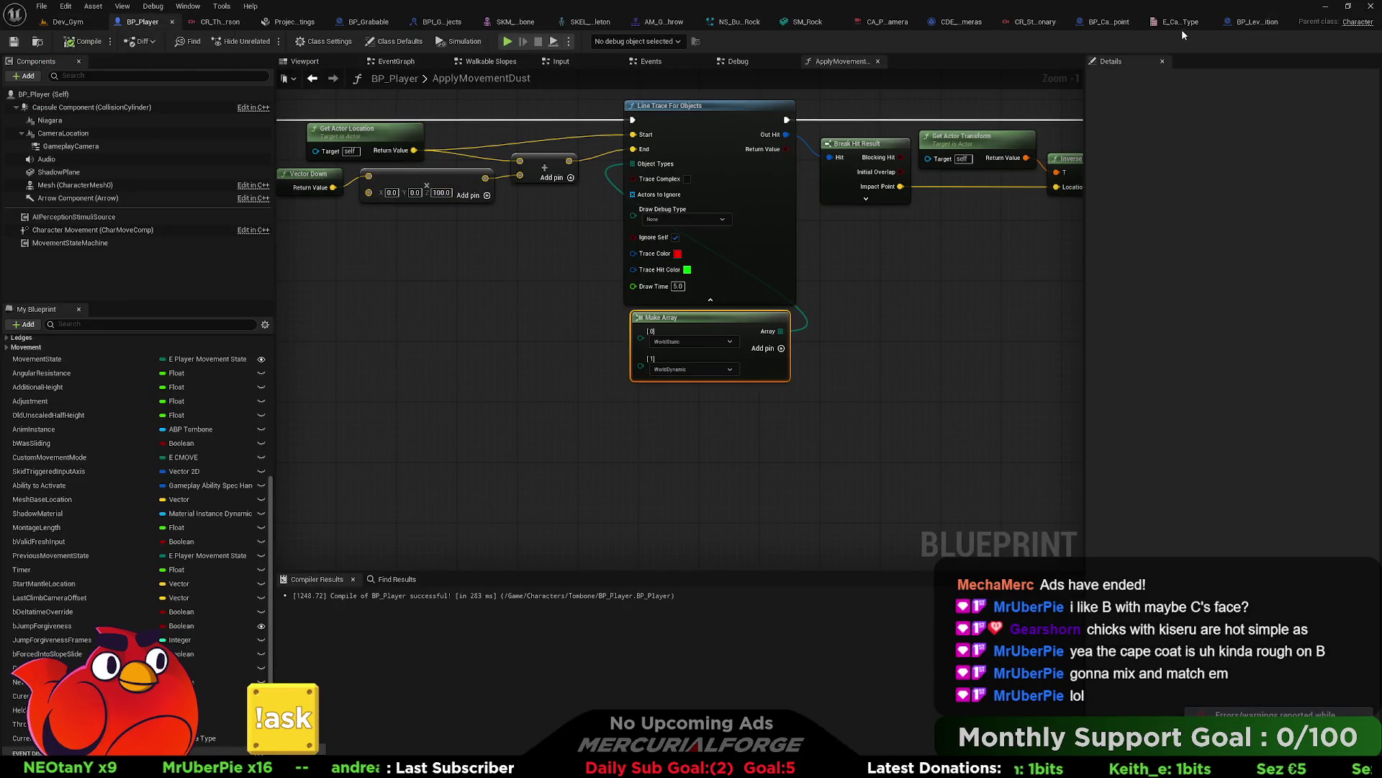
click(1108, 22)
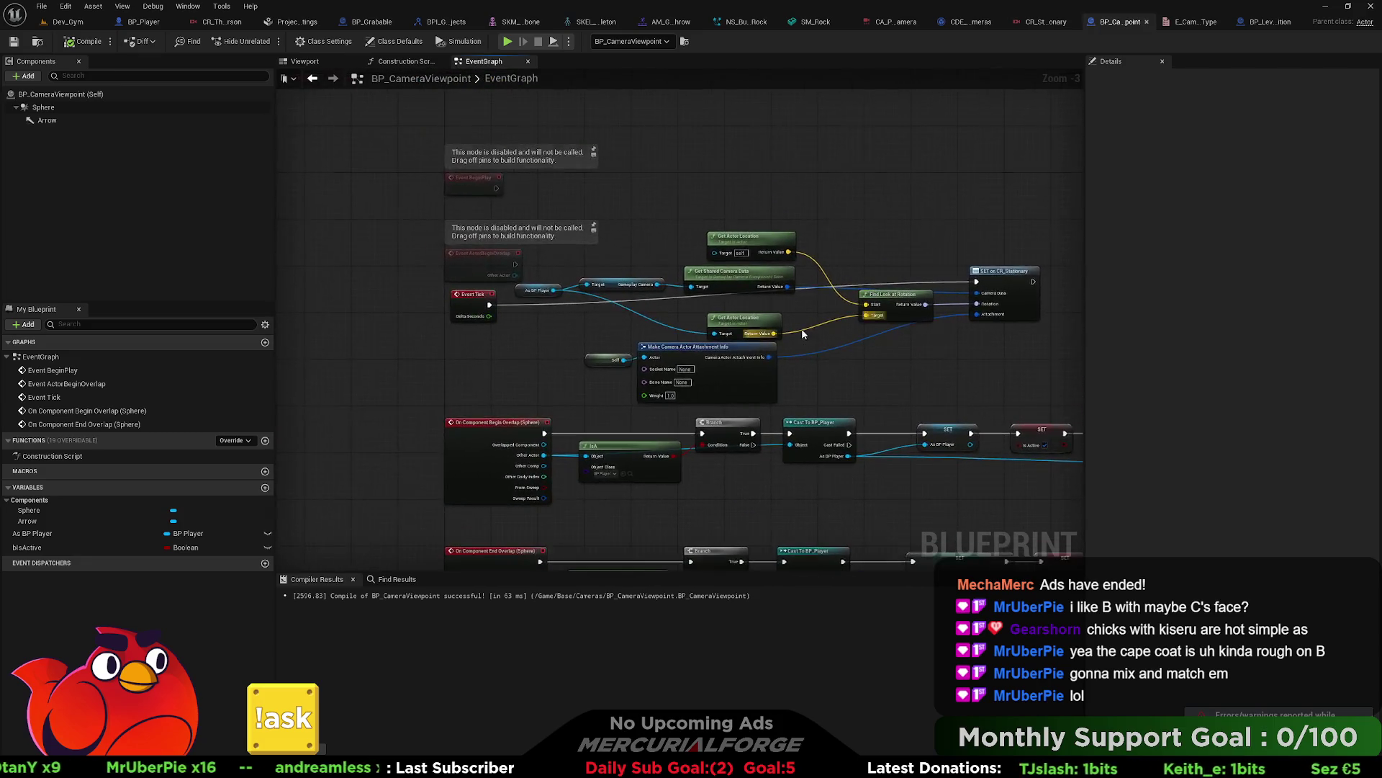
Step: Swap Find Look at Rotation for Find Relative Look at Rotation, with the player's location as Target Location
click(789, 332)
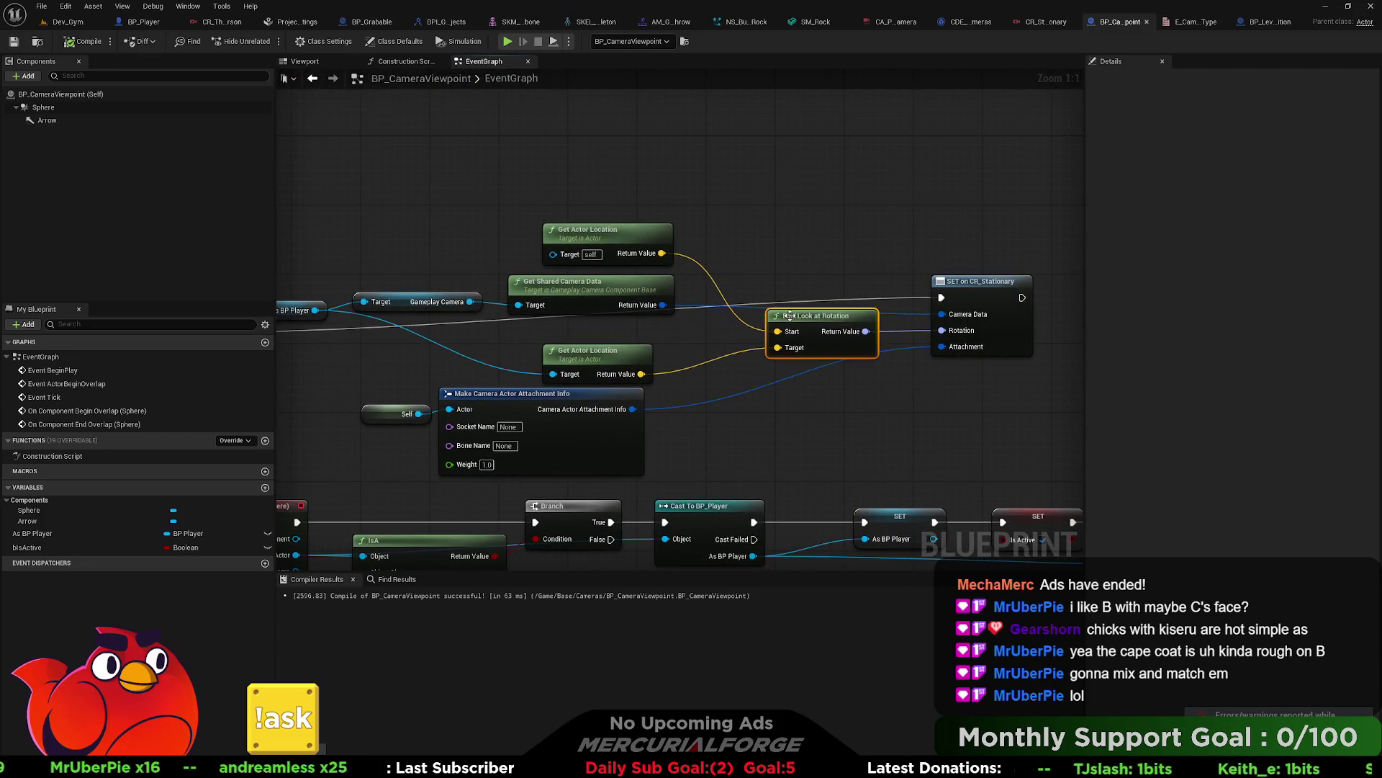
key(Delete)
drag(941, 330, 808, 327)
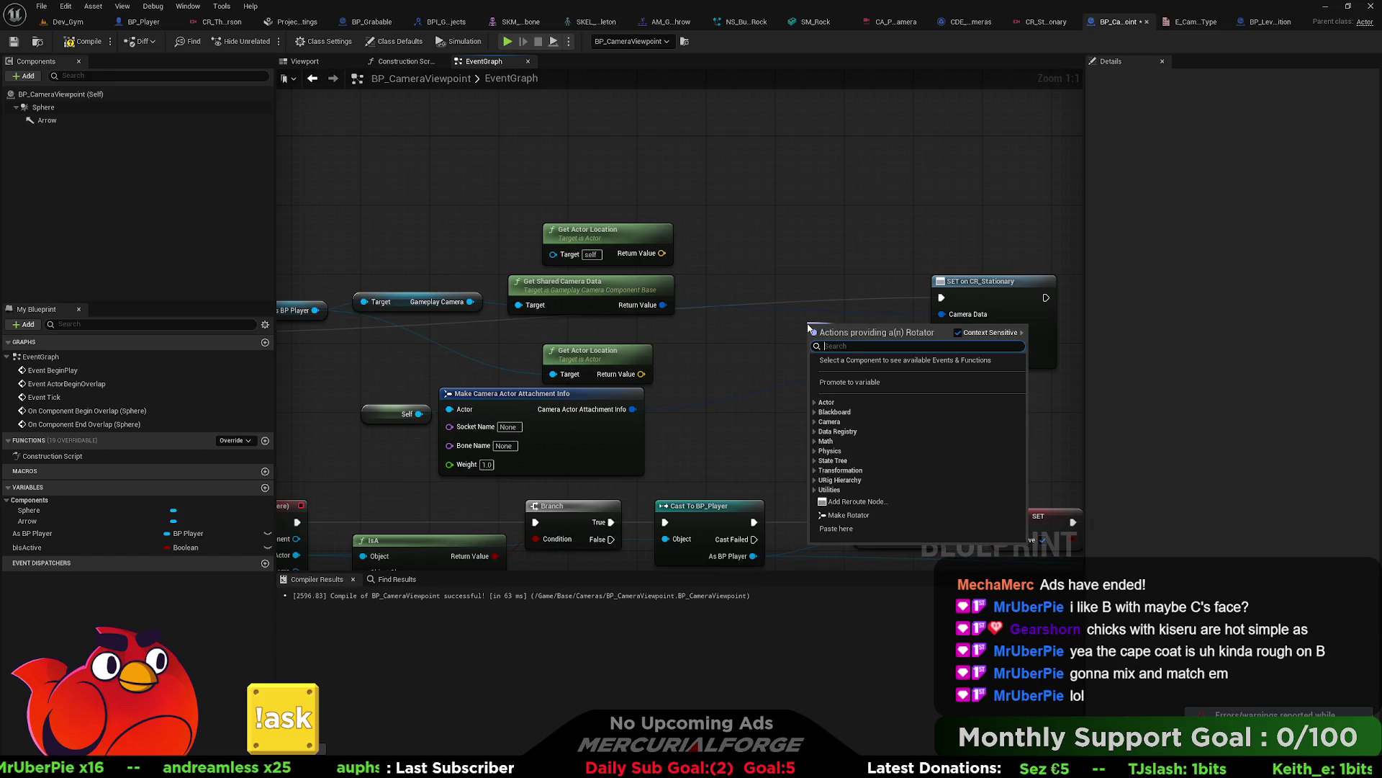
text(look)
key(Down)
key(Return)
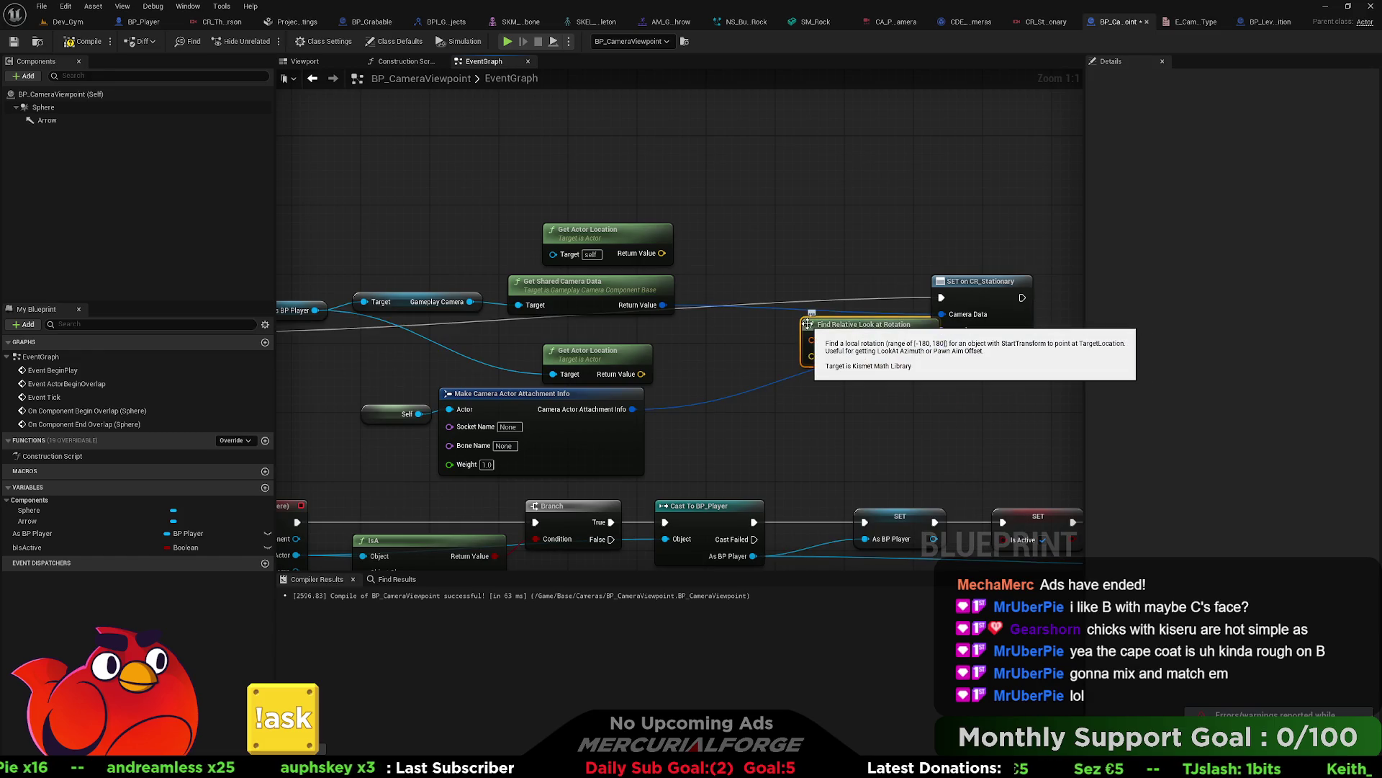
drag(860, 331, 782, 314)
drag(641, 374, 743, 339)
Step: Delete the unused Get Actor Location, feed Start Transform from Get Actor Transform, and compile
click(596, 230)
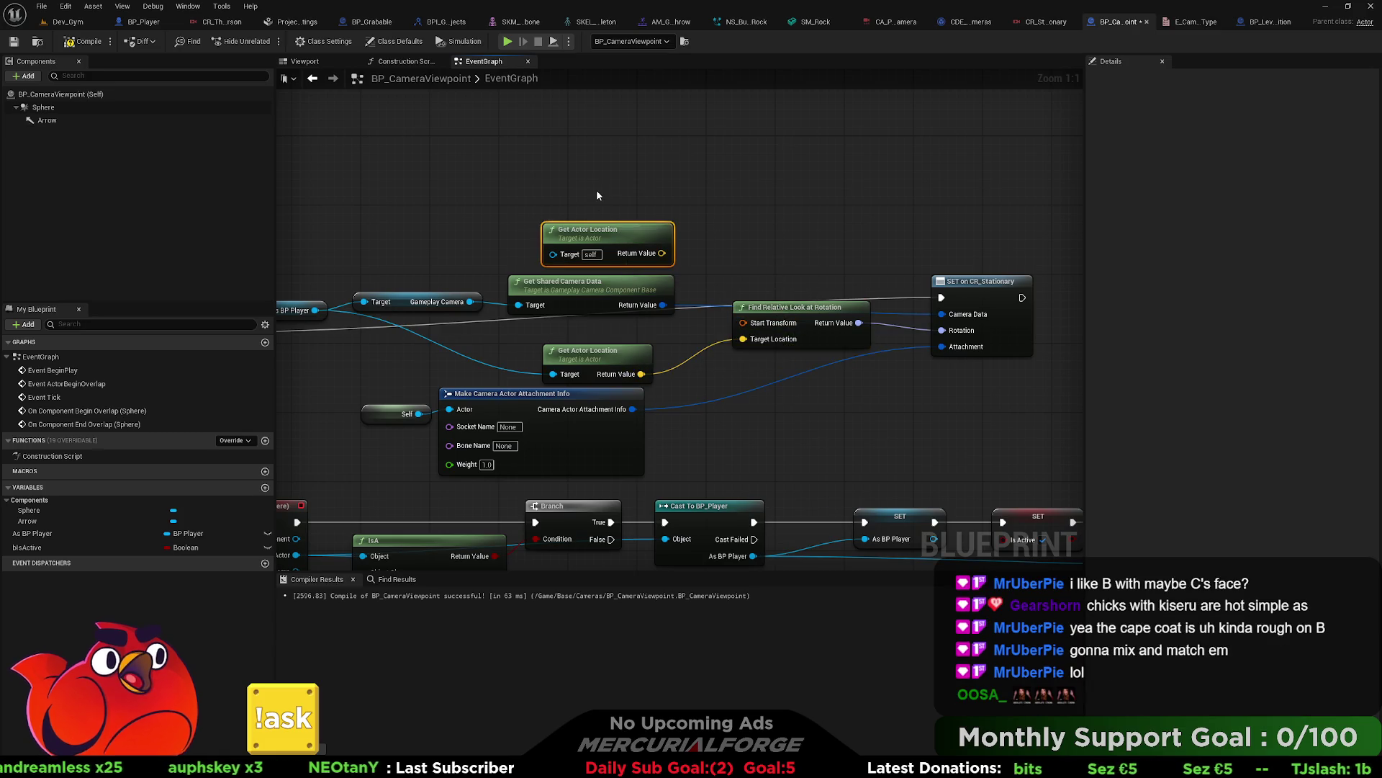
key(Delete)
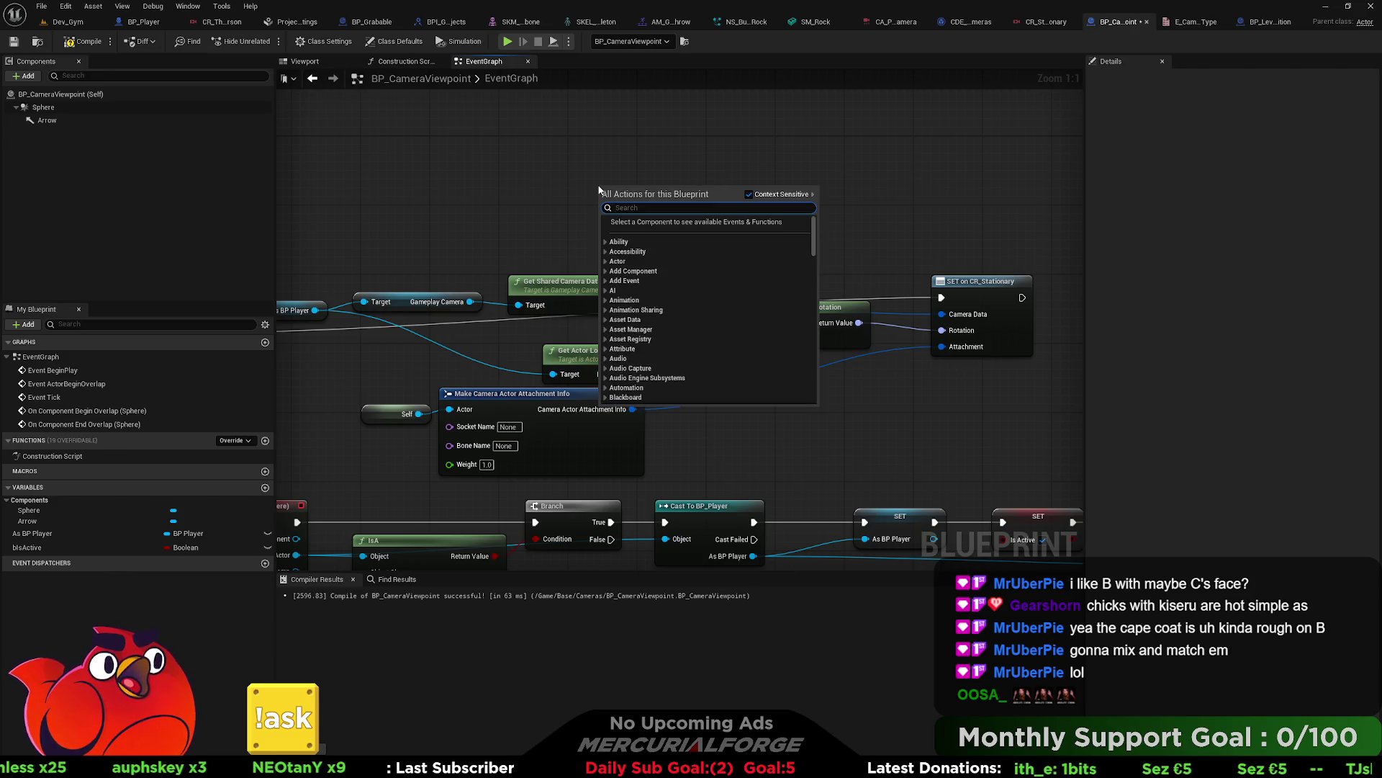
text(t)
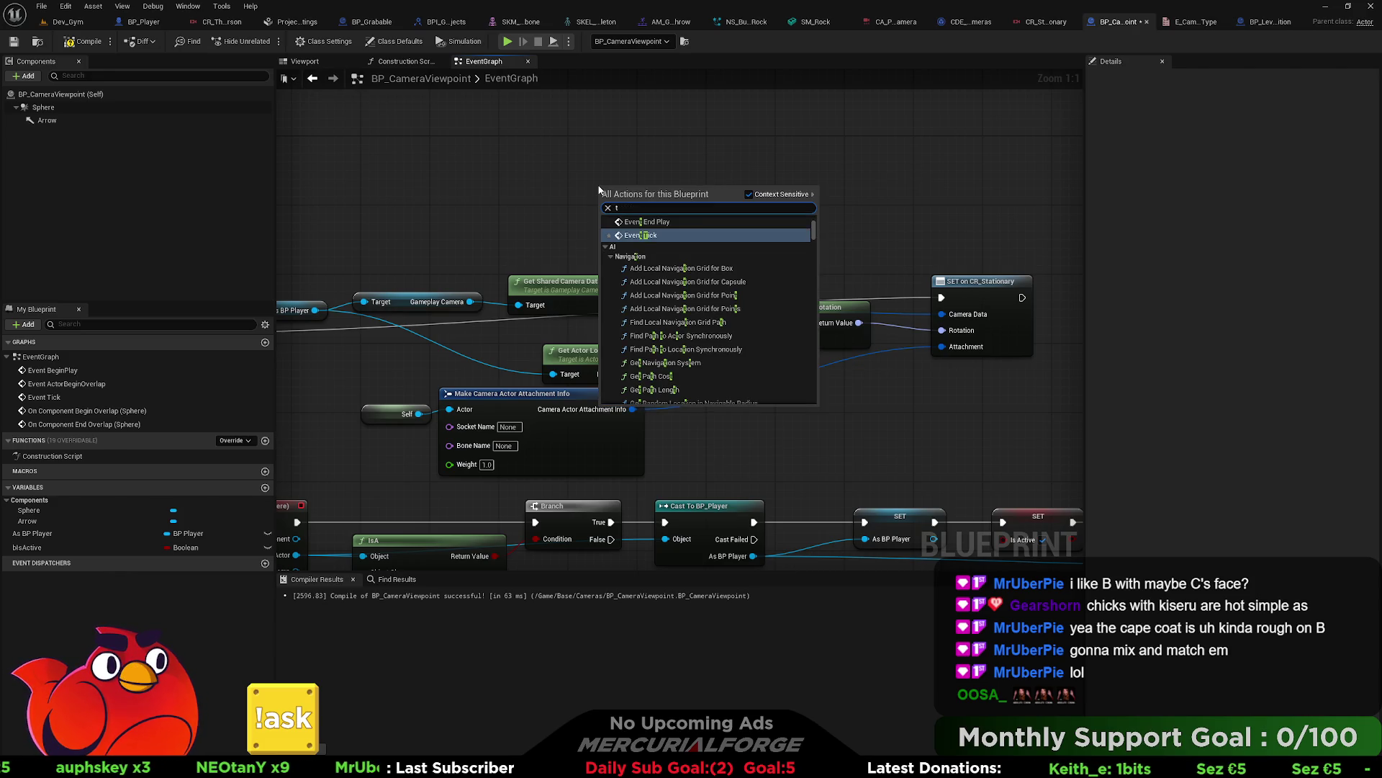
key(BackSpace)
text(get actor tran)
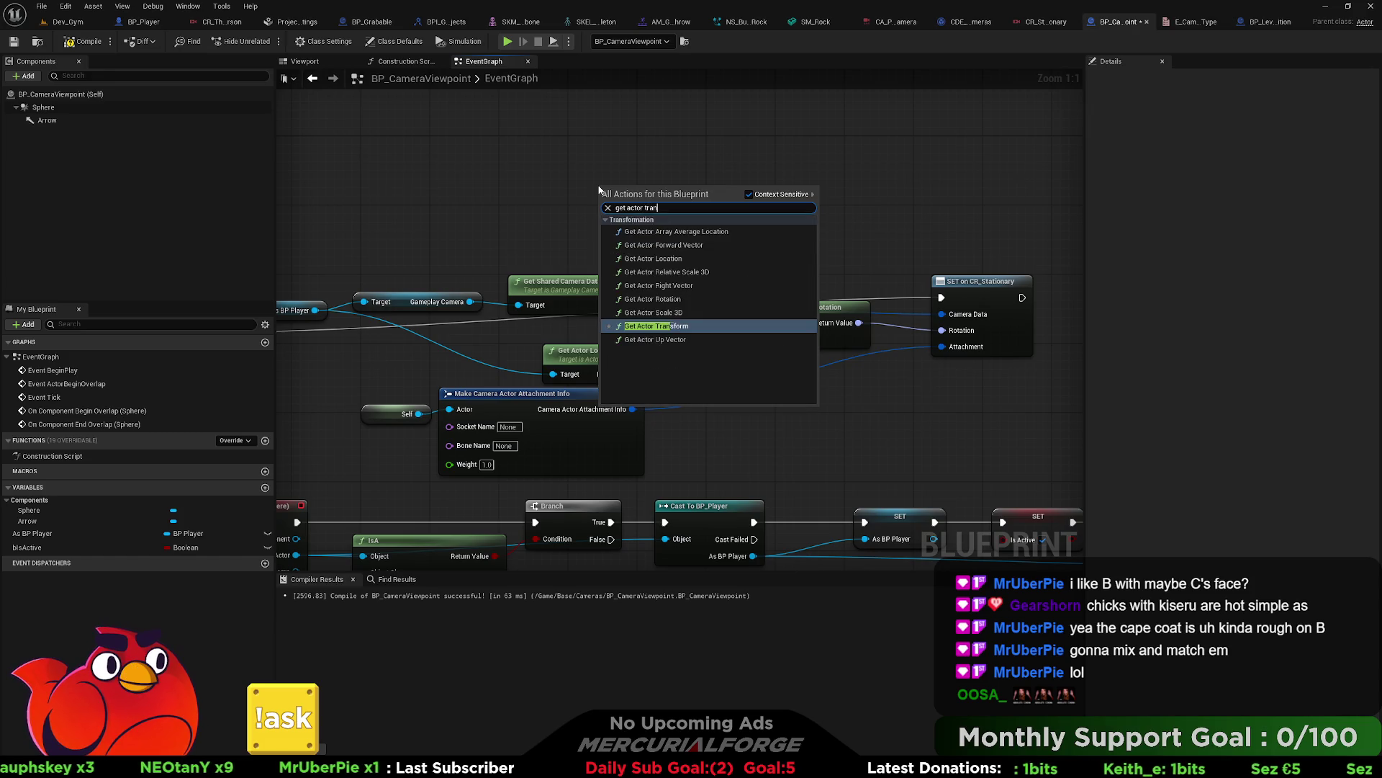
text(m)
key(Return)
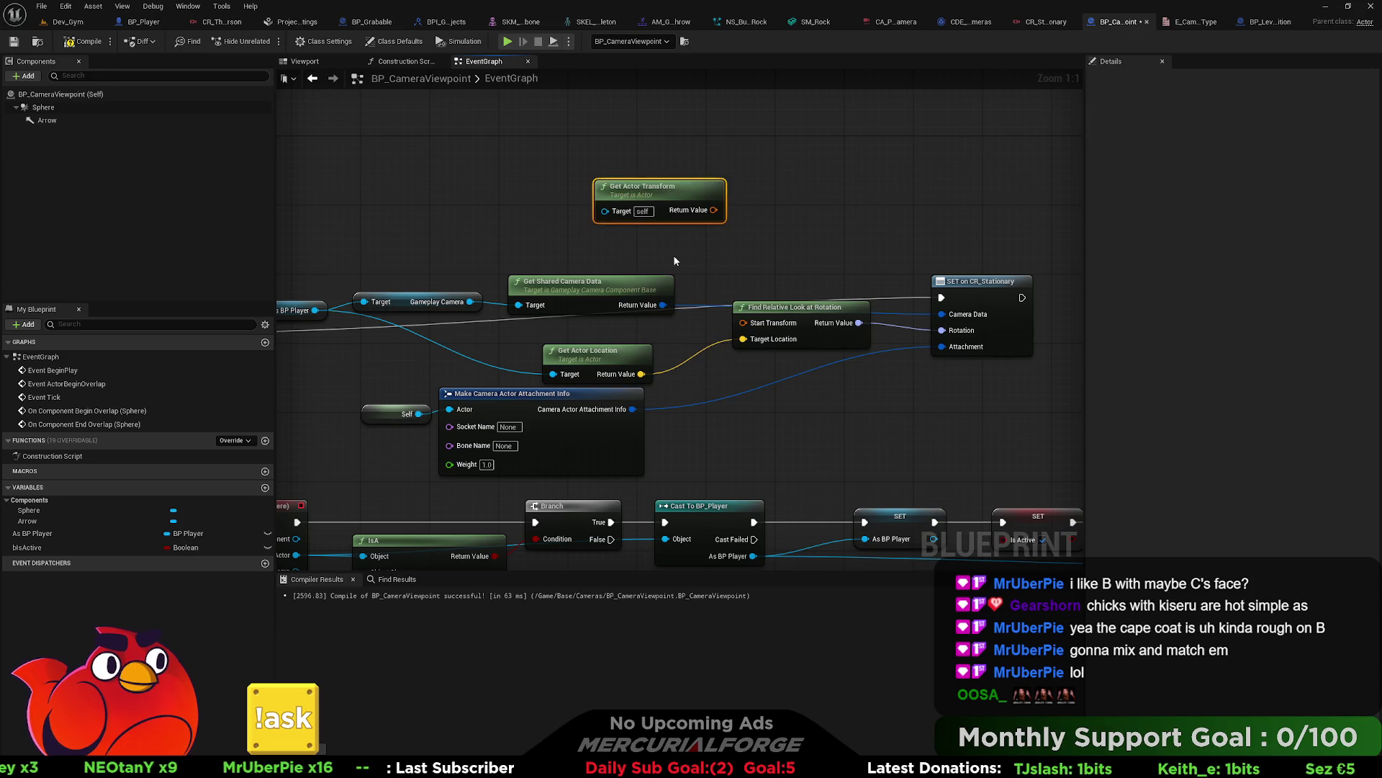
drag(714, 210, 743, 322)
click(815, 241)
click(83, 41)
Step: Save the blueprint, play-test Dev_Gym from a viewport spot, then stop and close the Message Log
click(17, 41)
click(61, 22)
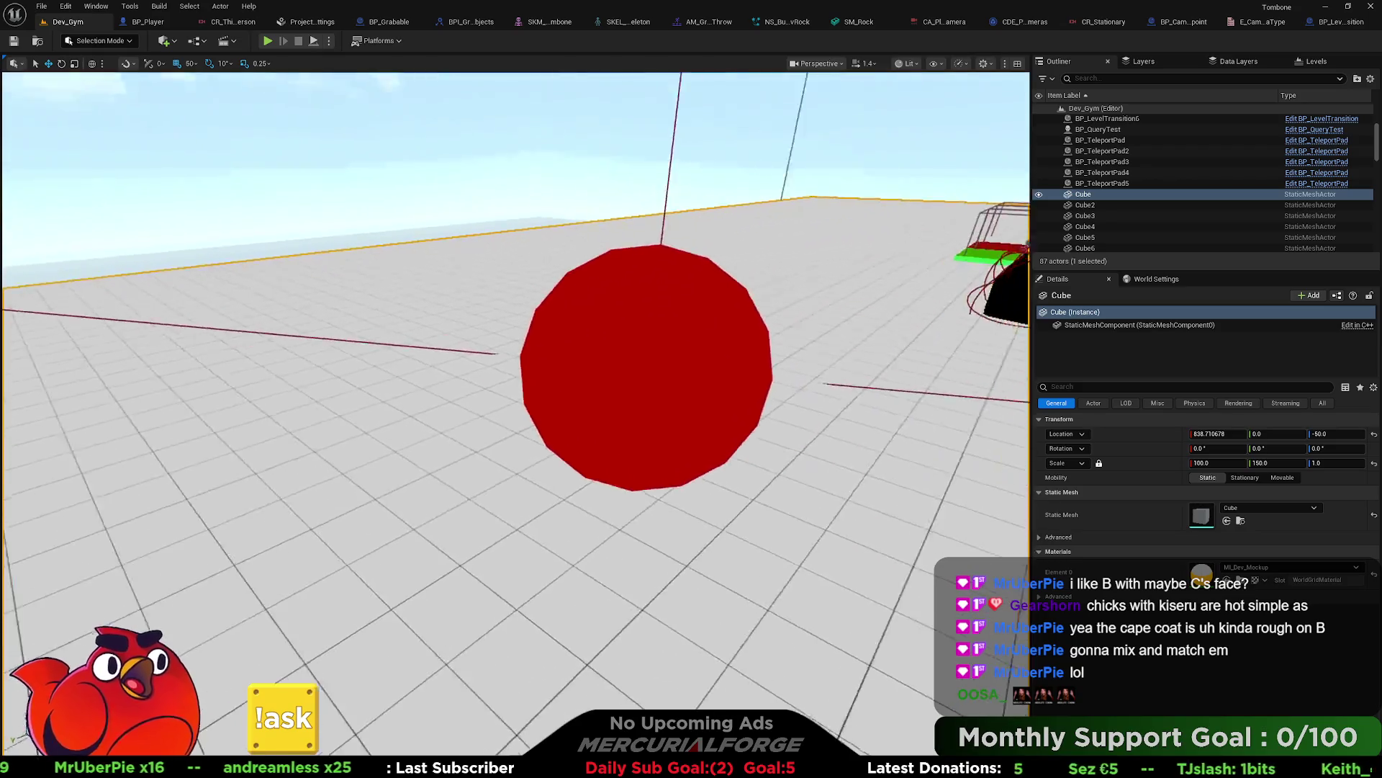
right_click(699, 314)
click(757, 672)
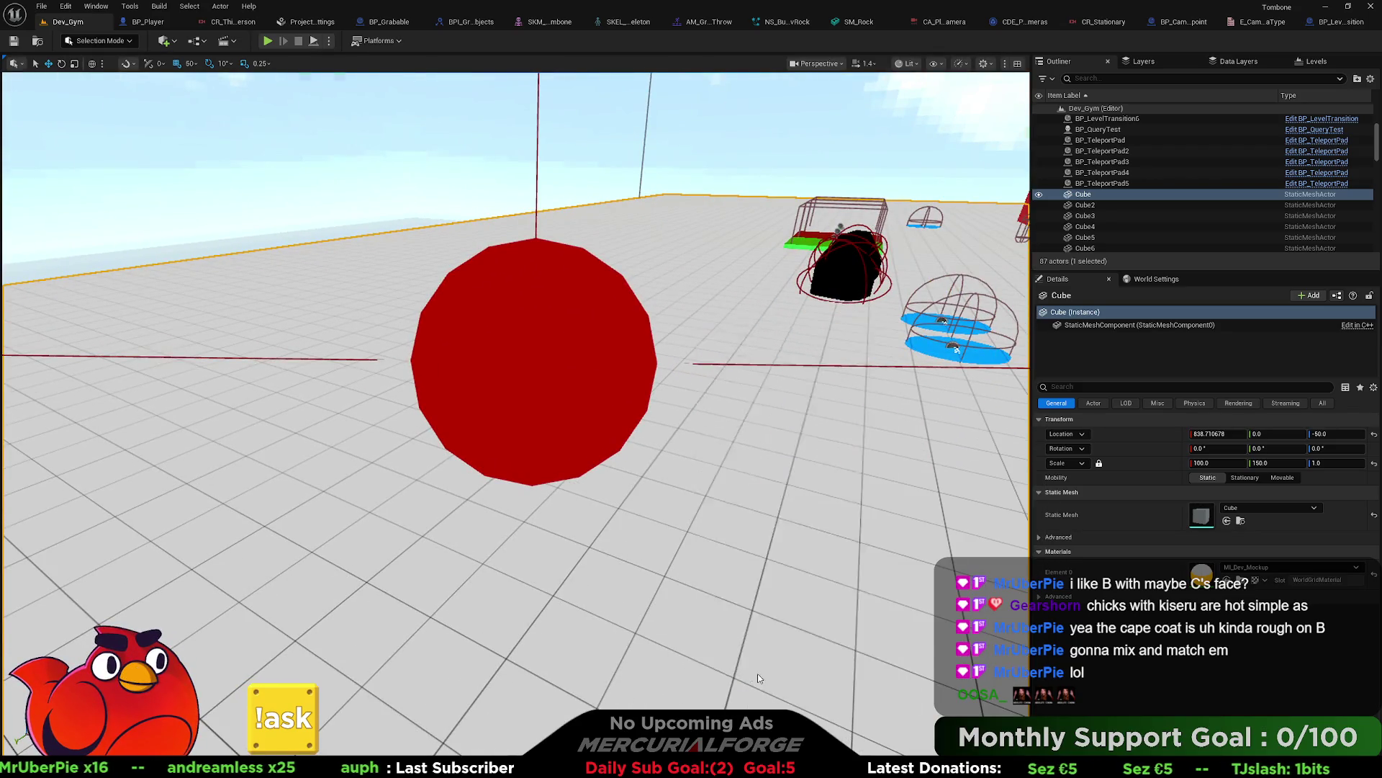
key(w)
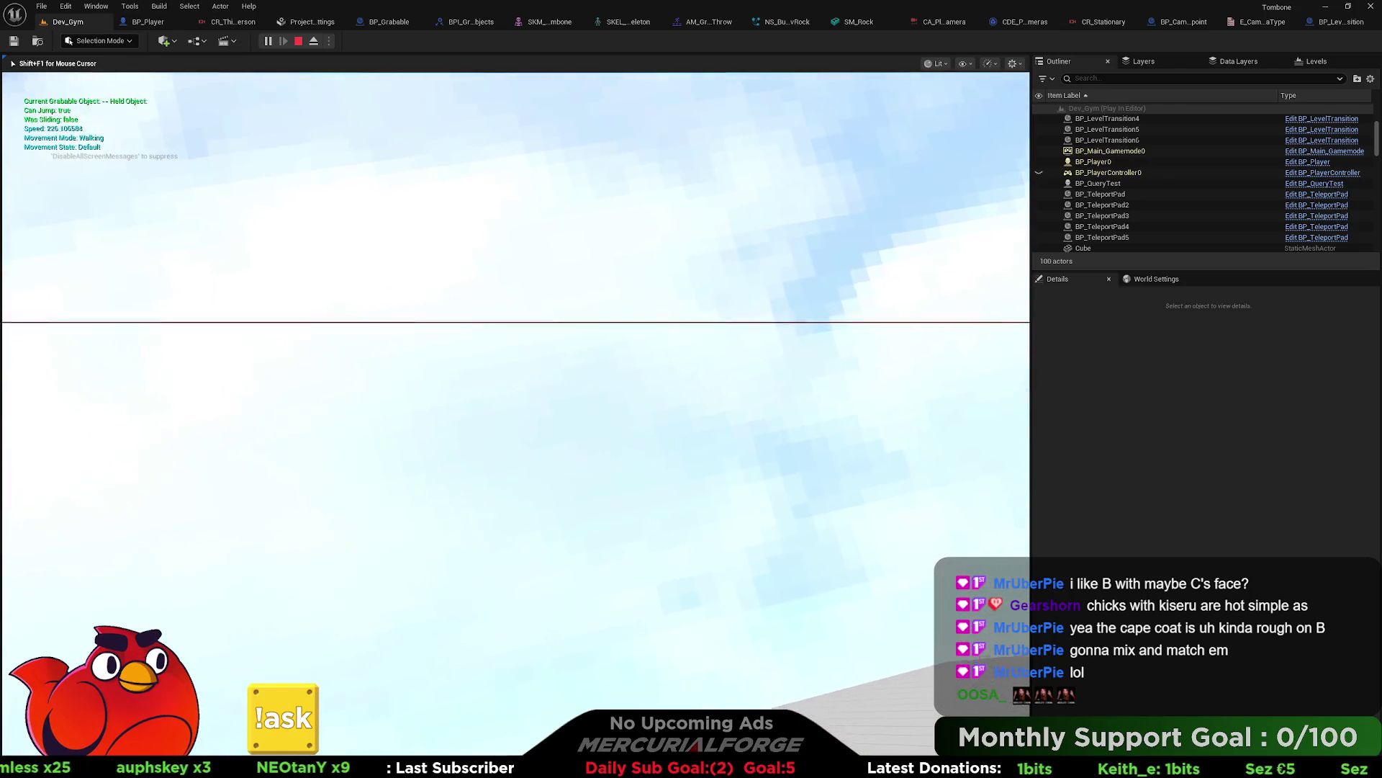
key(shift+F1)
key(Escape)
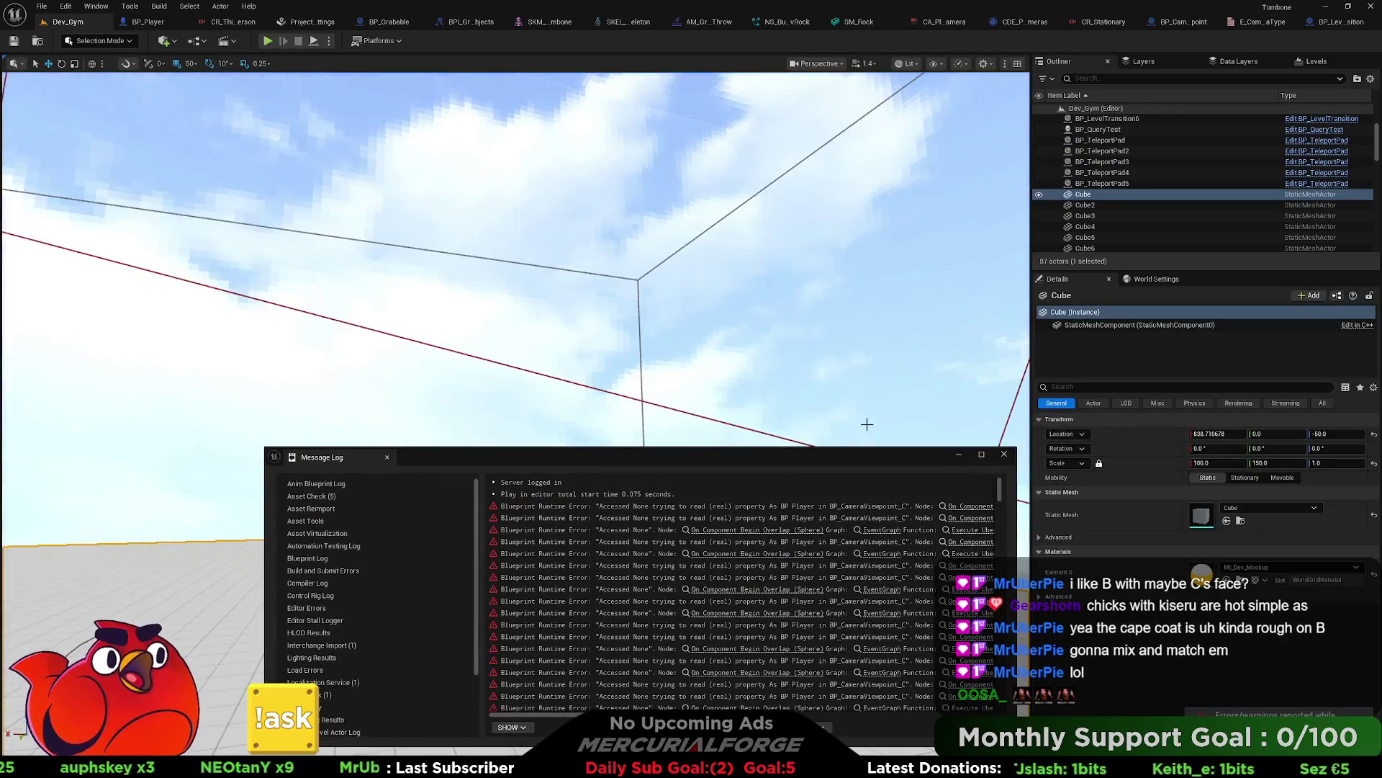
click(1005, 454)
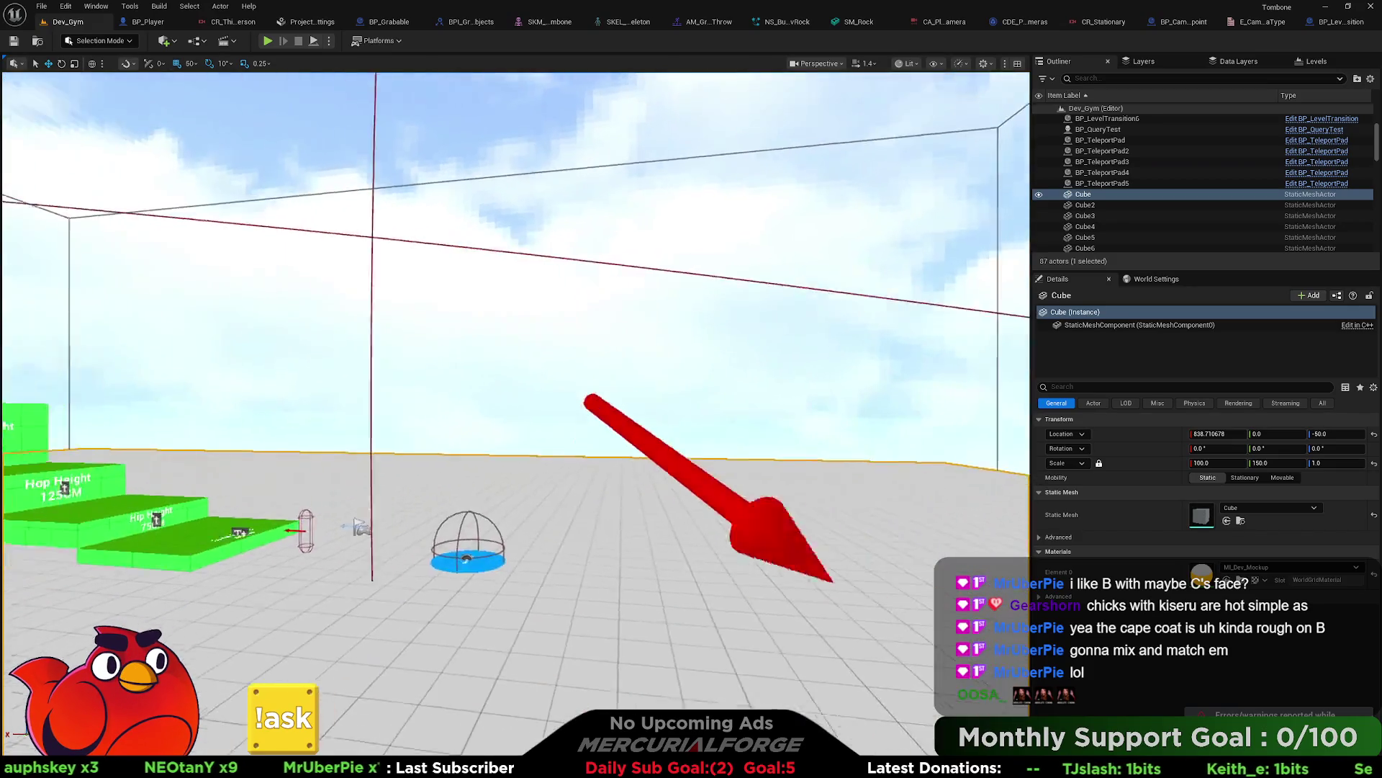
Step: Reset BP_CameraViewpoint's rotation to 0, 0, 0 and Play From Here again
click(558, 404)
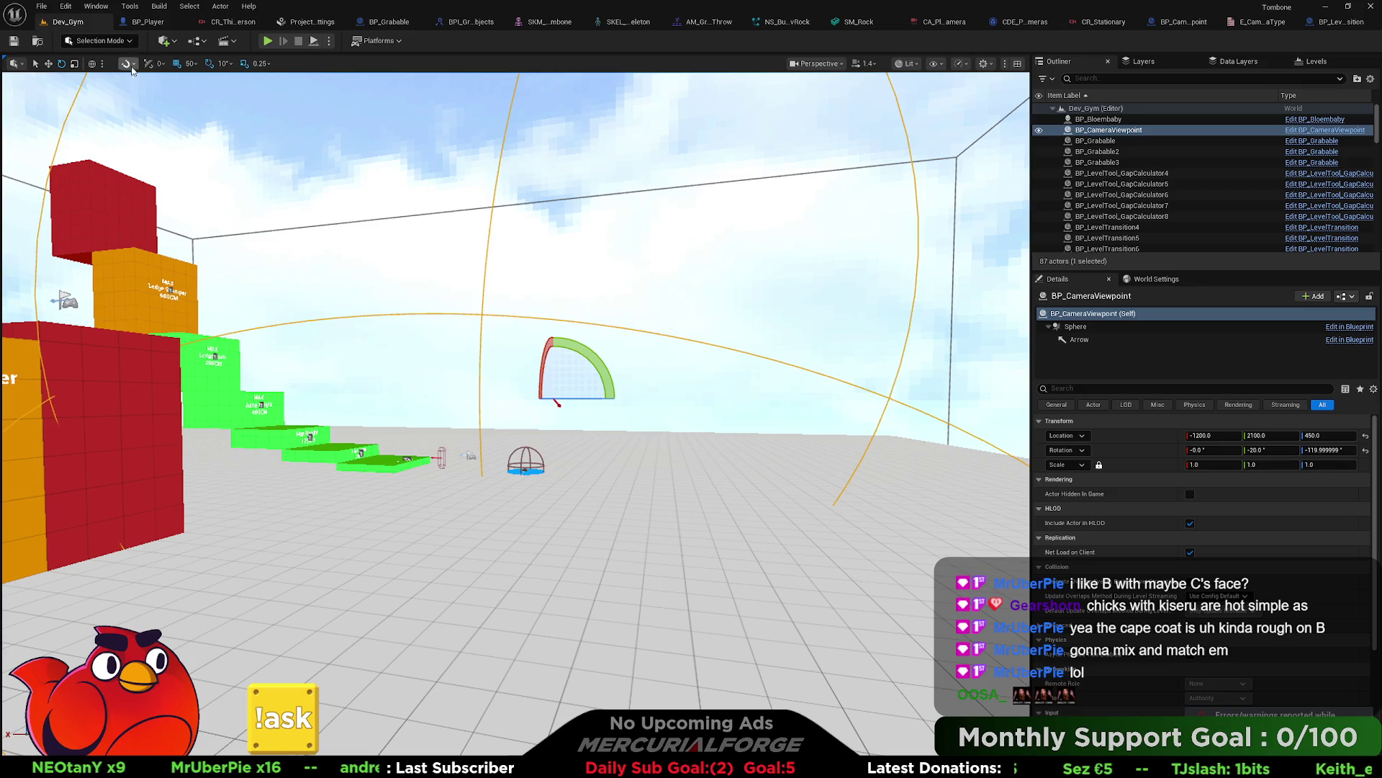
click(1366, 452)
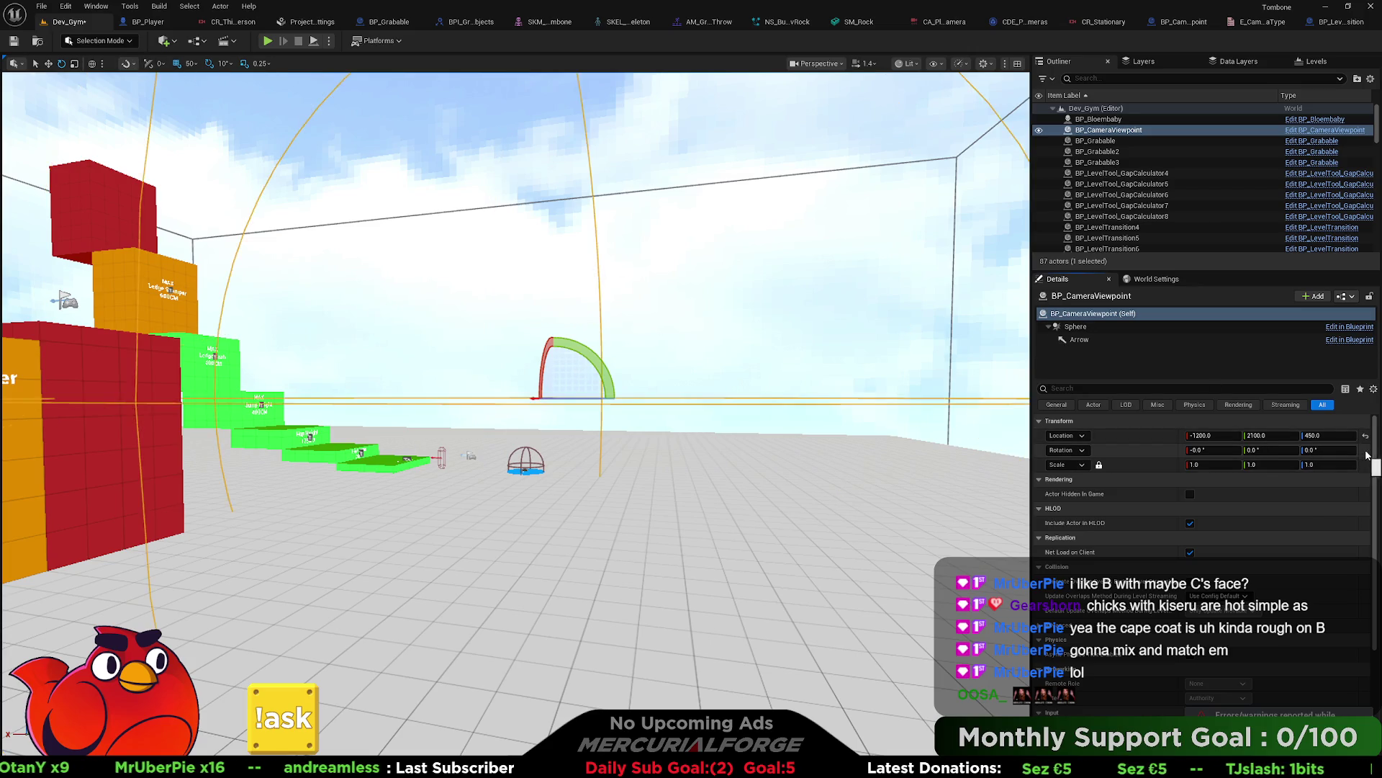
drag(580, 541, 508, 589)
right_click(475, 231)
click(533, 580)
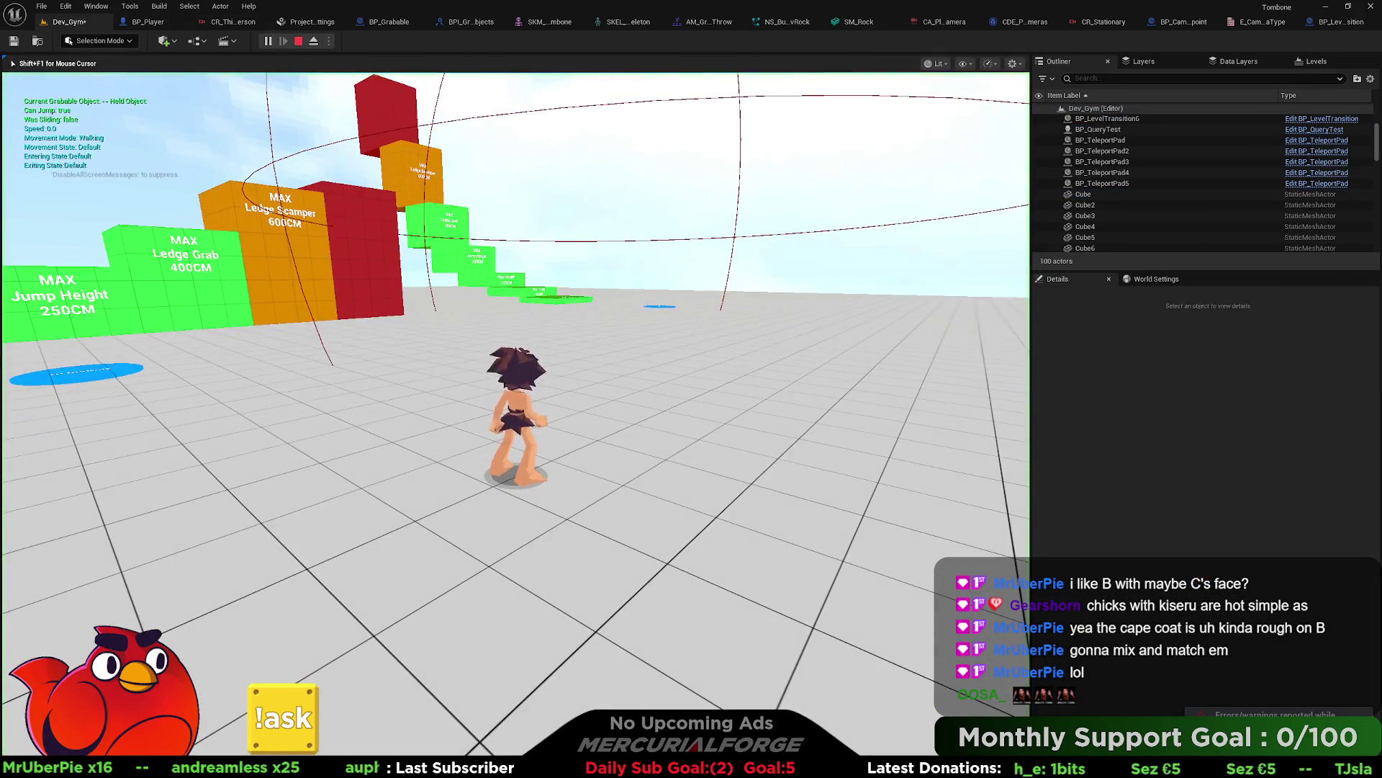
Step: Run the character around with D, Shift and W, then stop to reveal the Accessed None errors
key(d)
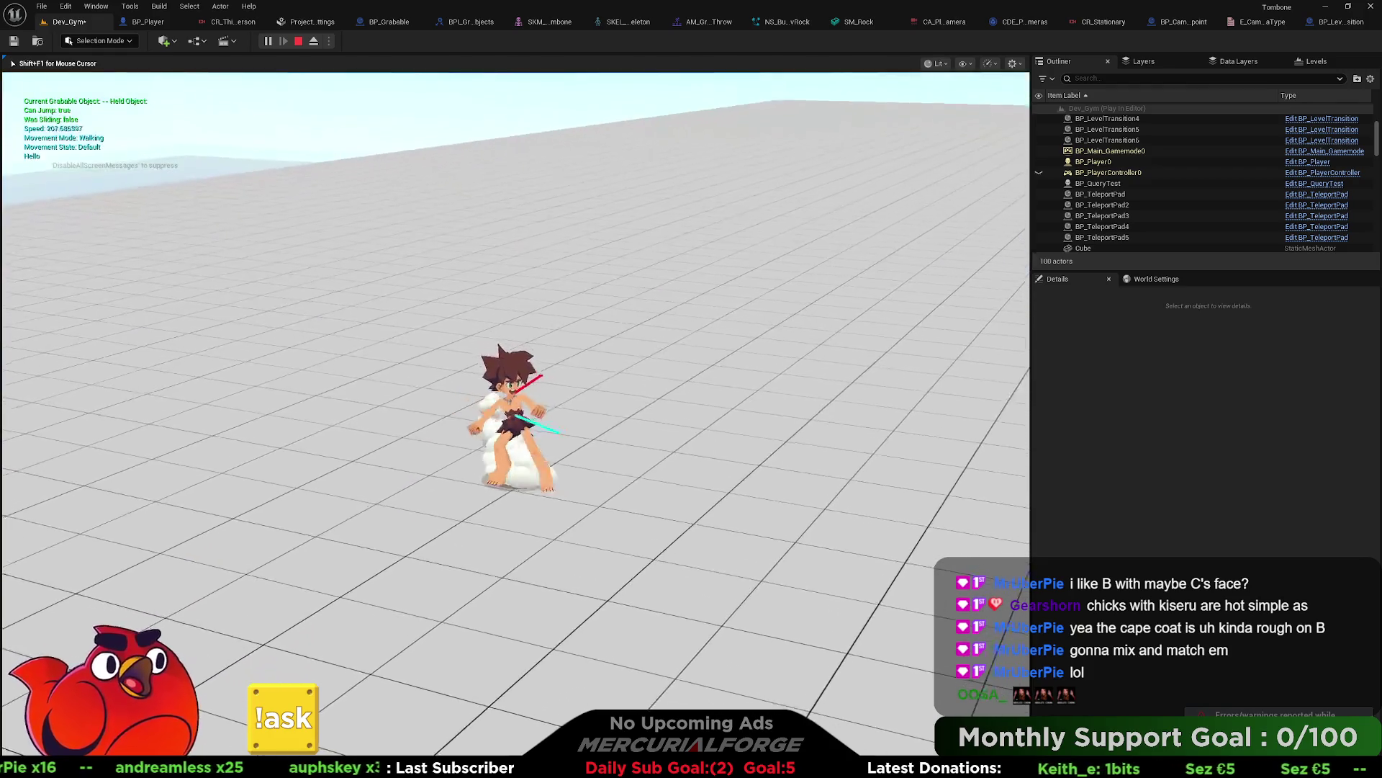
key(shift)
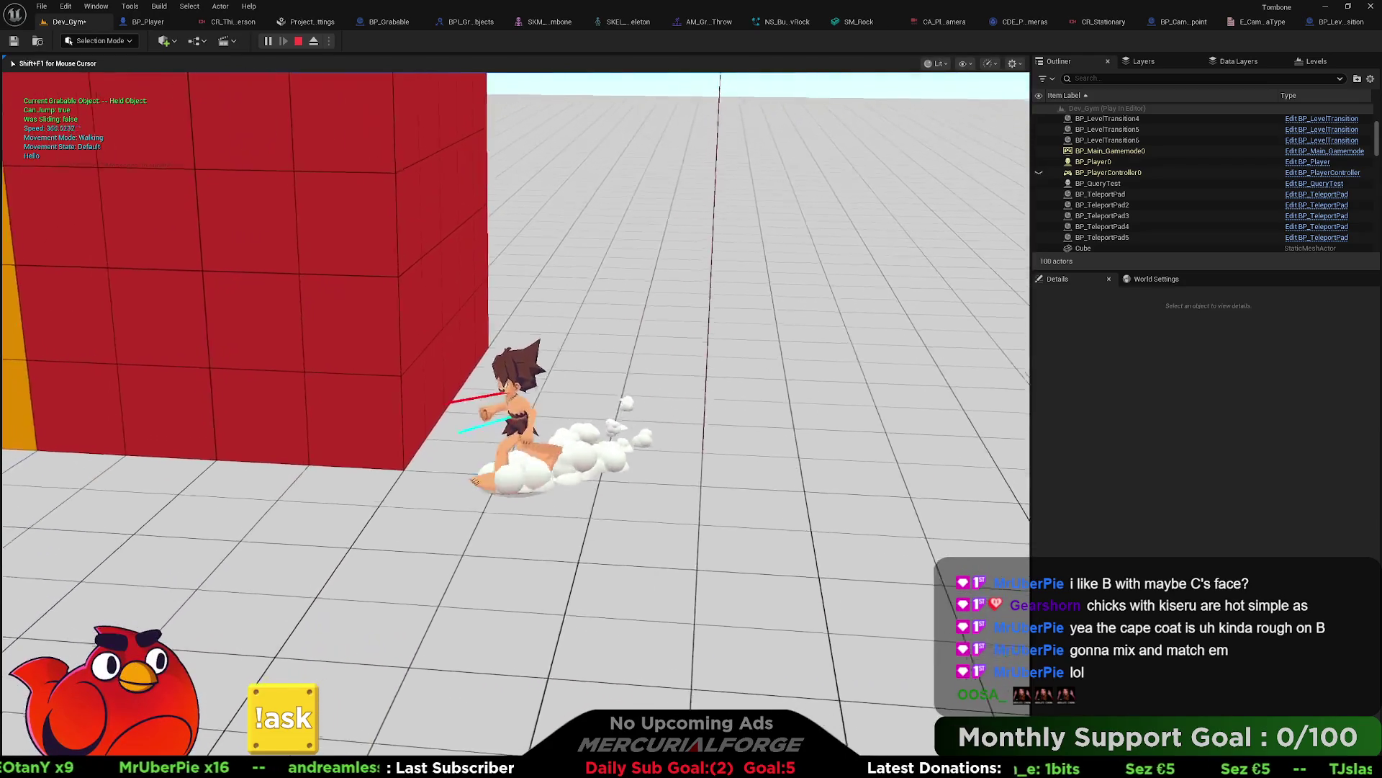
key(w)
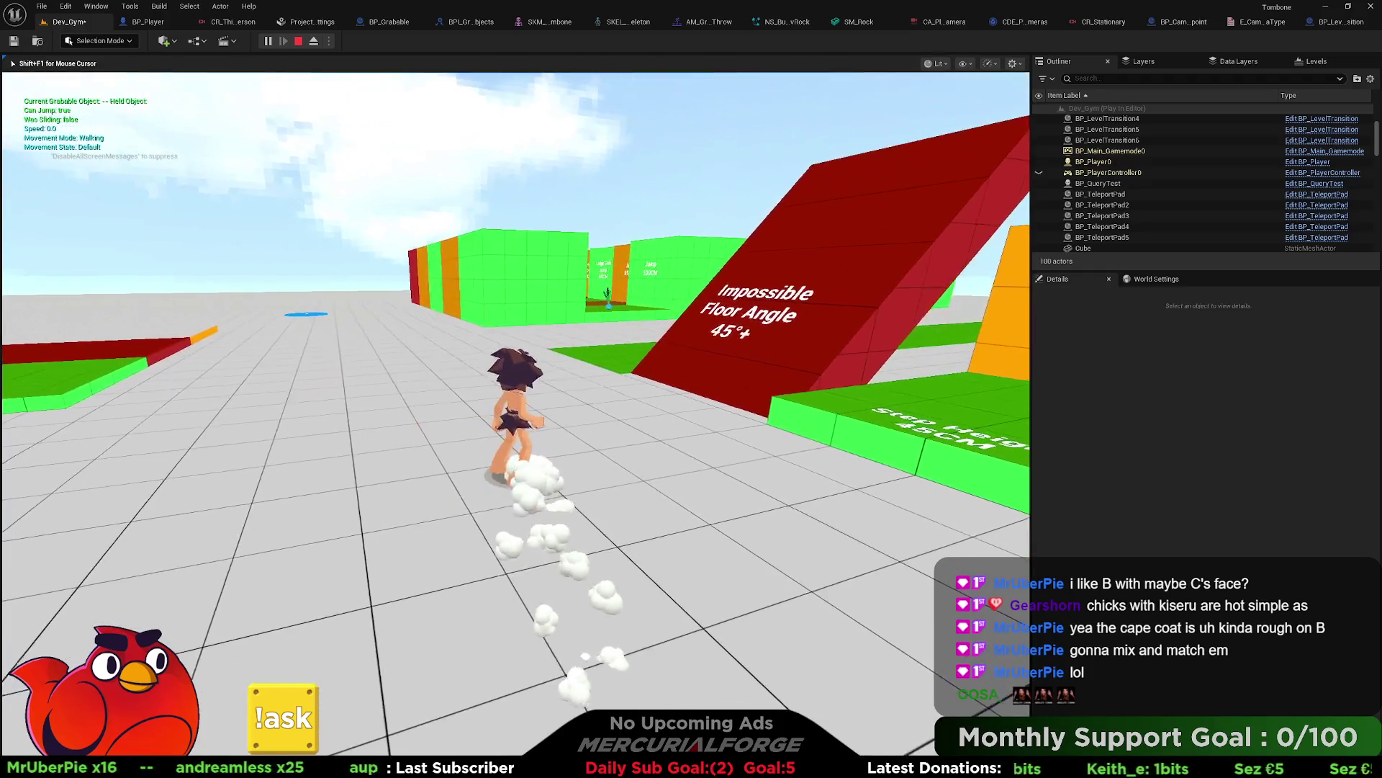
key(Escape)
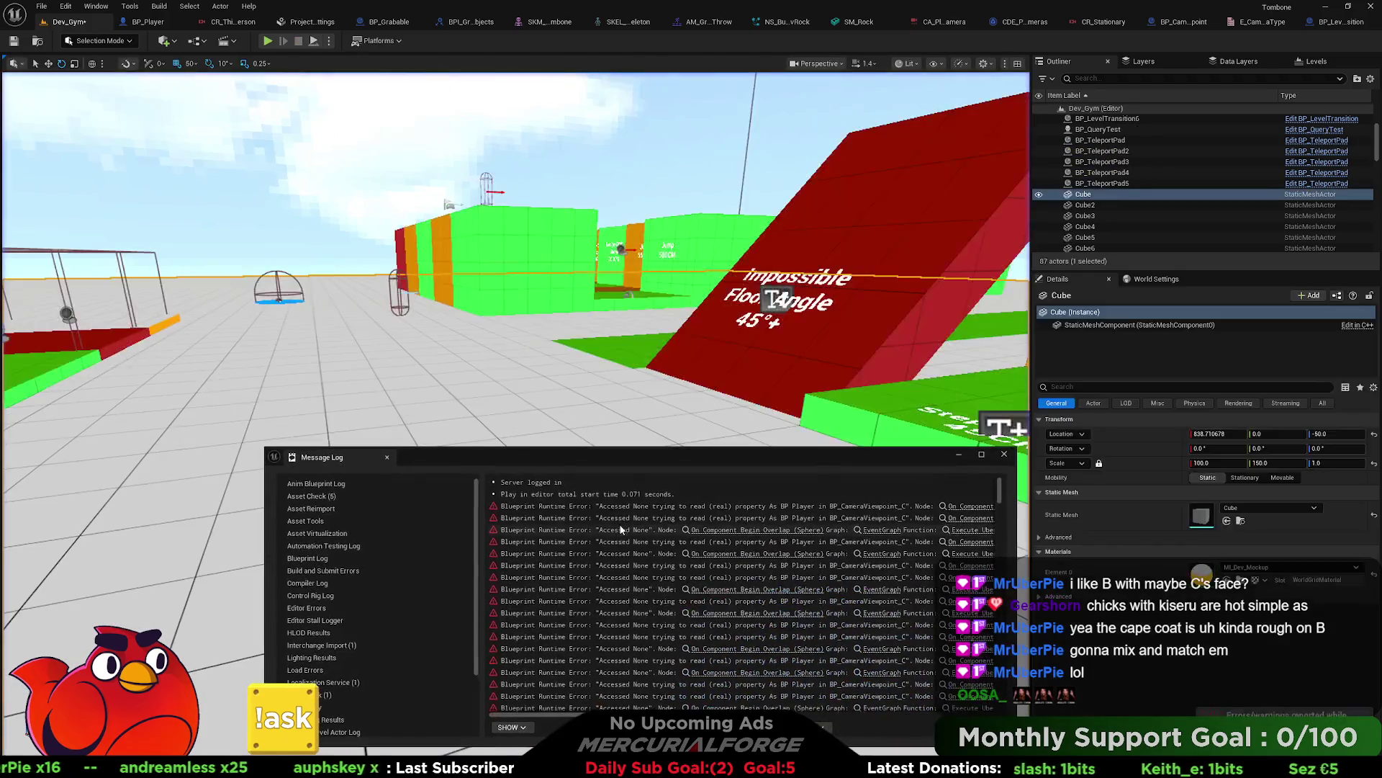
Step: Close the Message Log and select the BP_CameraViewpoint actor in the level
click(1005, 454)
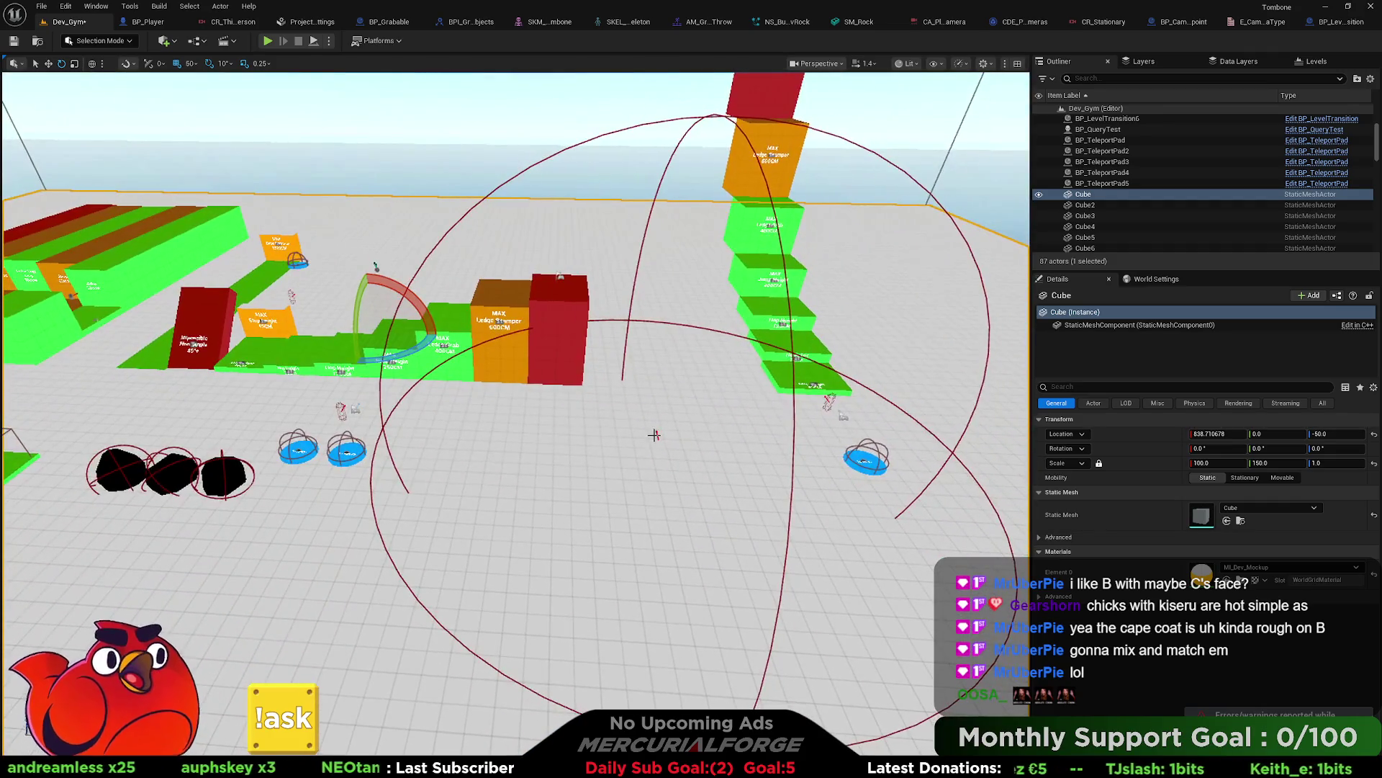
click(658, 438)
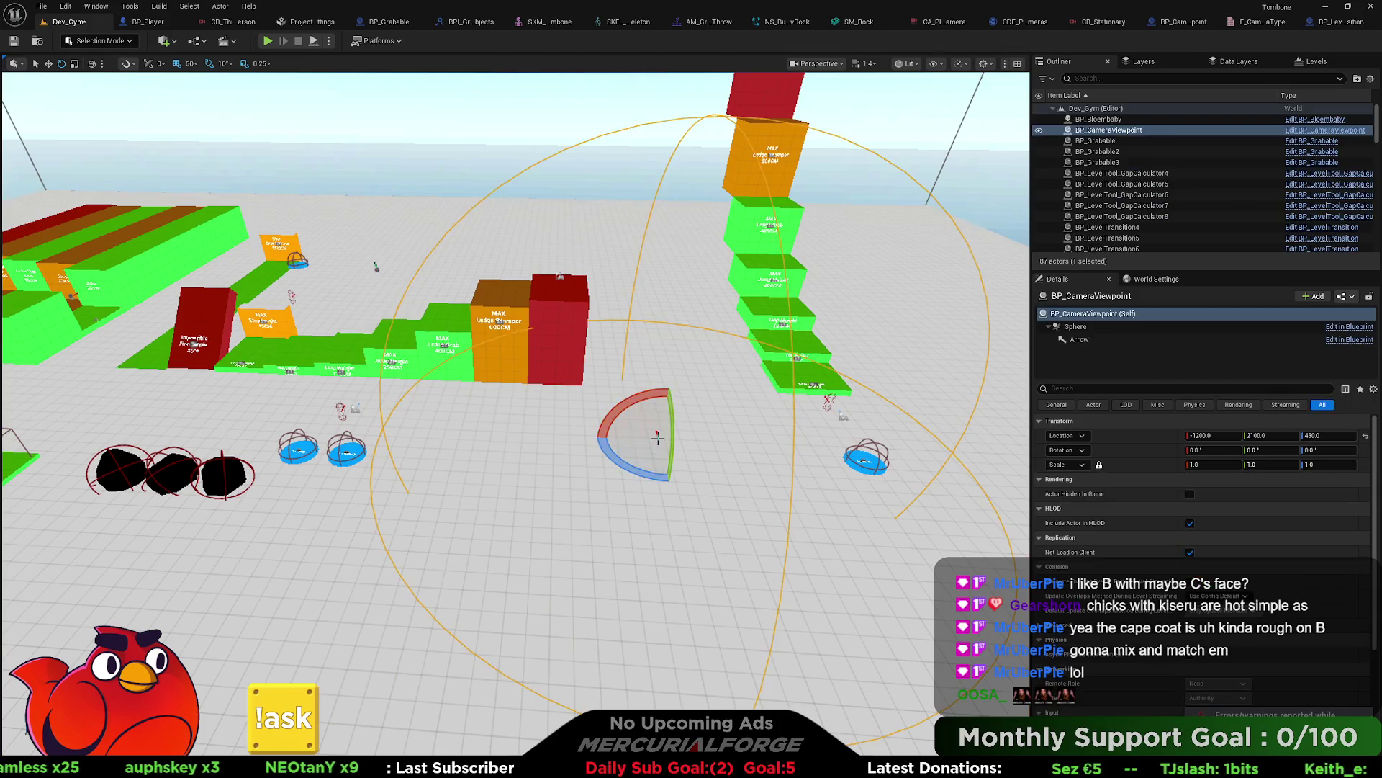
drag(659, 433, 733, 333)
Step: Inspect BP_CameraViewpoint's EventGraph tick and overlap chains, then return to the Dev_Gym level
click(1149, 25)
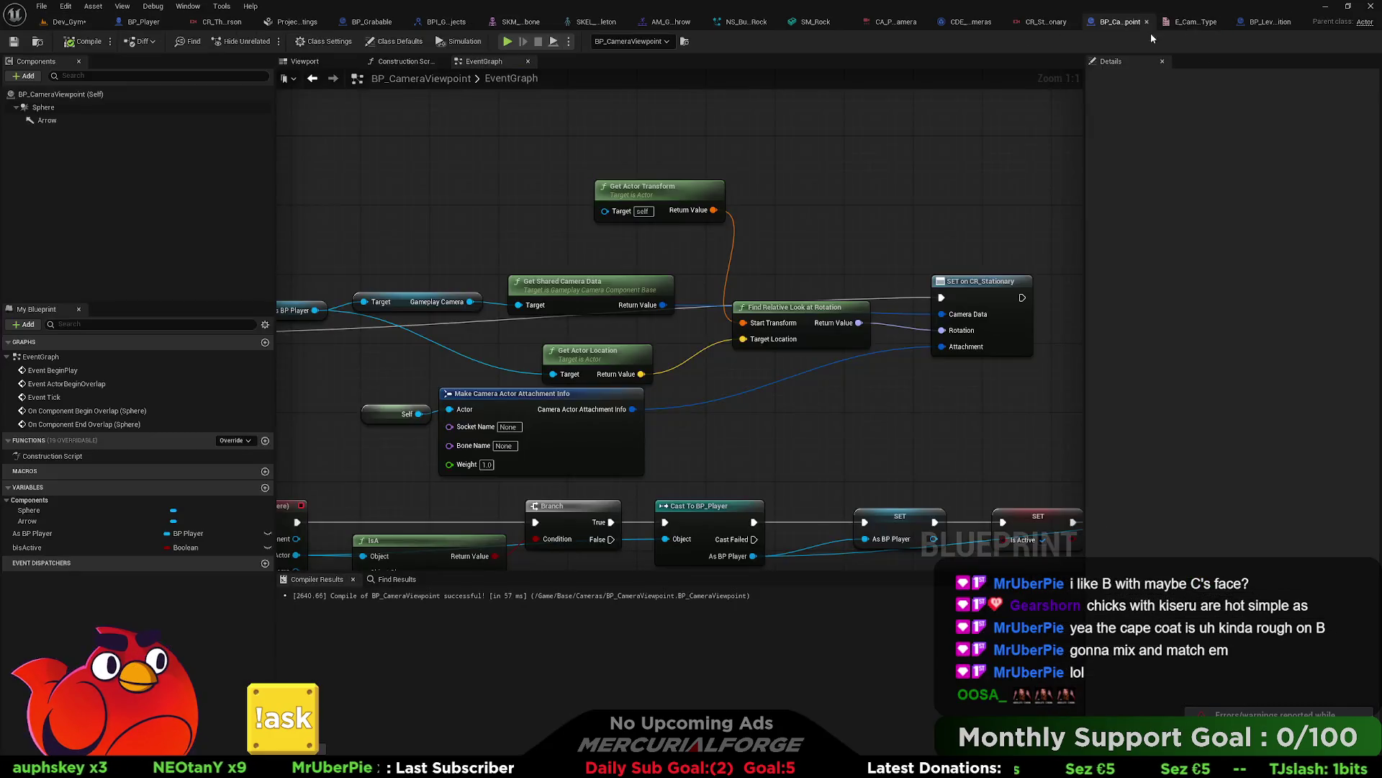
scroll(567, 178, down, 2)
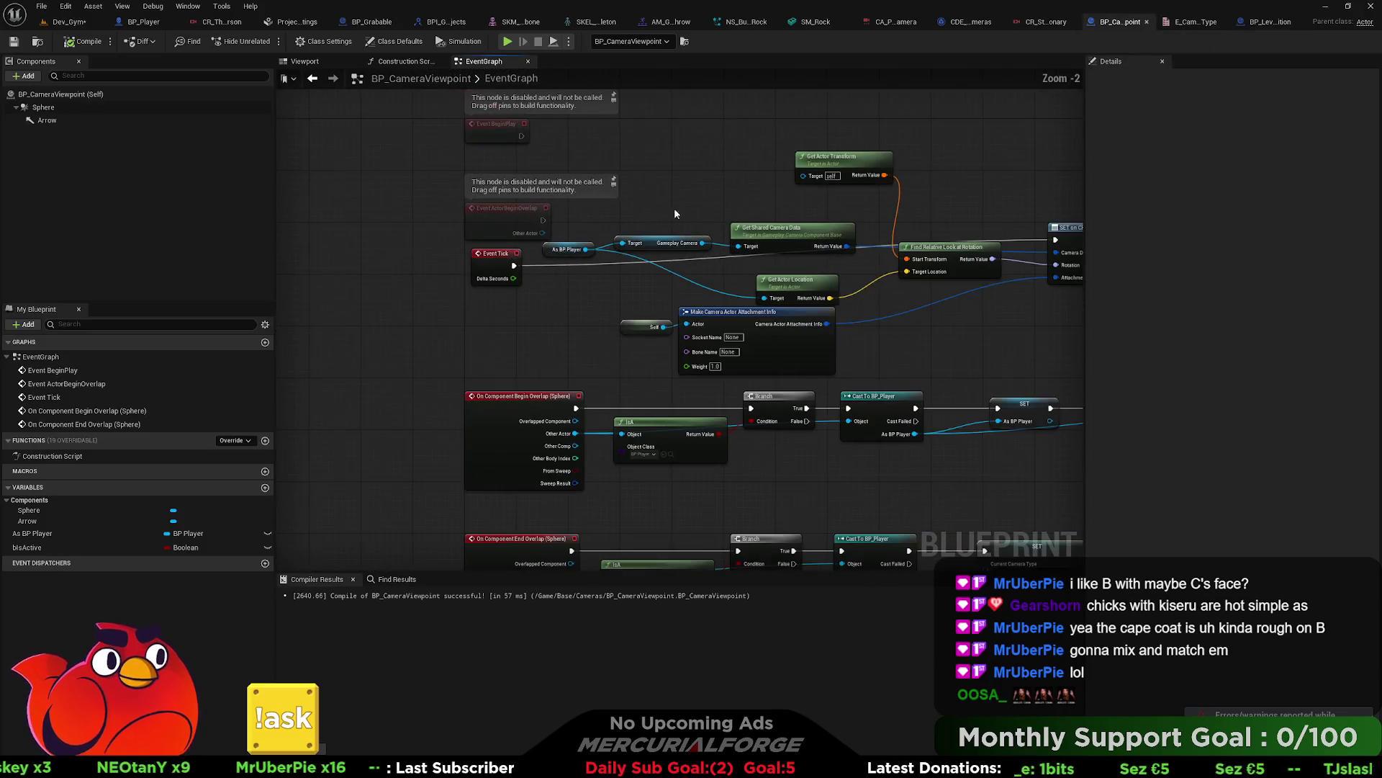
mouse_move(449, 261)
mouse_down()
mouse_move(357, 206)
mouse_move(421, 211)
mouse_up()
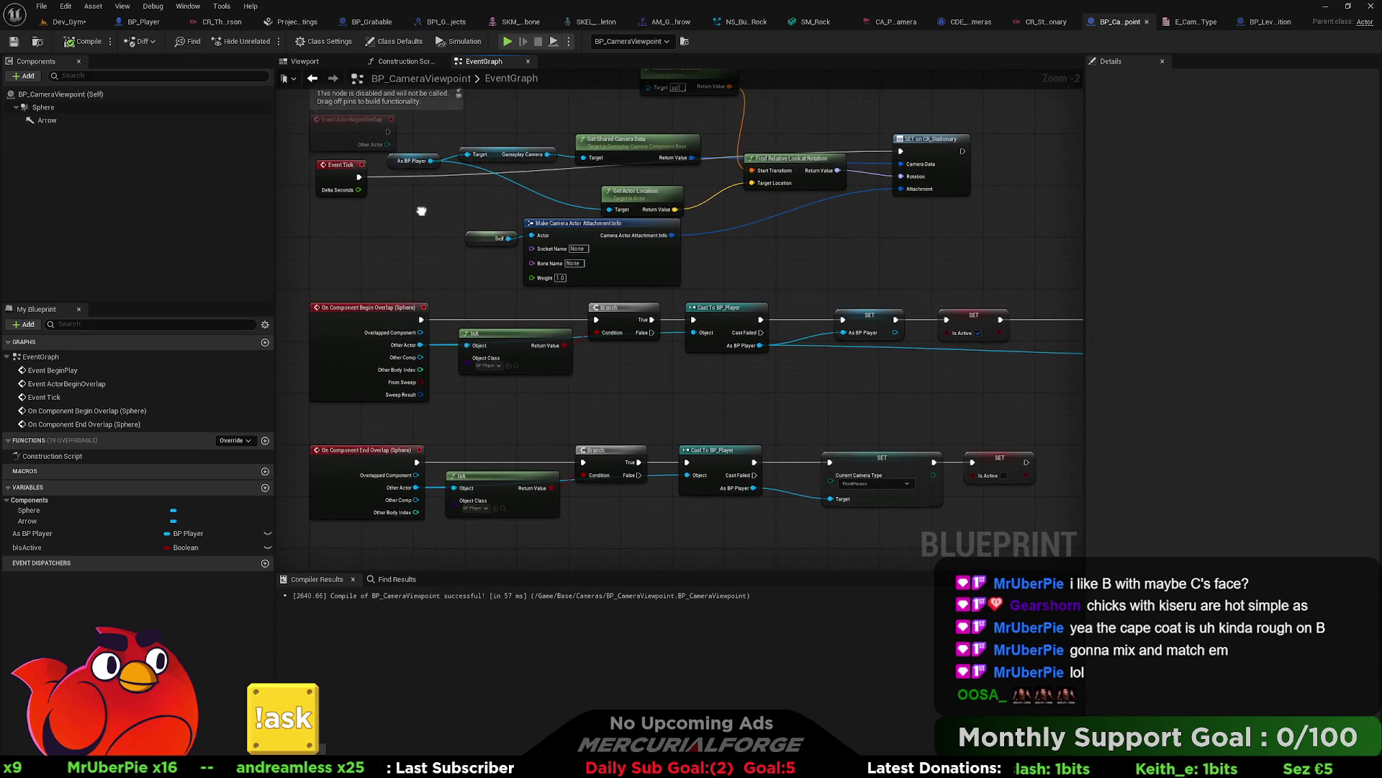
drag(421, 211, 364, 224)
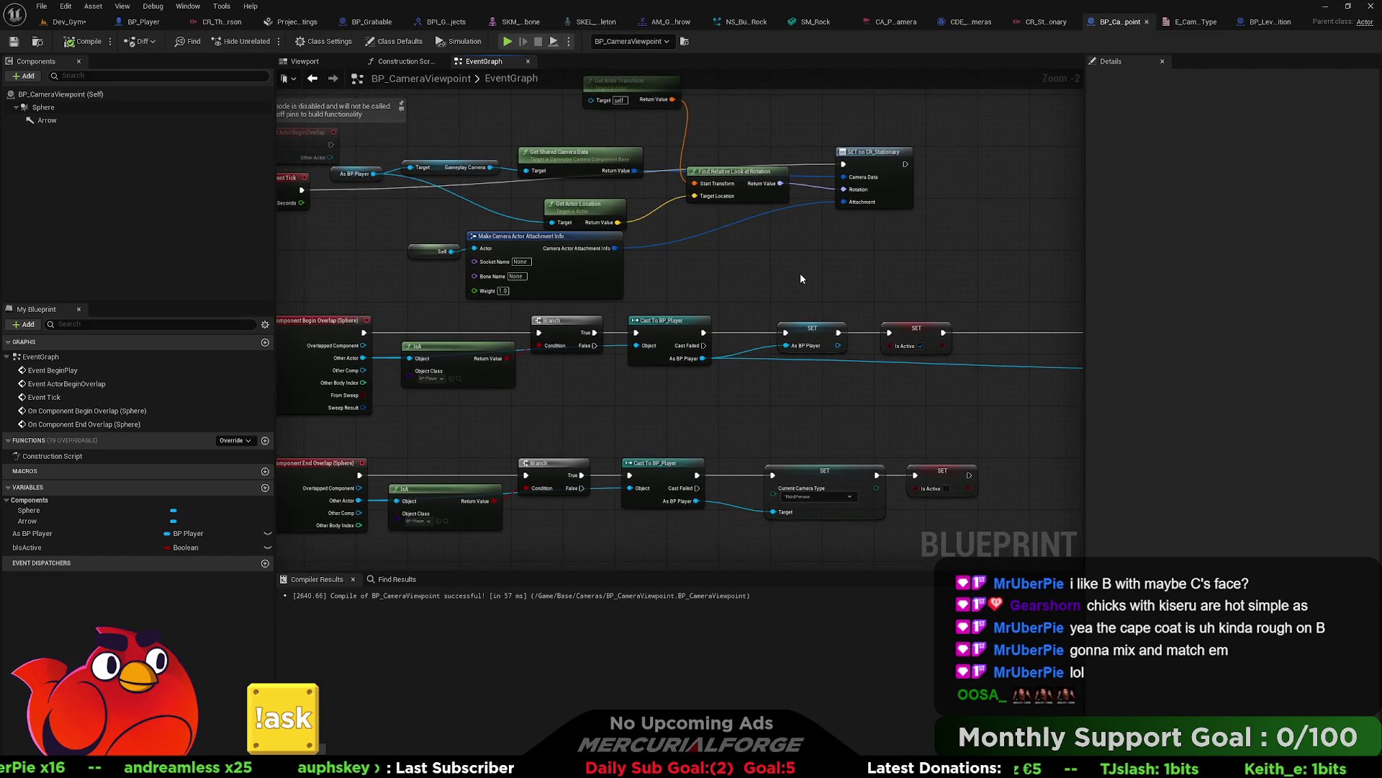
drag(800, 279, 727, 238)
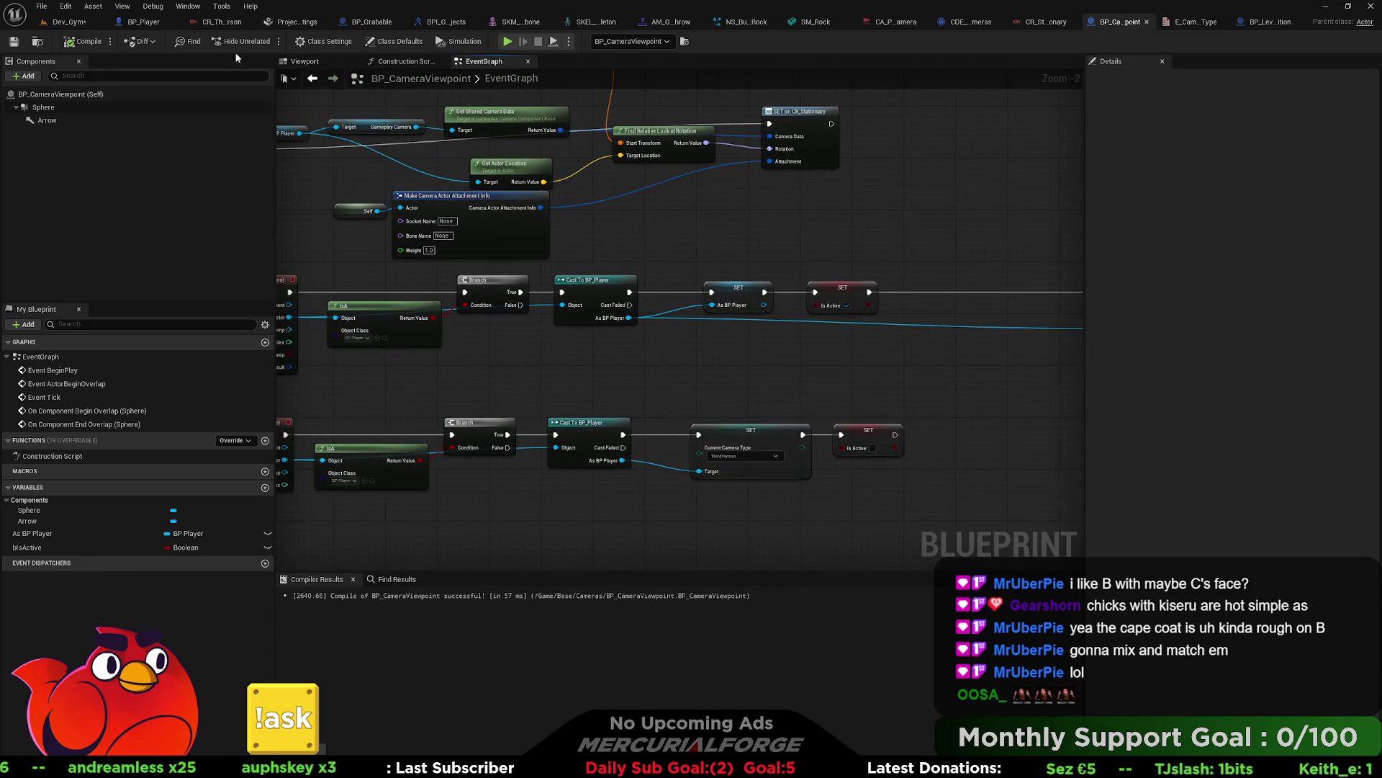
click(69, 21)
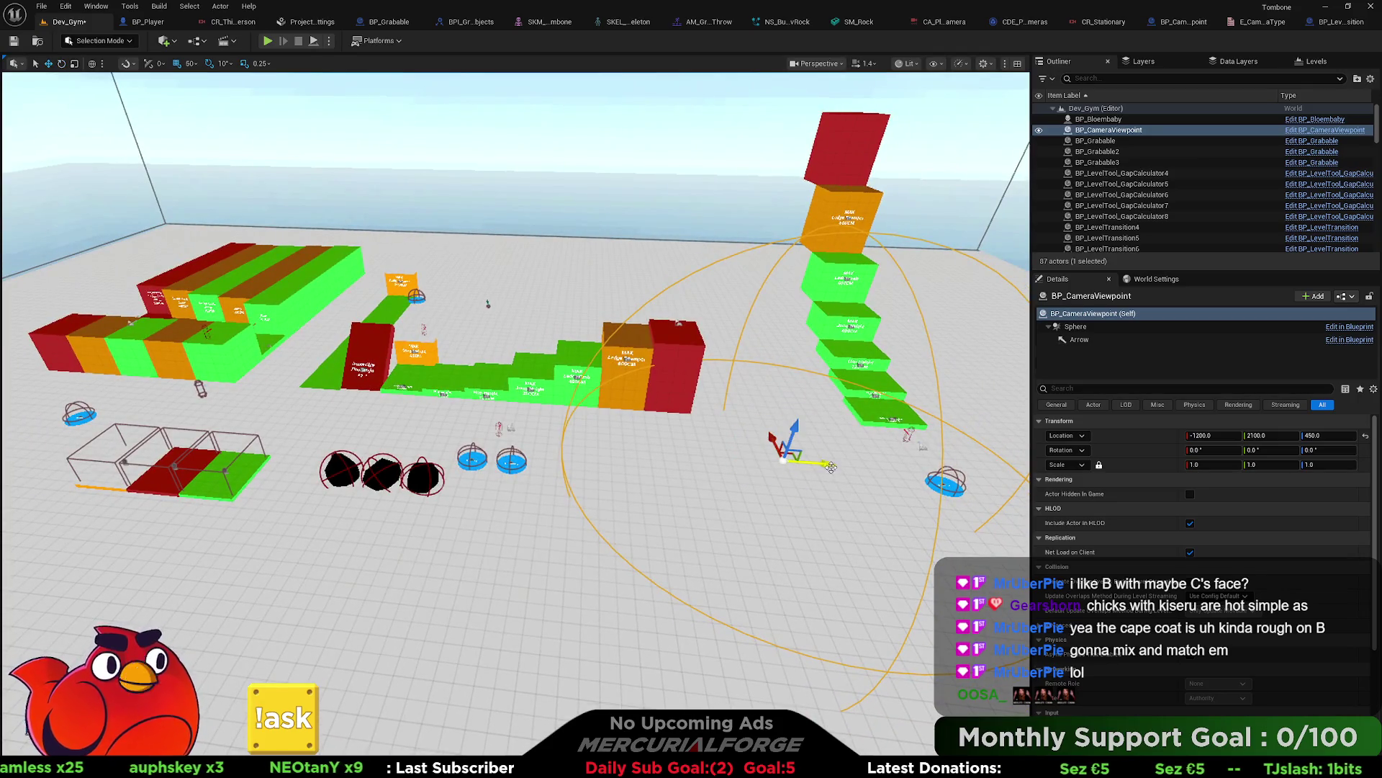
Step: Duplicate the camera viewpoint as BP_CameraViewpoint2 at 2200, -3450, height 1000
key(ctrl+d)
mouse_move(209, 403)
mouse_down()
mouse_move(303, 404)
mouse_move(461, 360)
mouse_move(497, 317)
mouse_move(558, 286)
mouse_move(541, 285)
mouse_up()
key(w)
mouse_move(493, 243)
mouse_down()
mouse_move(501, 189)
mouse_move(494, 229)
mouse_up()
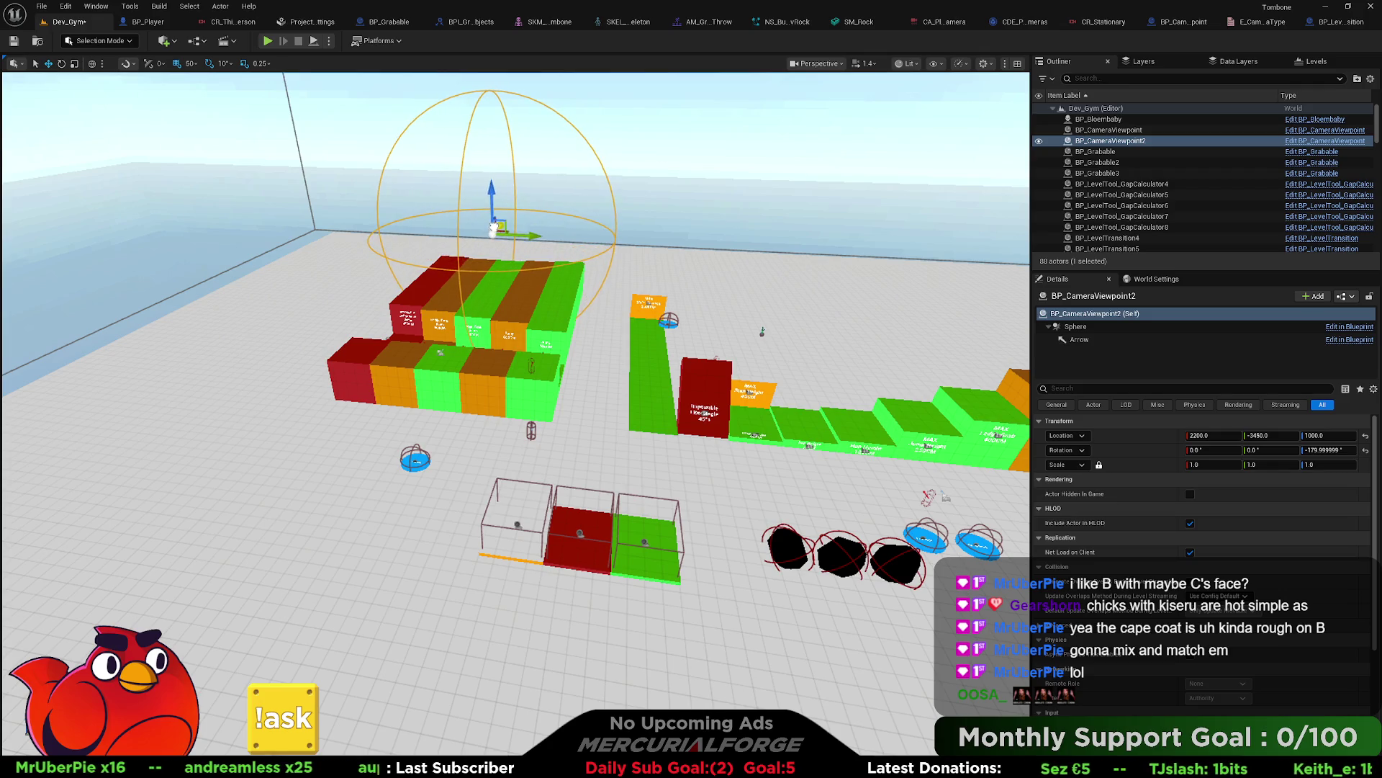
Step: Play Dev_Gym from the chosen spot with the game taking input
right_click(477, 364)
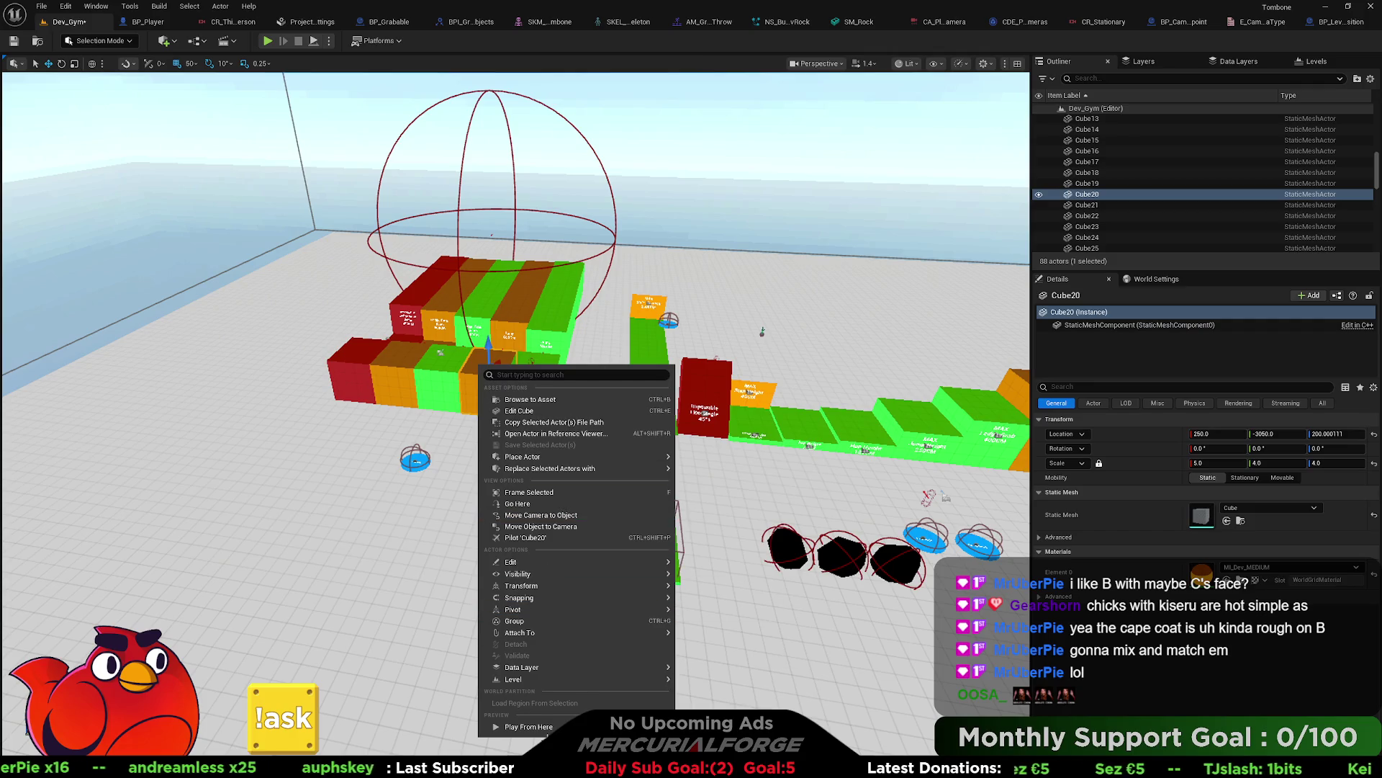
click(526, 727)
click(569, 571)
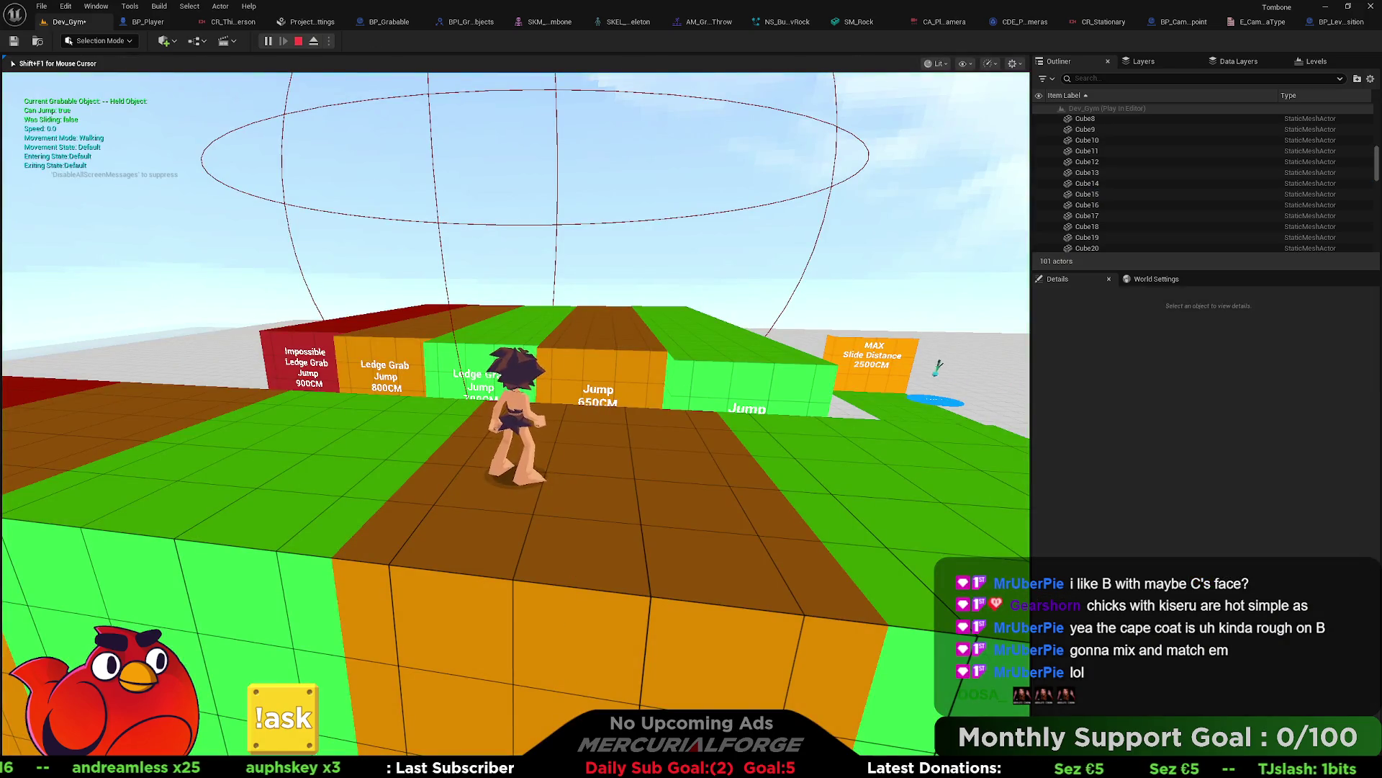
Step: Run, slide and dash the character across the jump blocks toward the black rocks
key(a)
key(w)
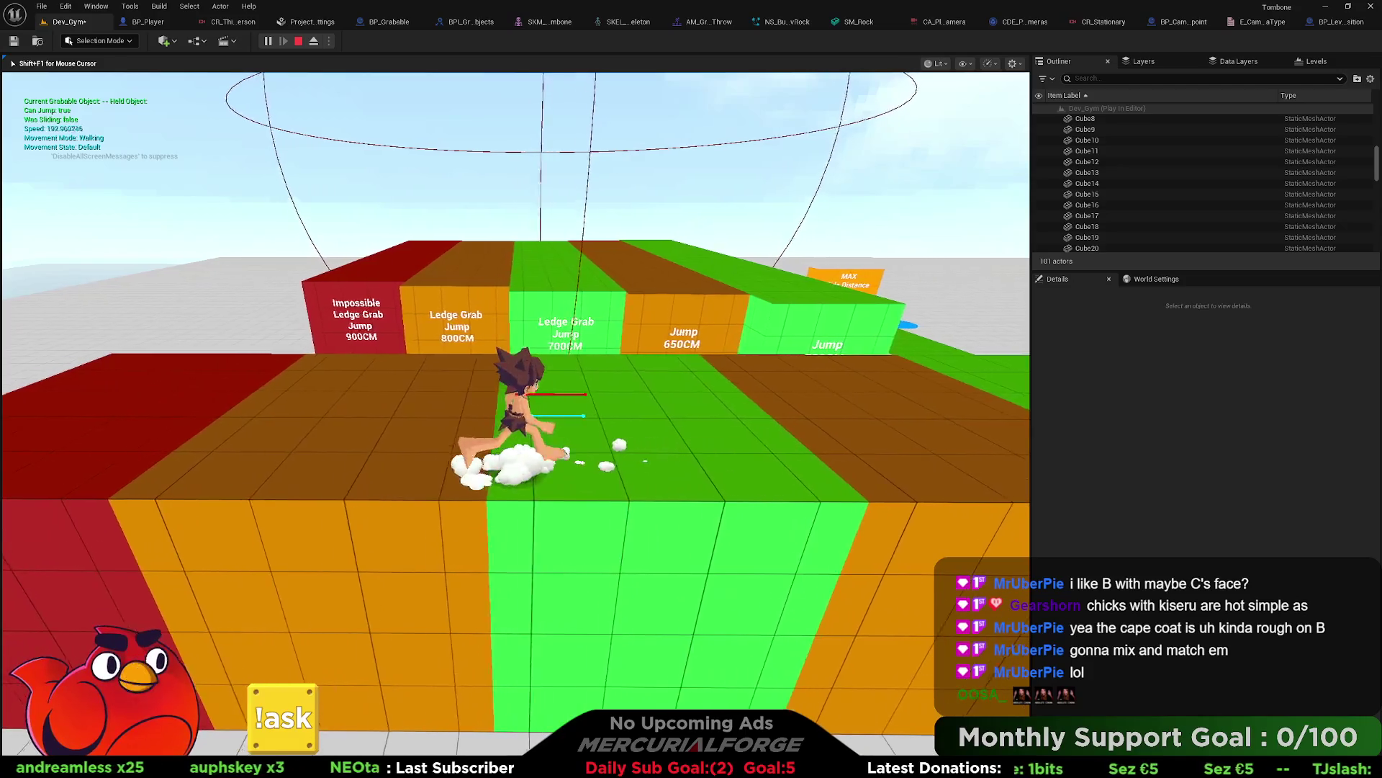
key(s)
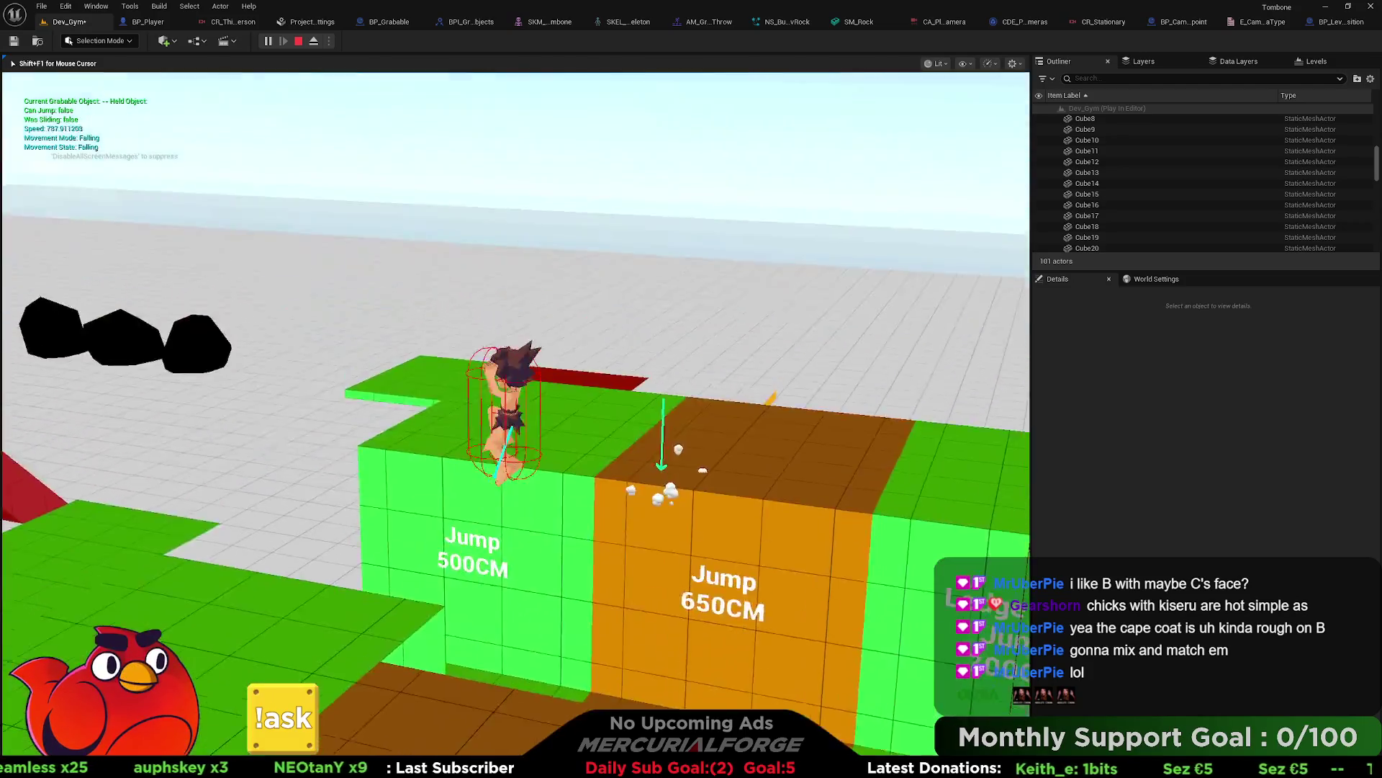
key(w)
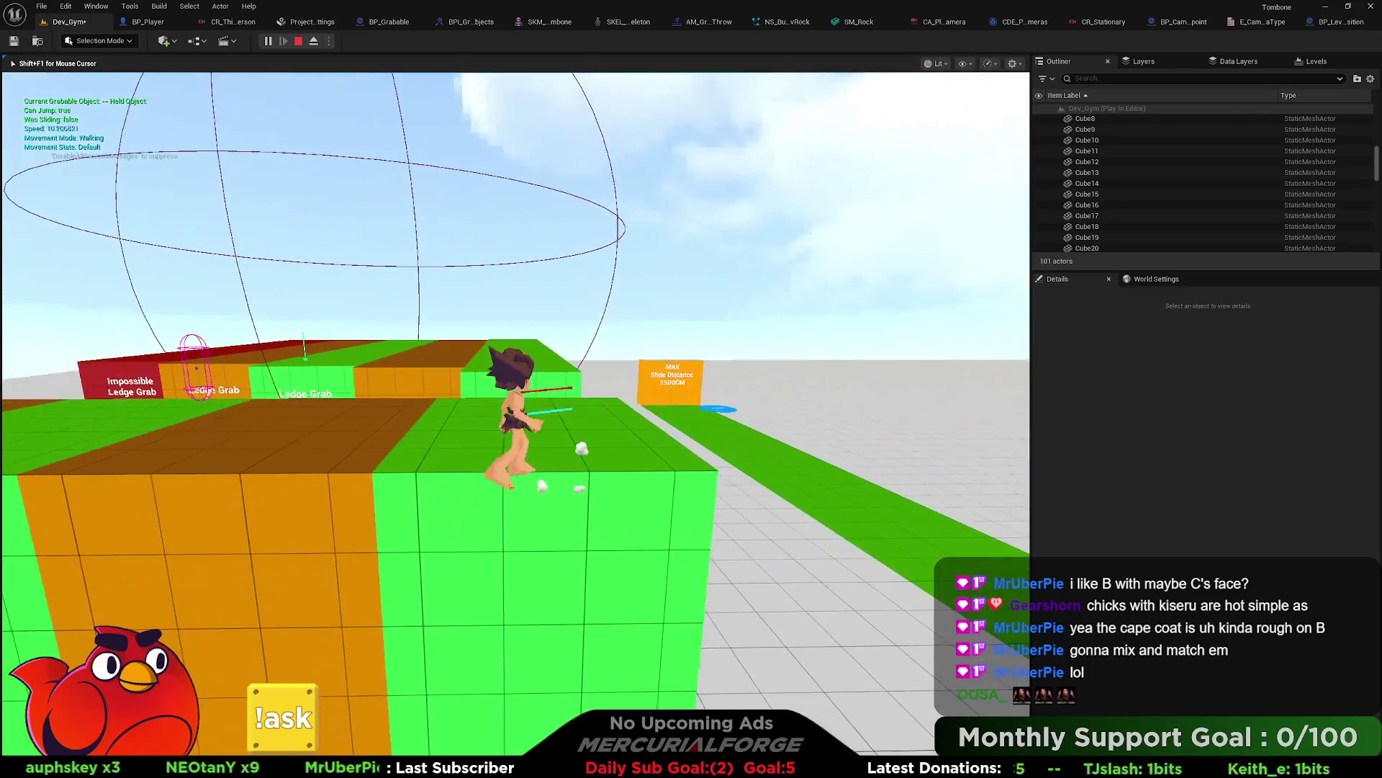
key(shift)
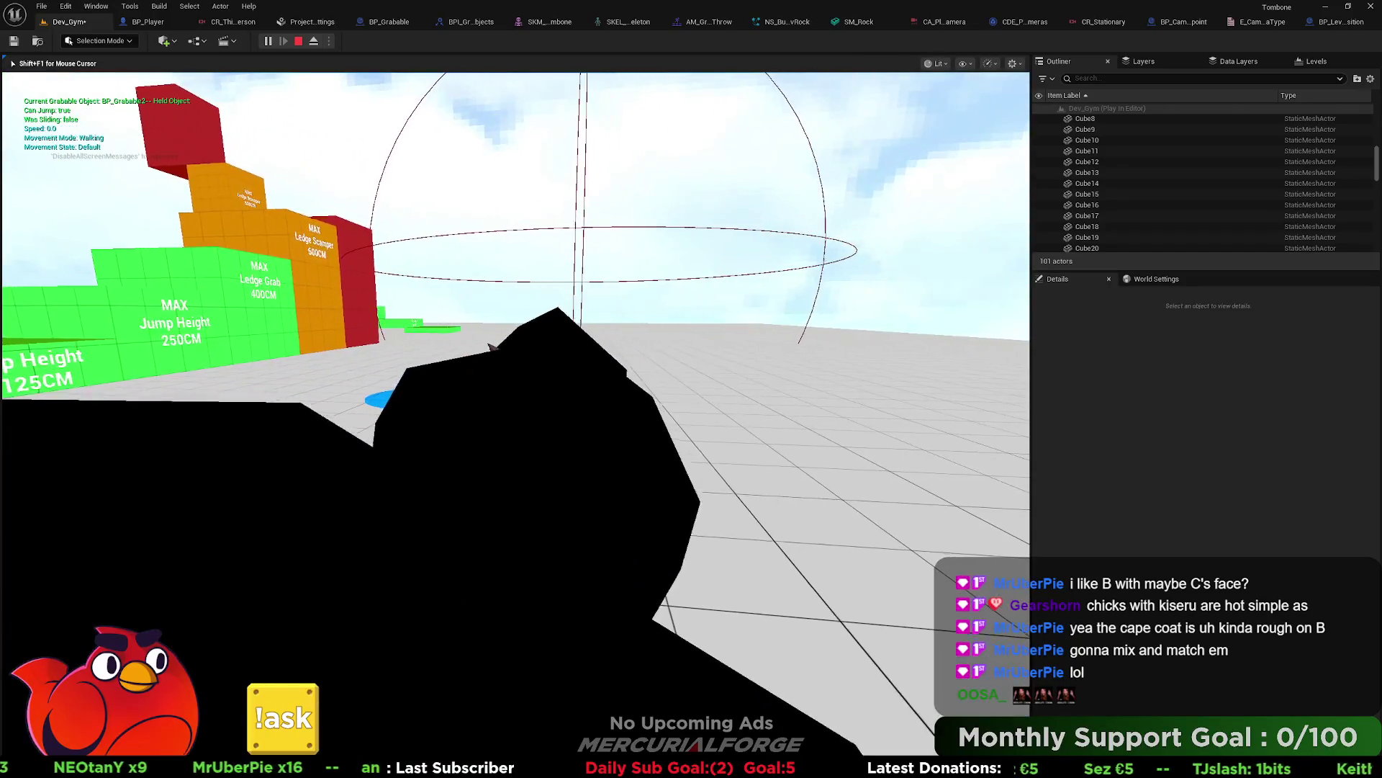
Step: Drop and re-grab the black rock, slide forward, then stop to see Accessed None errors
key(e)
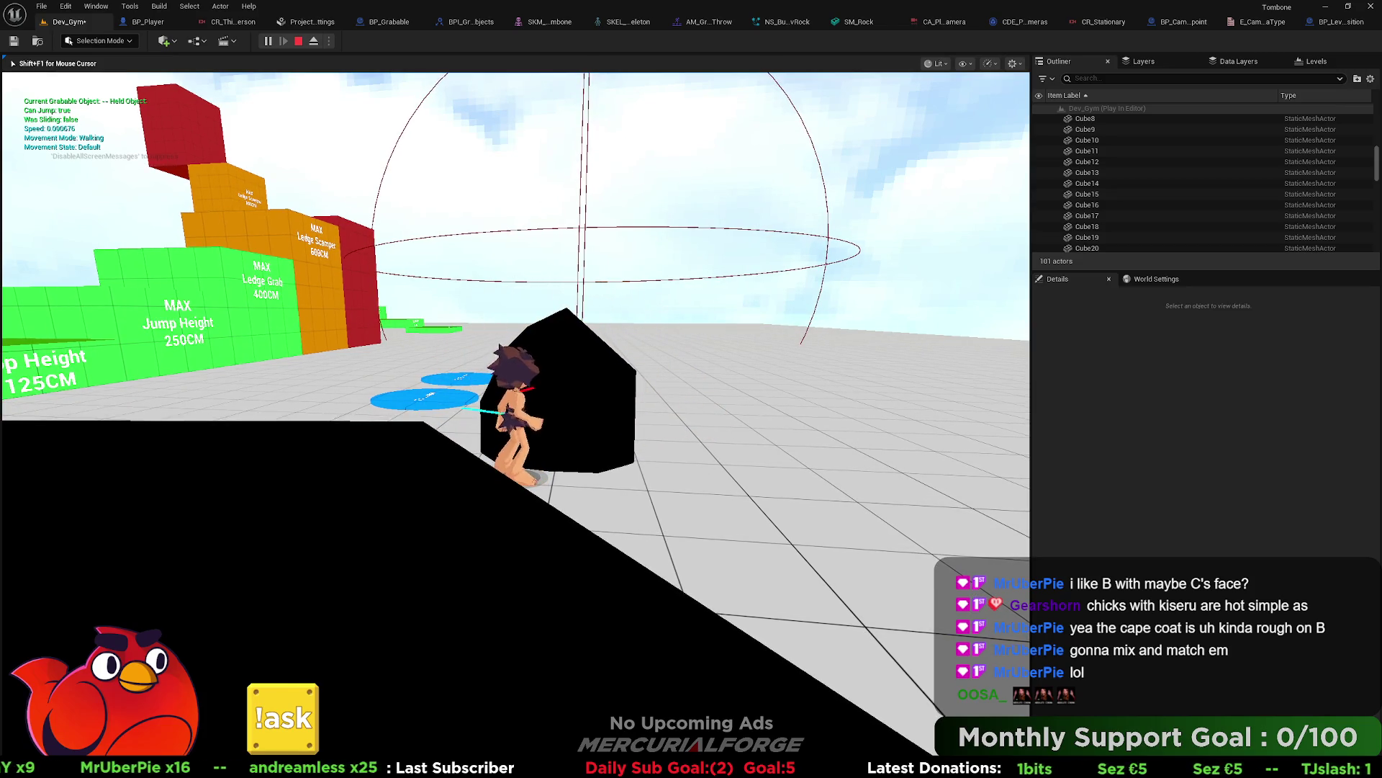
key(e)
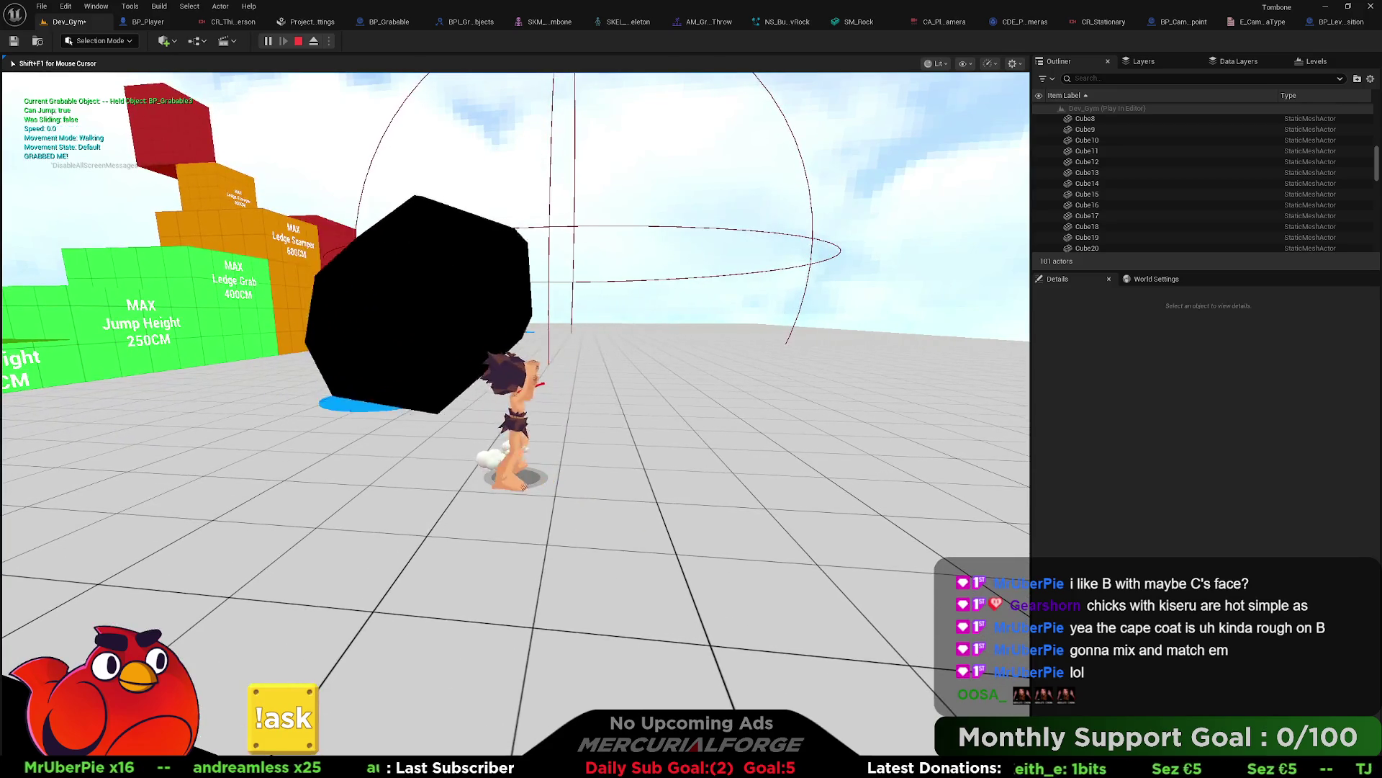
key(w)
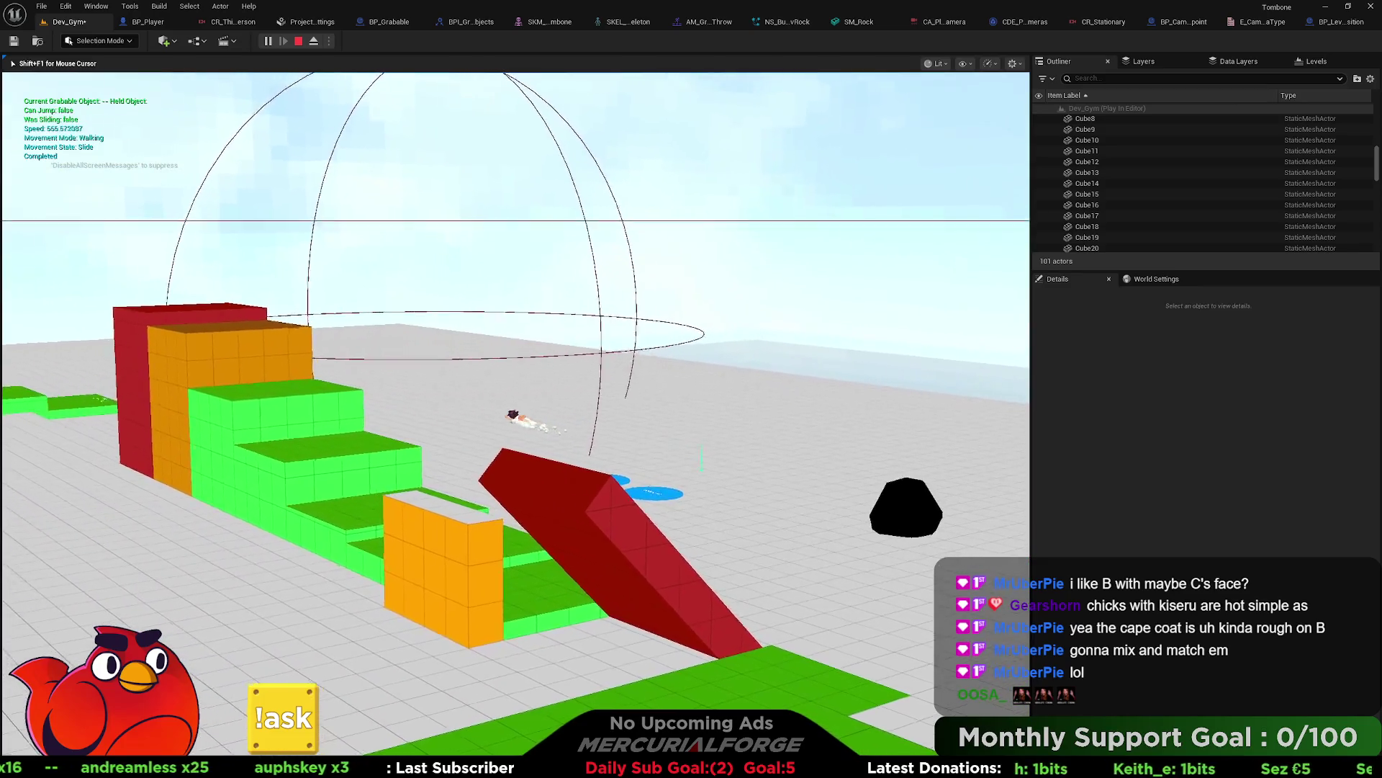
key(w)
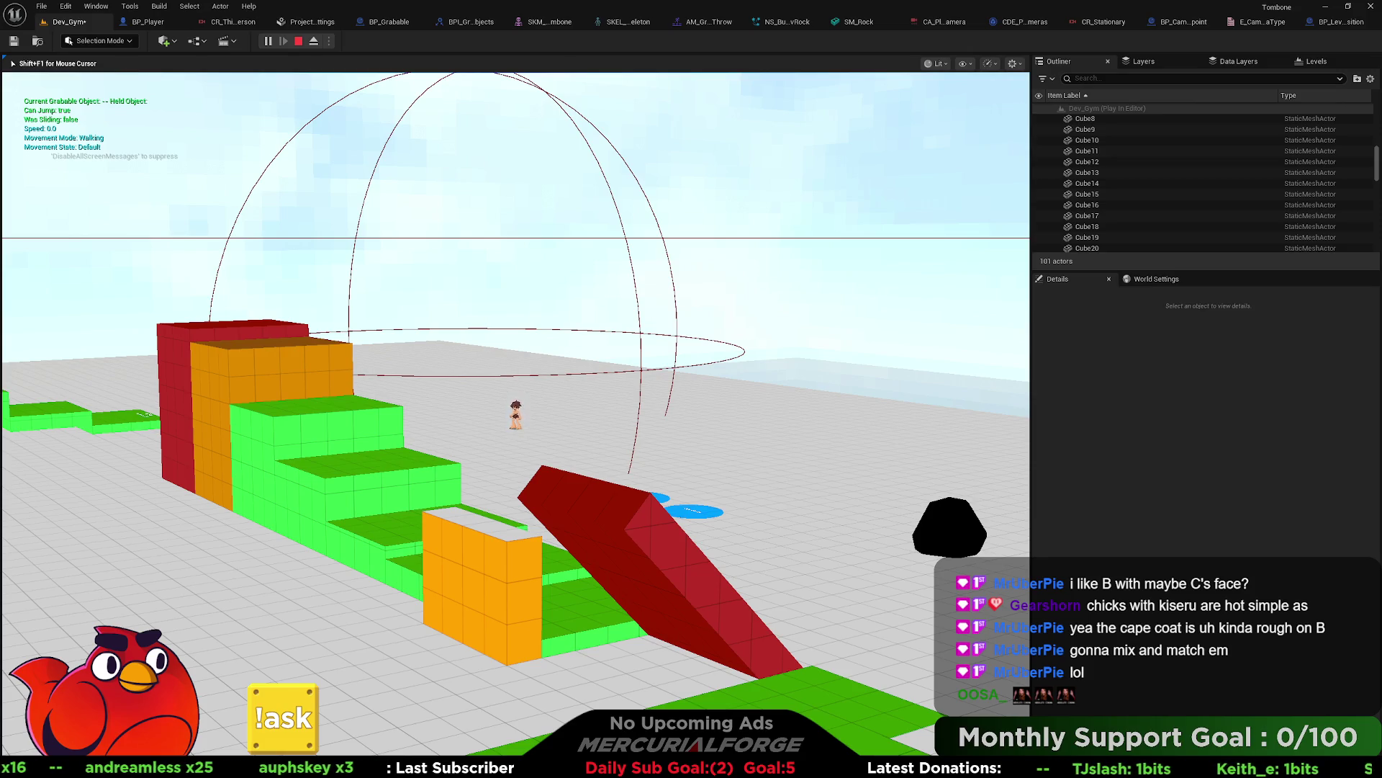
key(Escape)
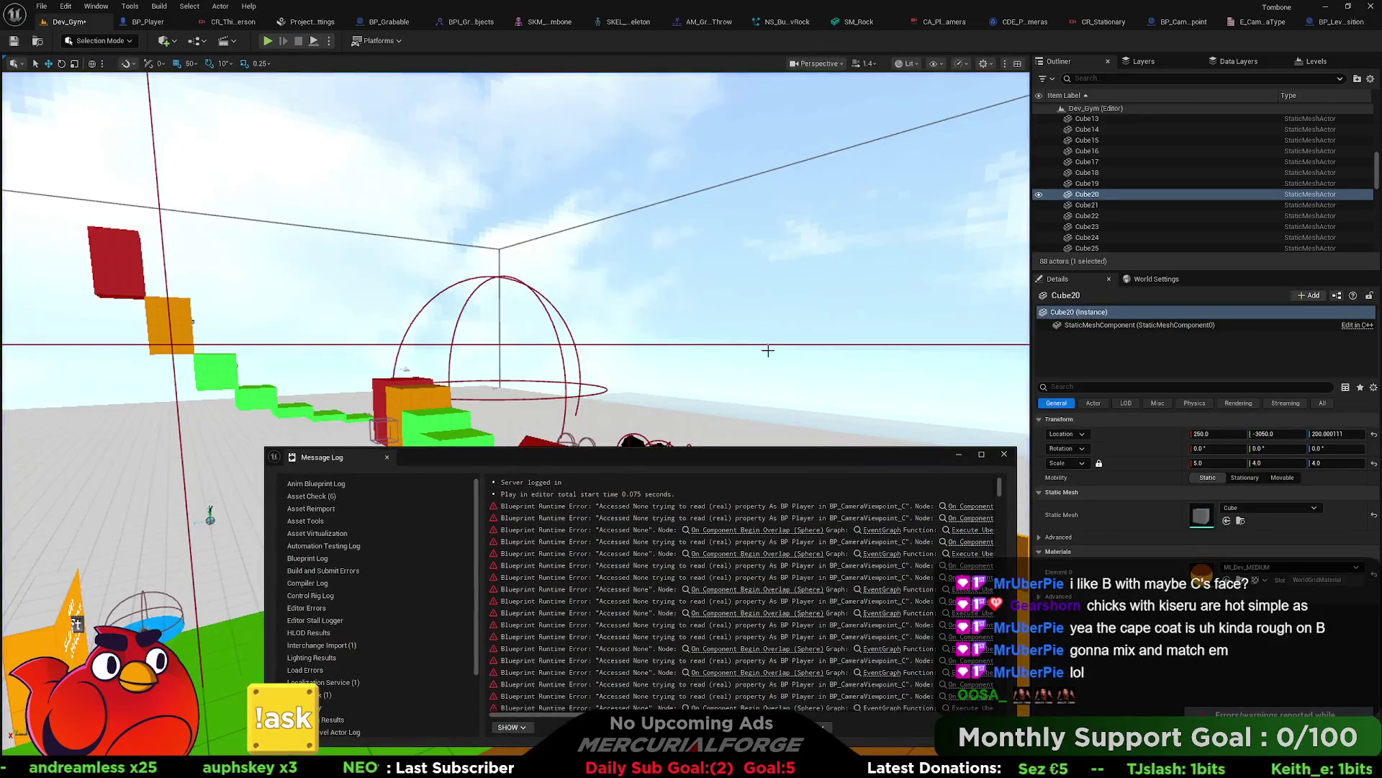
Step: Close the error log and pan BP_CameraViewpoint's EventGraph to the Event Tick camera nodes
click(1005, 457)
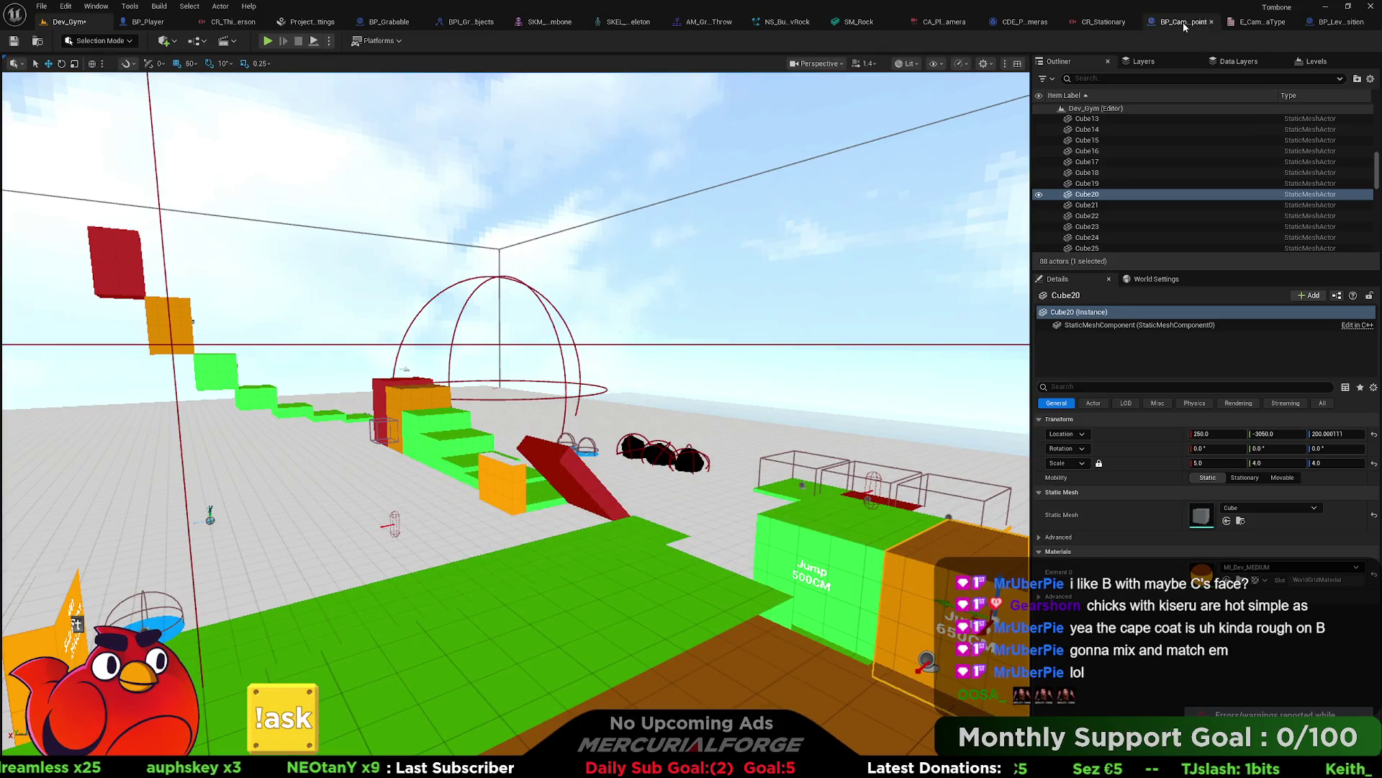
click(1185, 21)
drag(638, 227, 847, 368)
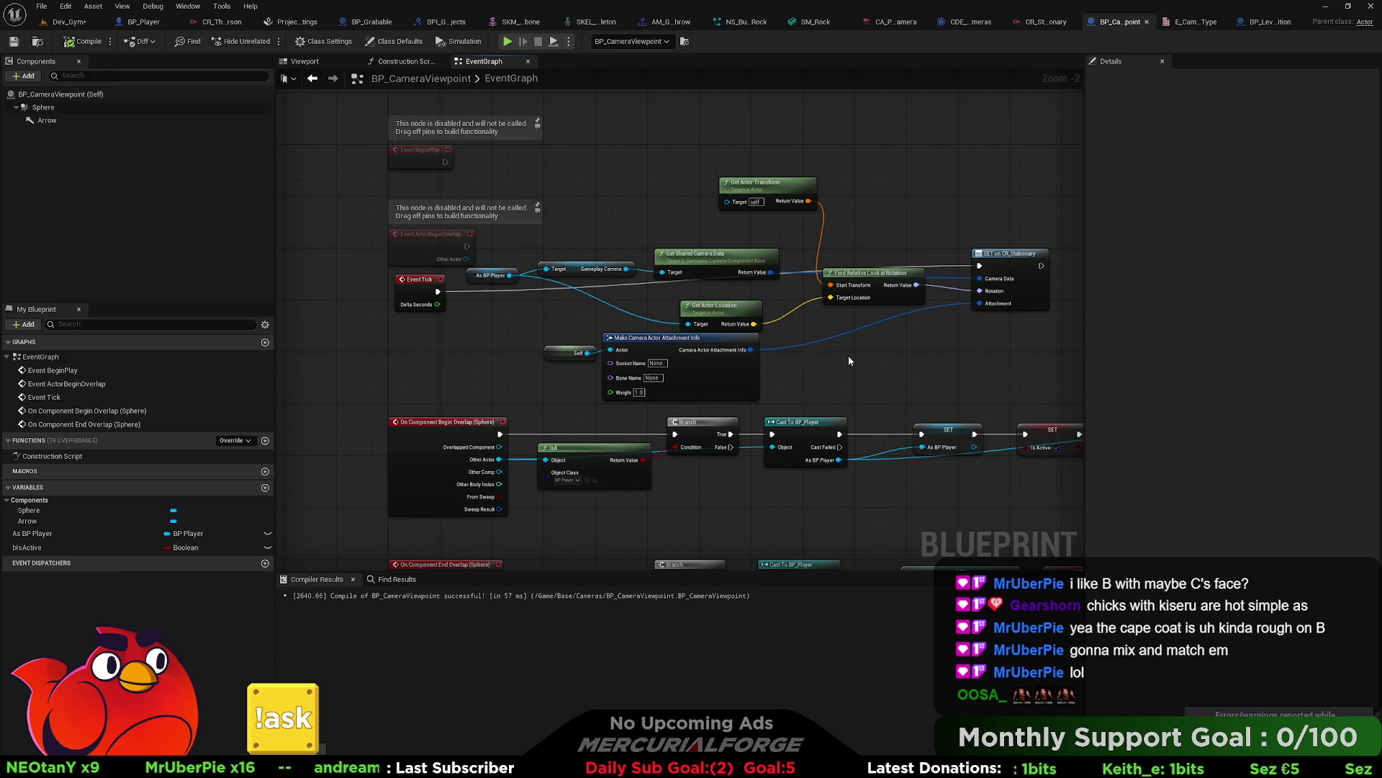
mouse_move(849, 360)
mouse_down()
mouse_move(806, 350)
mouse_move(802, 227)
mouse_move(636, 226)
mouse_up()
Step: Rearrange the Get Actor Transform, Look at Rotation, attachment-info and Self nodes in the tick chain
mouse_move(725, 225)
mouse_down()
mouse_move(638, 241)
mouse_move(884, 281)
mouse_move(896, 331)
mouse_up()
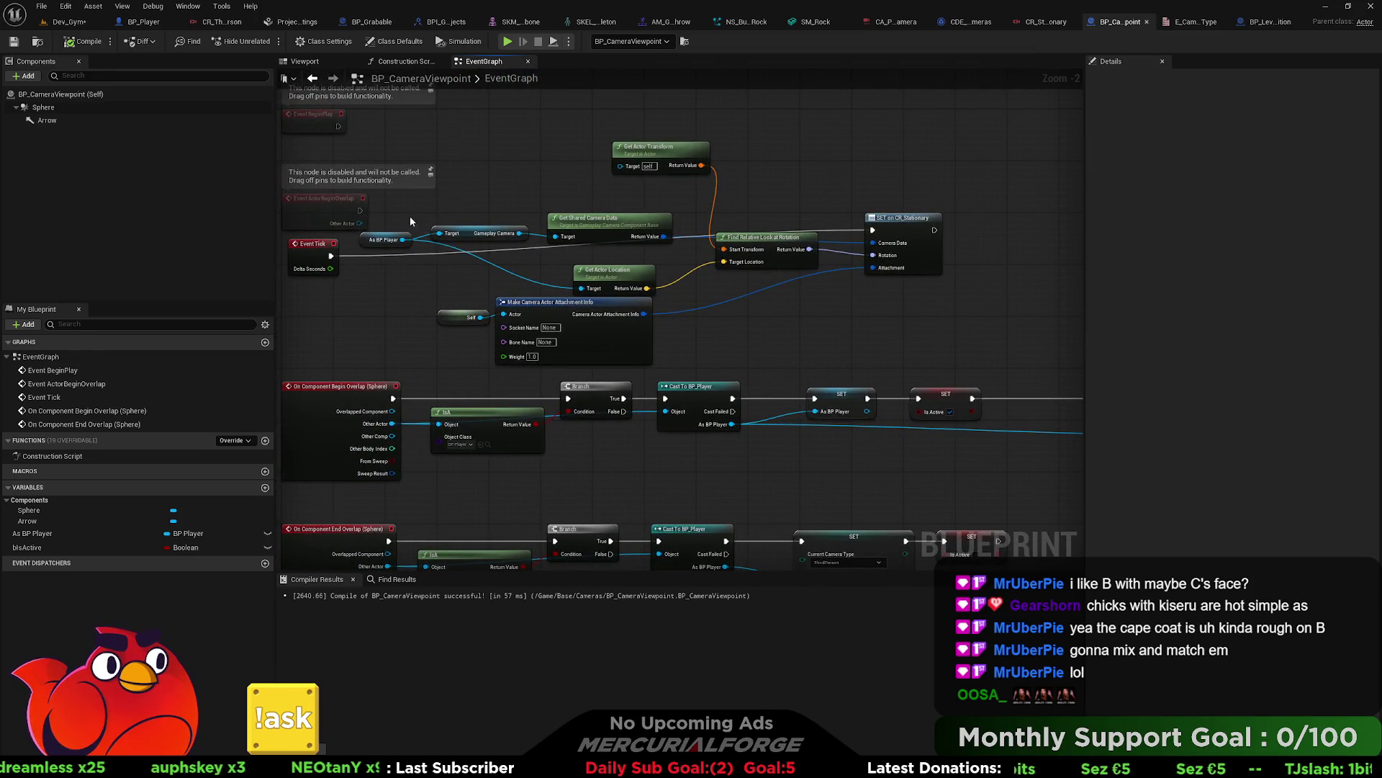
mouse_move(382, 214)
mouse_down()
mouse_move(395, 239)
mouse_move(554, 252)
mouse_up()
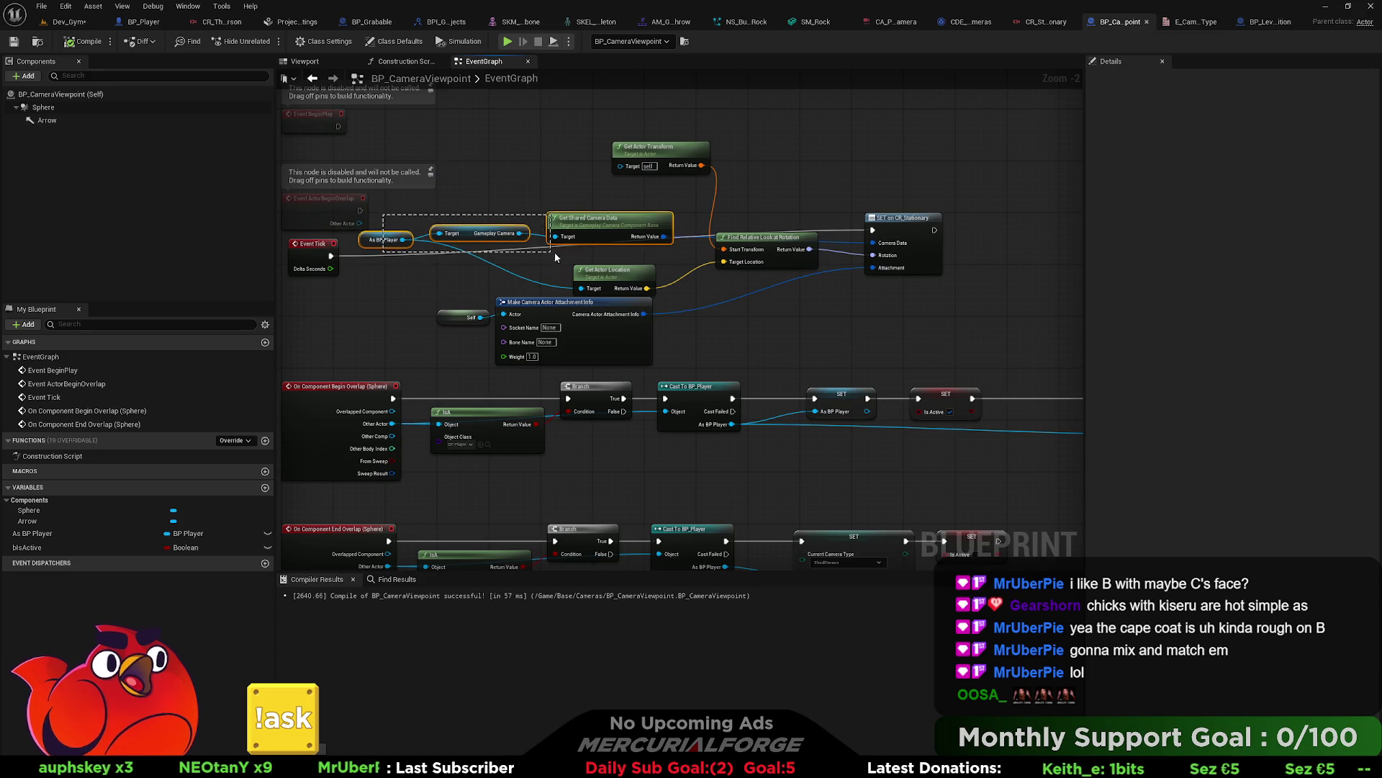
drag(634, 270, 633, 257)
drag(678, 150, 625, 181)
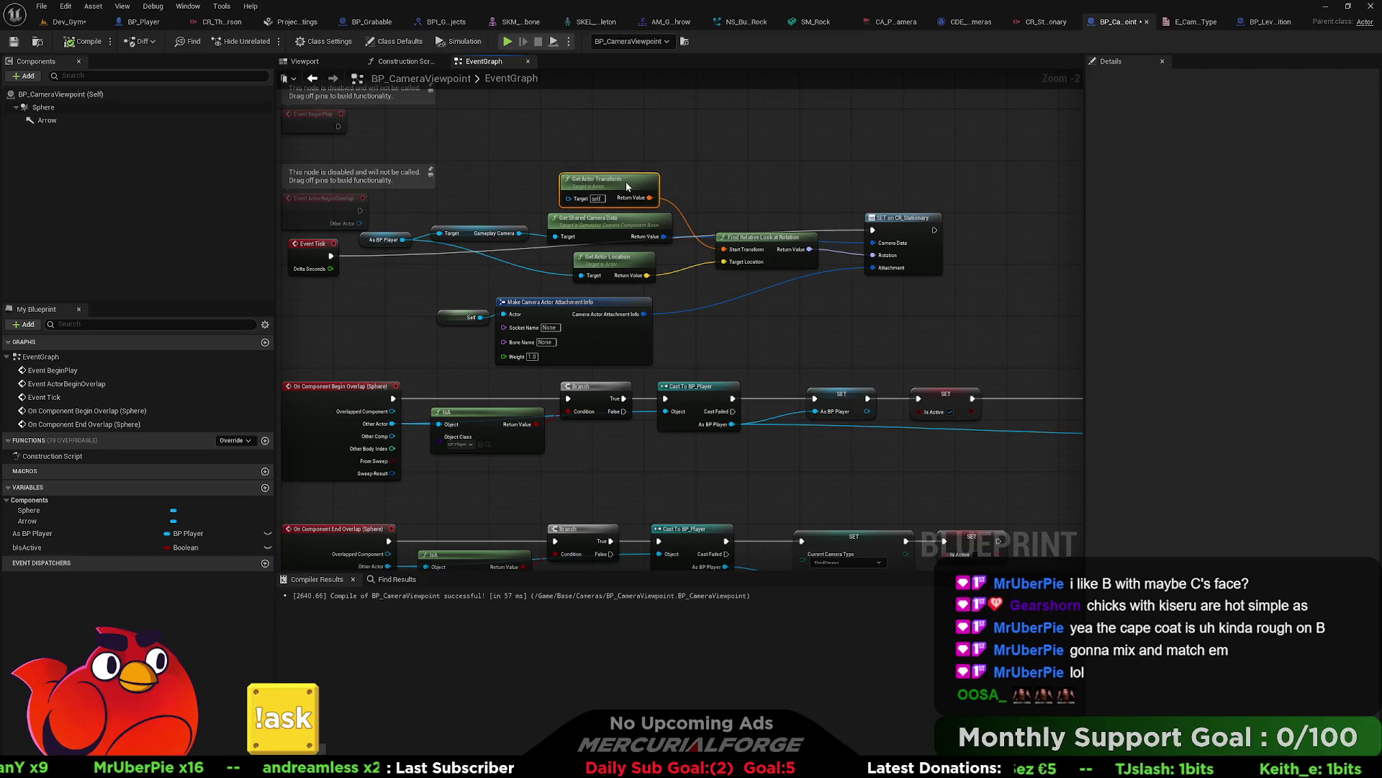
drag(758, 267, 759, 273)
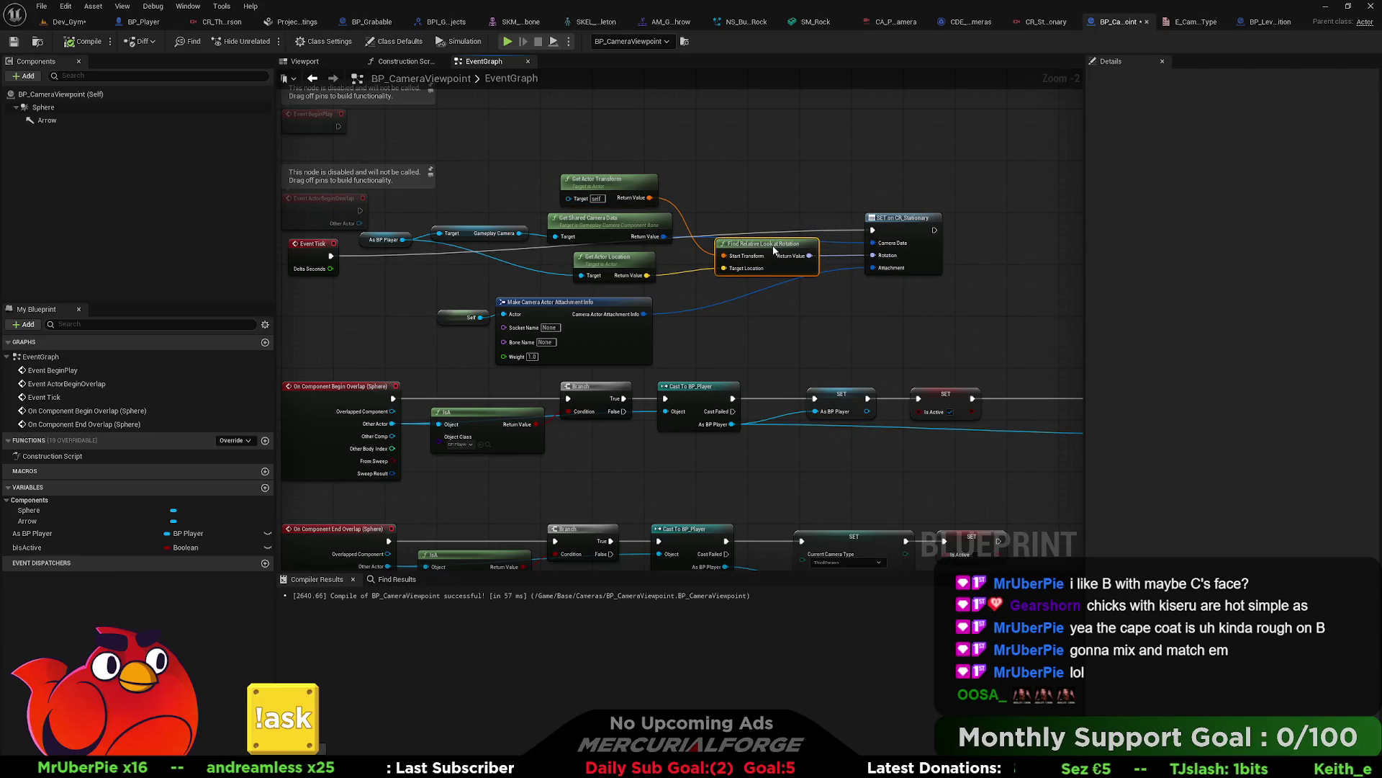
mouse_move(726, 330)
mouse_down()
mouse_move(584, 335)
mouse_move(461, 317)
mouse_up()
drag(556, 304, 749, 291)
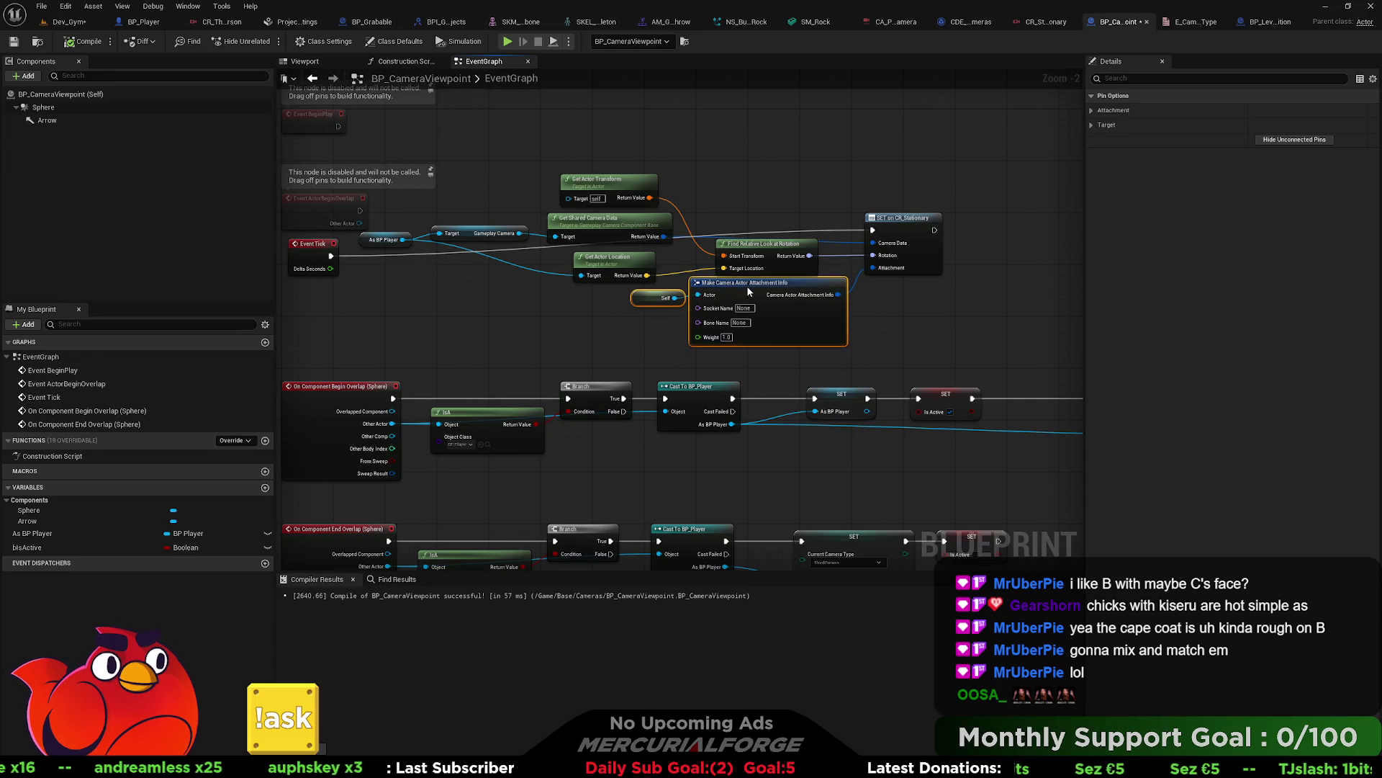
click(907, 314)
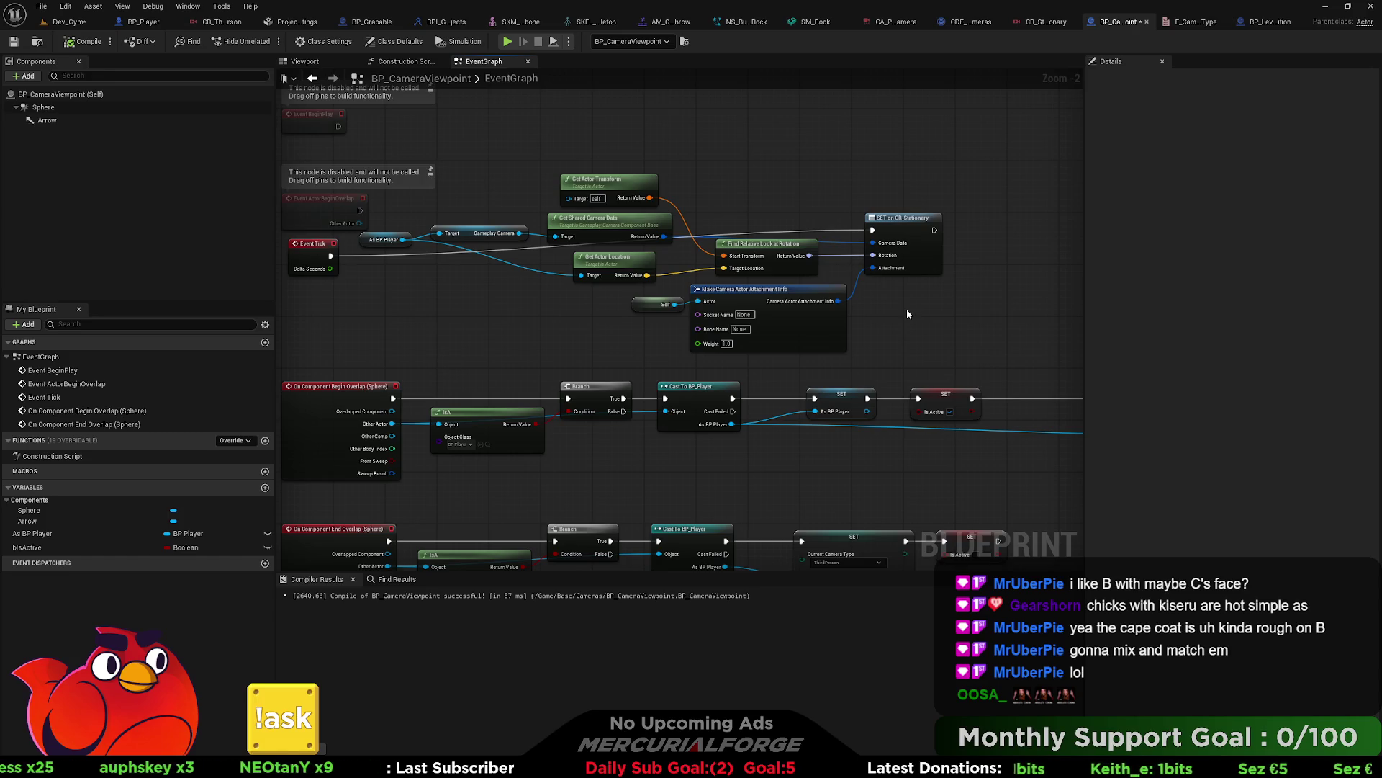
Step: Move the SET Current Camera Type node left in the overlap chain and compile
mouse_move(904, 315)
mouse_down()
mouse_move(873, 225)
mouse_move(524, 211)
mouse_up()
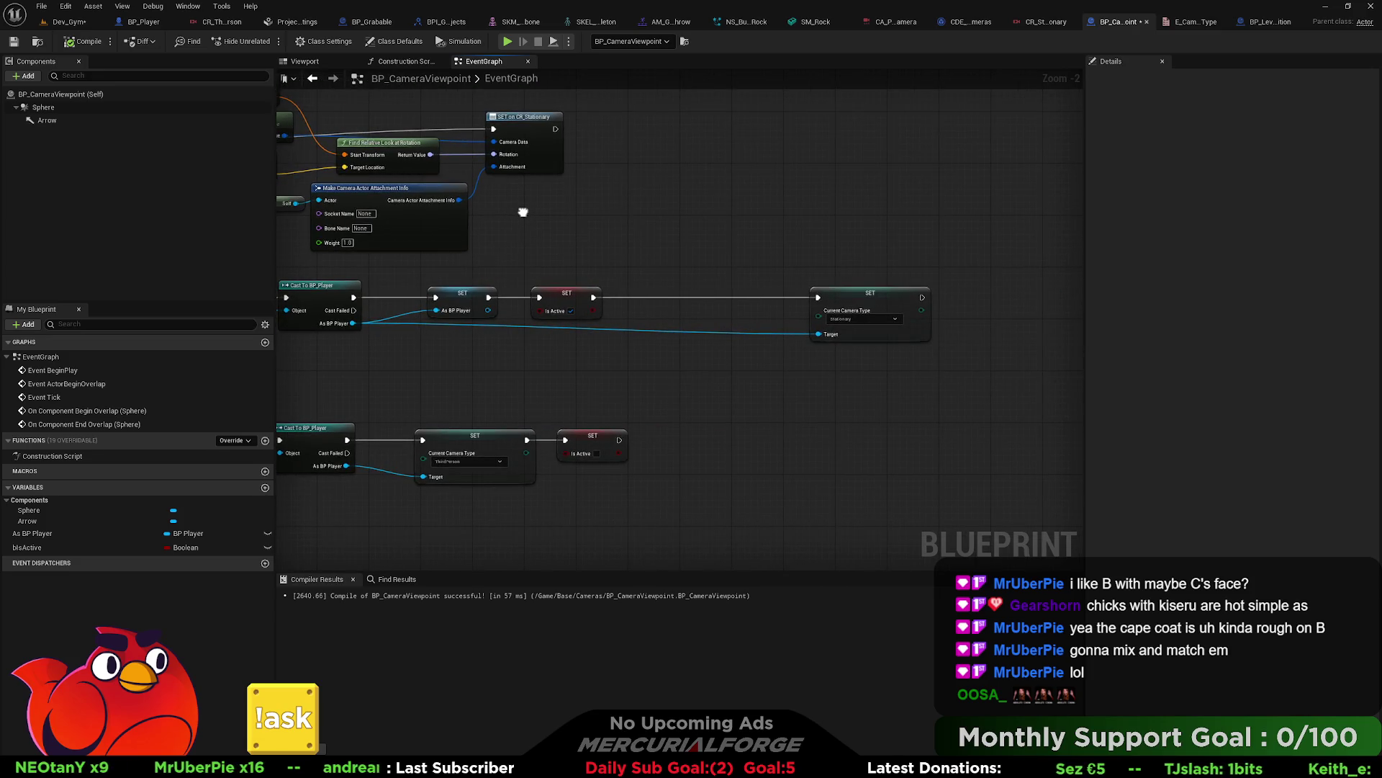
drag(523, 212, 610, 208)
drag(960, 298, 777, 298)
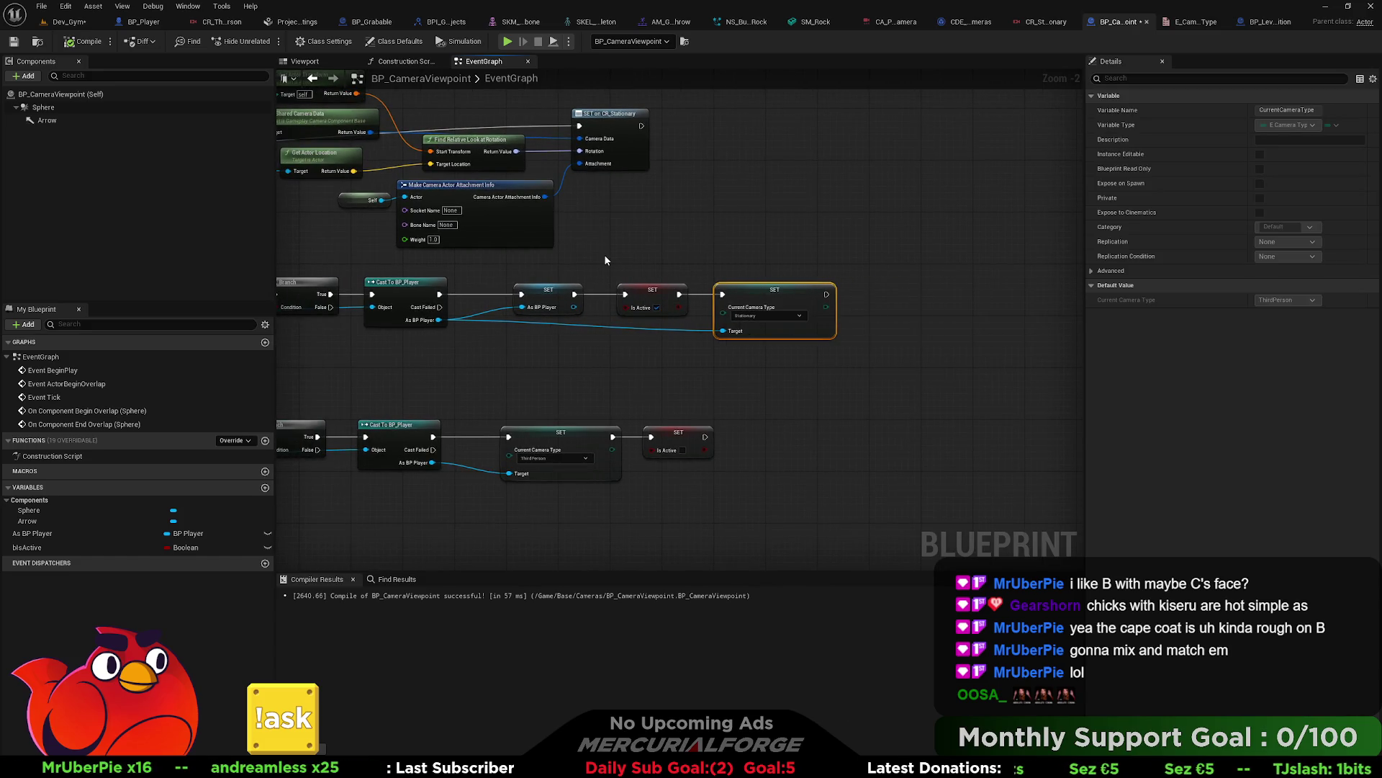
drag(602, 254, 887, 236)
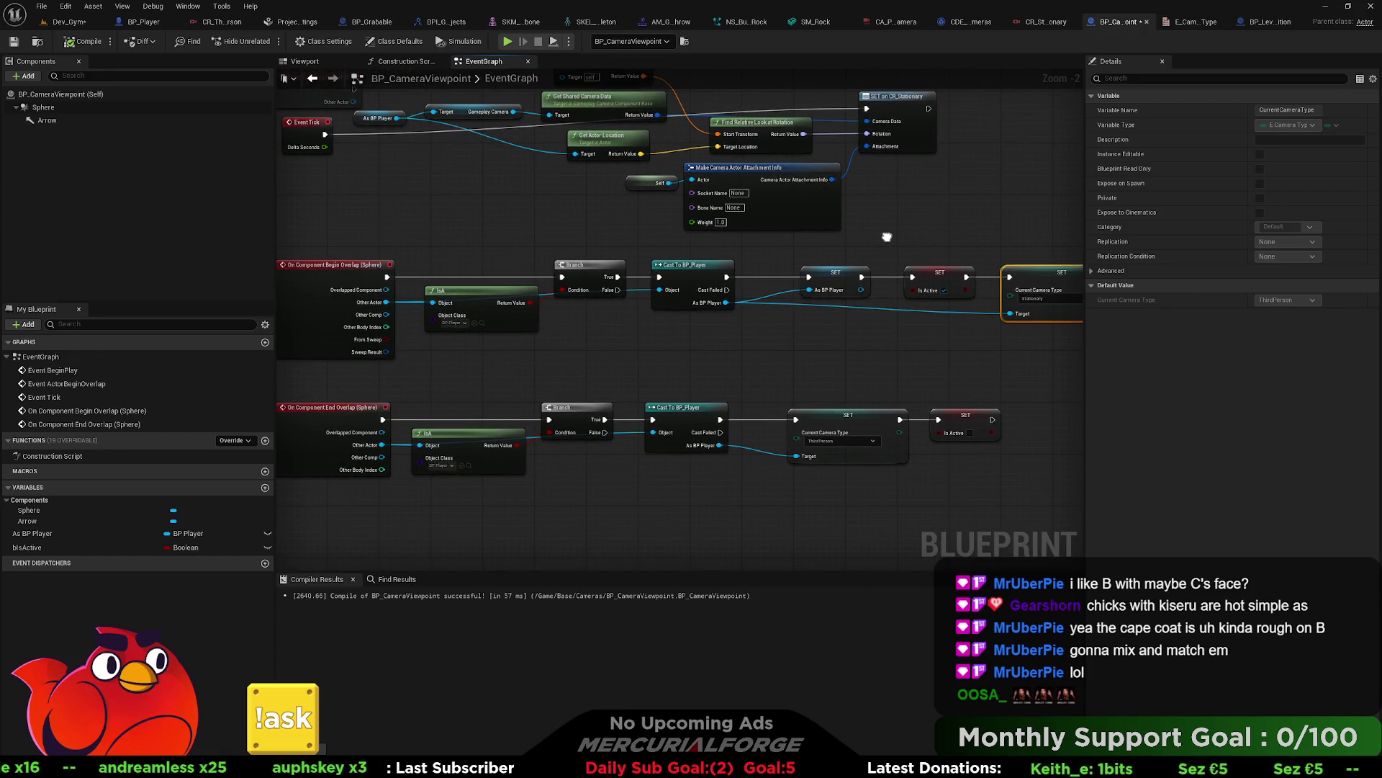
drag(887, 237, 898, 364)
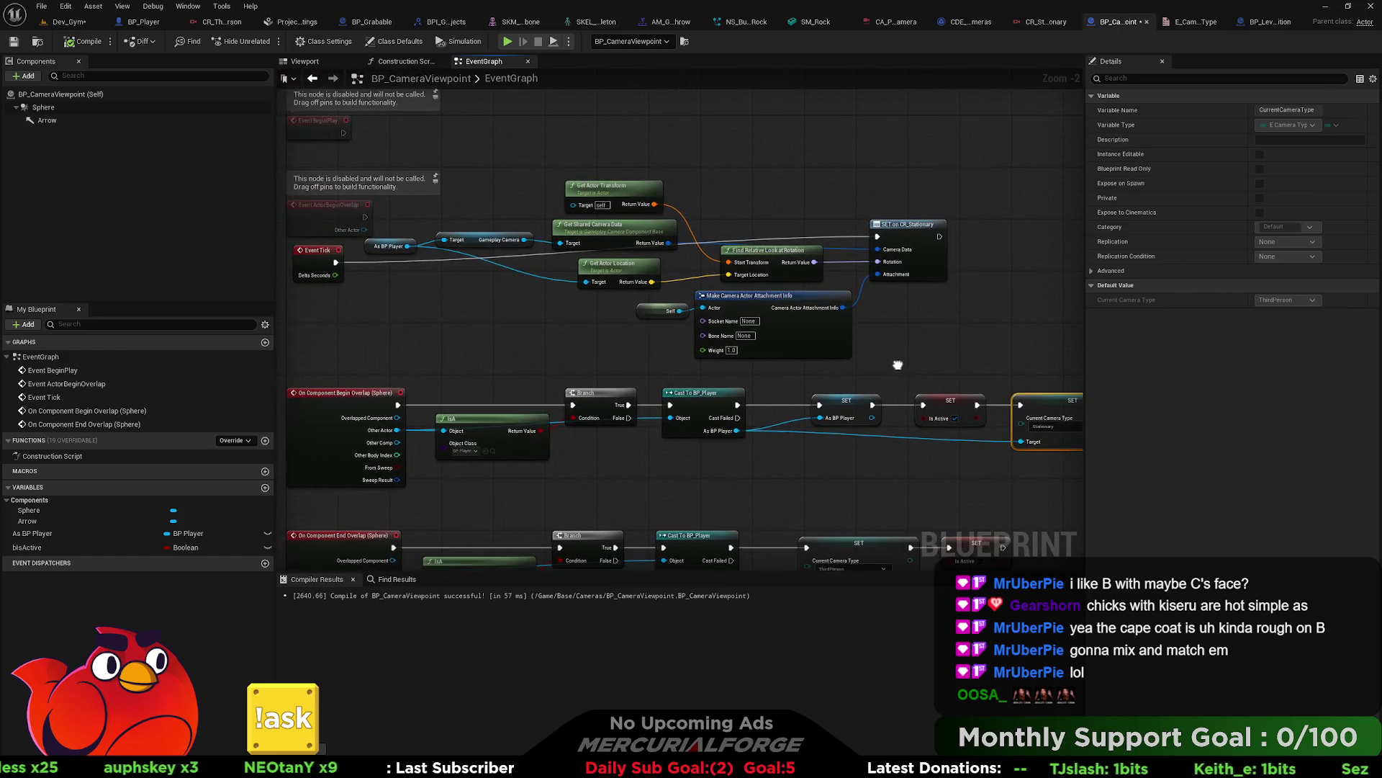
click(78, 46)
Step: Save BP_CameraViewpoint, play Dev_Gym from a chosen spot, run around, then stop the session
click(13, 42)
click(70, 23)
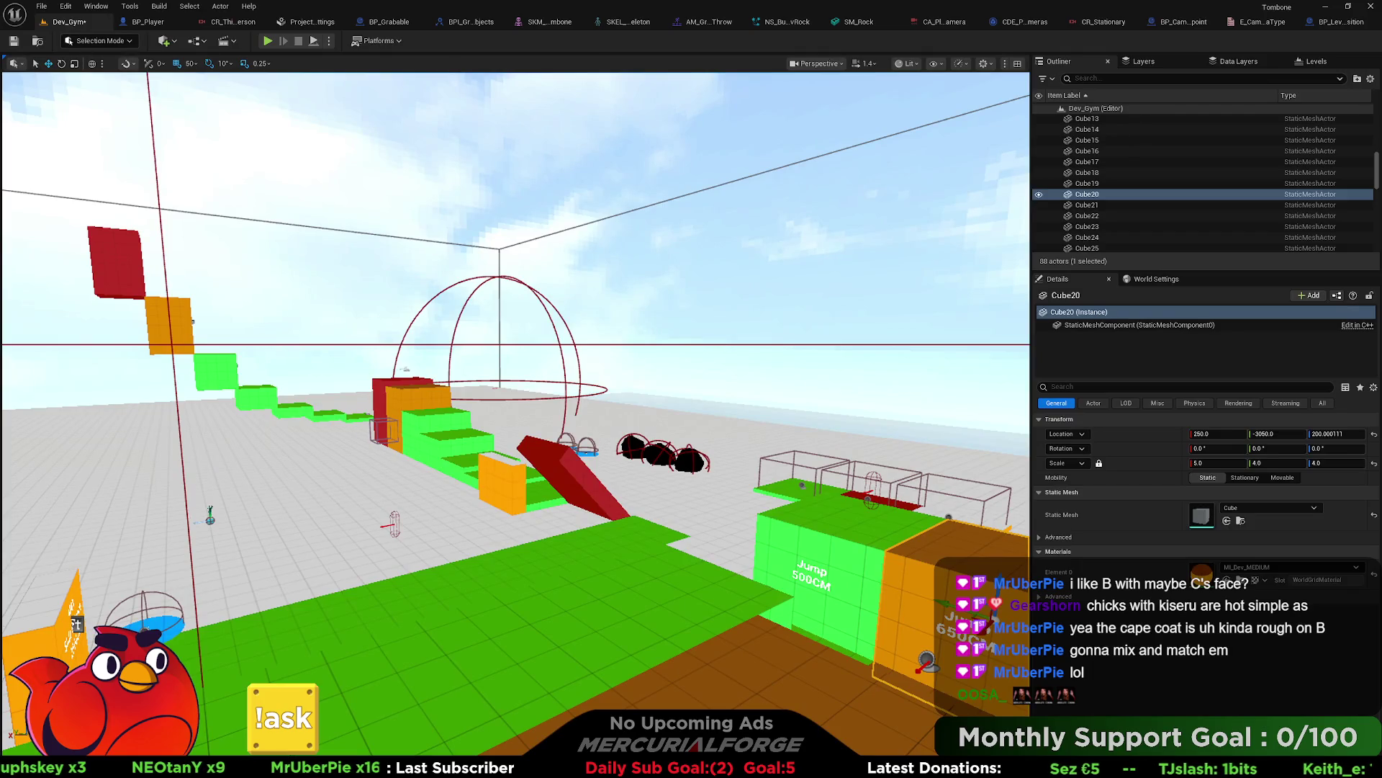
right_click(584, 58)
click(612, 410)
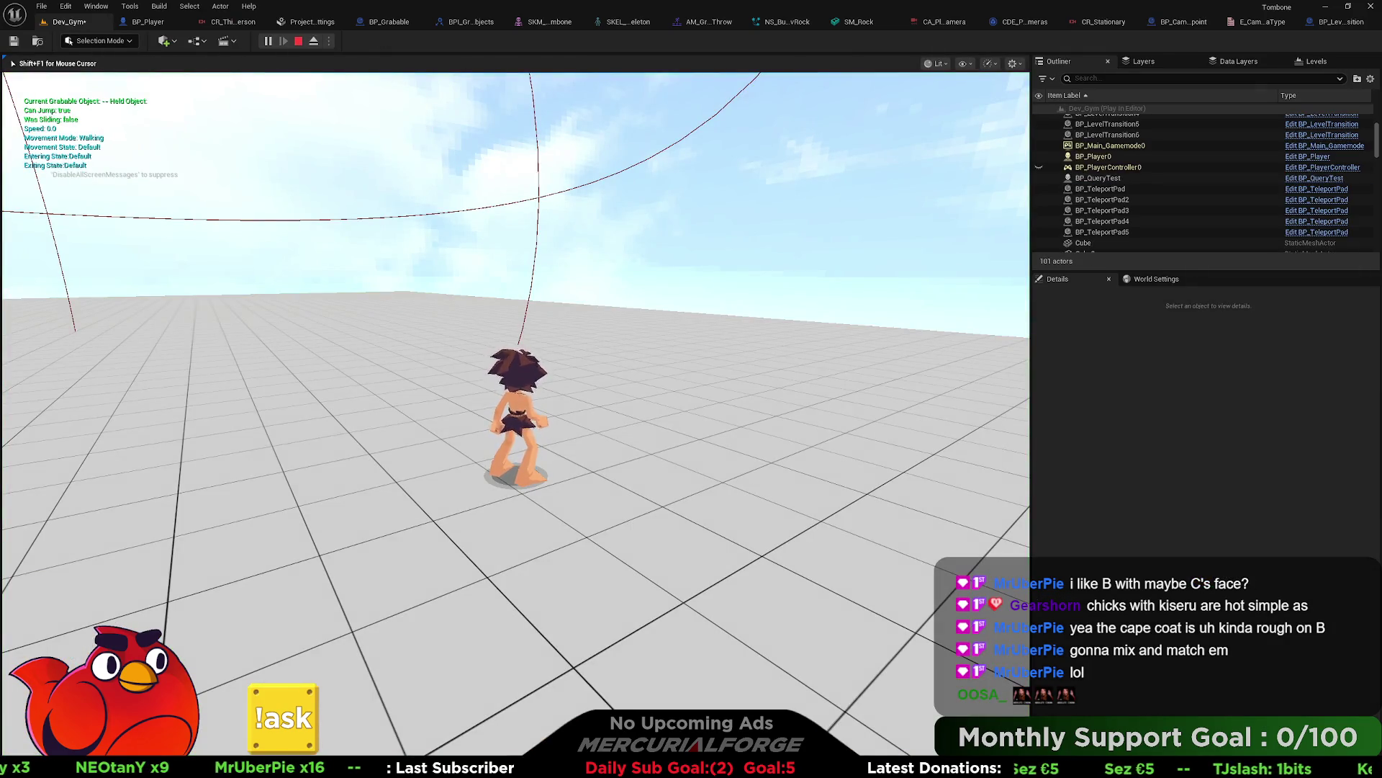
key(w)
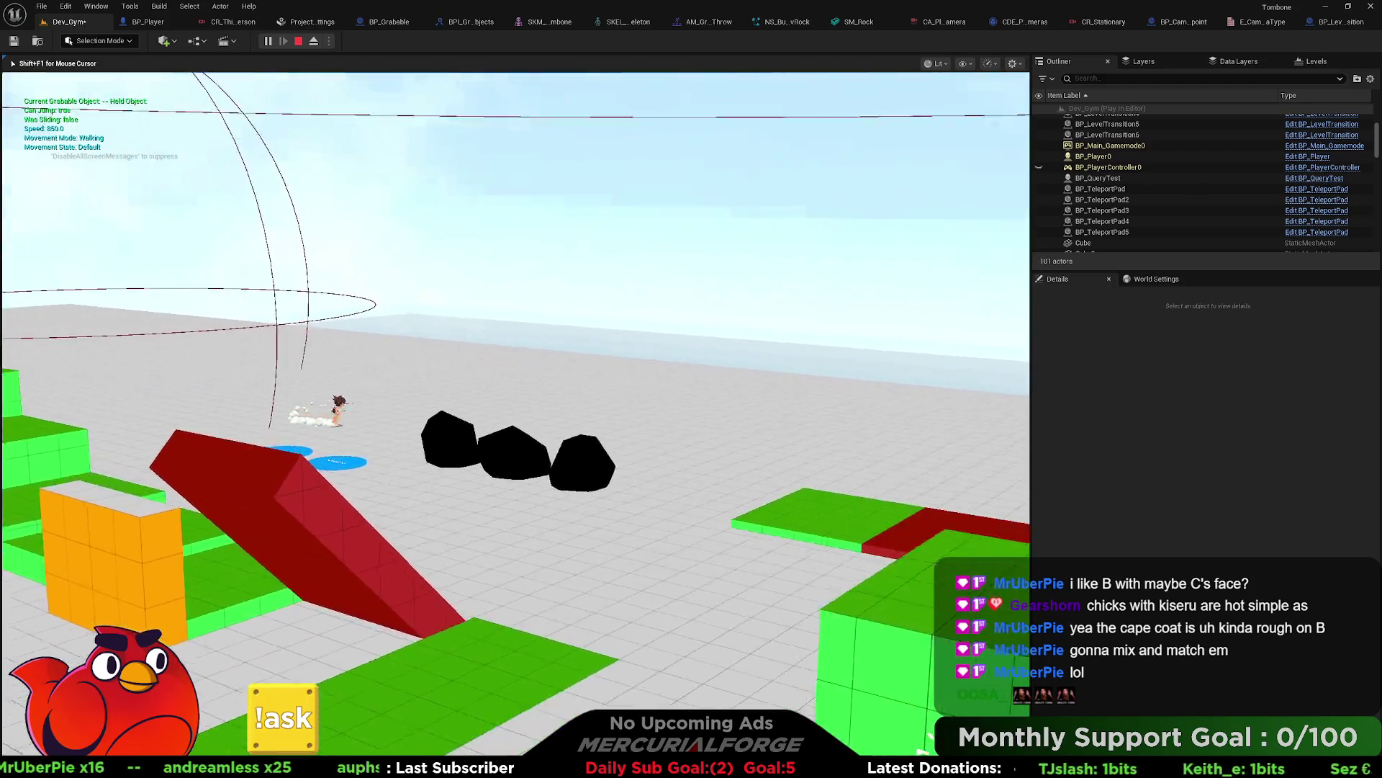
key(Escape)
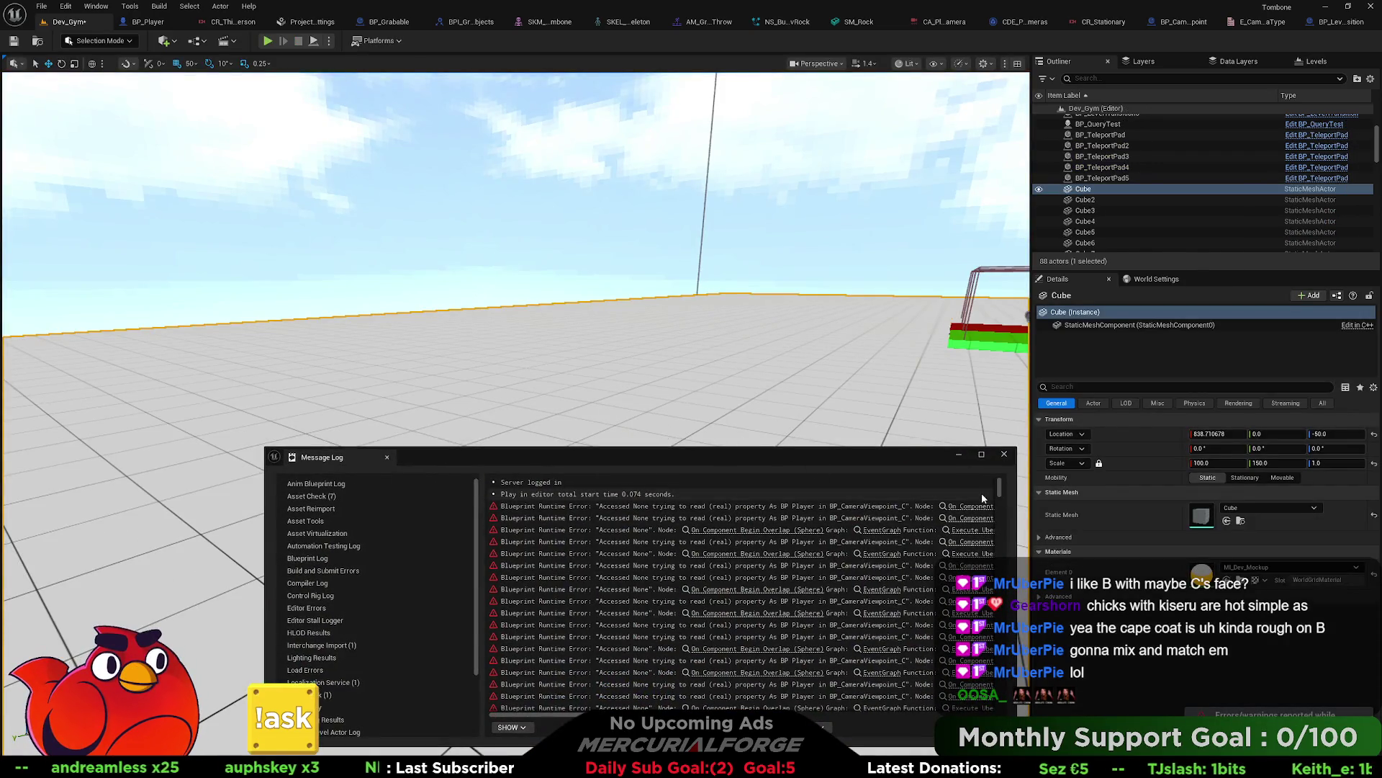
Step: Close the error log, play from a floor spot by the test blocks, dash around, and stop
click(1004, 453)
drag(952, 435, 550, 295)
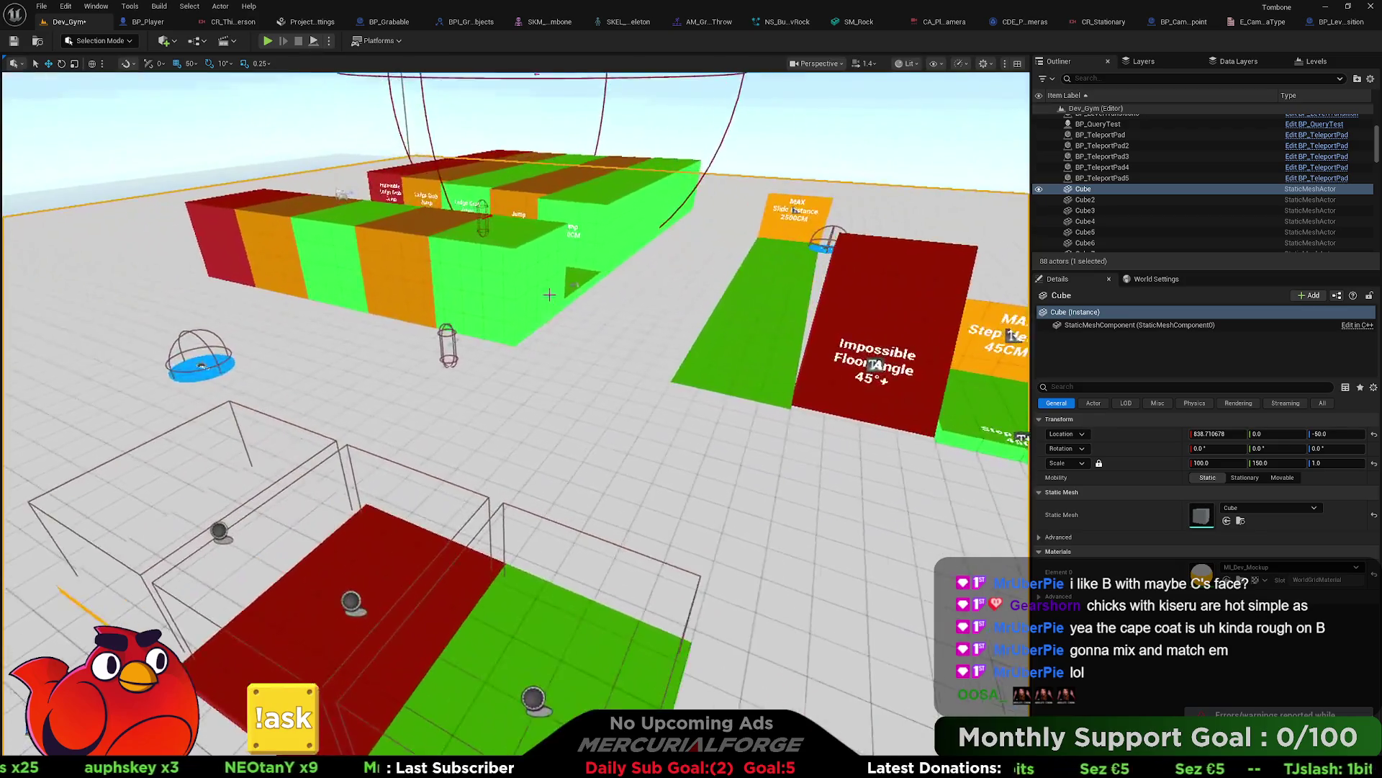
right_click(668, 270)
click(710, 628)
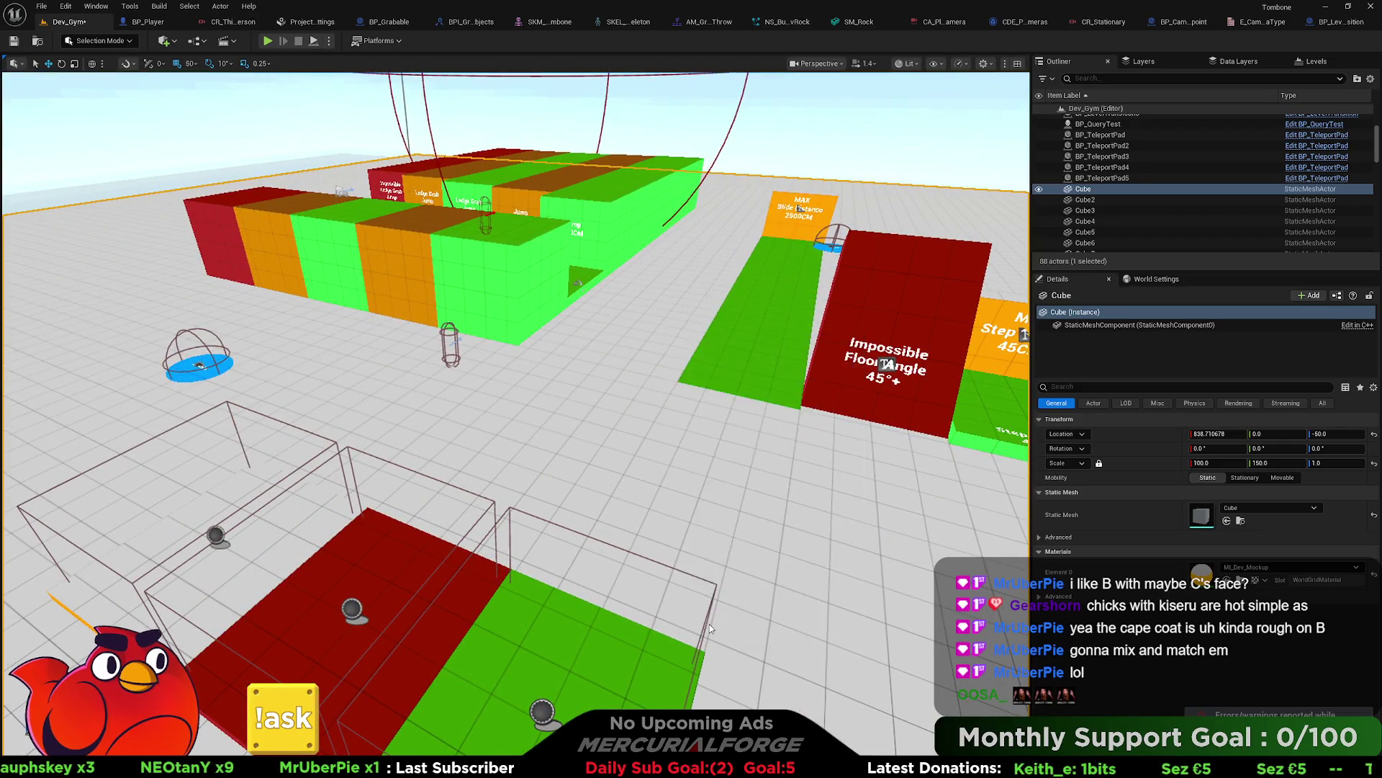
key(w)
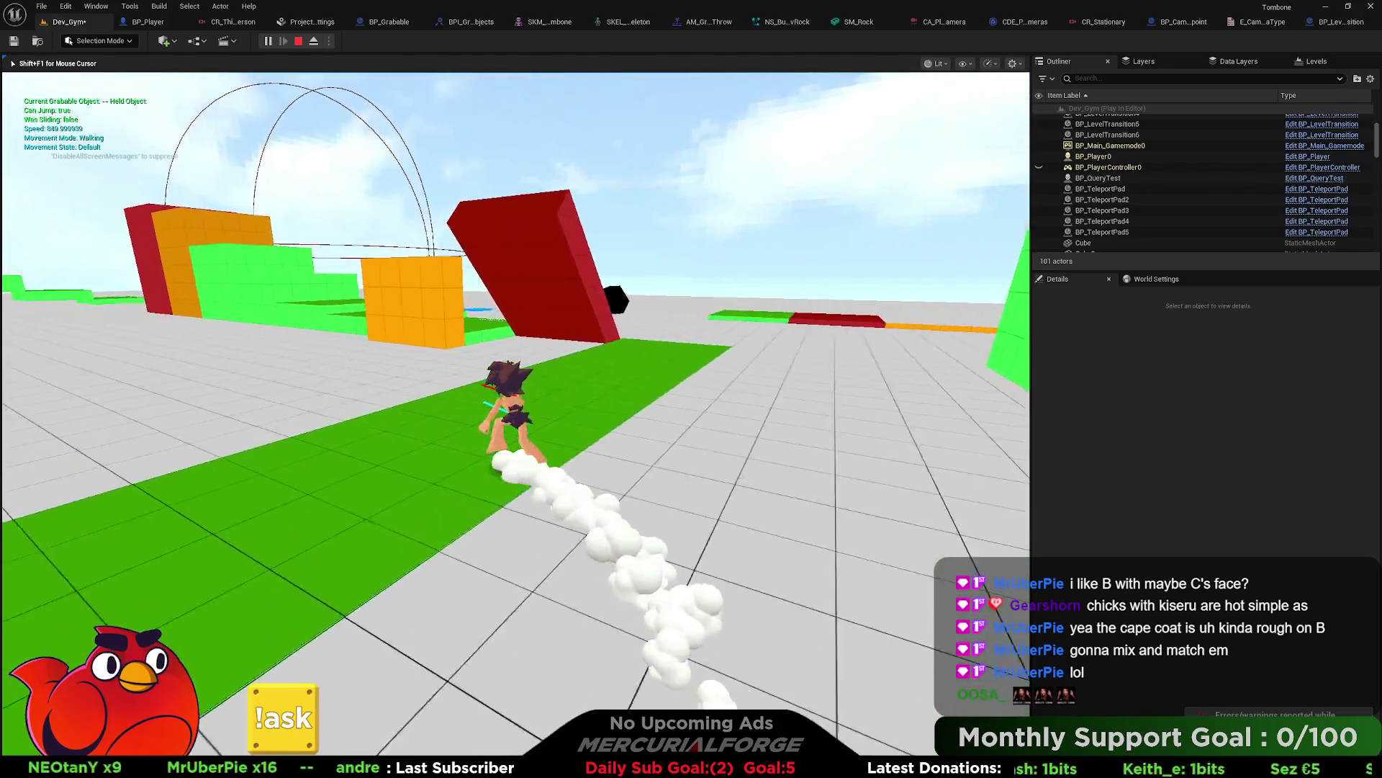
key(shift)
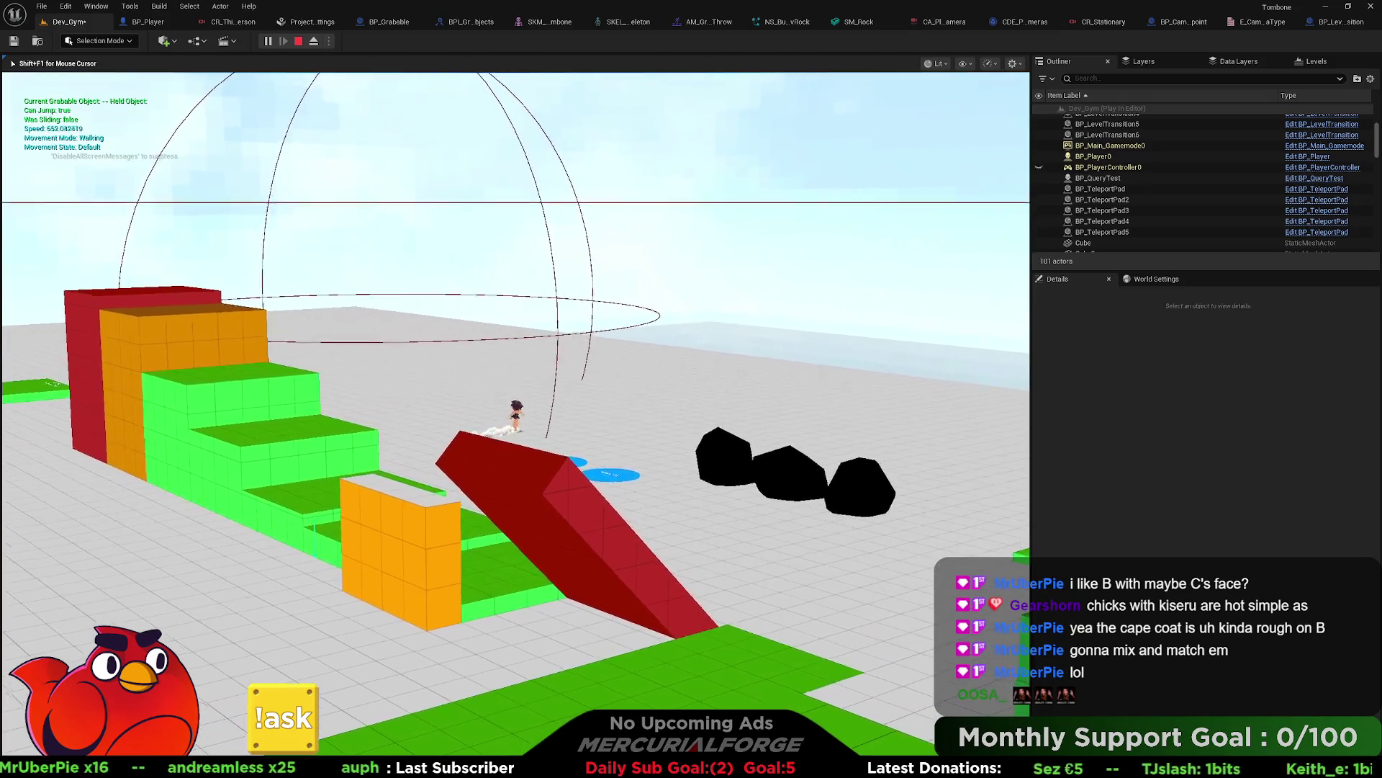
key(Escape)
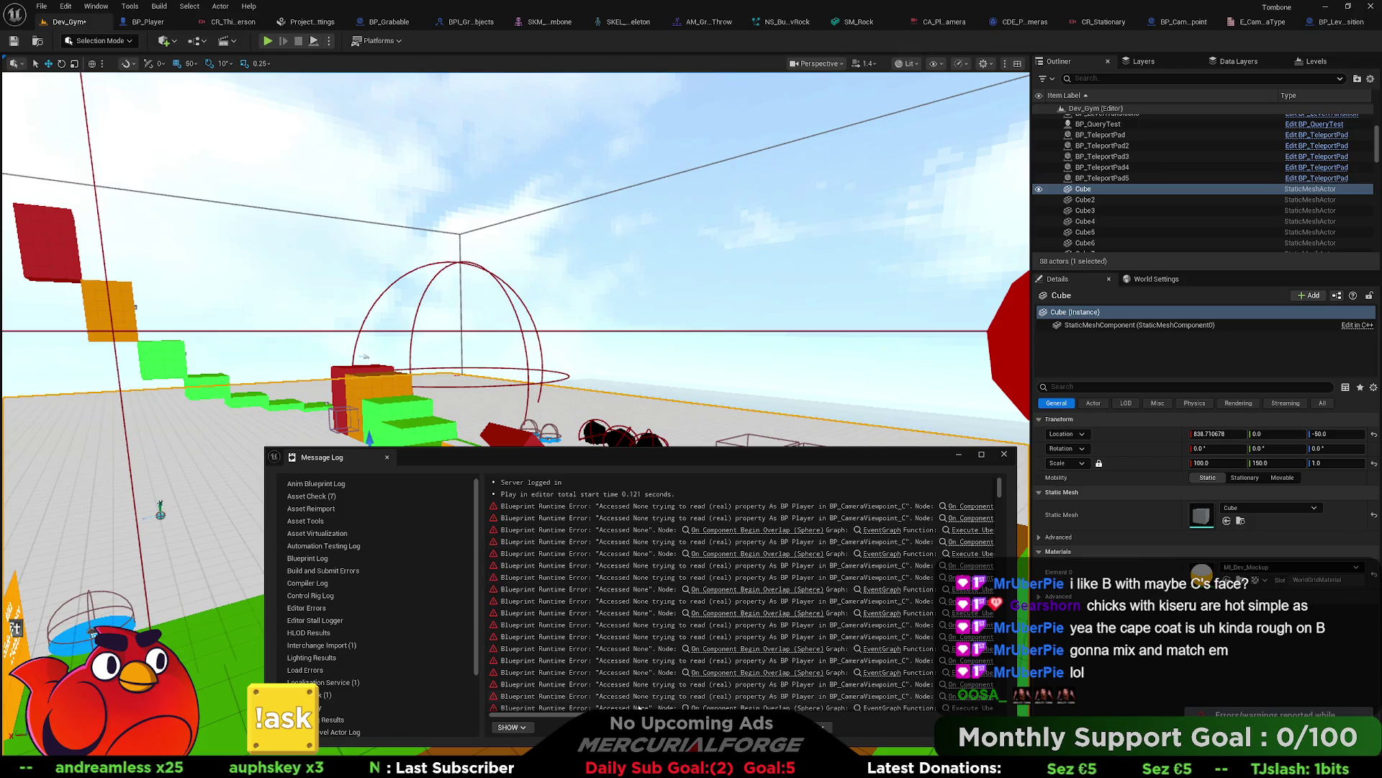
Step: Scroll the Message Log right and follow the On Component Begin Overlap (Sphere) error link
scroll(537, 713, right, 3)
scroll(742, 598, right, 5)
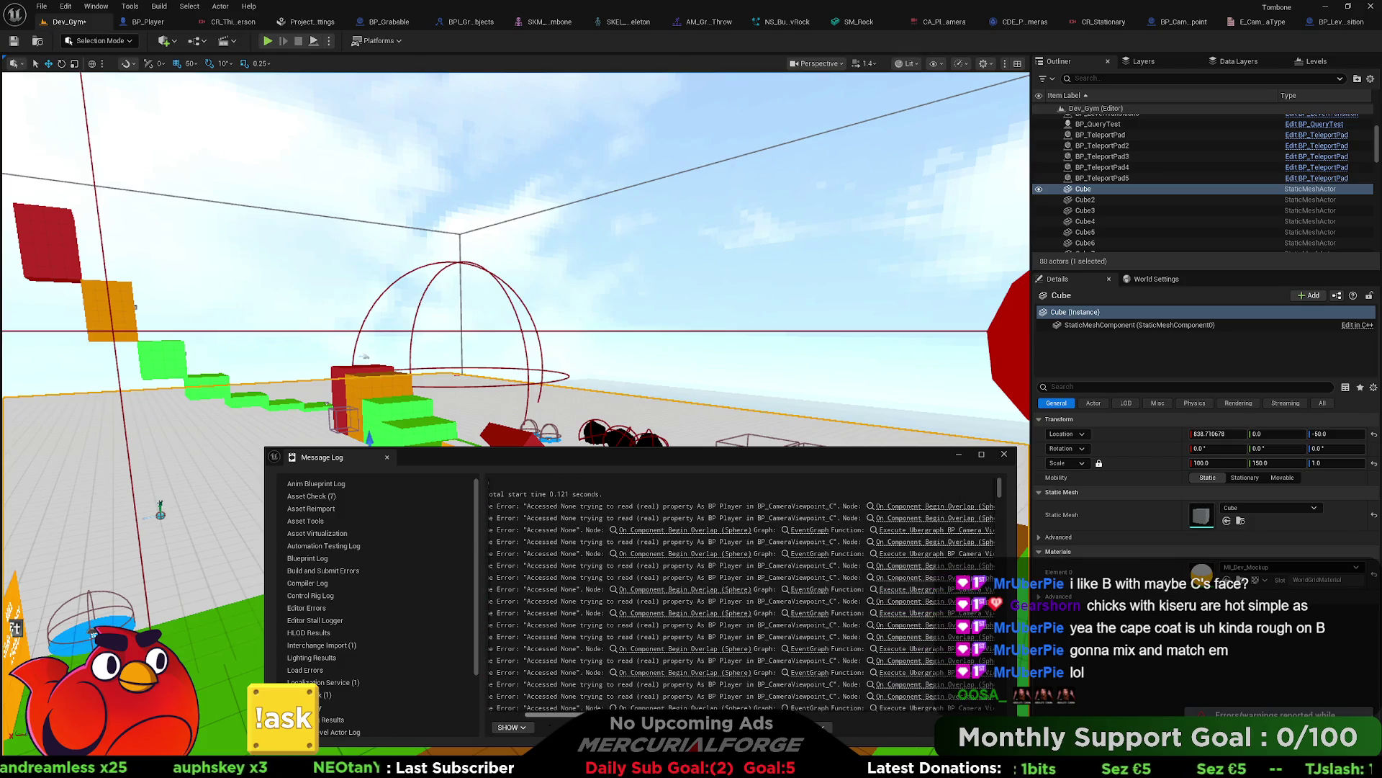
scroll(741, 598, right, 1)
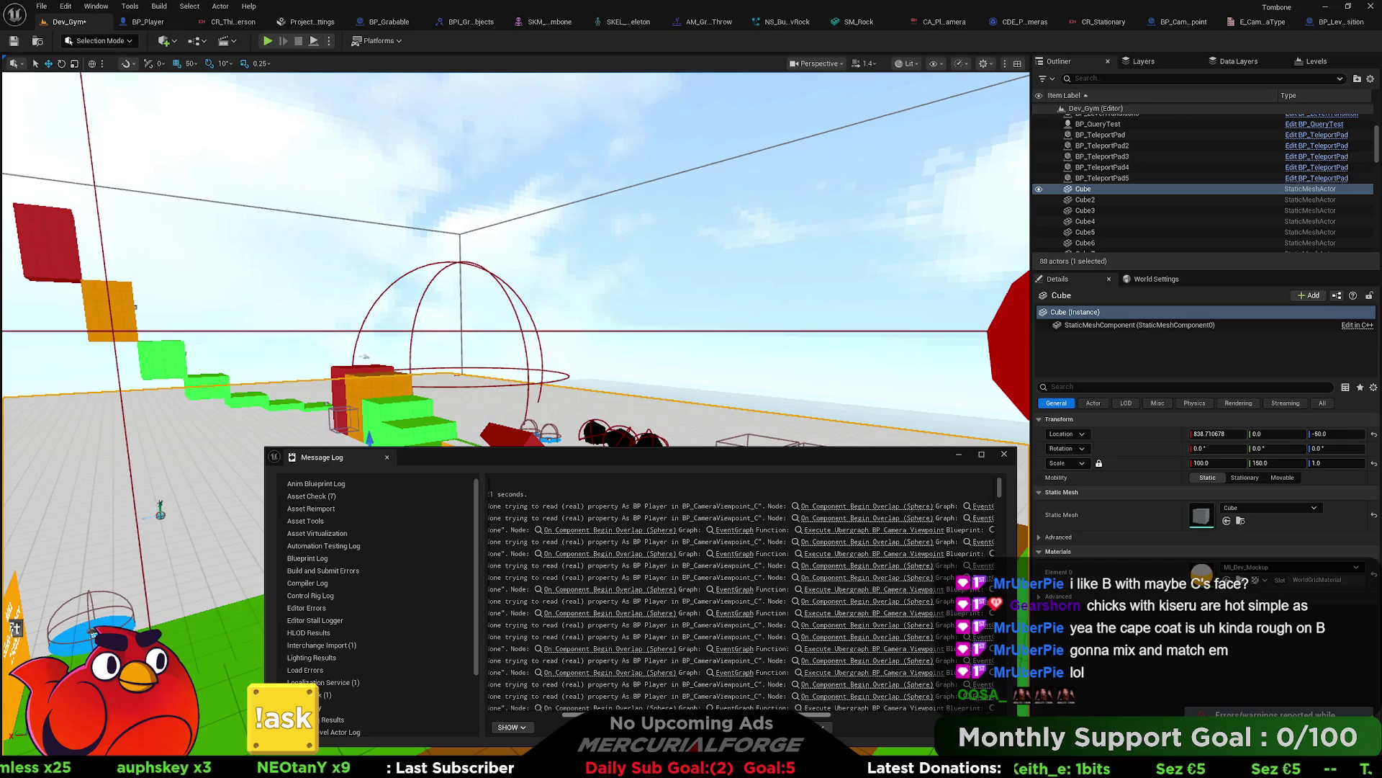
scroll(691, 518, right, 6)
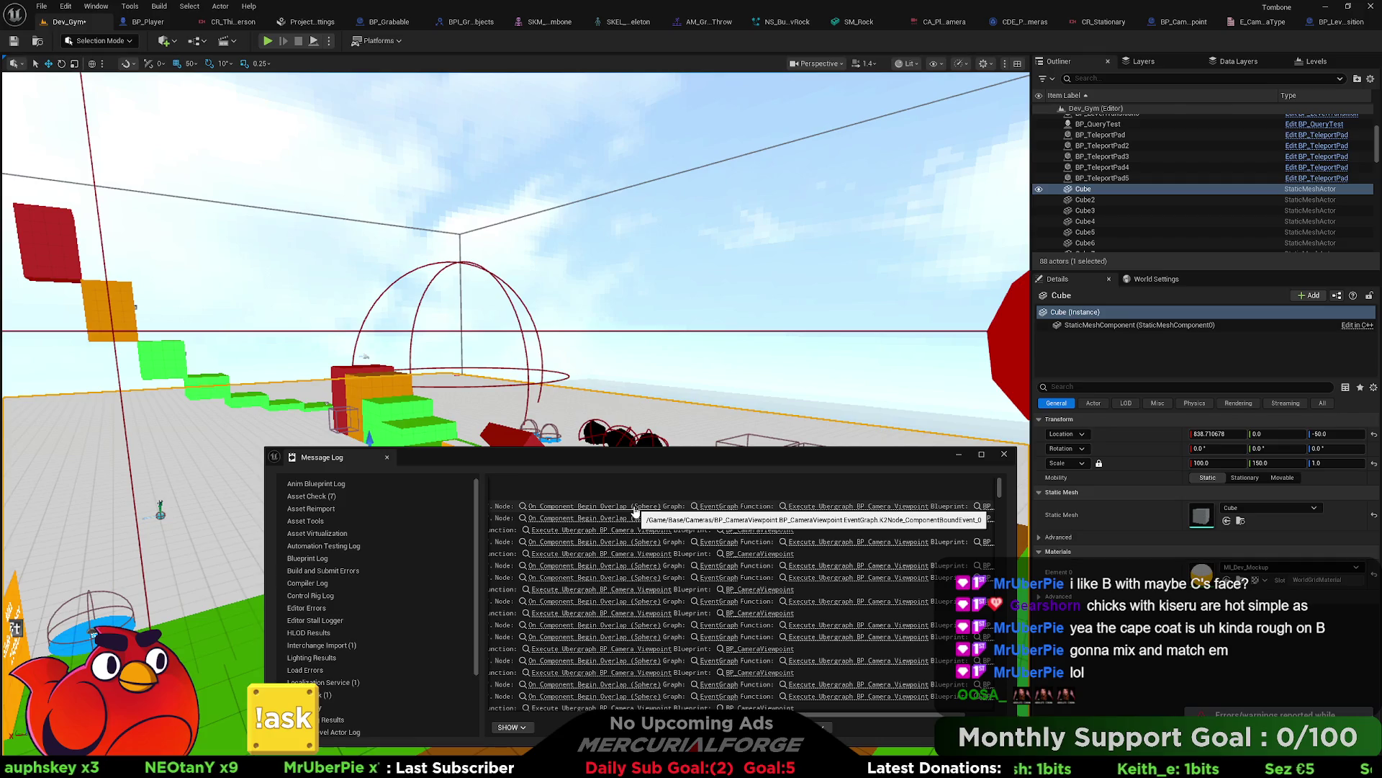
click(635, 507)
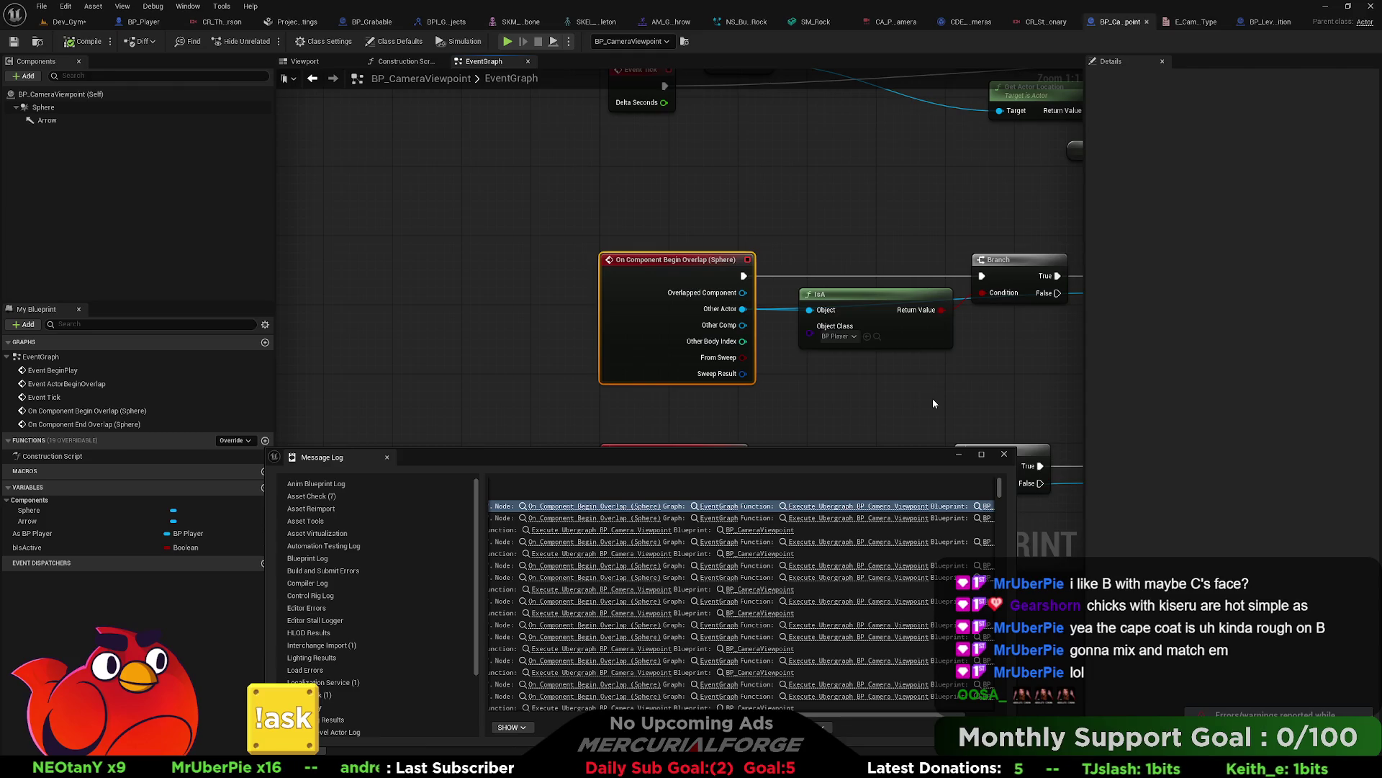
click(714, 510)
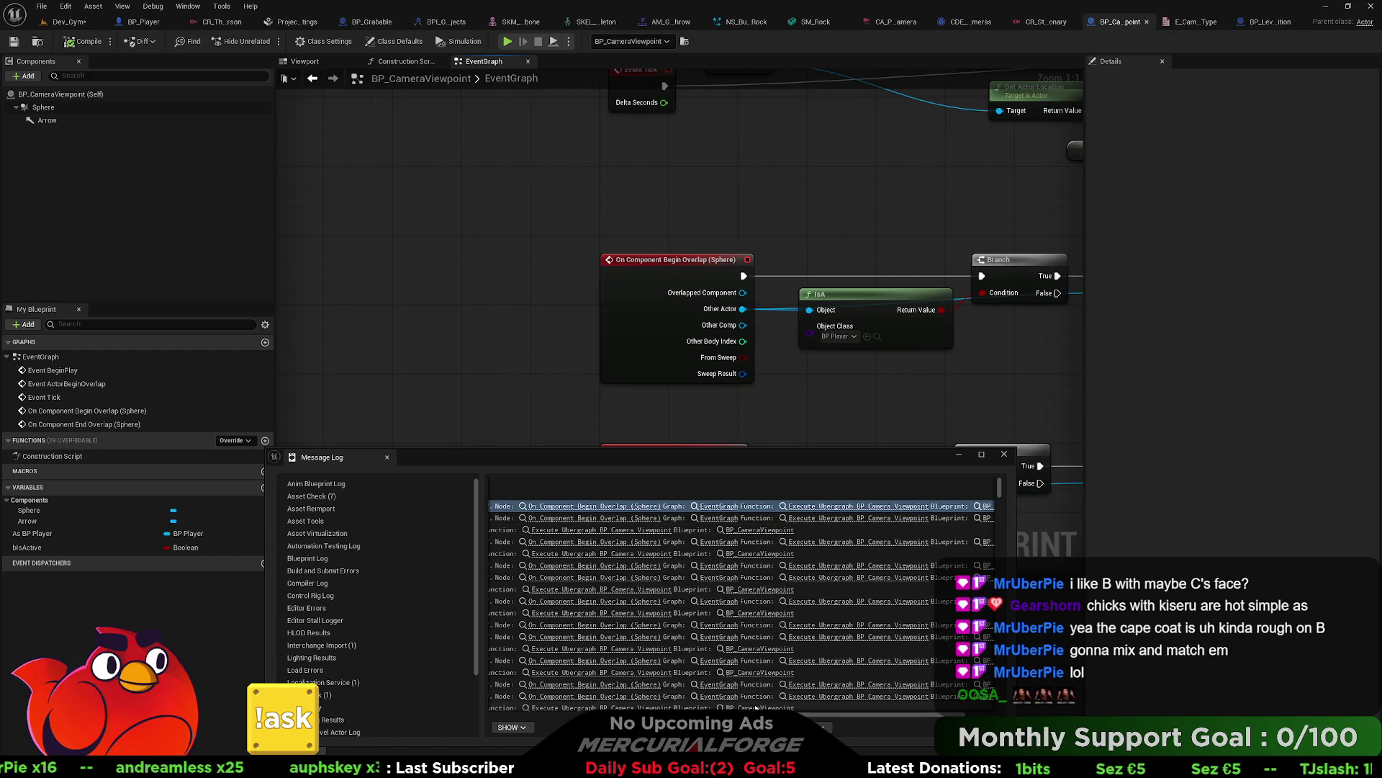
scroll(900, 547, right, 2)
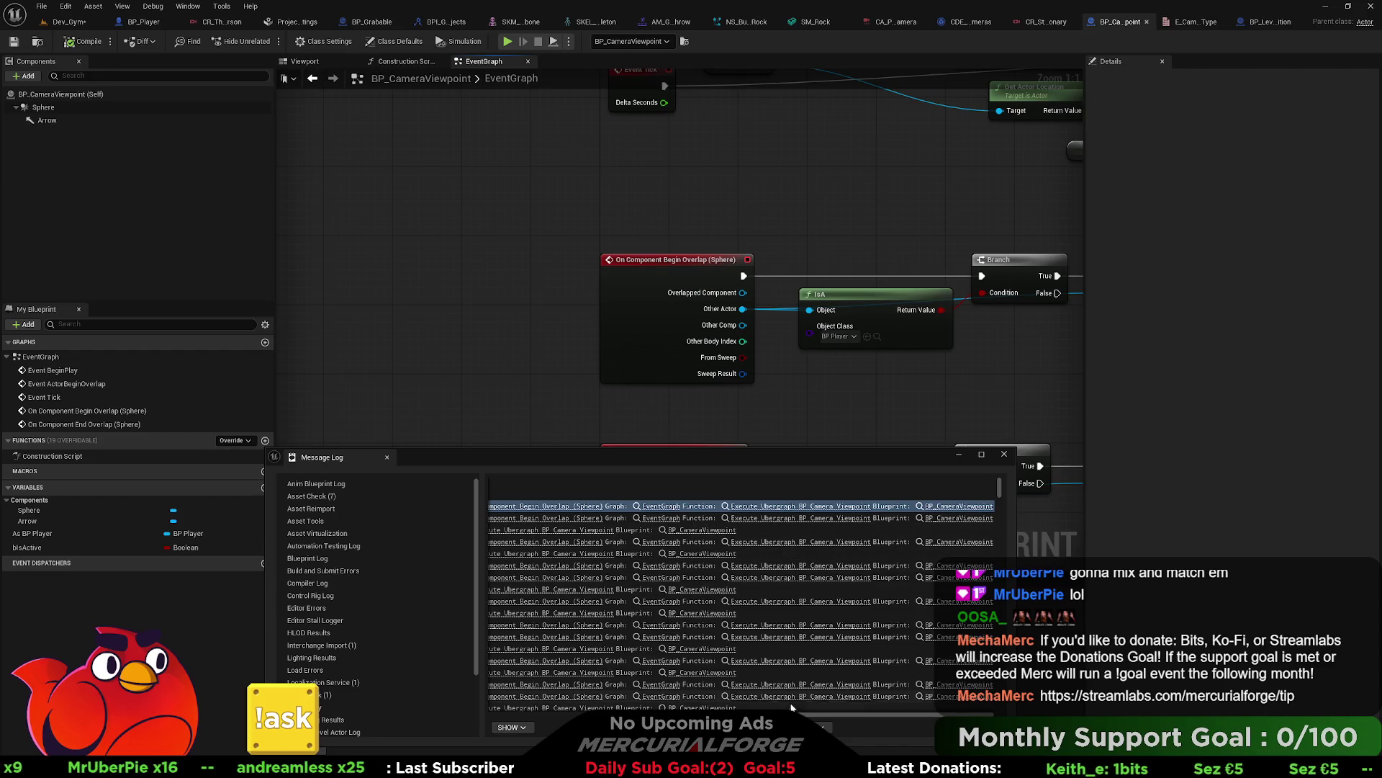
scroll(792, 709, left, 2)
drag(821, 715, 574, 716)
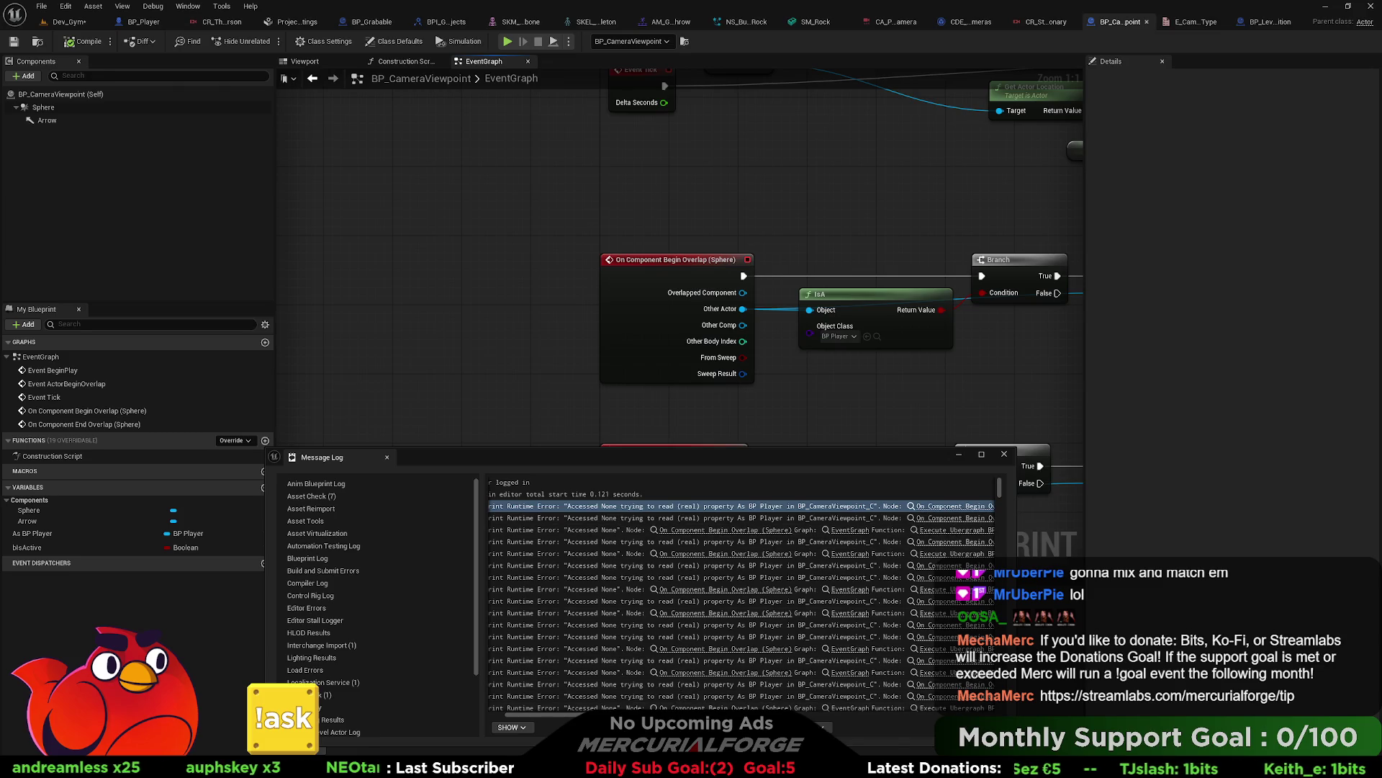
scroll(764, 705, left, 2)
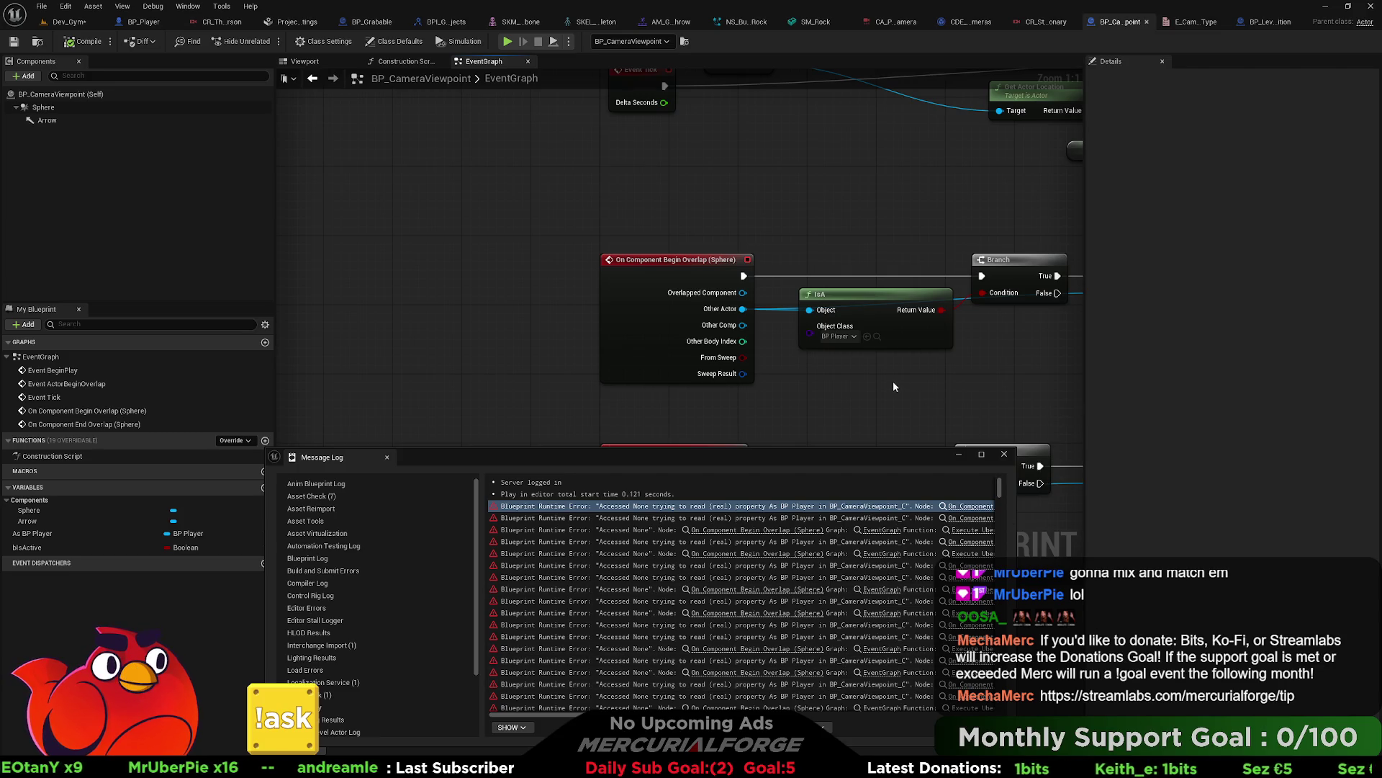
key(alt+Tab)
Step: Switch to Blender's character file and review the pivot point, orientation and snapping menus
click(396, 453)
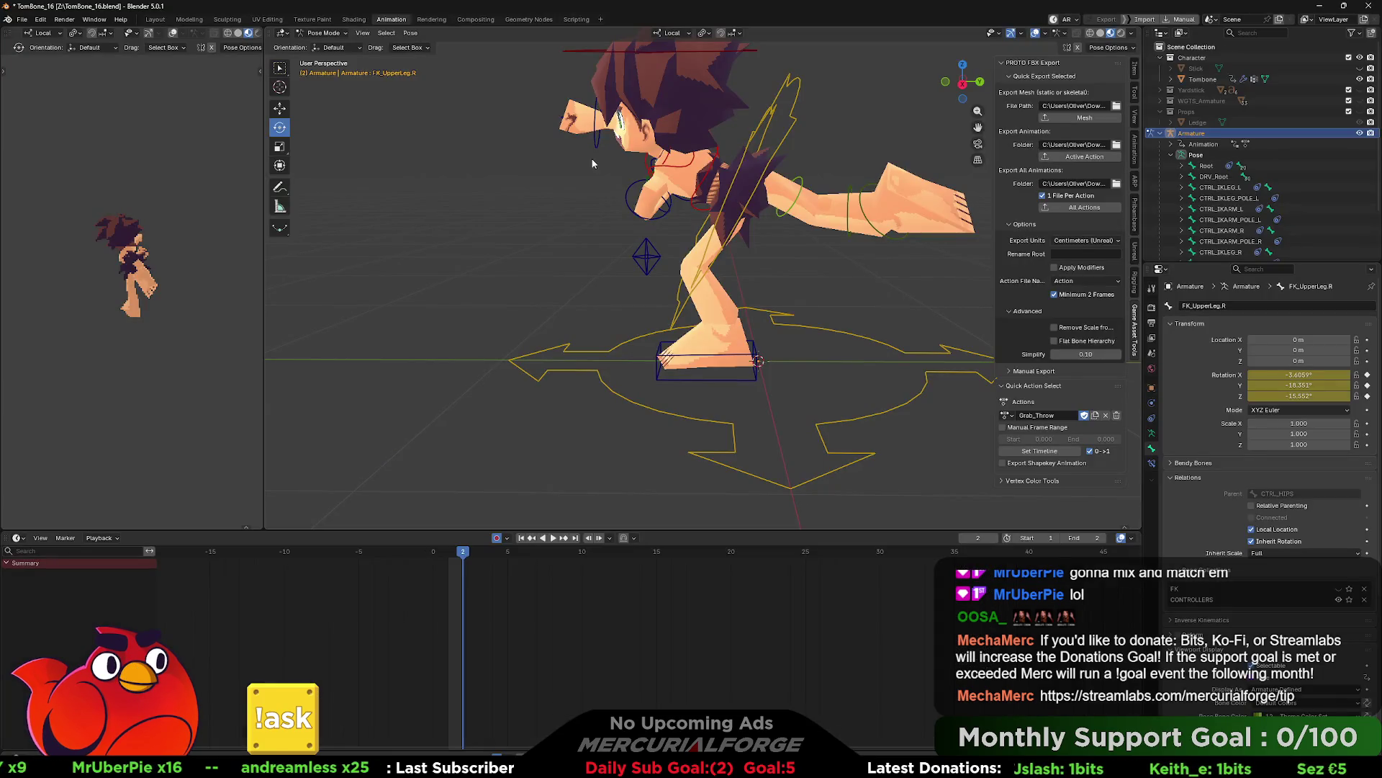
click(704, 33)
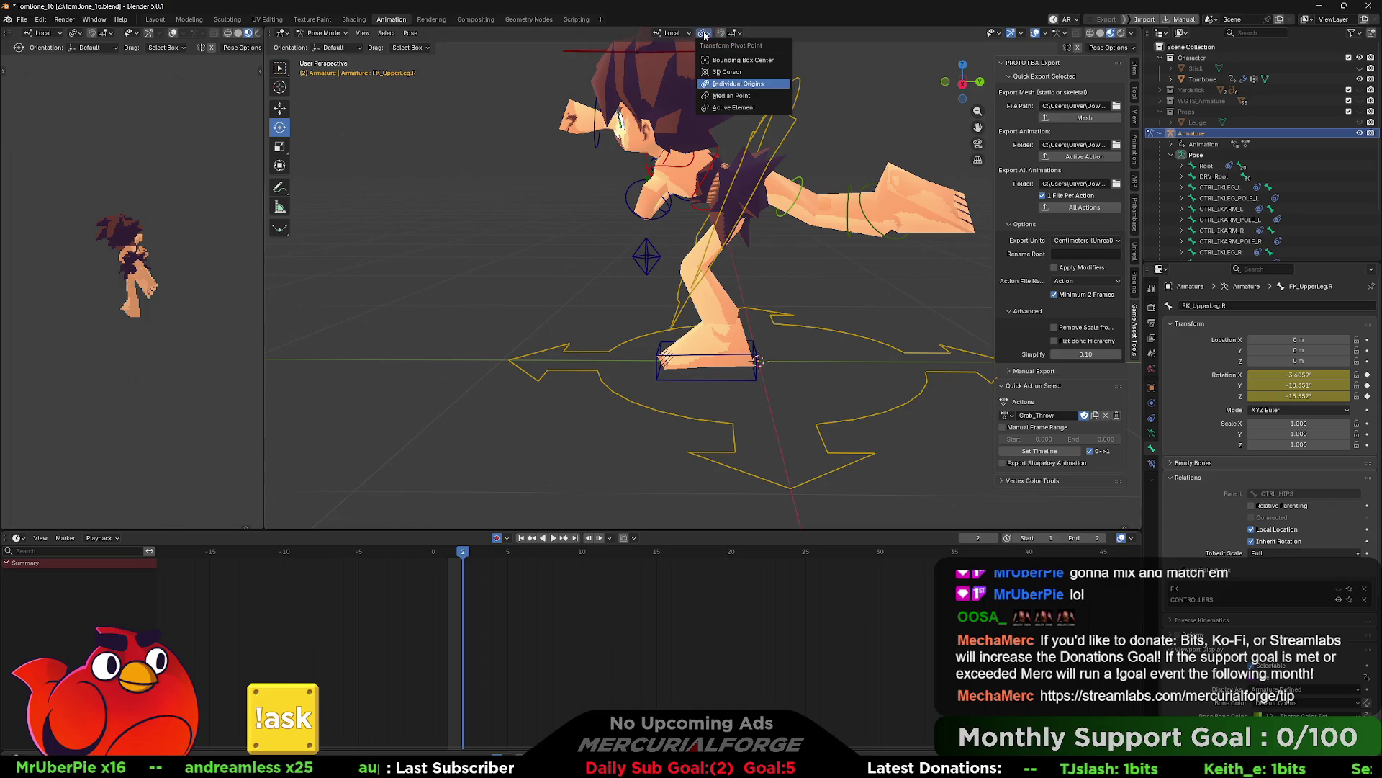
click(672, 34)
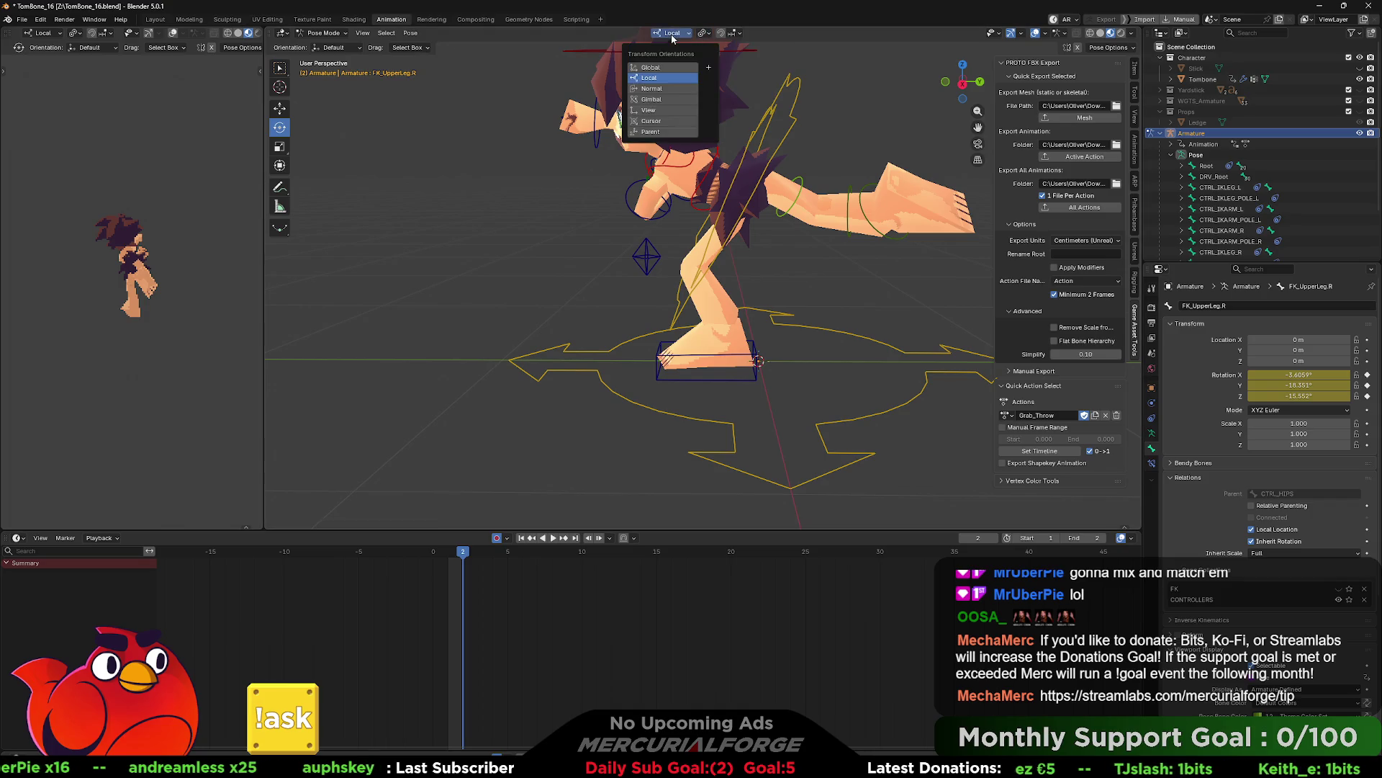
click(674, 34)
click(735, 33)
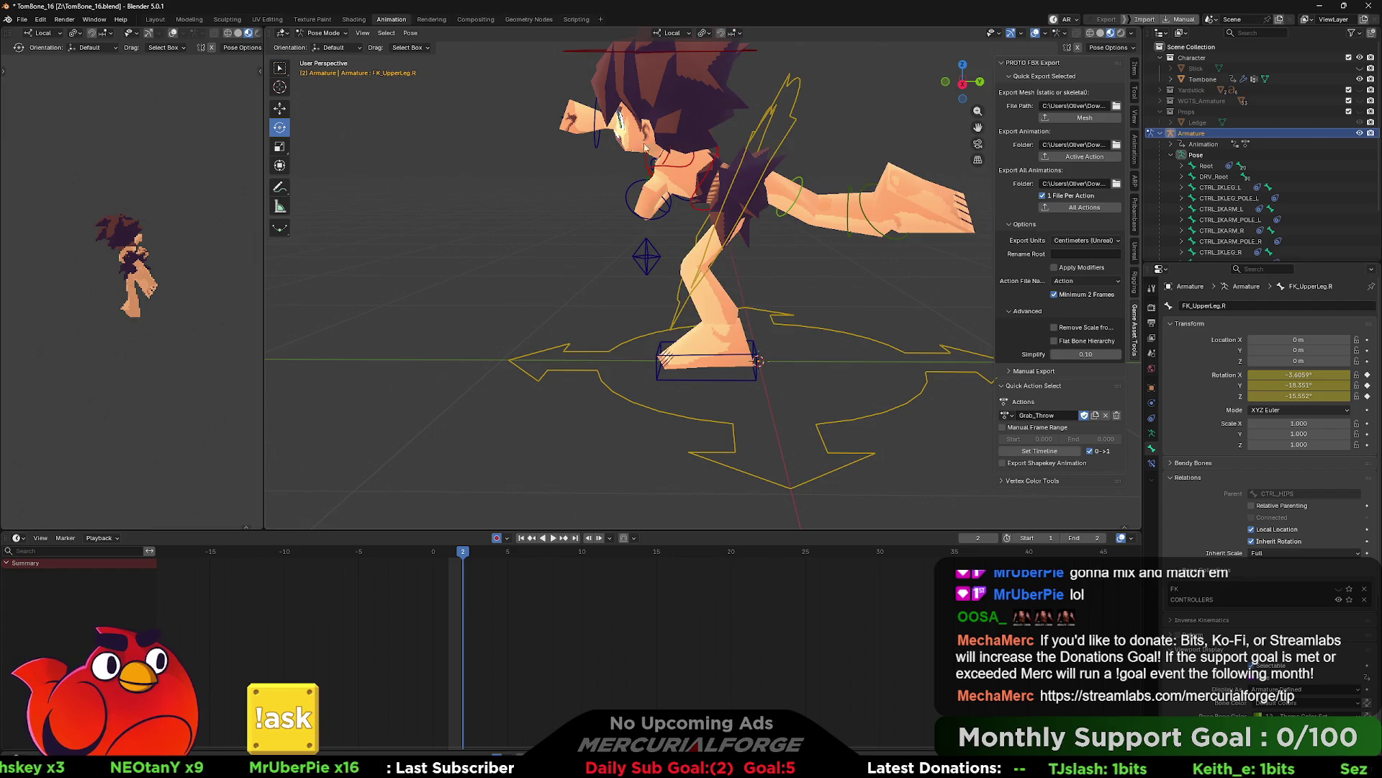
Step: Select the FK_Hand.R bone, set its Location values to 0 m in the Item panel, then return to Unreal
click(596, 144)
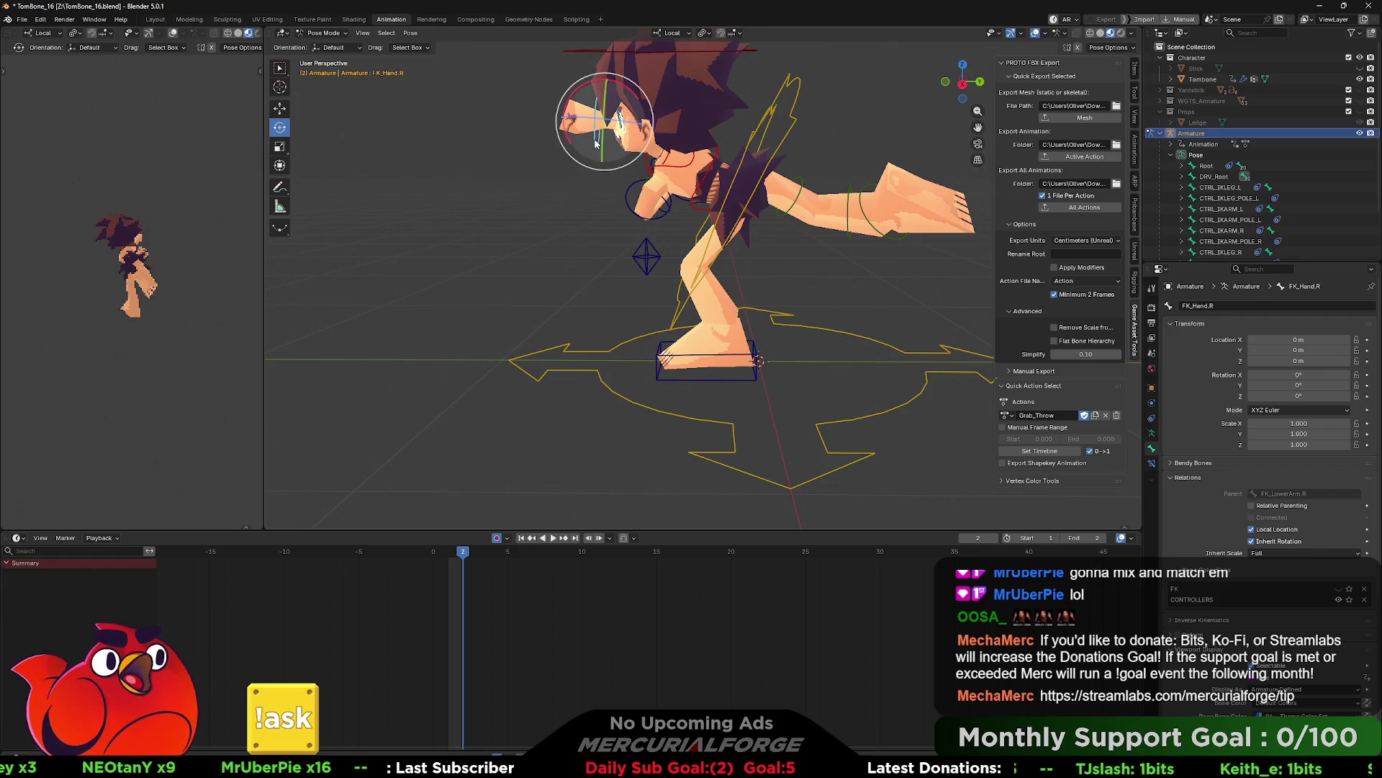
click(1135, 71)
right_click(1037, 90)
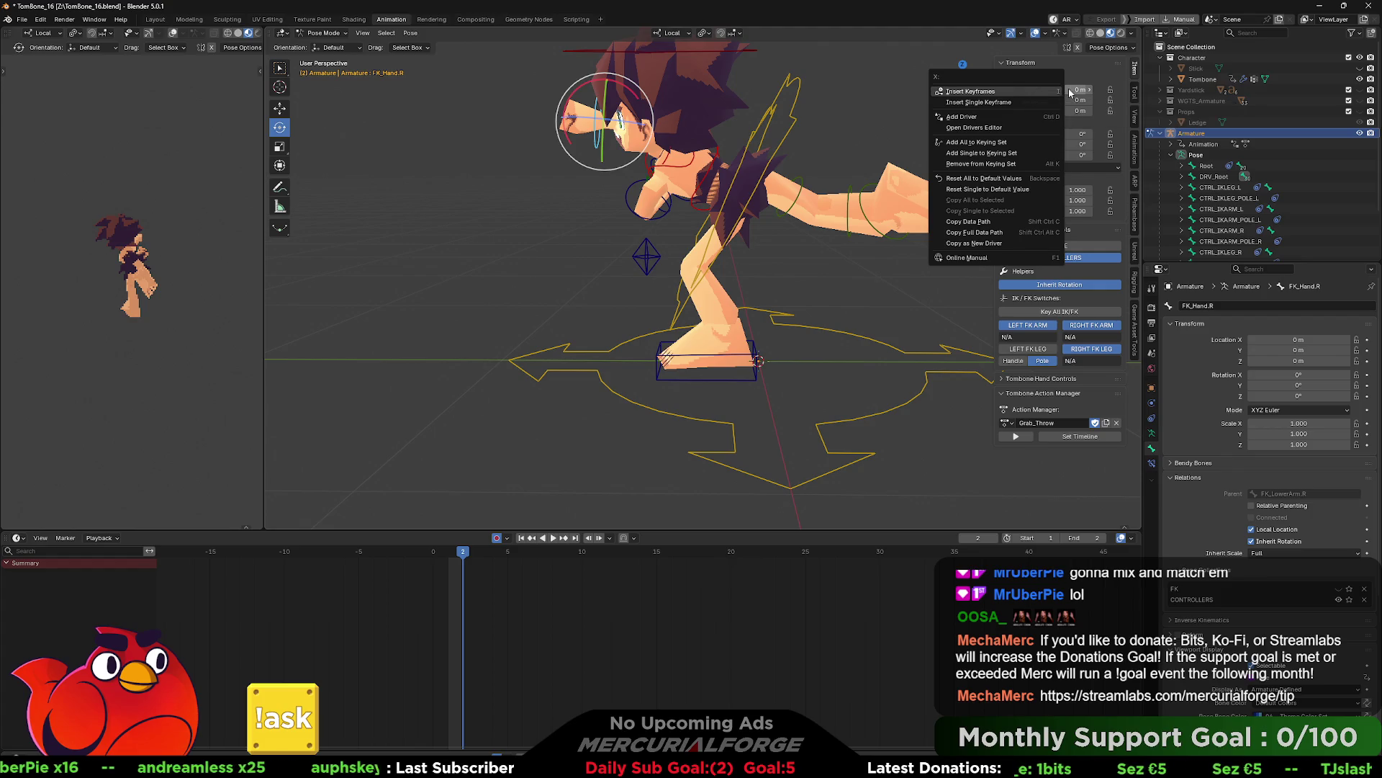
click(1088, 74)
drag(1053, 110, 1052, 89)
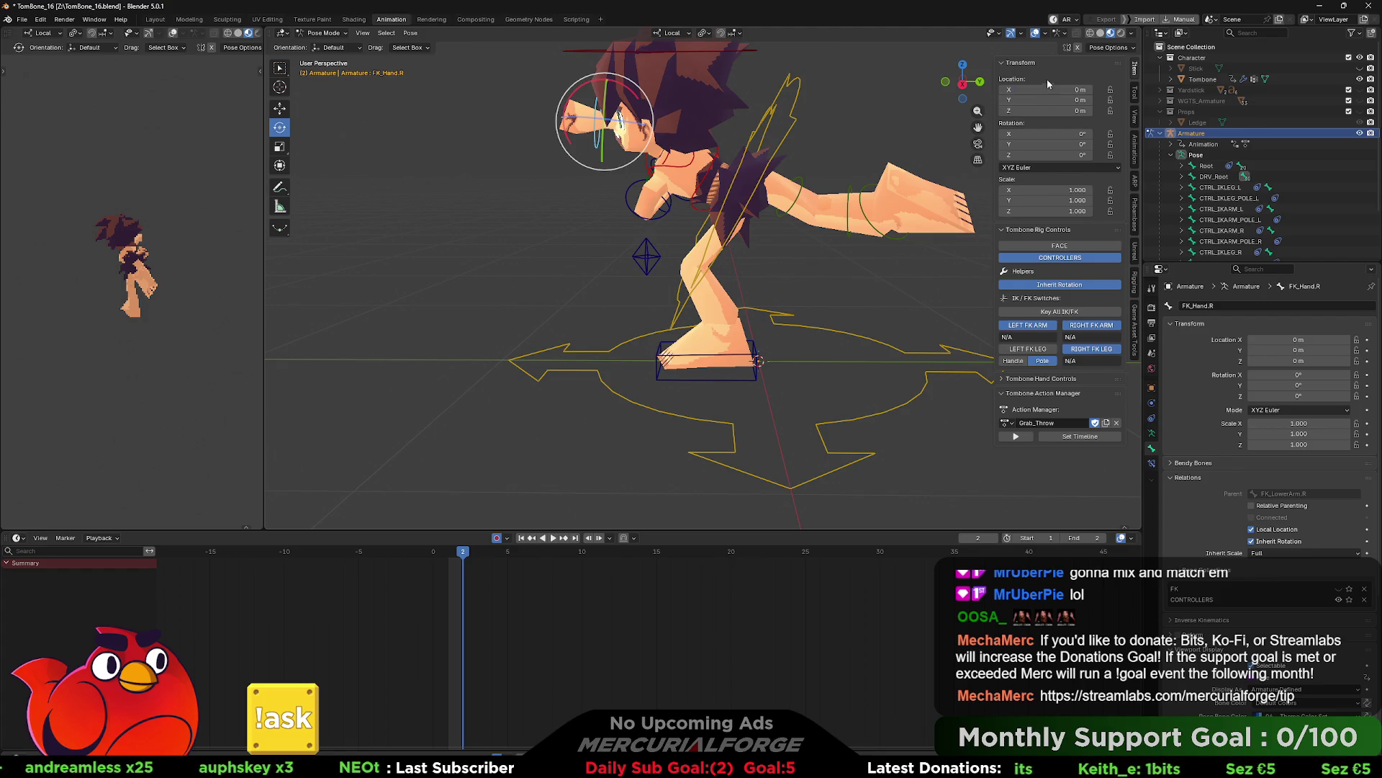
key(Return)
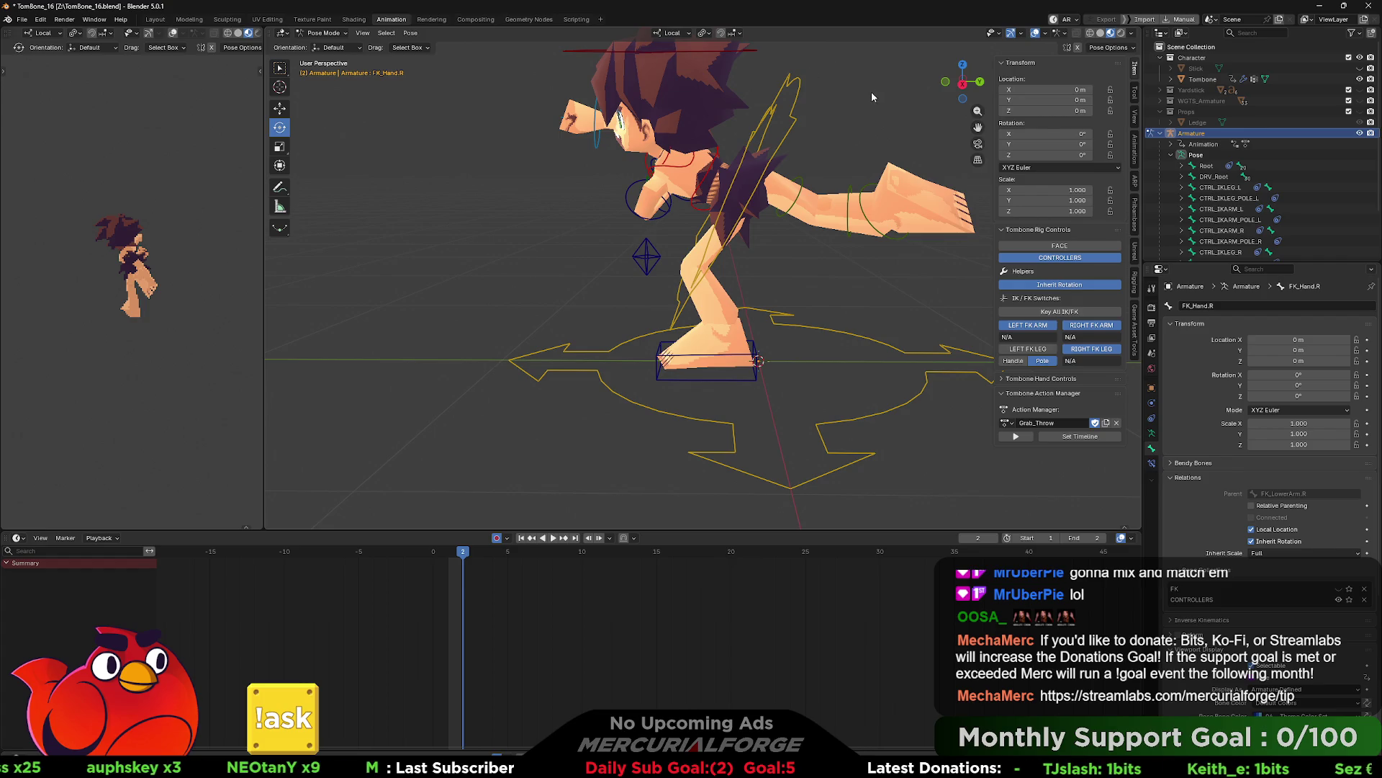
key(alt+Tab)
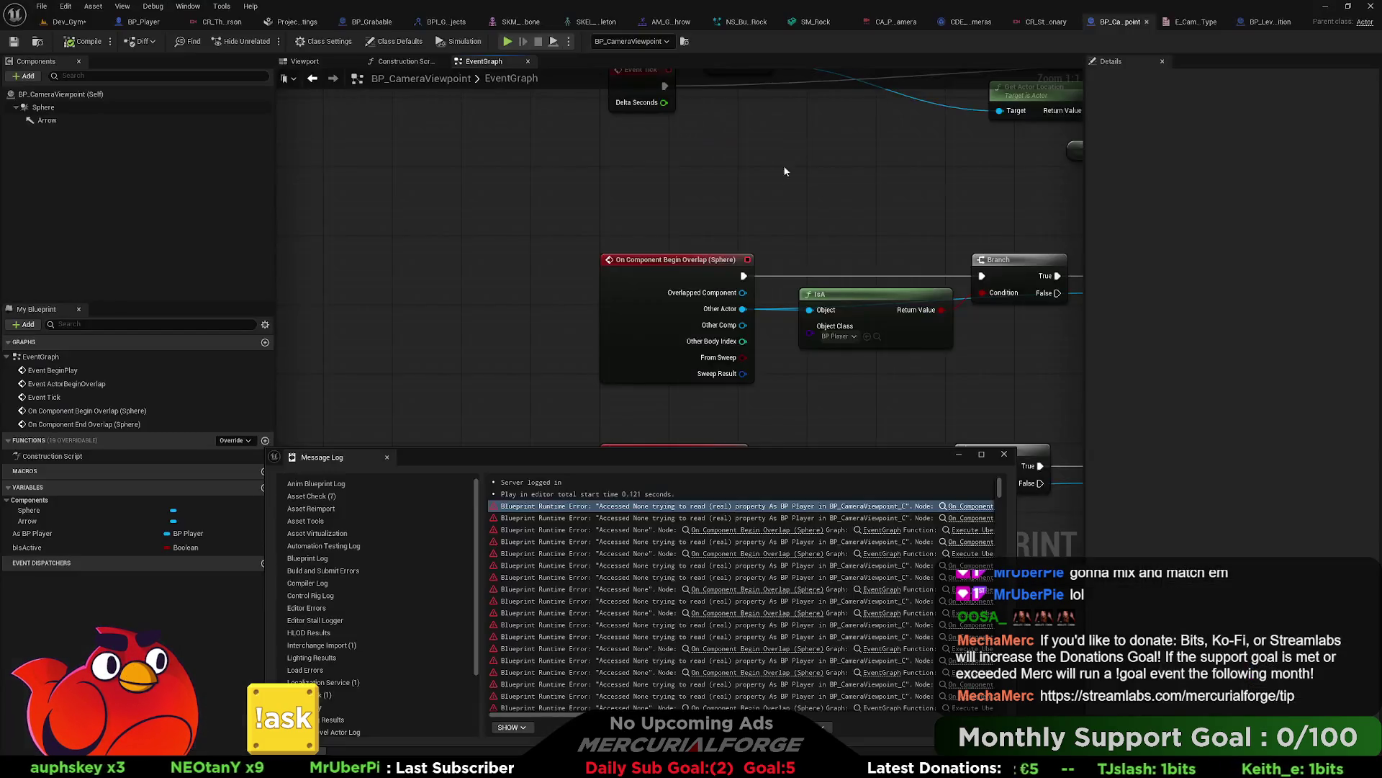
Step: Inspect the first four Accessed None error entries in the Message Log
click(760, 530)
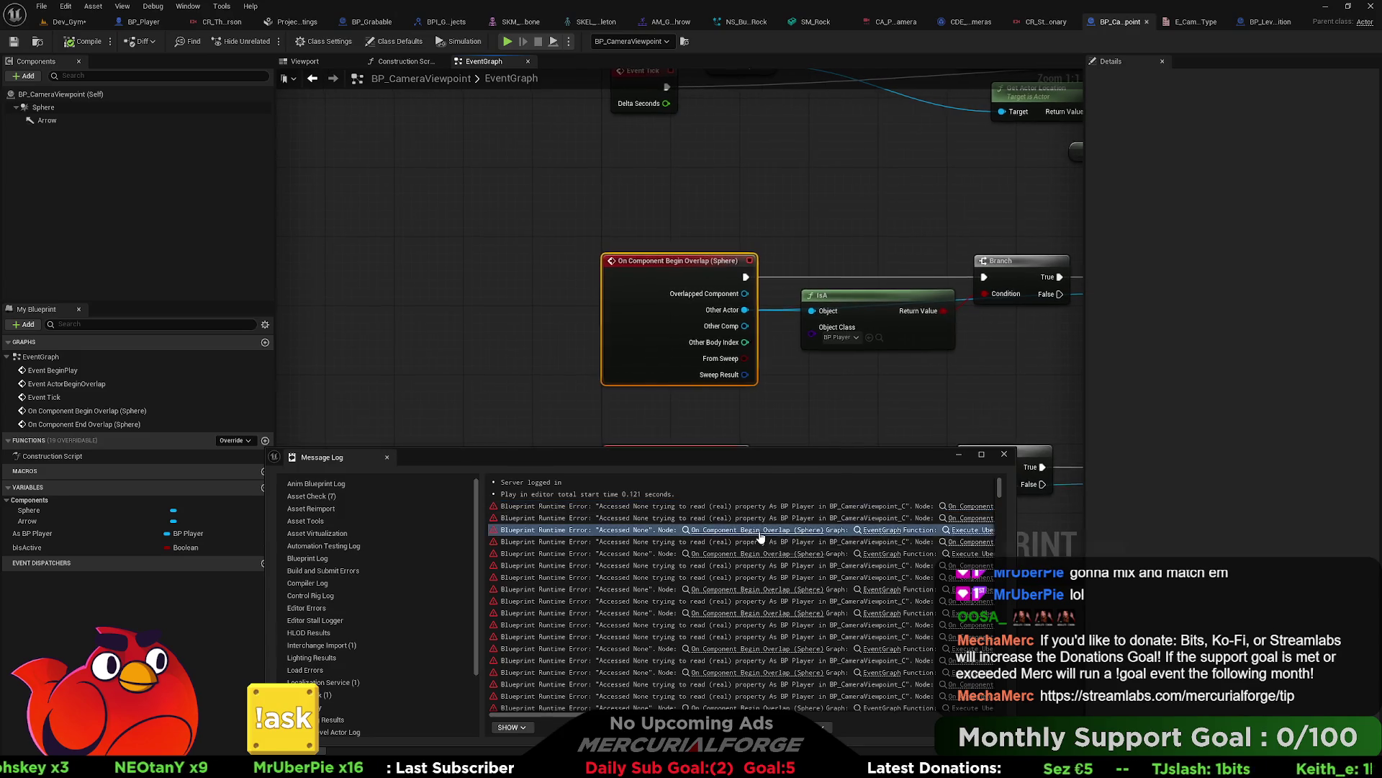
click(973, 519)
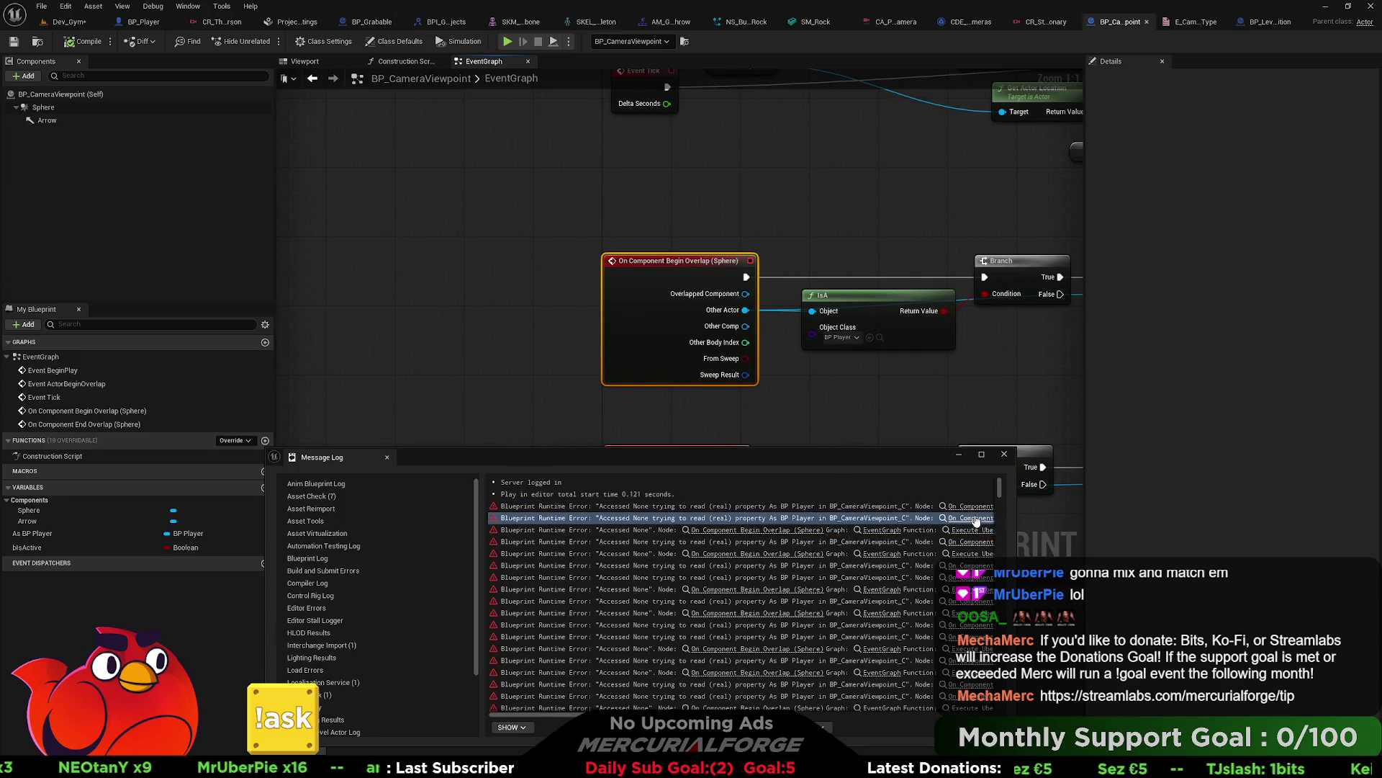
click(896, 531)
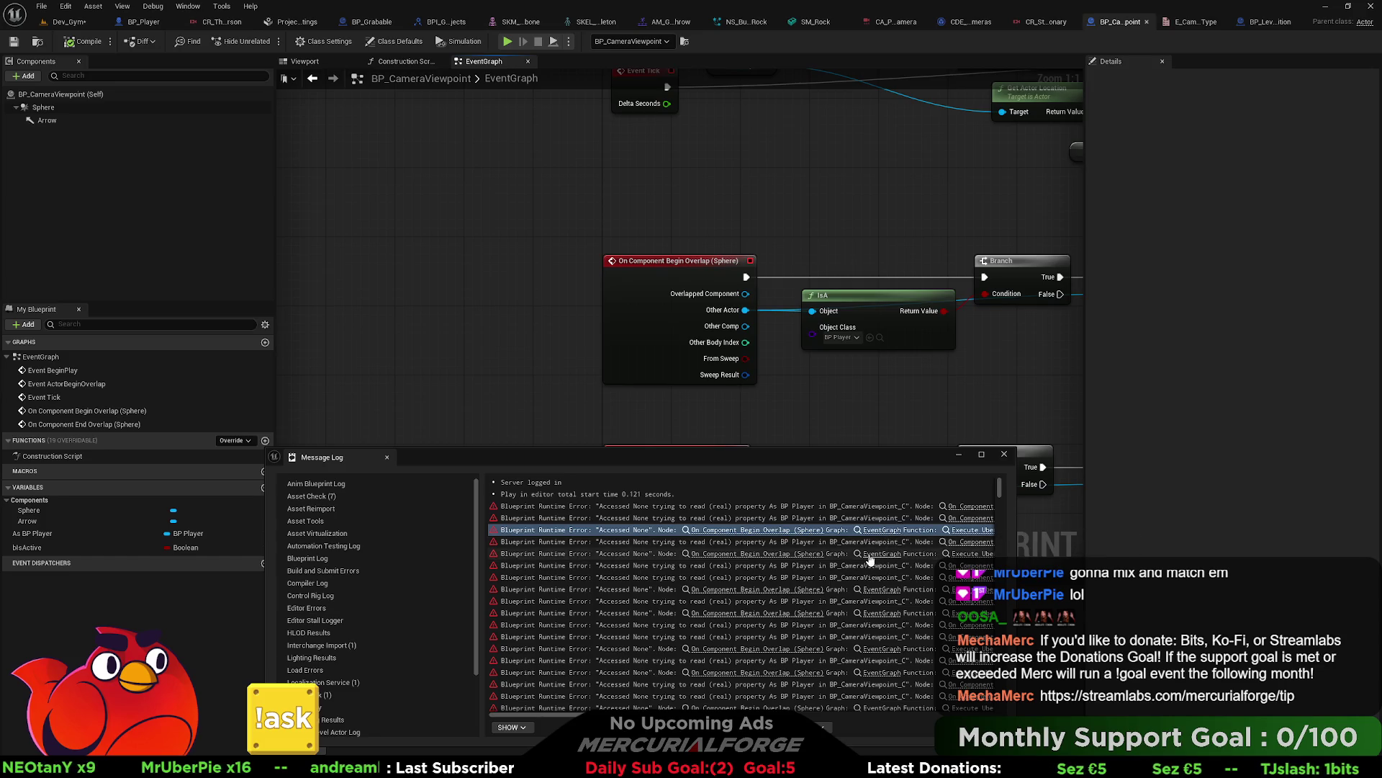
click(948, 541)
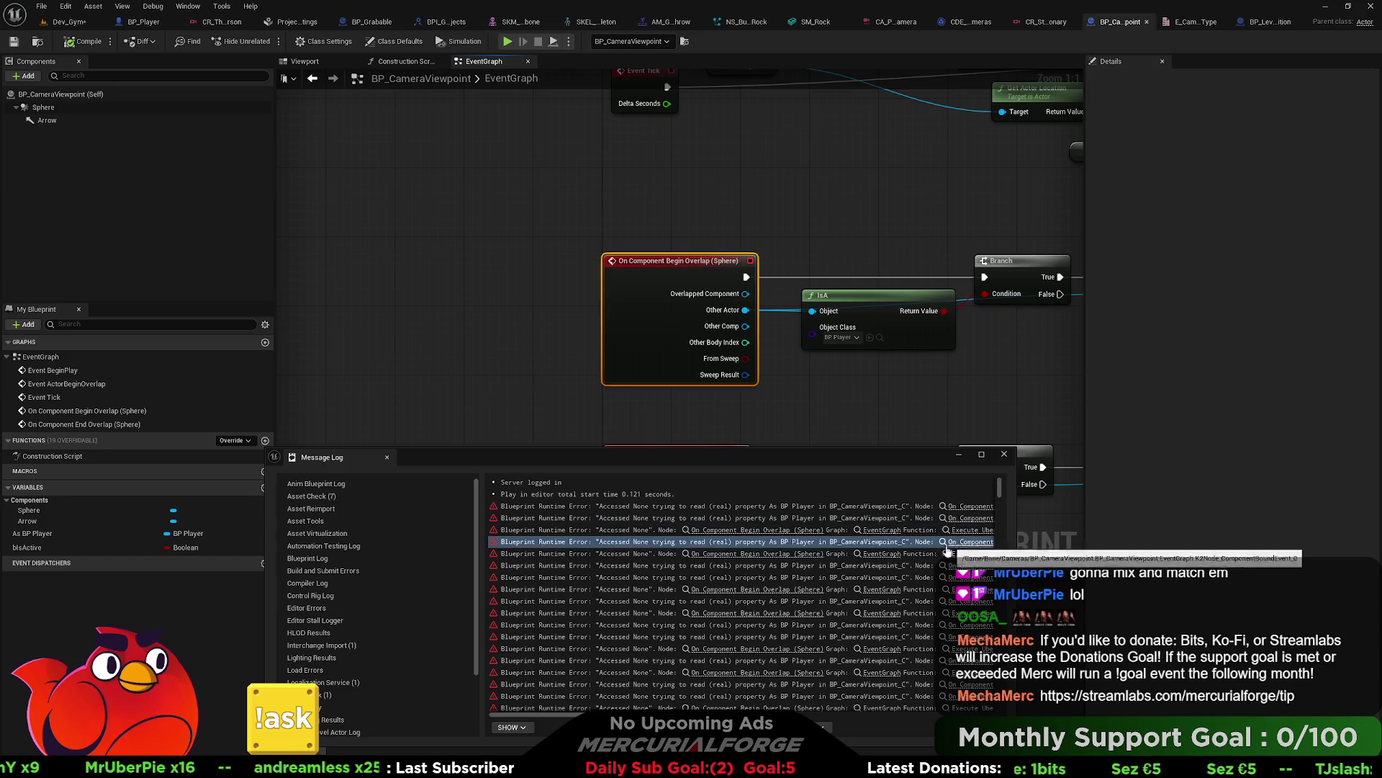
drag(537, 714, 945, 702)
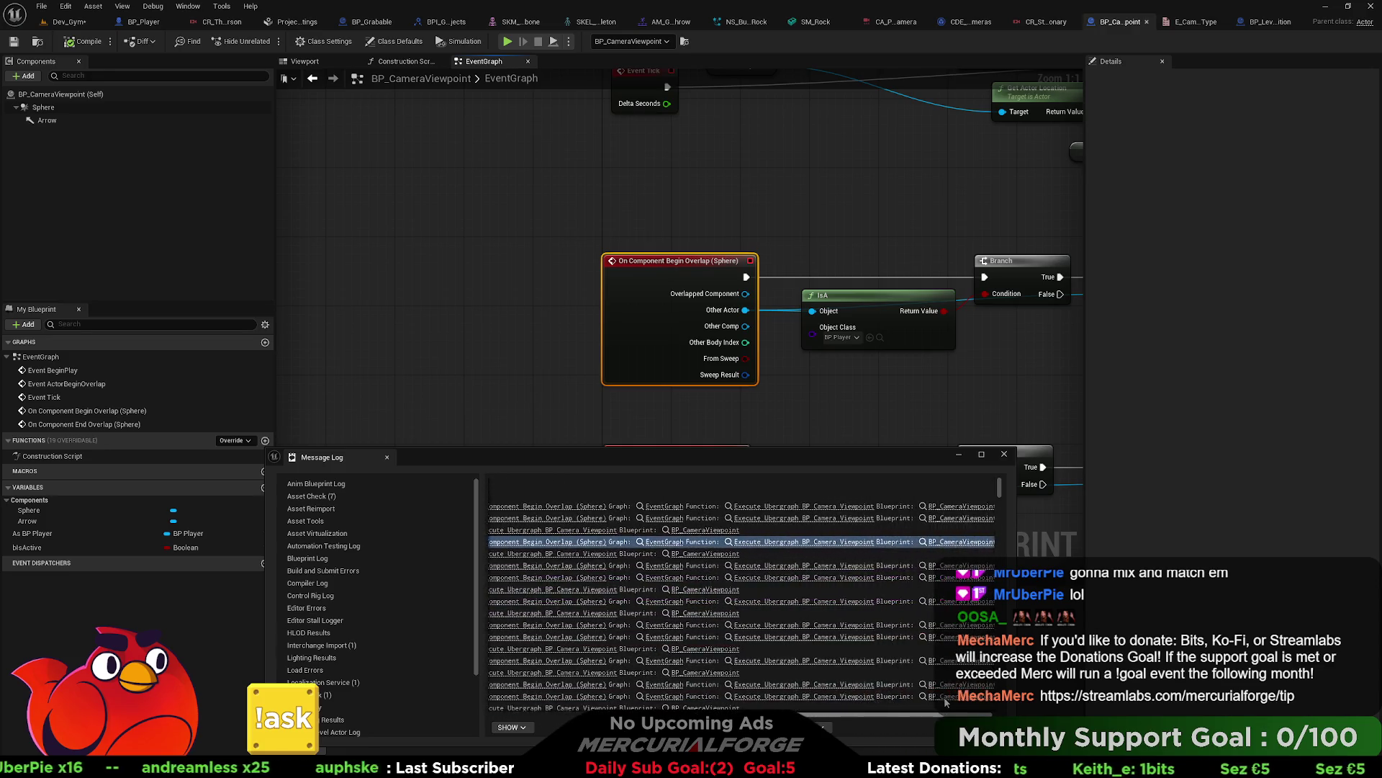
Step: Go through the Begin Overlap error lines and jump to the offending Begin Overlap node
click(724, 532)
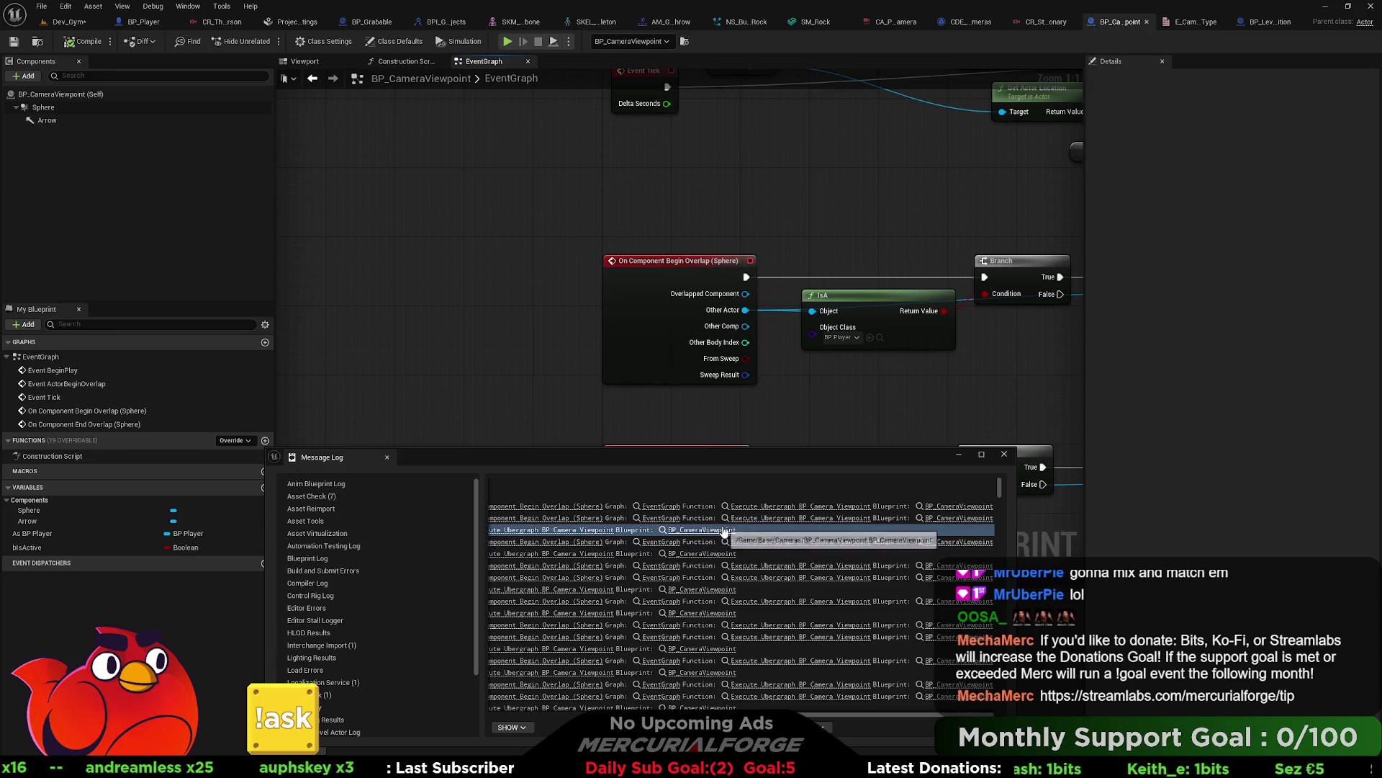
click(850, 542)
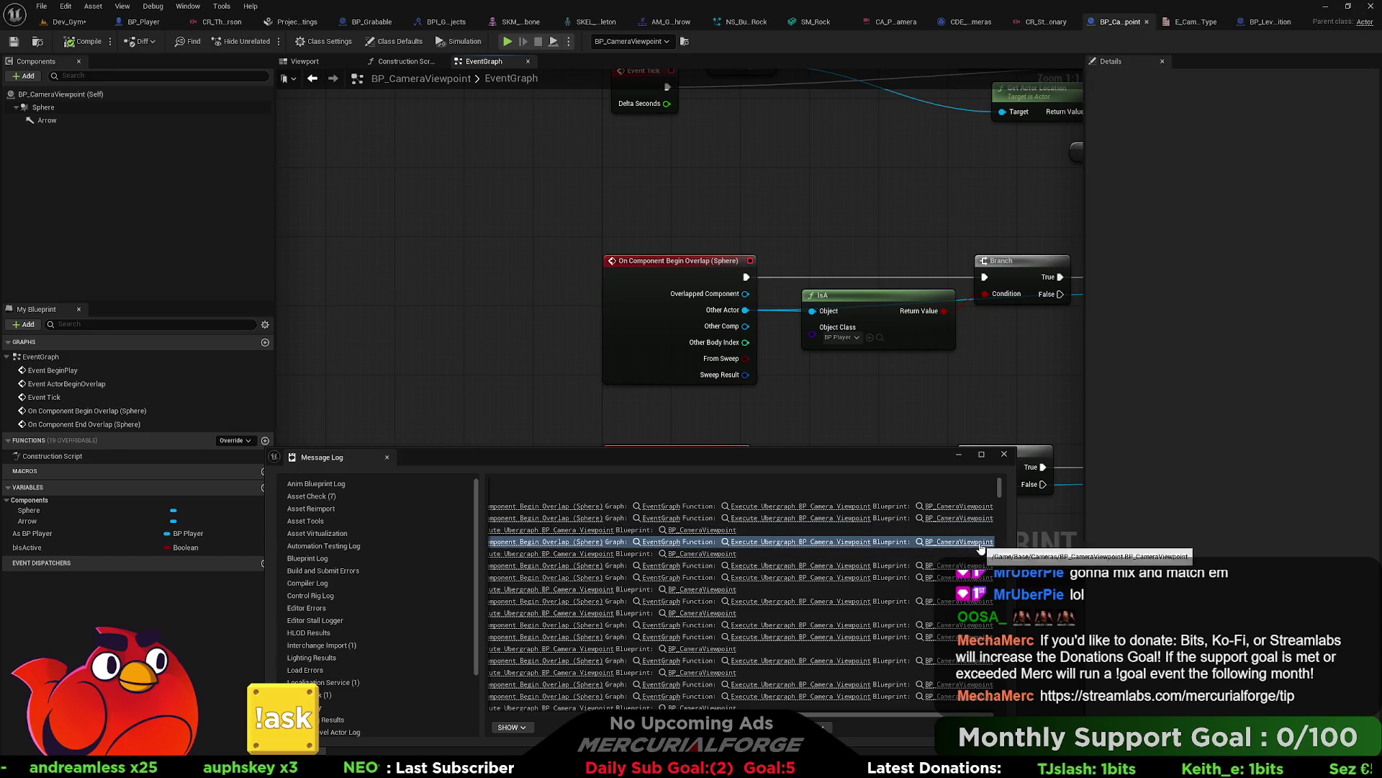
click(716, 531)
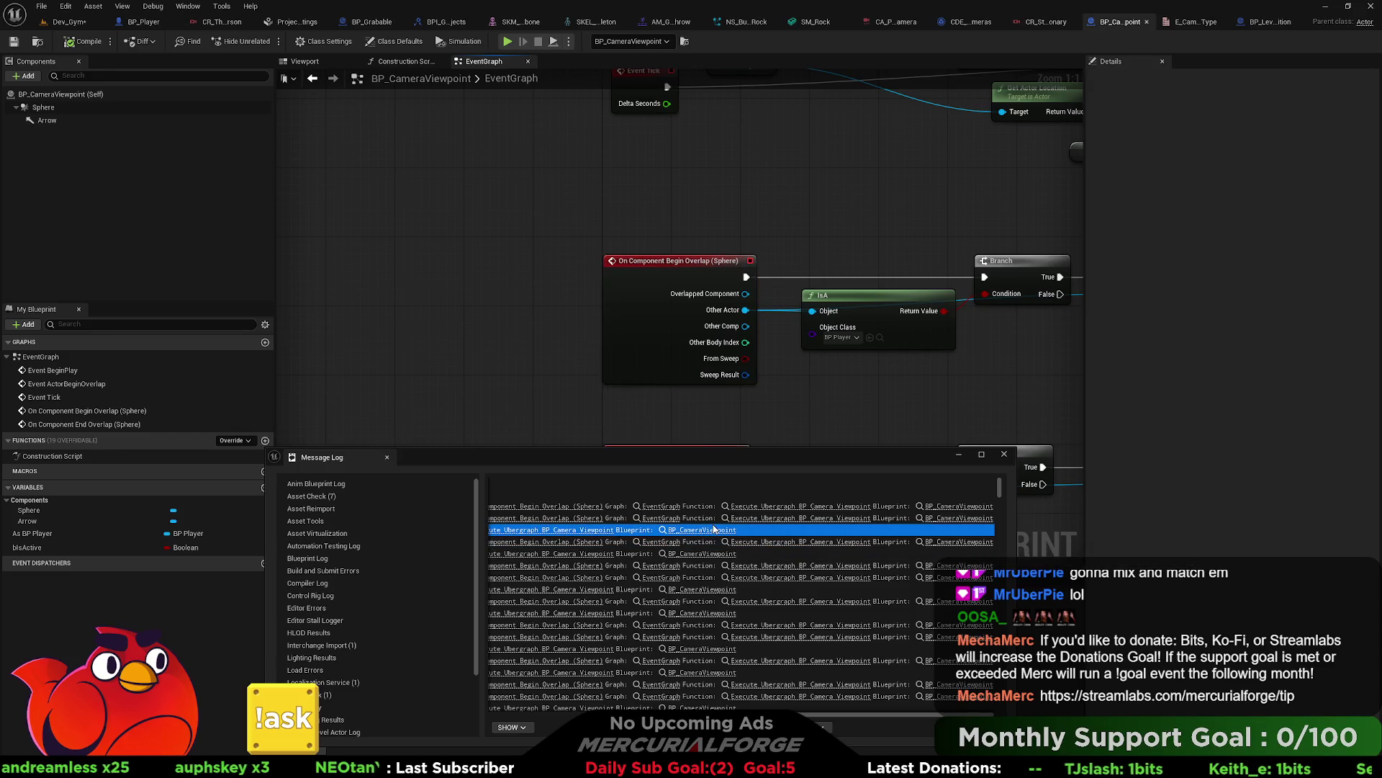
click(727, 566)
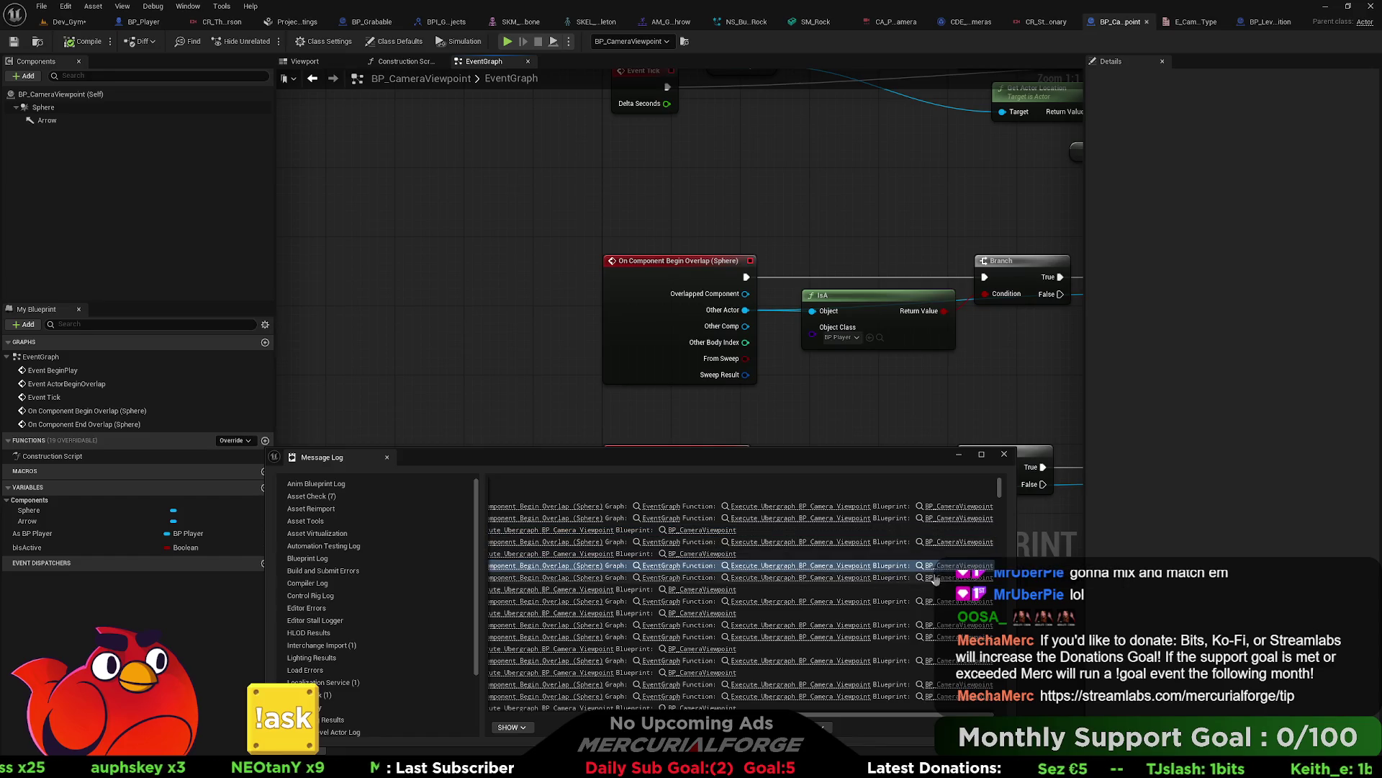
click(741, 578)
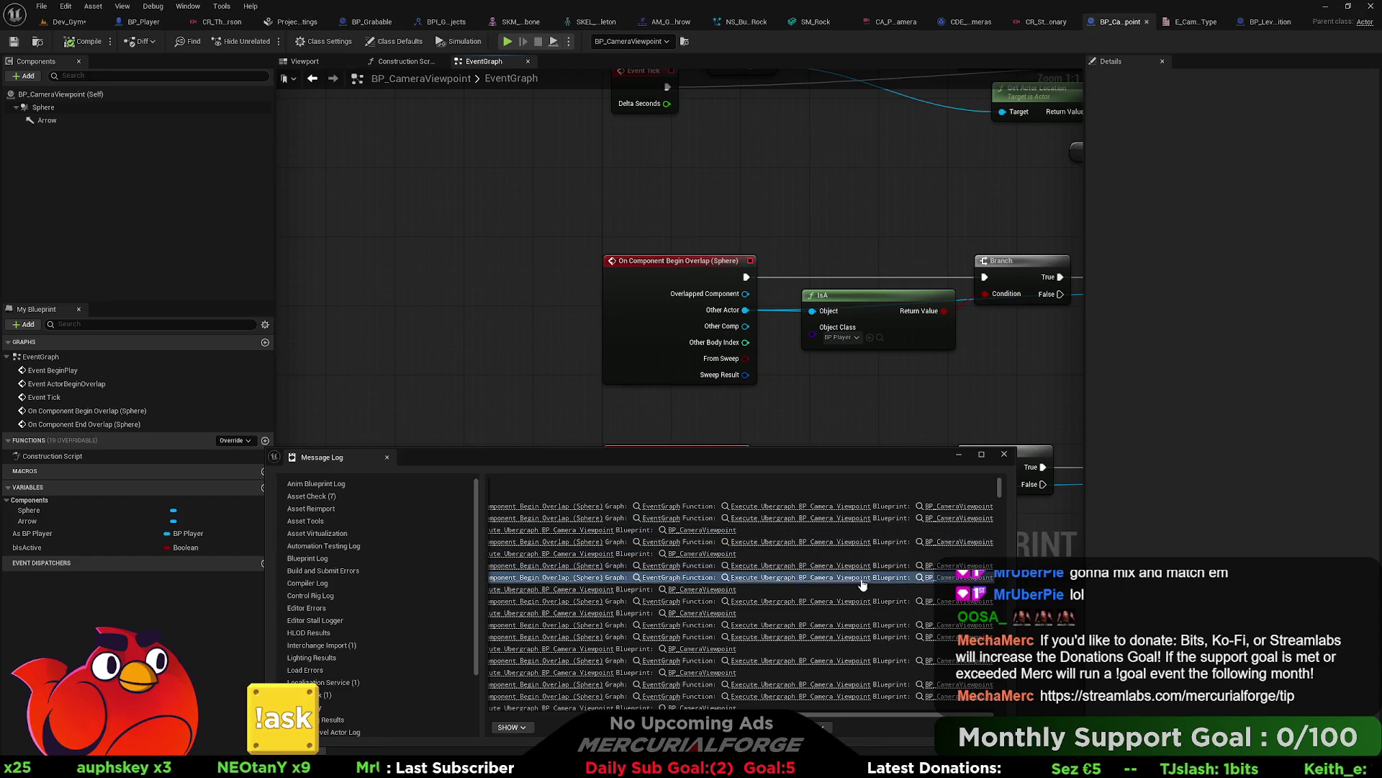
click(720, 591)
click(785, 604)
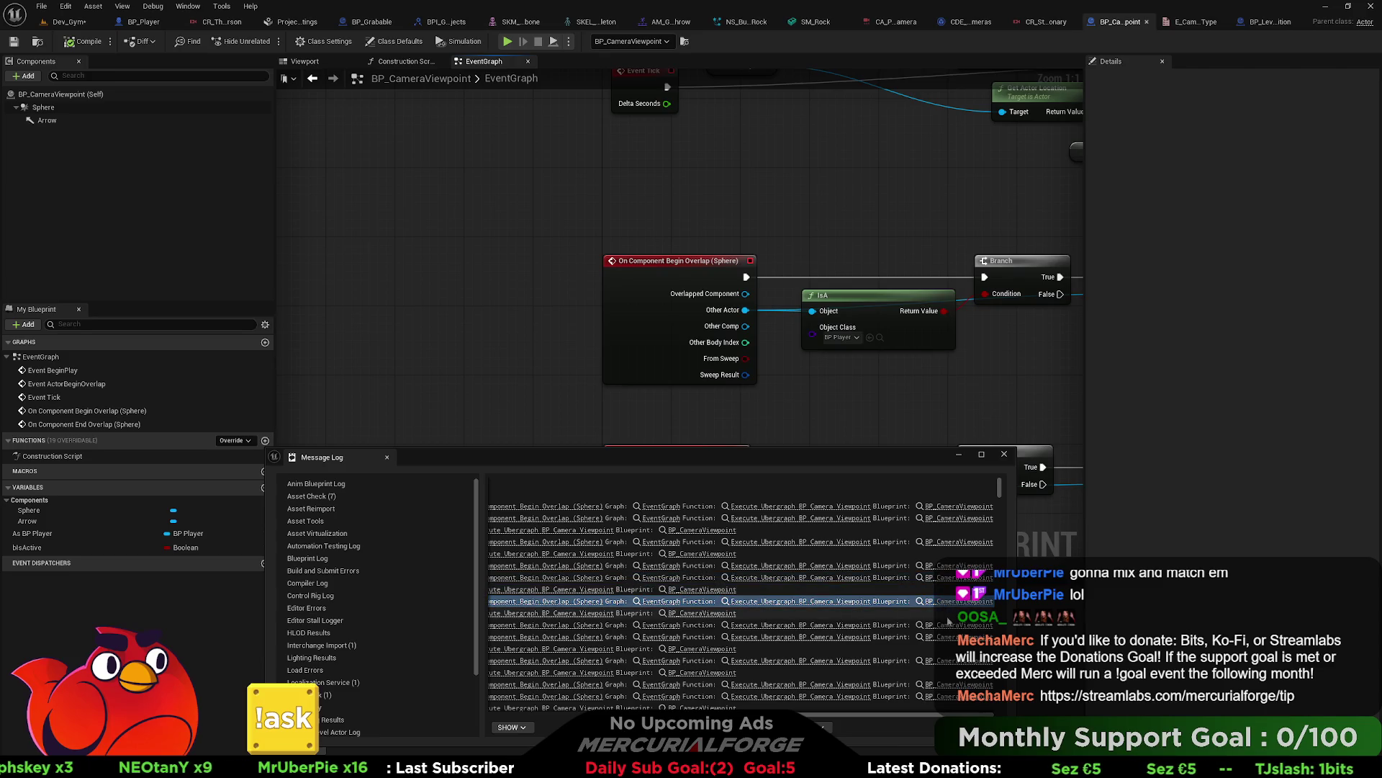
click(864, 625)
click(672, 626)
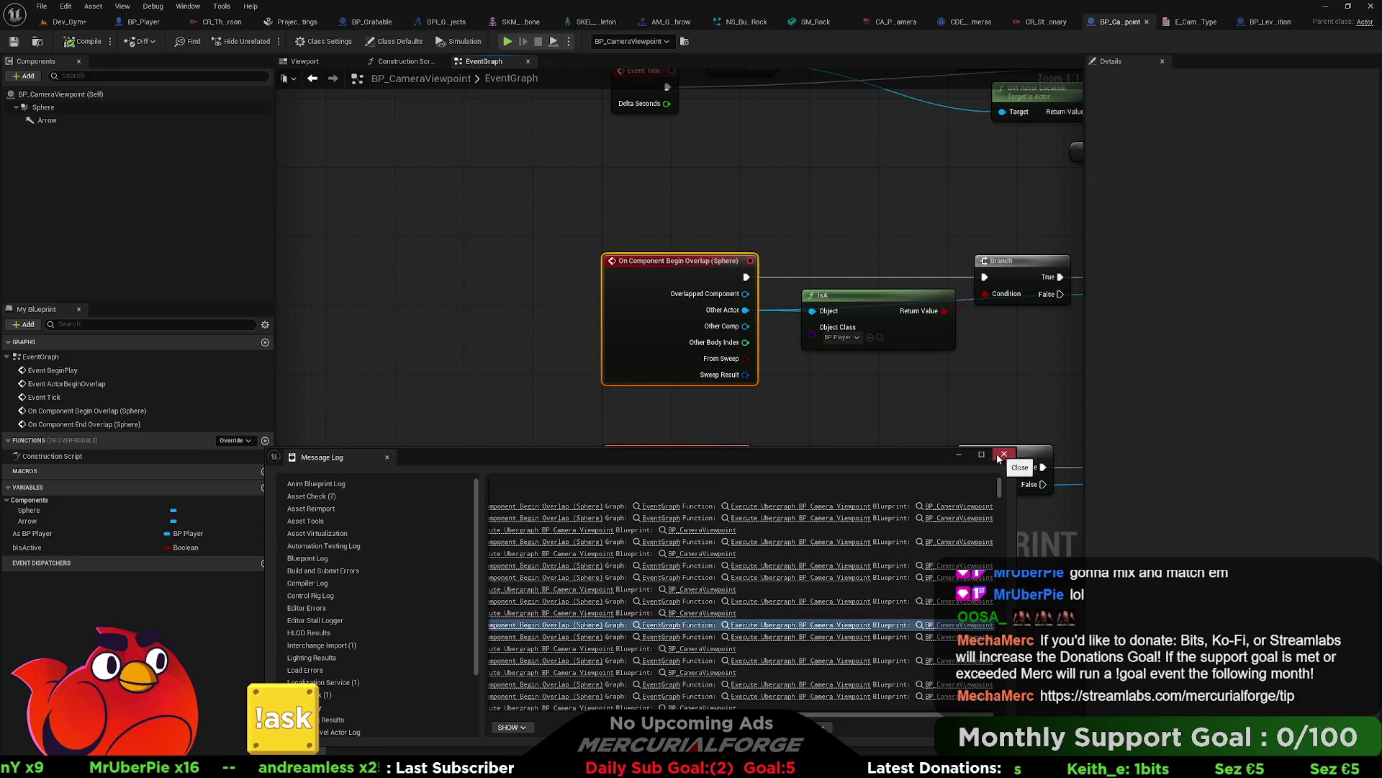
Step: Widen the Message Log to read the full error lines, then close it
drag(1012, 492, 1364, 484)
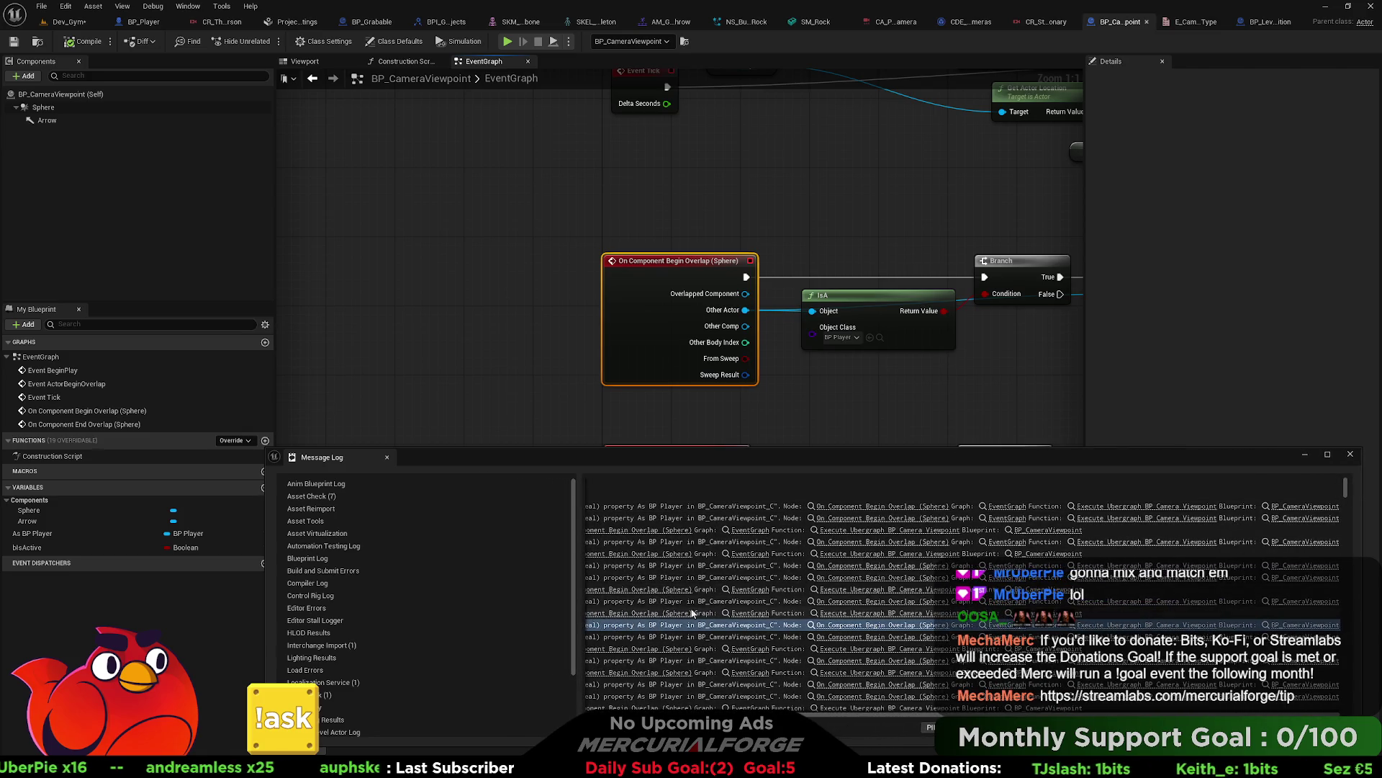
drag(577, 579, 438, 583)
drag(936, 714, 857, 714)
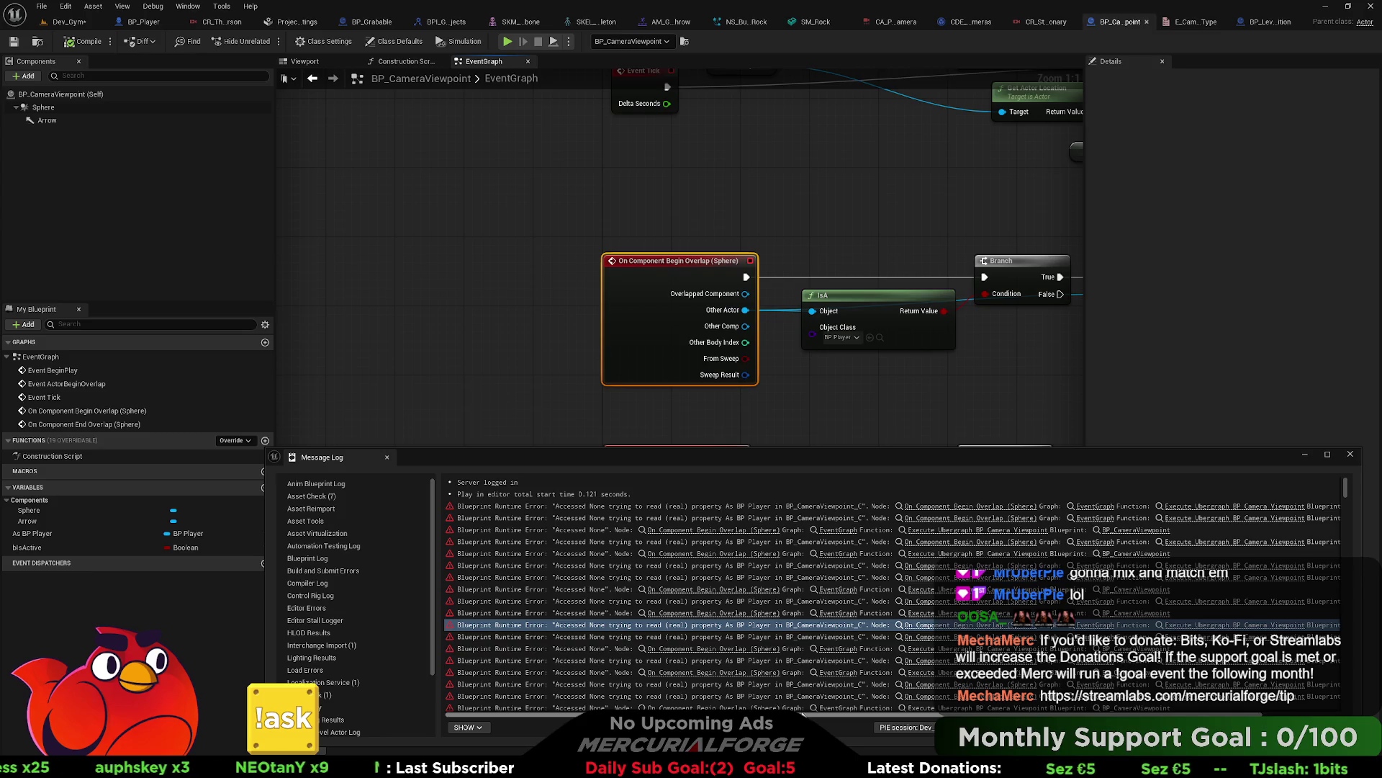
drag(853, 711, 999, 713)
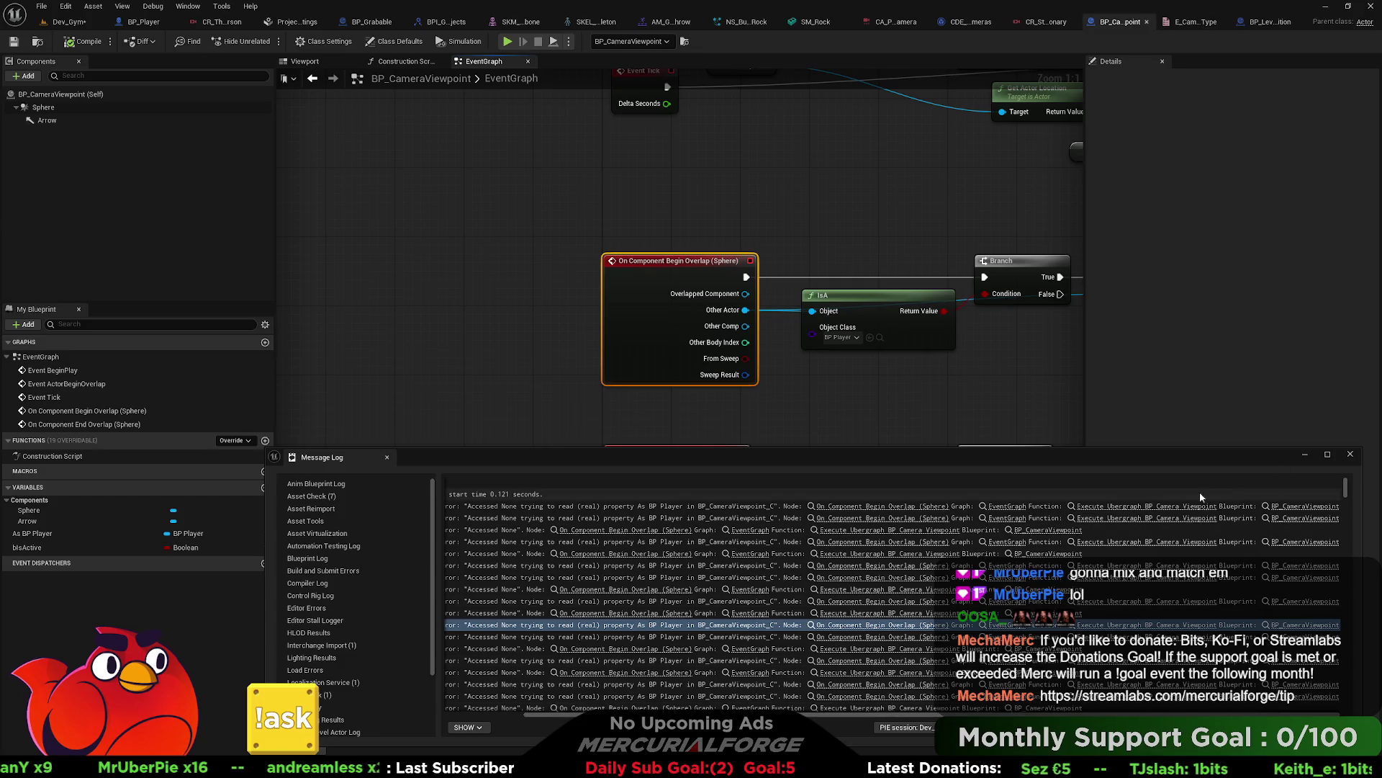
click(904, 506)
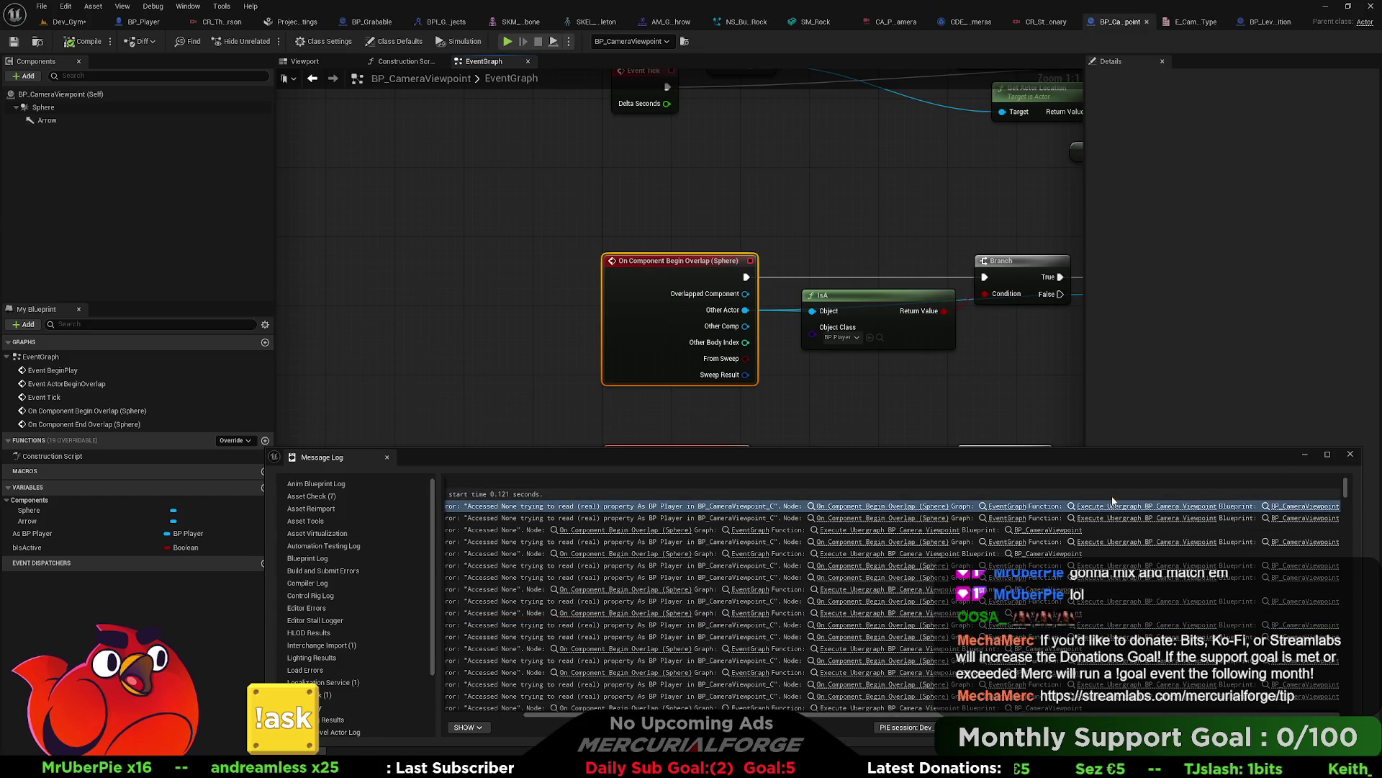
click(1350, 454)
Step: Move the upper and lower IsA and Branch nodes aside from both overlap chains
drag(983, 395, 660, 387)
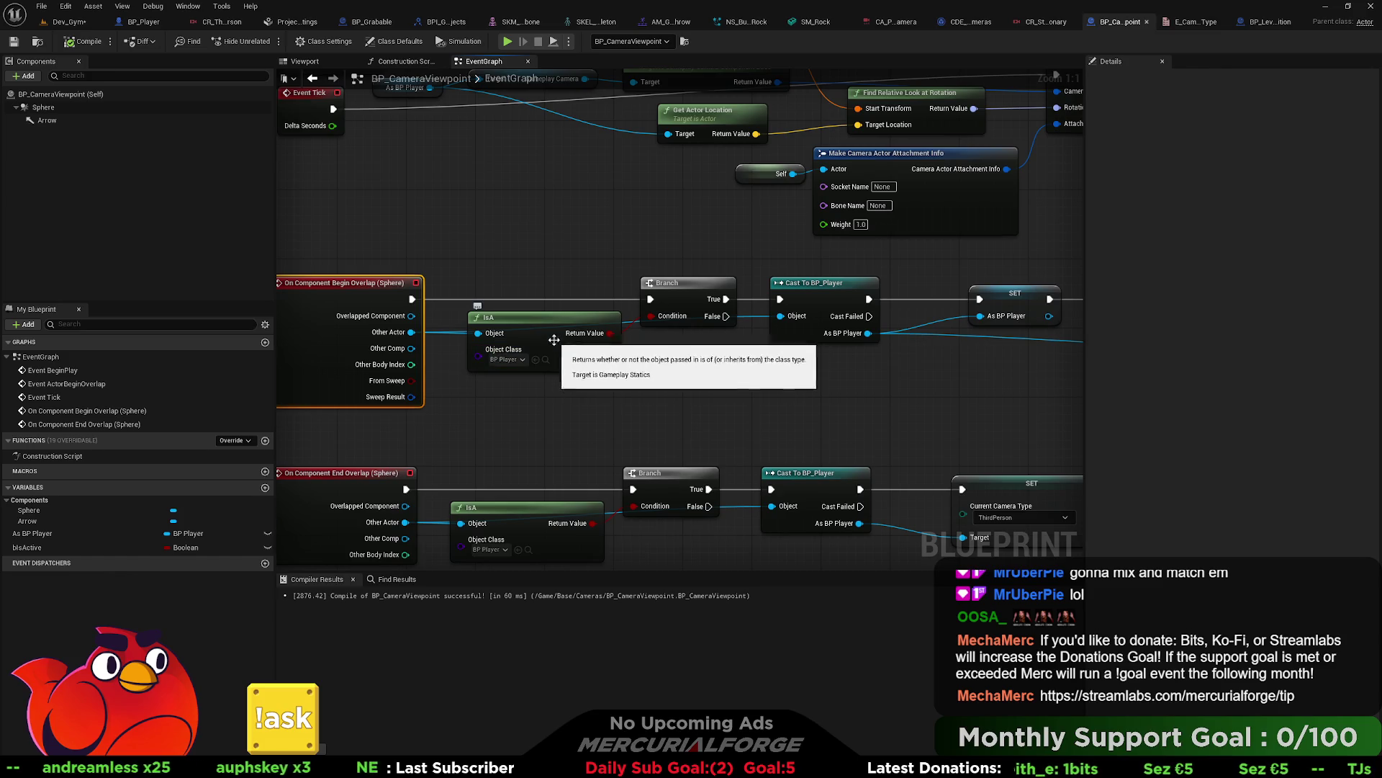
drag(548, 320, 547, 355)
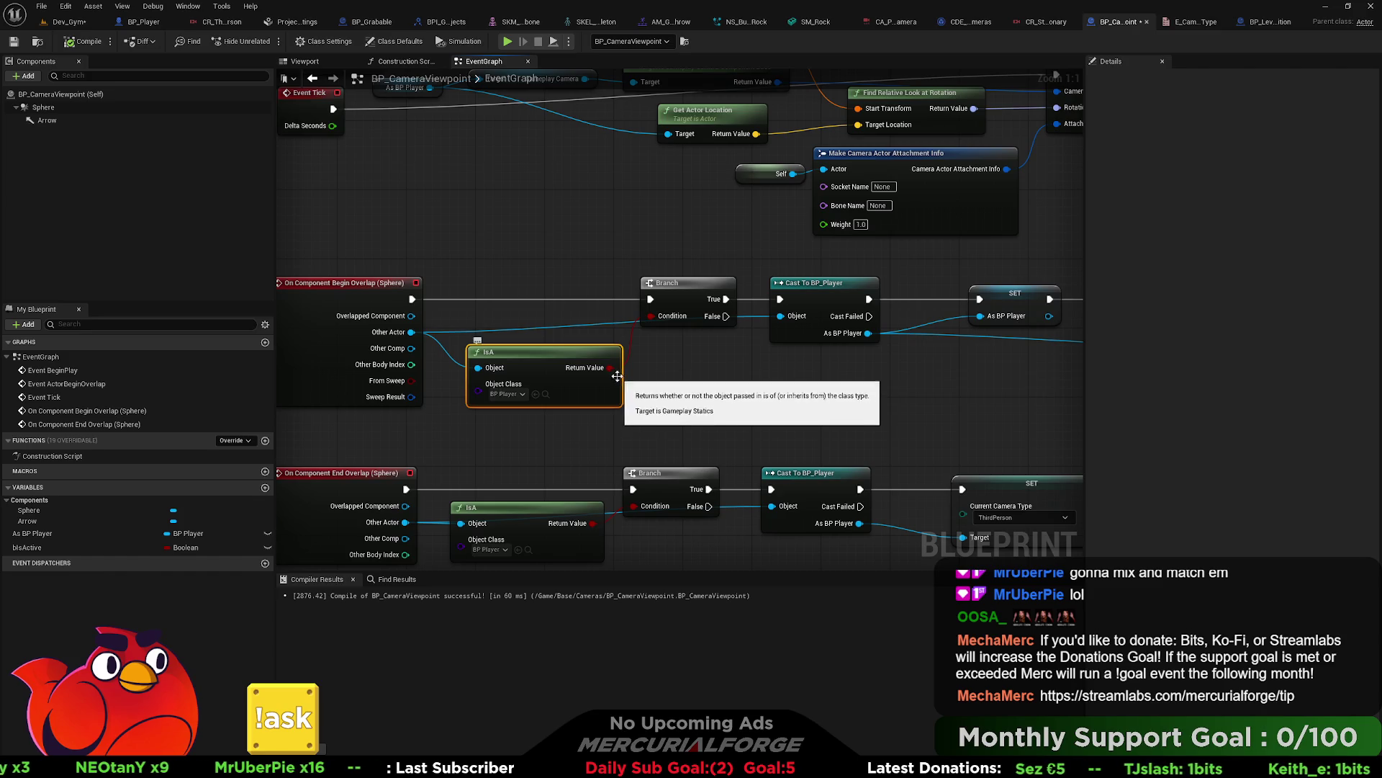
mouse_move(708, 282)
mouse_down()
mouse_move(664, 233)
mouse_move(640, 240)
mouse_up()
drag(412, 298, 780, 299)
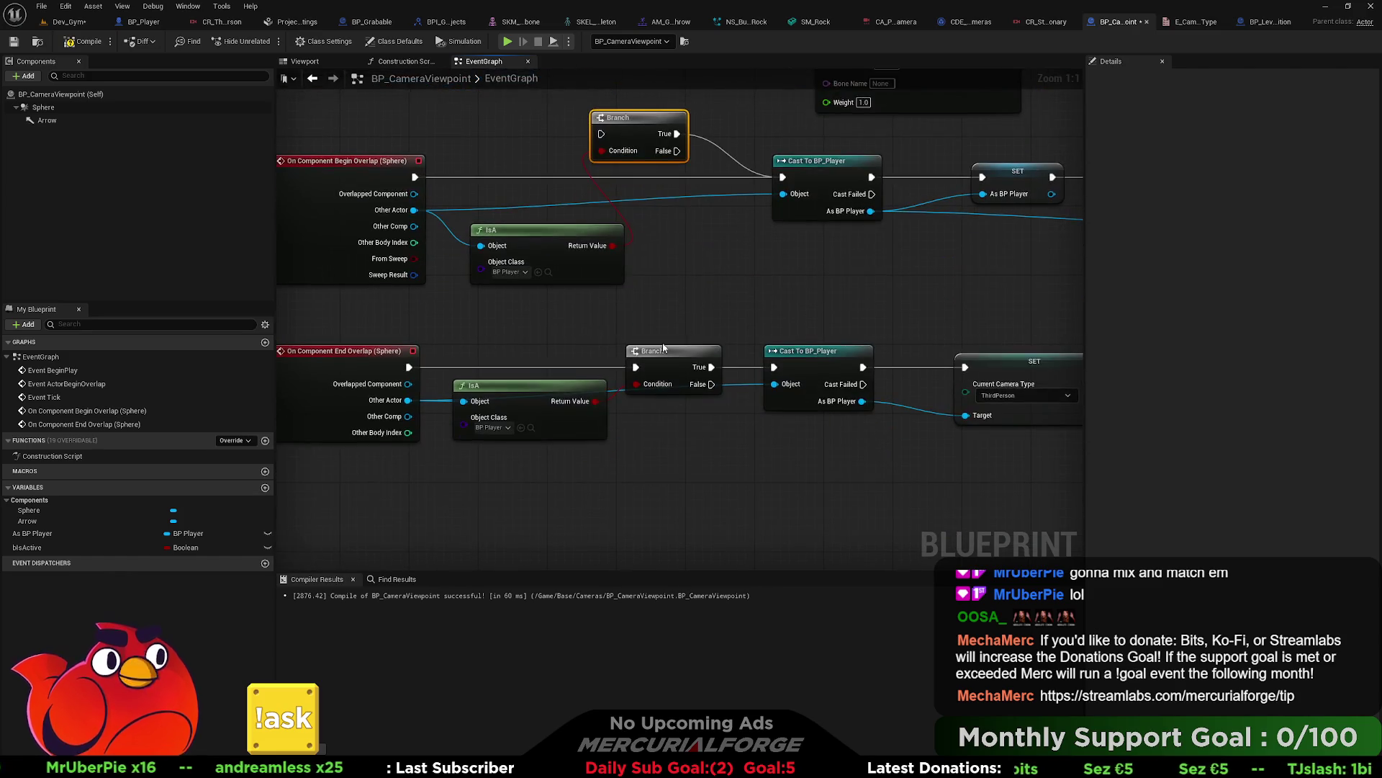
drag(578, 404, 587, 456)
drag(669, 351, 669, 316)
Step: Wire End Overlap directly into Cast To BP_Player and compile the blueprint
mouse_move(409, 367)
mouse_down()
mouse_move(789, 393)
mouse_move(804, 362)
mouse_move(775, 367)
mouse_up()
click(810, 270)
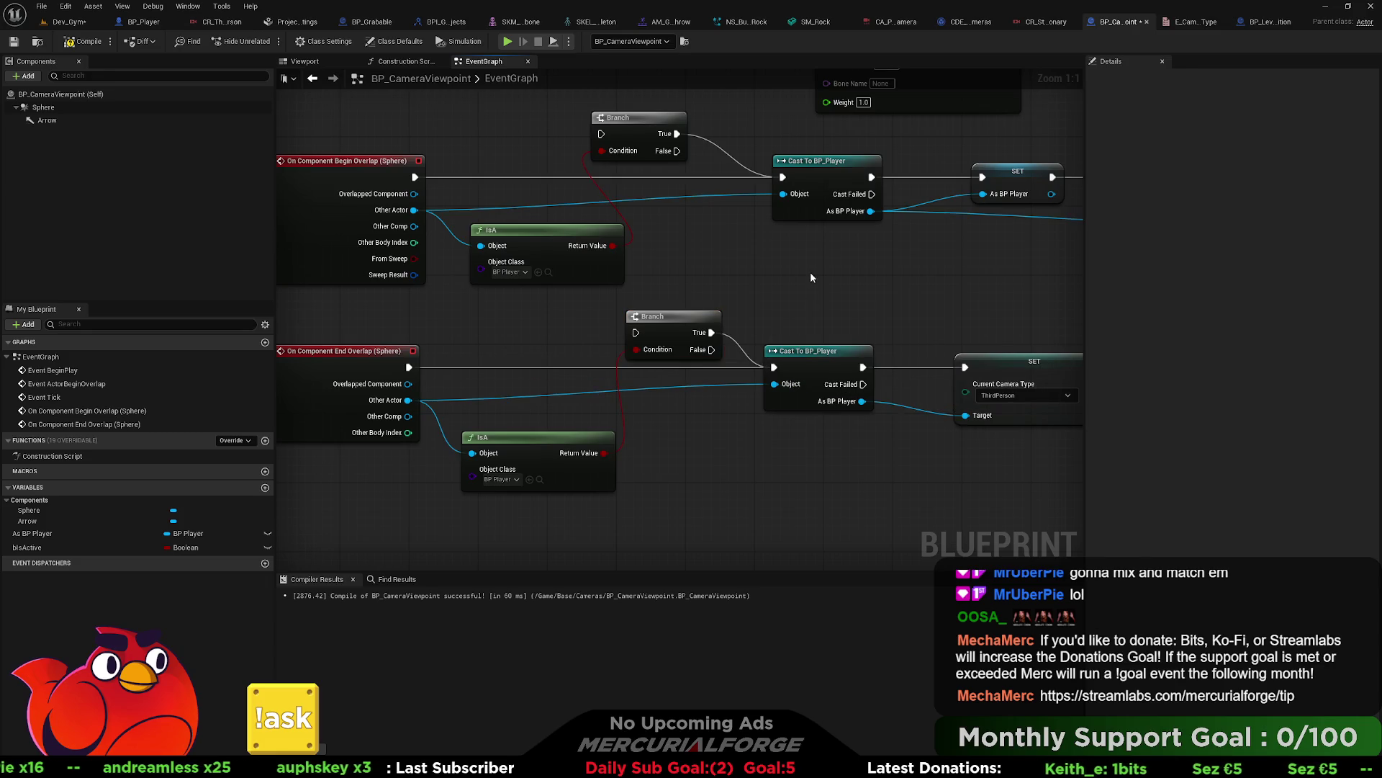
click(84, 41)
click(69, 22)
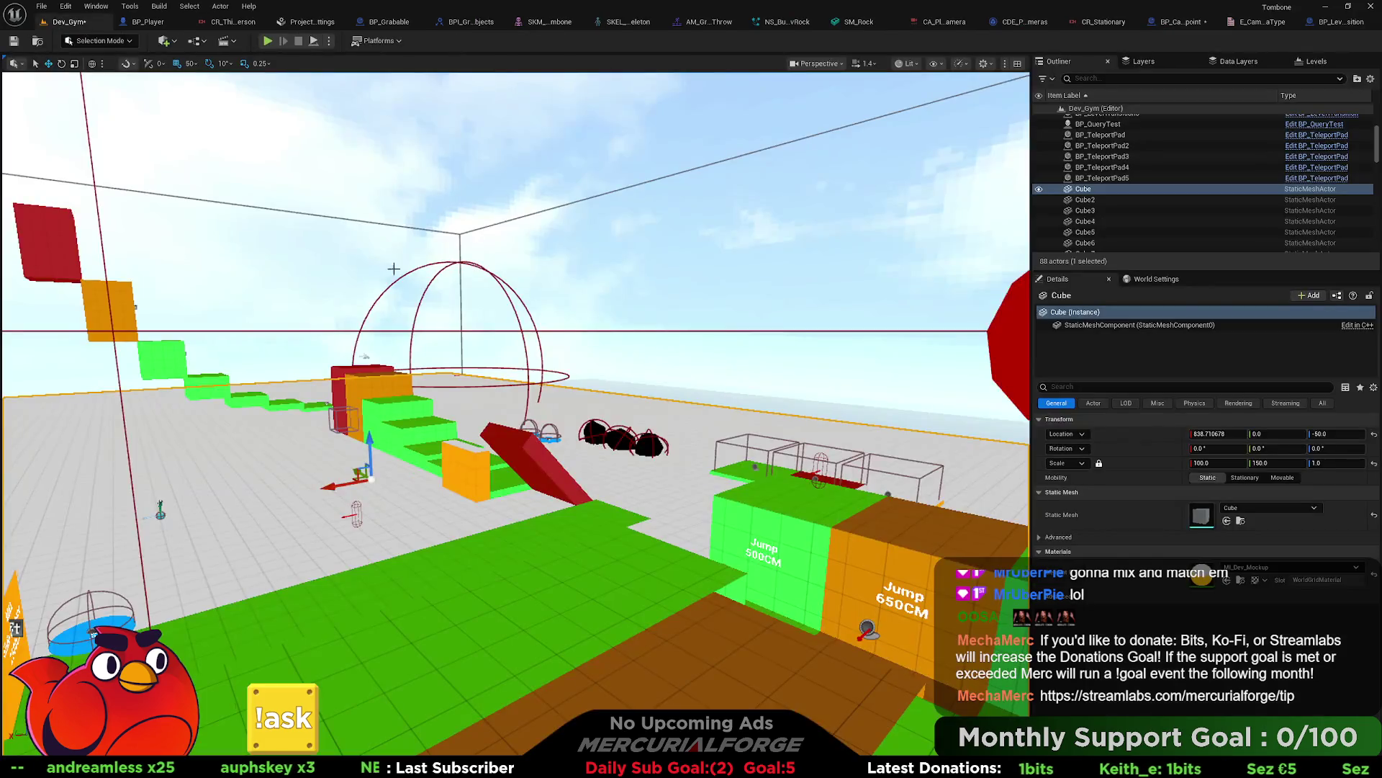
Step: Play-test Dev_Gym, running and jumping the character with W and Space, then stop with Esc
drag(390, 538, 393, 552)
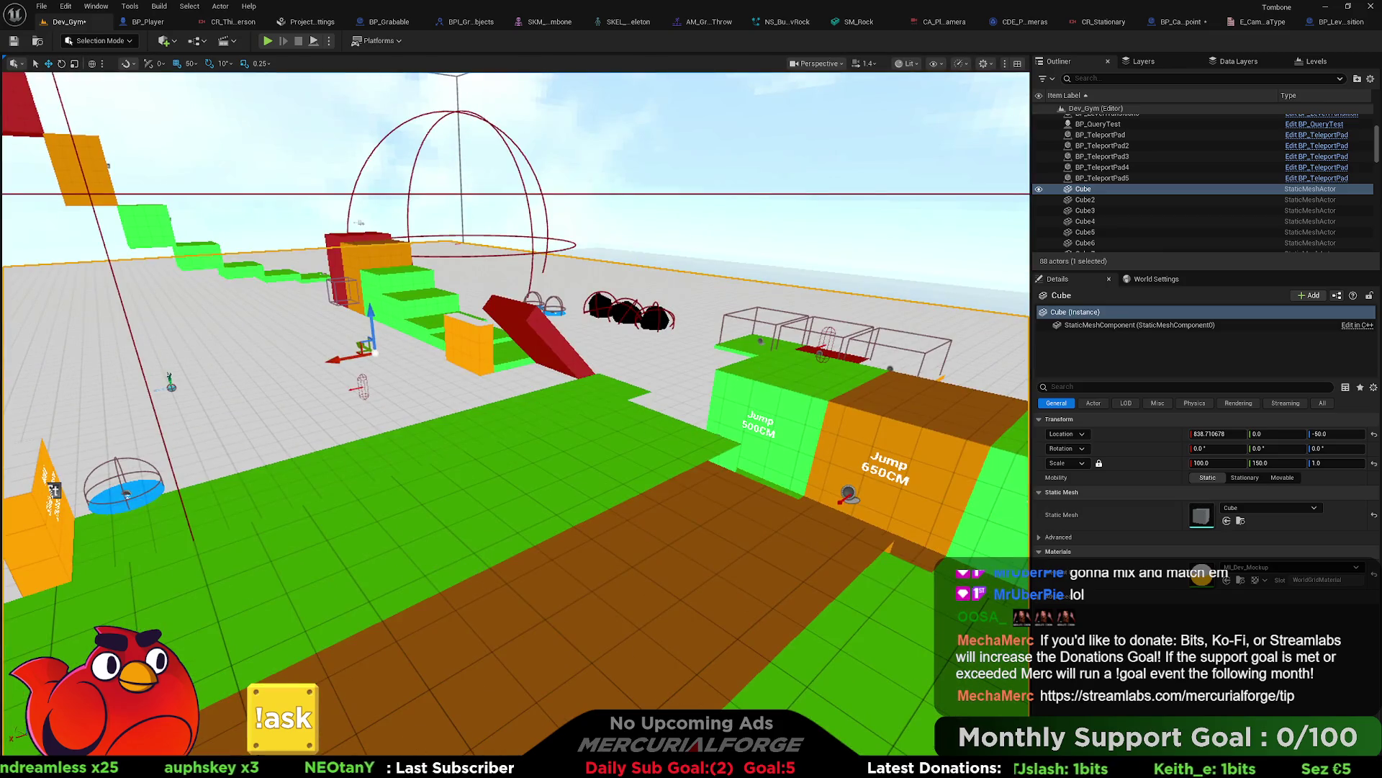
right_click(486, 569)
click(524, 569)
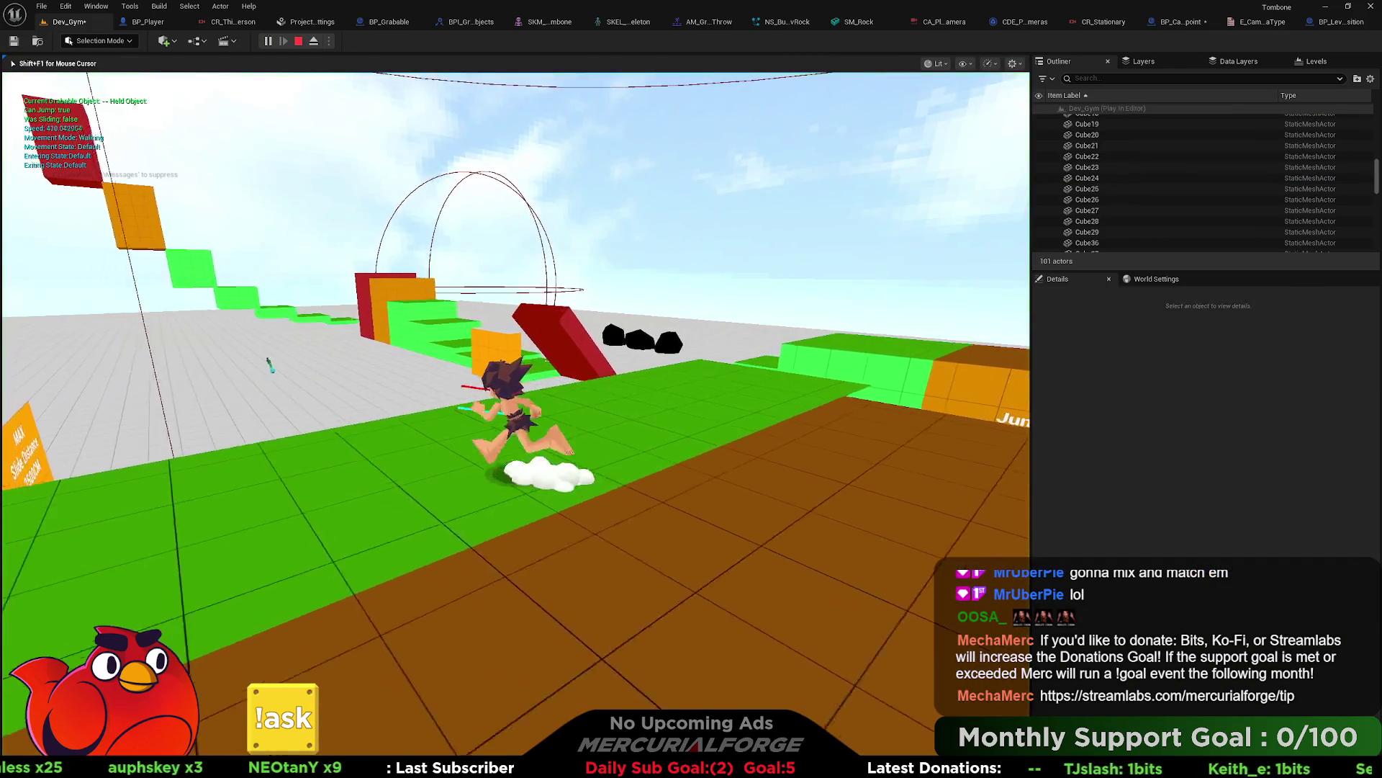
key(w)
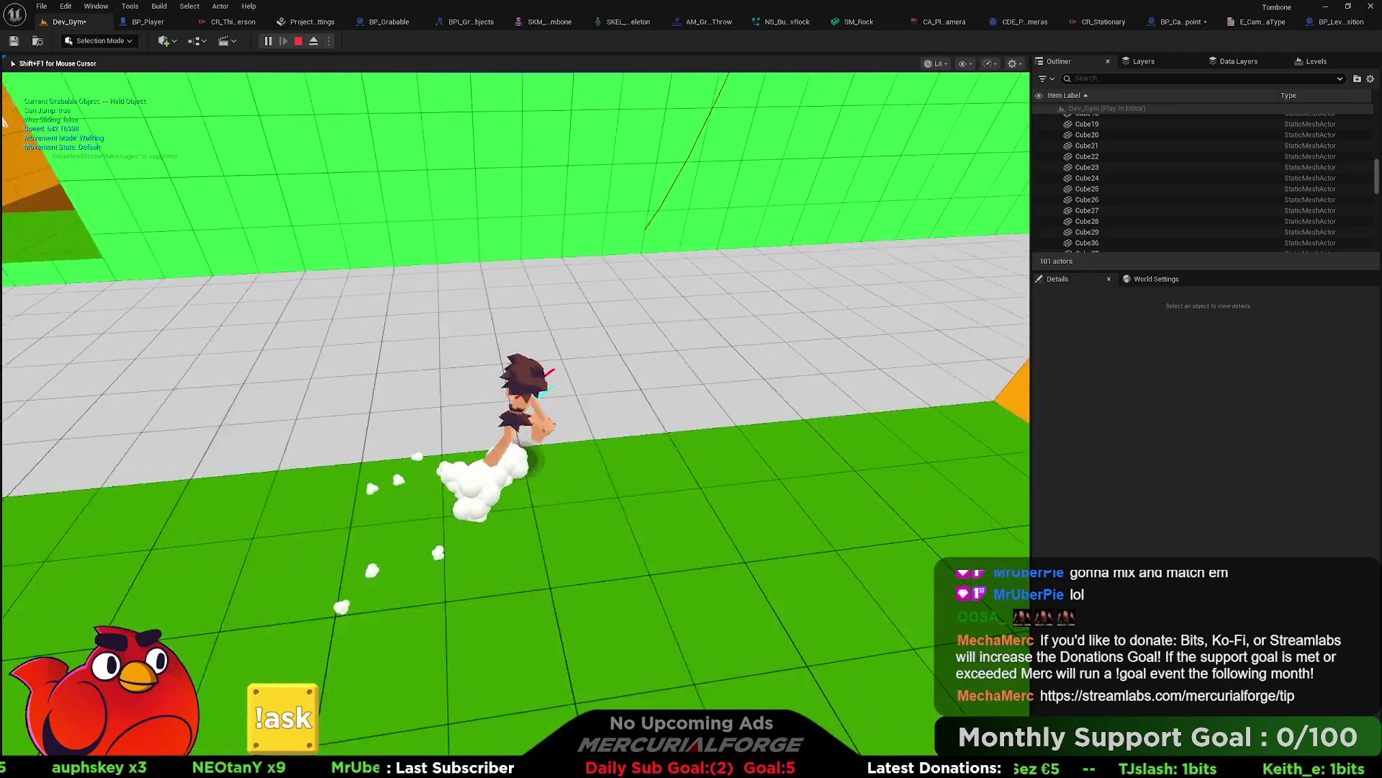
key(space)
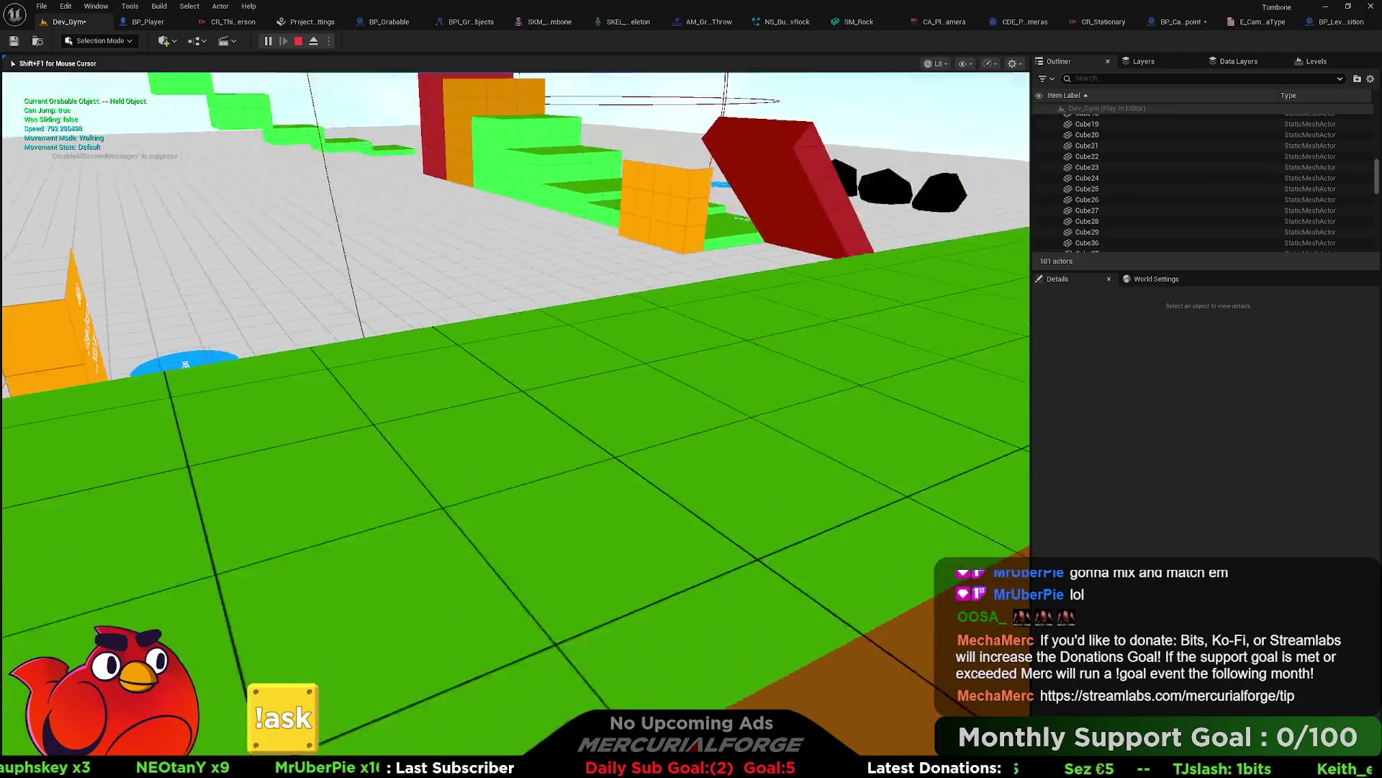
key(w)
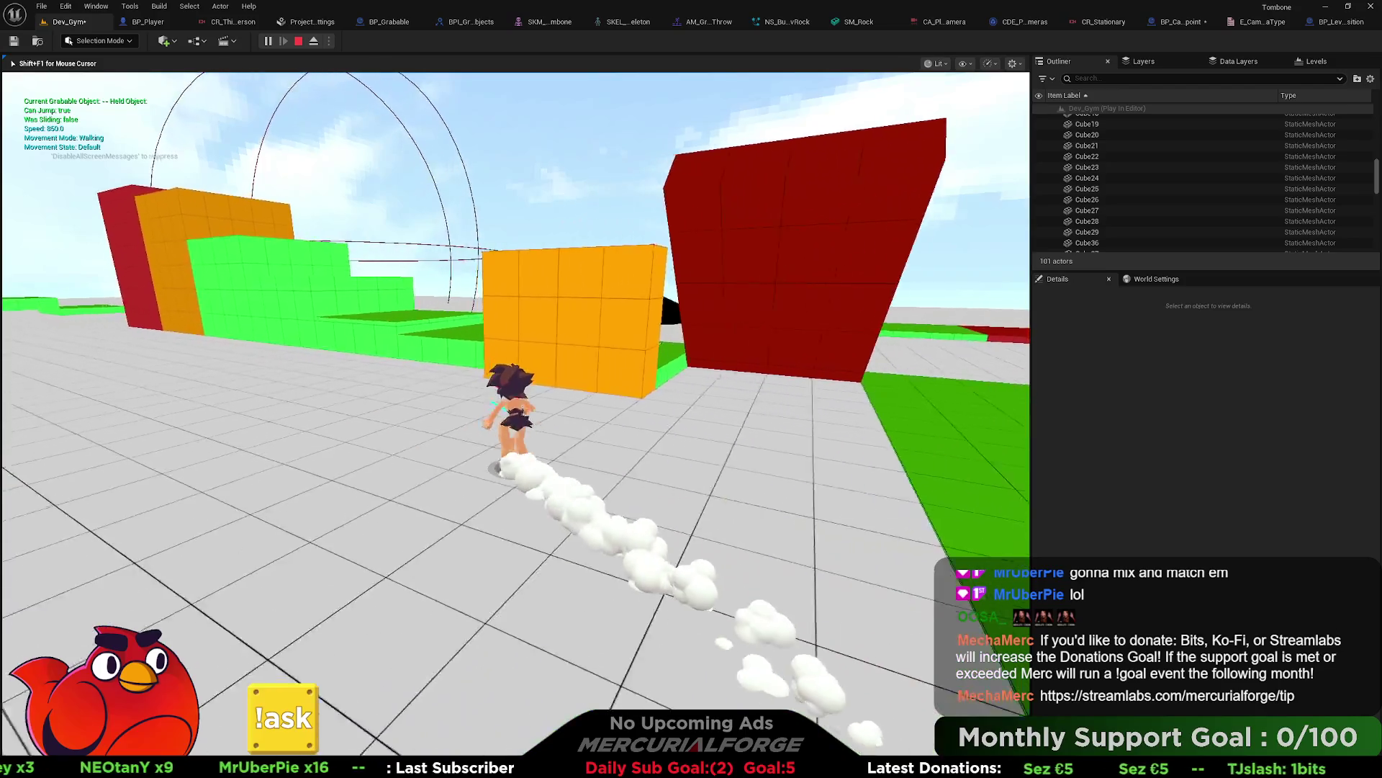
key(space)
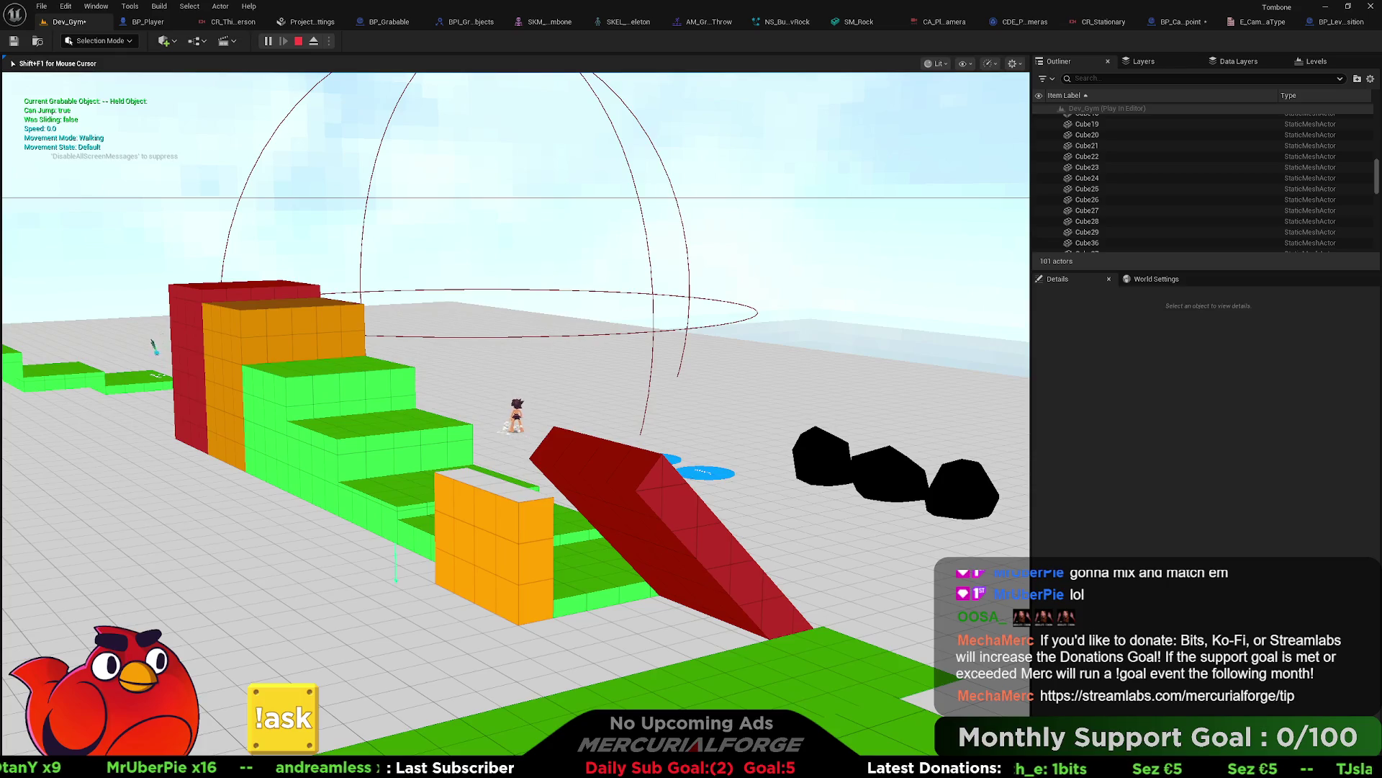
key(Escape)
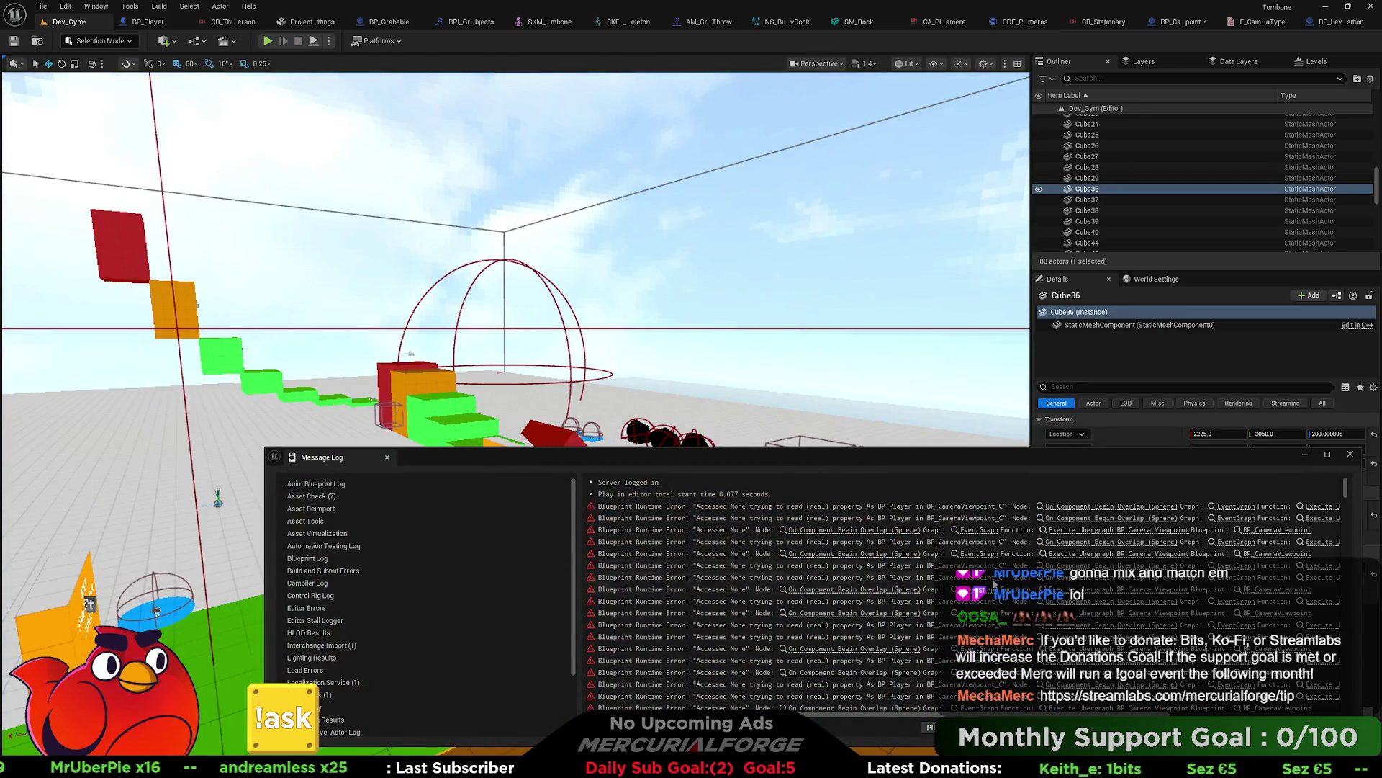
Step: Follow an error link to BP_CameraViewpoint's Begin Overlap node, scroll the log, then close it
scroll(1345, 487, down, 2)
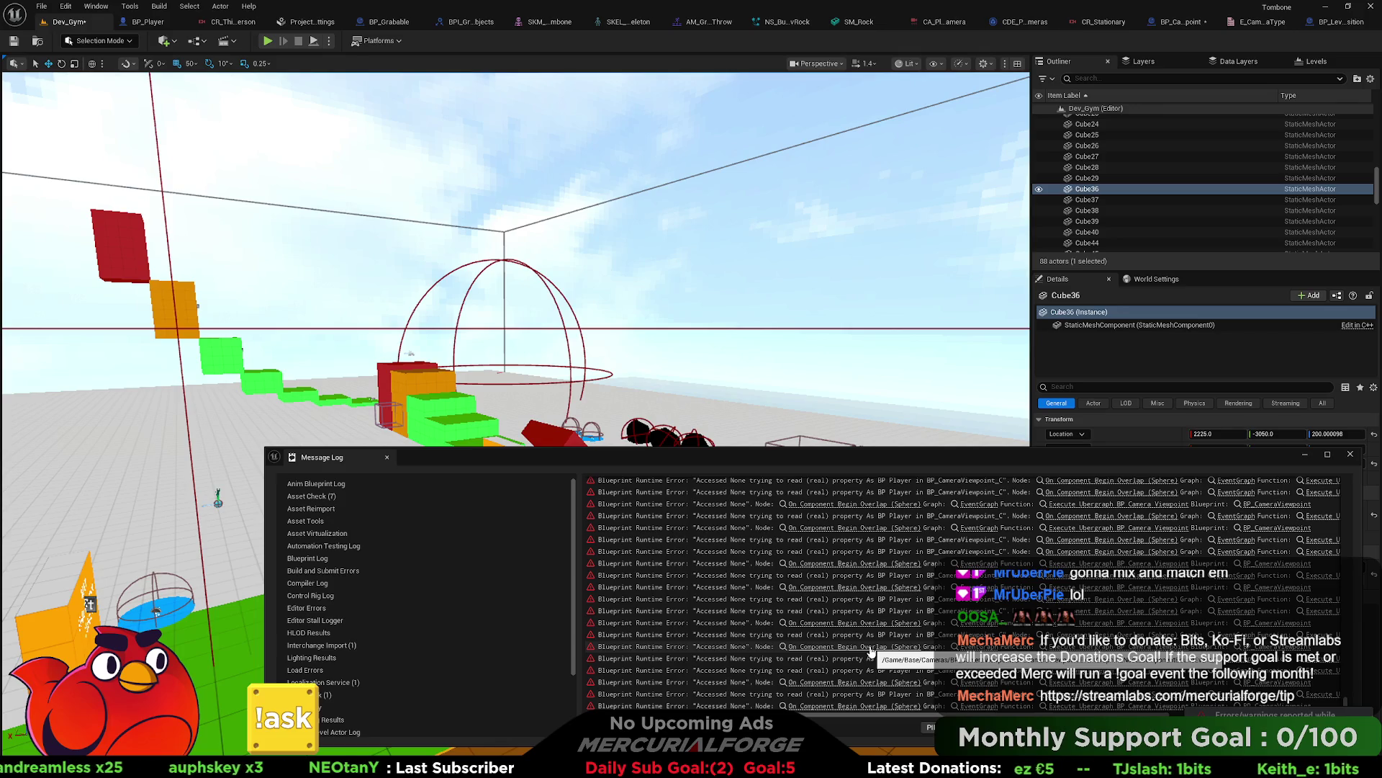
click(870, 647)
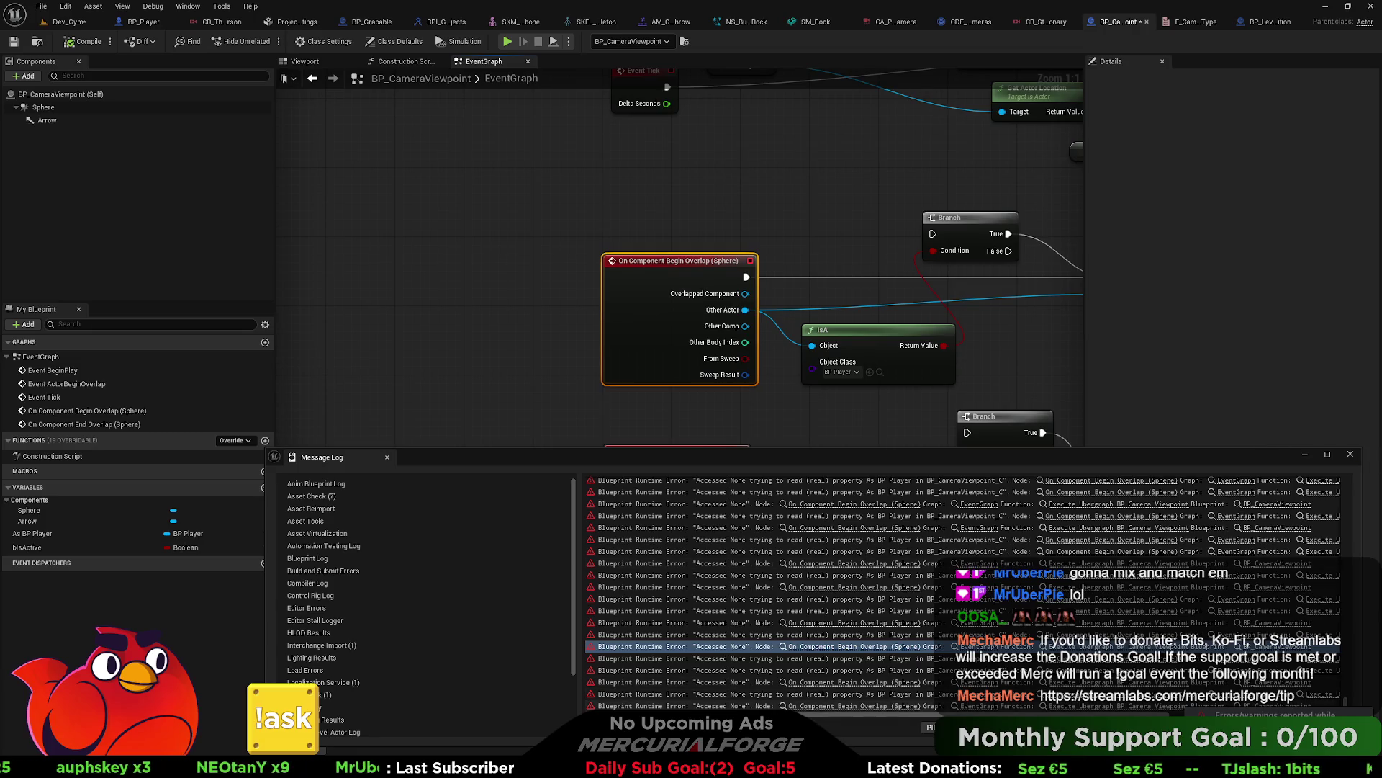
scroll(965, 590, right, 3)
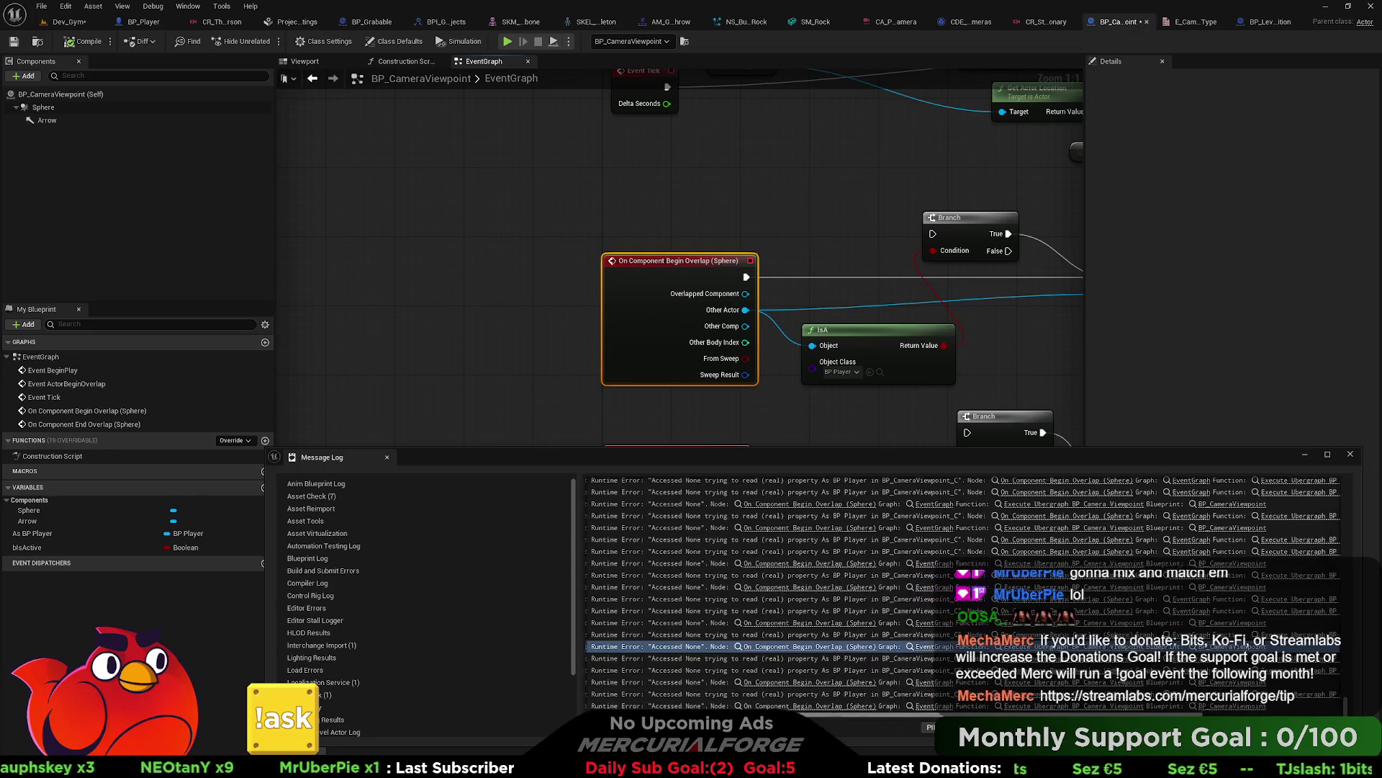
drag(778, 724, 906, 728)
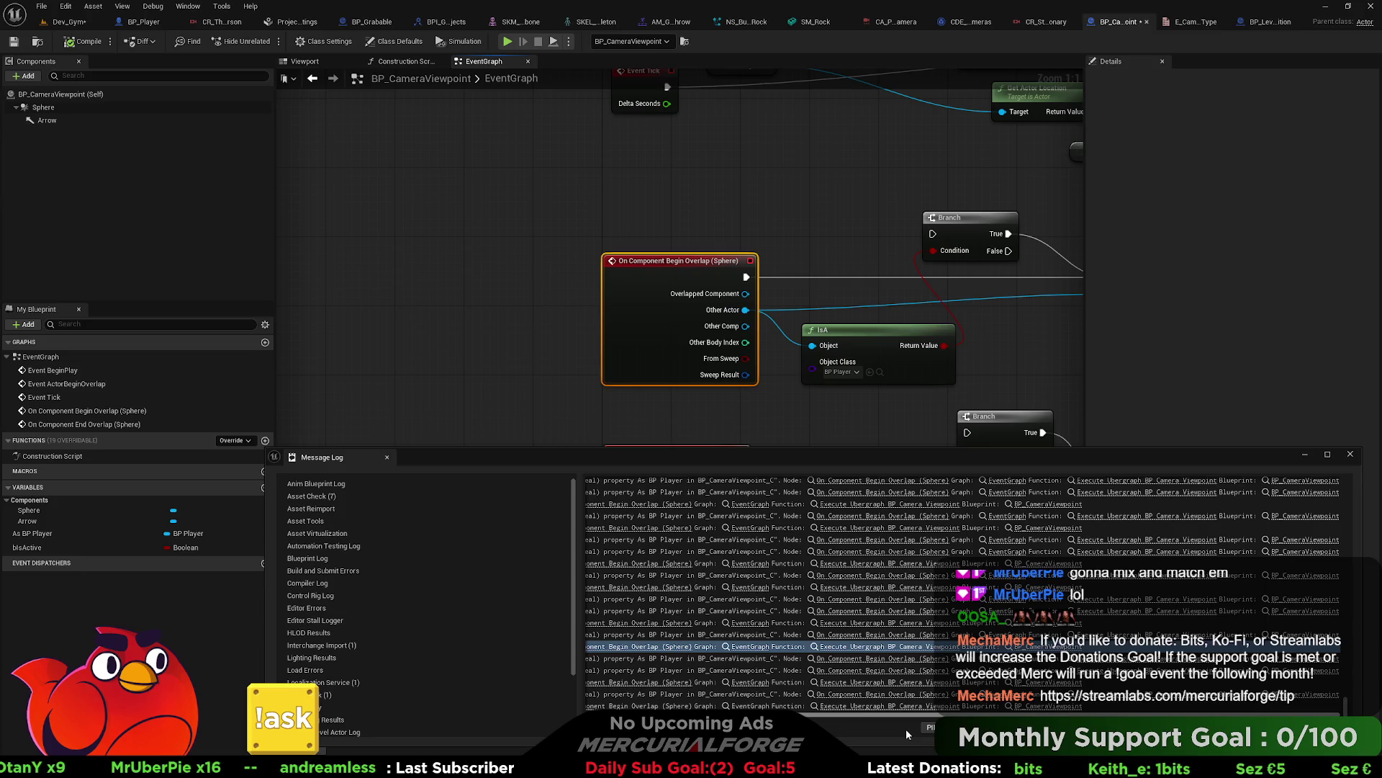
drag(906, 729, 771, 727)
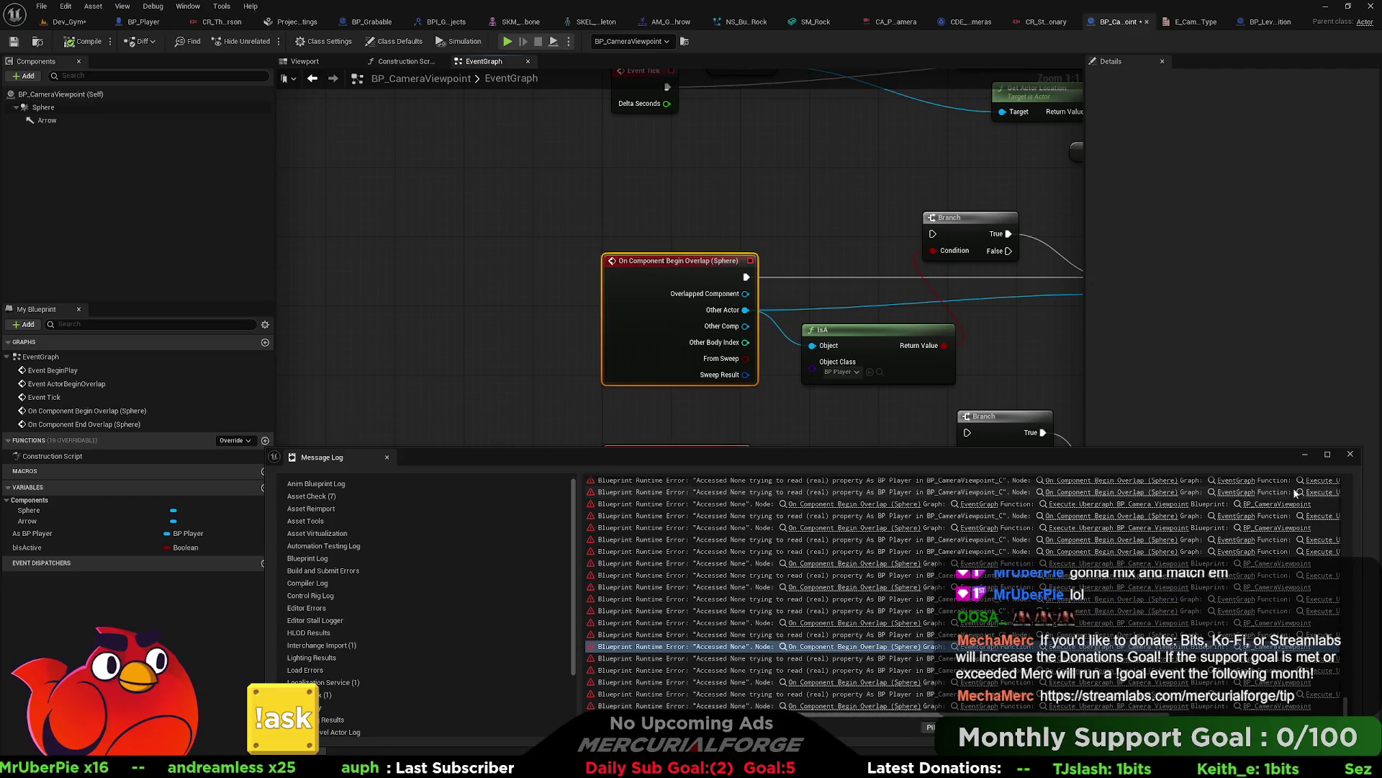
click(1350, 461)
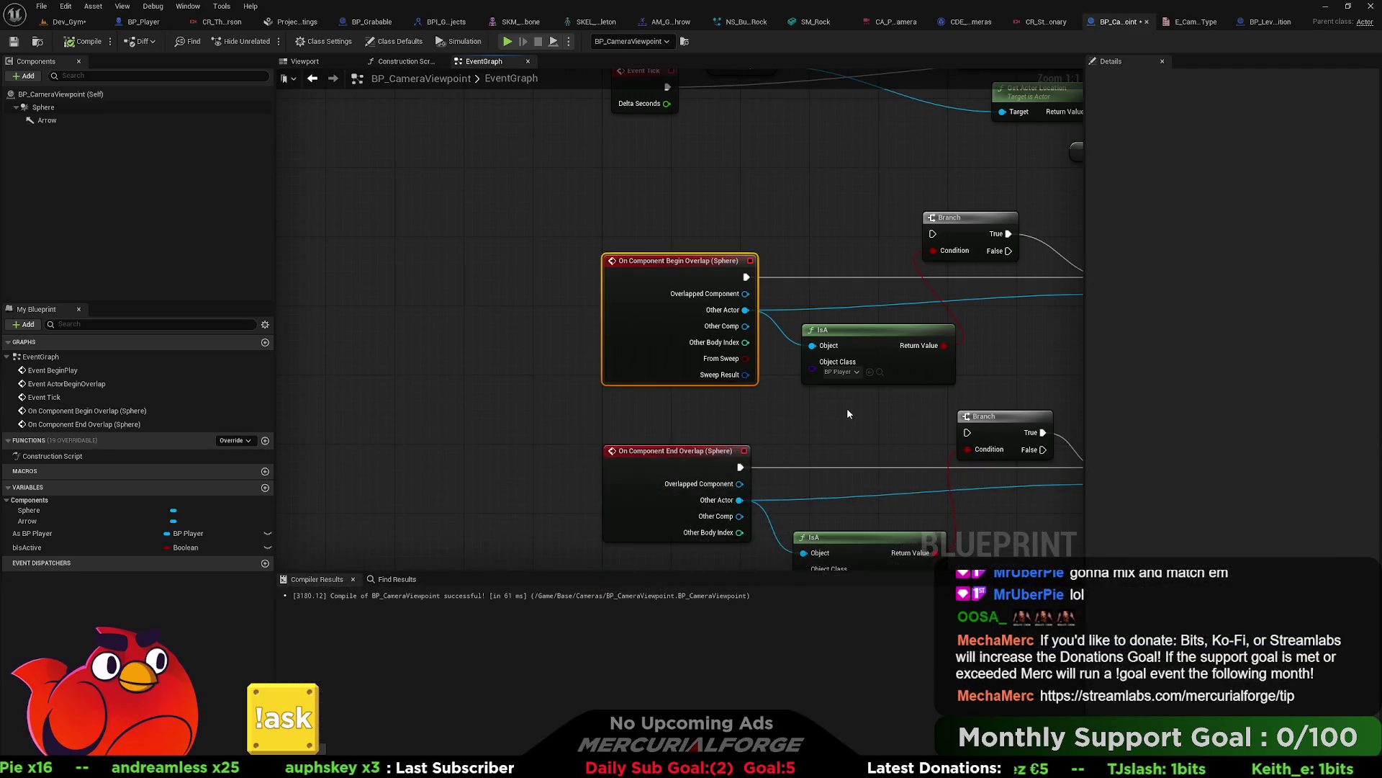
Step: Route Begin Overlap and End Overlap back through their Branch nodes and recompile the blueprint
mouse_move(847, 424)
mouse_down()
mouse_move(655, 408)
mouse_move(540, 416)
mouse_up()
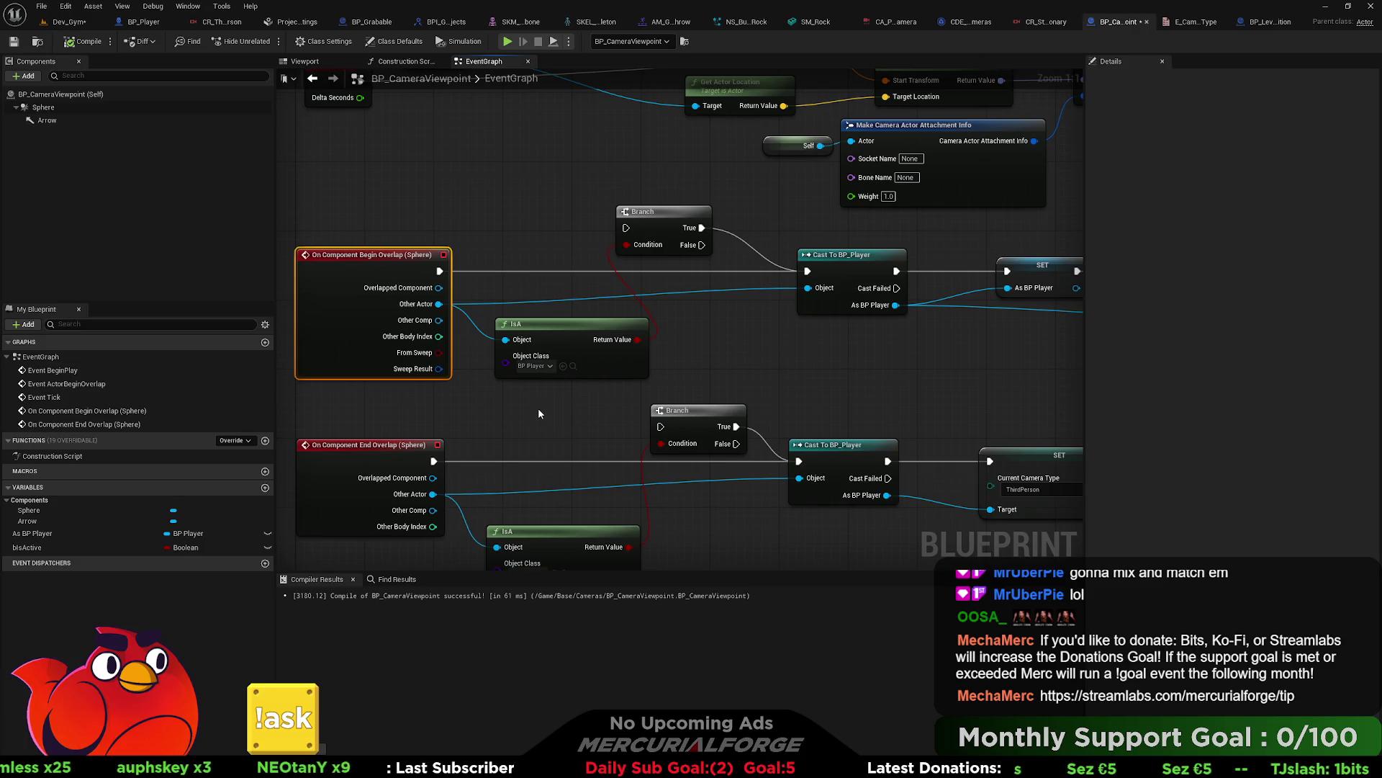
mouse_move(837, 357)
mouse_down()
mouse_move(288, 353)
mouse_move(750, 337)
mouse_up()
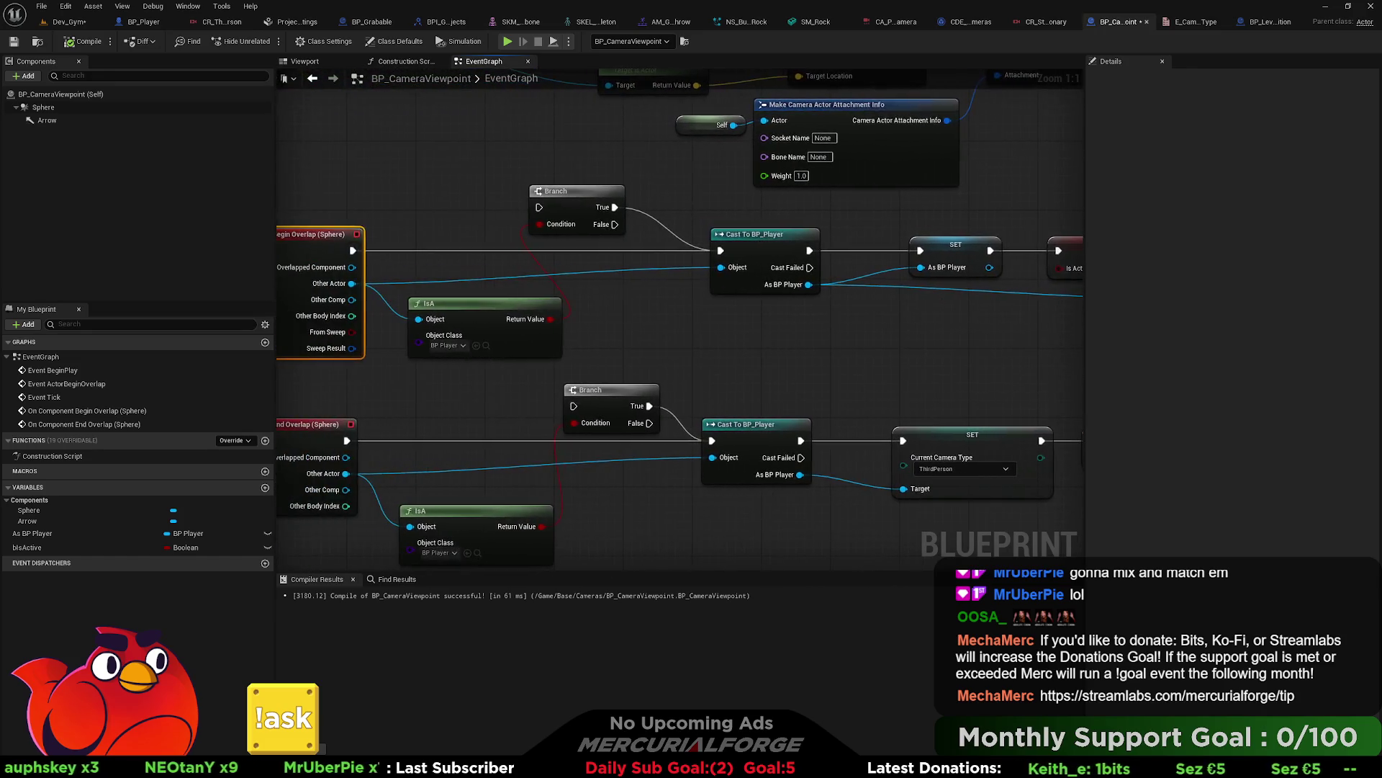
drag(352, 250, 538, 208)
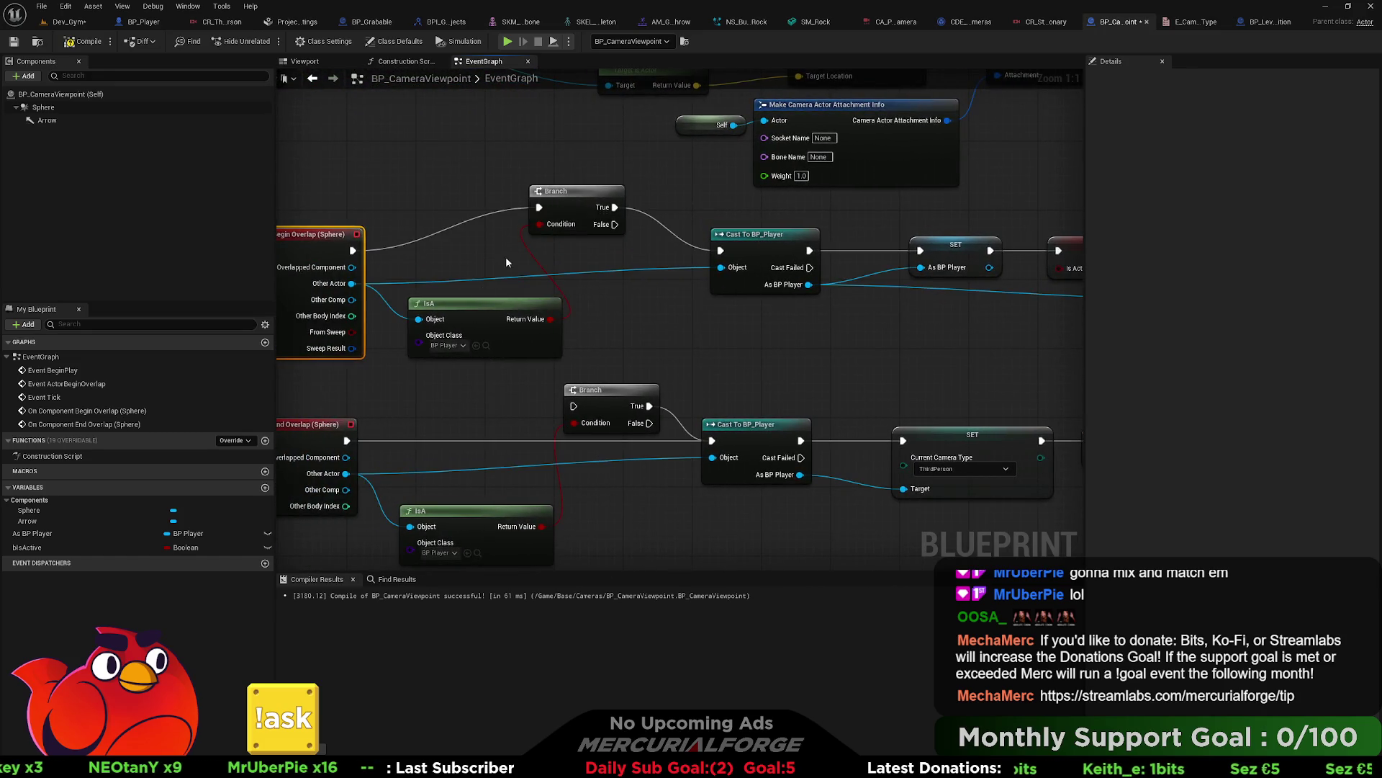
drag(344, 440, 384, 442)
drag(466, 435, 574, 405)
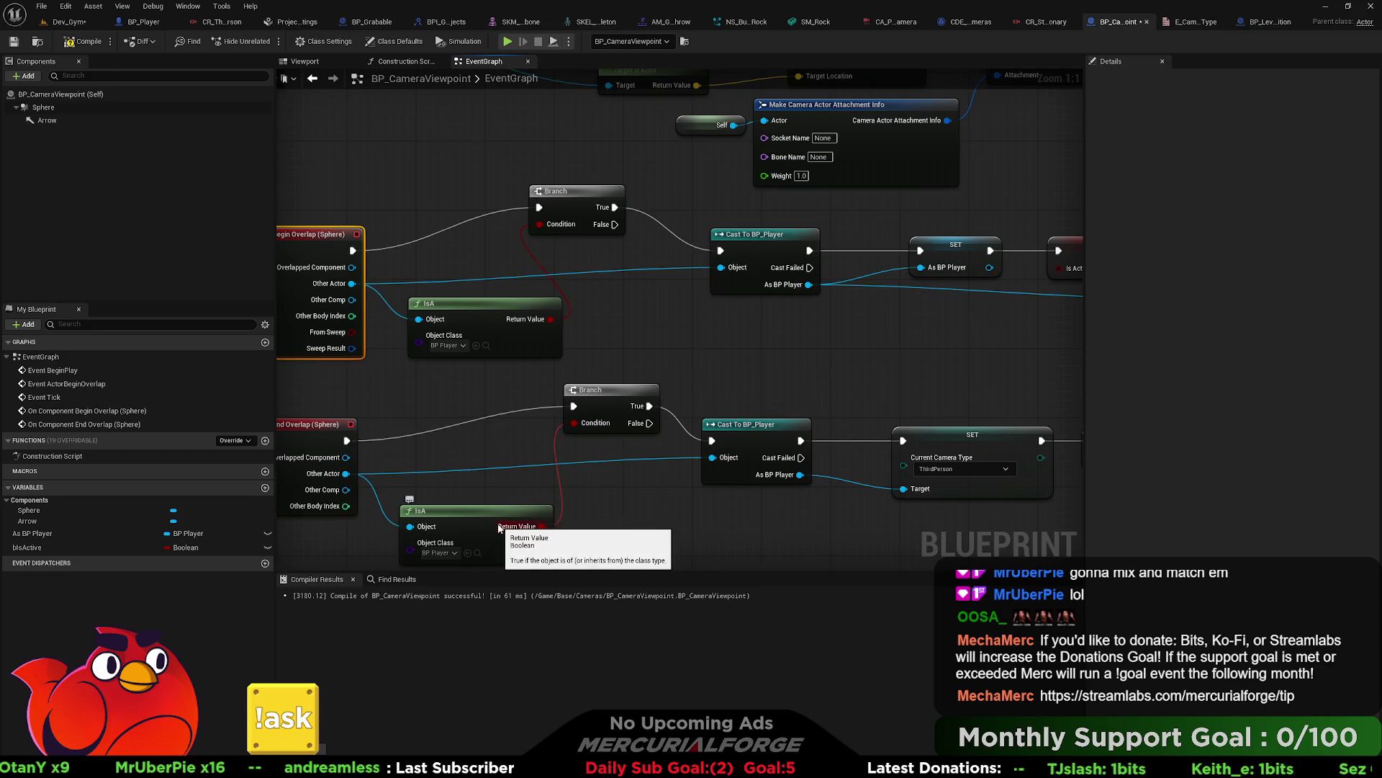
drag(613, 490, 641, 409)
scroll(641, 409, down, 4)
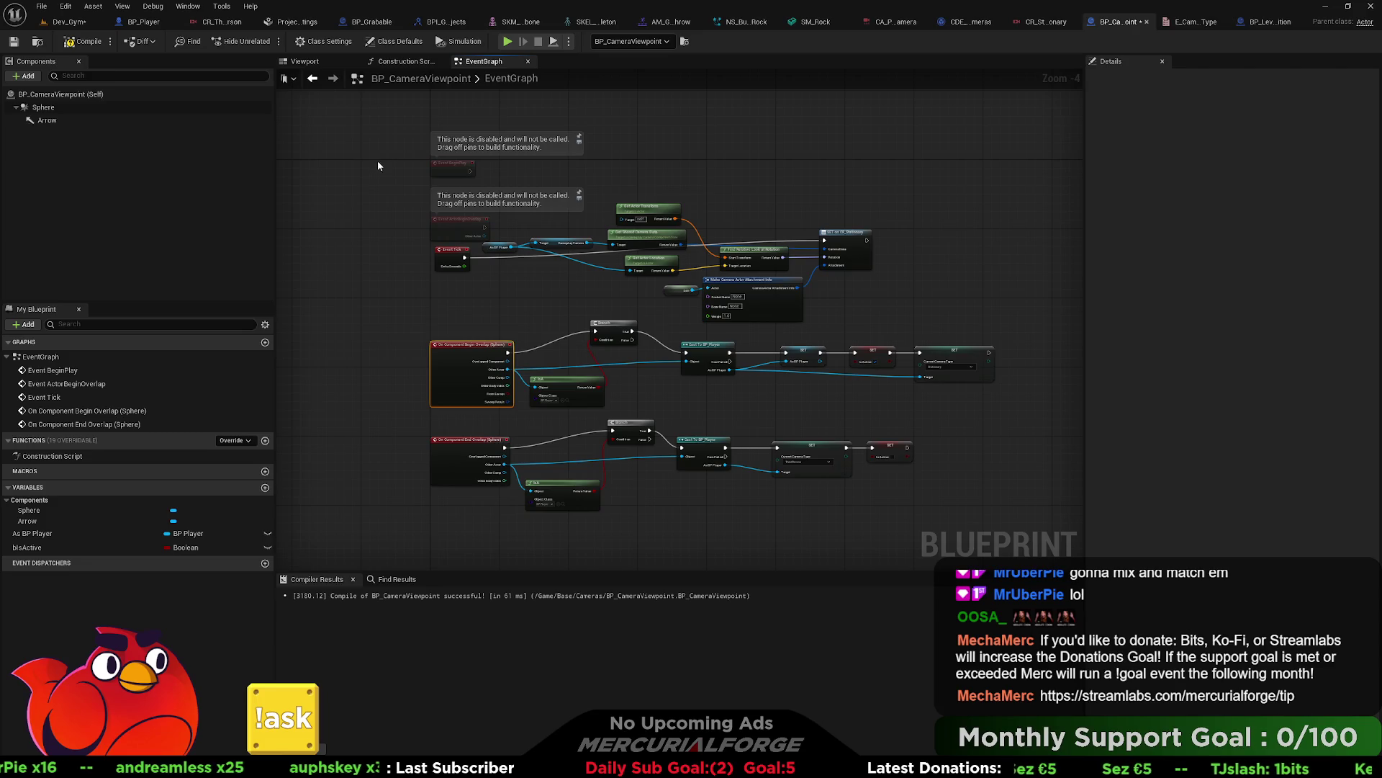
click(85, 43)
Step: Inspect the Sphere component's collision presets, then pan to the tick logic and lower the As BP Player node
click(59, 106)
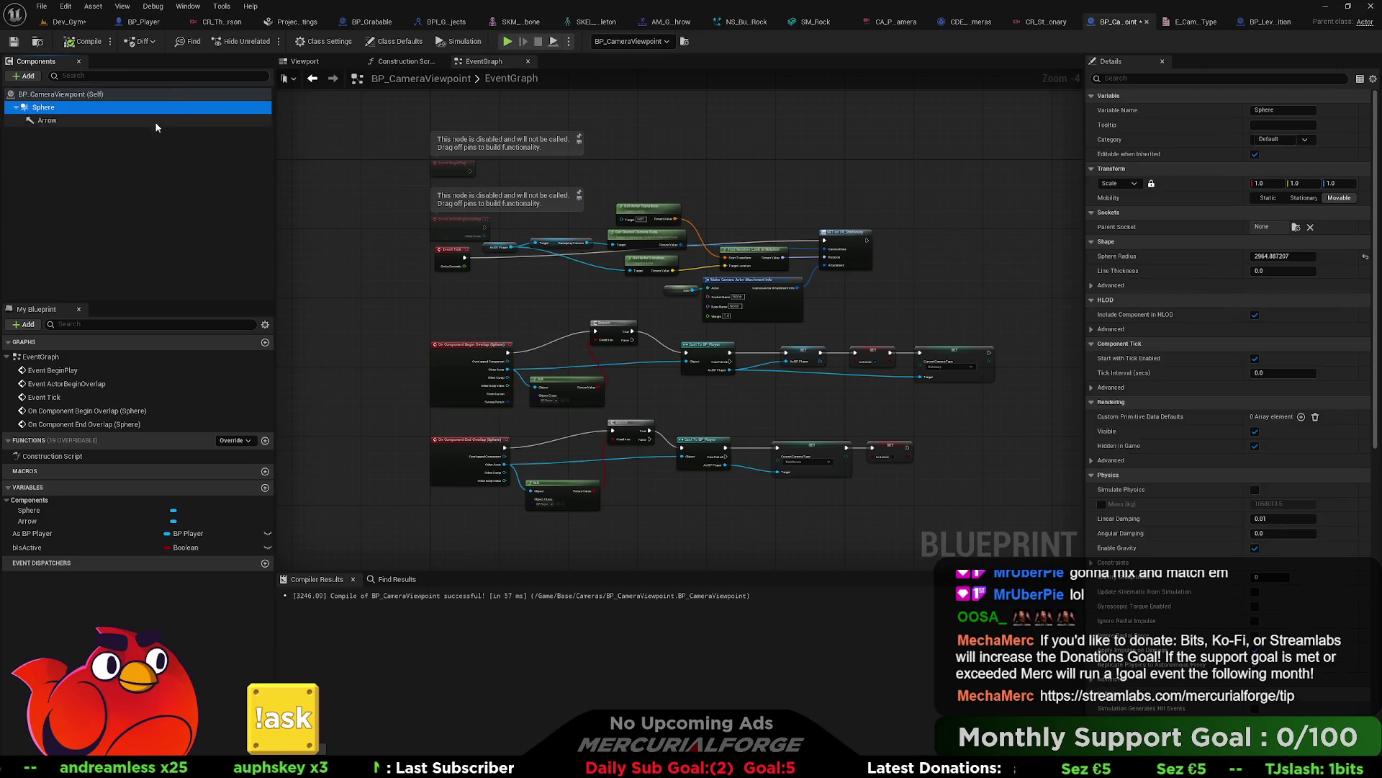
scroll(1164, 375, down, 10)
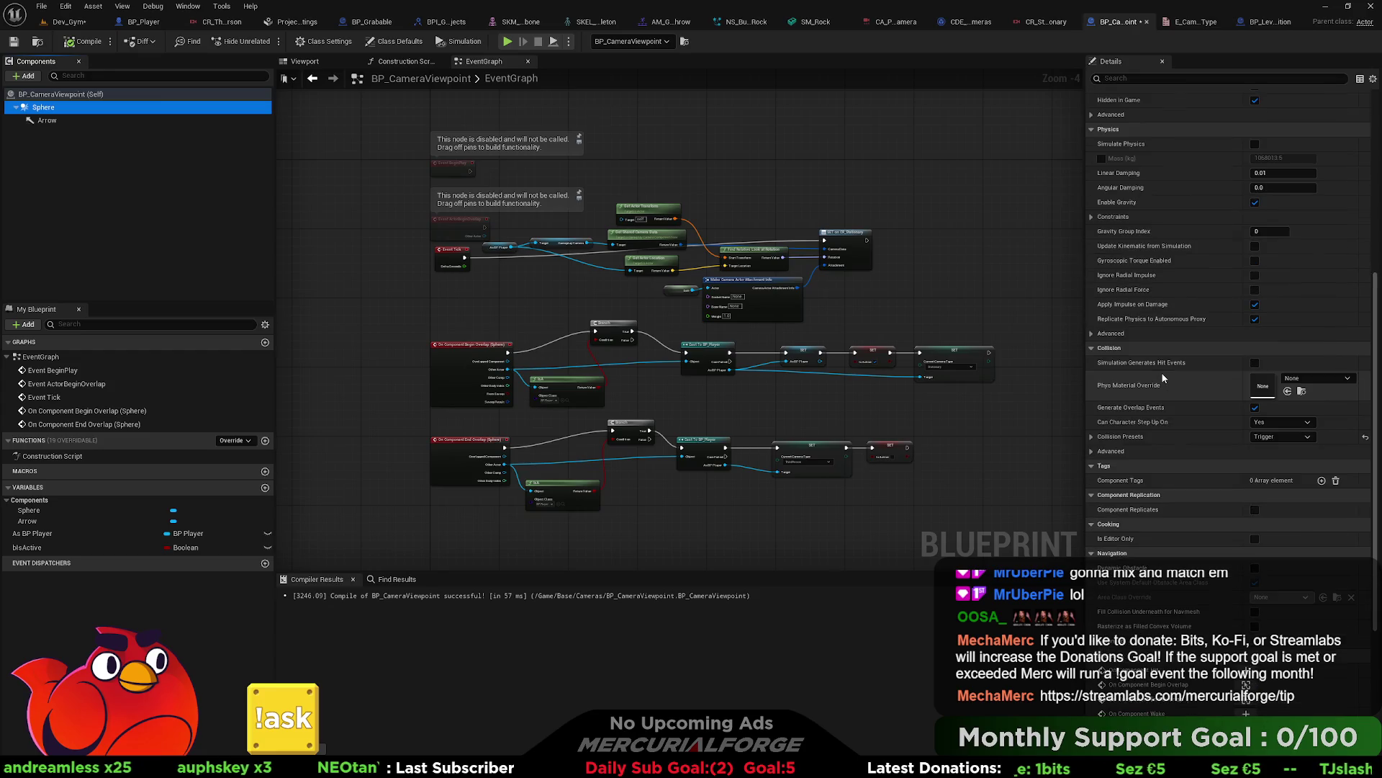
scroll(1164, 377, down, 3)
click(1093, 351)
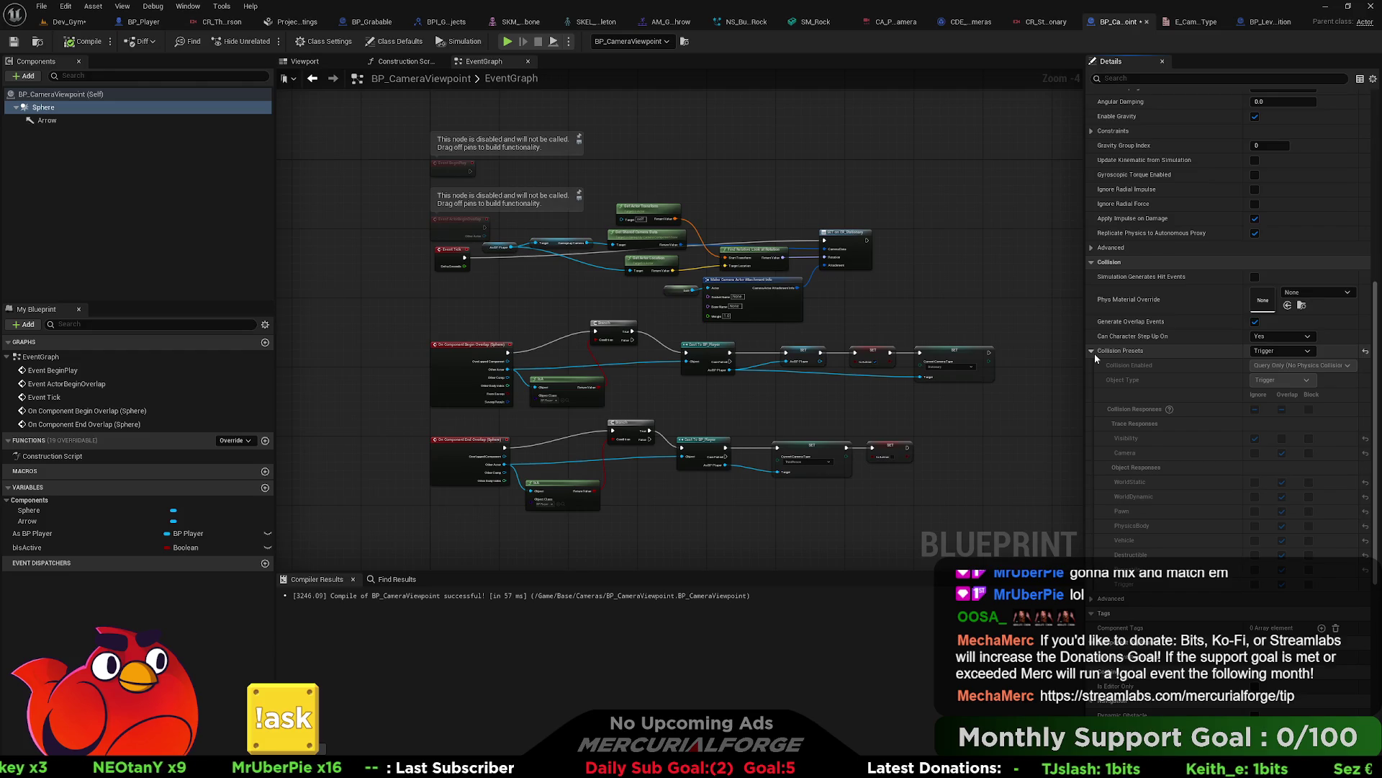
scroll(637, 416, up, 1)
mouse_move(685, 394)
mouse_down()
mouse_move(619, 398)
mouse_move(750, 404)
mouse_move(699, 405)
mouse_move(699, 368)
mouse_up()
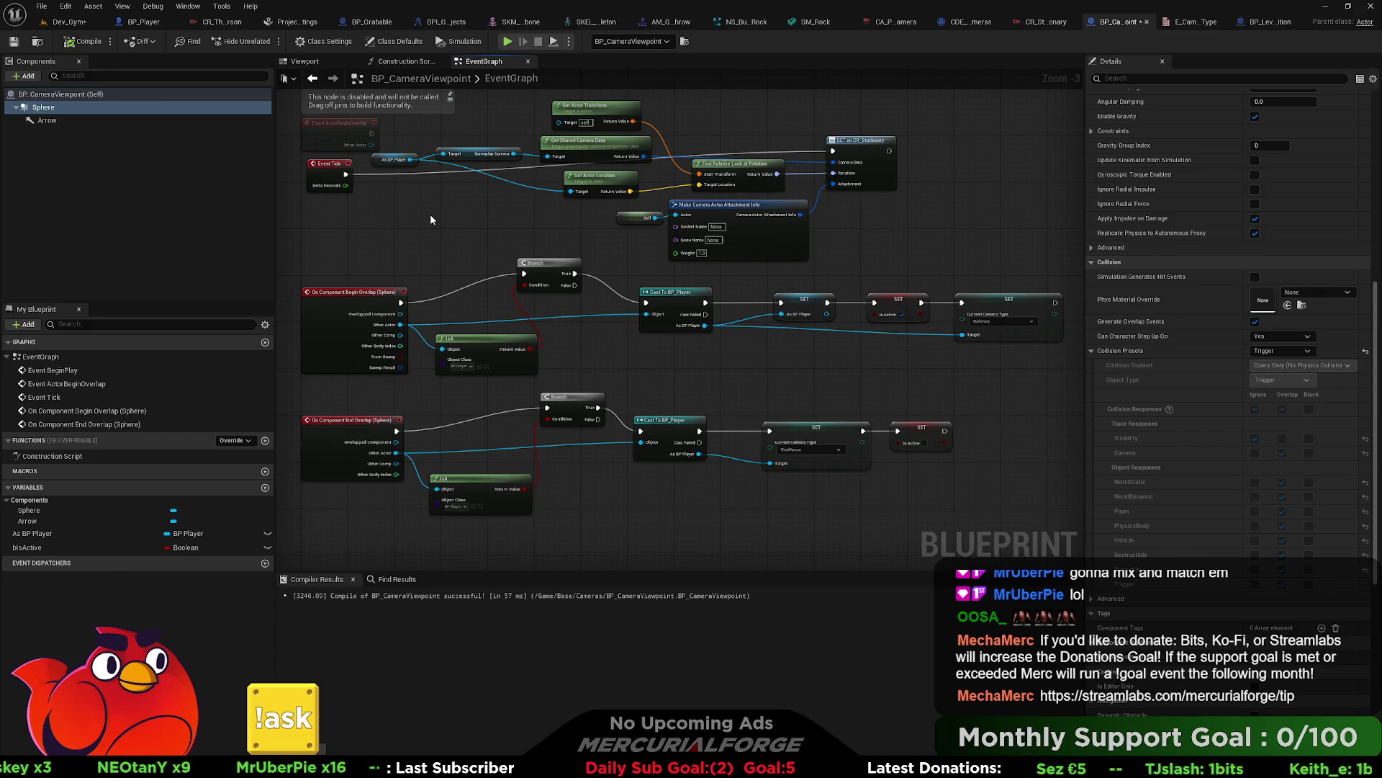
drag(404, 162, 416, 197)
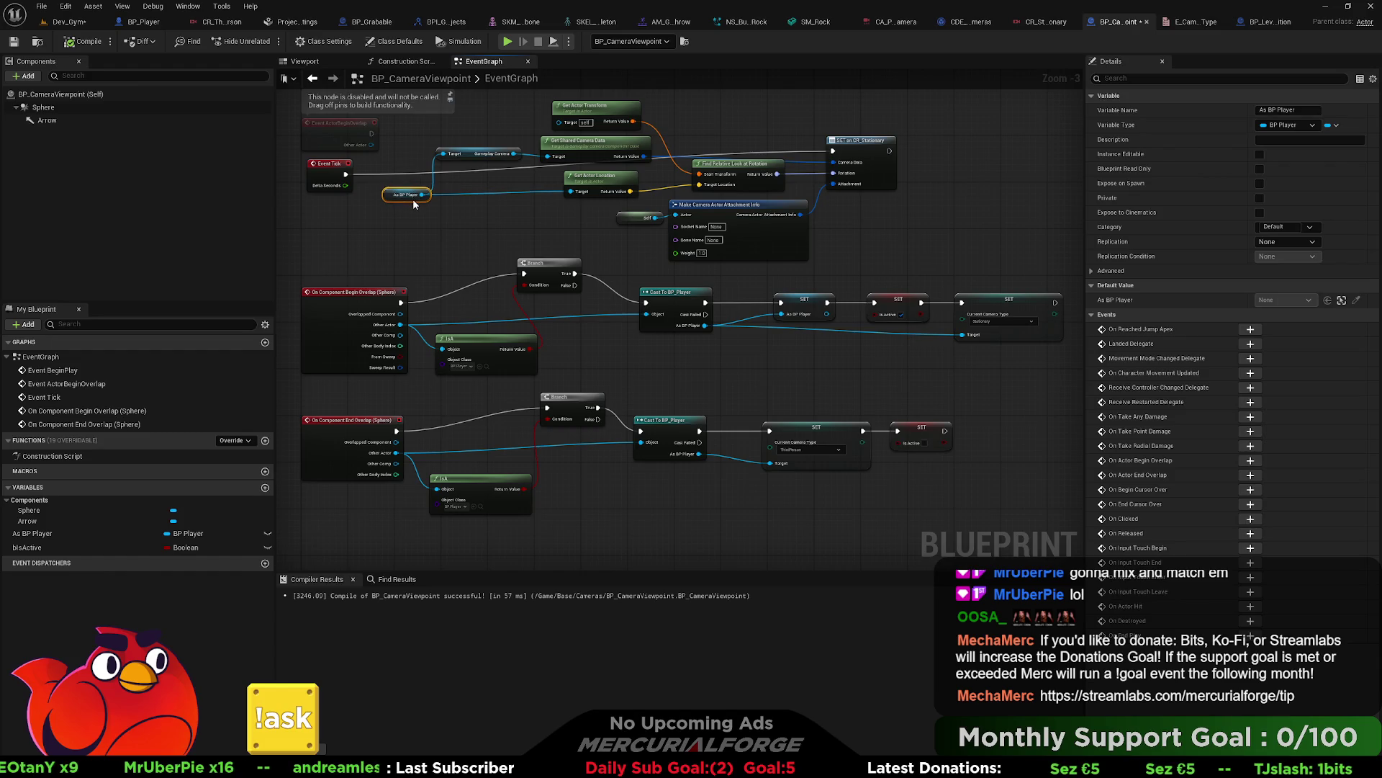
Step: Shift the camera nodes right and gate Event Tick with a Branch on an Is Active getter
mouse_move(910, 301)
mouse_down()
mouse_move(756, 216)
mouse_move(451, 163)
mouse_up()
mouse_move(609, 158)
mouse_down()
mouse_move(769, 171)
mouse_move(754, 174)
mouse_up()
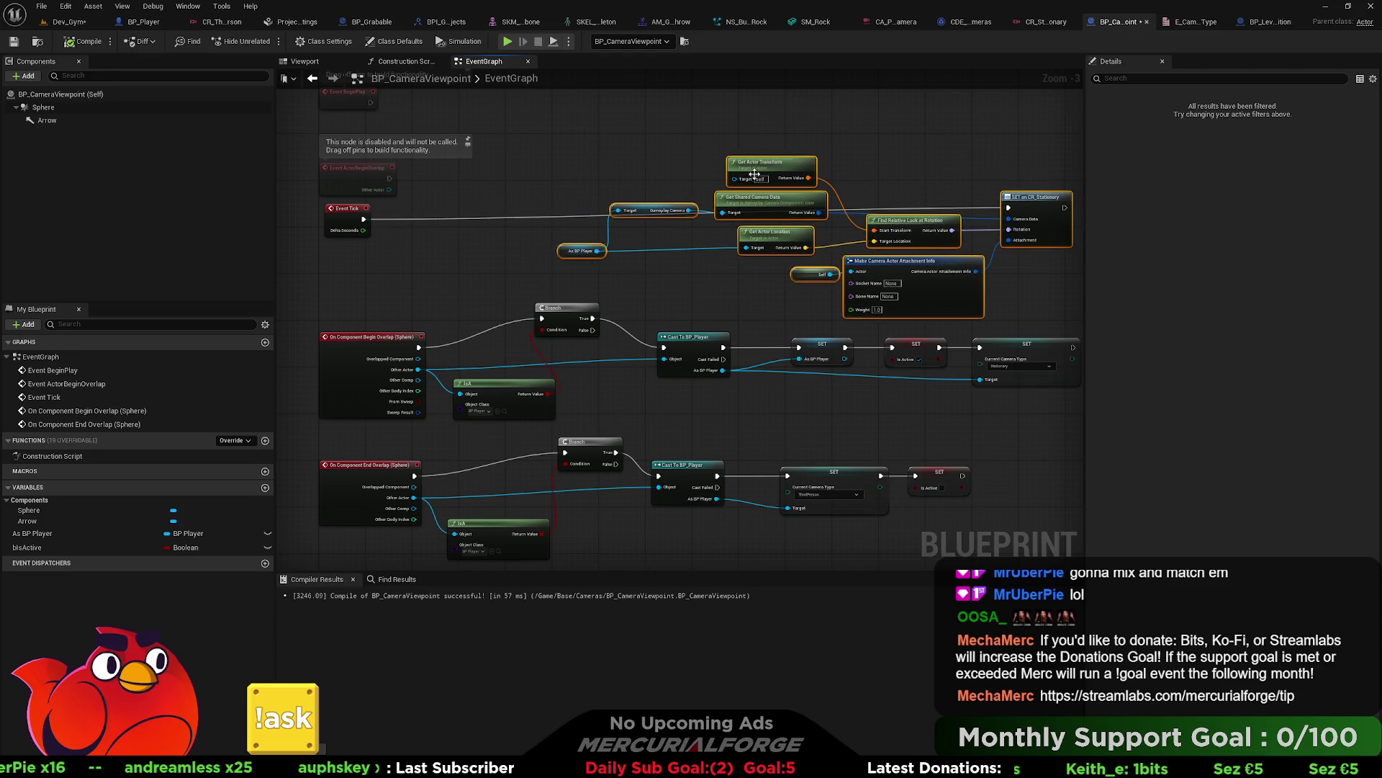
mouse_move(27, 547)
mouse_down()
mouse_move(468, 258)
mouse_move(372, 263)
mouse_move(465, 203)
mouse_up()
click(407, 287)
text(b)
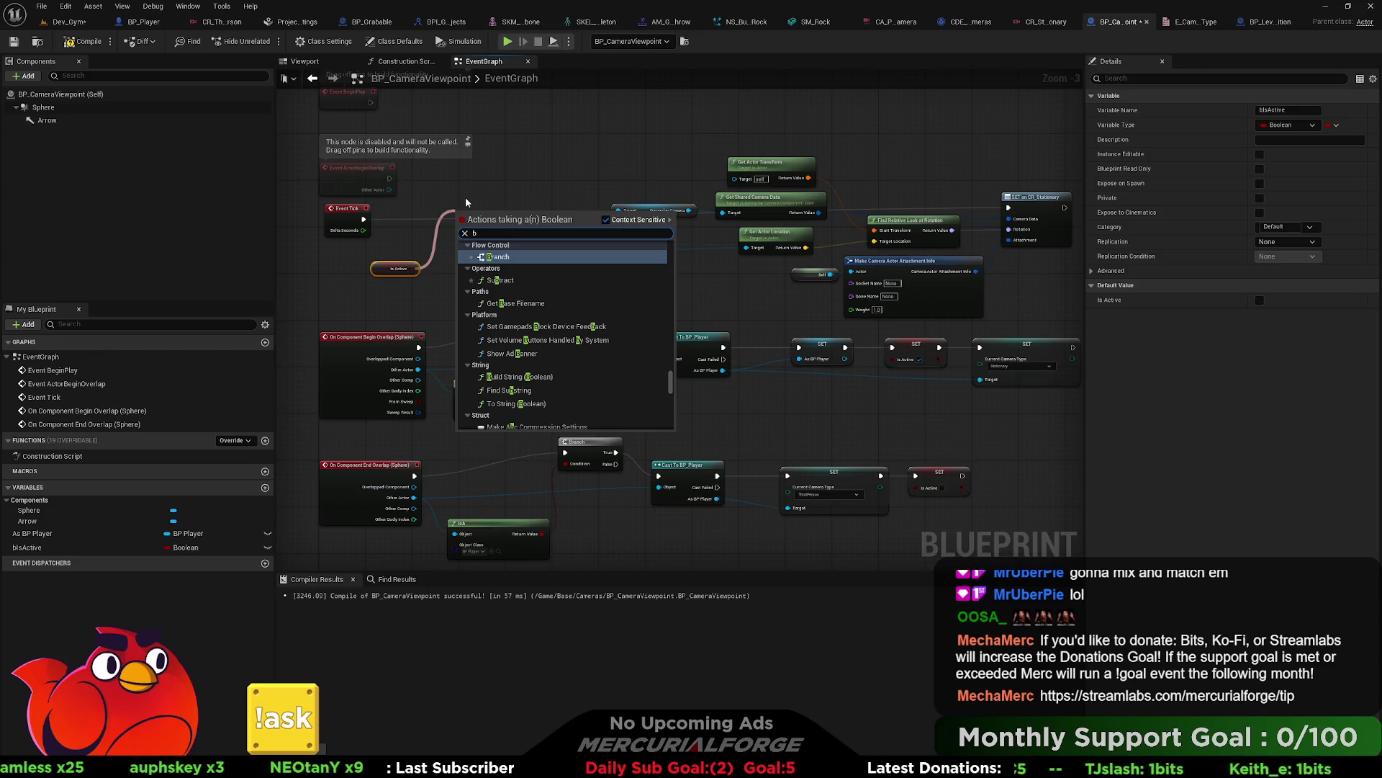
click(481, 255)
drag(364, 219, 1008, 209)
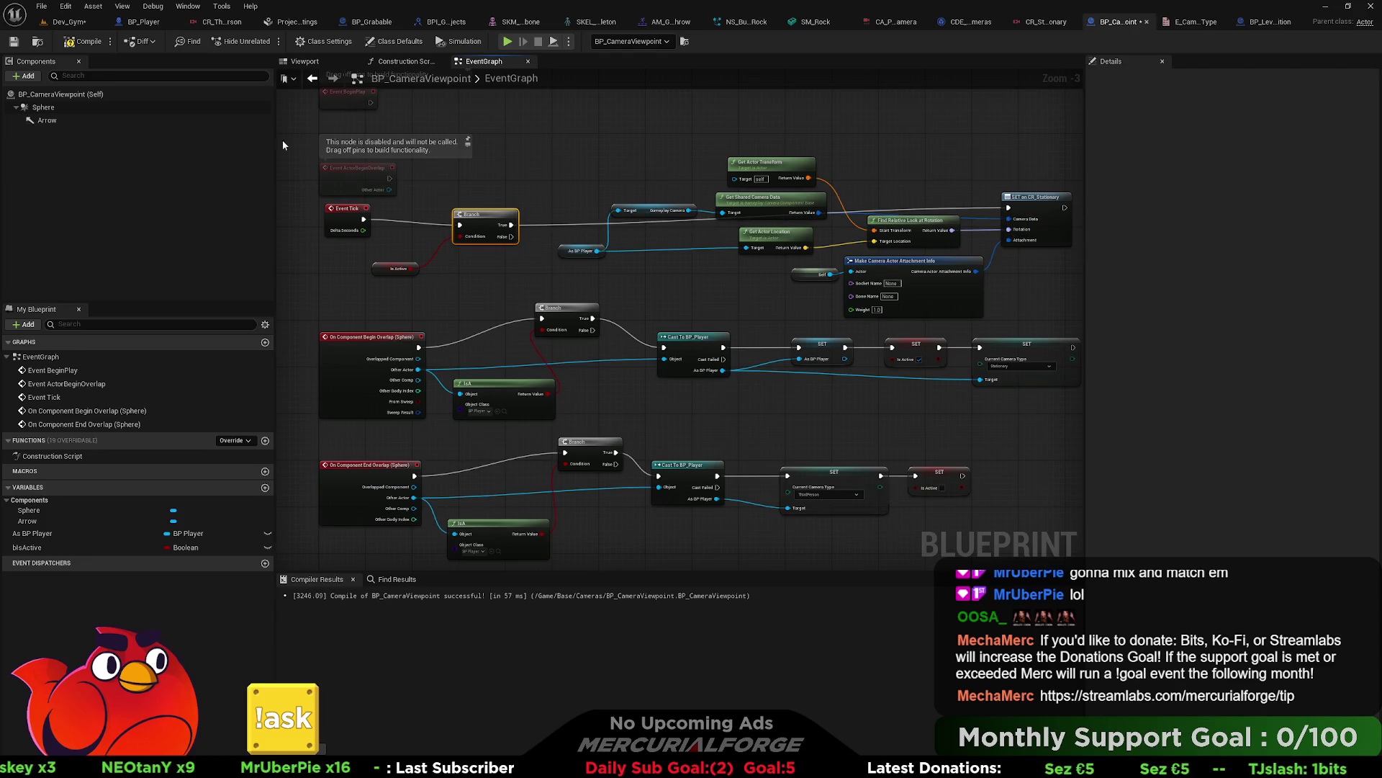
click(72, 22)
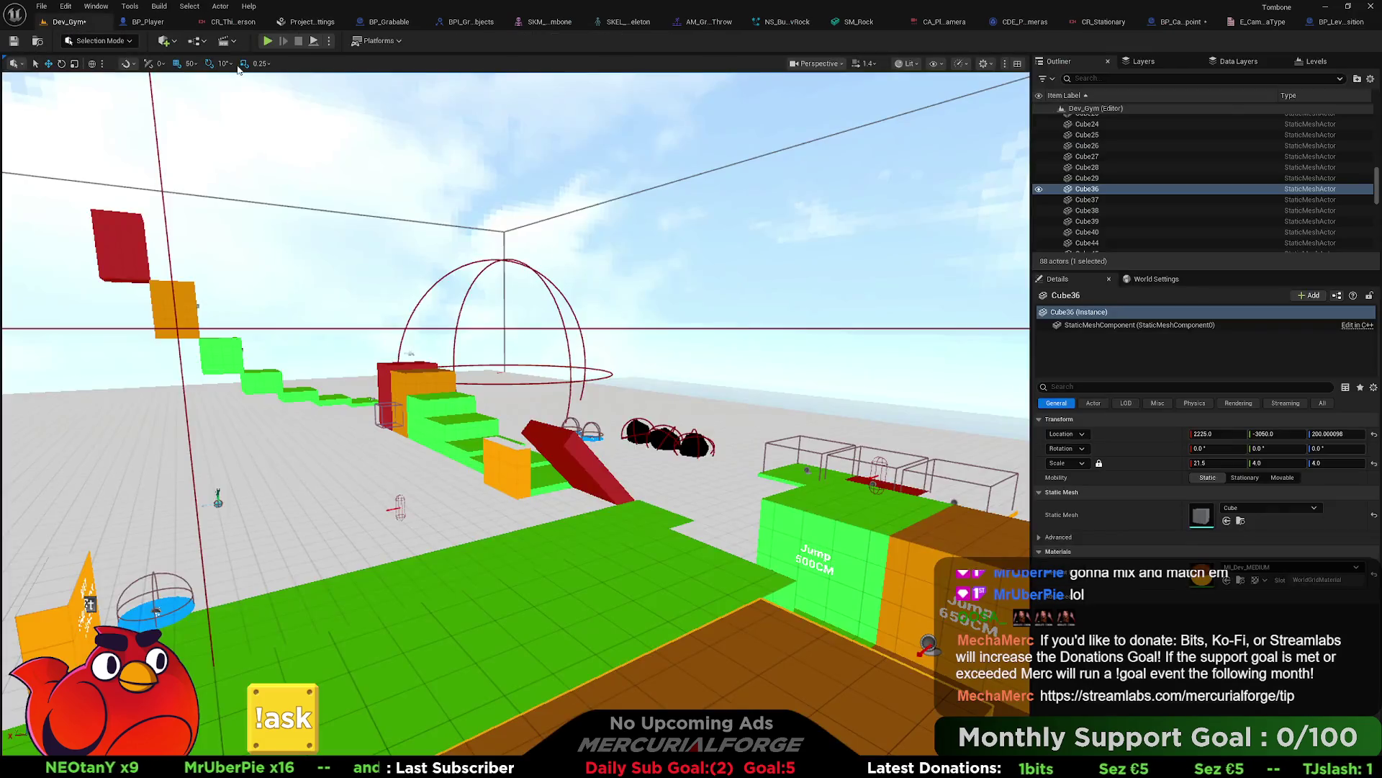
Step: Play Dev_Gym from a chosen spot, sprinting with W and Shift, then return to BP_CameraViewpoint
drag(592, 409, 592, 408)
right_click(591, 408)
click(619, 395)
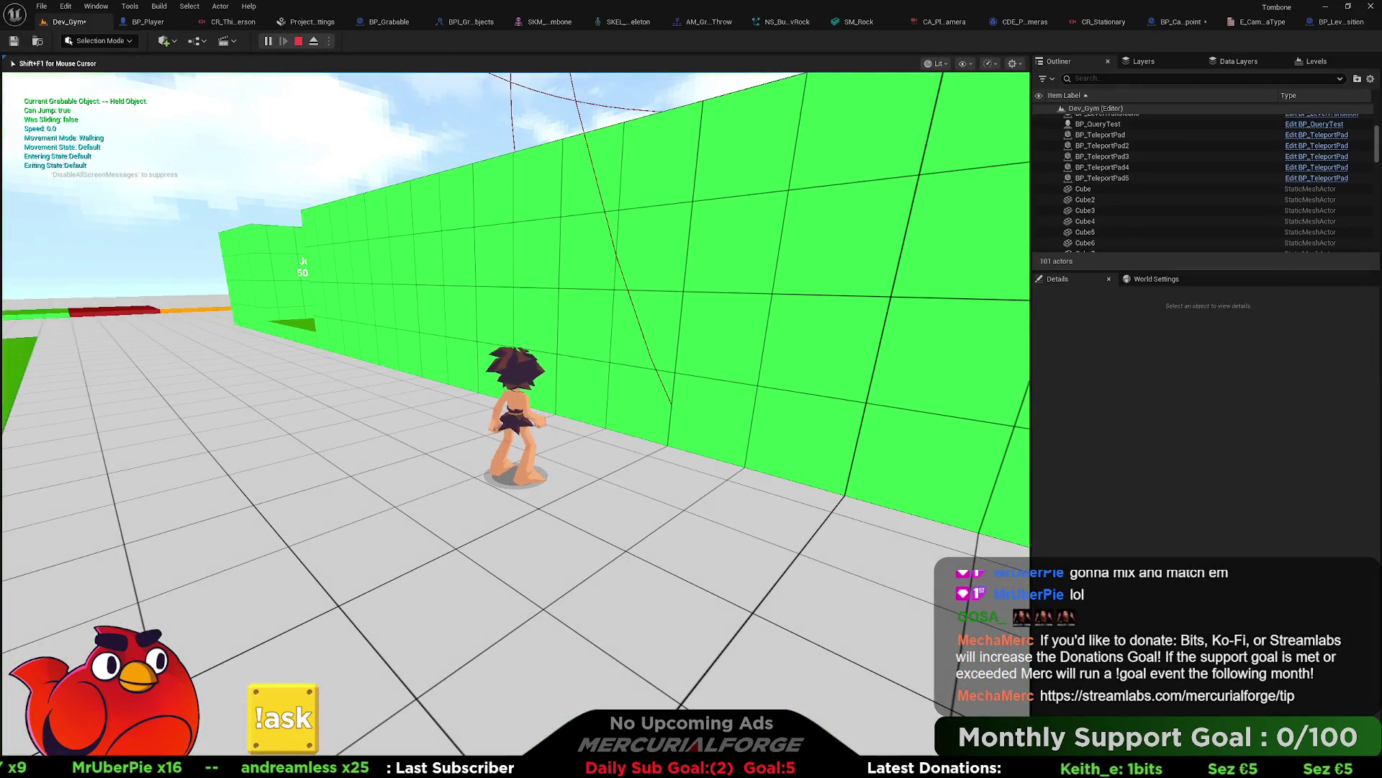
key(w)
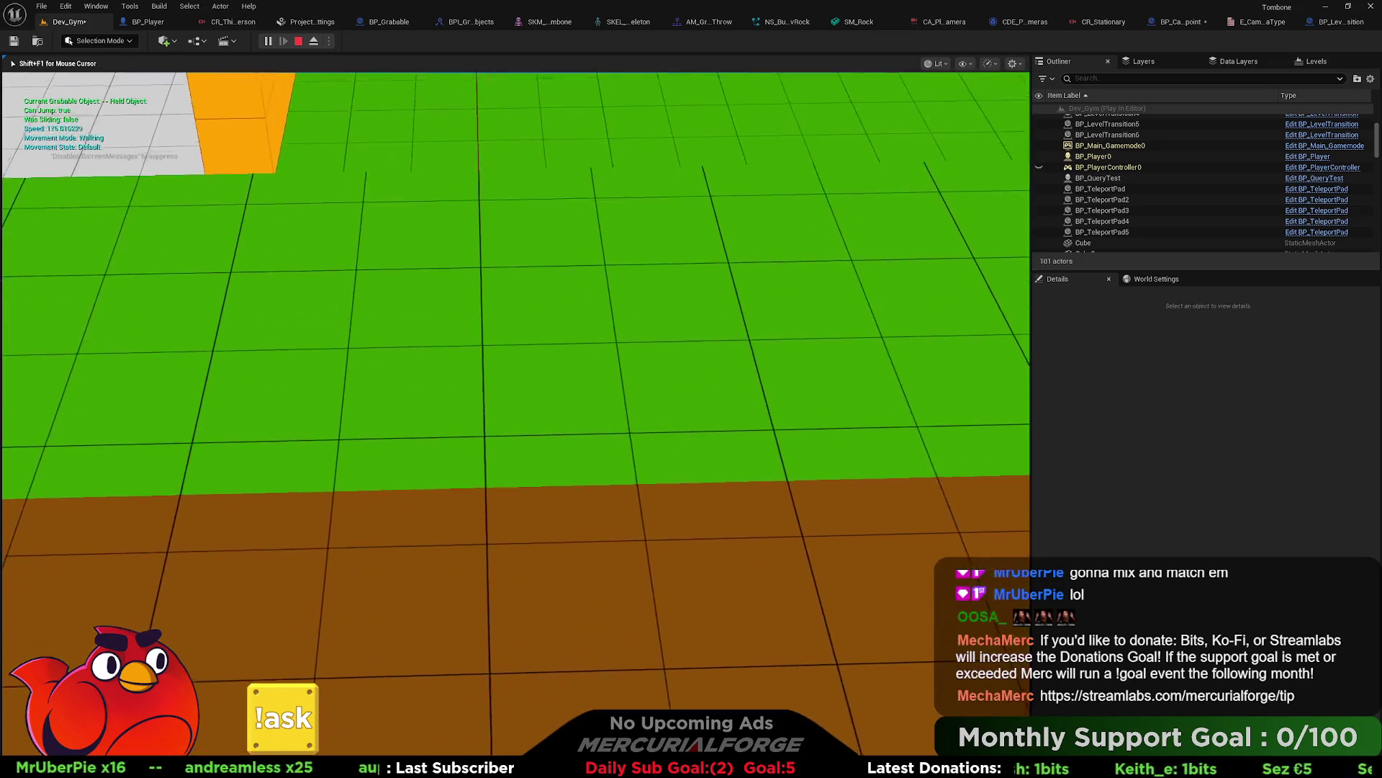
key(shift)
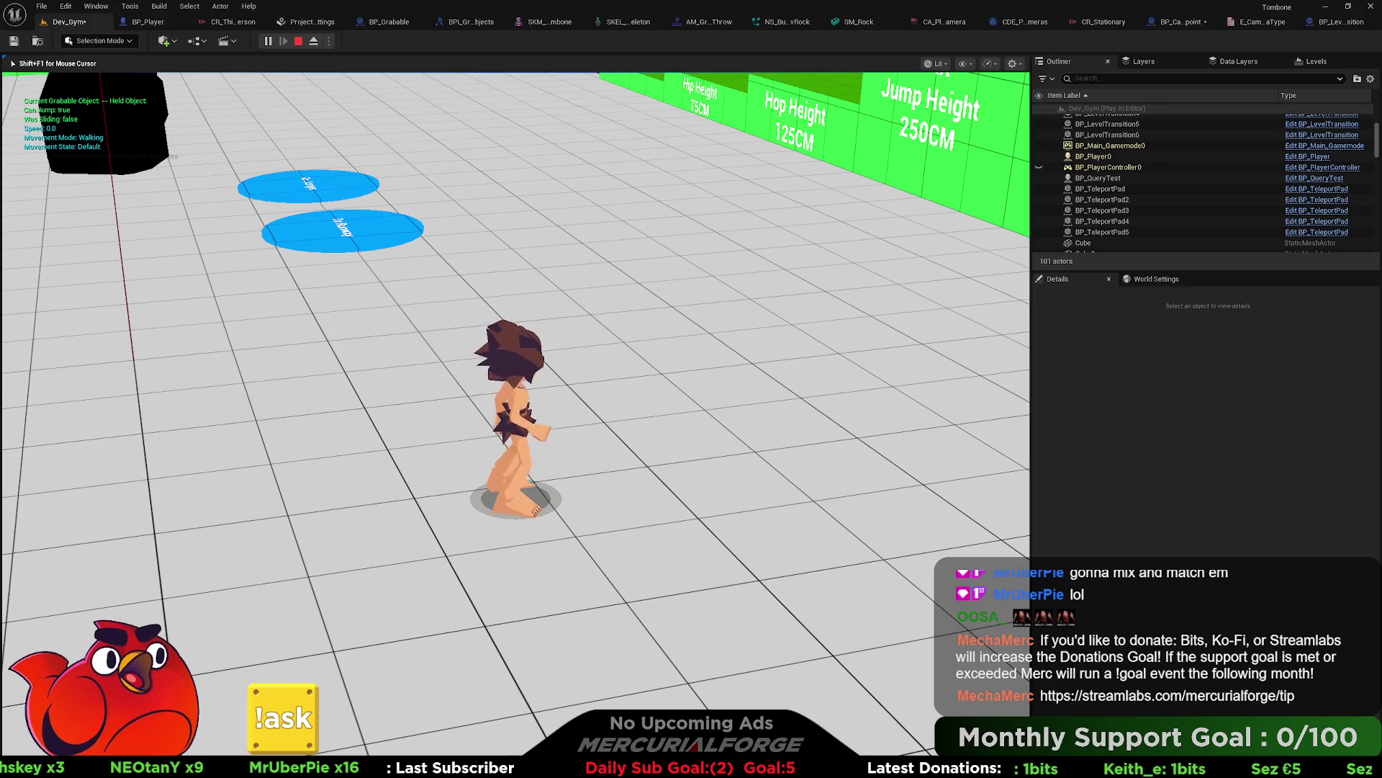
key(w)
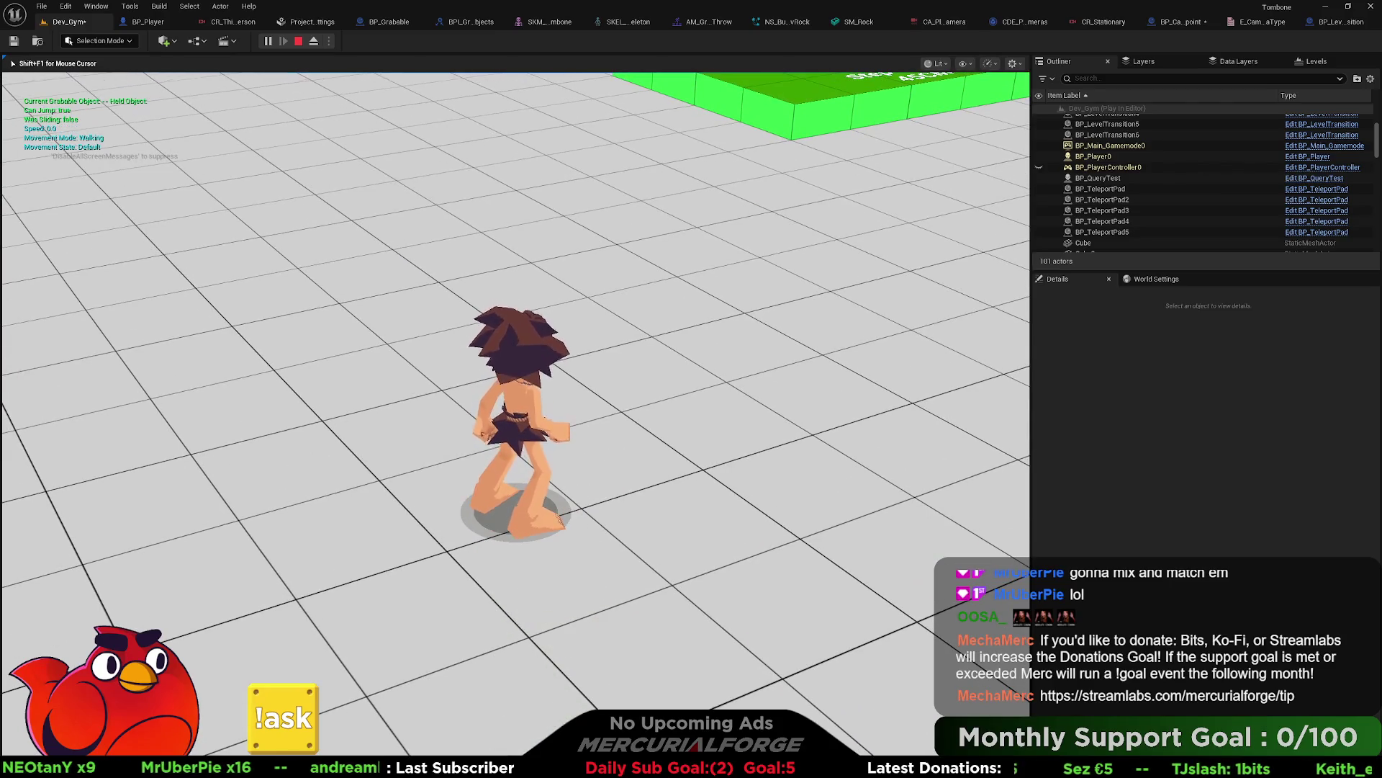
key(Escape)
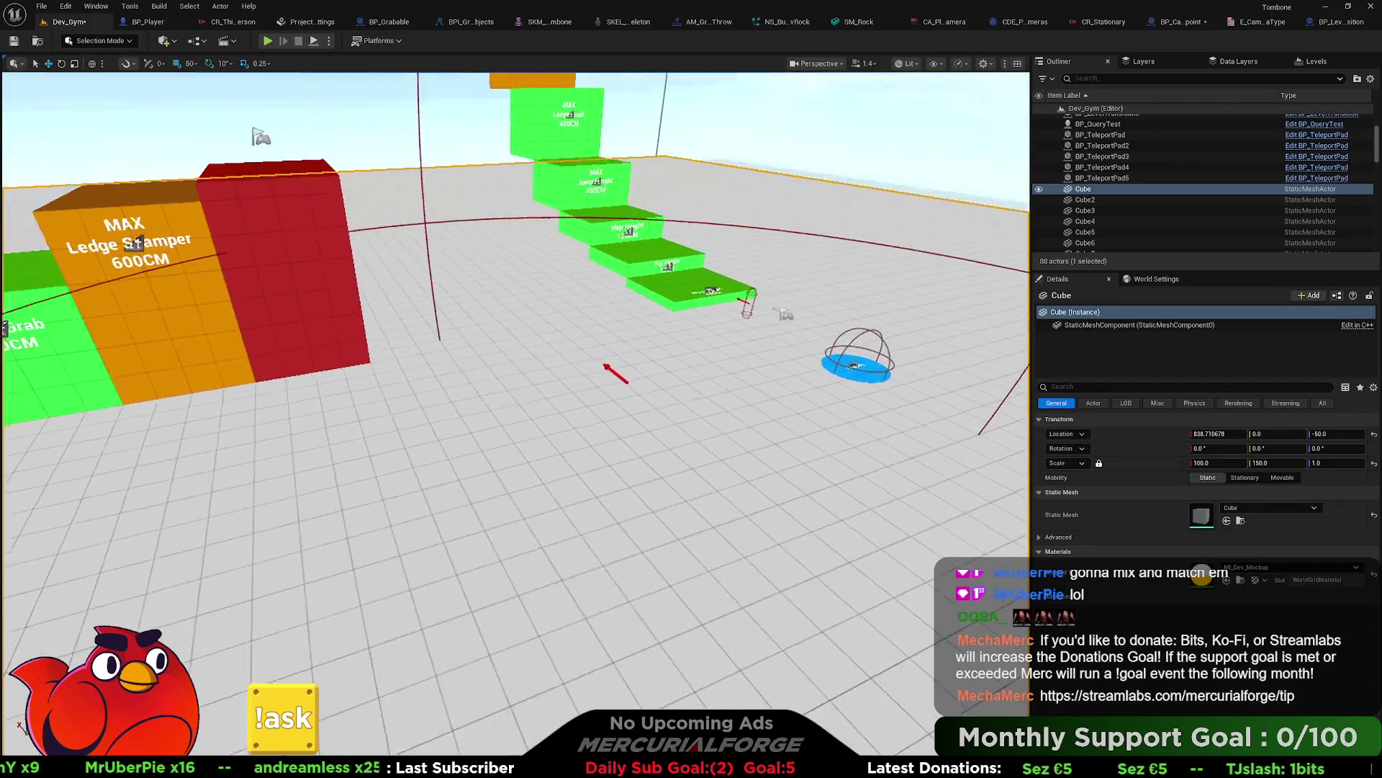
scroll(799, 430, down, 10)
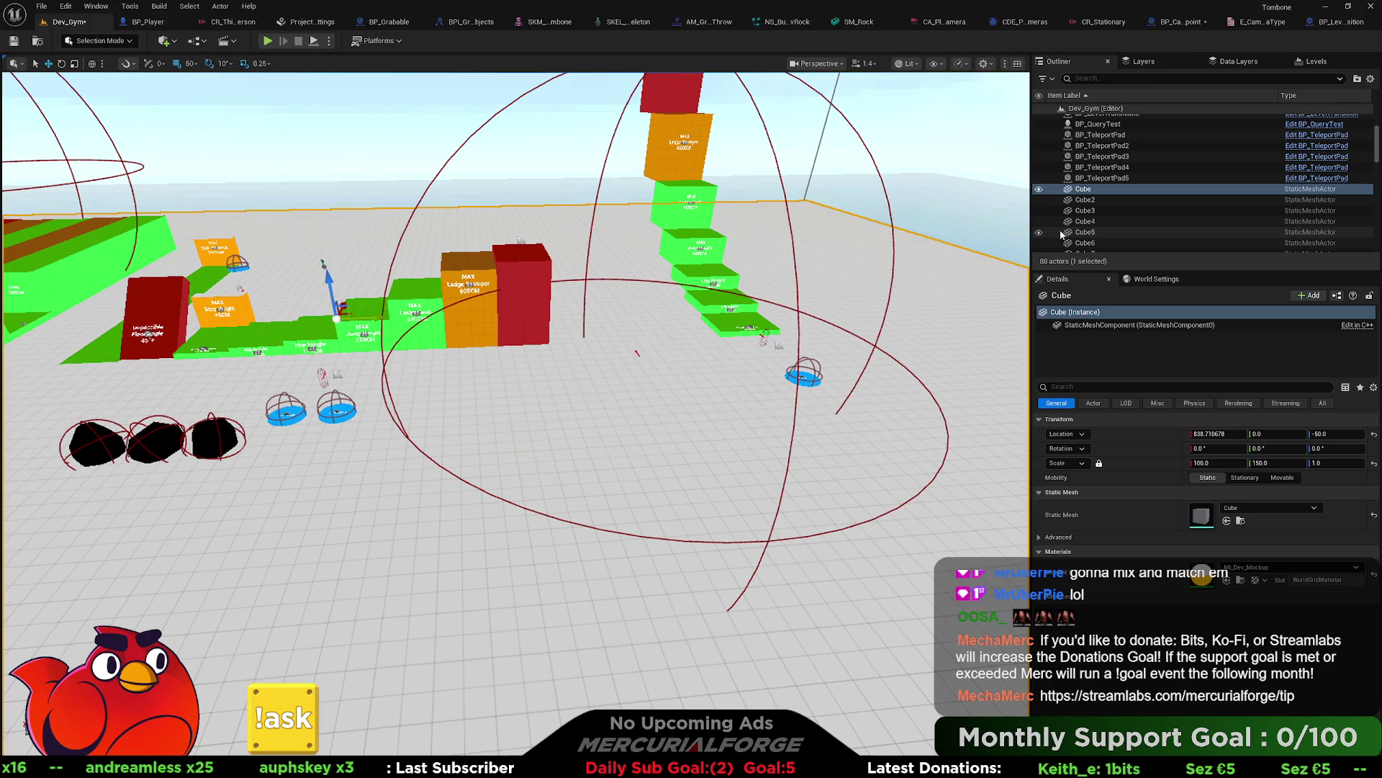
click(1179, 22)
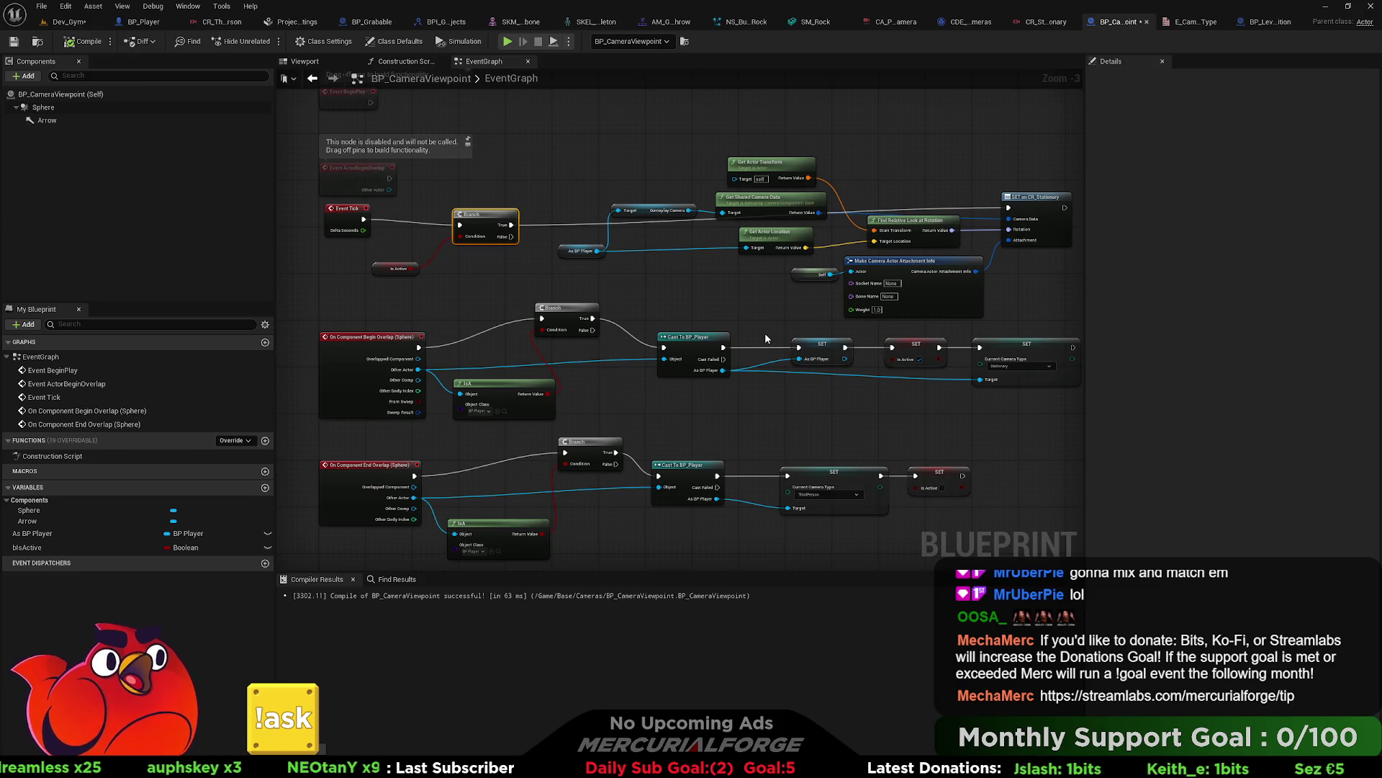
Step: Move the End Overlap node row down a little to tidy the graph
scroll(689, 297, down, 2)
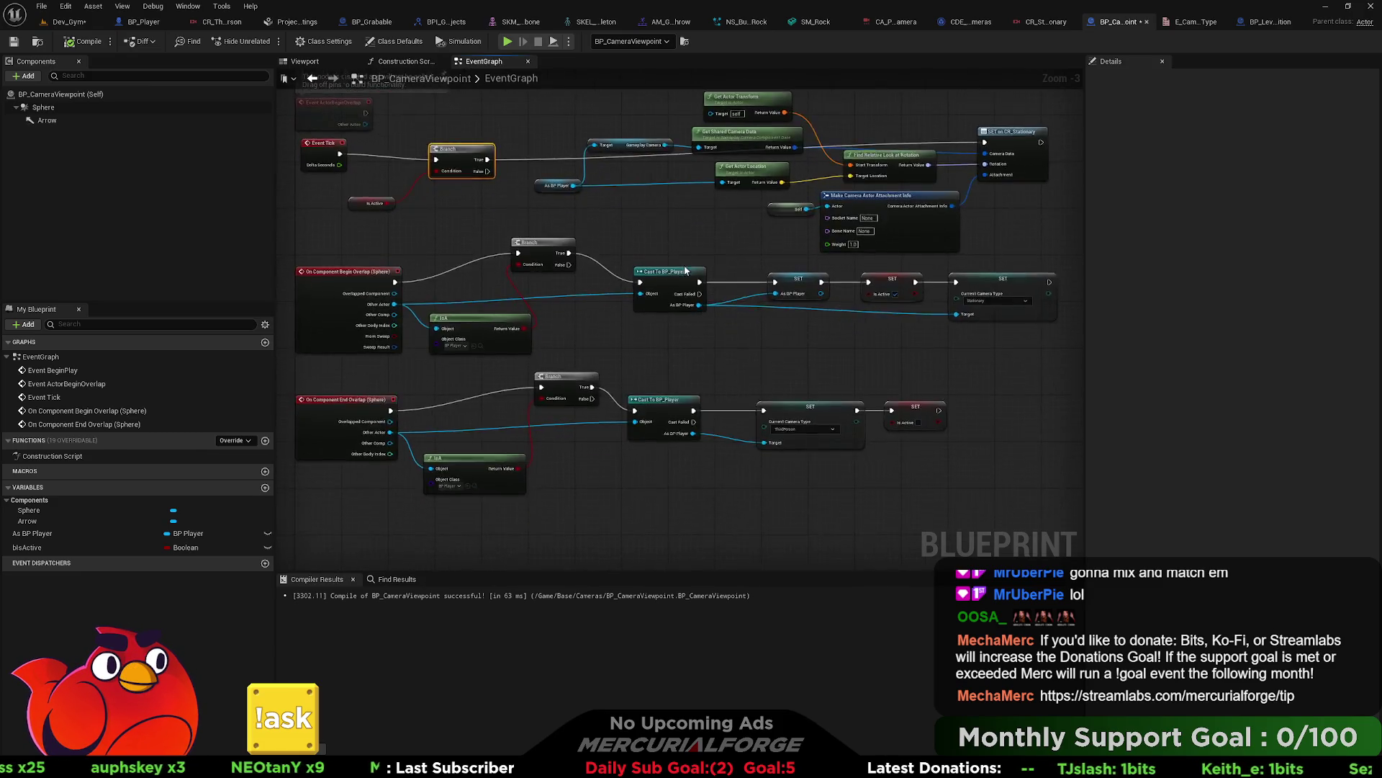
drag(965, 429, 640, 323)
mouse_move(1005, 416)
mouse_down()
mouse_move(741, 273)
mouse_move(479, 265)
mouse_move(533, 280)
mouse_up()
mouse_move(913, 444)
mouse_down()
mouse_move(496, 333)
mouse_move(507, 372)
mouse_up()
click(799, 331)
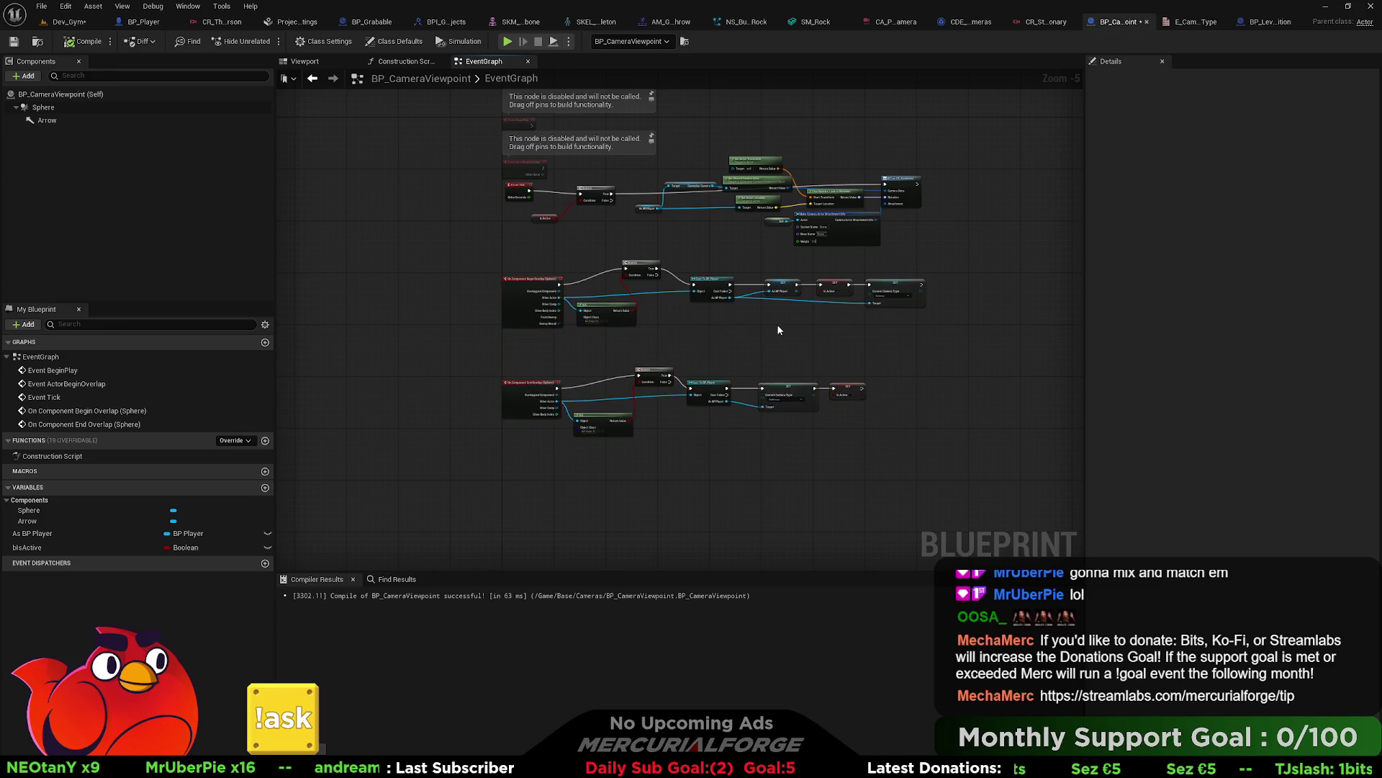
scroll(782, 327, up, 1)
Step: Add an instance-editable Boolean variable bFollowCamera and compile the blueprint
click(265, 488)
text(bFollowCamera)
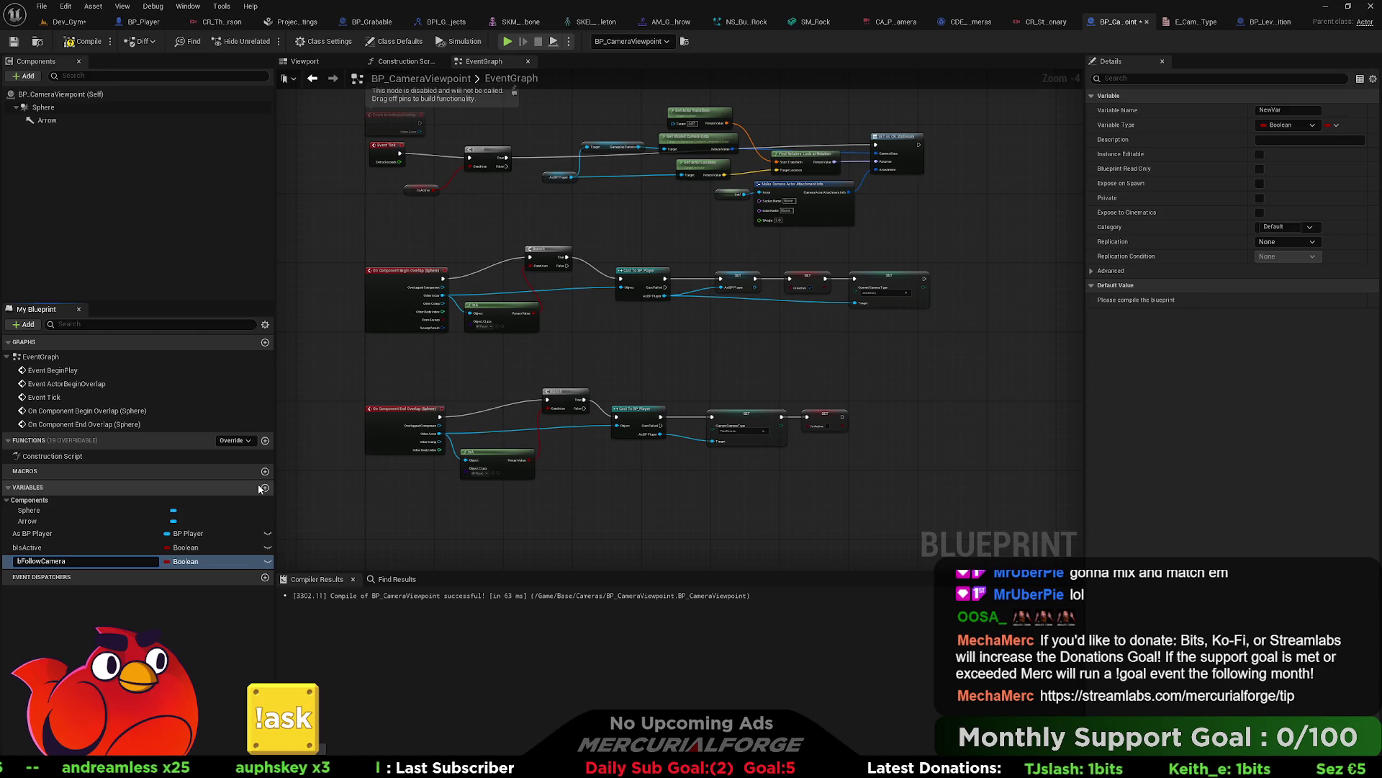
key(Return)
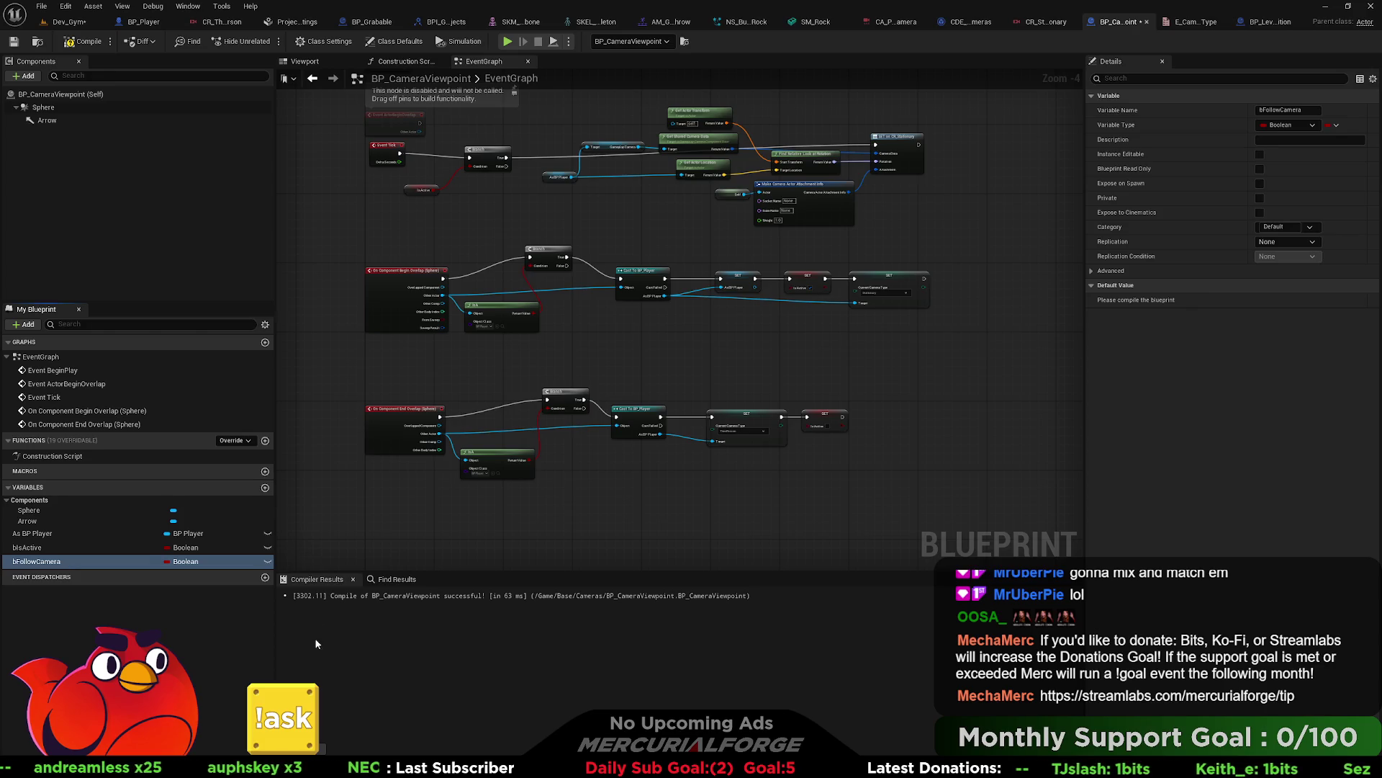
click(268, 562)
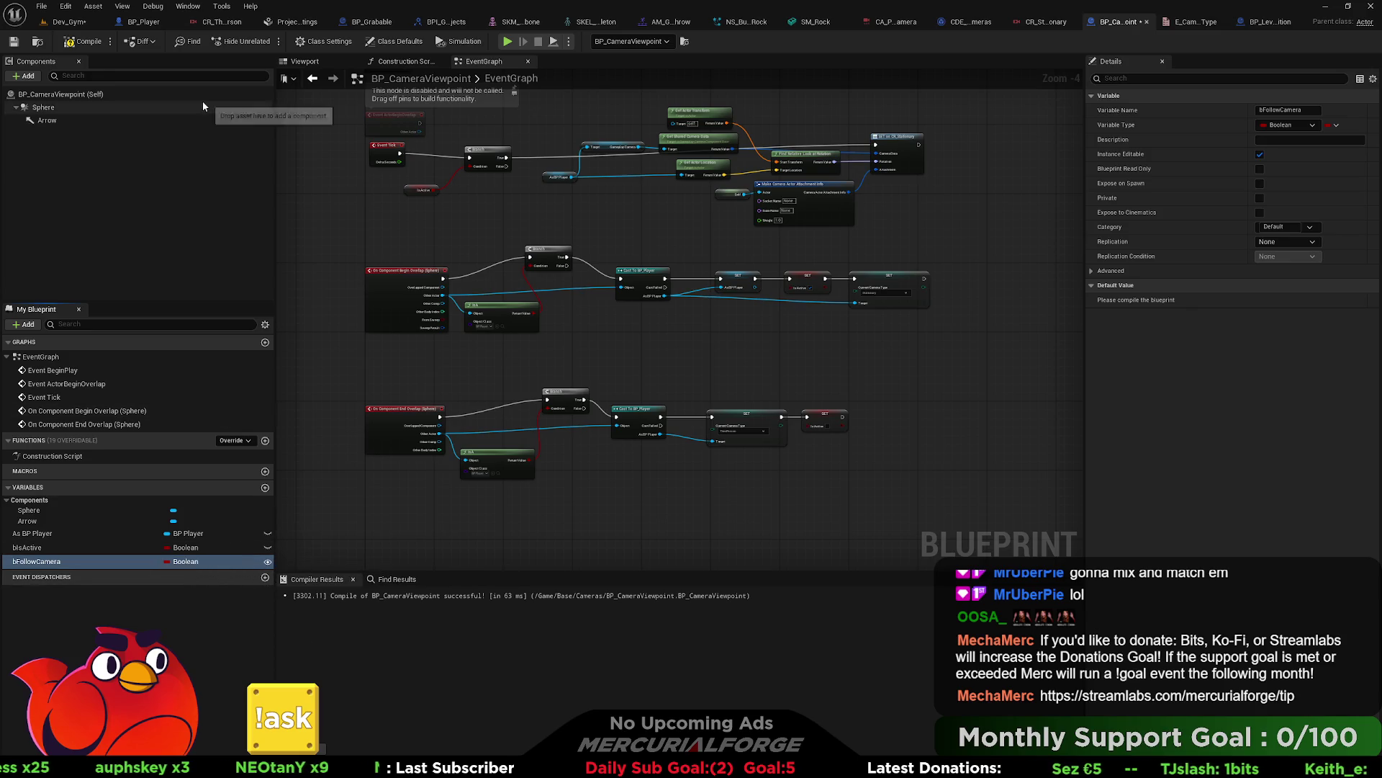
click(81, 42)
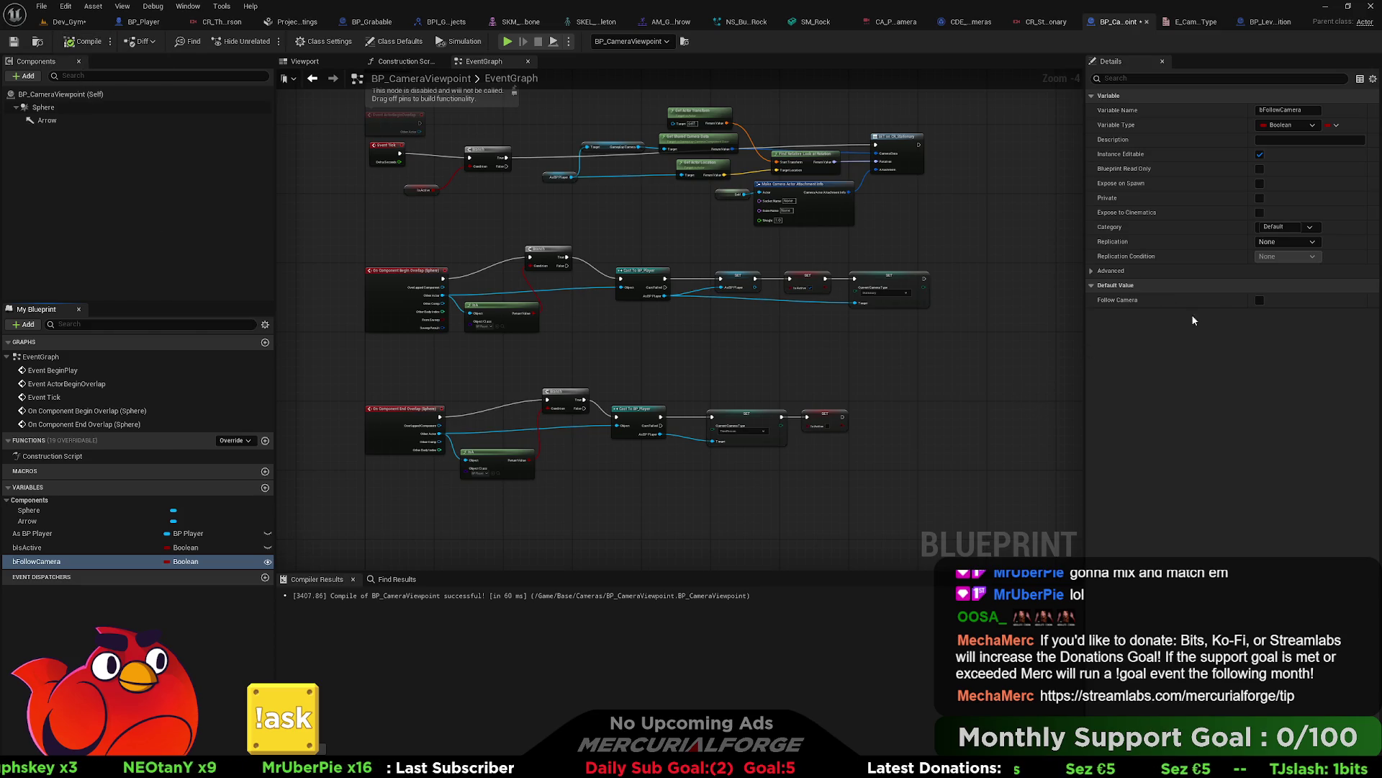
click(65, 43)
Step: Shift SET CurrentCameraType right and place a SET Follow Camera node near Event BeginPlay
scroll(749, 318, up, 1)
mouse_move(749, 318)
mouse_down()
mouse_move(571, 376)
mouse_move(454, 379)
mouse_up()
drag(634, 329, 904, 330)
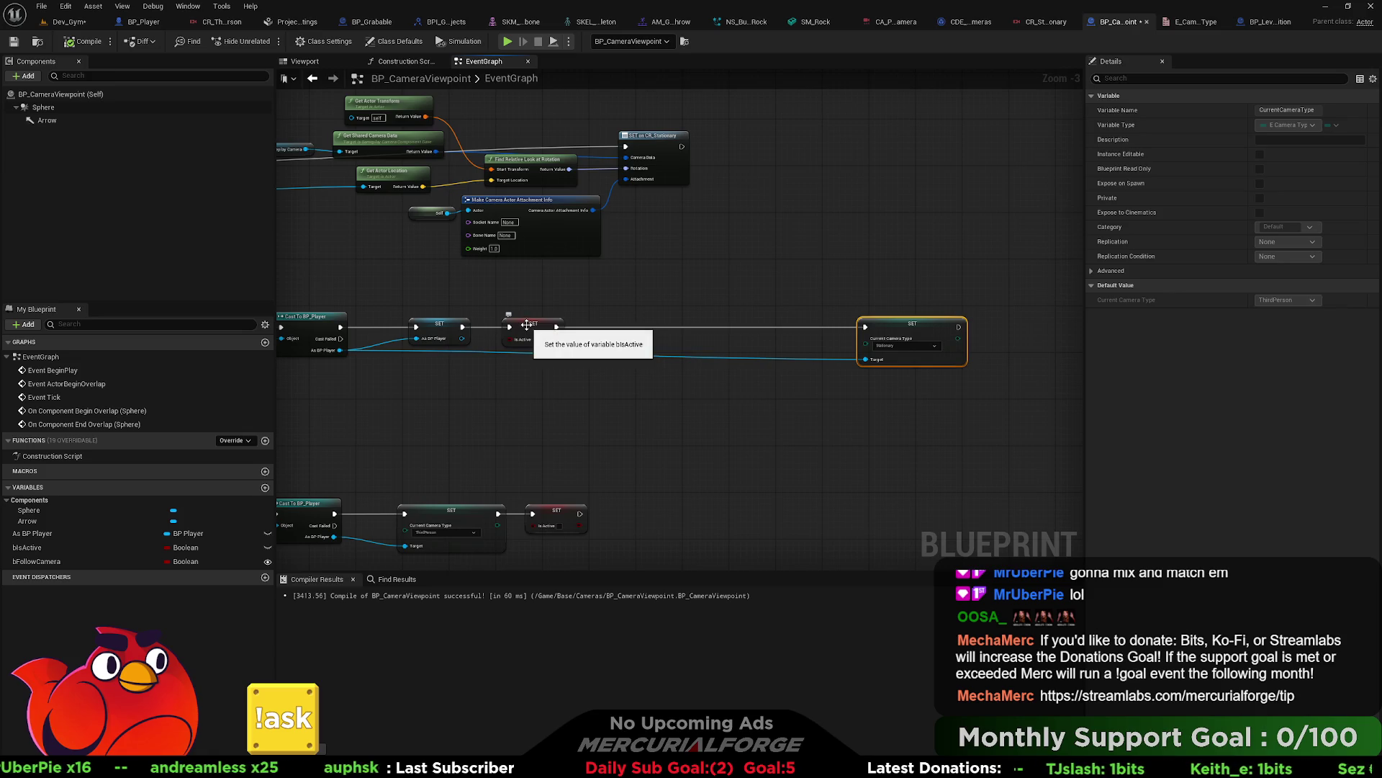
mouse_move(492, 377)
mouse_down()
mouse_move(648, 386)
mouse_move(960, 545)
mouse_up()
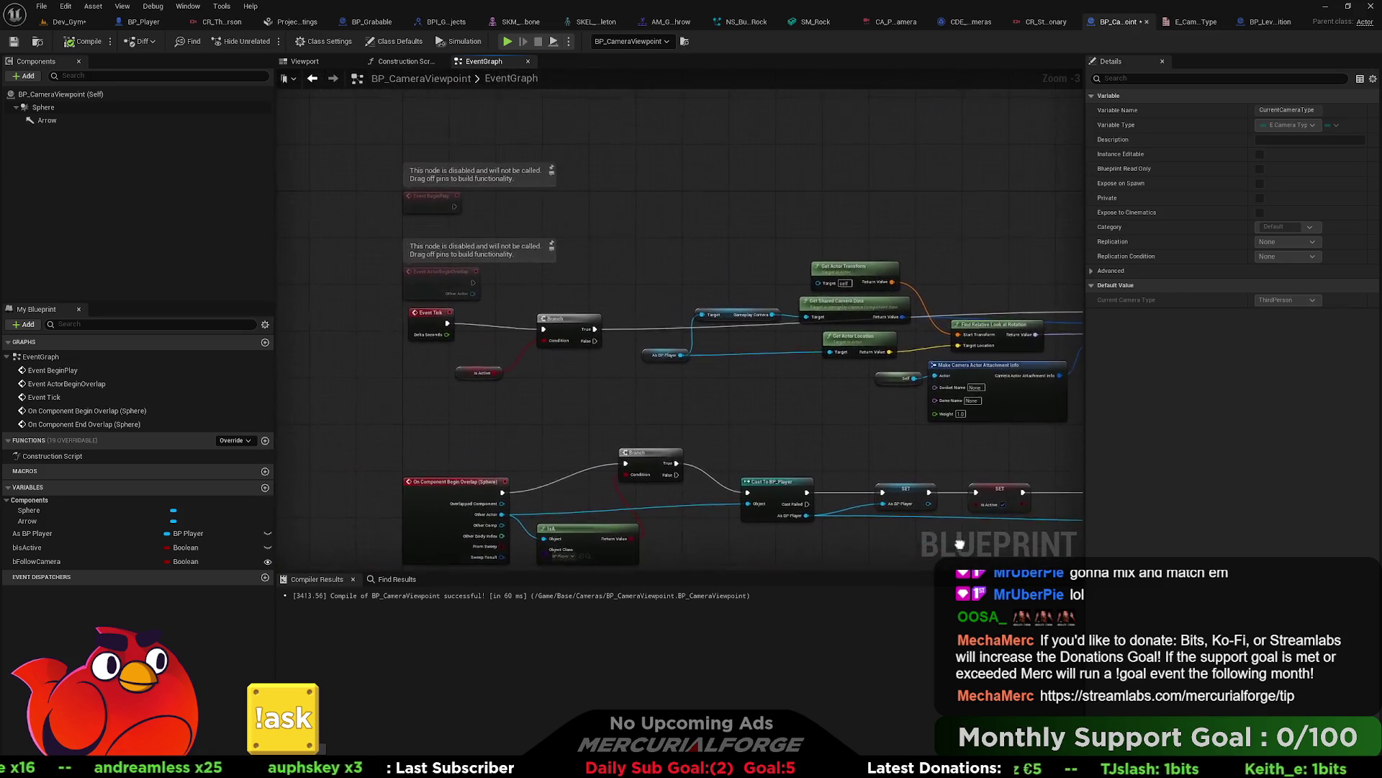
mouse_move(72, 561)
mouse_down()
mouse_move(342, 461)
mouse_move(515, 194)
mouse_up()
click(536, 208)
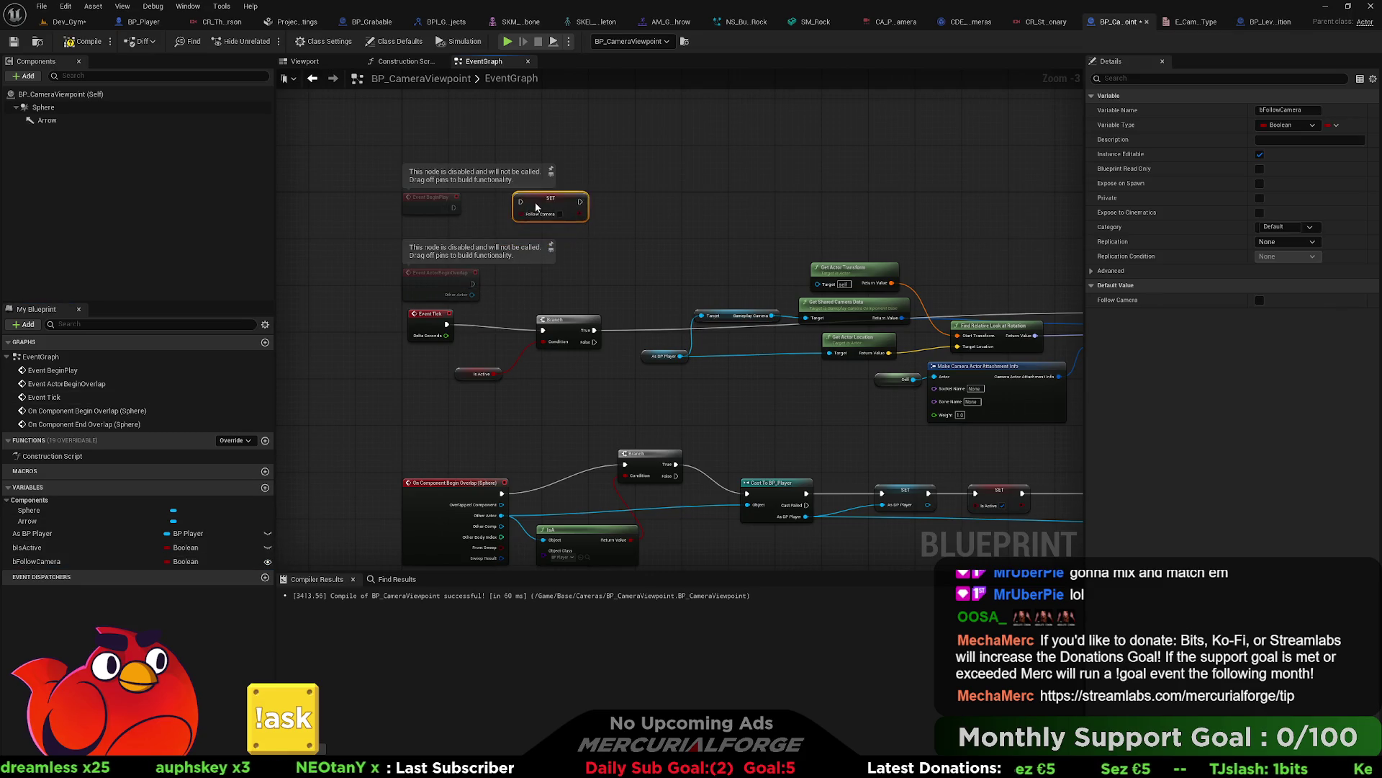
Step: Replace the SET node with a Follow Camera getter driving a Branch after Event BeginPlay
key(Delete)
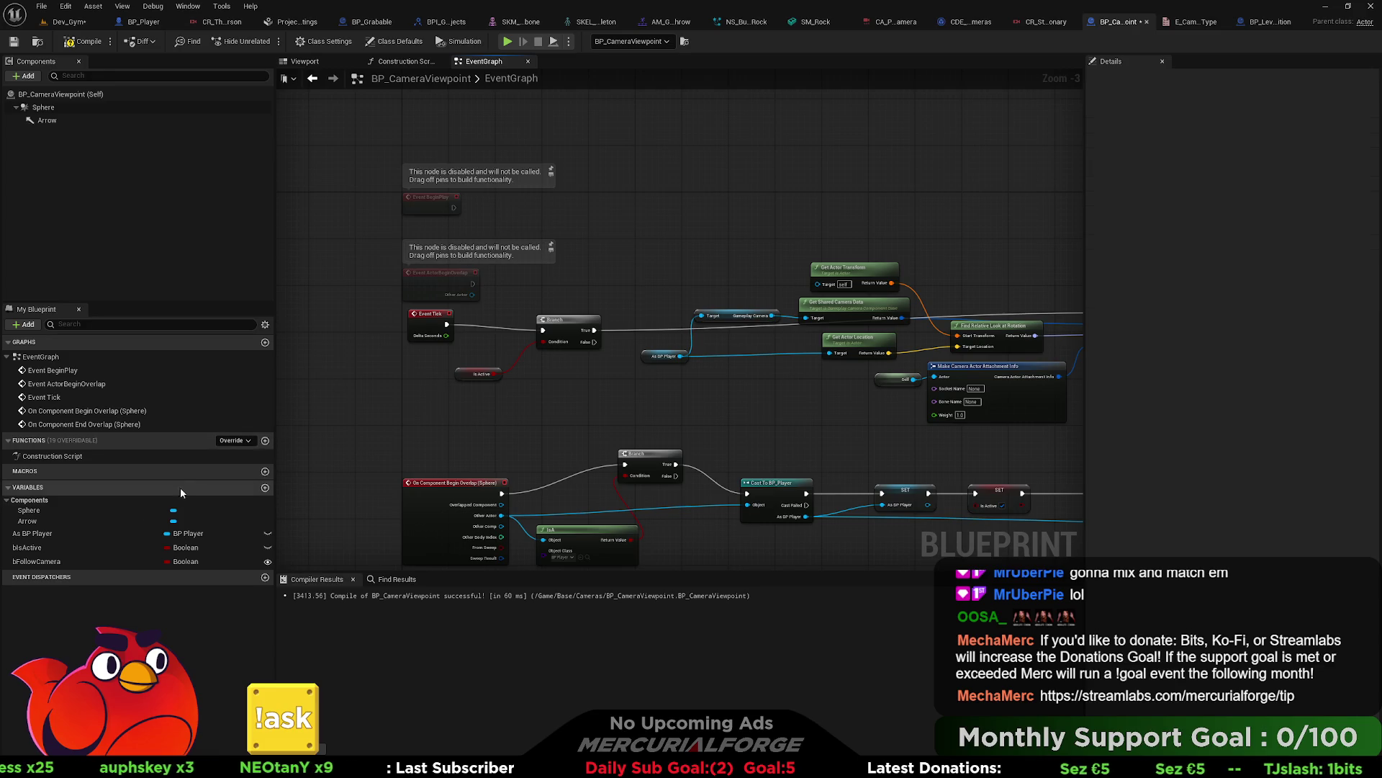
mouse_move(44, 561)
mouse_down()
mouse_move(496, 266)
mouse_move(463, 227)
mouse_move(493, 254)
mouse_up()
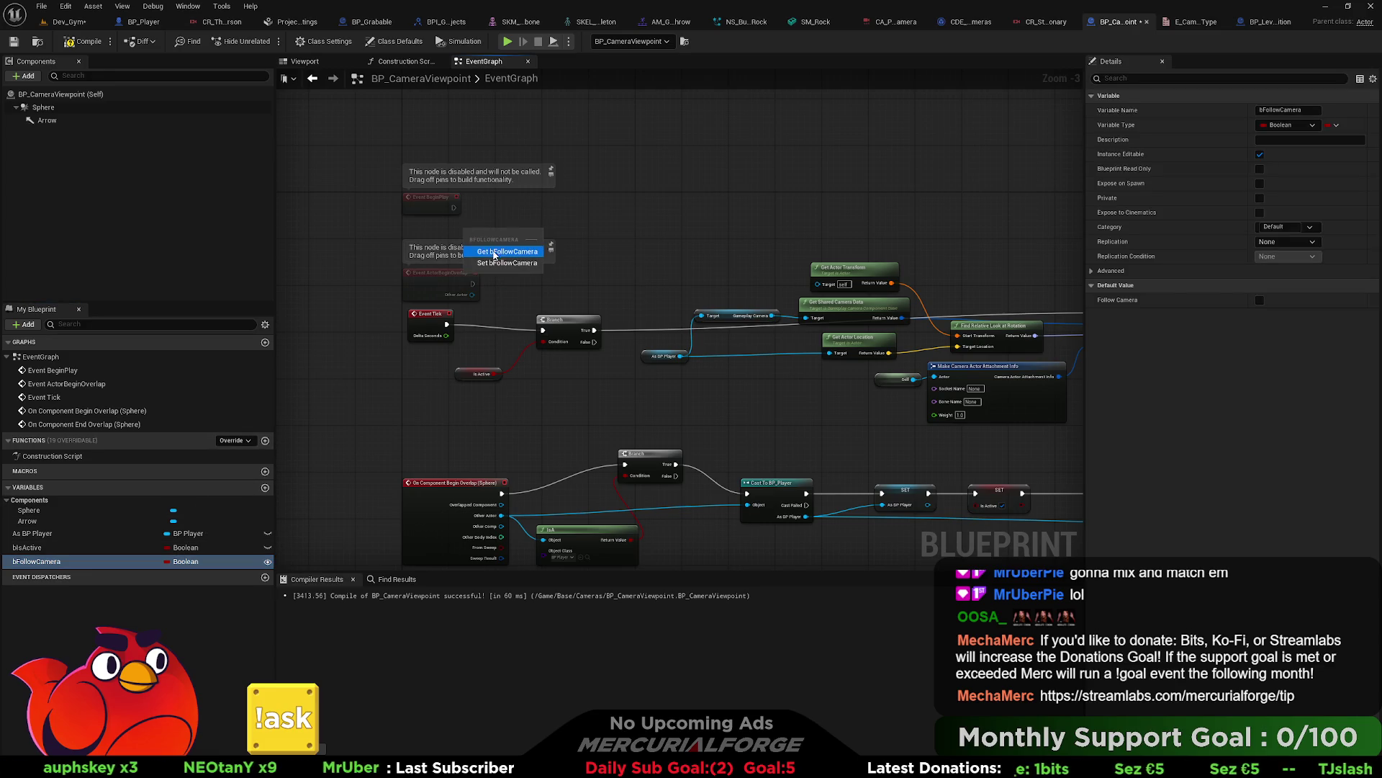
click(494, 252)
click(520, 219)
mouse_move(529, 222)
mouse_down()
mouse_move(522, 187)
mouse_move(456, 210)
mouse_up()
drag(540, 193, 535, 205)
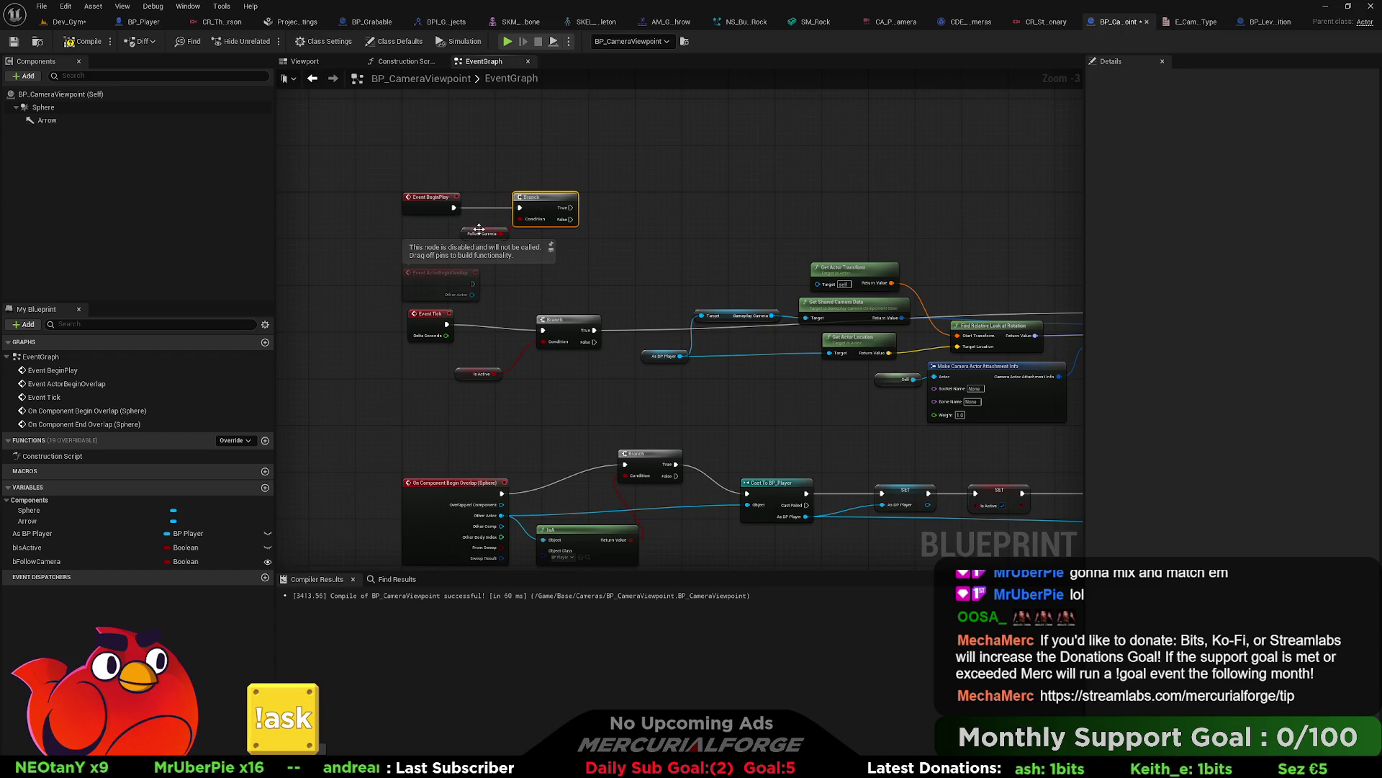
click(479, 229)
scroll(569, 228, up, 2)
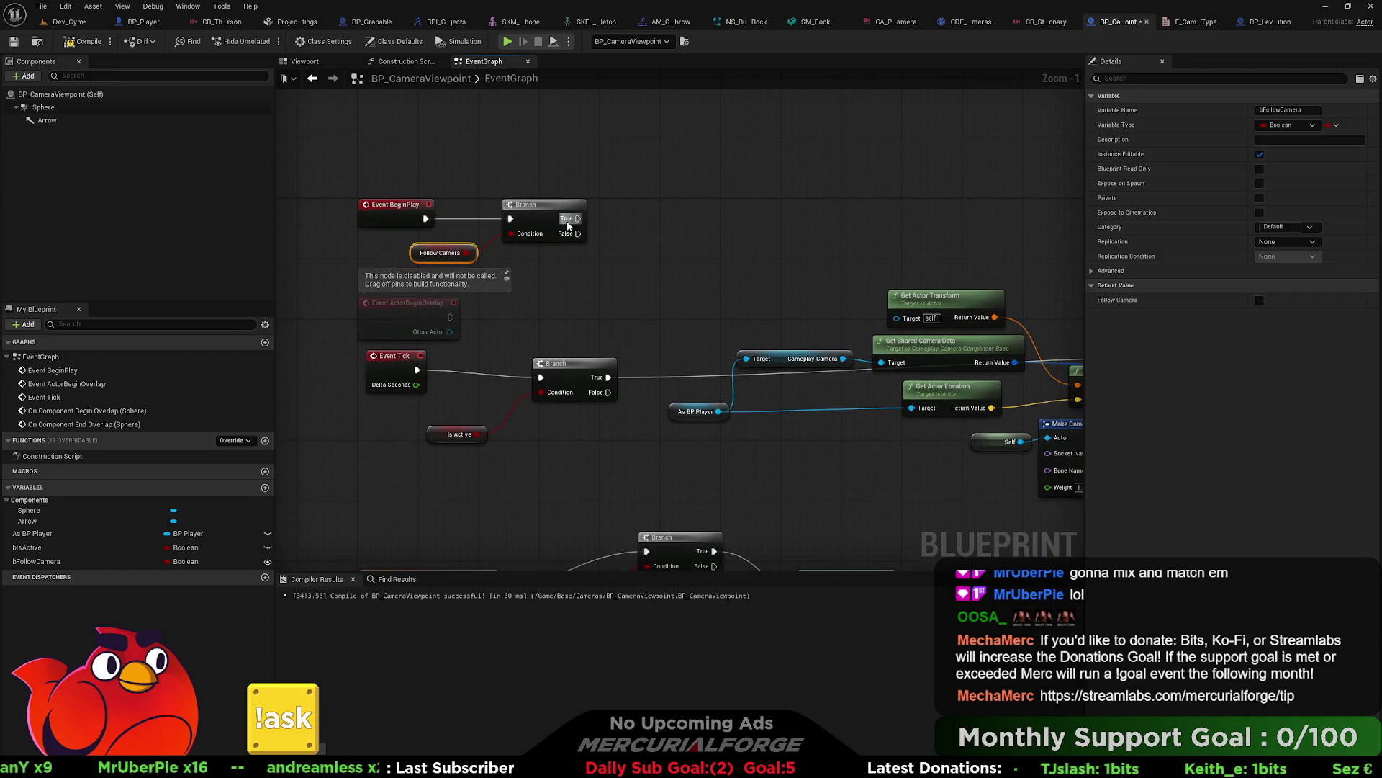
Step: Add Set Actor Tick Enabled, wire BeginPlay directly into it, and delete the Branch
drag(576, 219, 646, 210)
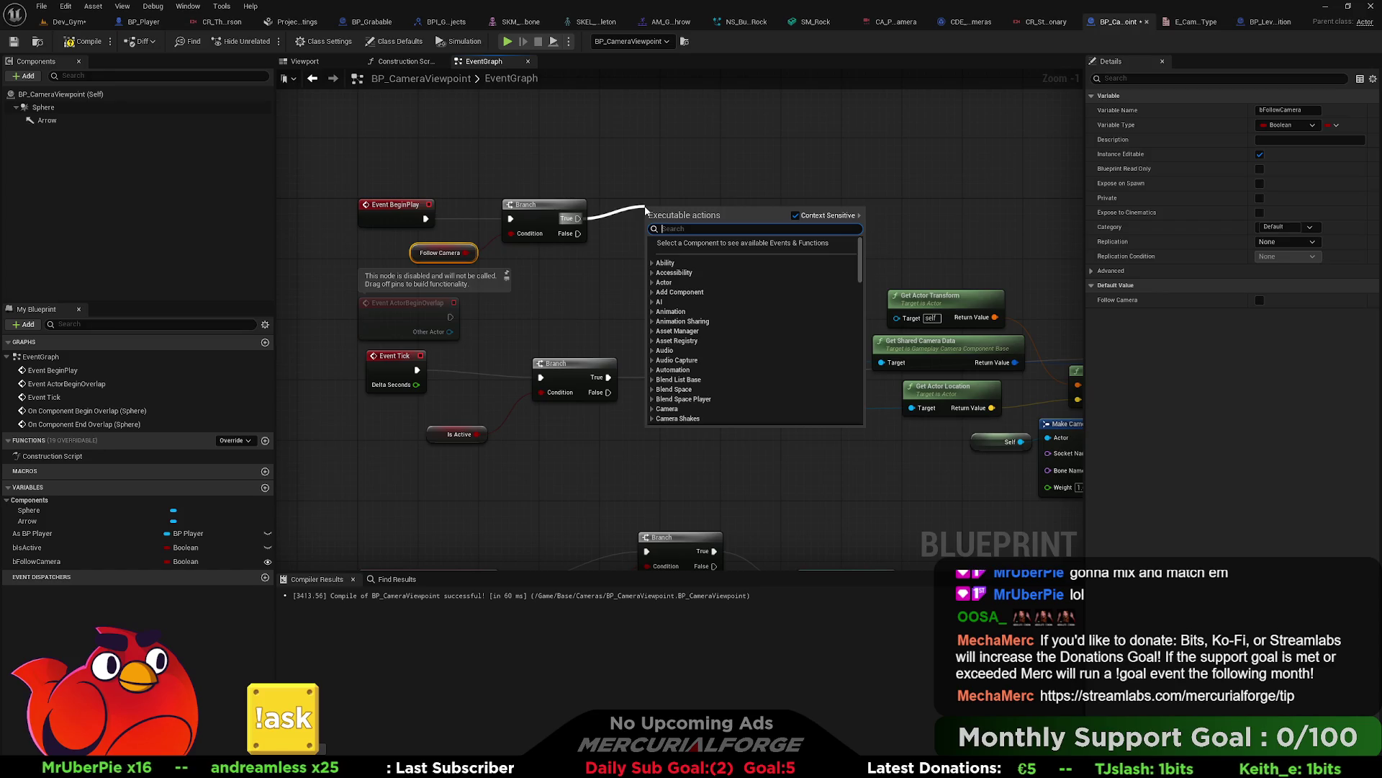
text(can tick)
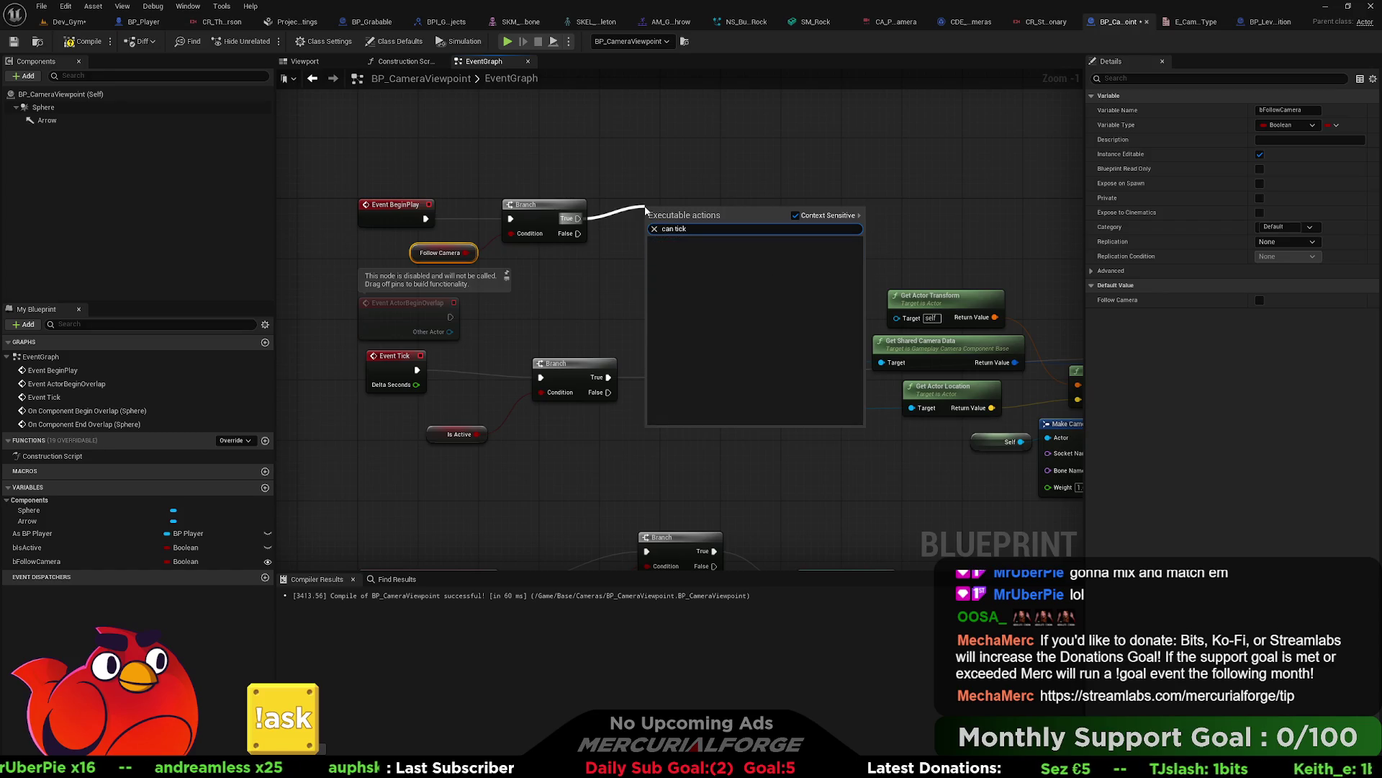
key(BackSpace)
key(BackSpace)
key(BackSpace)
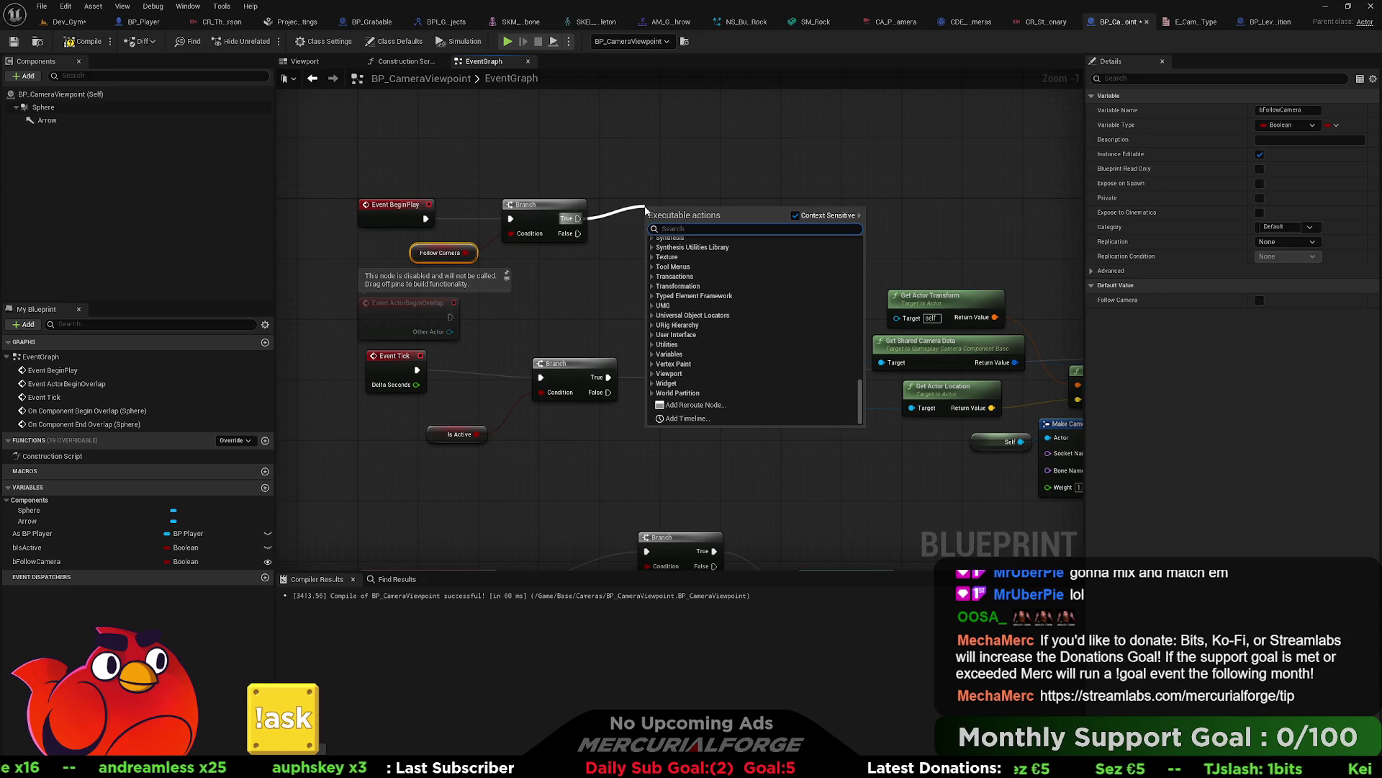
text(enable tick)
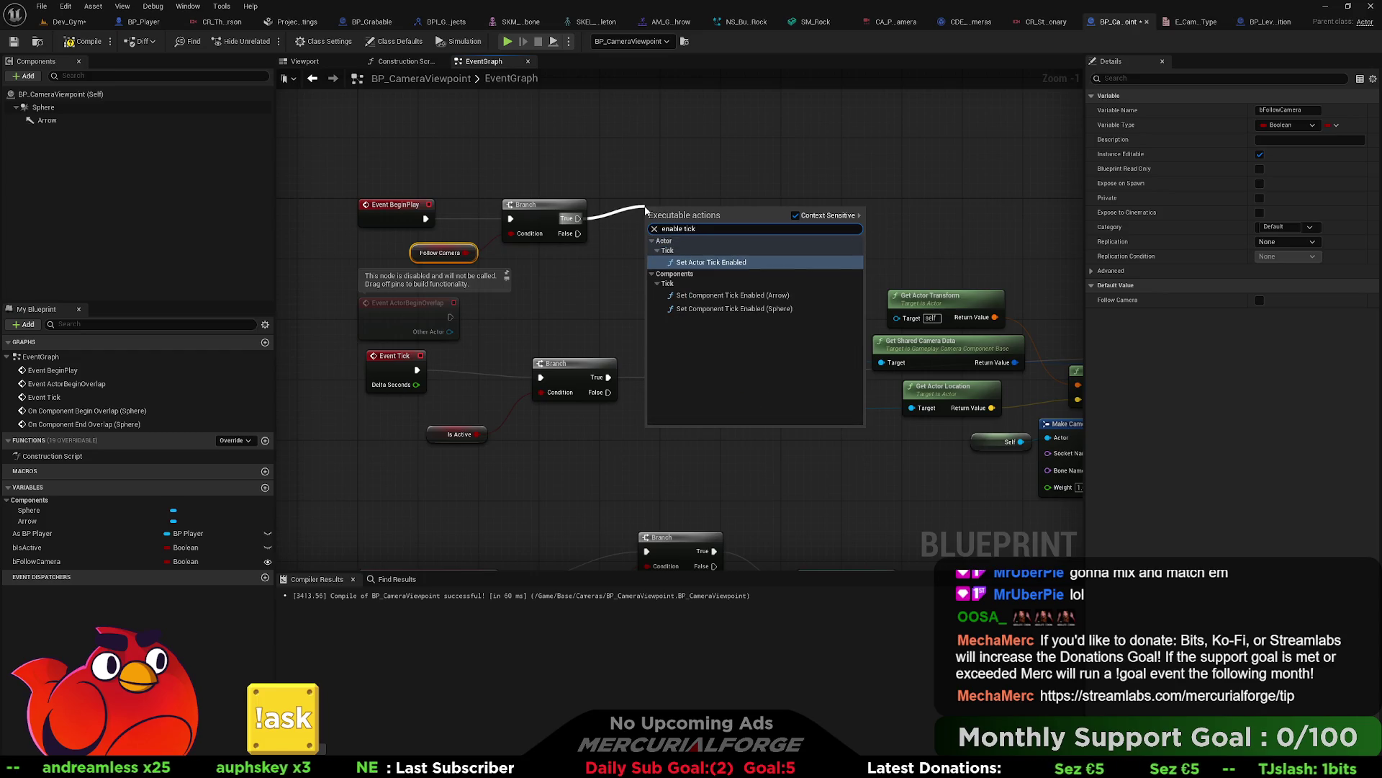
key(Return)
mouse_move(676, 225)
mouse_down()
mouse_move(730, 193)
mouse_move(684, 203)
mouse_up()
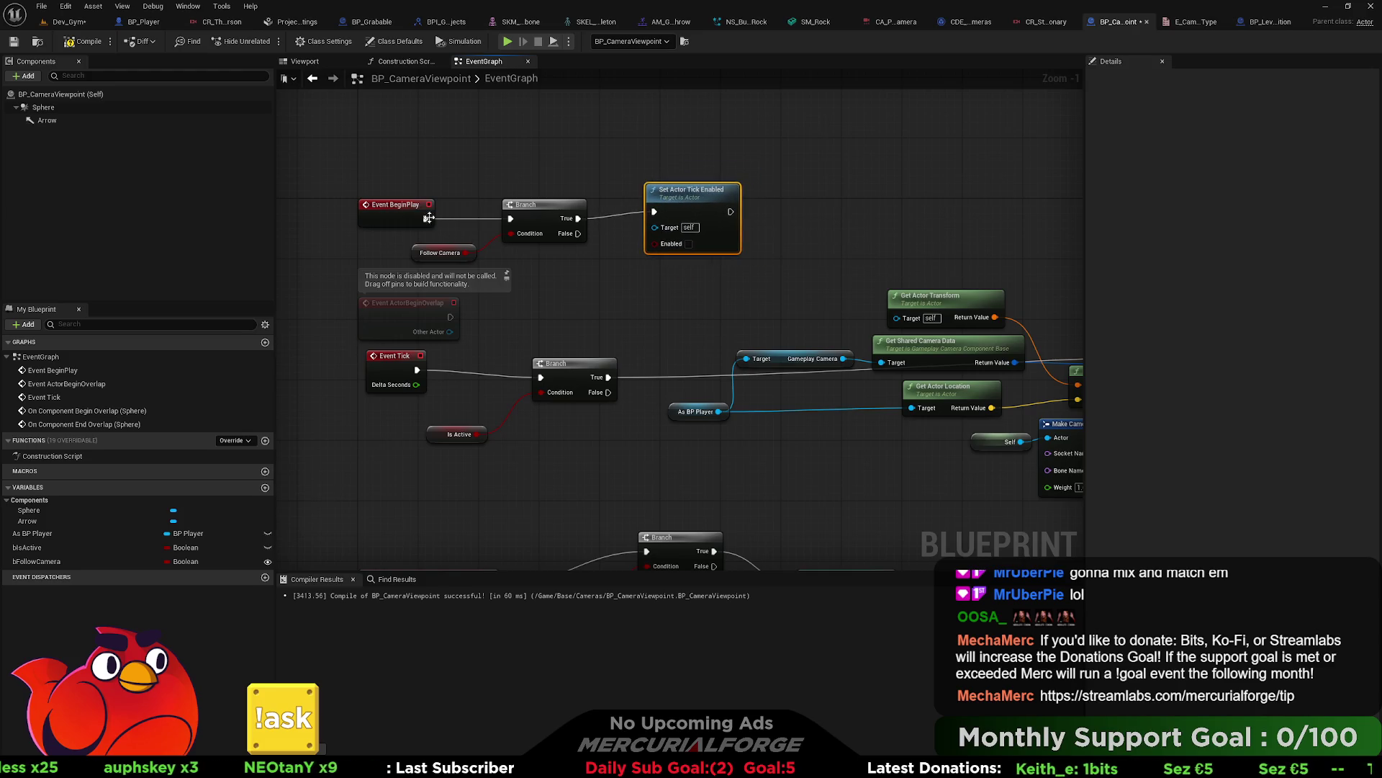
mouse_move(510, 218)
mouse_down()
mouse_move(654, 212)
mouse_move(535, 208)
mouse_up()
click(575, 239)
key(Delete)
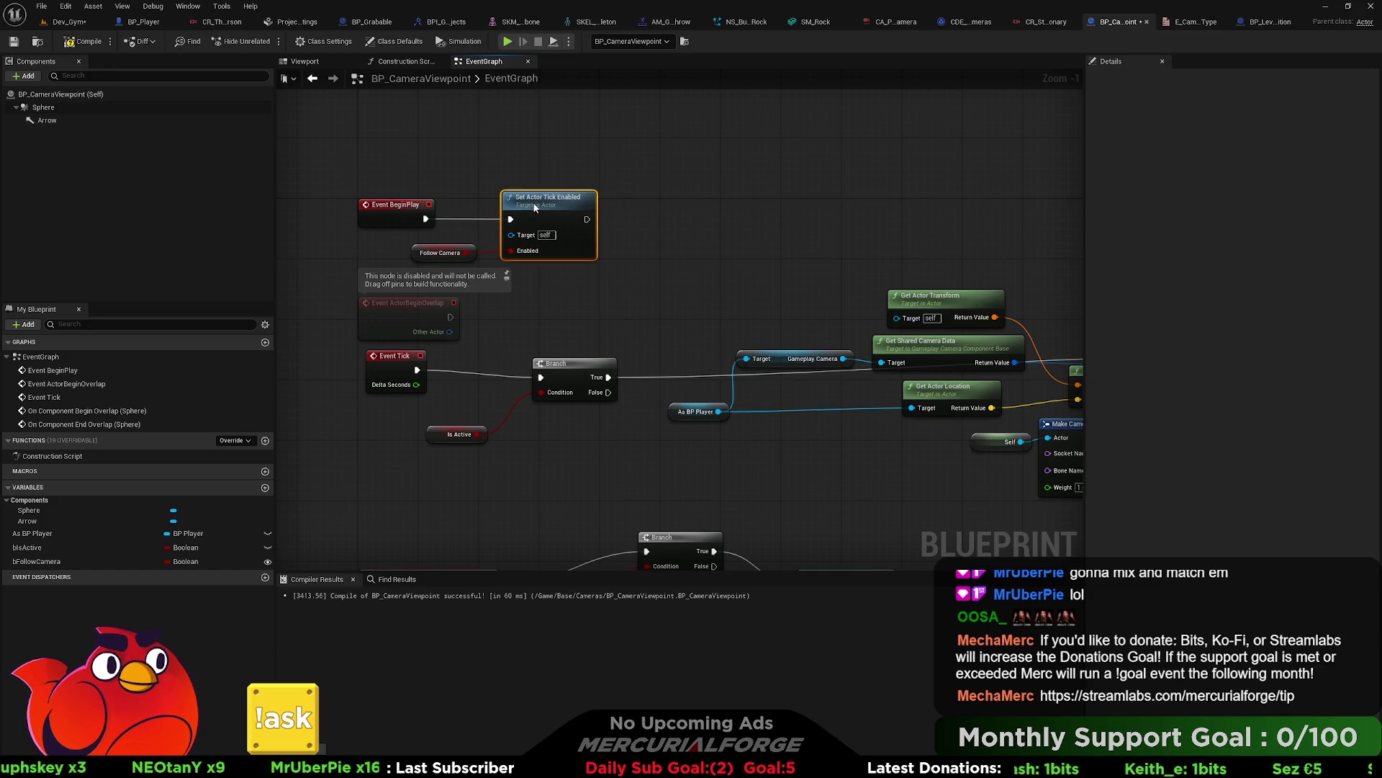
Step: Reposition the BeginPlay group, then delete the Follow Camera getter and Set Actor Tick Enabled nodes
drag(702, 162, 456, 261)
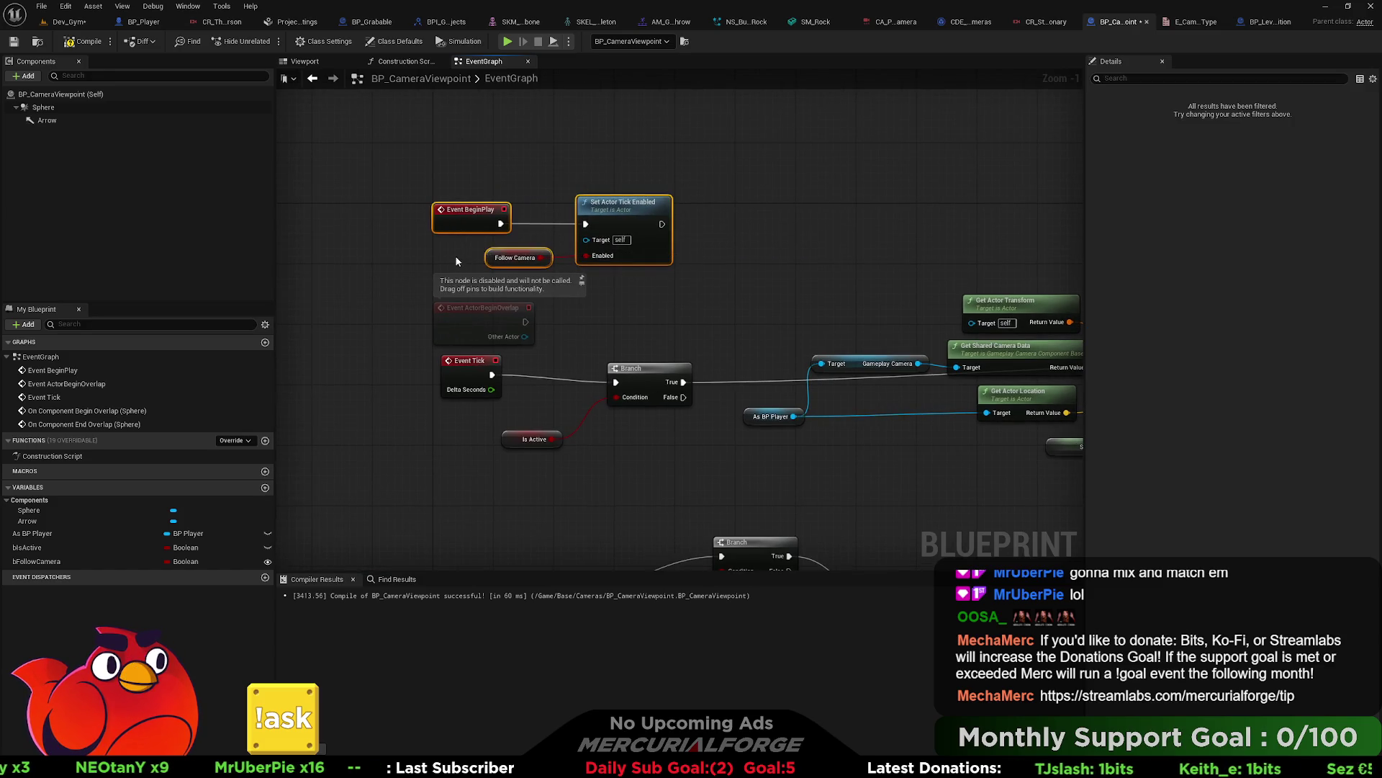
drag(614, 215, 652, 192)
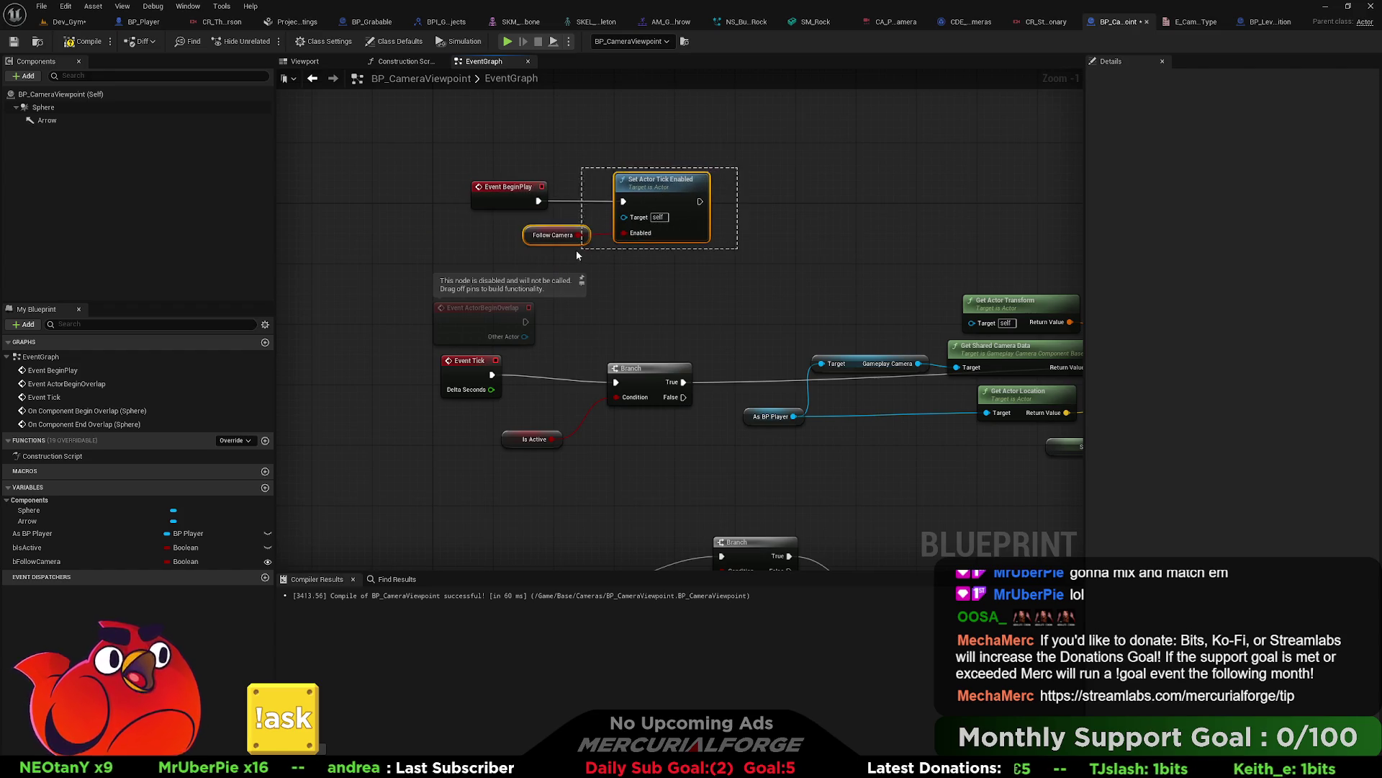
click(663, 269)
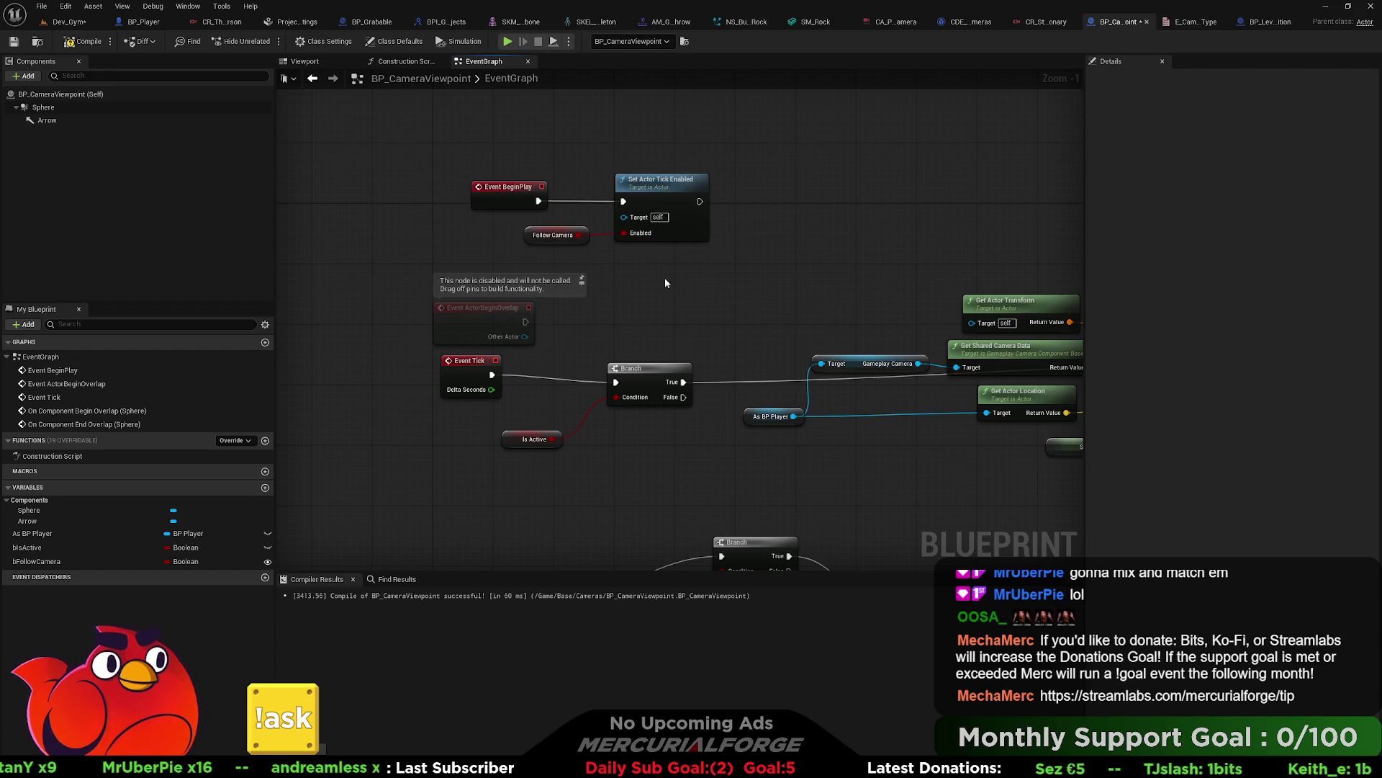
drag(664, 278, 670, 229)
click(478, 318)
mouse_move(628, 425)
mouse_down()
mouse_move(599, 336)
mouse_move(586, 385)
mouse_up()
scroll(600, 338, down, 1)
mouse_move(663, 189)
mouse_down()
mouse_move(536, 162)
mouse_move(536, 149)
mouse_up()
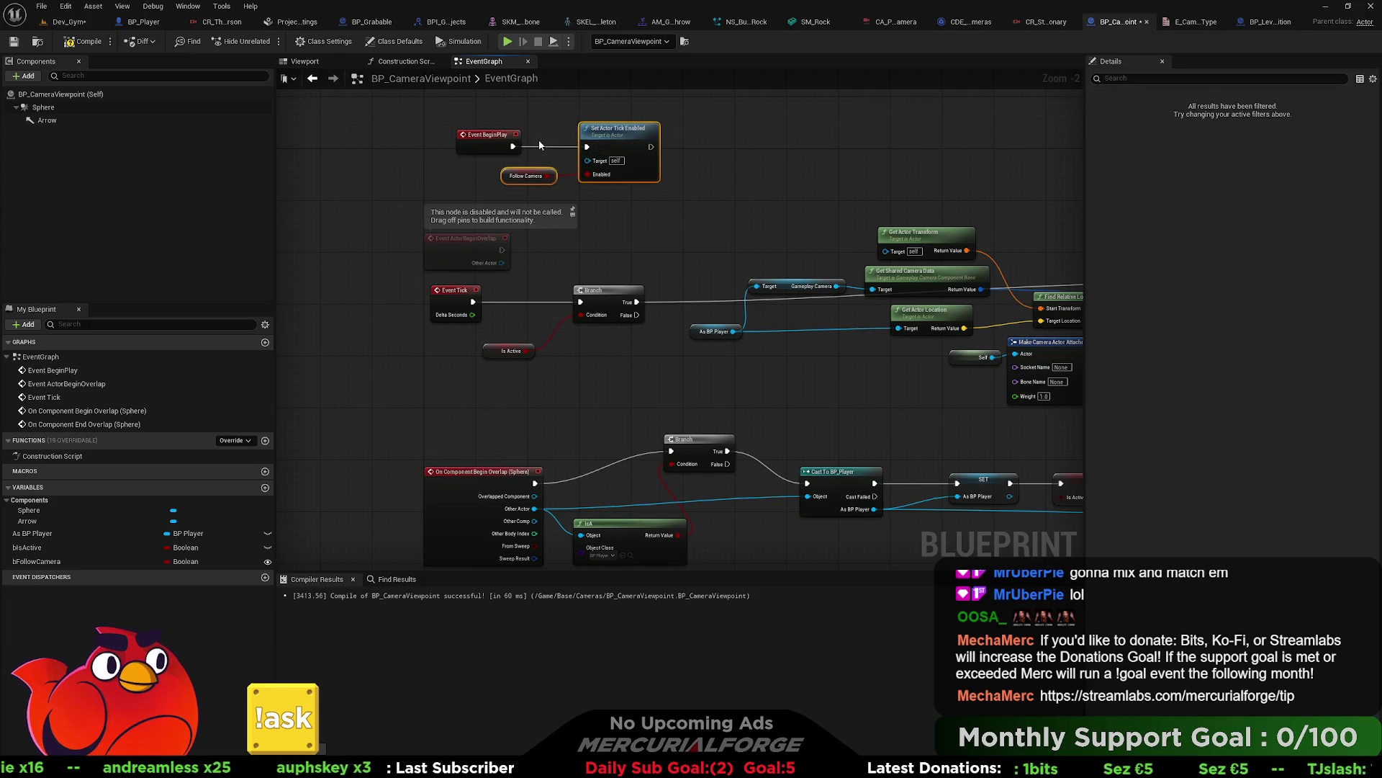
key(Delete)
Step: Delete both SET Is Active nodes and the bIsActive variable, confirming Yes
drag(433, 185, 436, 185)
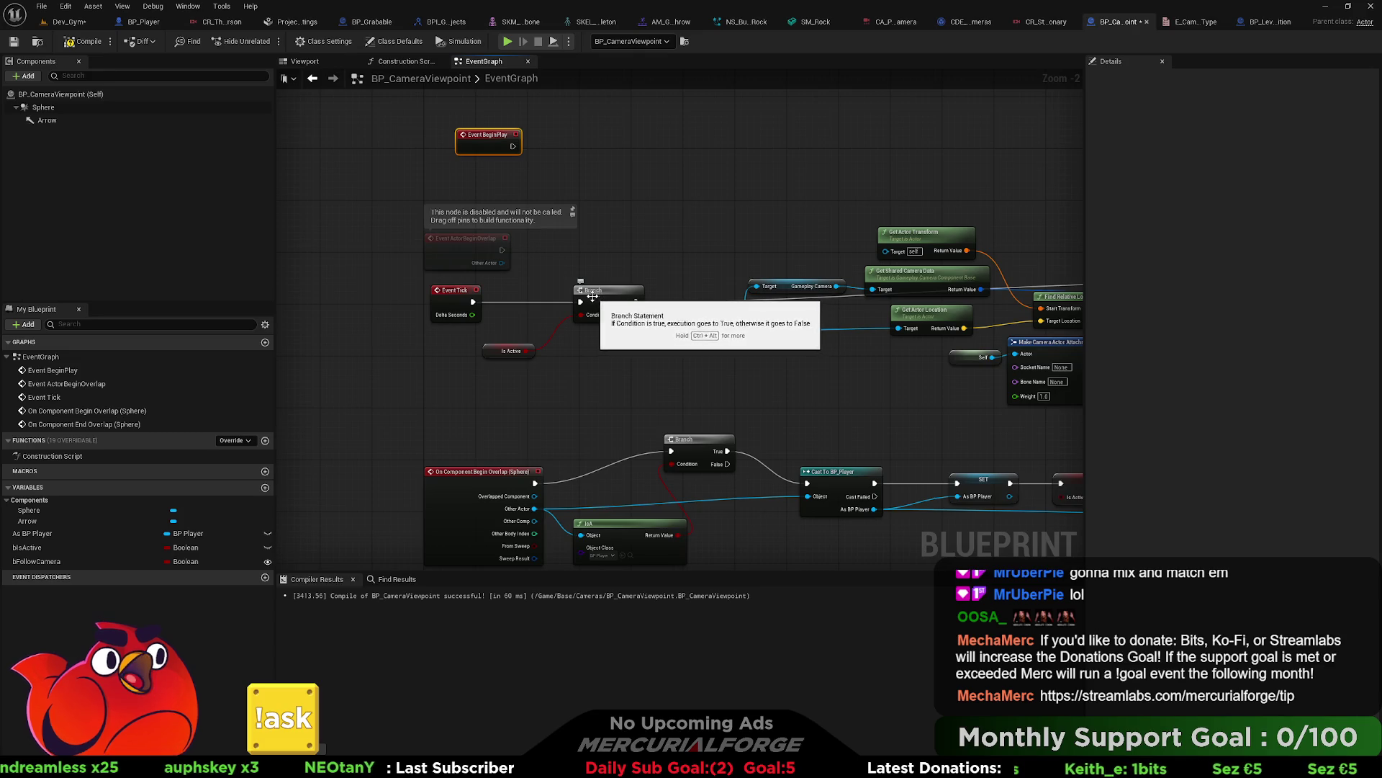
mouse_move(645, 364)
mouse_down()
mouse_move(614, 205)
mouse_move(483, 160)
mouse_up()
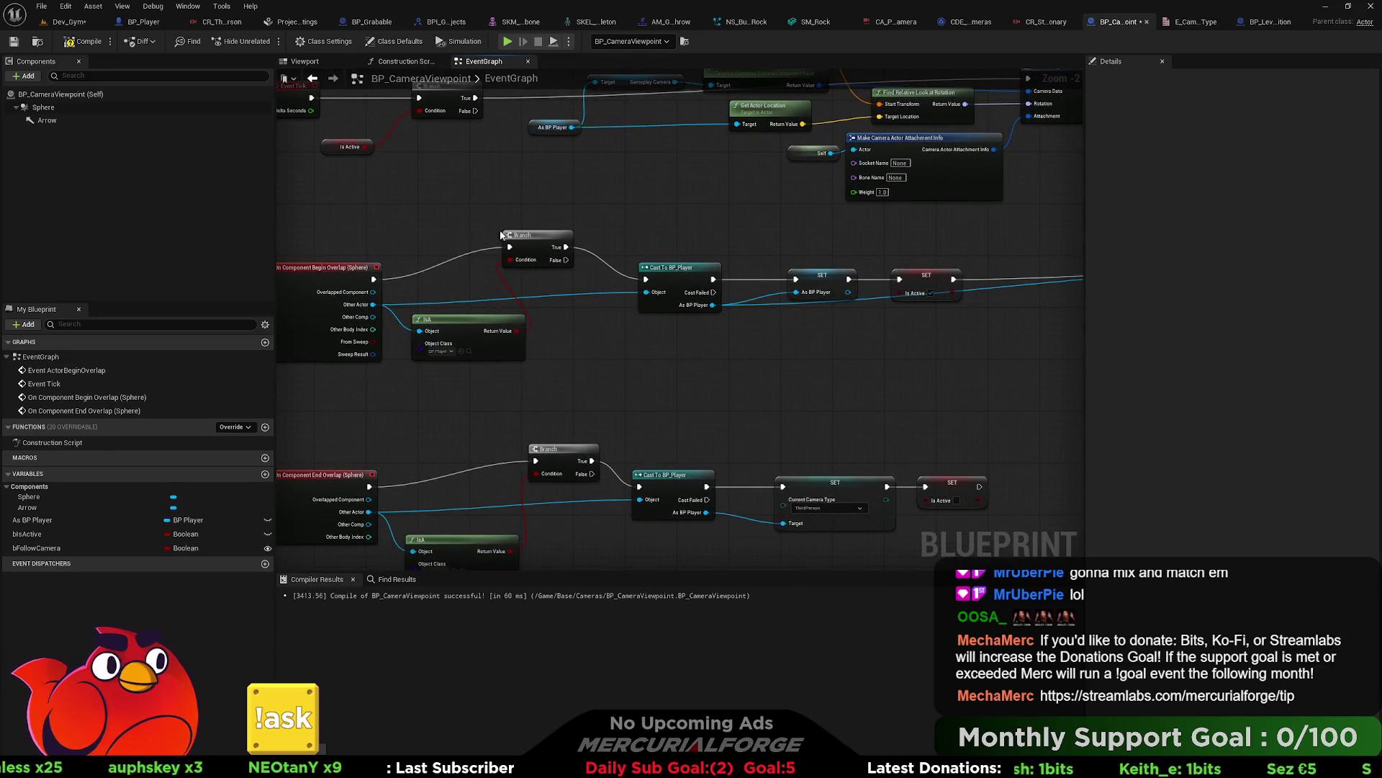
mouse_move(877, 343)
mouse_down()
mouse_move(808, 360)
mouse_move(916, 372)
mouse_up()
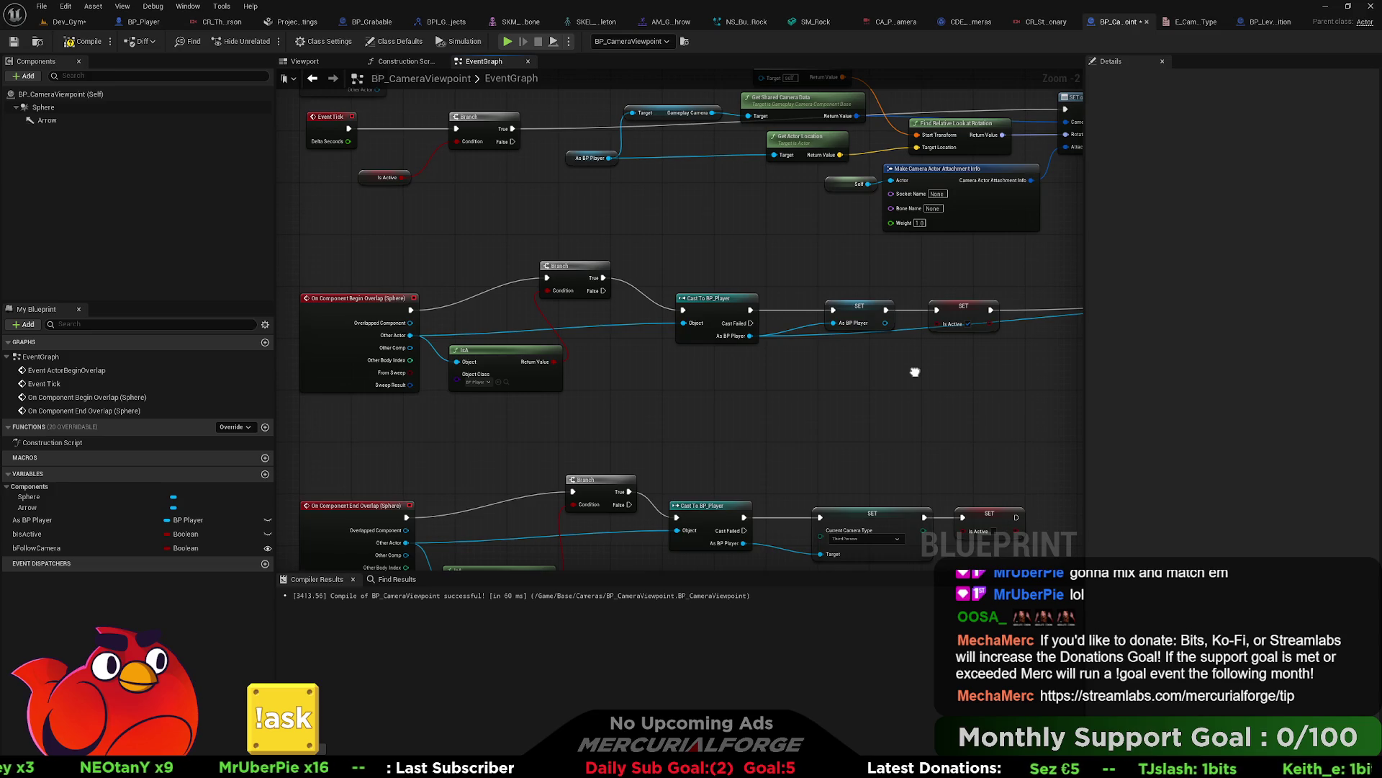
drag(915, 372, 723, 288)
drag(893, 417, 752, 194)
key(Delete)
click(29, 534)
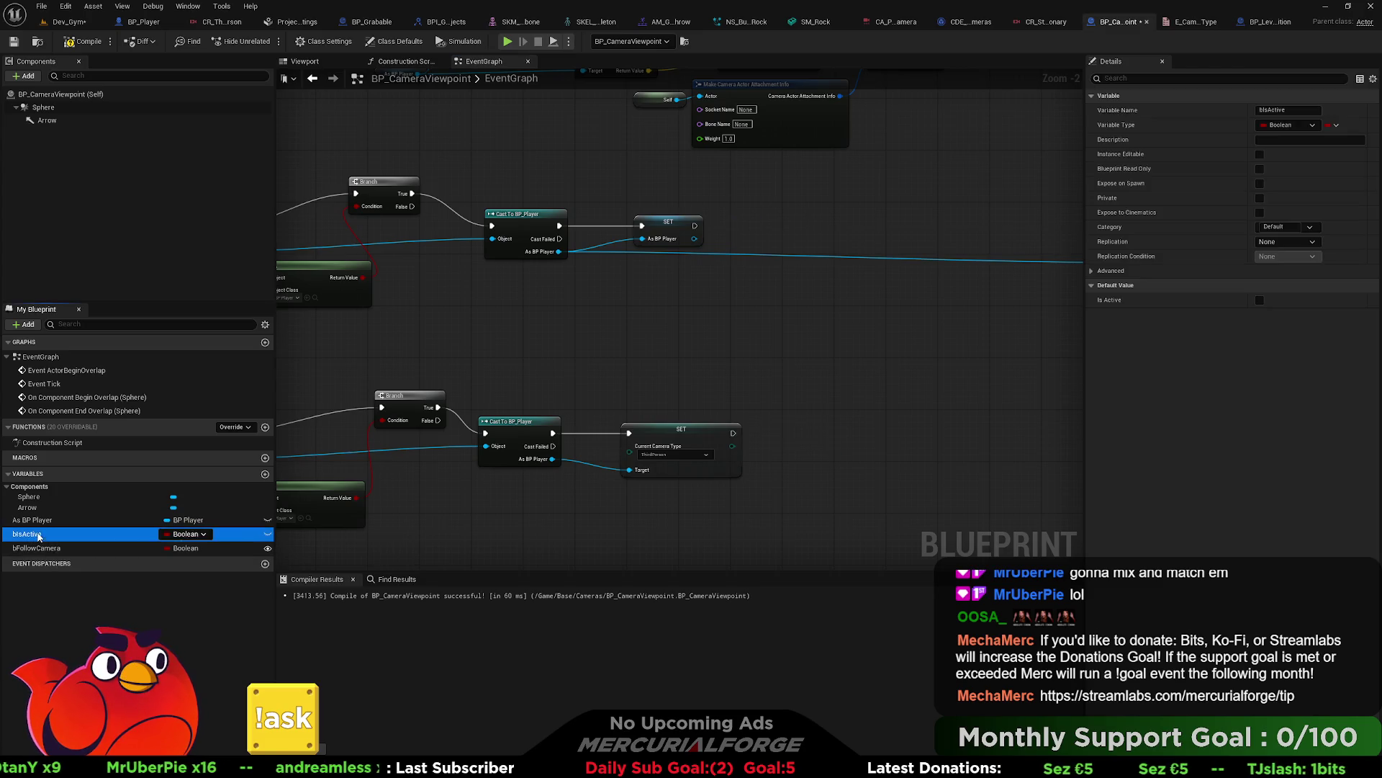
key(Delete)
click(749, 414)
Step: Wire Event Tick straight to the SET node and copy the camera-setting nodes with SET on CR_Stationary
mouse_move(793, 349)
mouse_down()
mouse_move(512, 373)
mouse_move(837, 356)
mouse_move(1019, 443)
mouse_up()
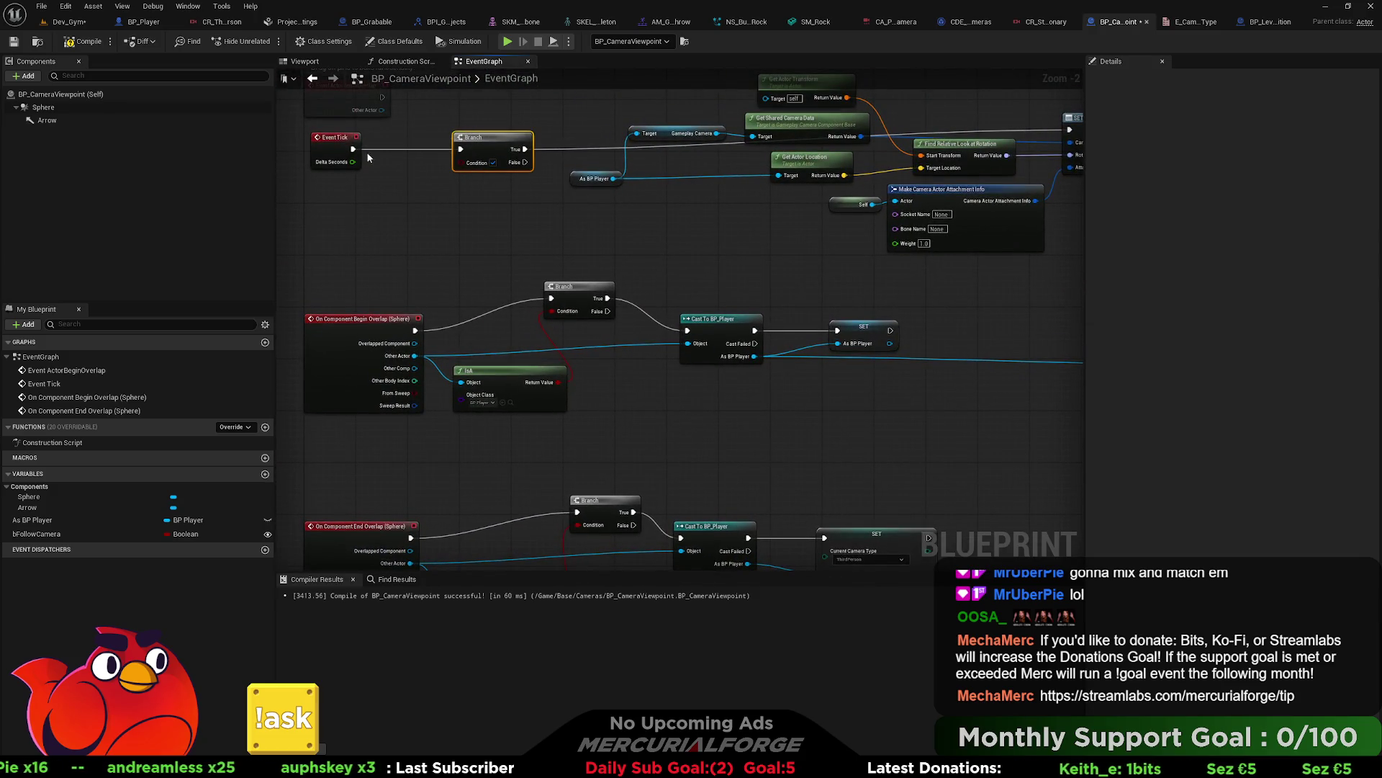
mouse_move(353, 149)
mouse_down()
mouse_move(1013, 124)
mouse_move(1071, 135)
mouse_move(333, 149)
mouse_up()
mouse_move(1059, 282)
mouse_down()
mouse_move(766, 311)
mouse_move(826, 329)
mouse_move(605, 242)
mouse_move(546, 253)
mouse_up()
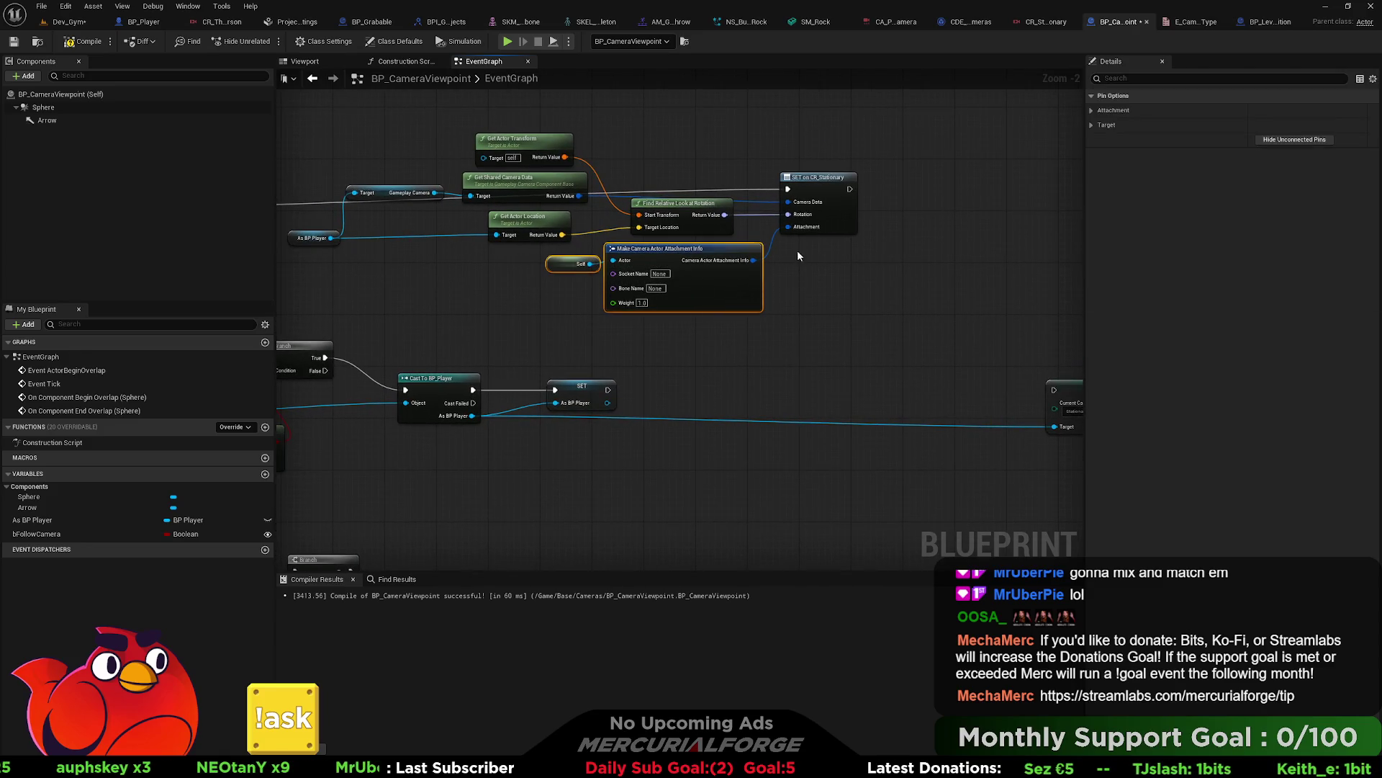
ctrl+click(828, 192)
key(ctrl+c)
Step: Paste the camera-setting nodes into the Begin Overlap chain after the As BP Player SET
key(ctrl+v)
mouse_move(853, 305)
mouse_down()
mouse_move(826, 322)
mouse_move(953, 330)
mouse_up()
mouse_move(801, 332)
mouse_down()
mouse_move(550, 361)
mouse_move(508, 329)
mouse_up()
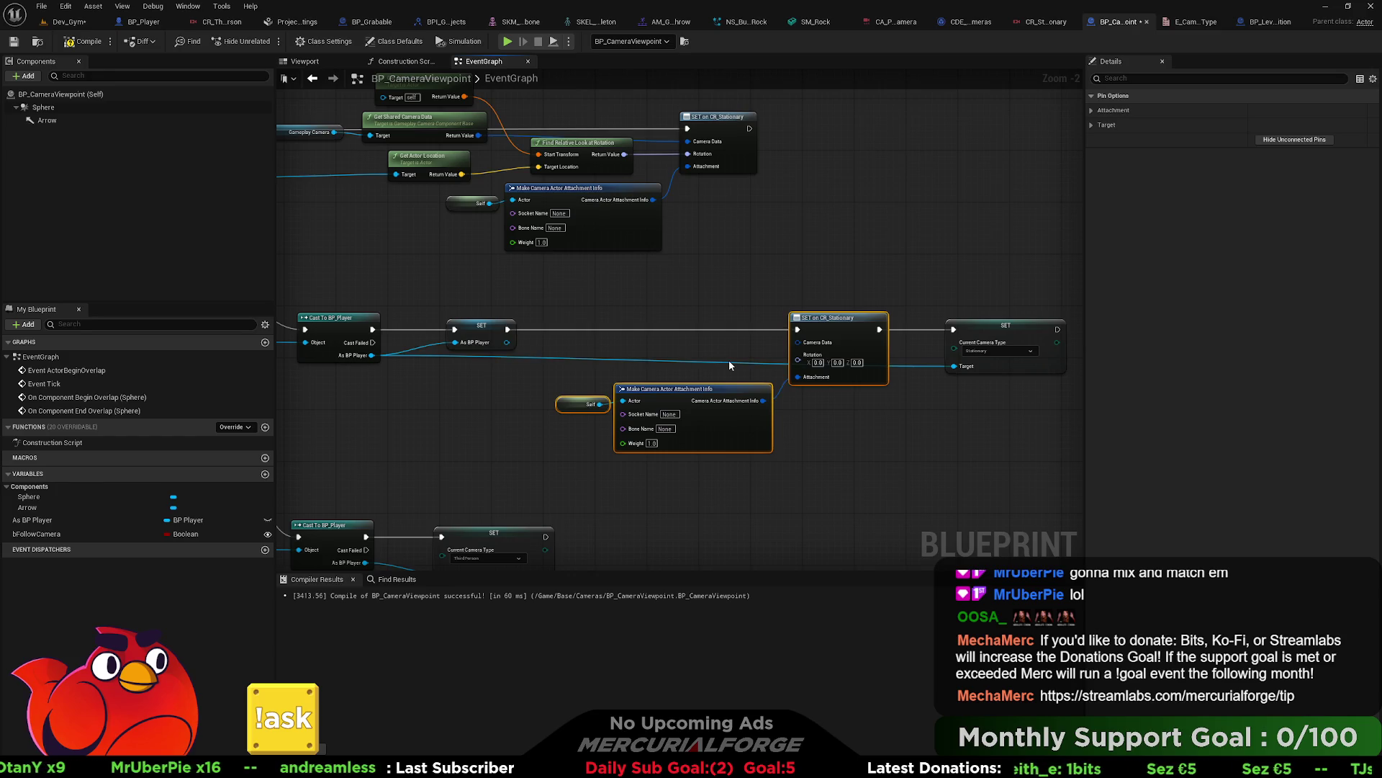
mouse_move(408, 164)
mouse_down()
mouse_move(504, 183)
mouse_move(310, 164)
mouse_up()
Step: Paste Get Shared Camera Data nodes fed by As BP Player, then add a new variable
key(ctrl+c)
key(ctrl+v)
mouse_move(646, 366)
mouse_down()
mouse_move(611, 378)
mouse_move(643, 328)
mouse_up()
mouse_move(867, 330)
mouse_down()
mouse_move(890, 386)
mouse_move(893, 366)
mouse_move(683, 354)
mouse_up()
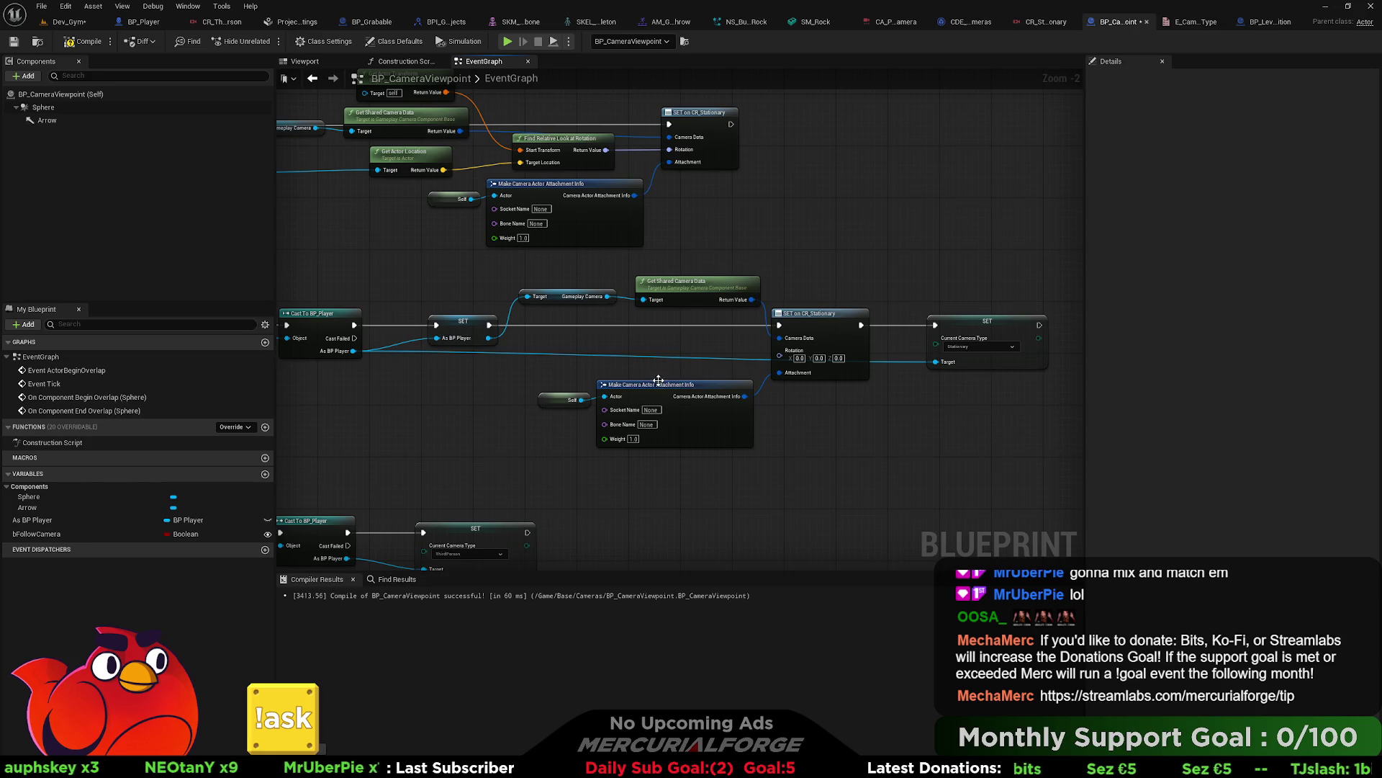
scroll(560, 434, up, 1)
scroll(551, 432, up, 1)
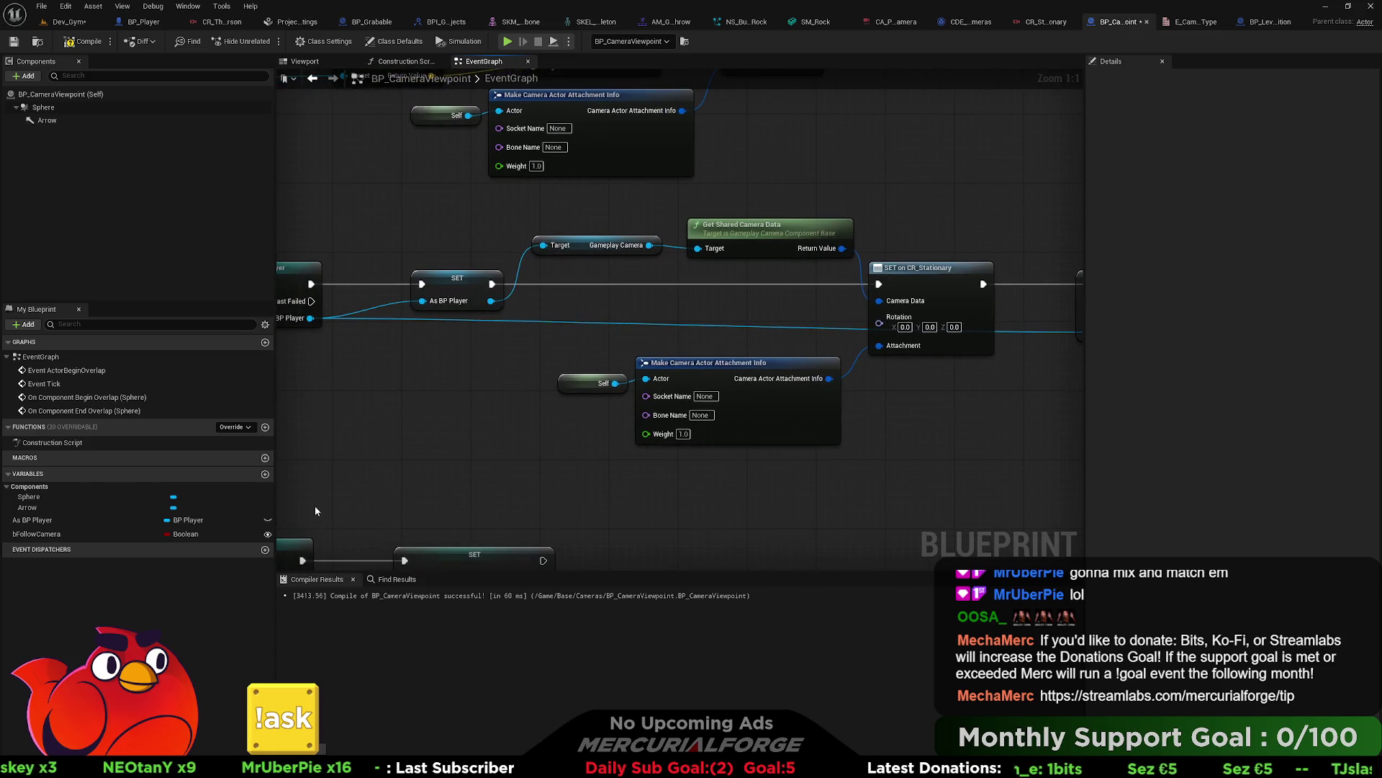
click(265, 474)
text(CameraPosition)
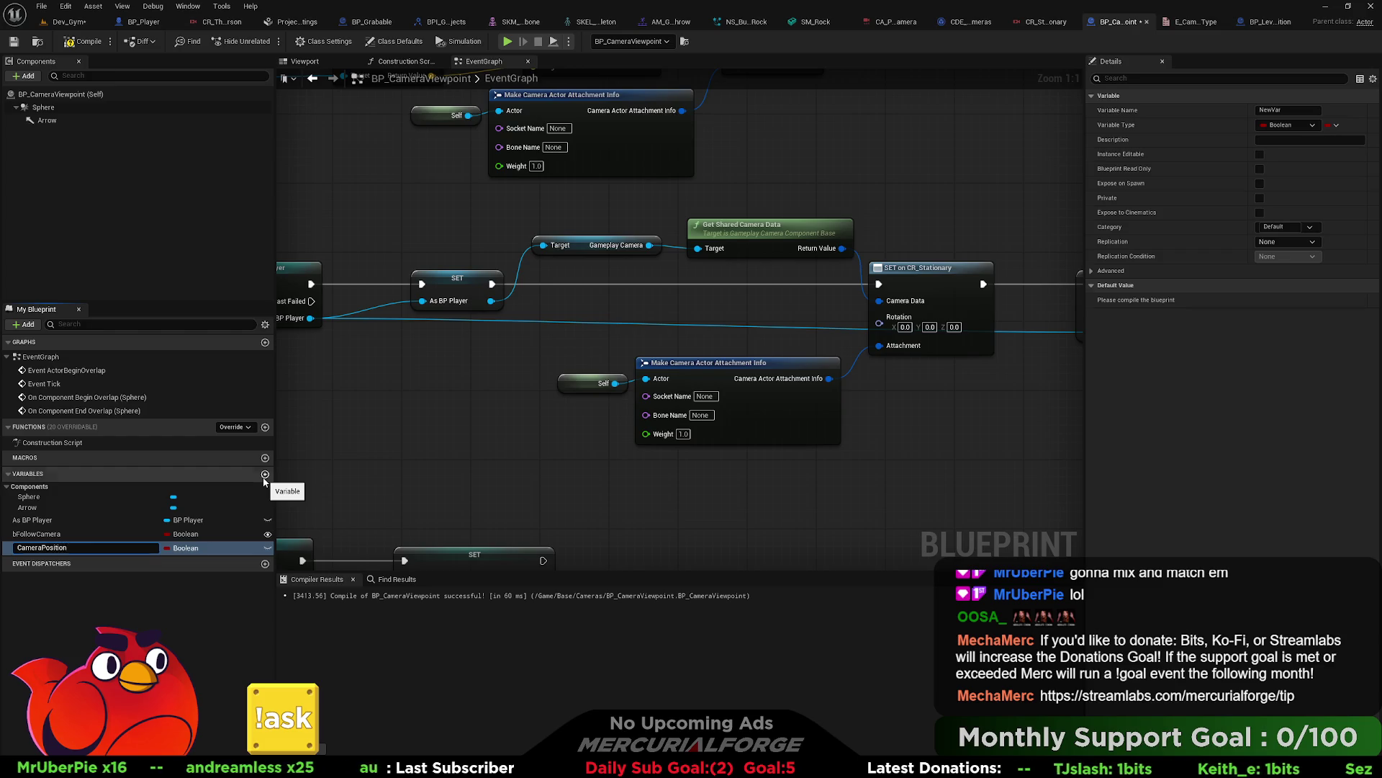
Step: Make CameraPosition an instance-editable Transform with Show 3D Widget, and drag it into the graph
key(Return)
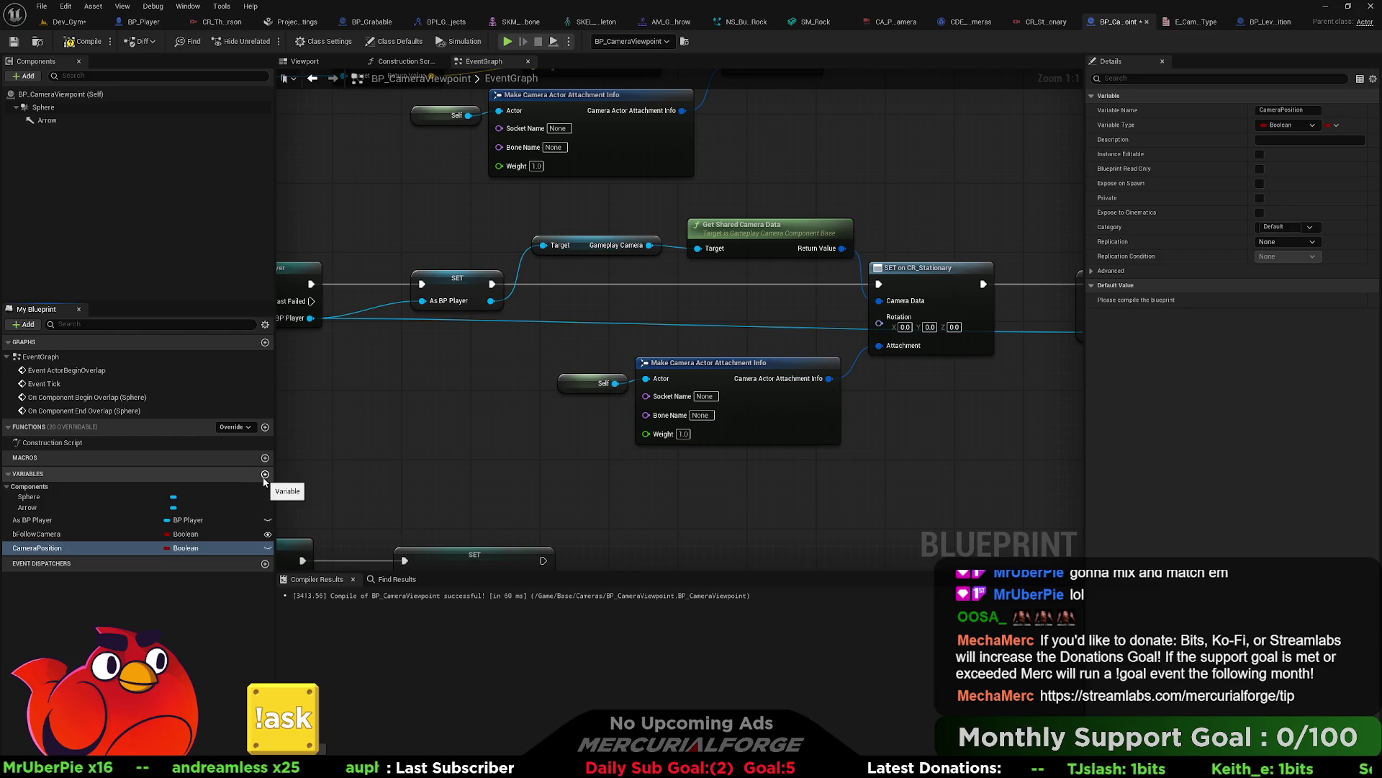
click(267, 548)
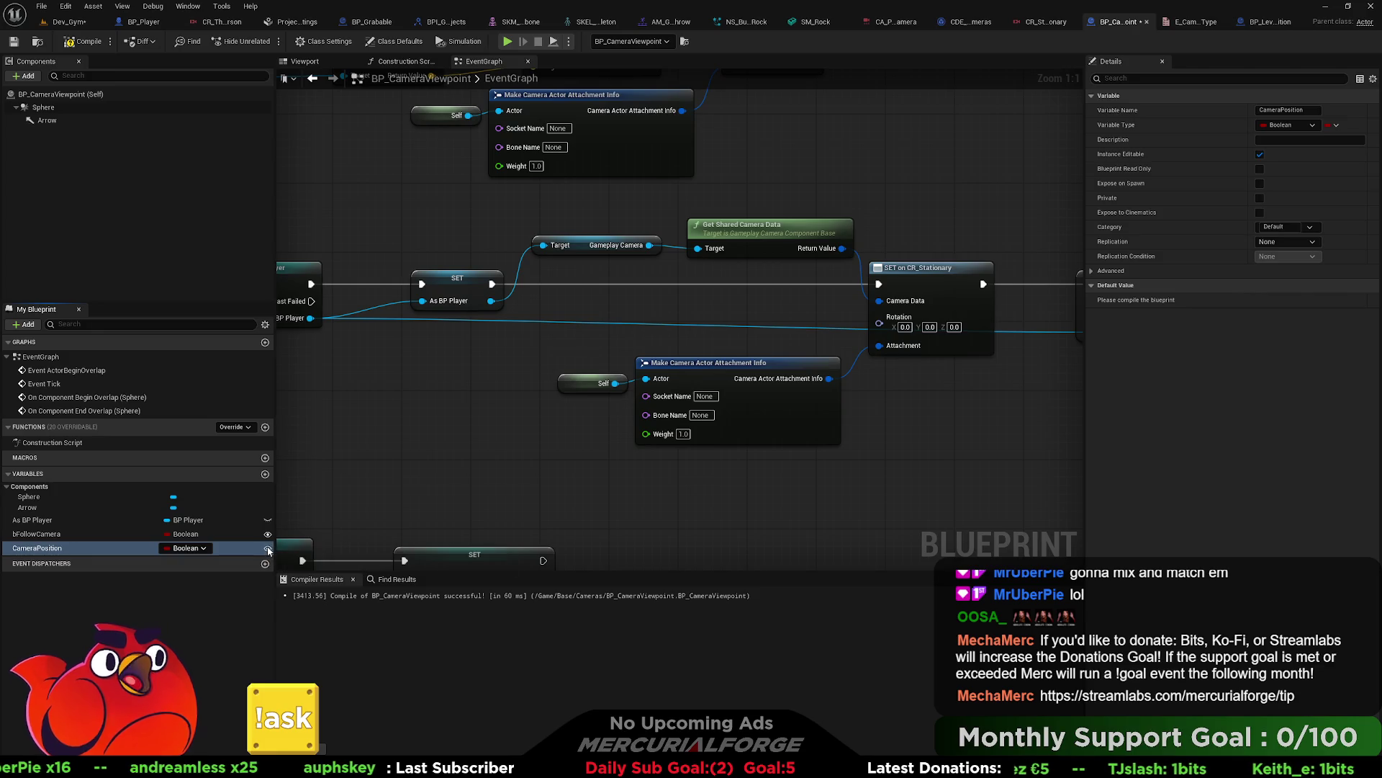
click(188, 548)
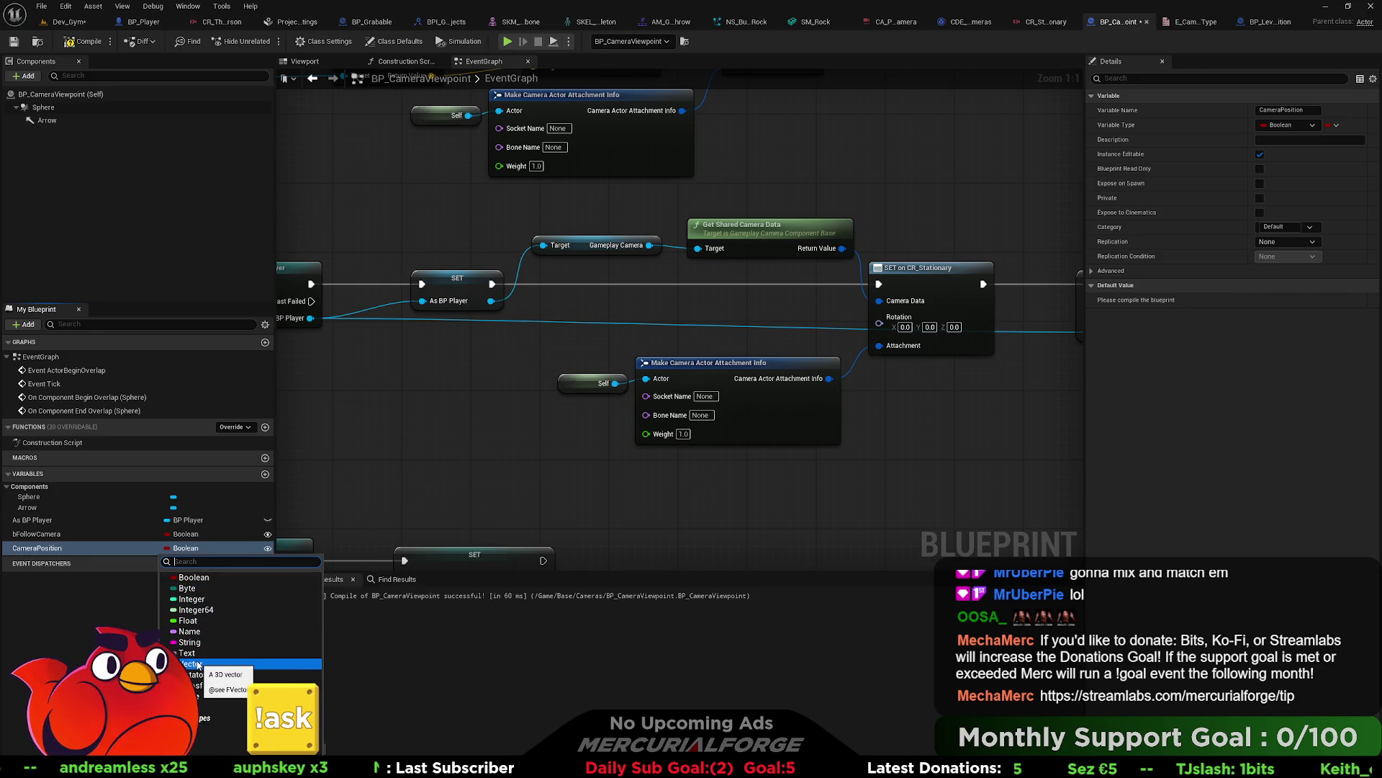
click(195, 685)
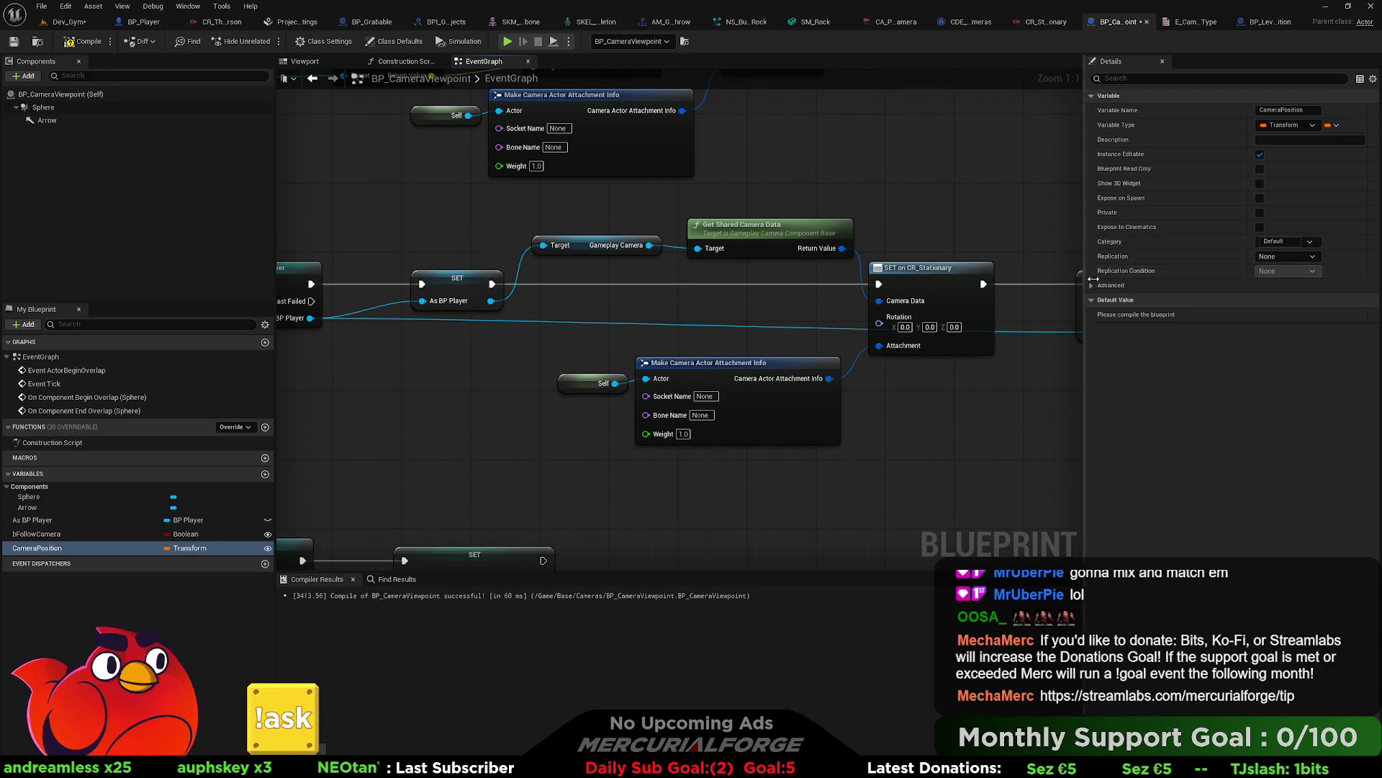
click(1259, 183)
mouse_move(36, 548)
mouse_down()
mouse_move(429, 503)
mouse_move(446, 399)
mouse_move(411, 395)
mouse_up()
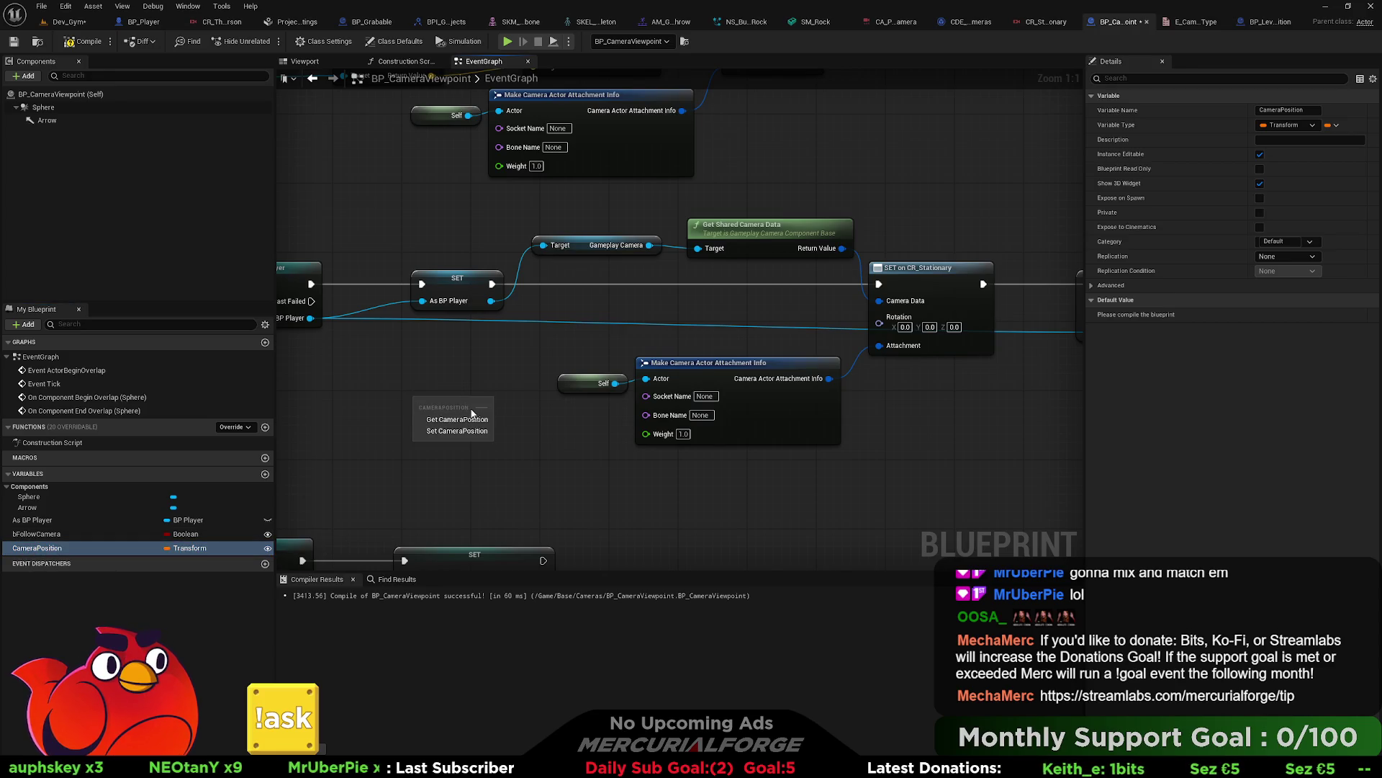
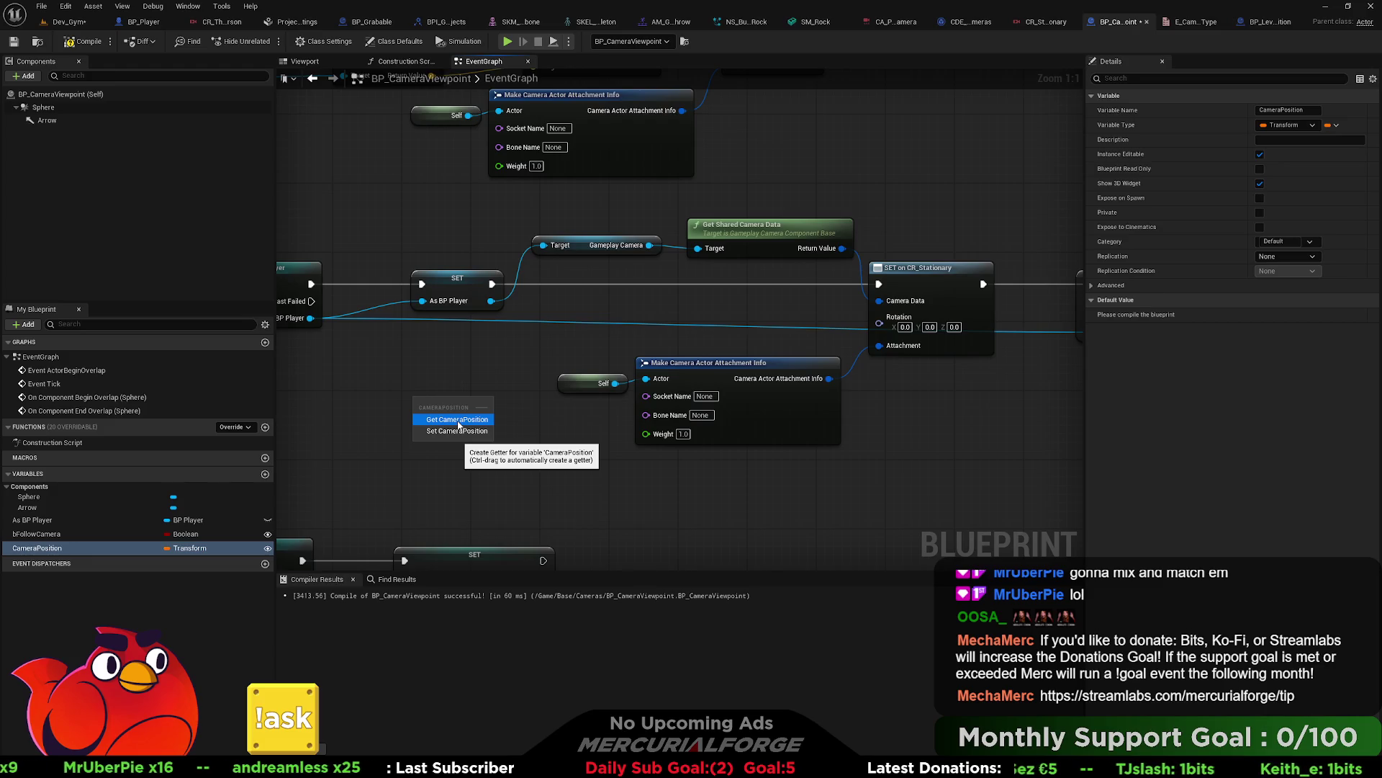
Step: Drop a Get CameraPosition node into the BP_CameraViewpoint EventGraph
click(457, 420)
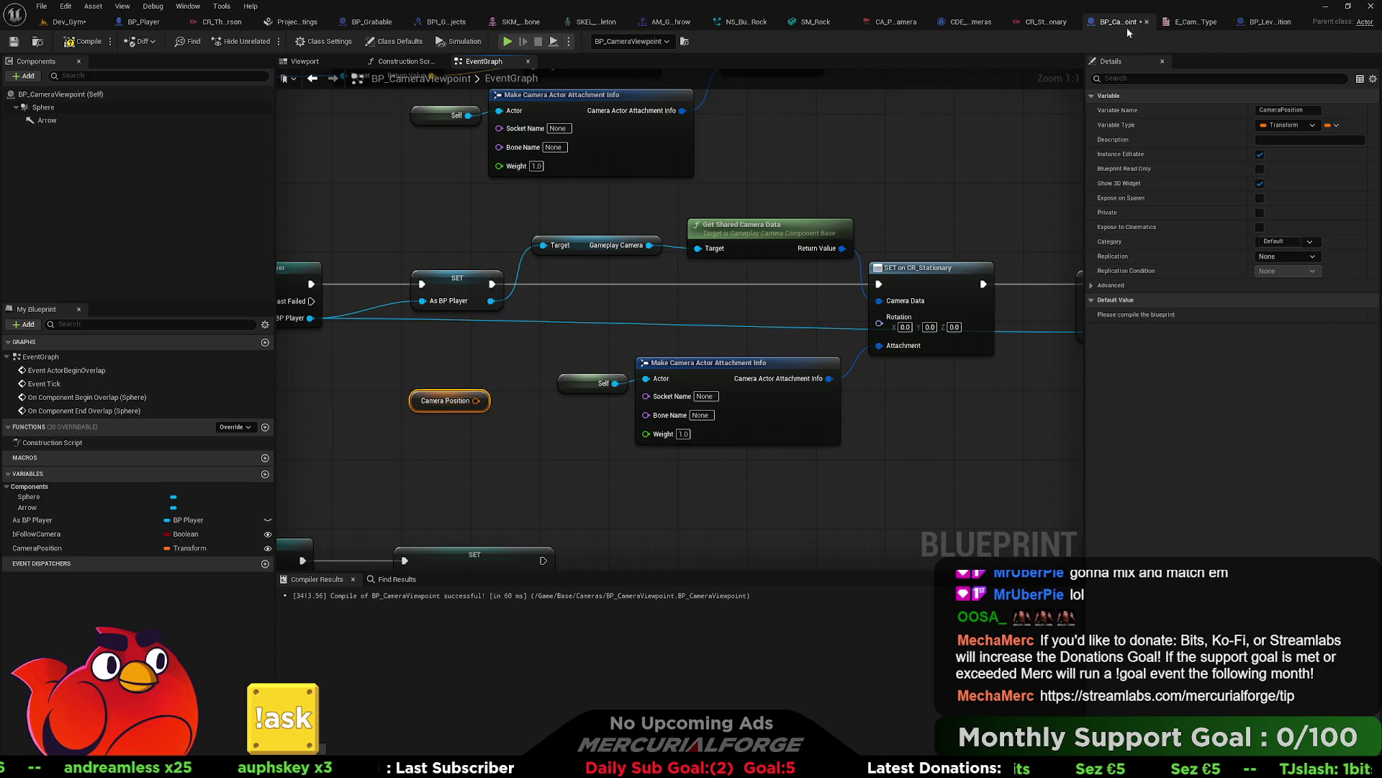
click(1045, 22)
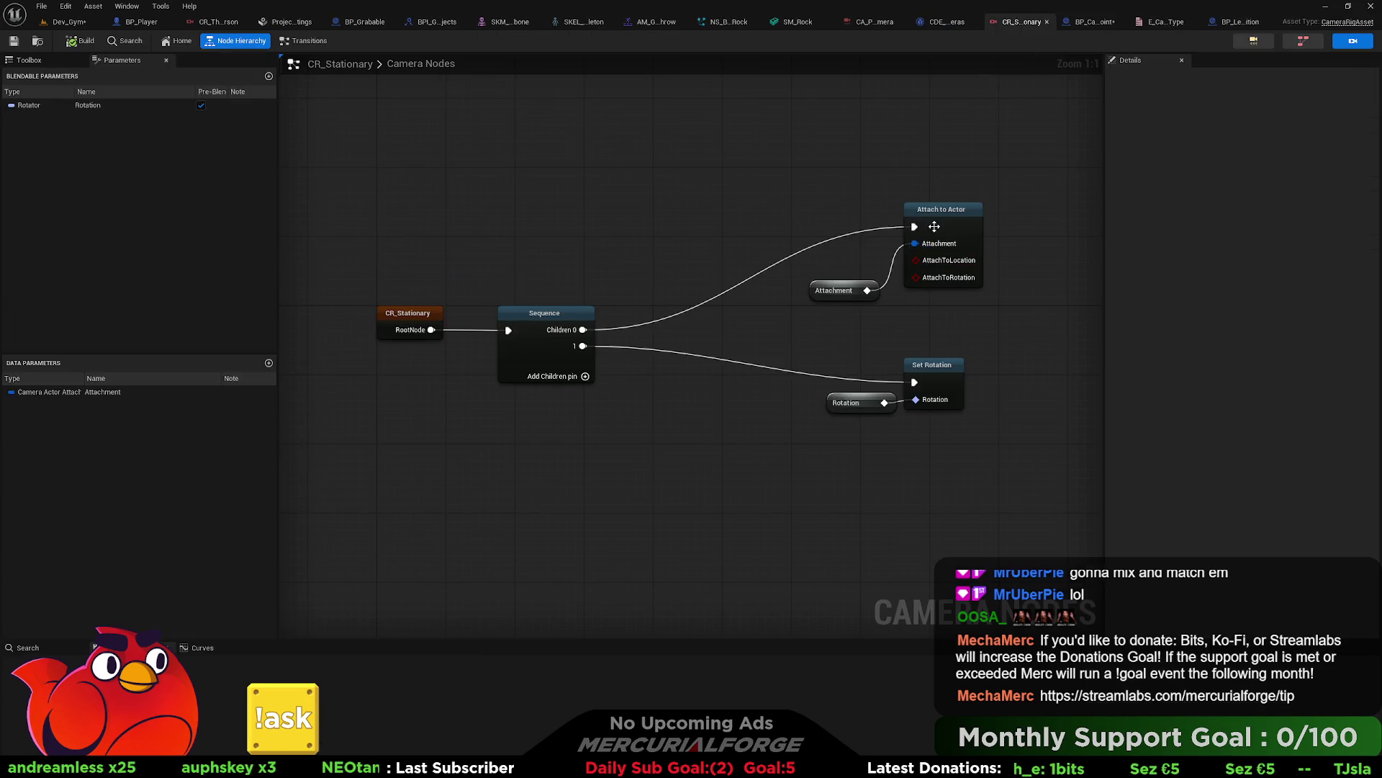
Step: Add a Set Location node off the Sequence's first output in CR_Stationary
drag(494, 375, 798, 203)
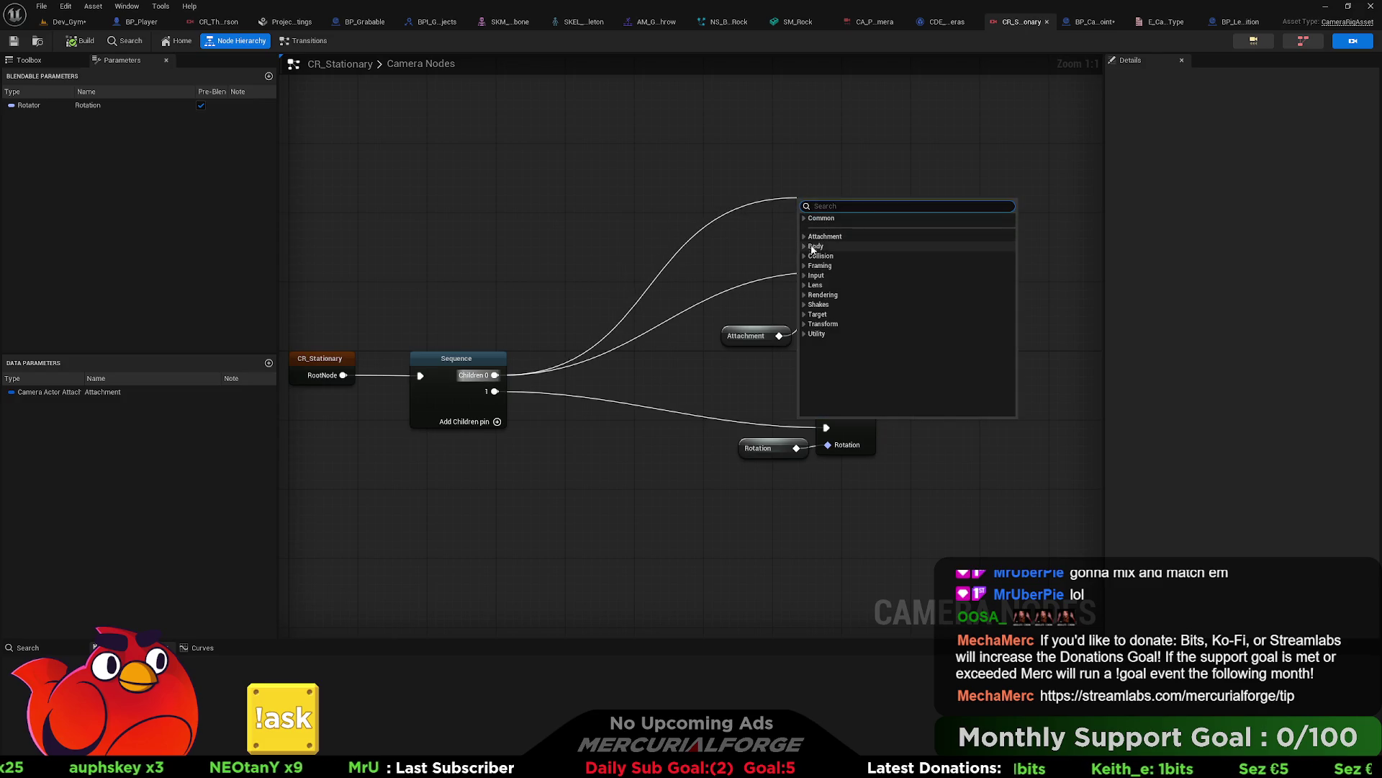
text(tran)
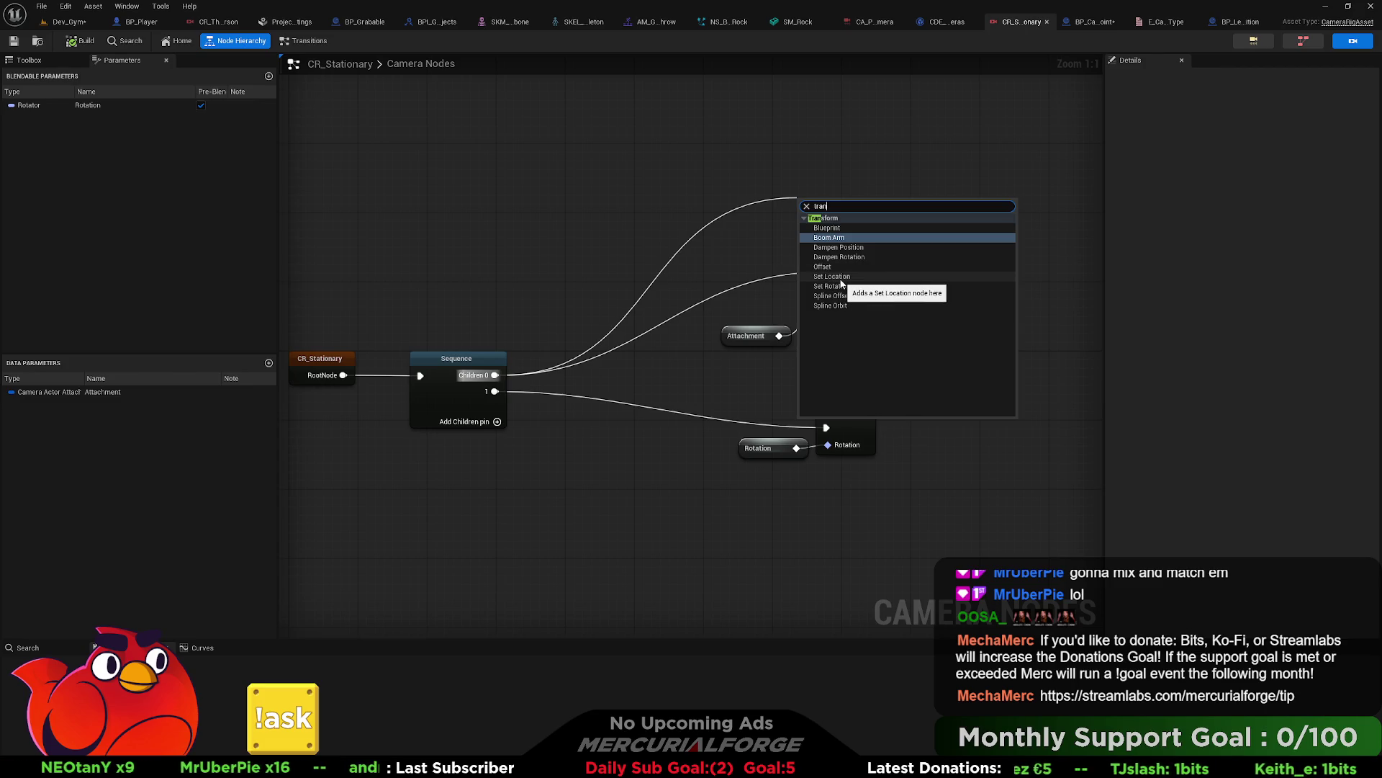
click(842, 281)
drag(835, 205, 852, 195)
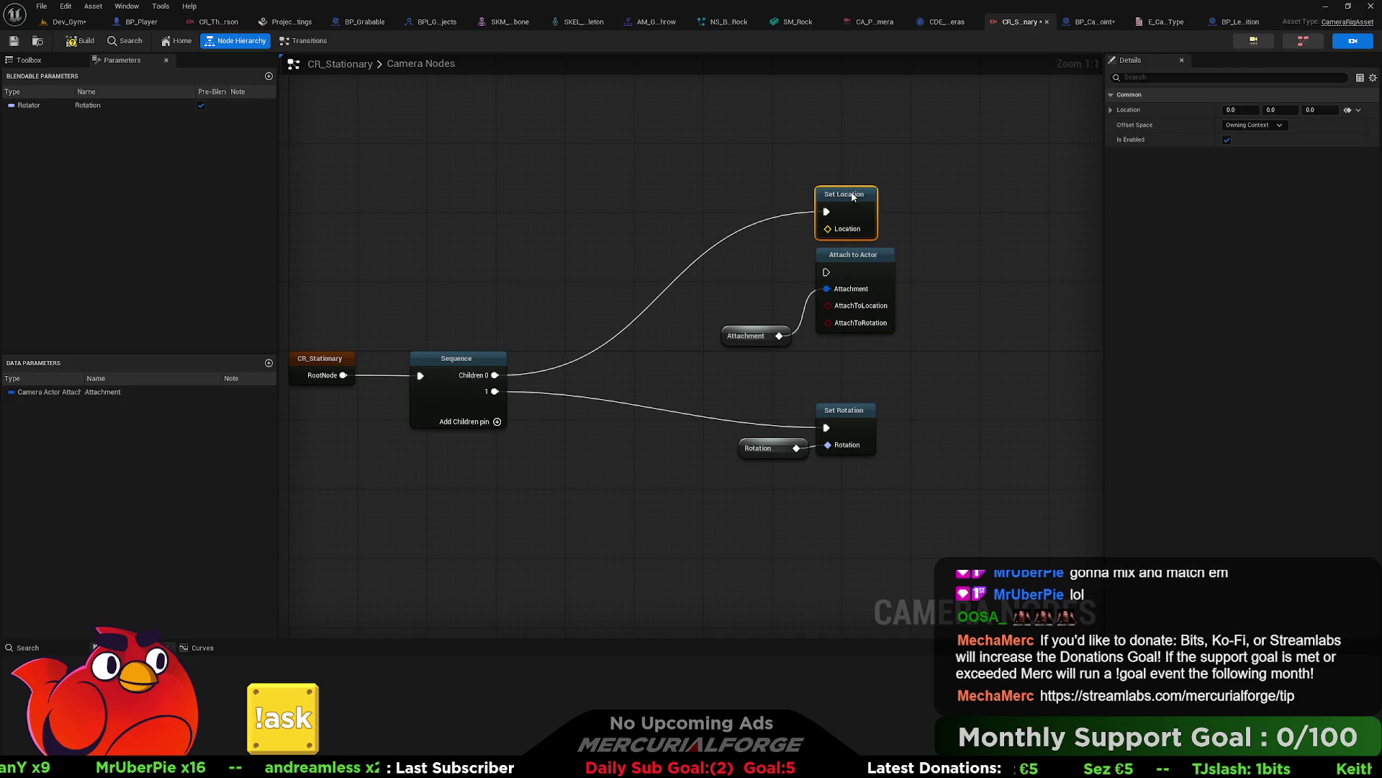
Step: Delete the Attach to Actor and Attachment nodes and the Attachment parameter
click(861, 280)
drag(904, 371, 720, 246)
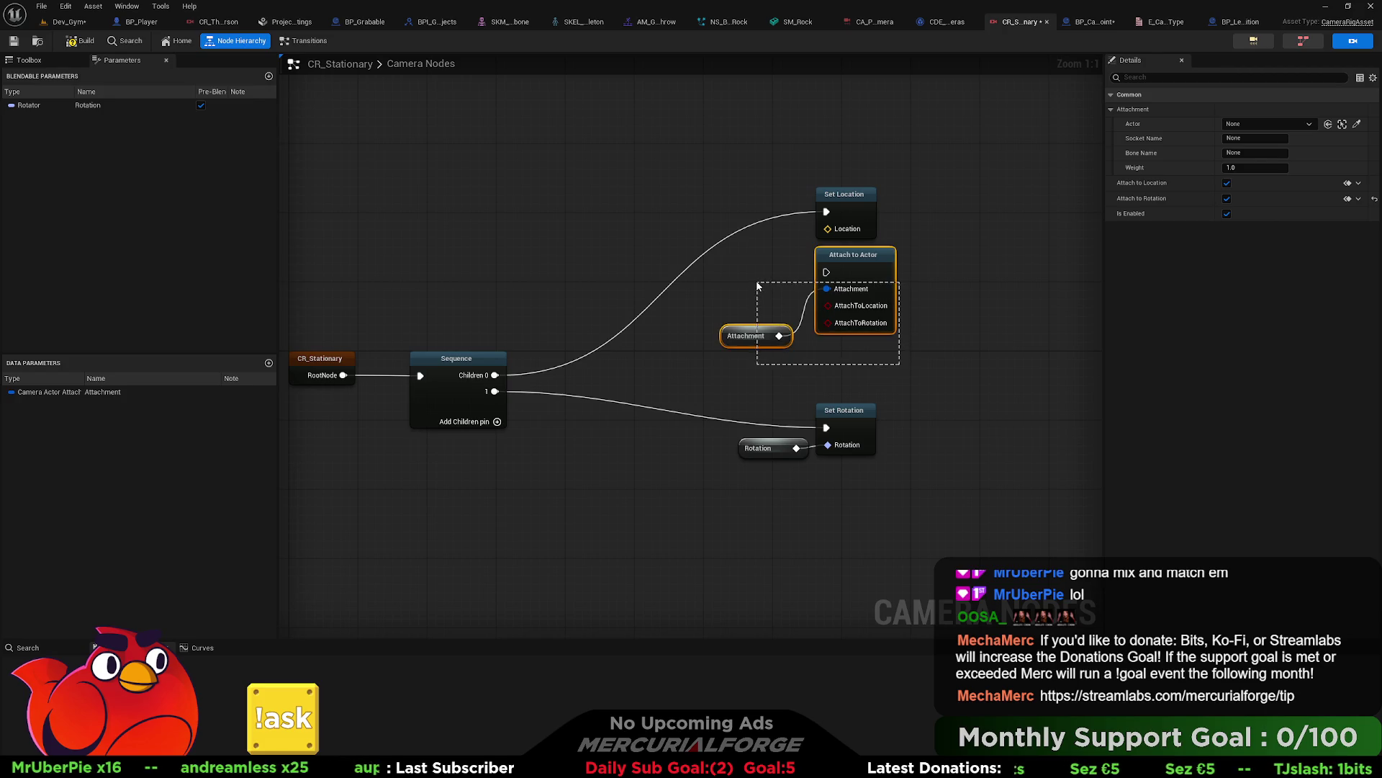
key(Delete)
right_click(113, 397)
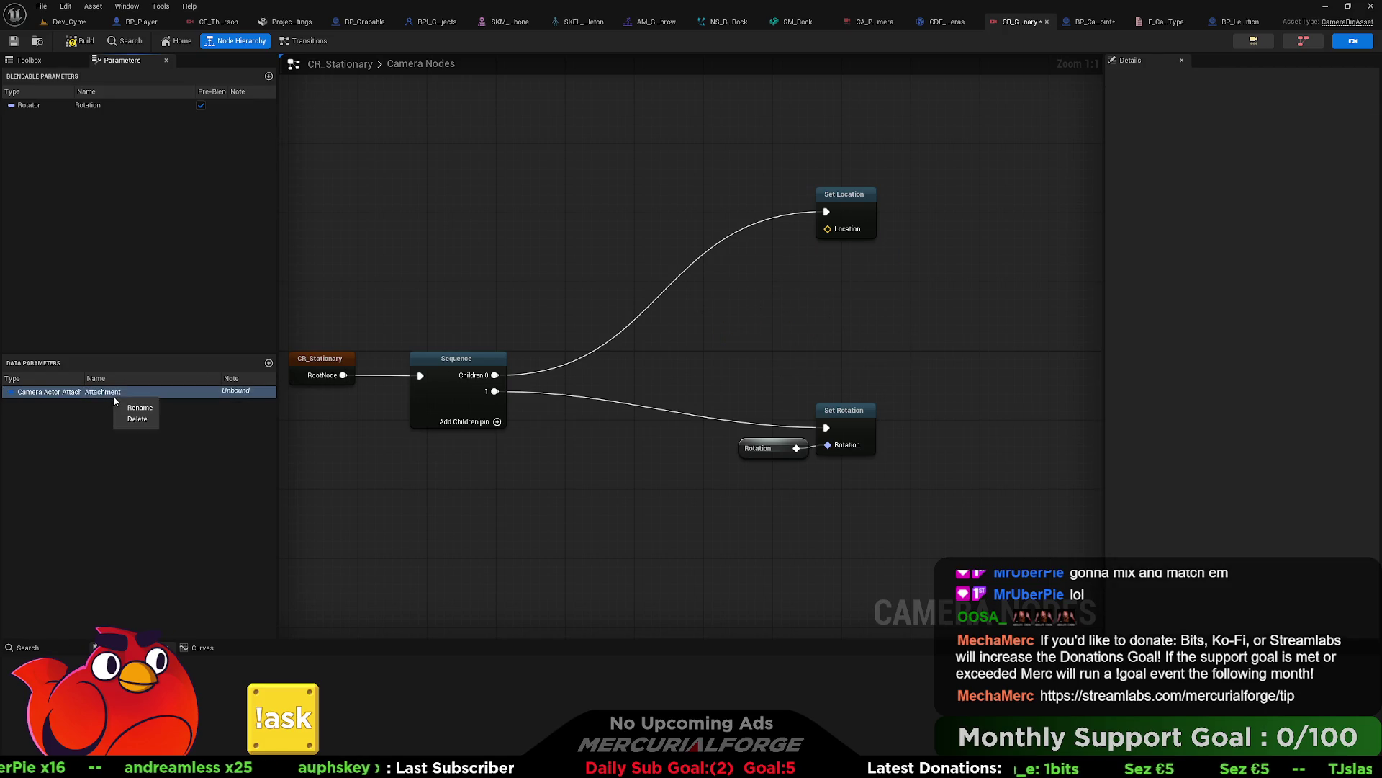
click(135, 424)
Step: Feed Set Location from a new Location parameter and return to BP_CameraViewpoint
mouse_move(850, 197)
mouse_down()
mouse_move(849, 318)
mouse_move(756, 360)
mouse_move(776, 369)
mouse_up()
click(785, 381)
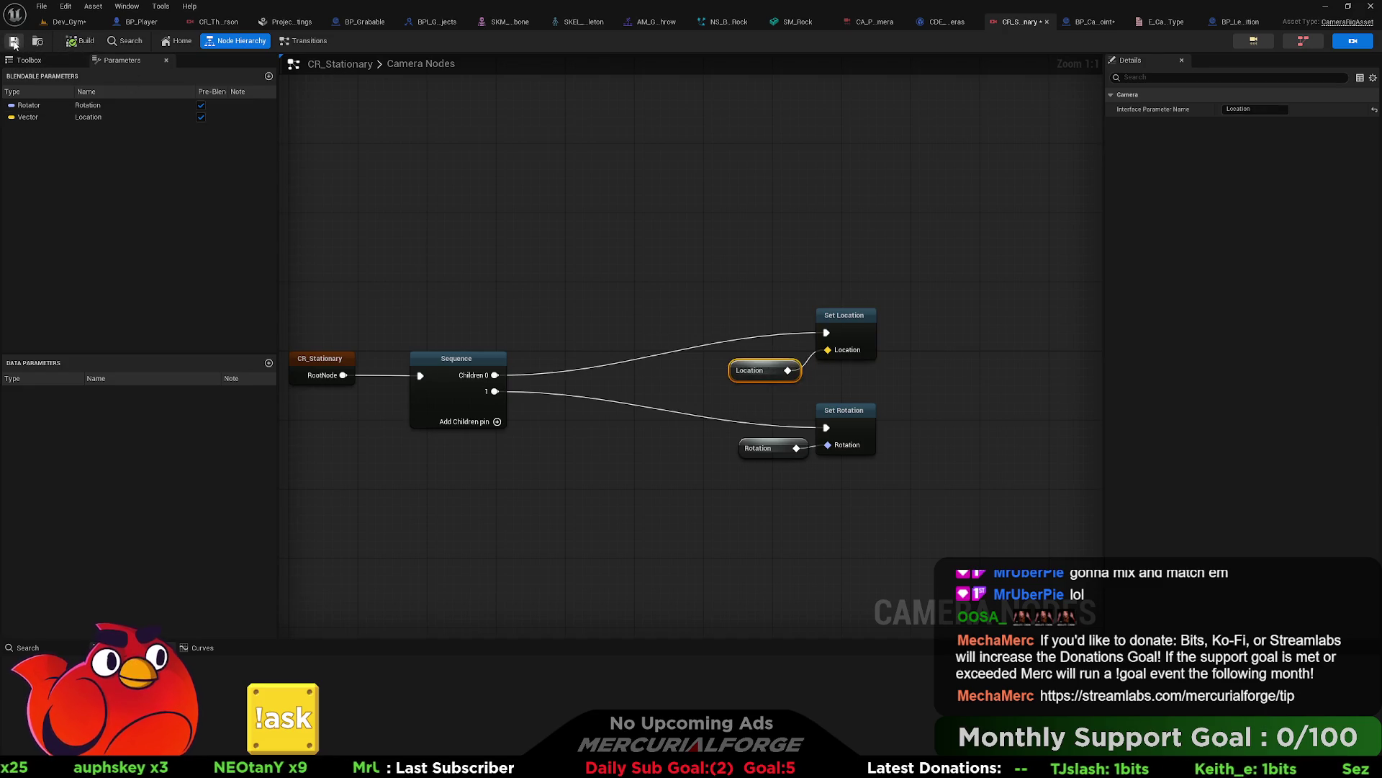
click(1079, 20)
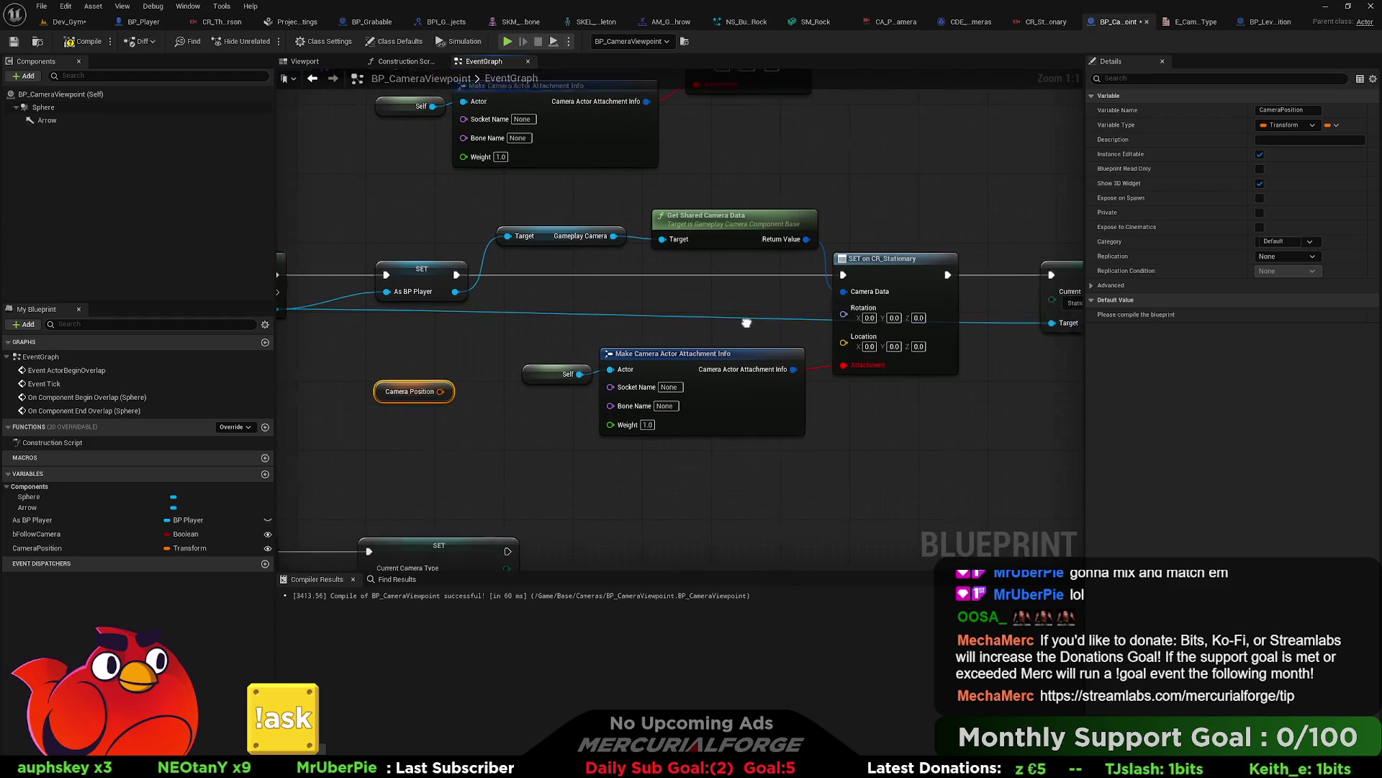
Step: Delete the first attachment-info nodes, split CameraPosition, and wire its Location into SET Location
mouse_move(821, 360)
mouse_down()
mouse_move(580, 432)
mouse_move(499, 432)
mouse_up()
key(Delete)
mouse_move(404, 388)
mouse_down()
mouse_move(579, 344)
mouse_move(550, 345)
mouse_move(608, 352)
mouse_move(566, 347)
mouse_up()
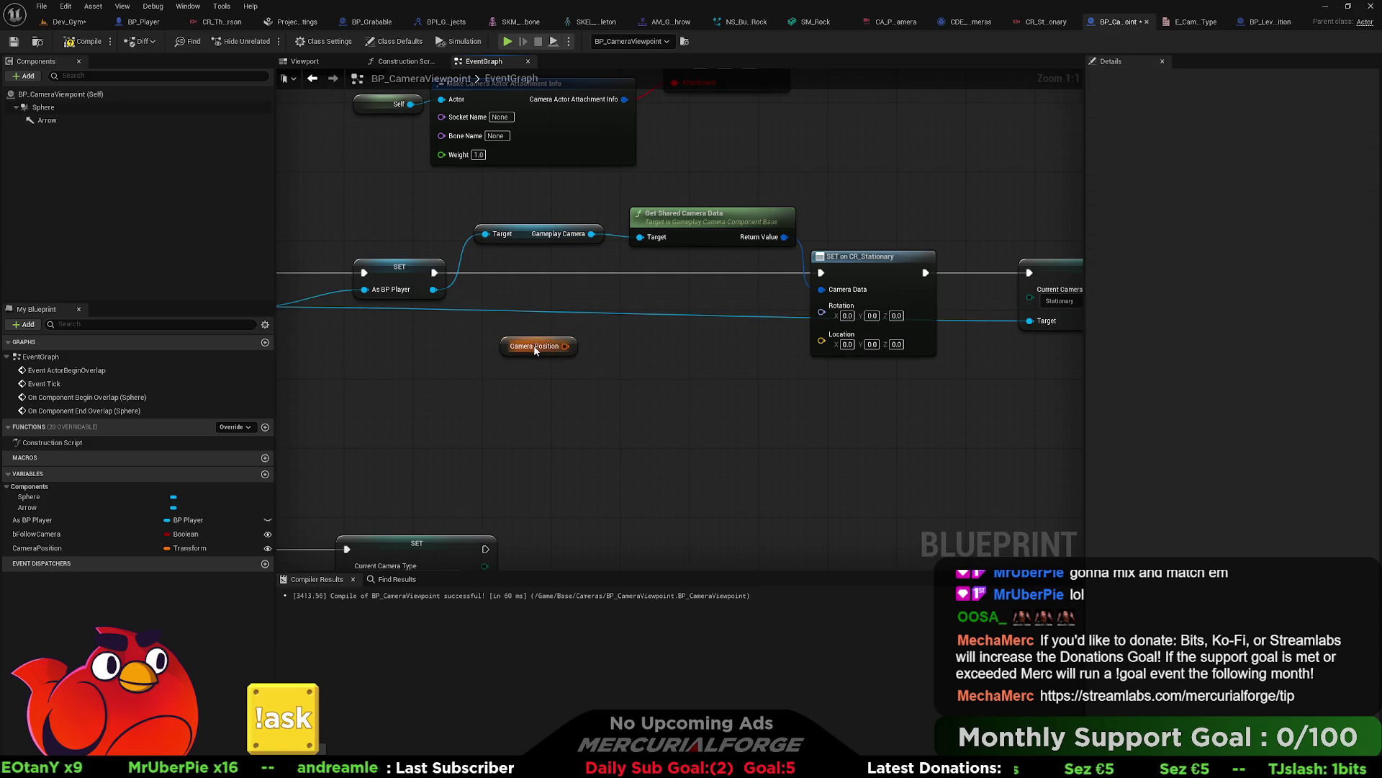
right_click(566, 347)
click(603, 390)
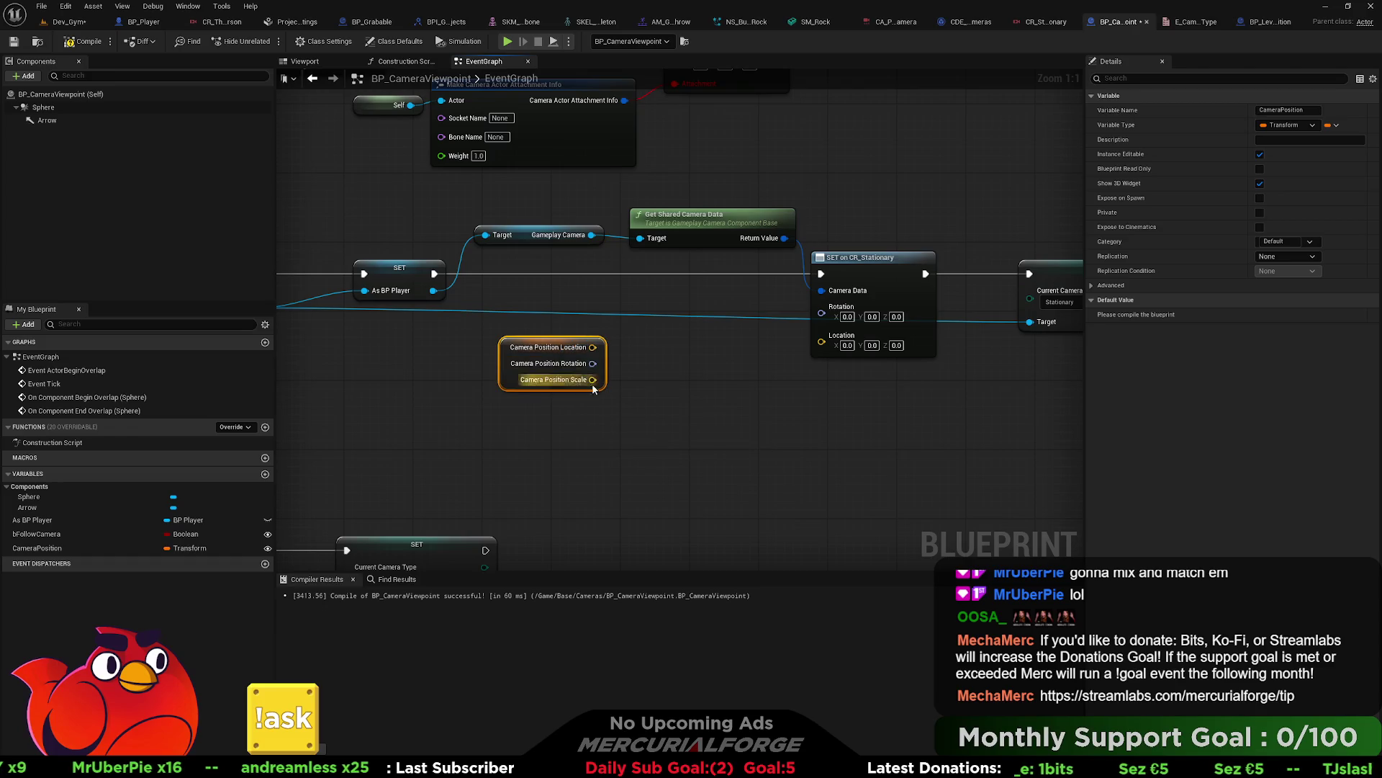
mouse_move(593, 347)
mouse_down()
mouse_move(858, 353)
mouse_move(846, 348)
mouse_up()
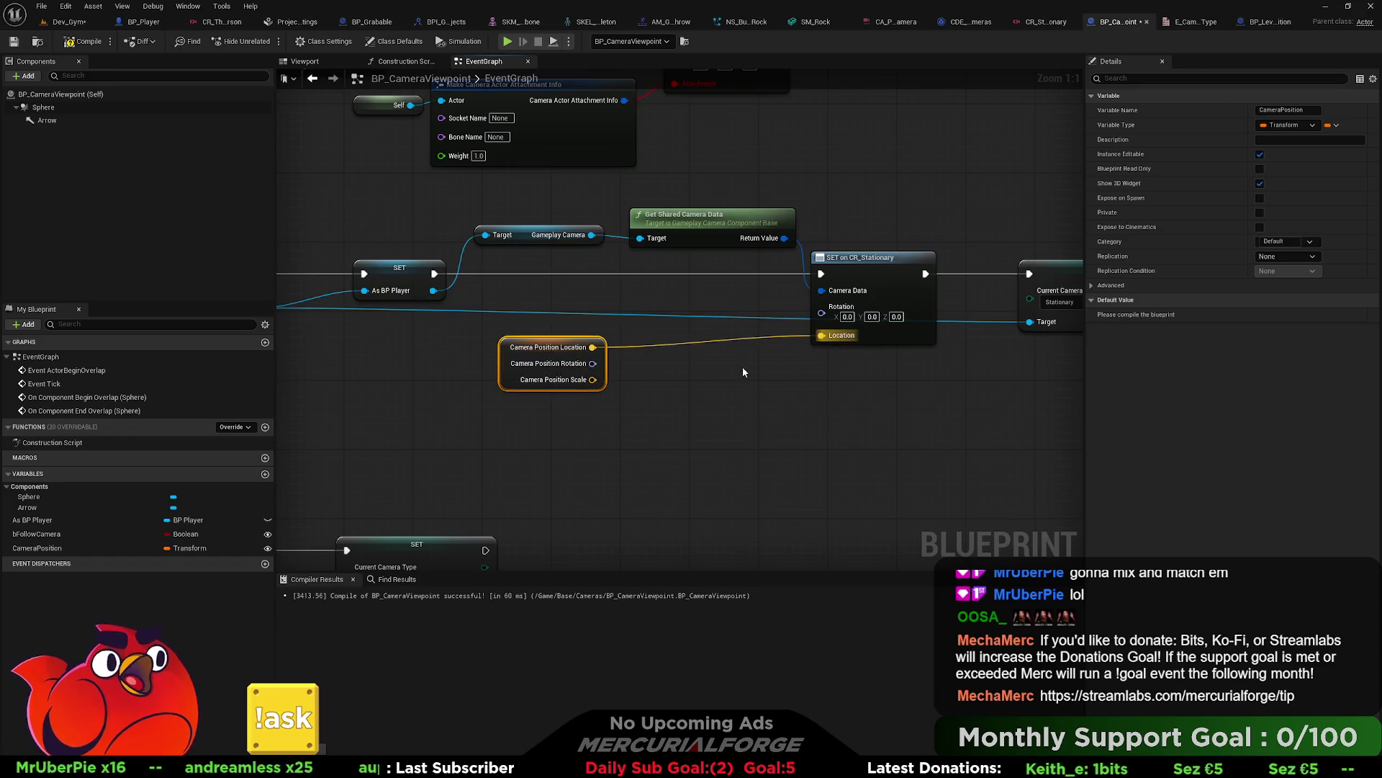
mouse_move(592, 363)
mouse_down()
mouse_move(833, 343)
mouse_move(836, 321)
mouse_move(571, 353)
mouse_move(718, 348)
mouse_up()
Step: Delete the upper Make Camera Actor Attachment Info and Self nodes
mouse_move(640, 288)
mouse_down()
mouse_move(781, 321)
mouse_move(866, 383)
mouse_up()
drag(702, 400, 592, 320)
right_click(592, 320)
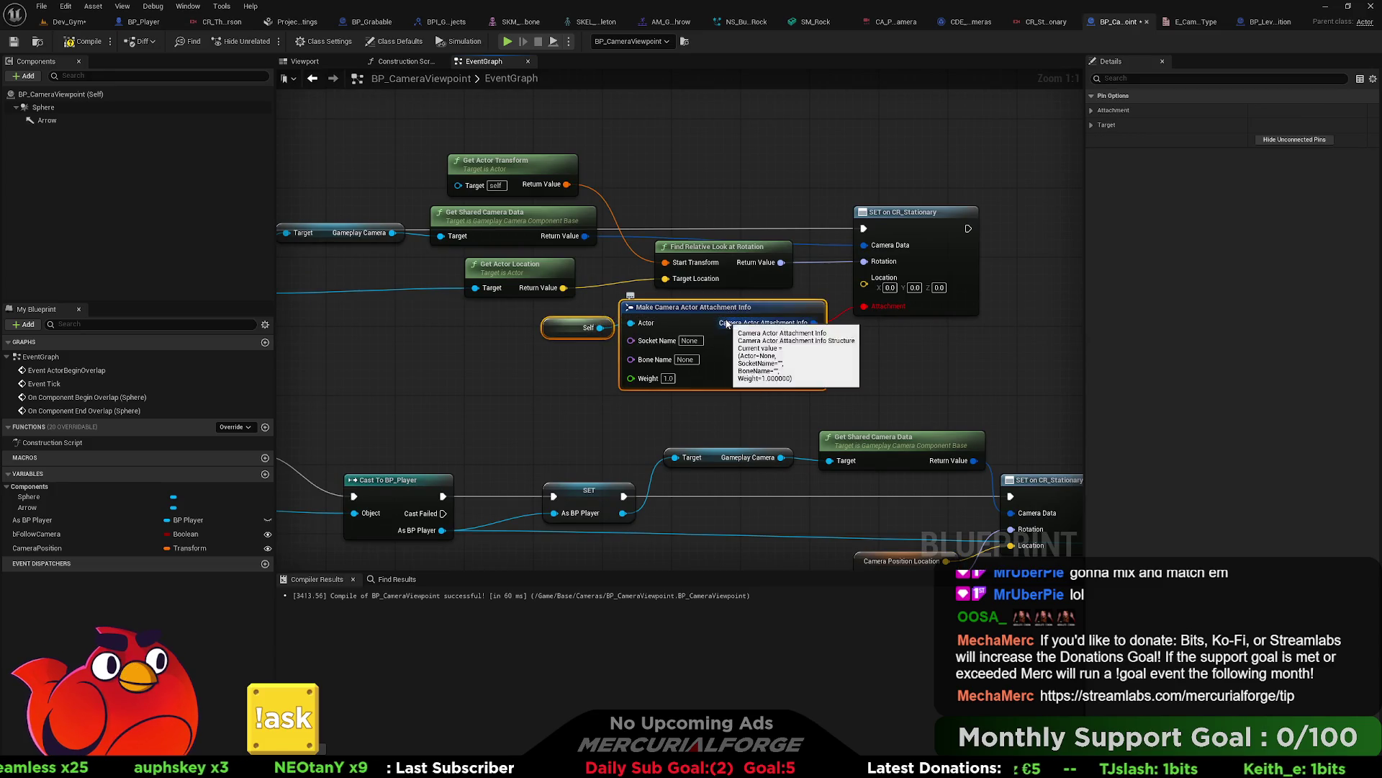
click(652, 339)
Step: Add another split CameraPosition getter, wire Location into the upper SET, and compile
drag(36, 548, 645, 318)
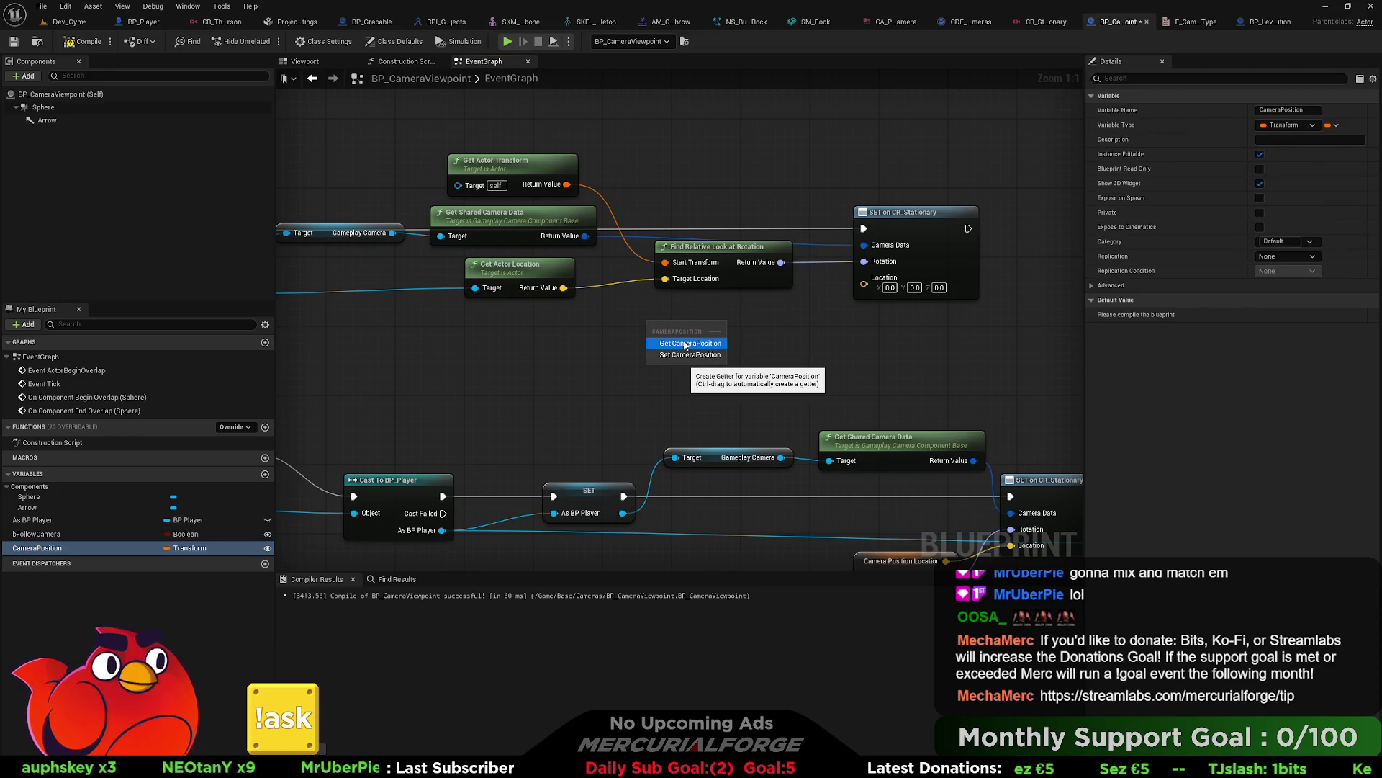
click(689, 342)
right_click(702, 328)
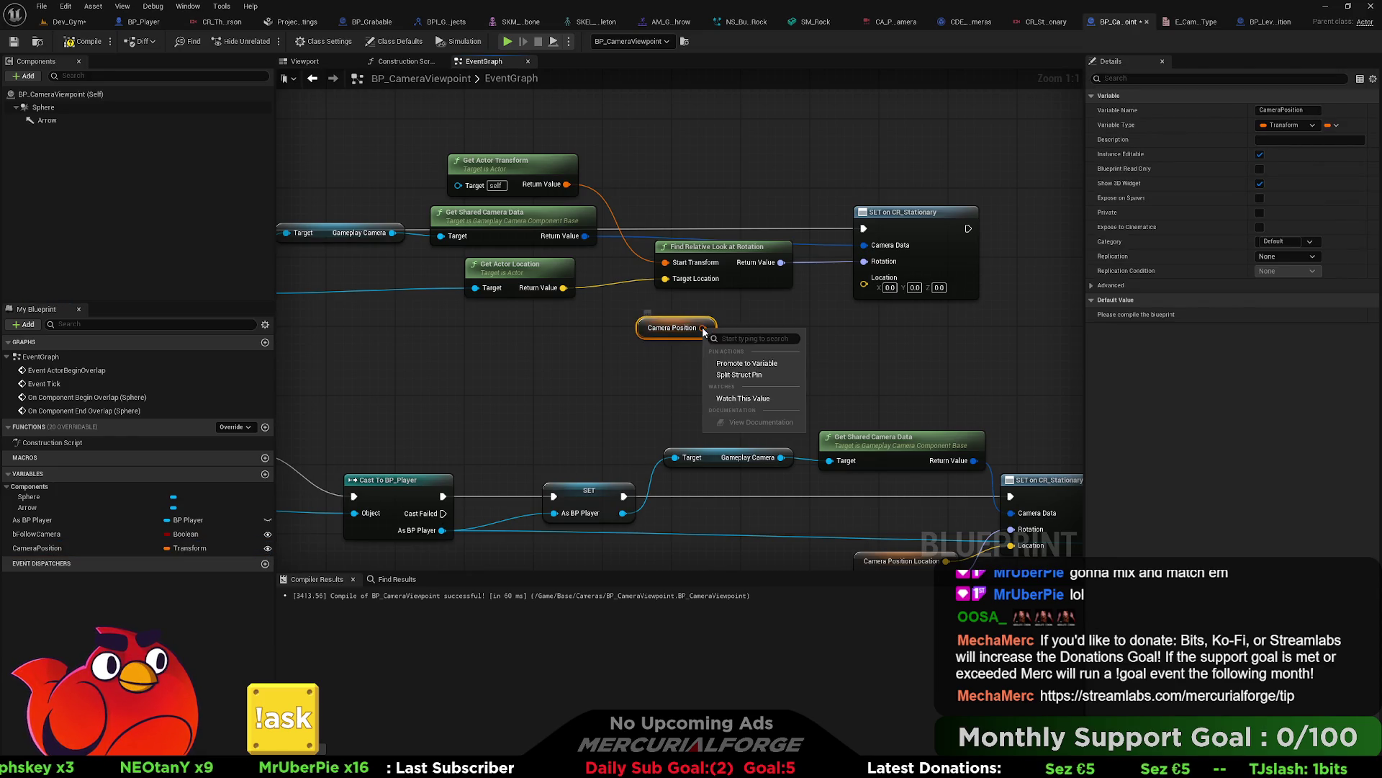
click(731, 375)
mouse_move(730, 327)
mouse_down()
mouse_move(864, 278)
mouse_move(754, 305)
mouse_up()
click(510, 246)
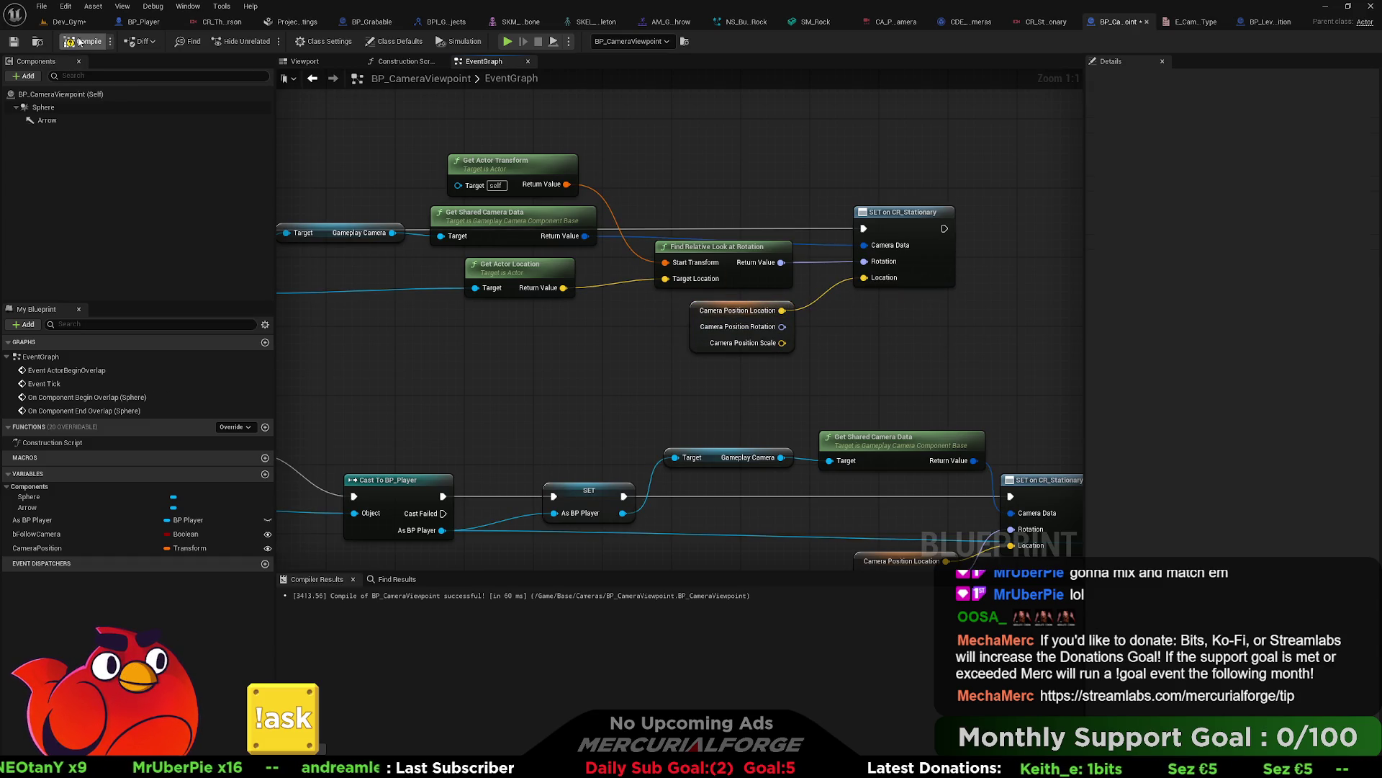
click(13, 41)
Step: Add a Follow Camera (bFollowCamera) getter next to the Branch
drag(509, 364, 1150, 252)
scroll(874, 309, down, 1)
mouse_move(877, 309)
mouse_down()
mouse_move(676, 287)
mouse_move(620, 355)
mouse_up()
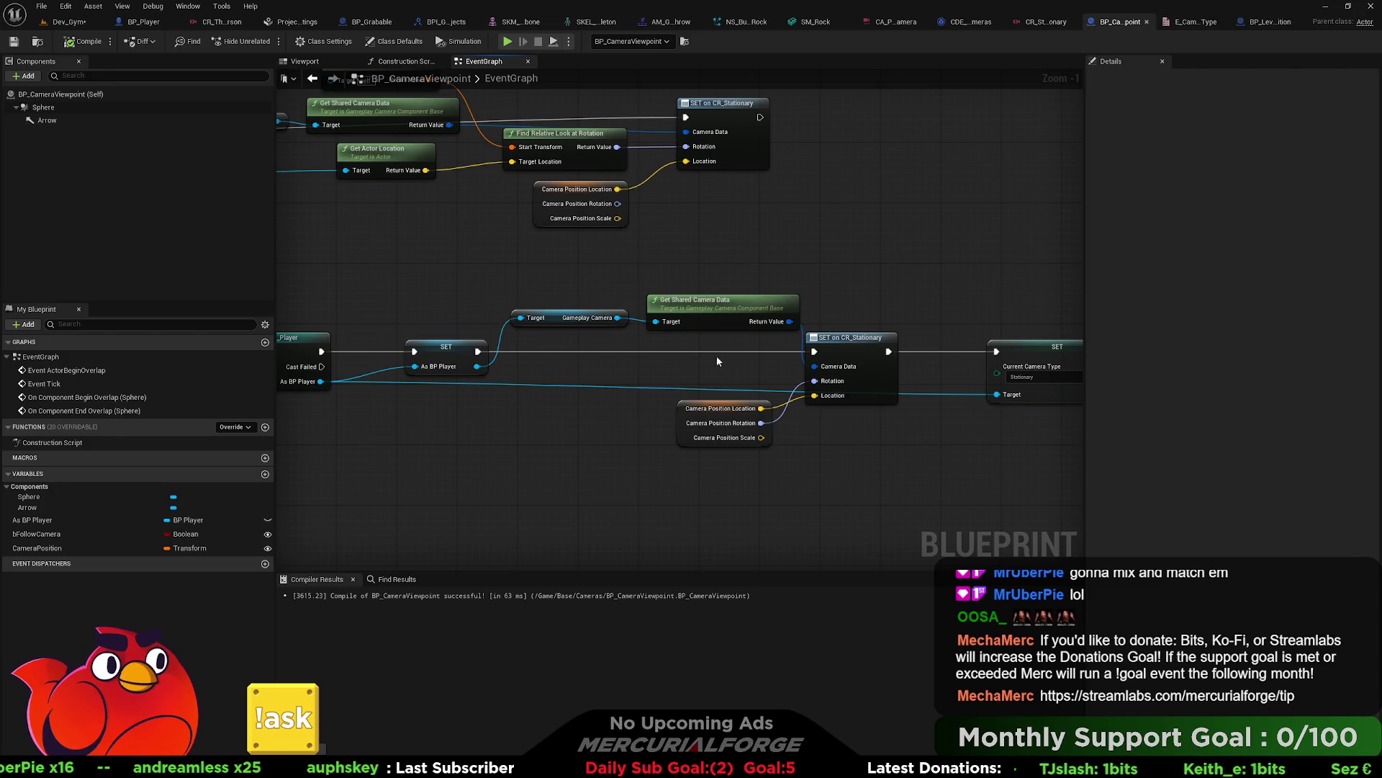
mouse_move(726, 359)
mouse_down()
mouse_move(559, 301)
mouse_move(617, 308)
mouse_up()
scroll(559, 301, down, 2)
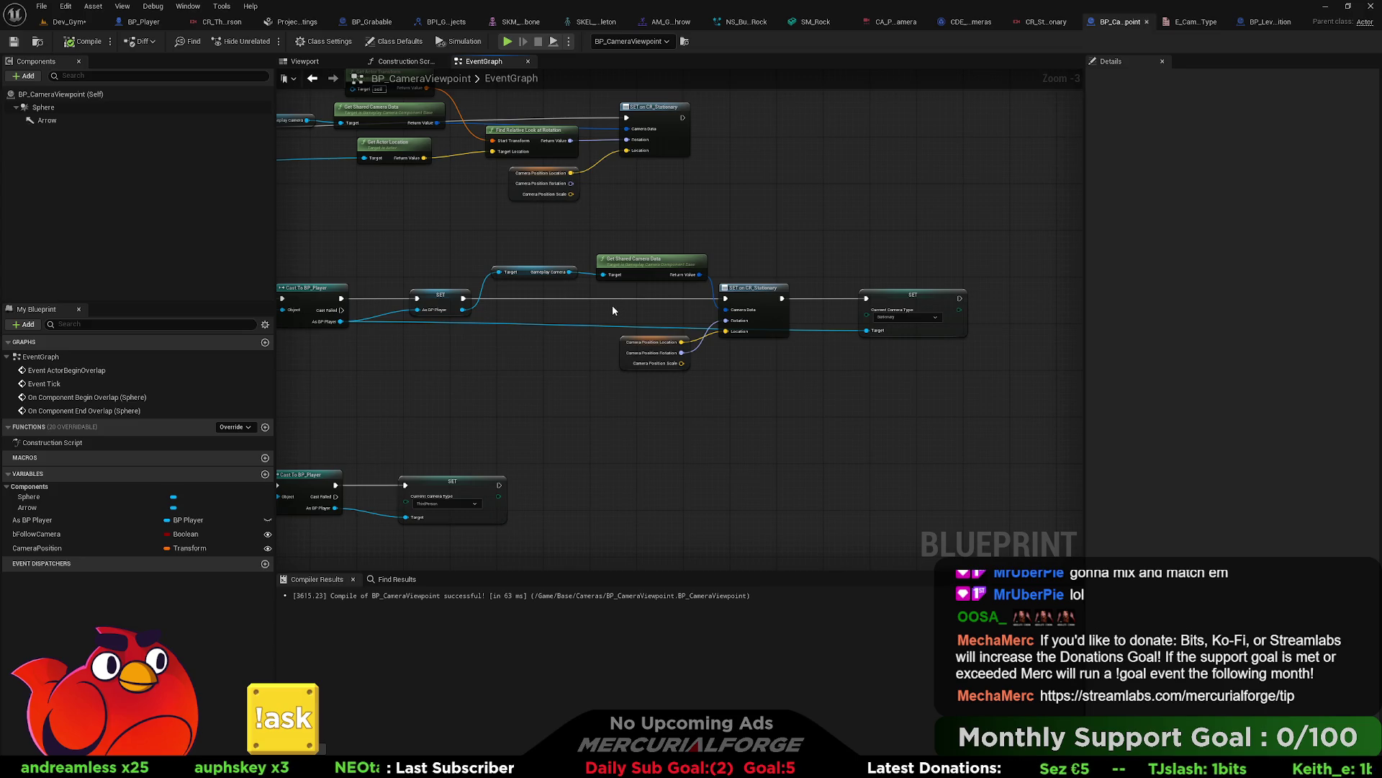
mouse_move(36, 534)
mouse_down()
mouse_move(108, 533)
mouse_move(503, 360)
mouse_move(595, 296)
mouse_up()
click(543, 373)
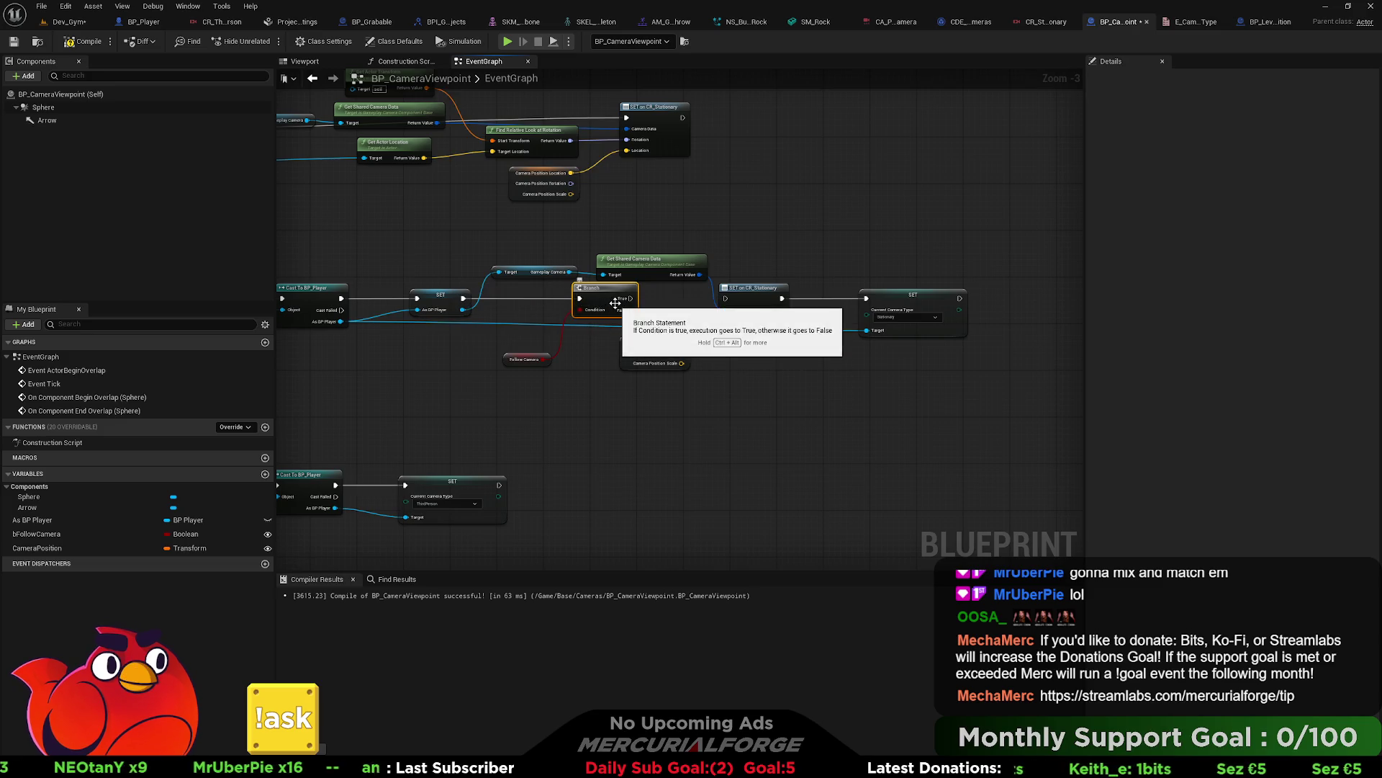
Step: Run SET on CR_Stationary from Branch False and tidy the camera data nodes around it
drag(631, 309, 725, 302)
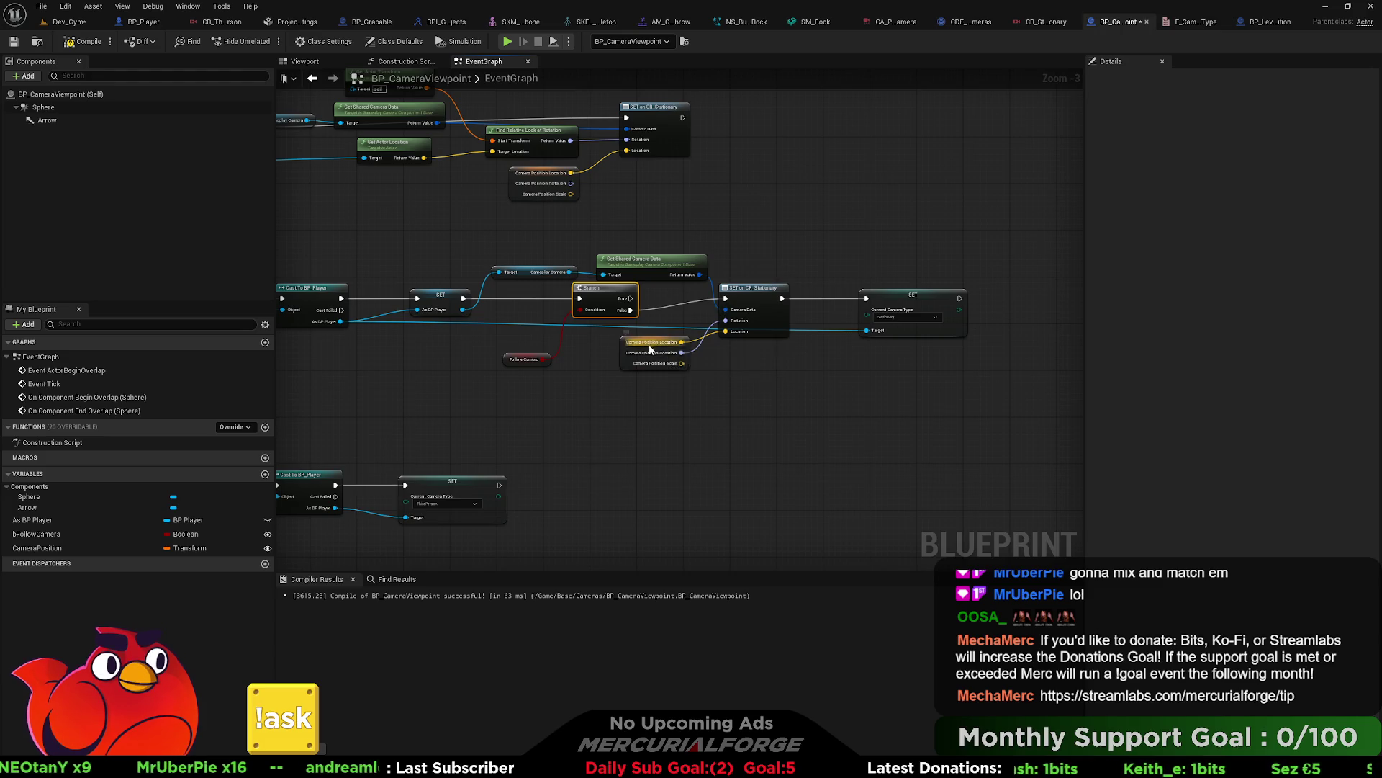
drag(650, 350, 667, 339)
mouse_move(876, 348)
mouse_down()
mouse_move(713, 317)
mouse_move(648, 268)
mouse_up()
mouse_move(730, 291)
mouse_down()
mouse_move(775, 239)
mouse_move(776, 334)
mouse_up()
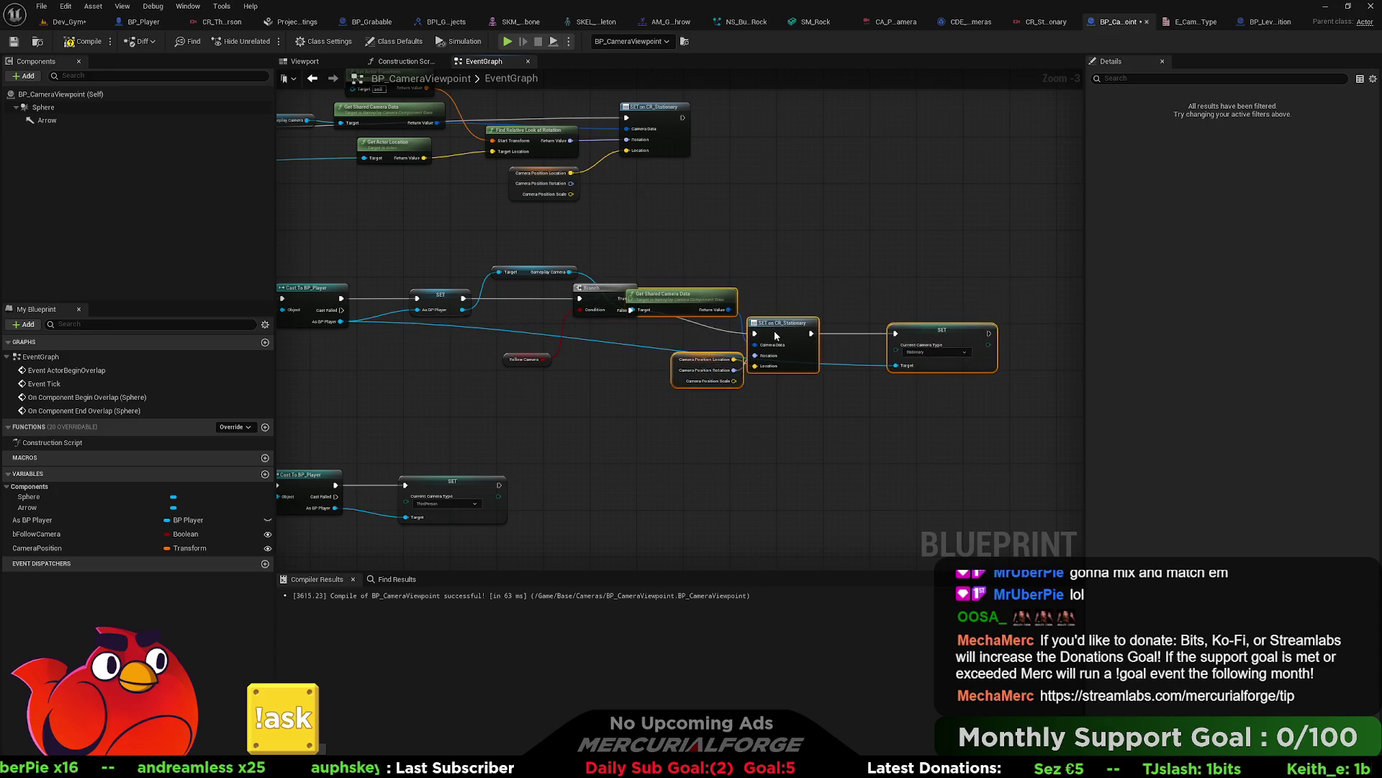
mouse_move(661, 324)
mouse_down()
mouse_move(689, 416)
mouse_move(813, 369)
mouse_move(673, 358)
mouse_up()
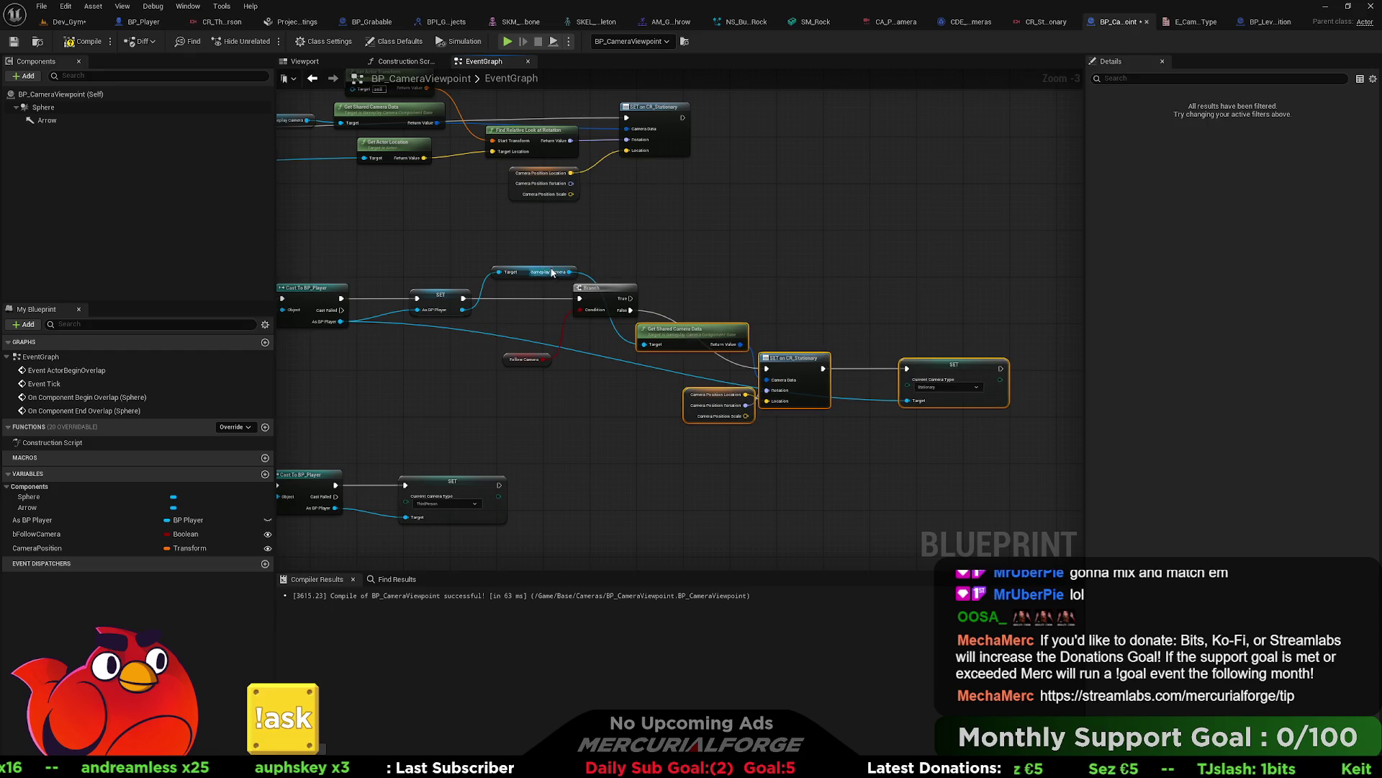
drag(527, 271, 534, 311)
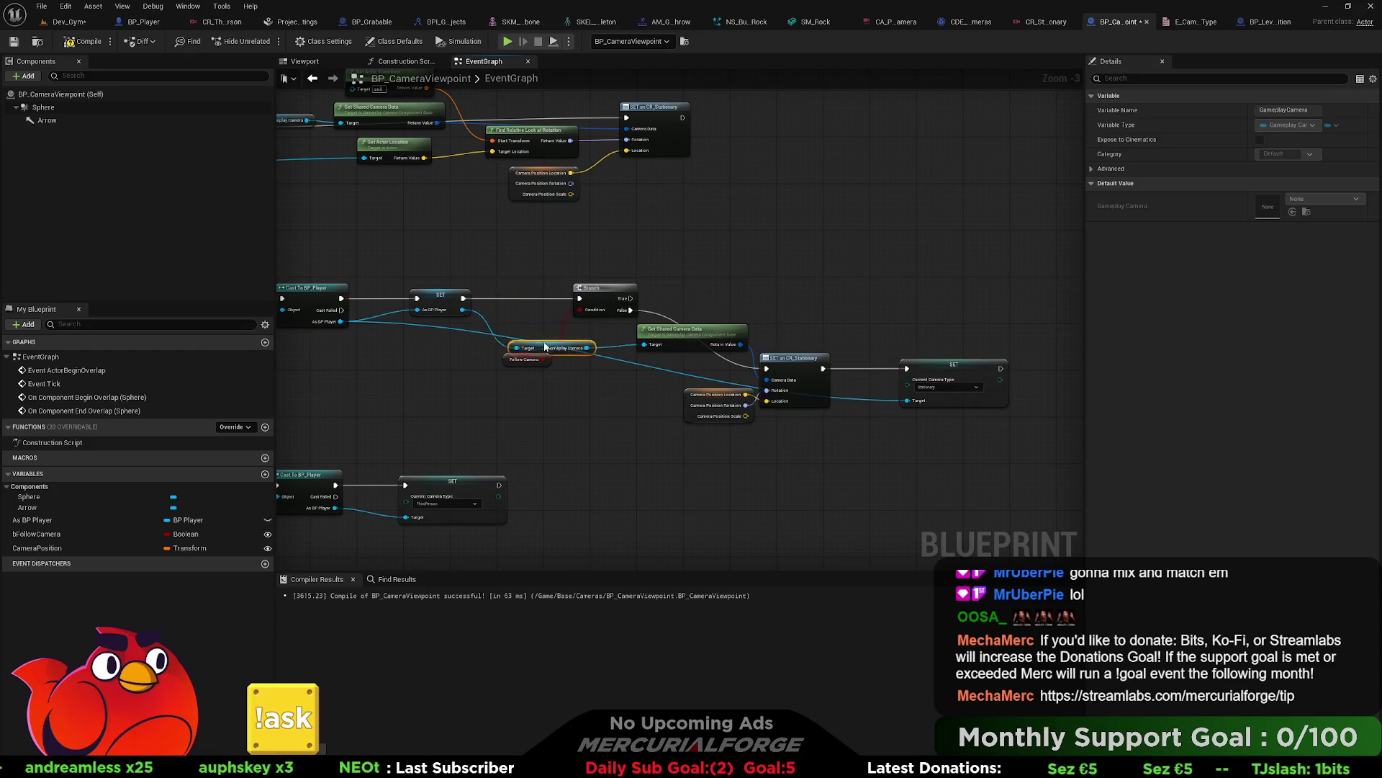
drag(524, 358, 531, 314)
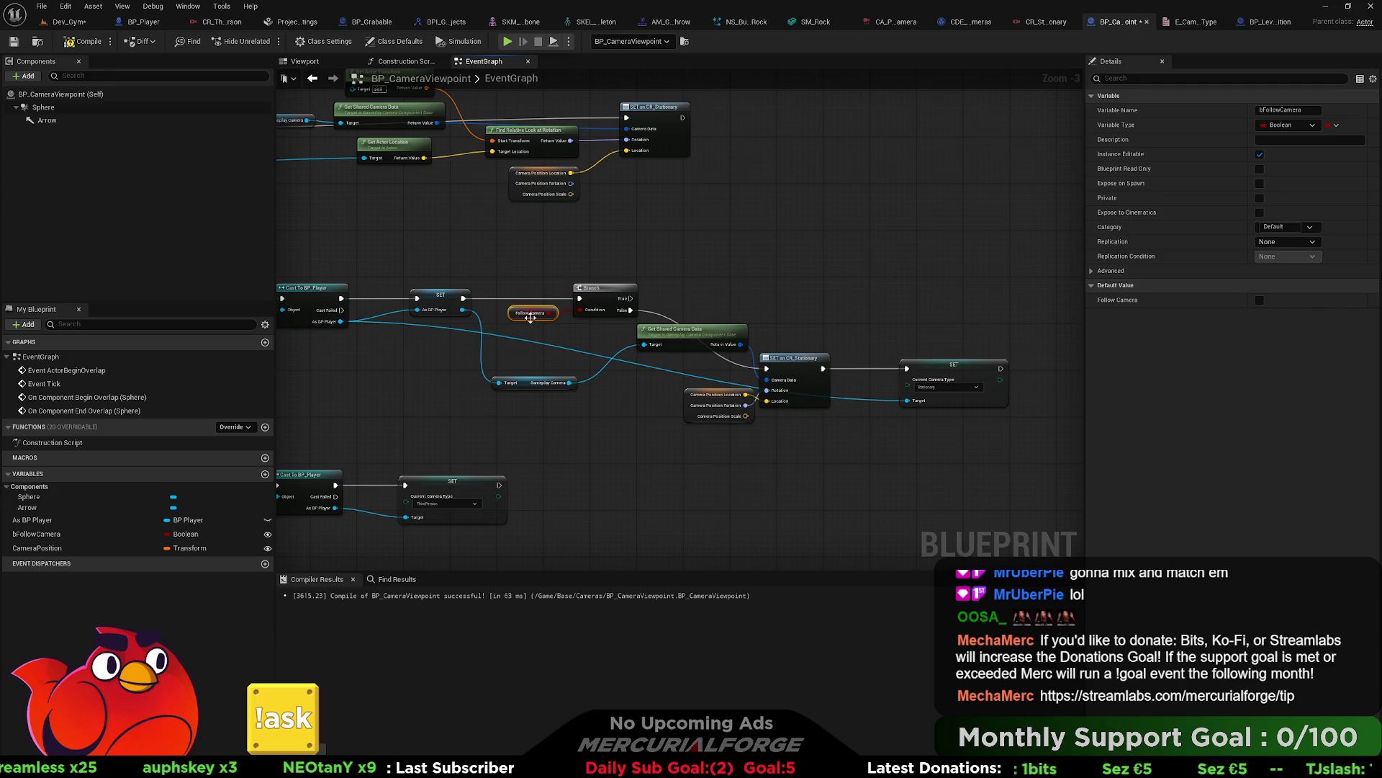
drag(722, 336, 675, 362)
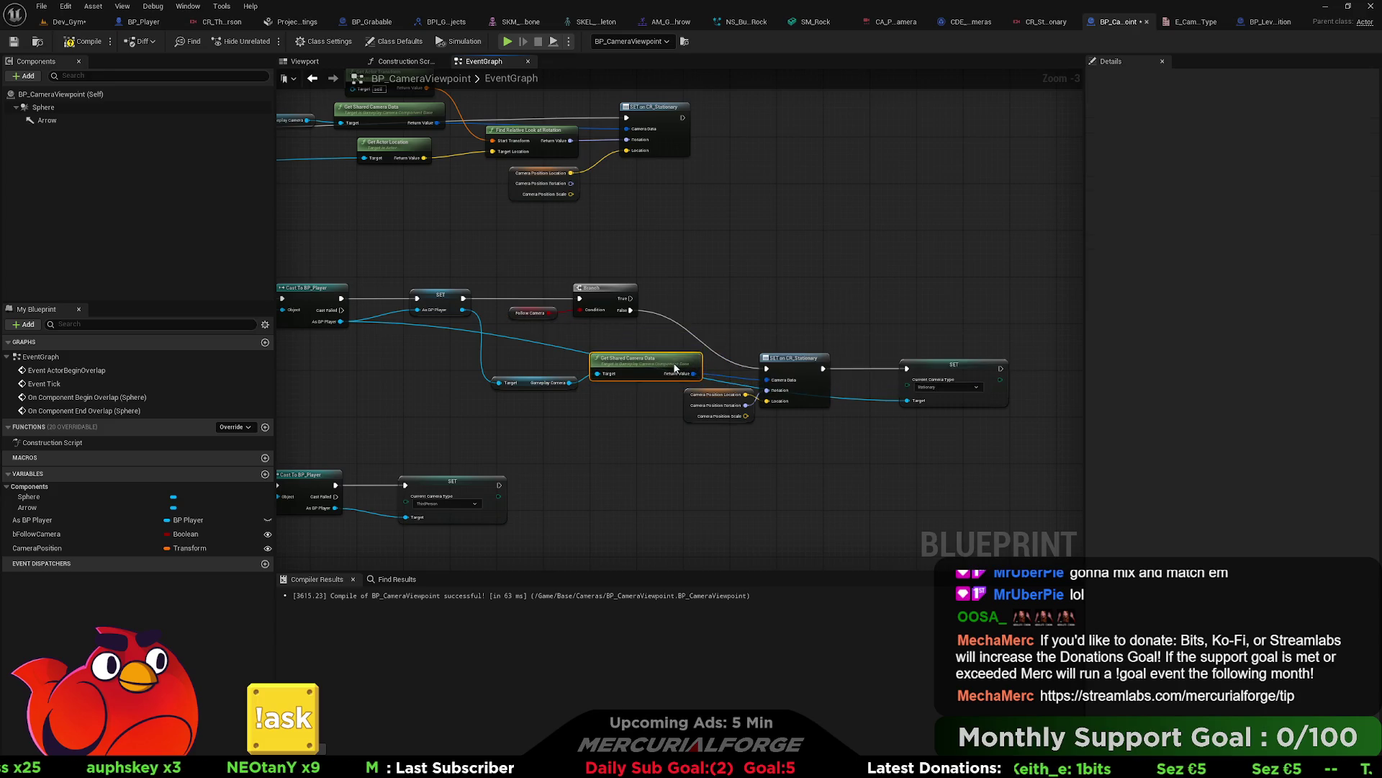
Step: Drag a new connection from the Branch's True output and select the SET on CR_Stationary node
scroll(723, 346, up, 1)
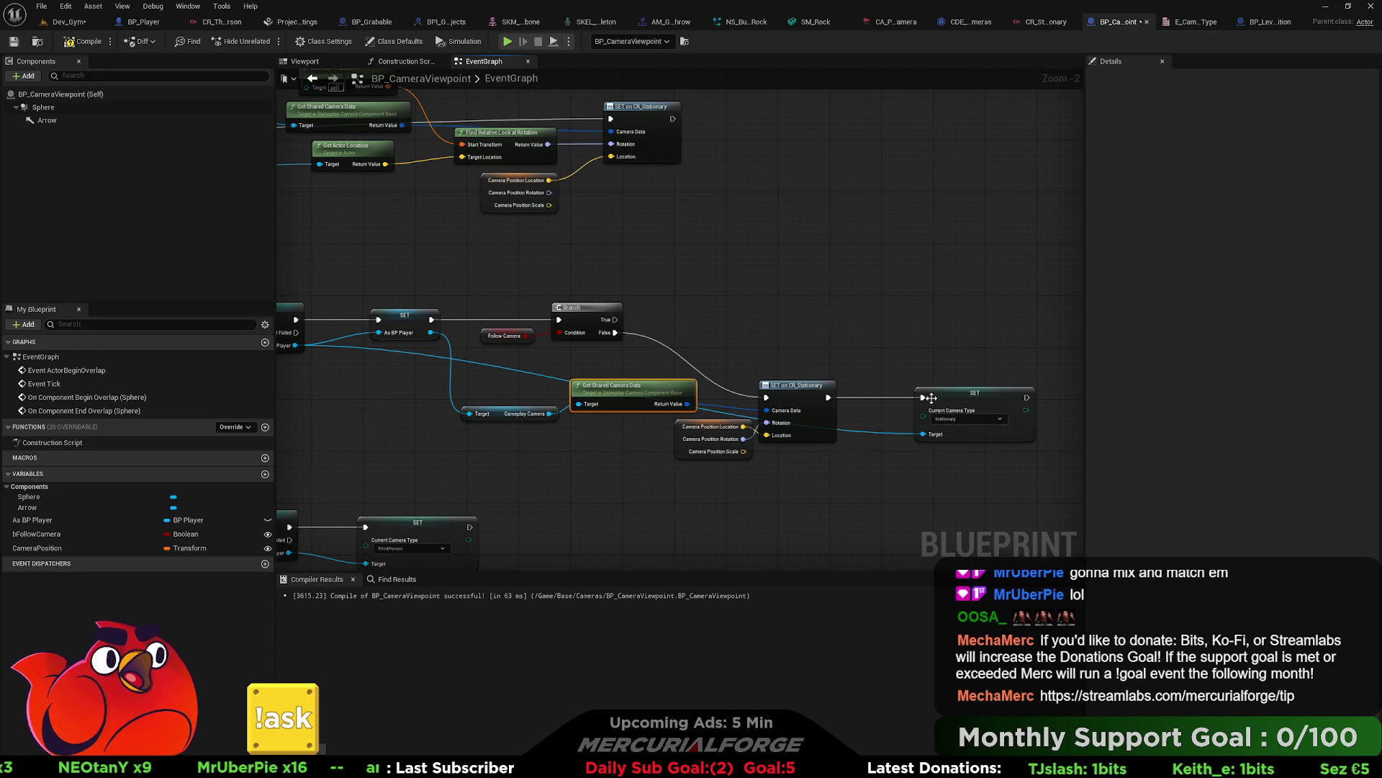
drag(751, 354, 736, 396)
mouse_move(604, 361)
mouse_down()
mouse_move(696, 299)
mouse_move(716, 347)
mouse_move(742, 304)
mouse_move(725, 325)
mouse_up()
click(774, 427)
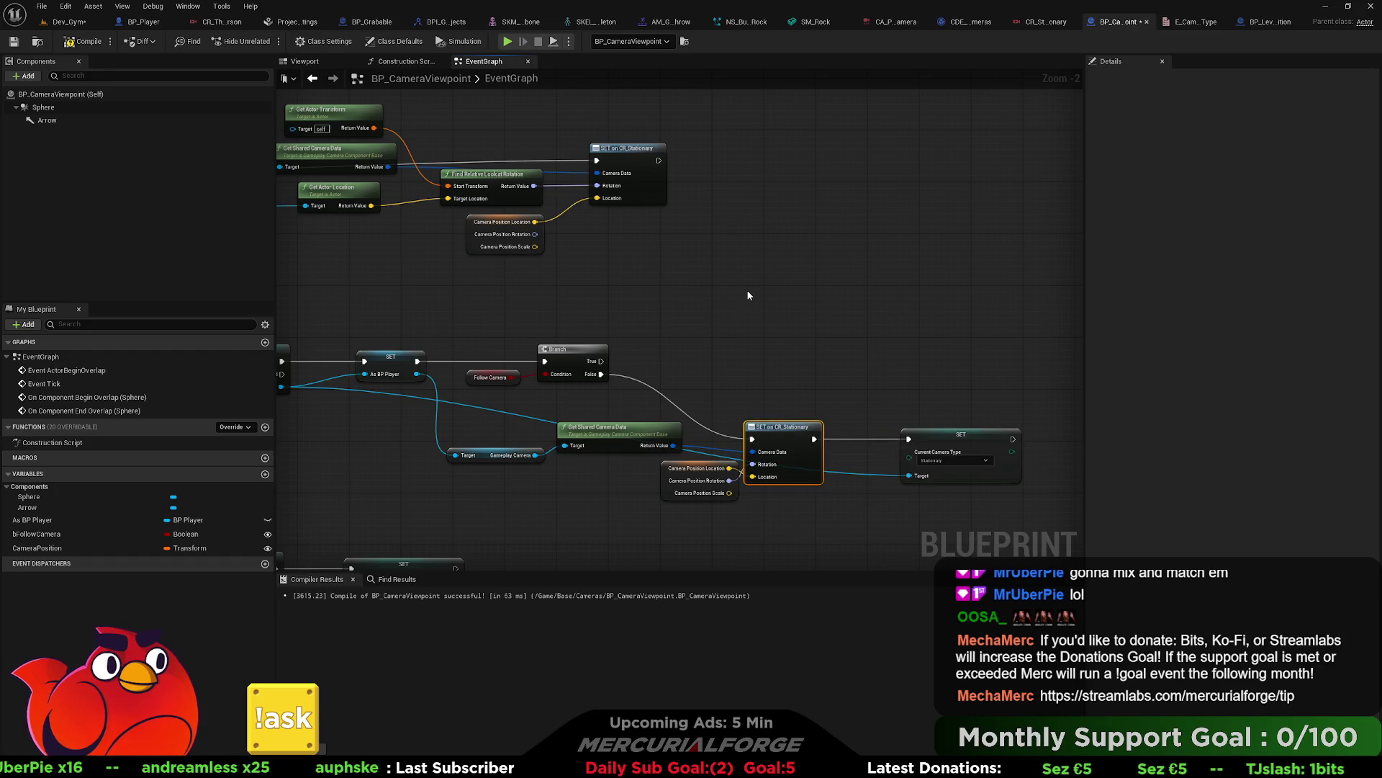
Step: Add a Set Actor Tick Enabled node with Enabled on after Branch True
key(ctrl+v)
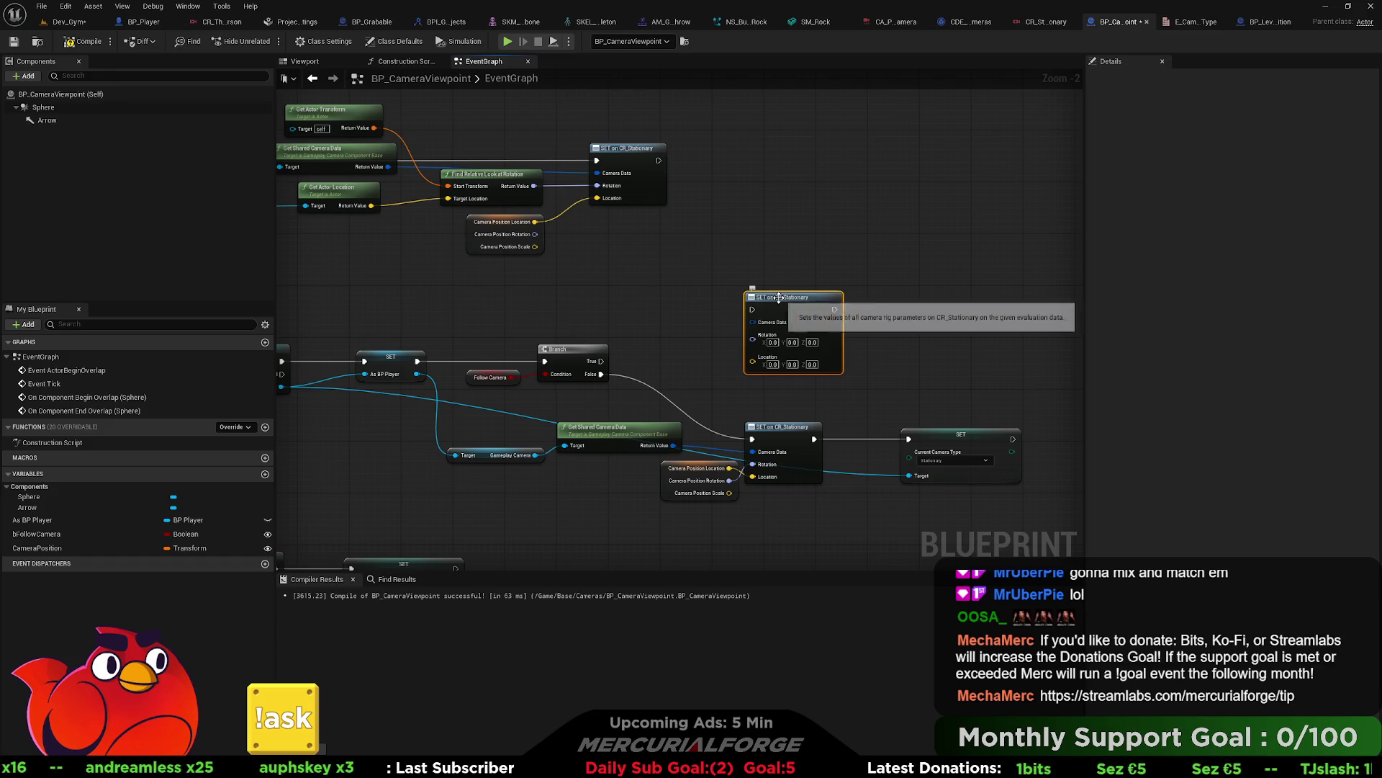
key(Delete)
drag(602, 361, 698, 321)
text(set tick)
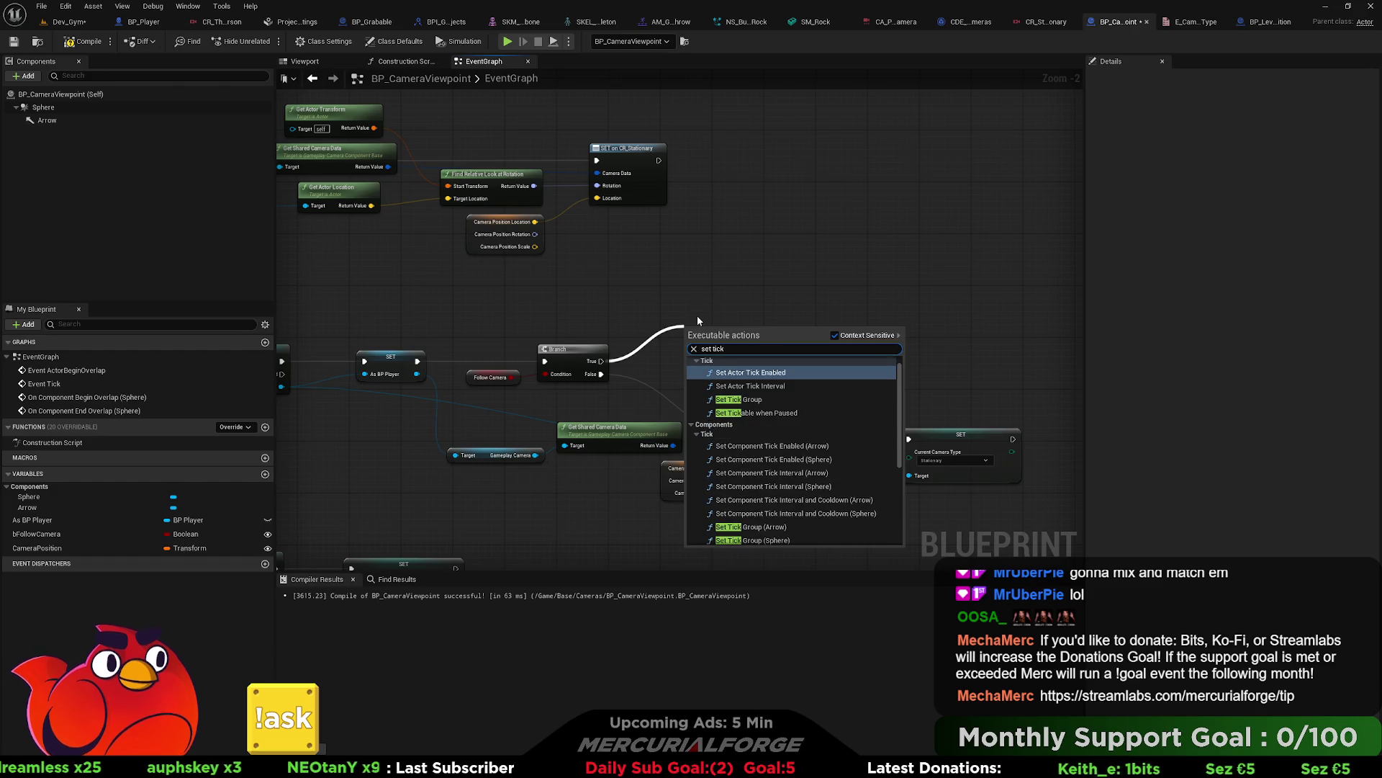
key(Return)
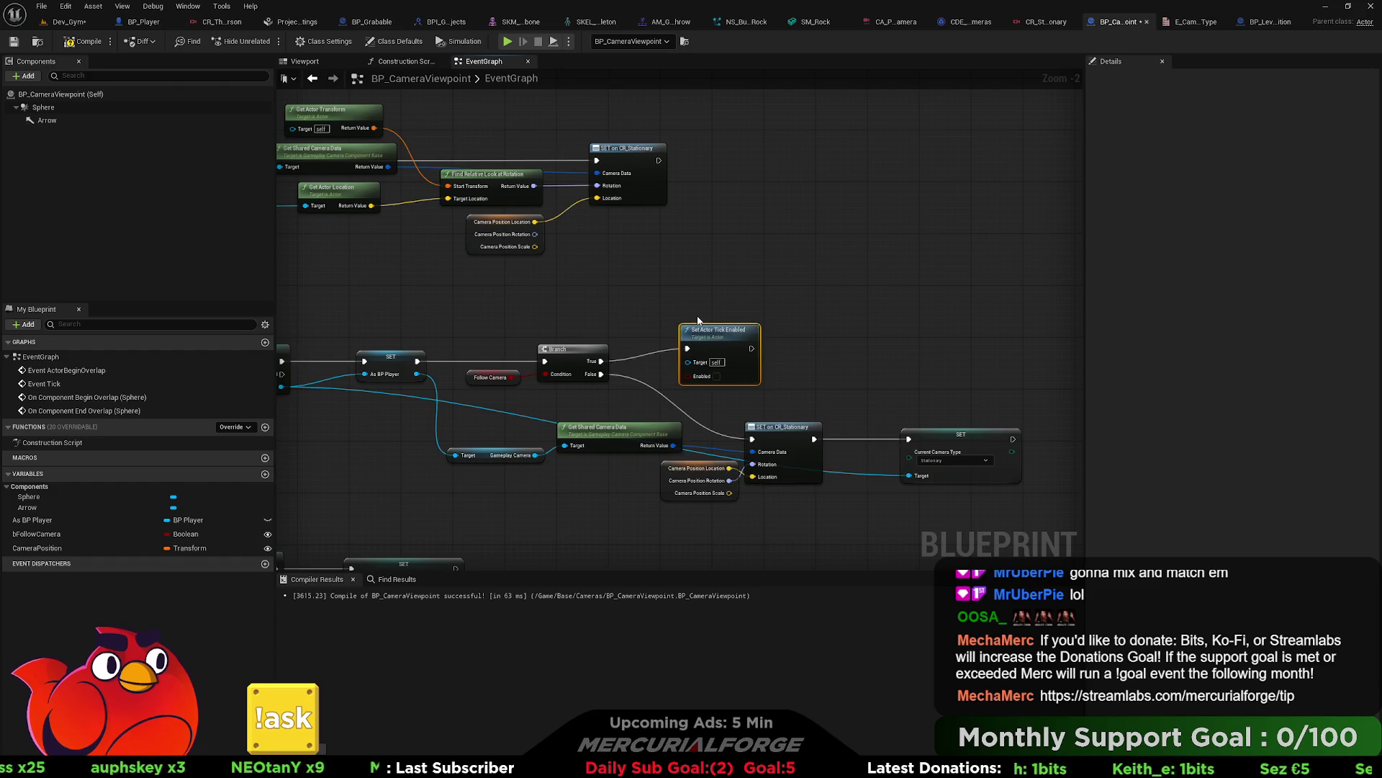
click(717, 377)
mouse_move(748, 343)
mouse_down()
mouse_move(807, 344)
mouse_move(923, 425)
mouse_move(910, 439)
mouse_up()
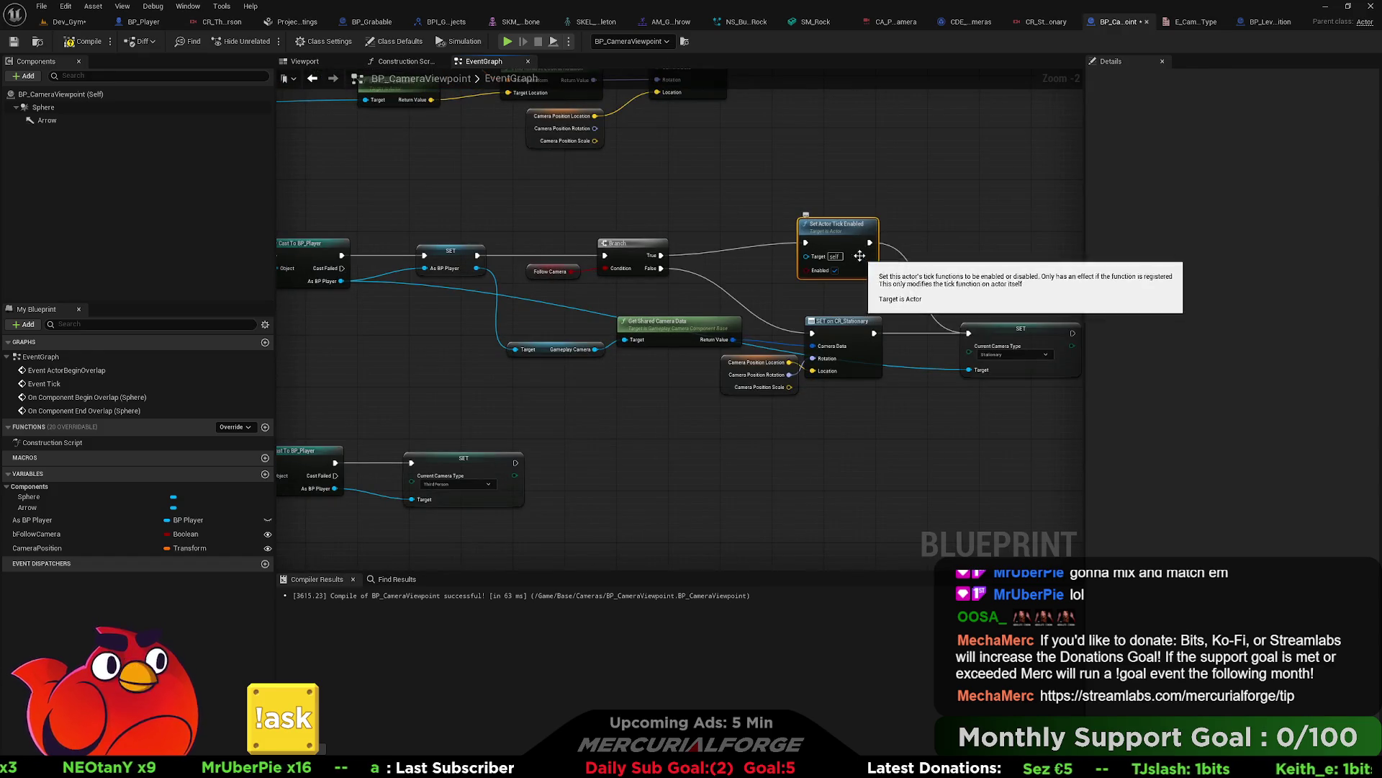
mouse_move(612, 468)
mouse_down()
mouse_move(585, 441)
mouse_move(515, 462)
mouse_up()
Step: Uncheck Enabled on the end-overlap Set Actor Tick Enabled node so tick turns off
click(614, 491)
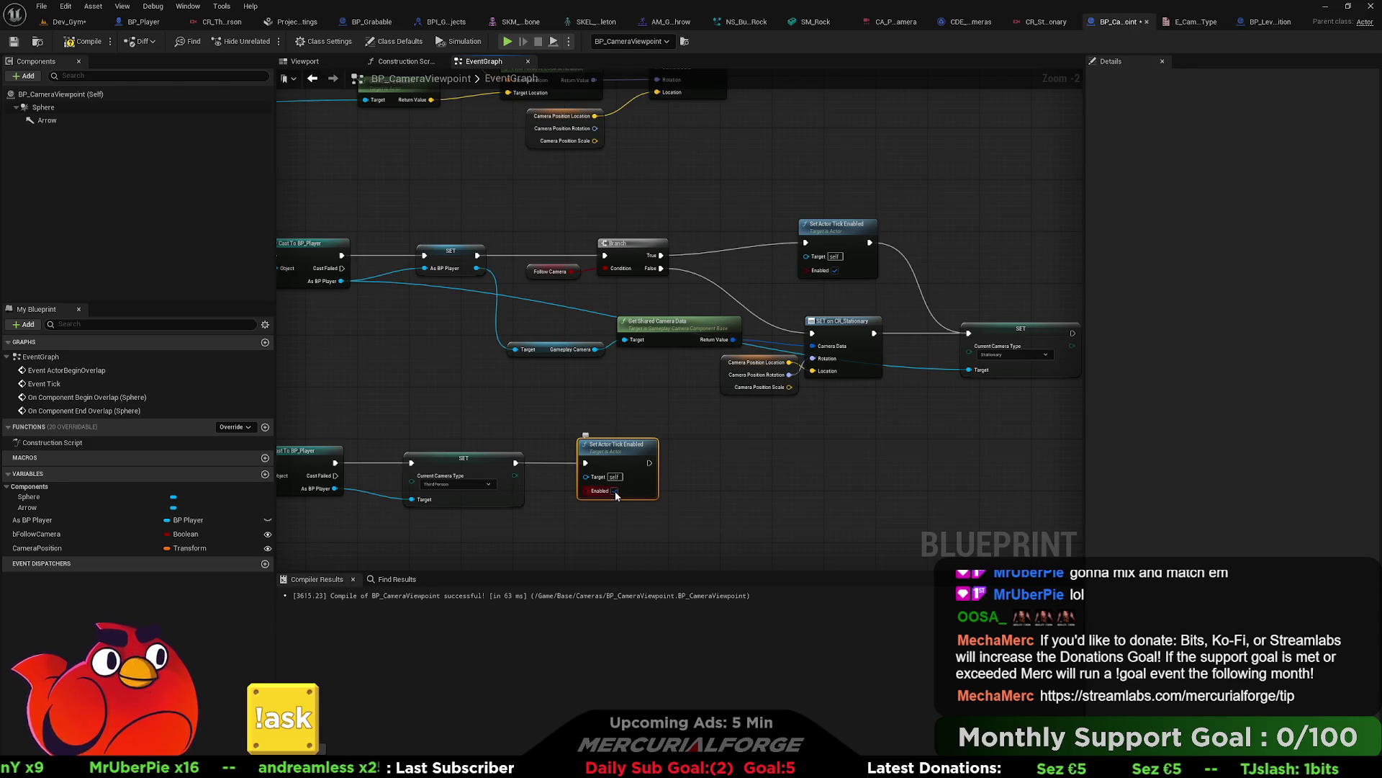
scroll(737, 446, down, 3)
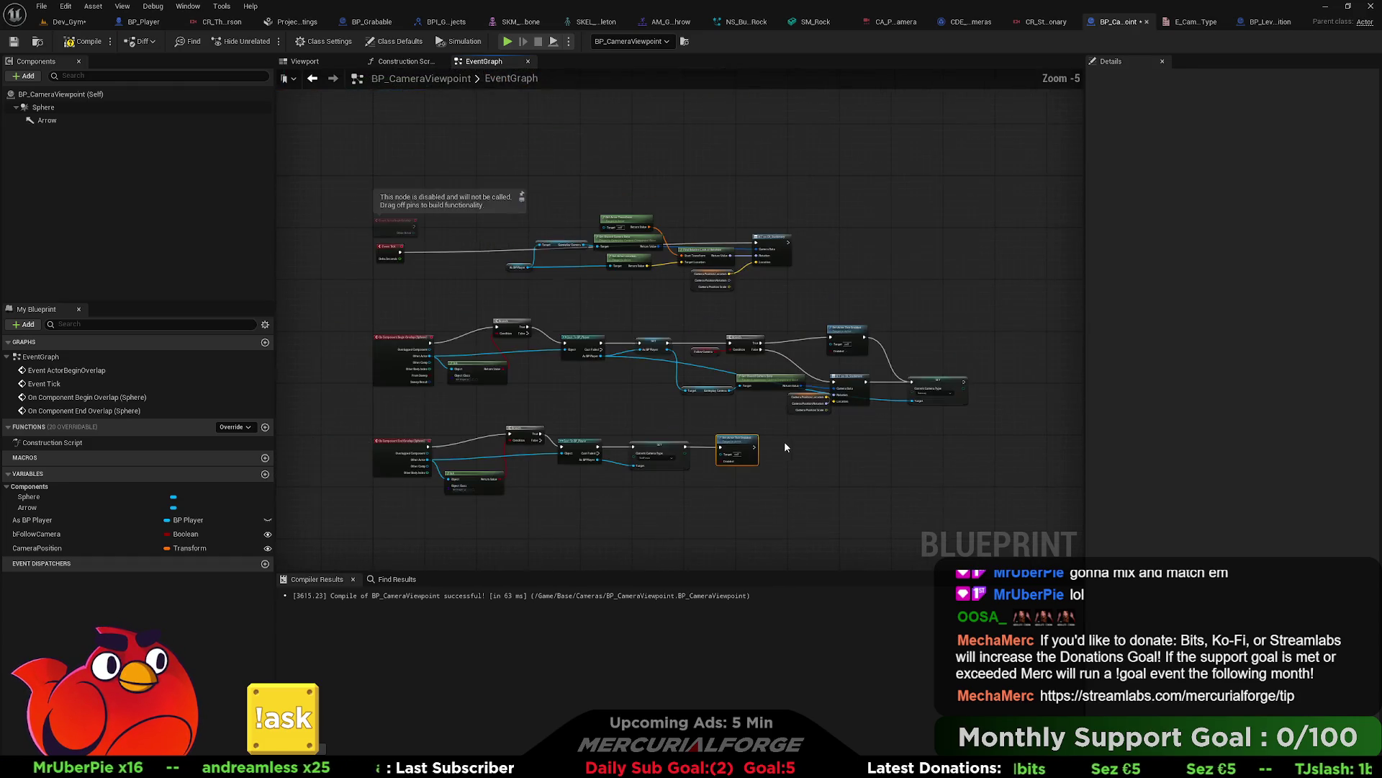
right_click(768, 403)
click(805, 267)
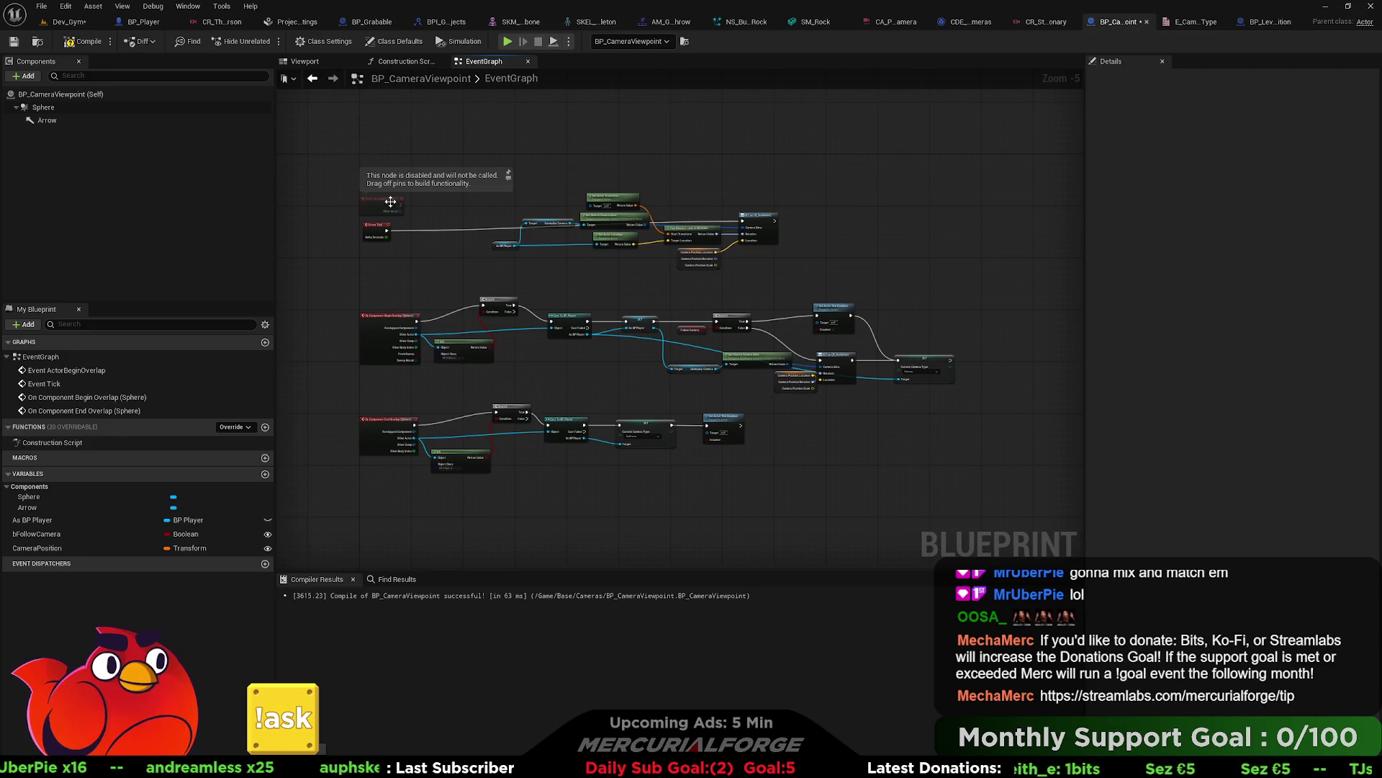
scroll(461, 324, up, 2)
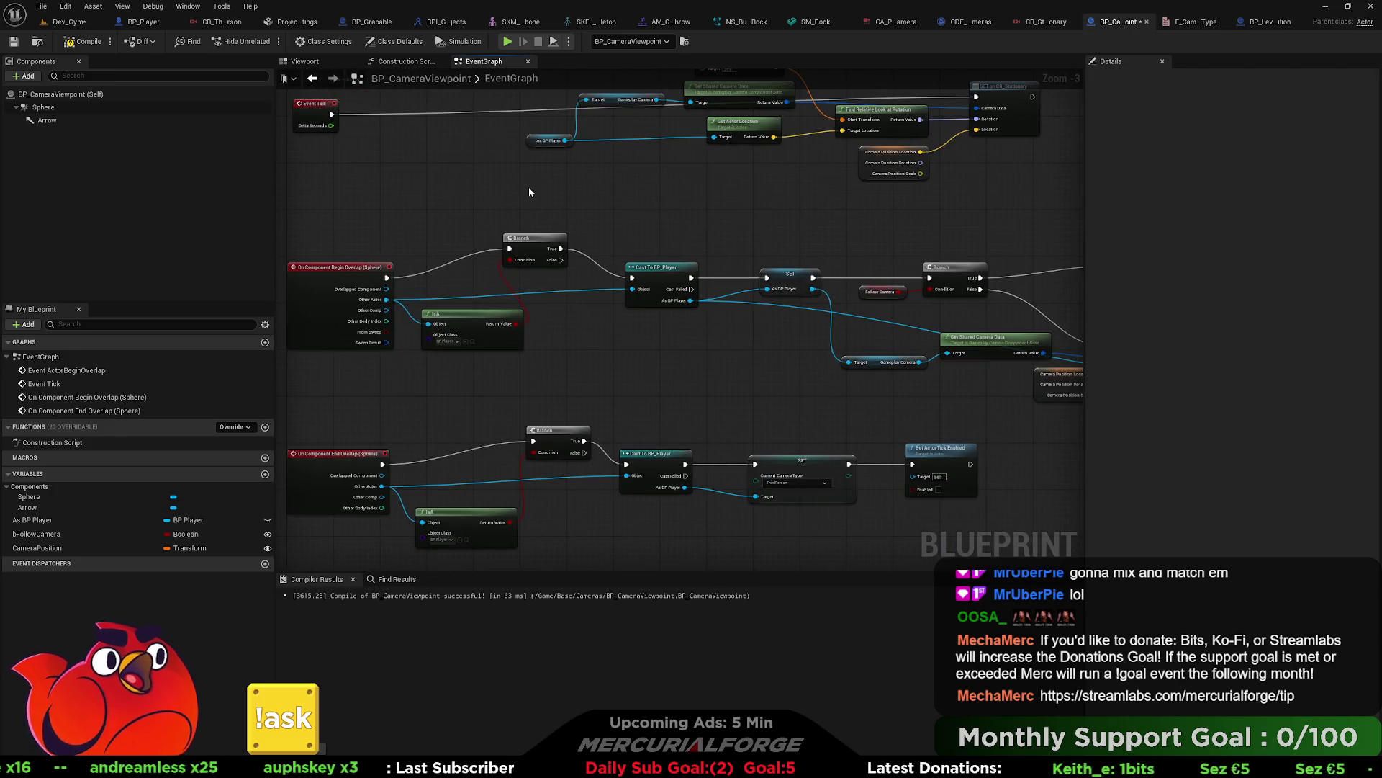
mouse_move(556, 234)
mouse_down()
mouse_move(669, 318)
mouse_move(549, 326)
mouse_up()
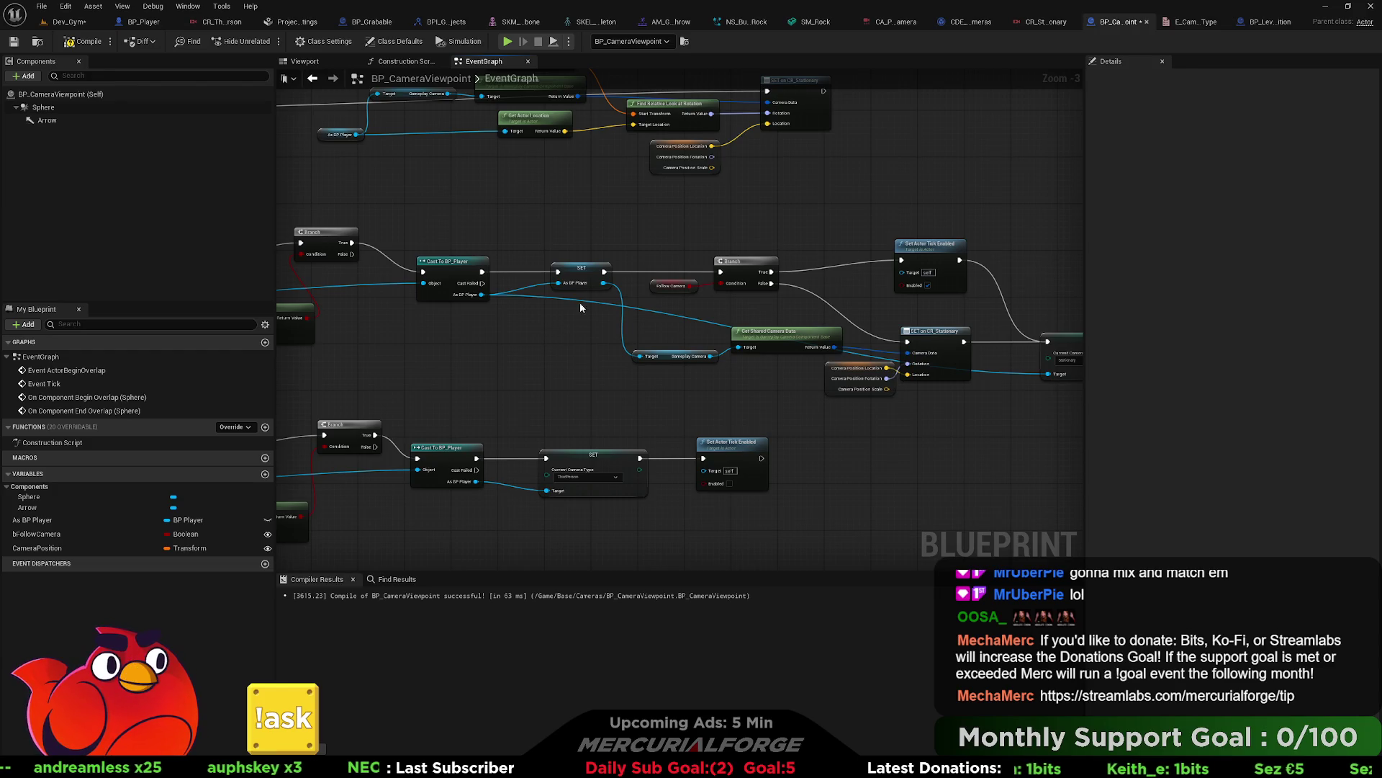
drag(650, 318, 511, 316)
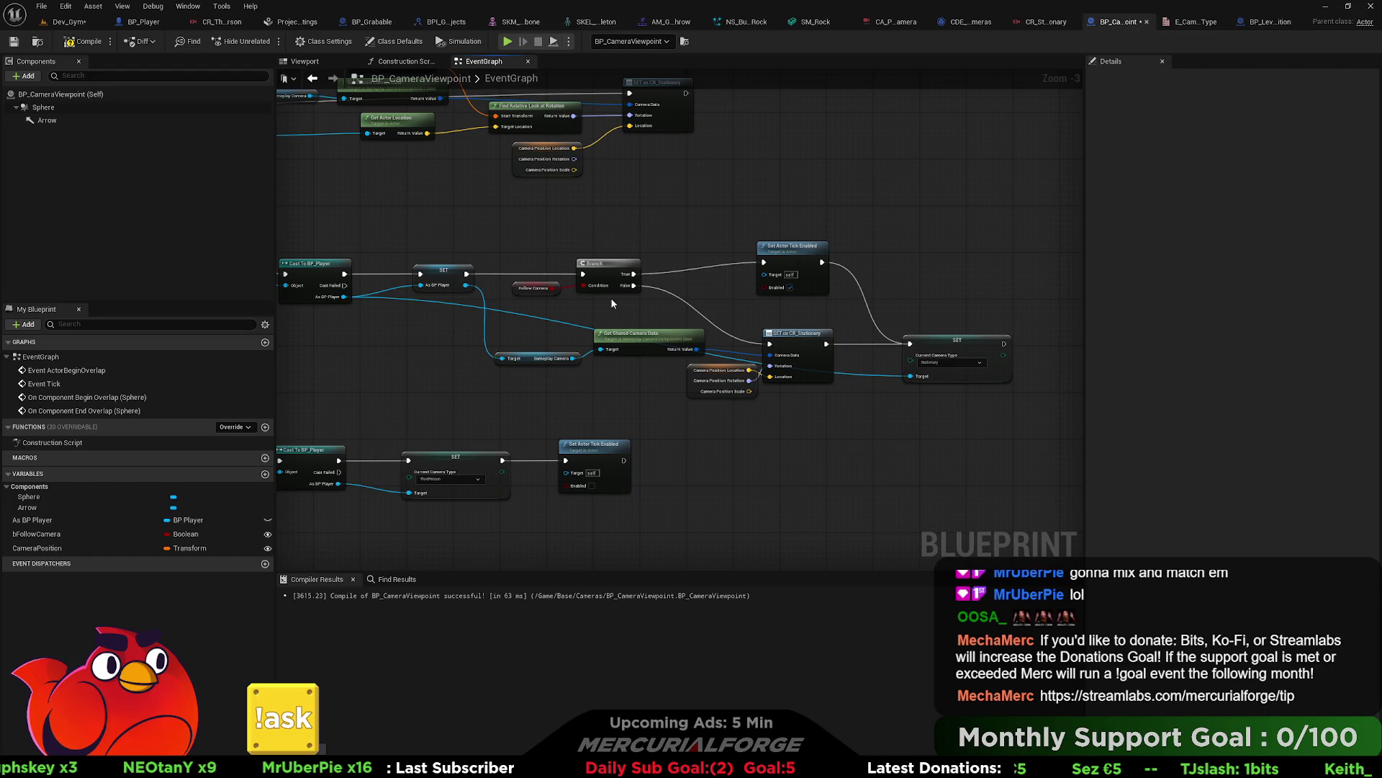
Step: Move the Event Tick camera-logic nodes left, closer to Event Tick
drag(821, 267, 983, 331)
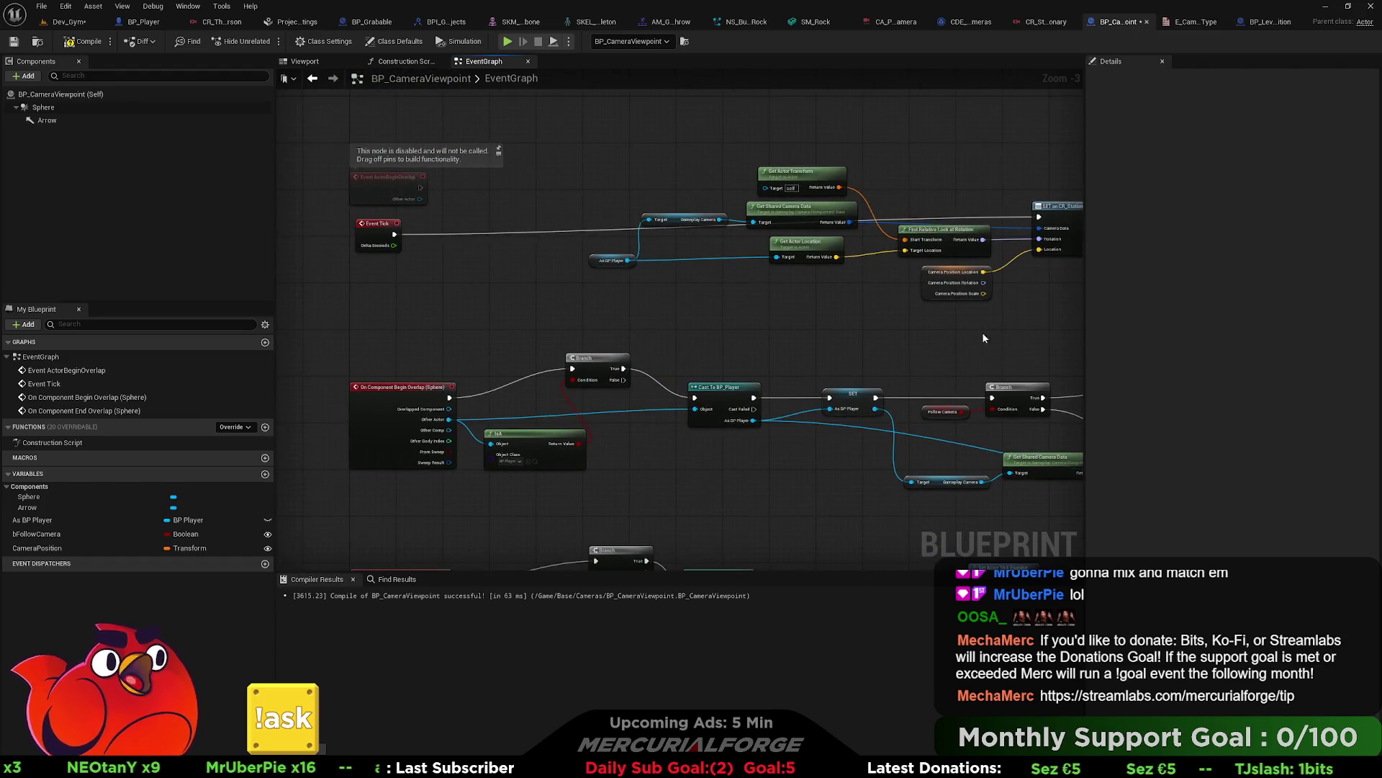
drag(685, 231, 619, 236)
drag(1040, 309, 513, 164)
drag(756, 185, 584, 204)
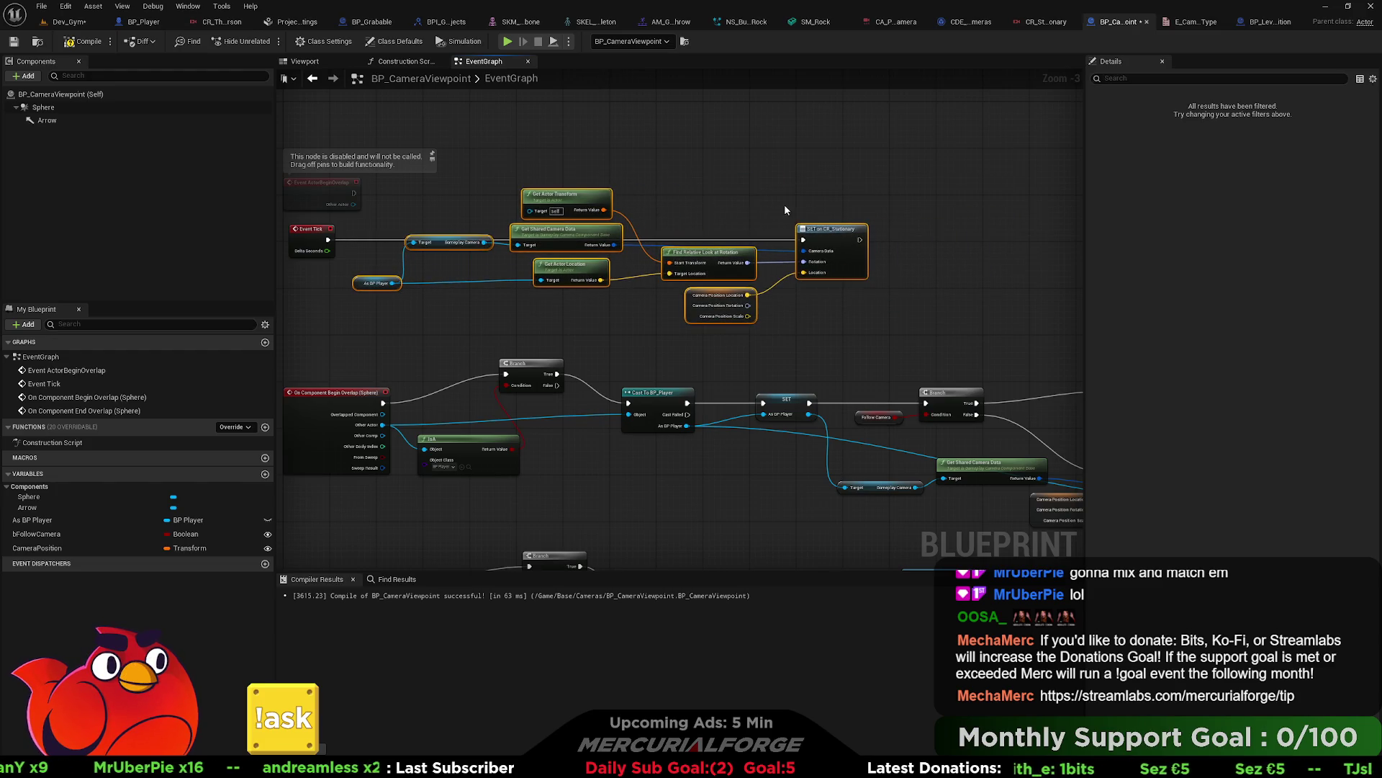
click(784, 209)
drag(784, 209, 576, 160)
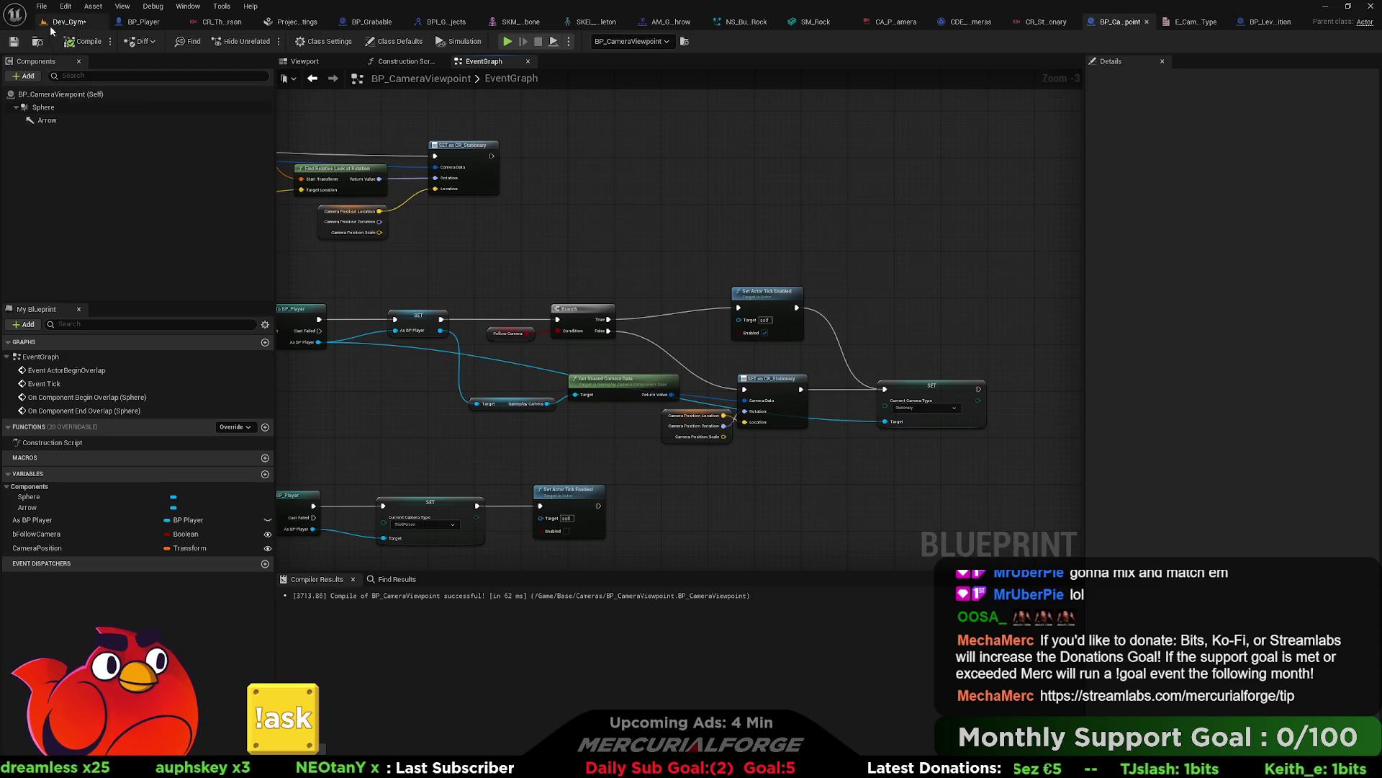
click(59, 22)
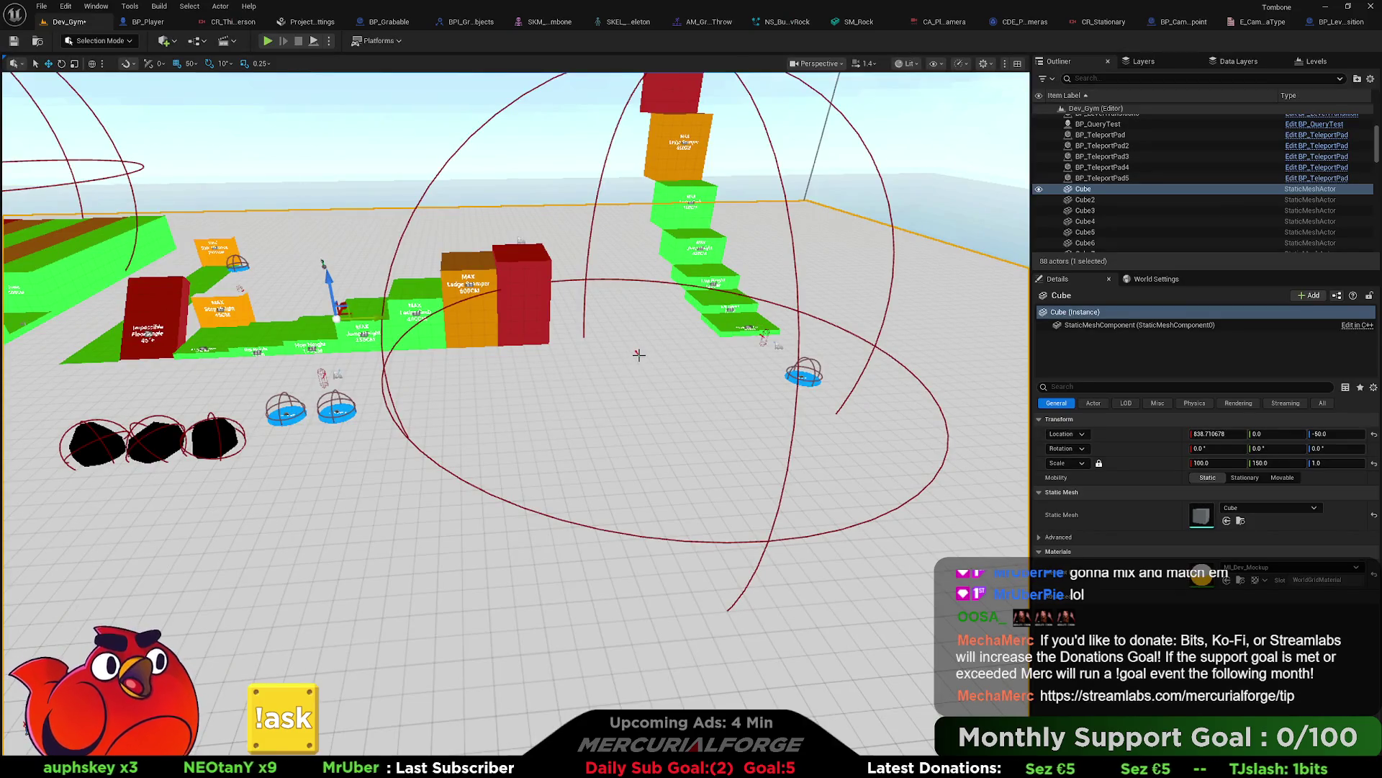
Step: Select BP_CameraViewpoint and raise its Camera Position point to the cube's top
click(778, 500)
key(f)
drag(603, 403, 684, 403)
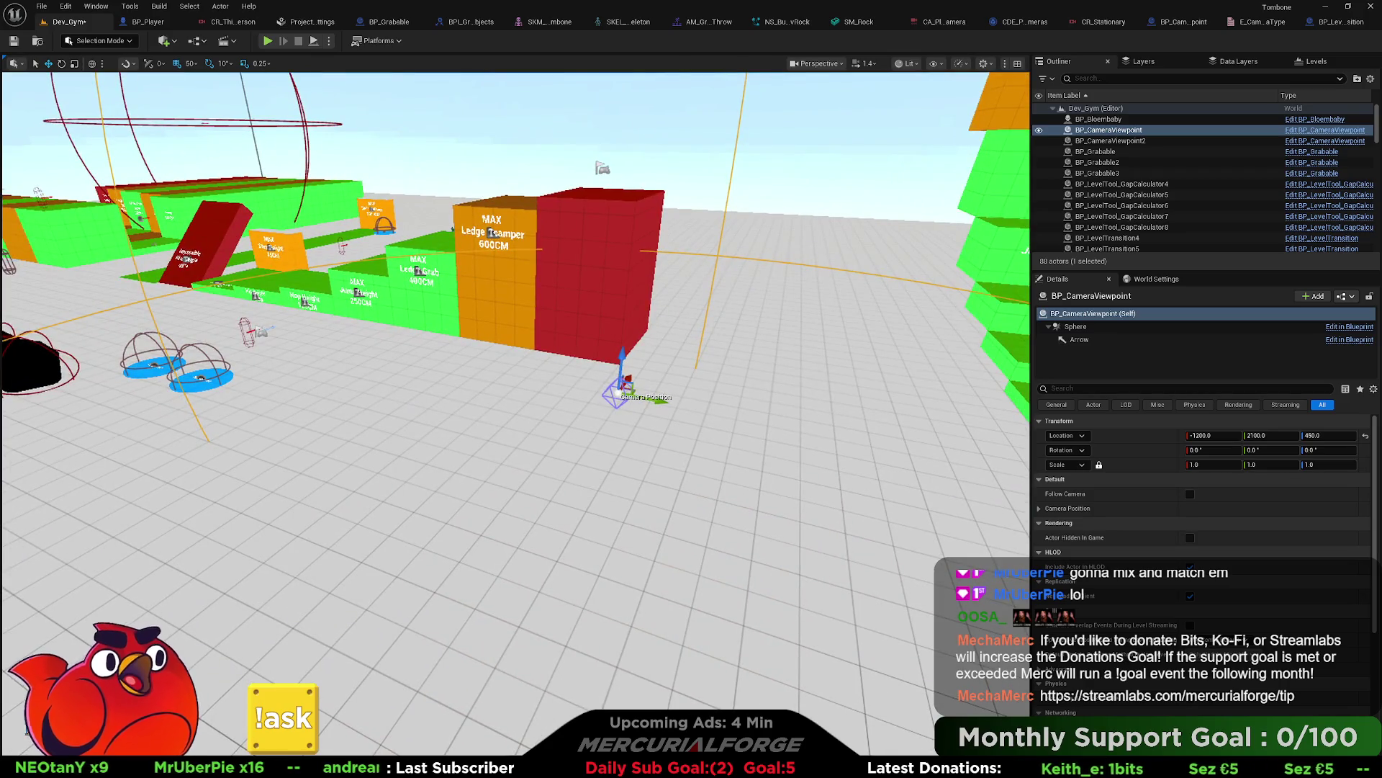
mouse_move(618, 358)
mouse_down()
mouse_move(638, 156)
mouse_move(612, 237)
mouse_move(558, 322)
mouse_up()
mouse_move(564, 227)
mouse_down()
mouse_move(546, 320)
mouse_move(532, 320)
mouse_move(552, 323)
mouse_move(533, 322)
mouse_move(585, 296)
mouse_move(432, 310)
mouse_move(432, 245)
mouse_up()
Step: Adjust the Camera Position rotation, then start a Play-in-Editor session
key(e)
drag(663, 388, 640, 401)
key(e)
drag(714, 375, 562, 439)
key(w)
mouse_move(504, 338)
mouse_down()
mouse_move(334, 326)
mouse_move(442, 313)
mouse_up()
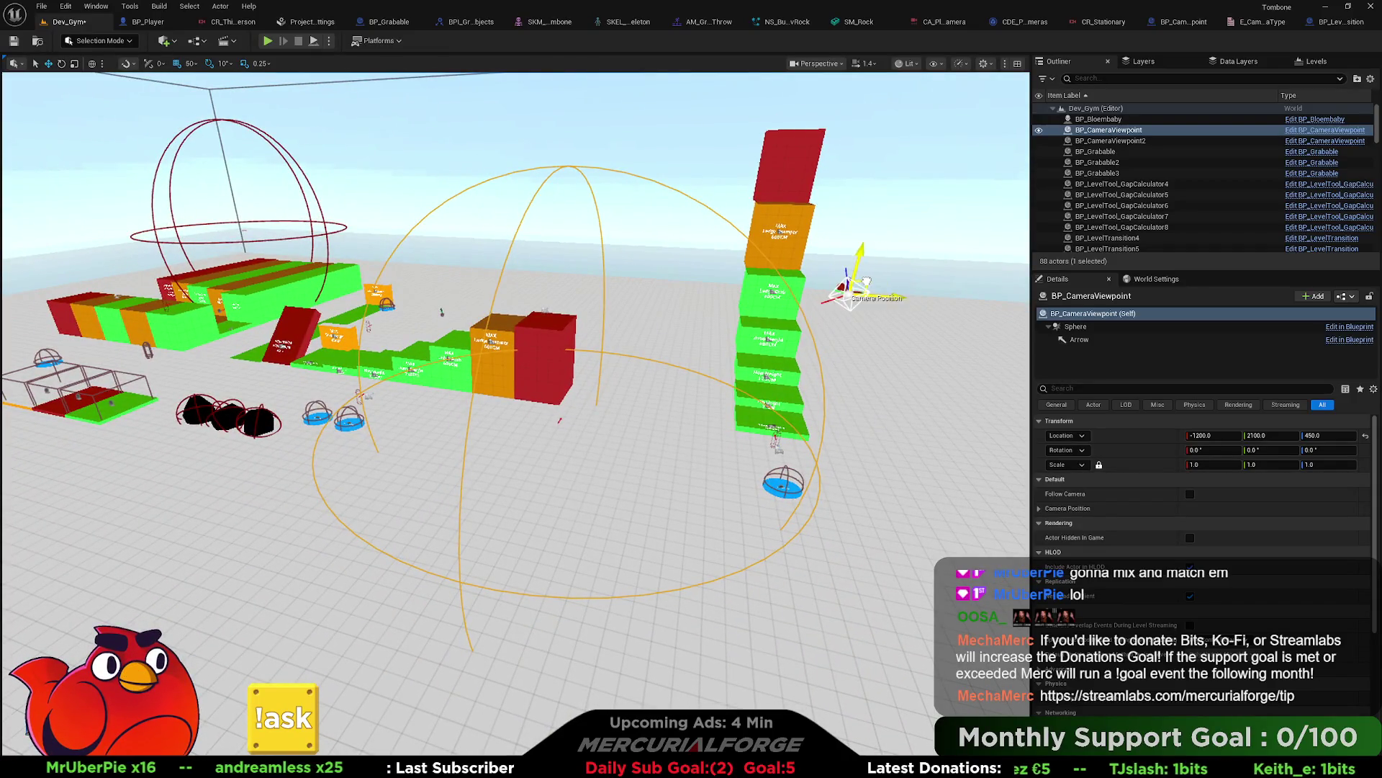
drag(831, 276, 558, 398)
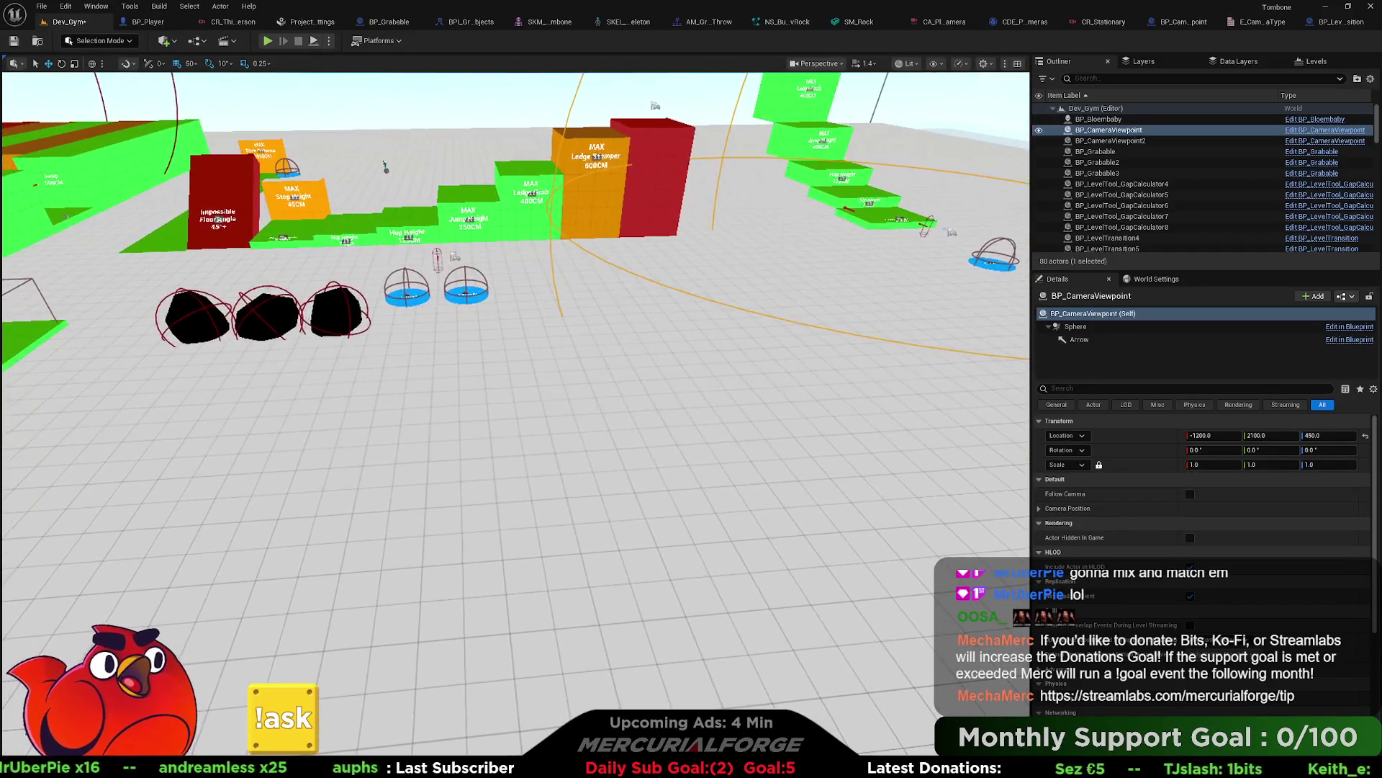
right_click(558, 398)
key(alt+p)
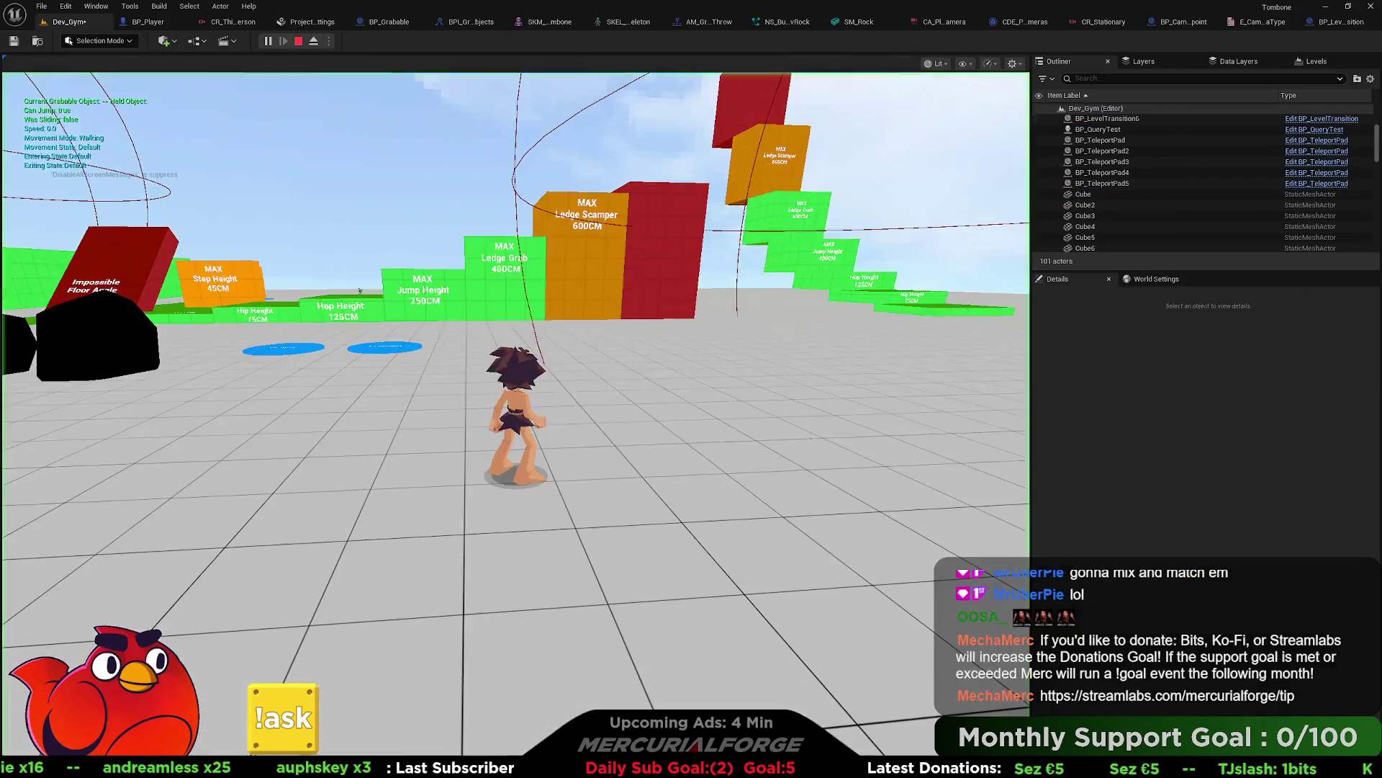
Step: Run the character toward the steps, stop play, and close the As BP Player Accessed None errors
key(w)
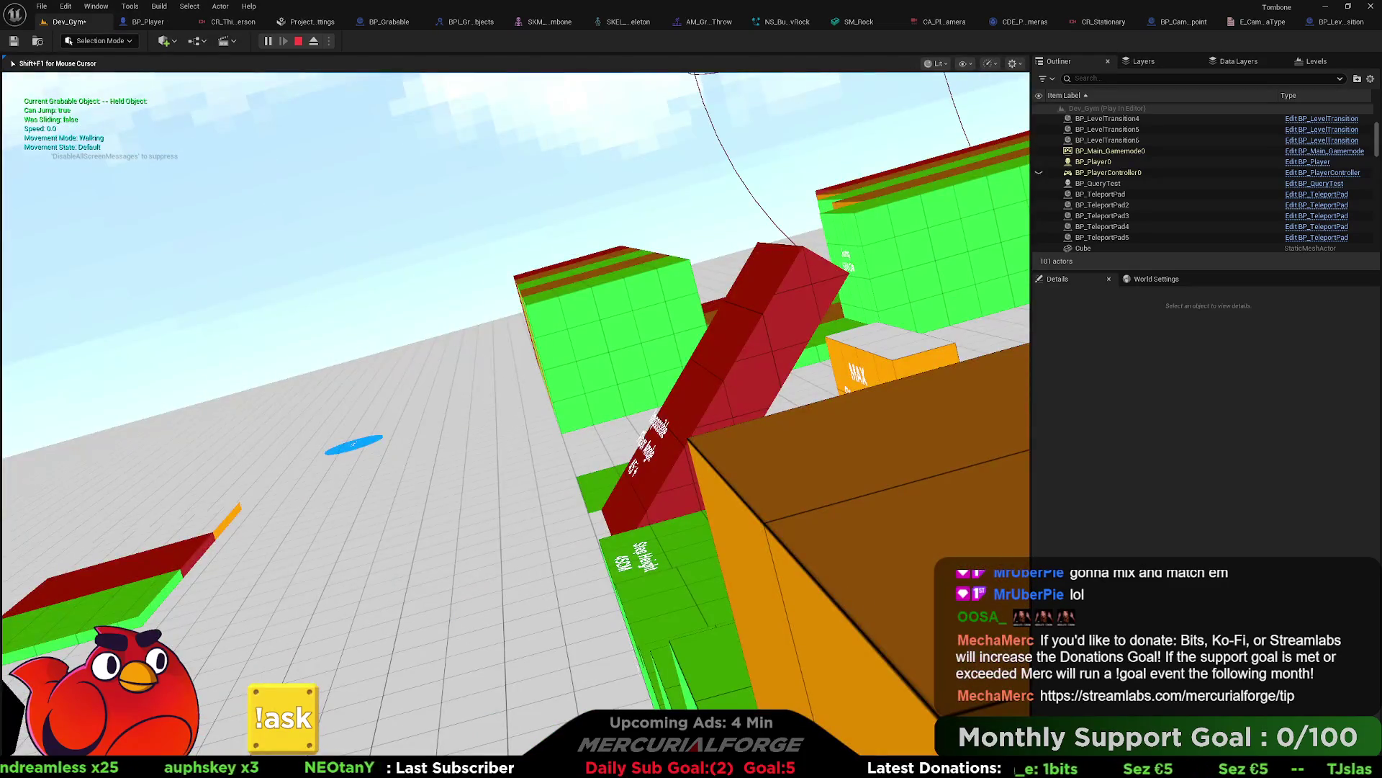
key(Escape)
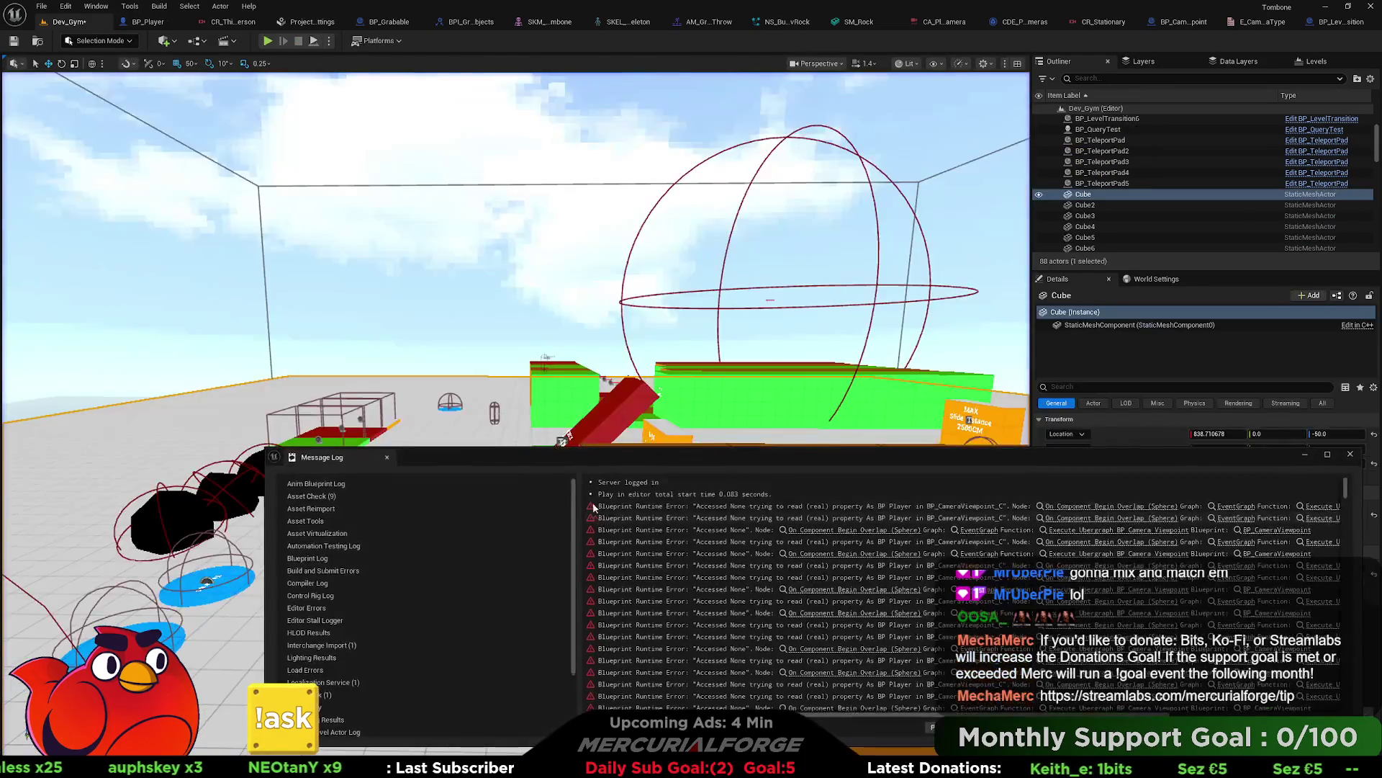
click(1349, 455)
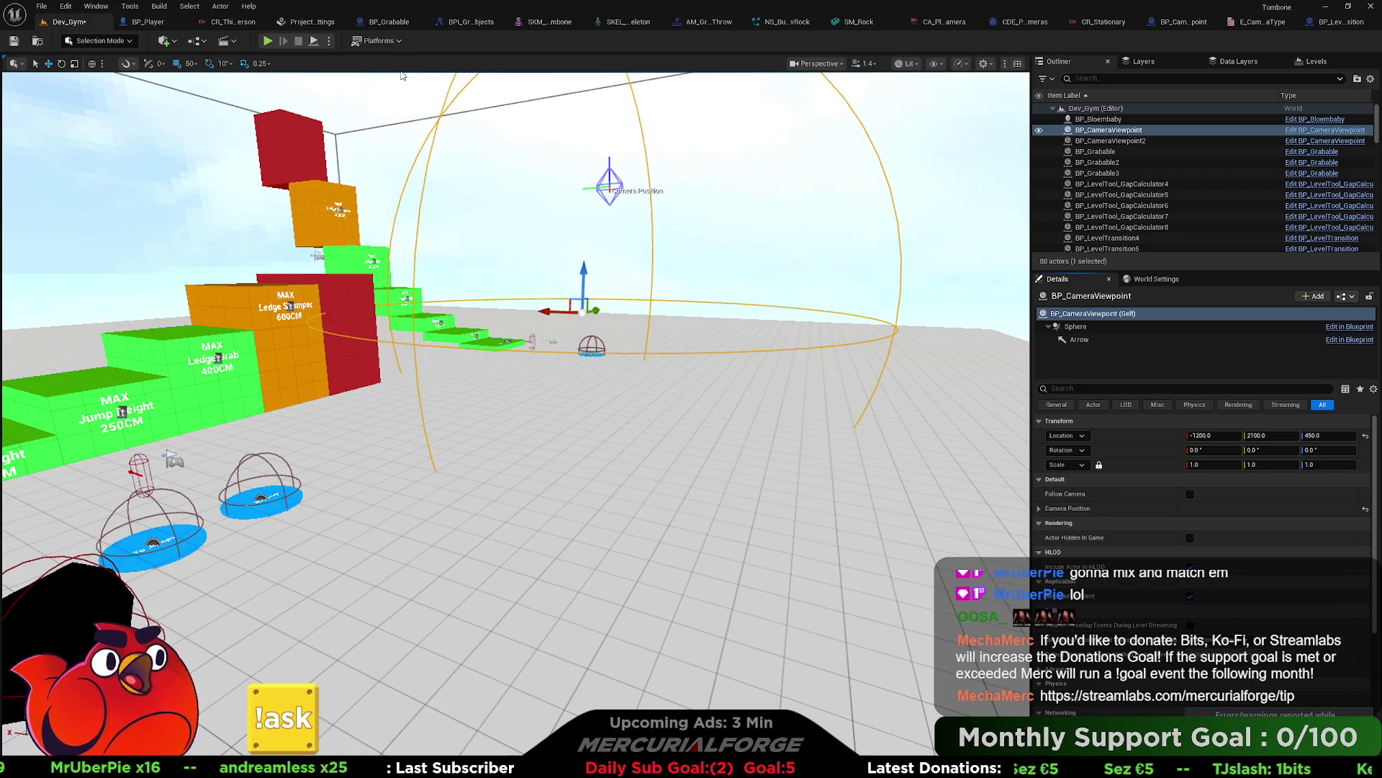
click(1185, 21)
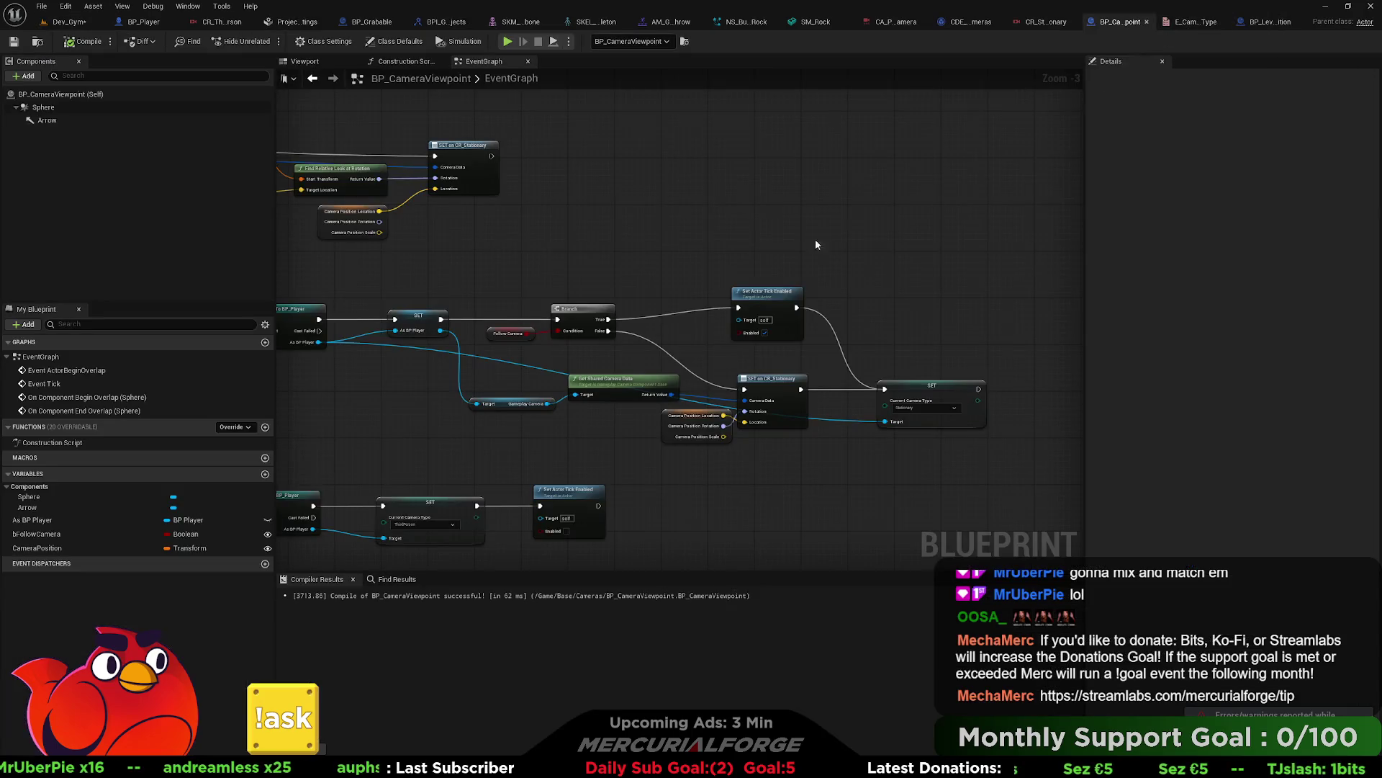
Step: Replace Find Relative Look at Rotation with Find Look at Rotation feeding SET Rotation
scroll(722, 280, up, 3)
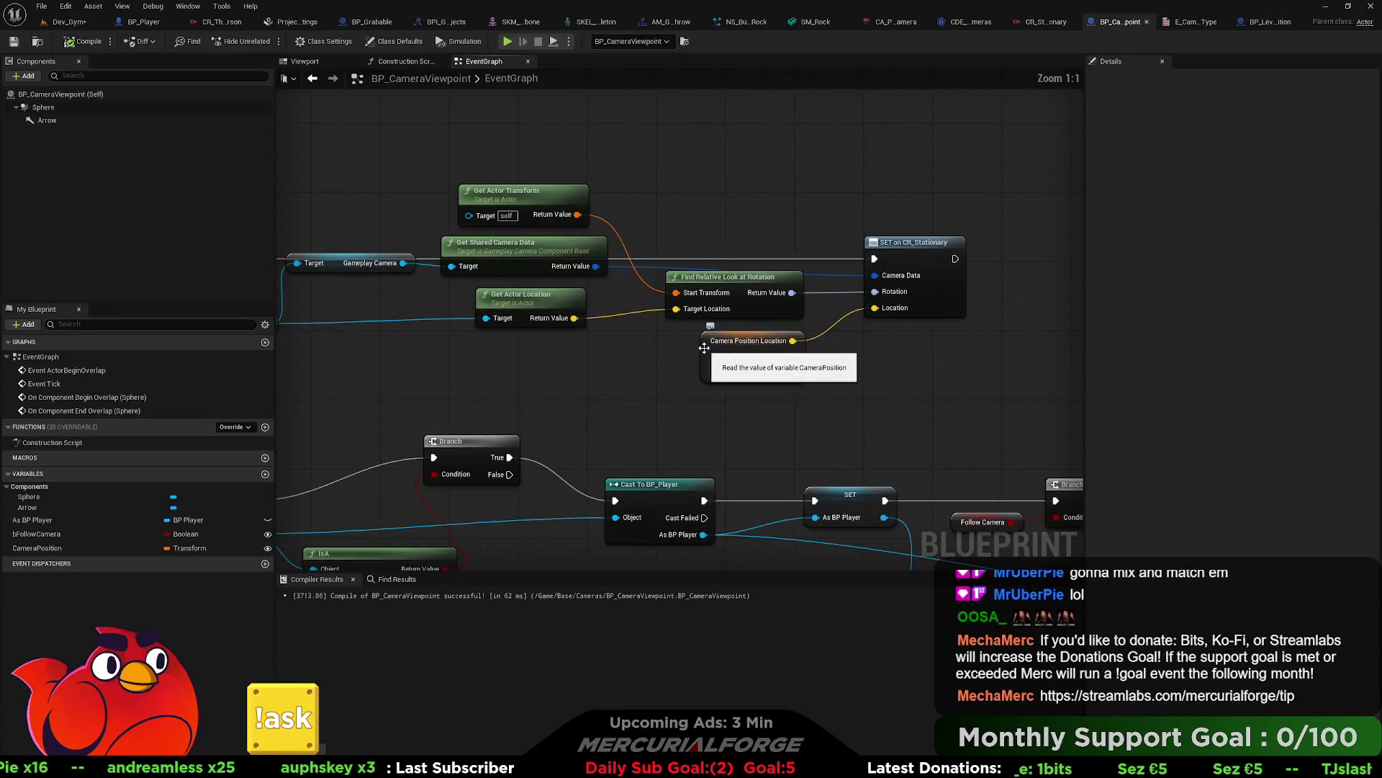
click(722, 281)
key(Delete)
right_click(697, 289)
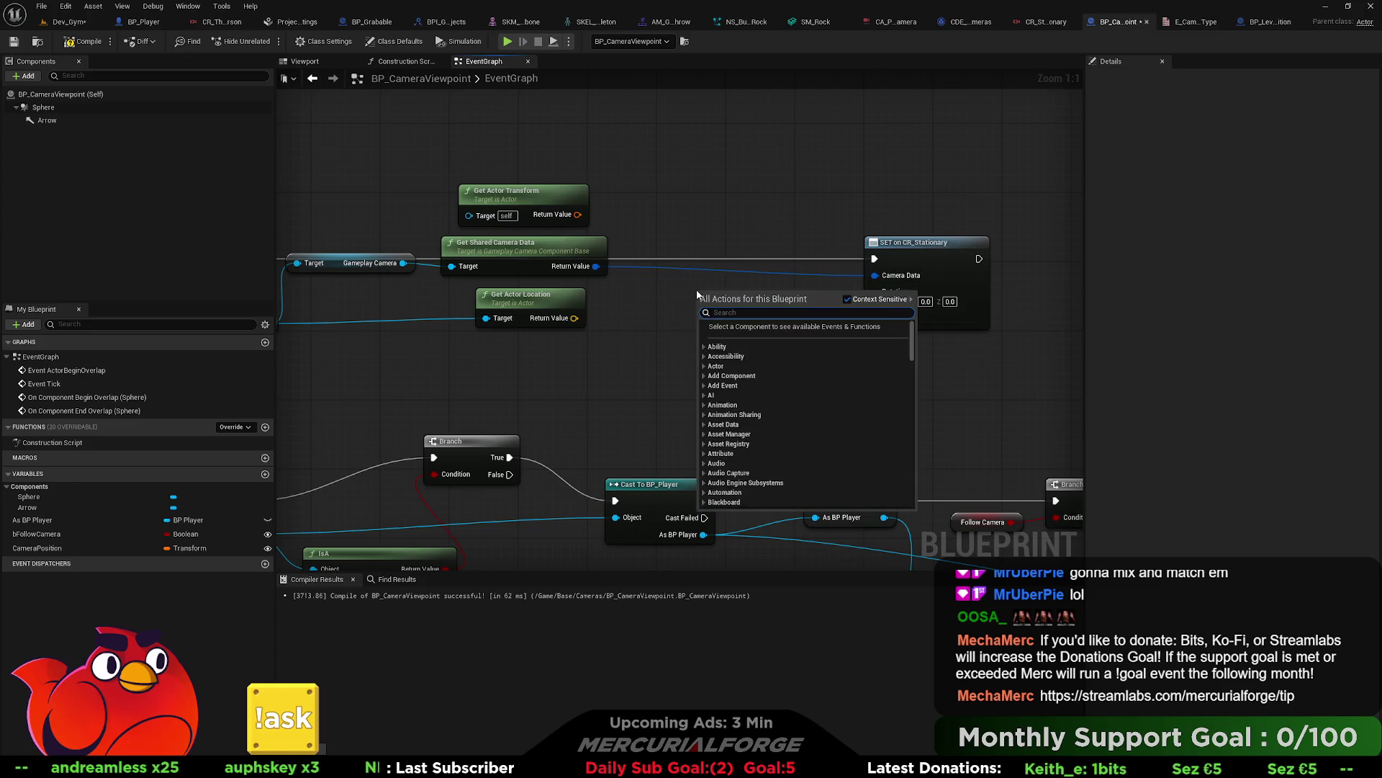
text(find loo)
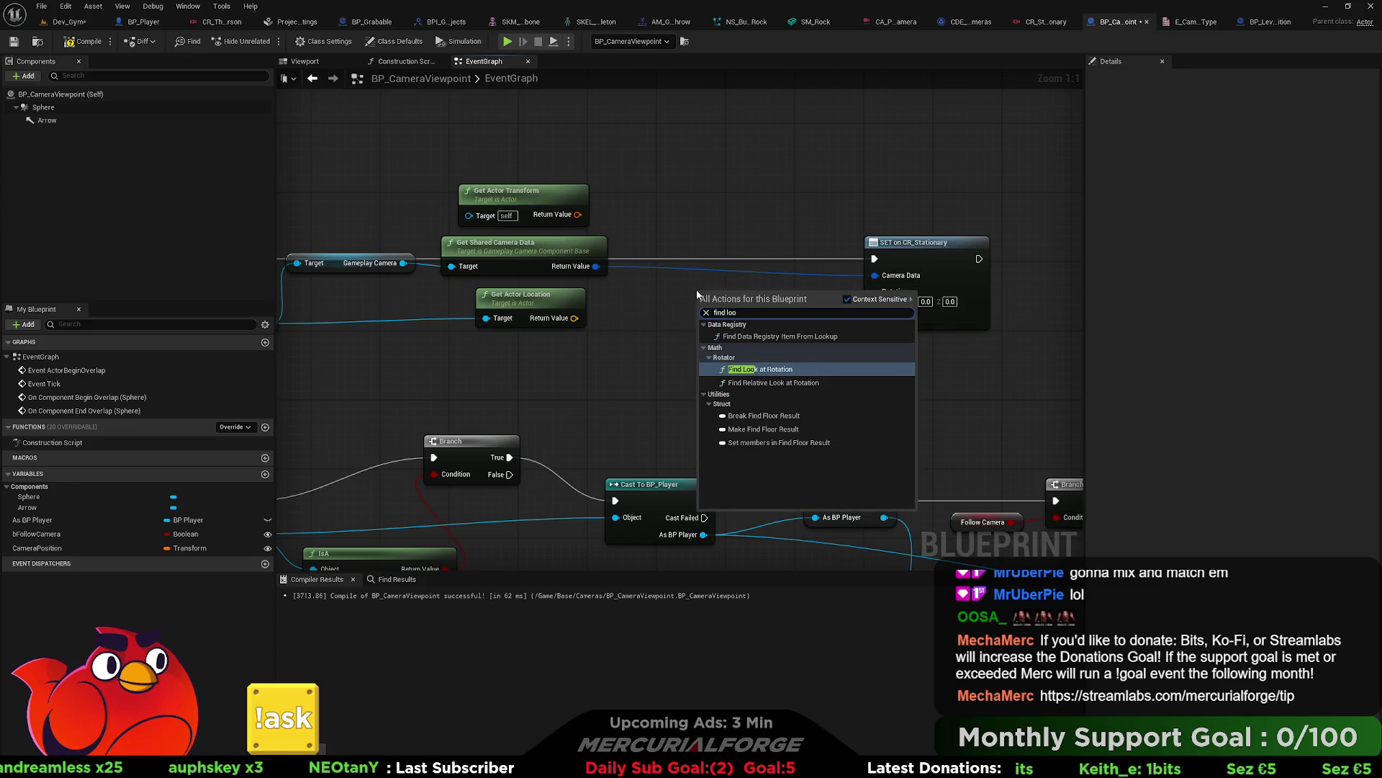
key(Return)
drag(779, 301, 876, 291)
Step: Wire actor location into Target and Camera Position Location into Start
drag(574, 317, 702, 308)
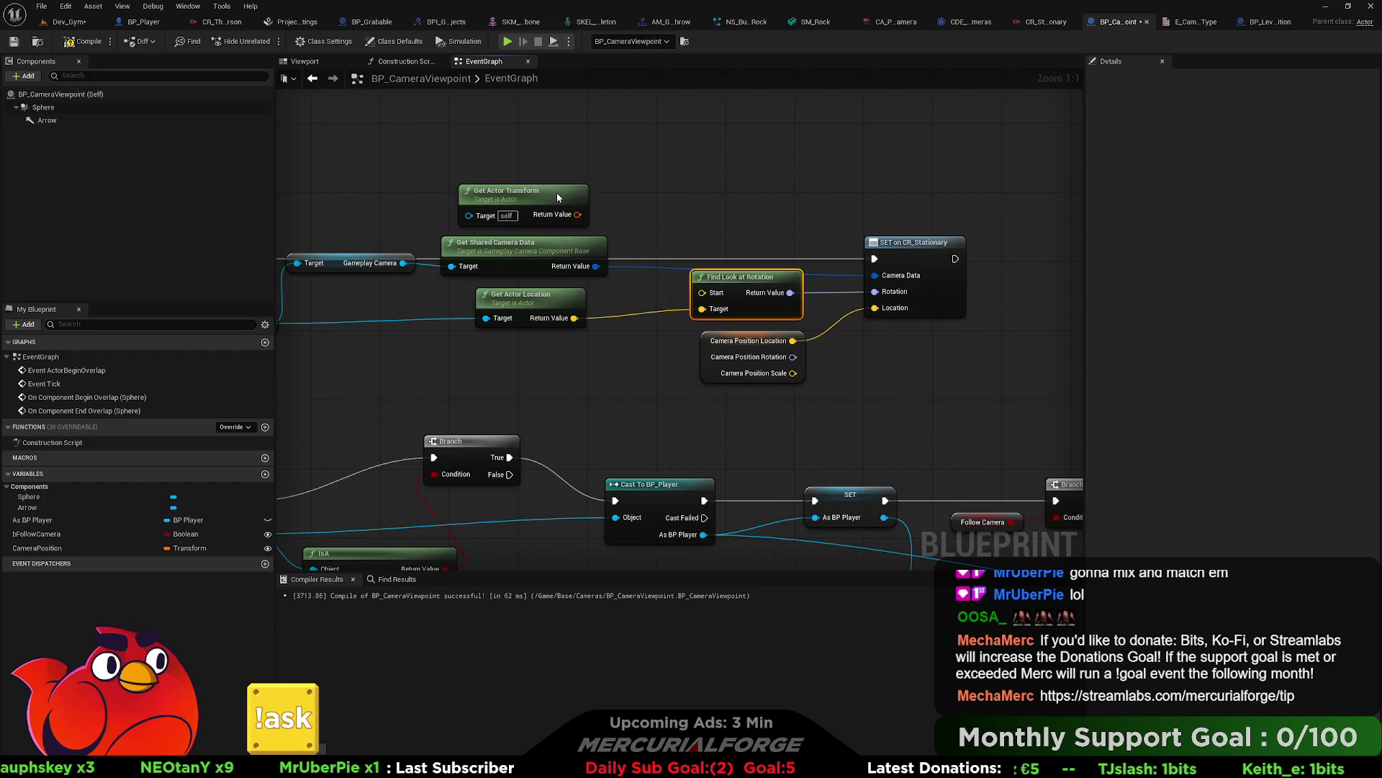
drag(557, 195, 747, 143)
mouse_move(700, 438)
mouse_down()
mouse_move(690, 333)
mouse_move(613, 397)
mouse_up()
mouse_move(773, 353)
mouse_down()
mouse_move(645, 176)
mouse_move(763, 324)
mouse_move(681, 305)
mouse_up()
drag(730, 368, 663, 386)
click(762, 364)
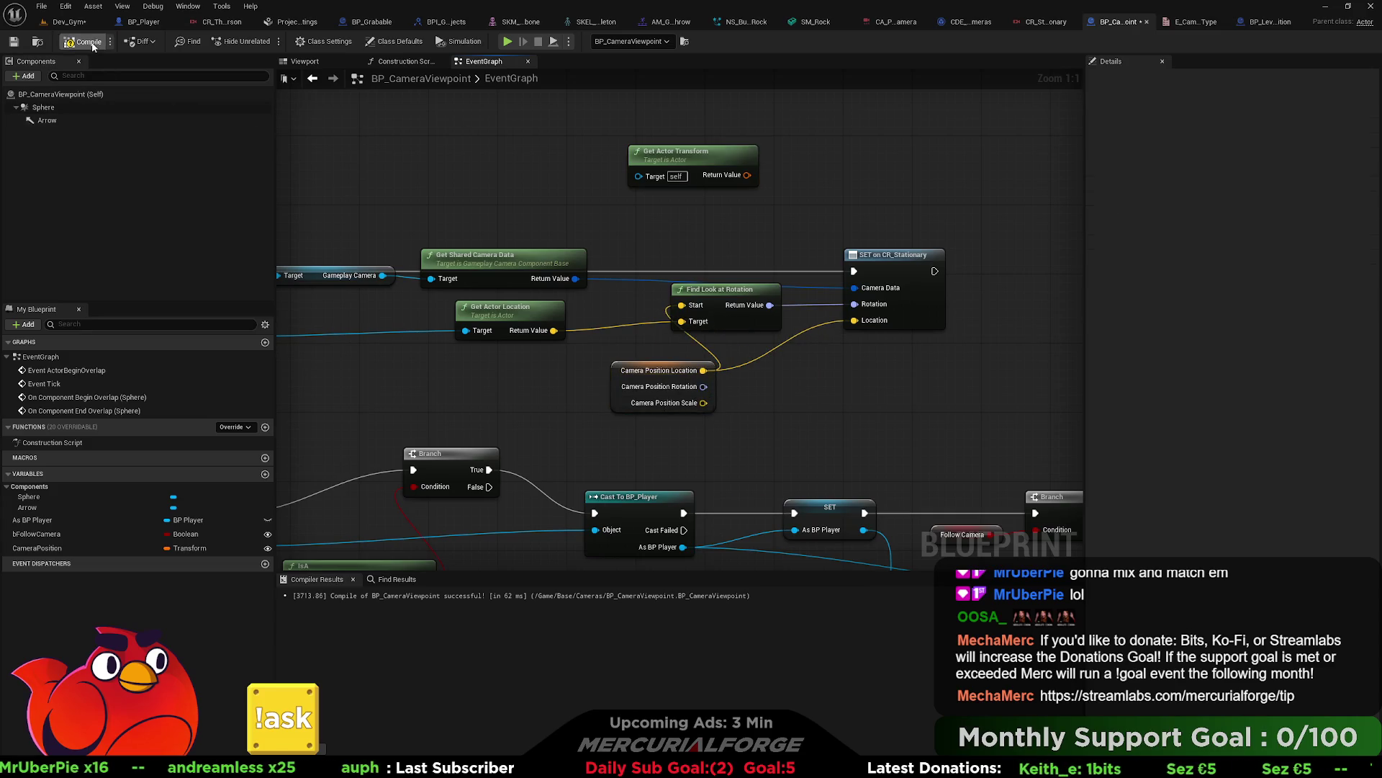
mouse_move(929, 568)
mouse_down()
mouse_move(763, 407)
mouse_move(461, 306)
mouse_move(850, 352)
mouse_move(654, 402)
mouse_up()
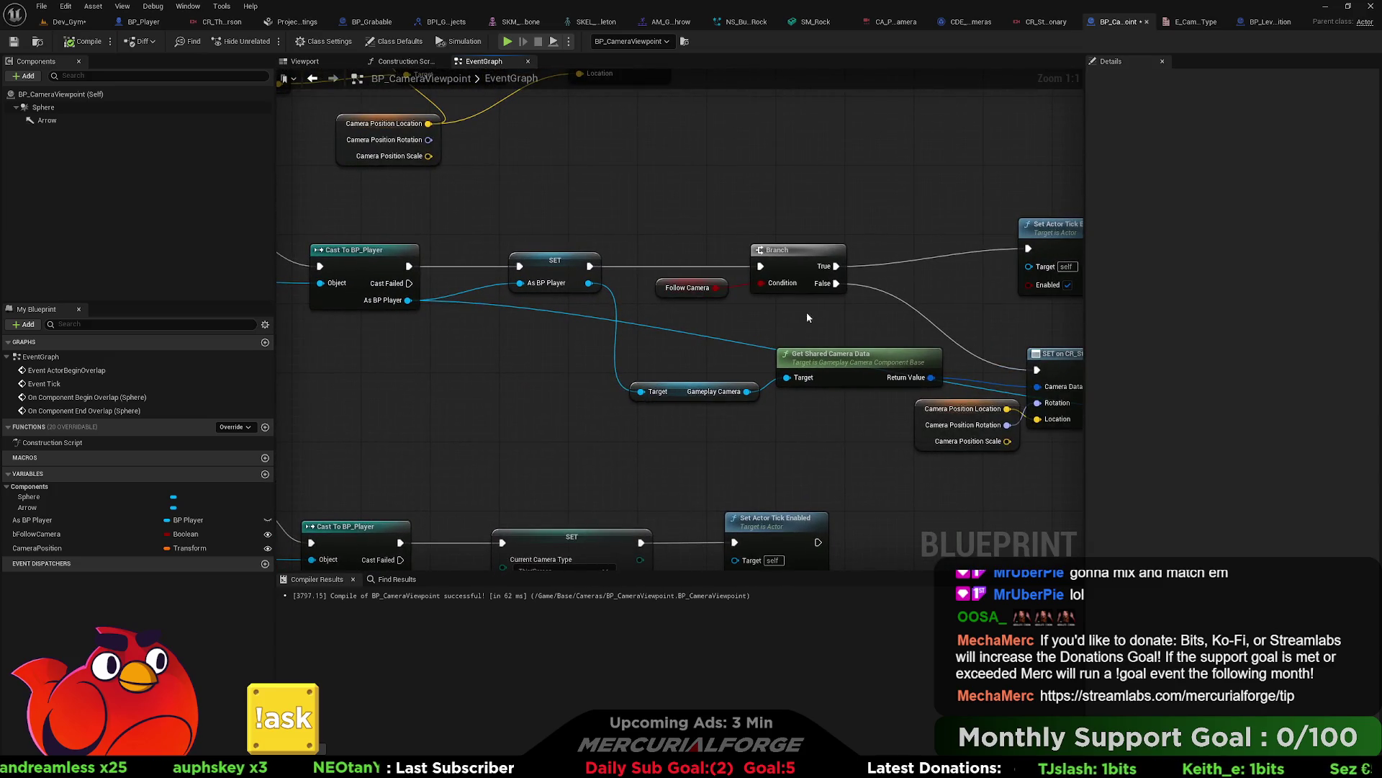
Step: Place an Event BeginPlay node in the BP_CameraViewpoint graph
click(684, 295)
scroll(415, 257, down, 2)
mouse_move(415, 258)
mouse_down()
mouse_move(504, 303)
mouse_move(816, 399)
mouse_up()
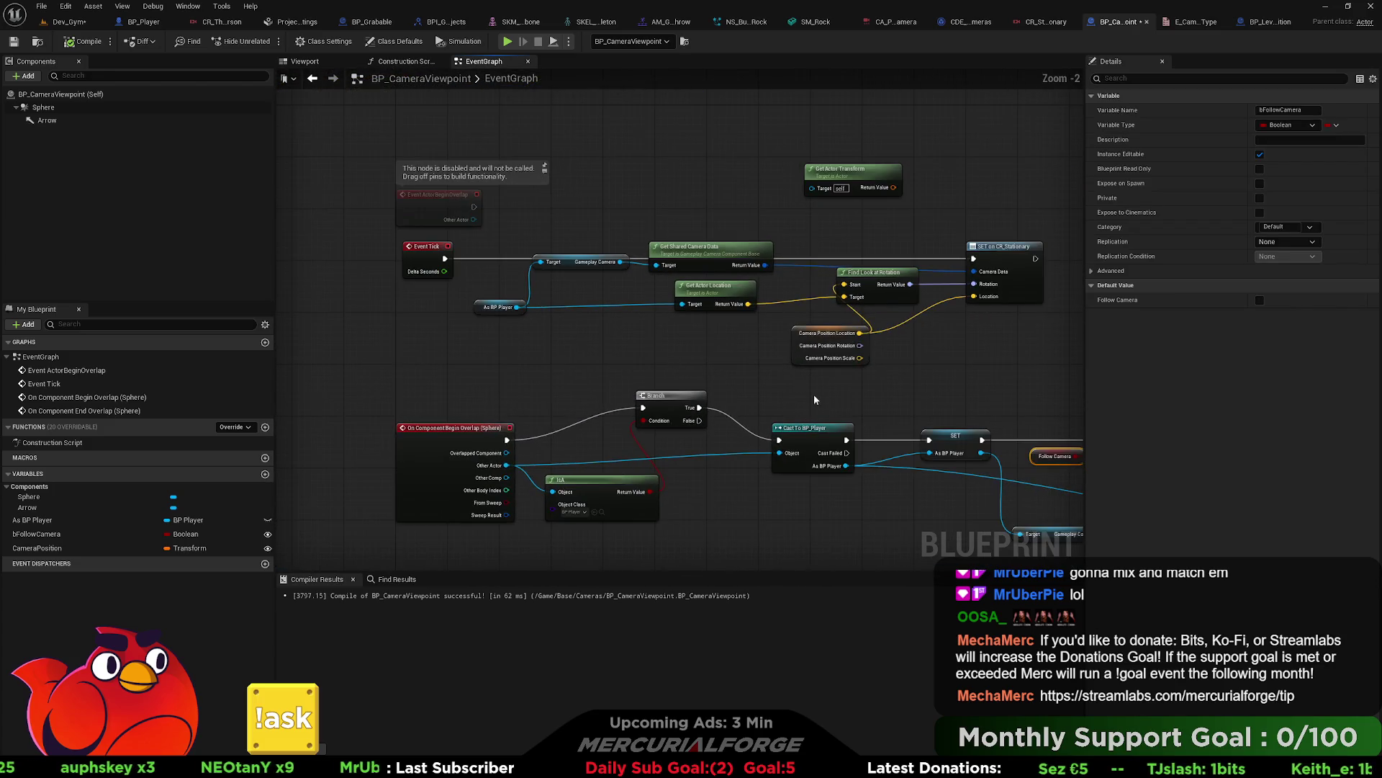
right_click(453, 202)
text(beginplay)
key(Return)
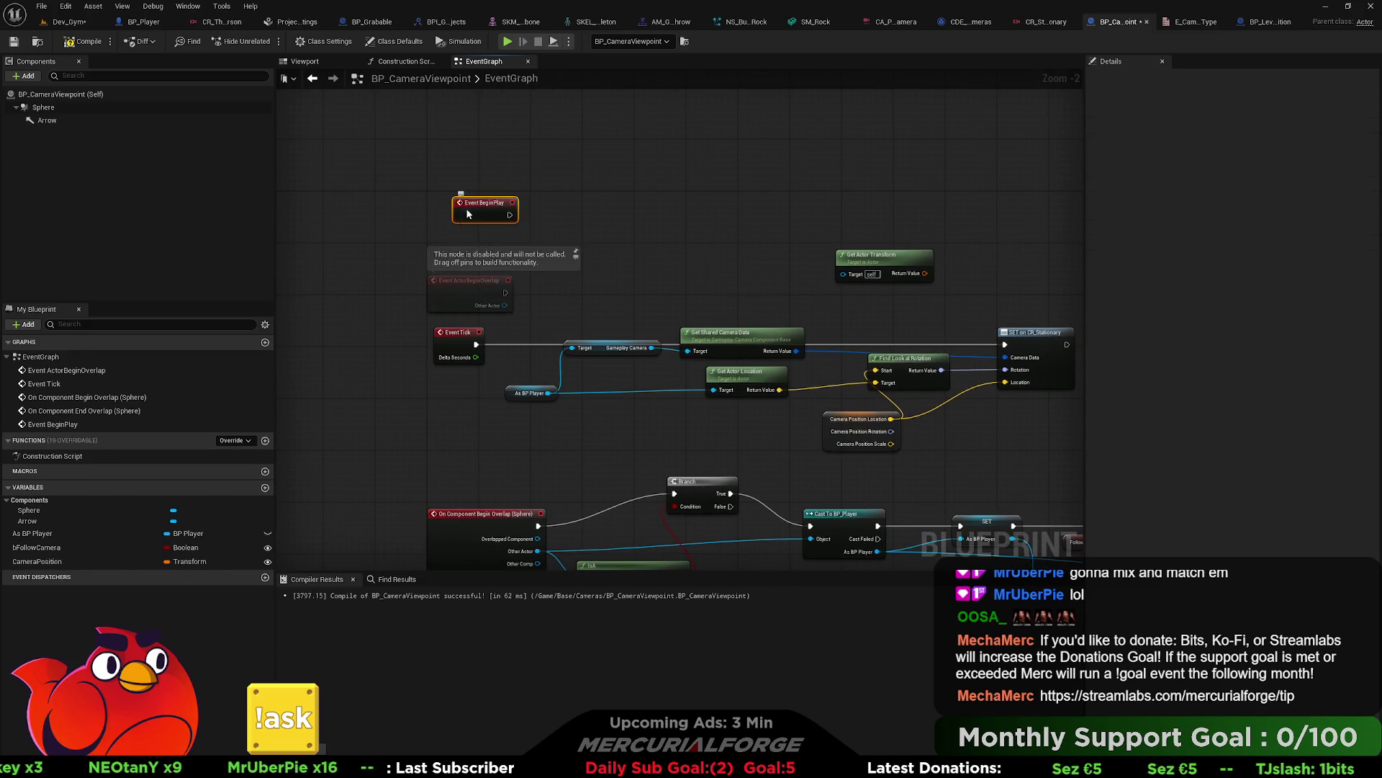
mouse_move(480, 204)
mouse_down()
mouse_move(547, 144)
mouse_move(857, 349)
mouse_move(632, 228)
mouse_up()
Step: Paste a Set Actor Tick Enabled node for BeginPlay and start a play test
key(ctrl+v)
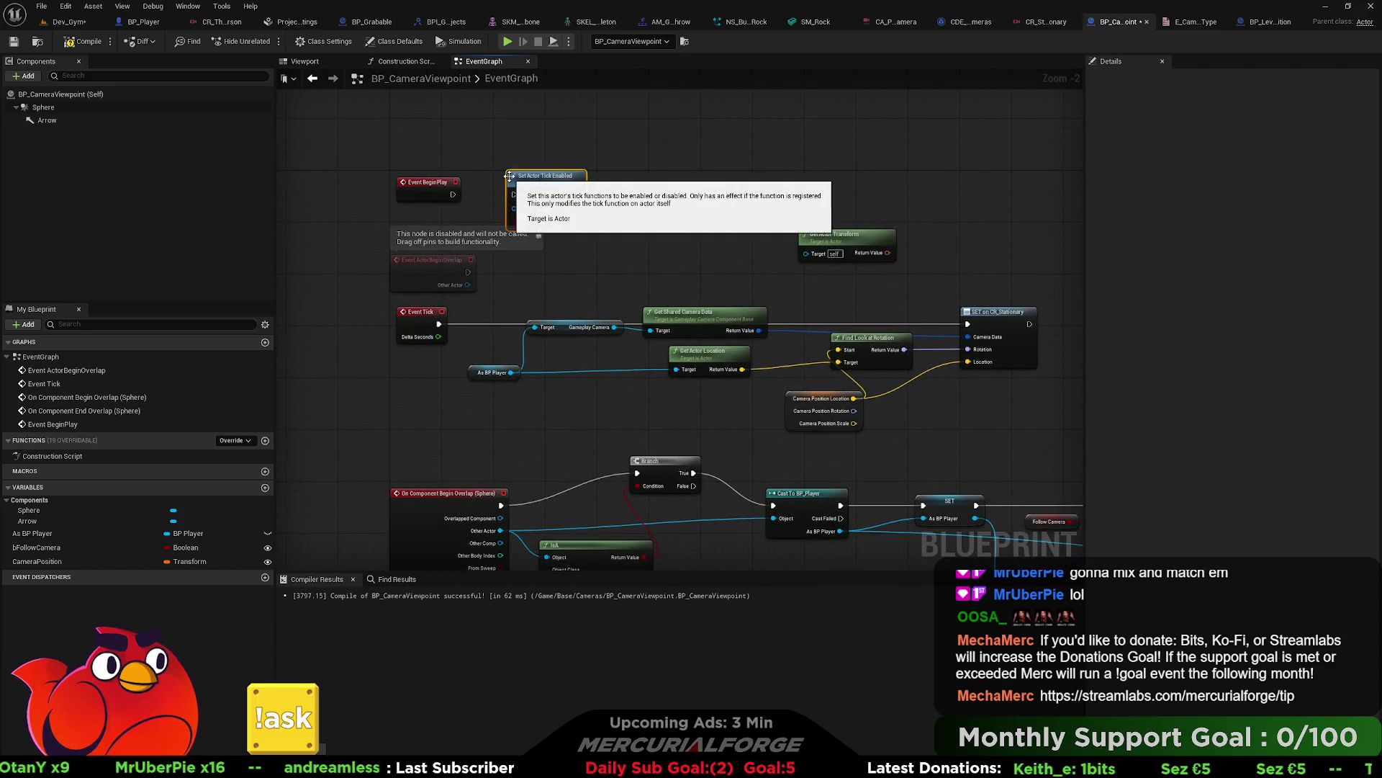
scroll(506, 184, up, 2)
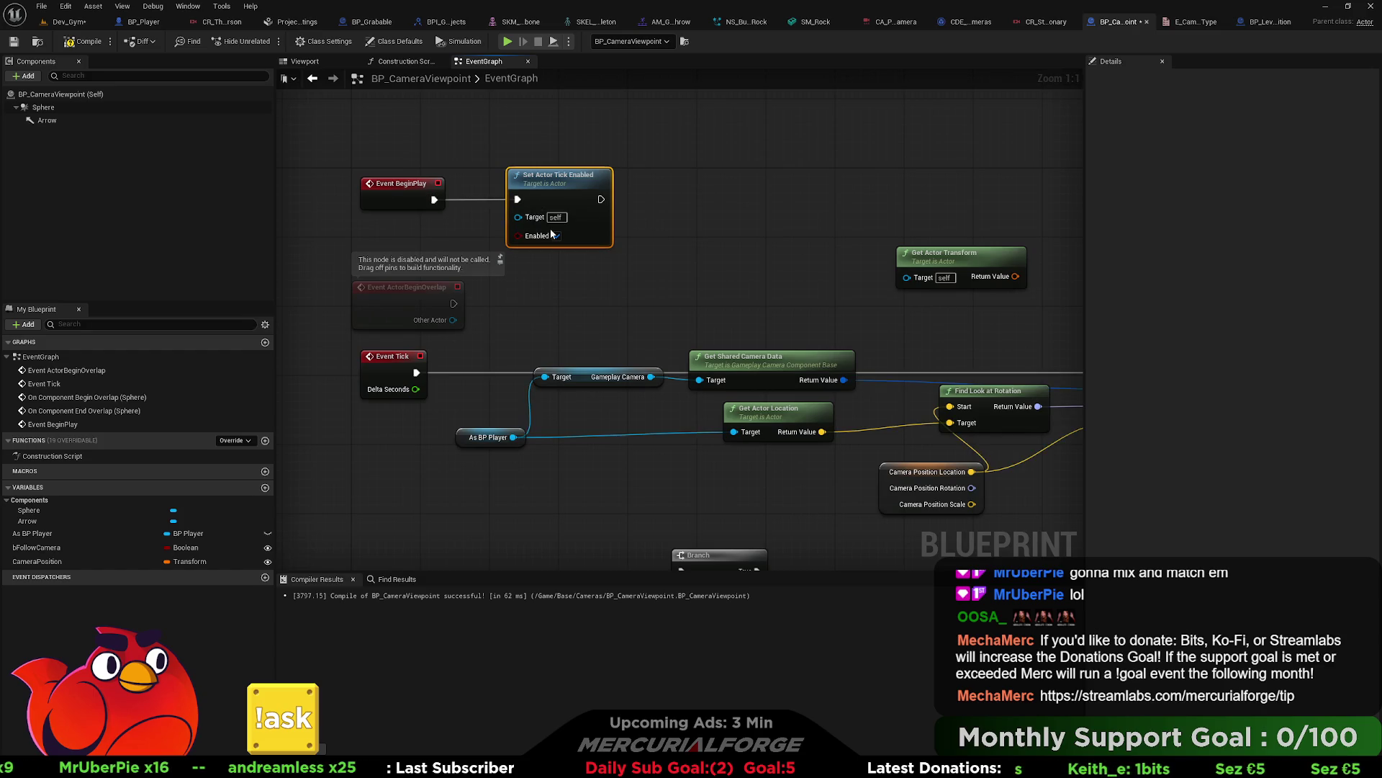
key(alt+p)
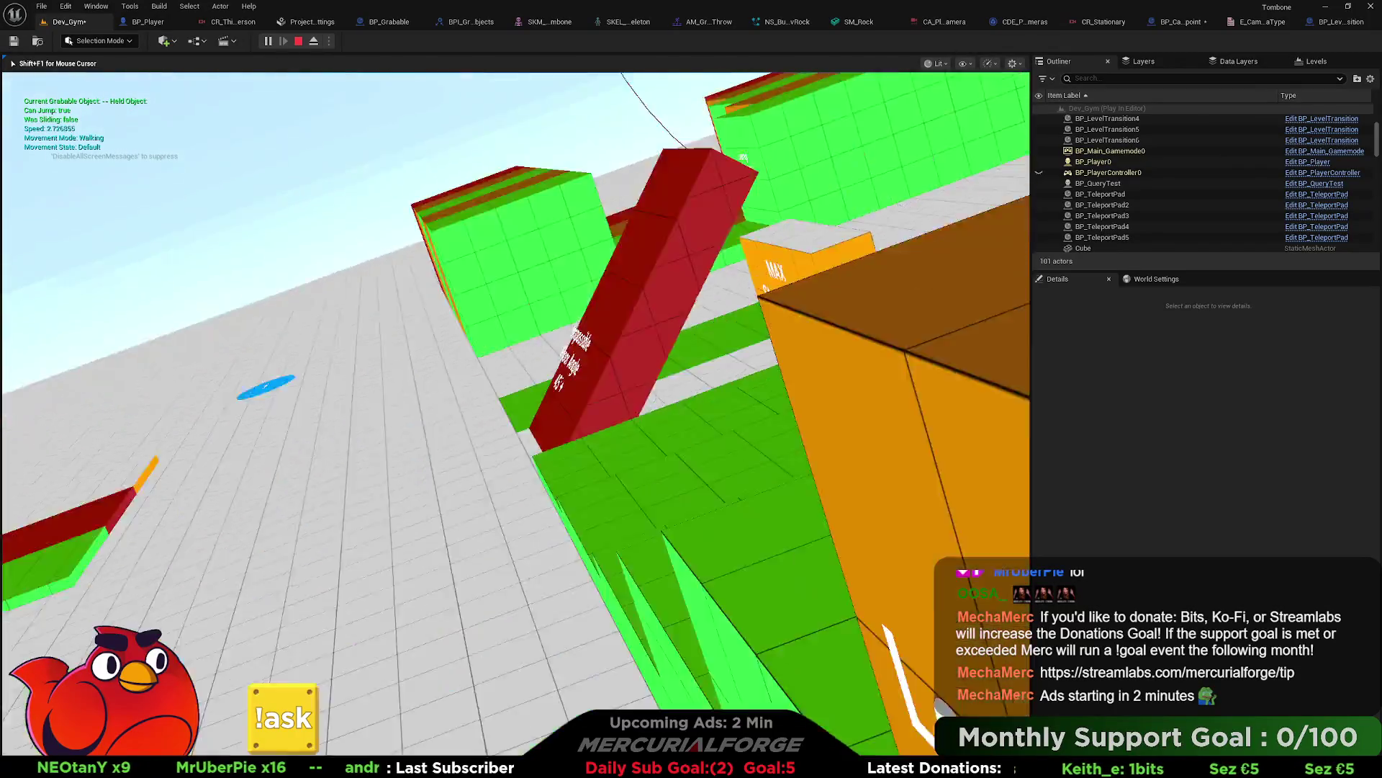
Step: Stop the play test and cycle through BP_Player, CR_ThirdPerson and Dev_Gym back to BP_CameraViewpoint
key(Escape)
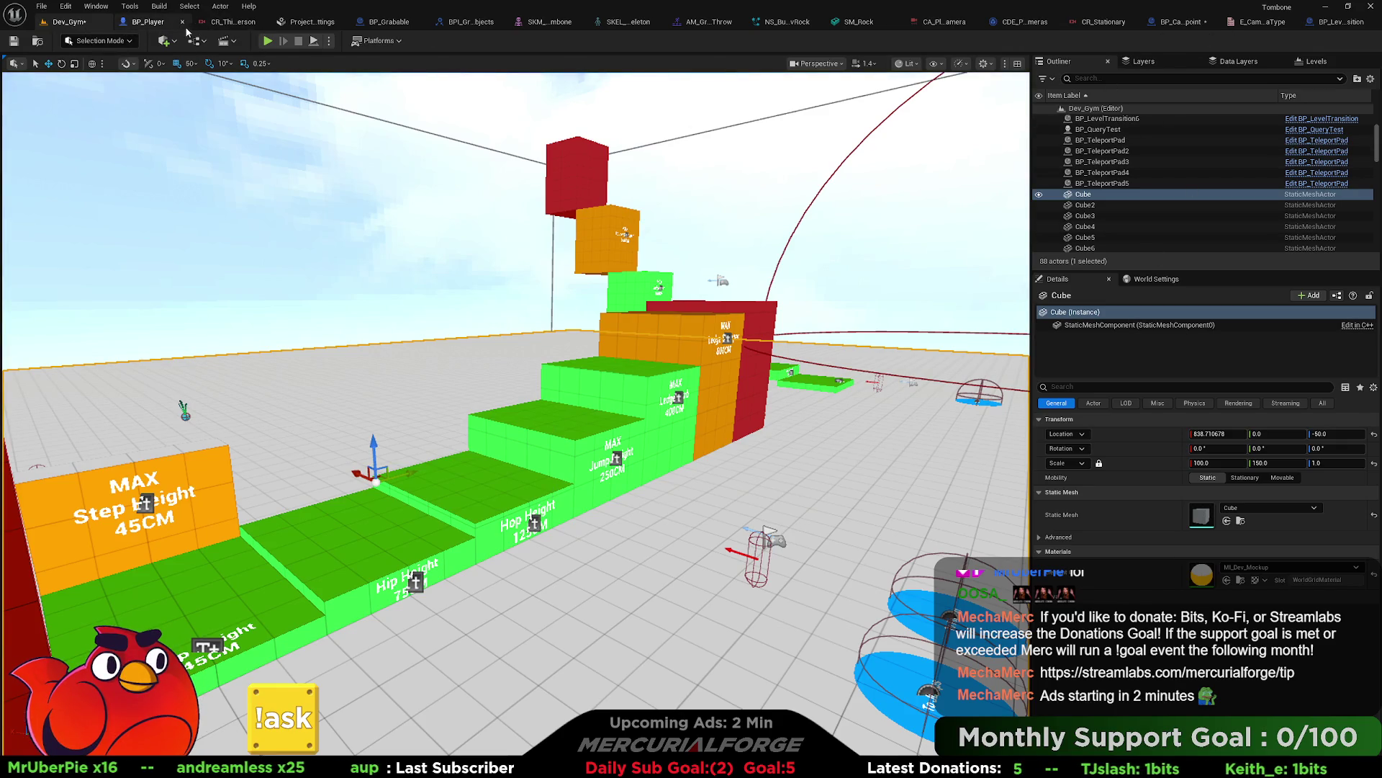
click(154, 25)
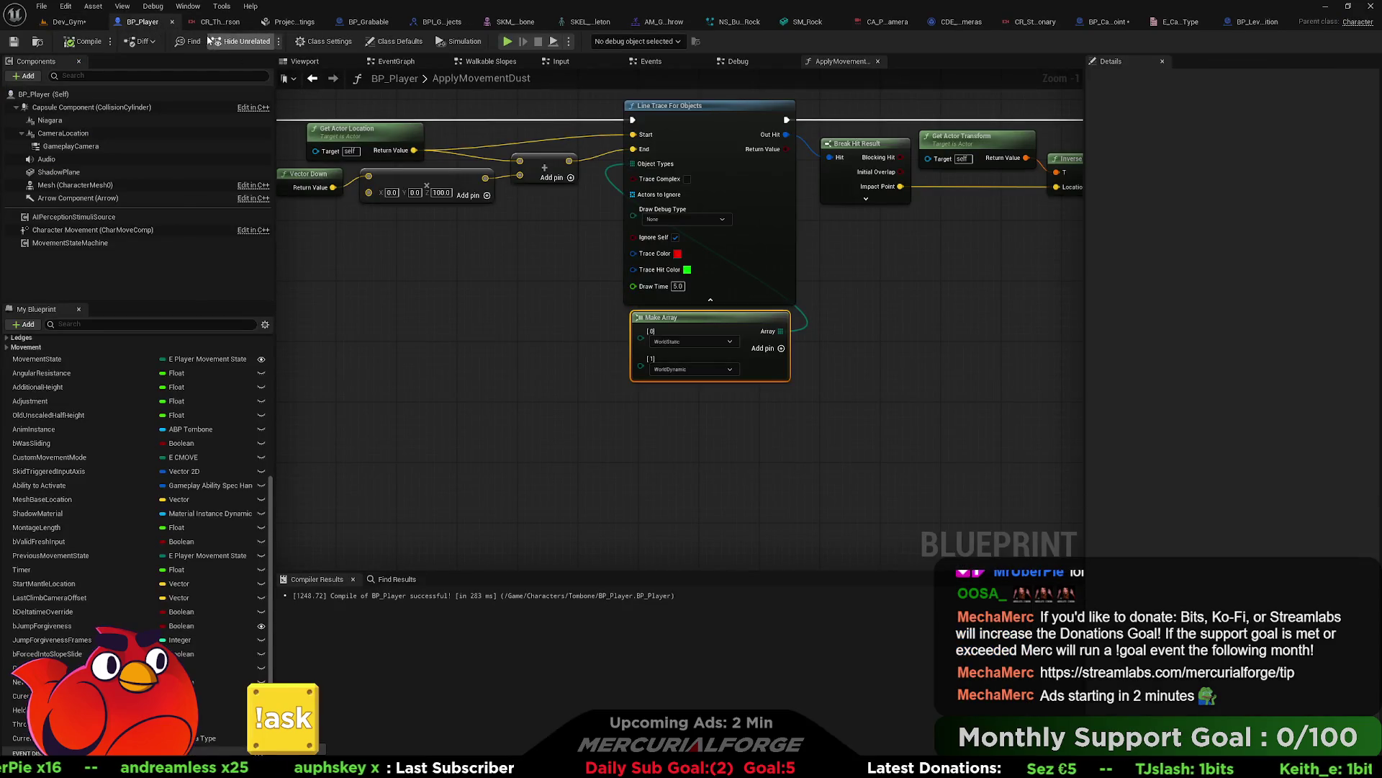
click(216, 22)
click(69, 22)
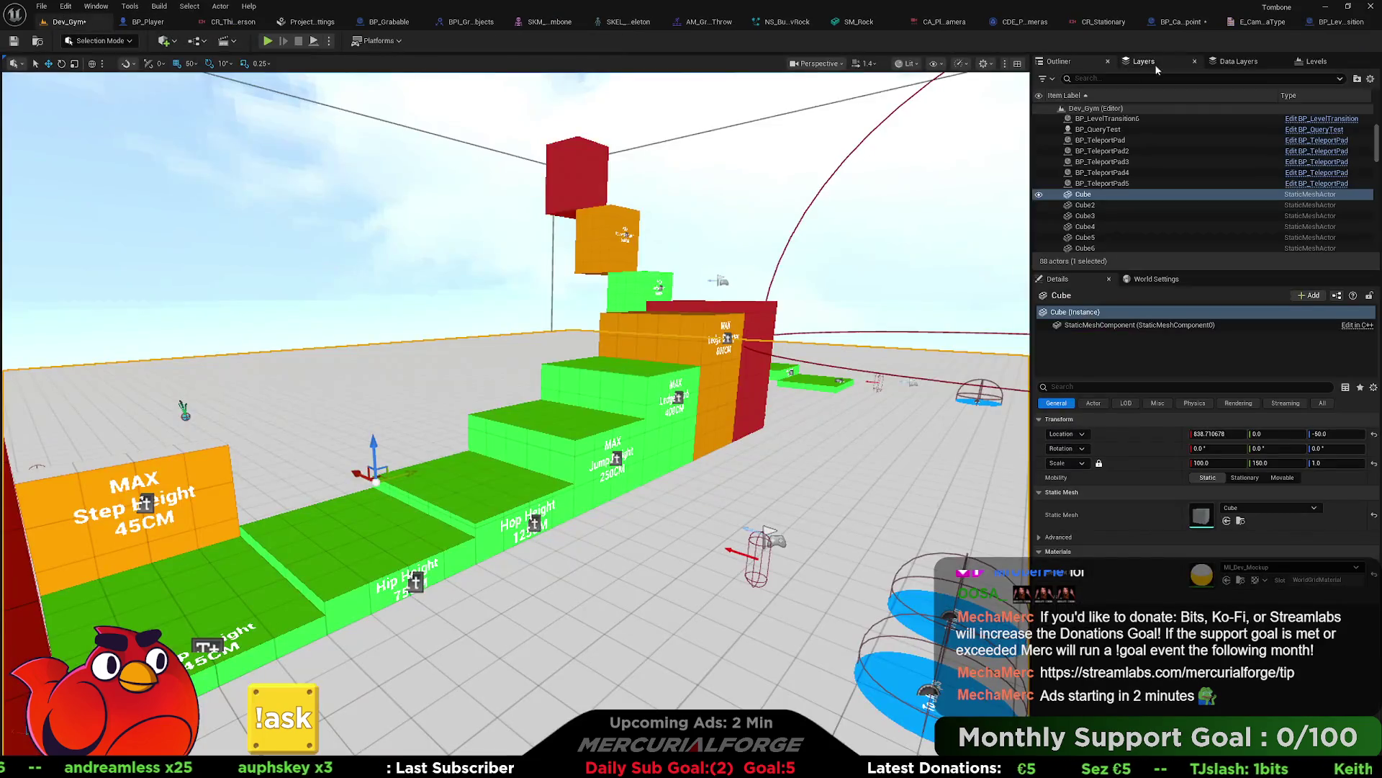
click(1173, 23)
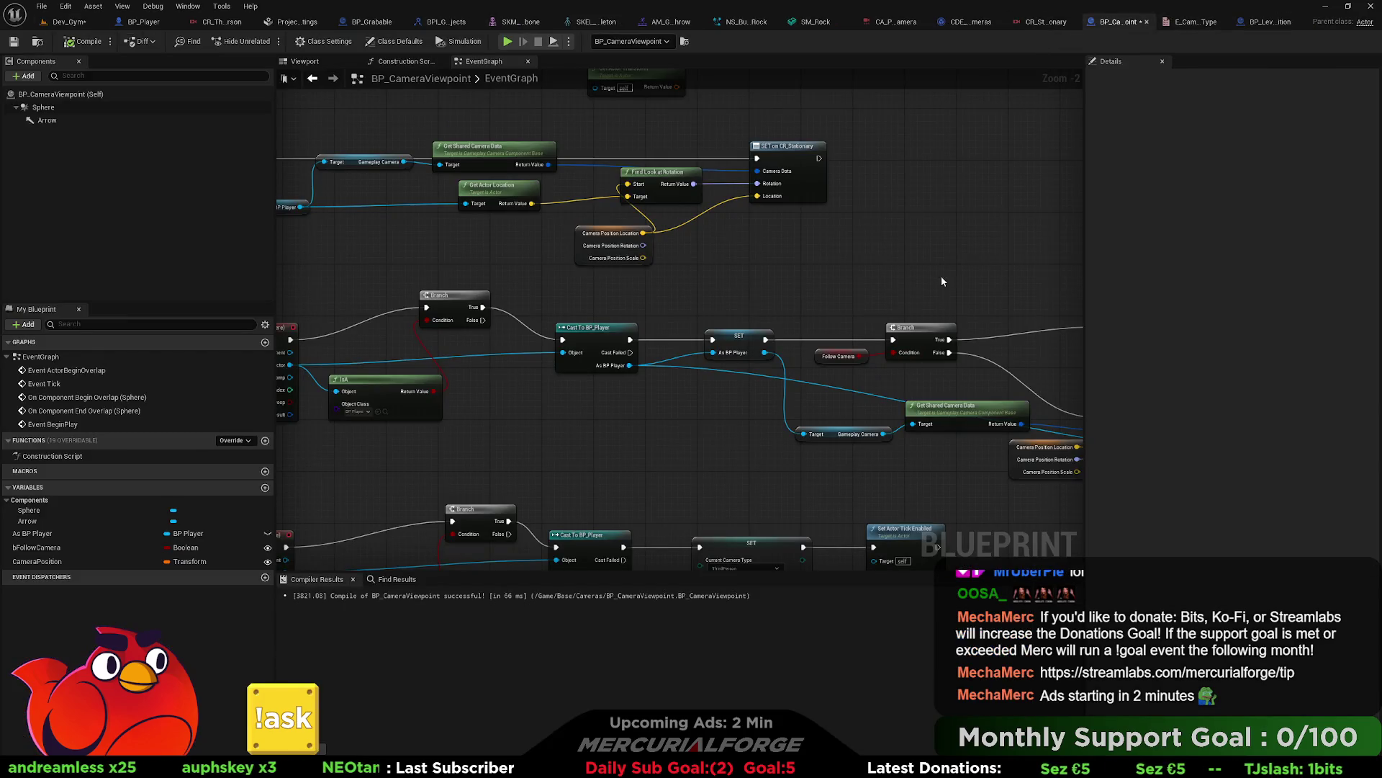
Step: Set the BP_CameraViewpoint instance as the debug object and start simulating the level
drag(942, 281, 610, 234)
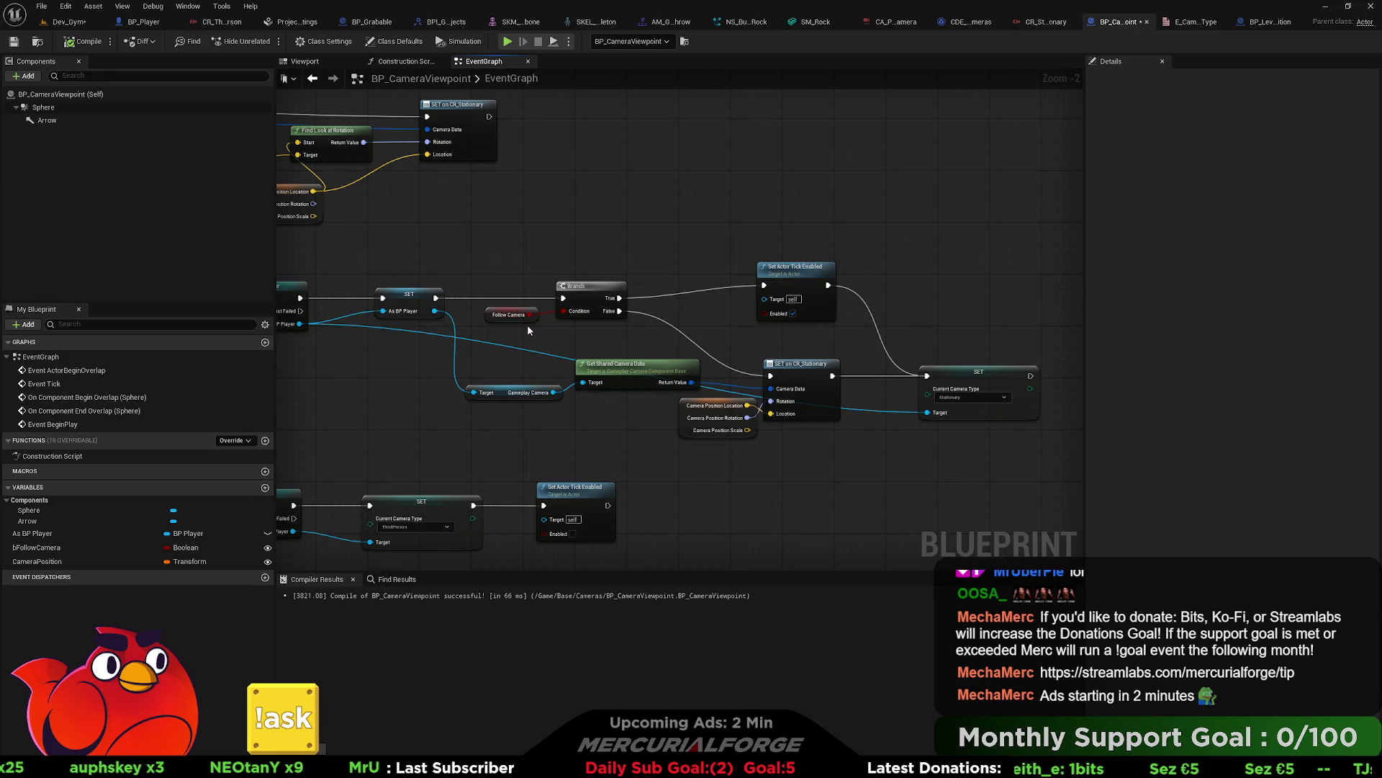
mouse_move(471, 316)
mouse_down()
mouse_move(1108, 395)
mouse_move(1100, 430)
mouse_move(679, 309)
mouse_move(646, 312)
mouse_move(641, 283)
mouse_up()
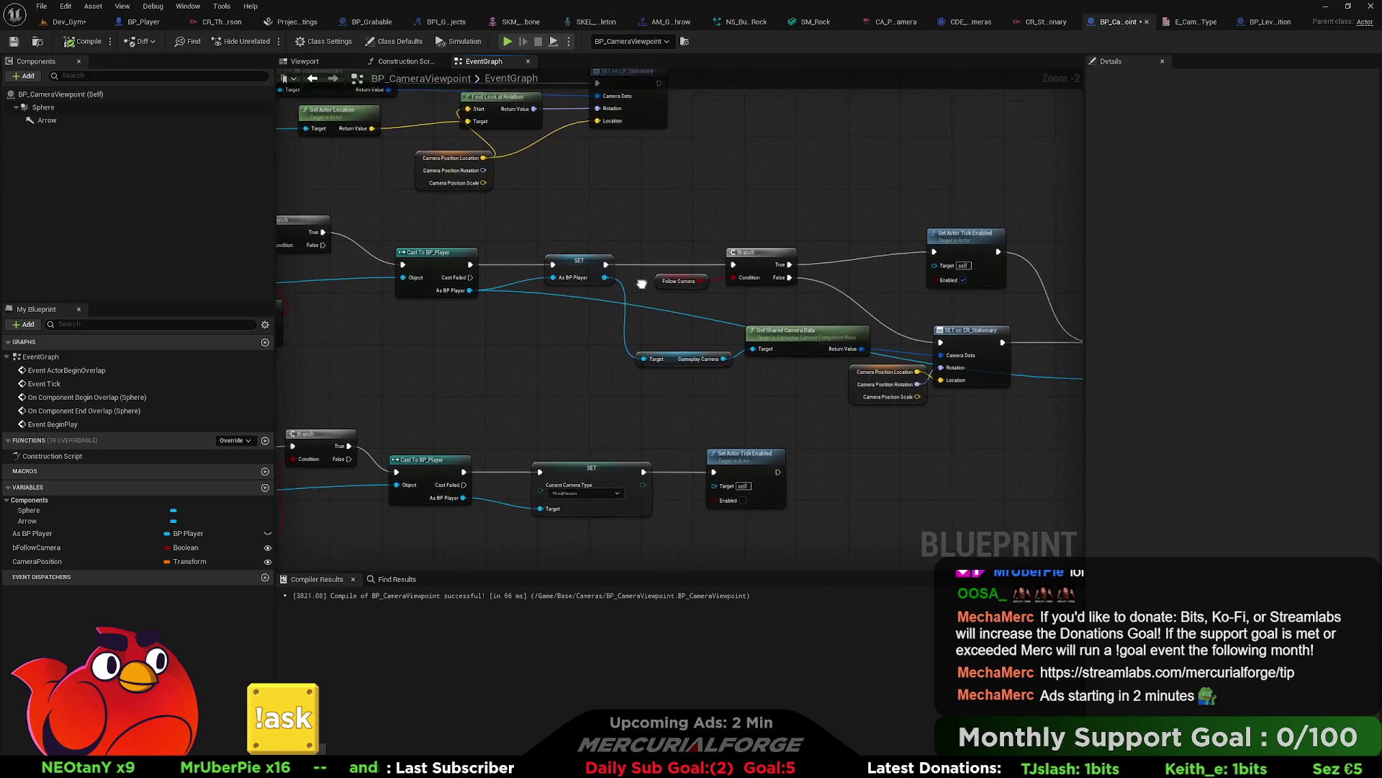
scroll(642, 284, down, 2)
click(630, 41)
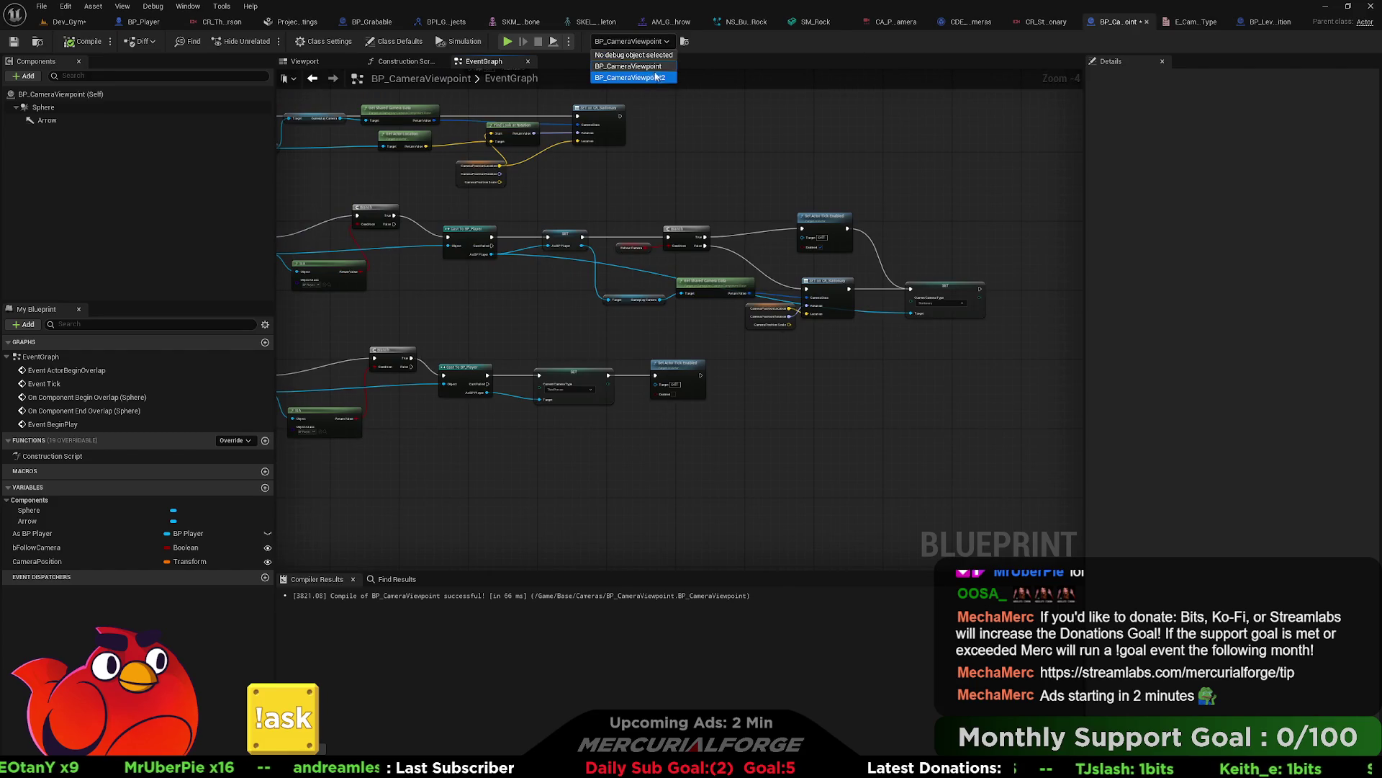
click(652, 67)
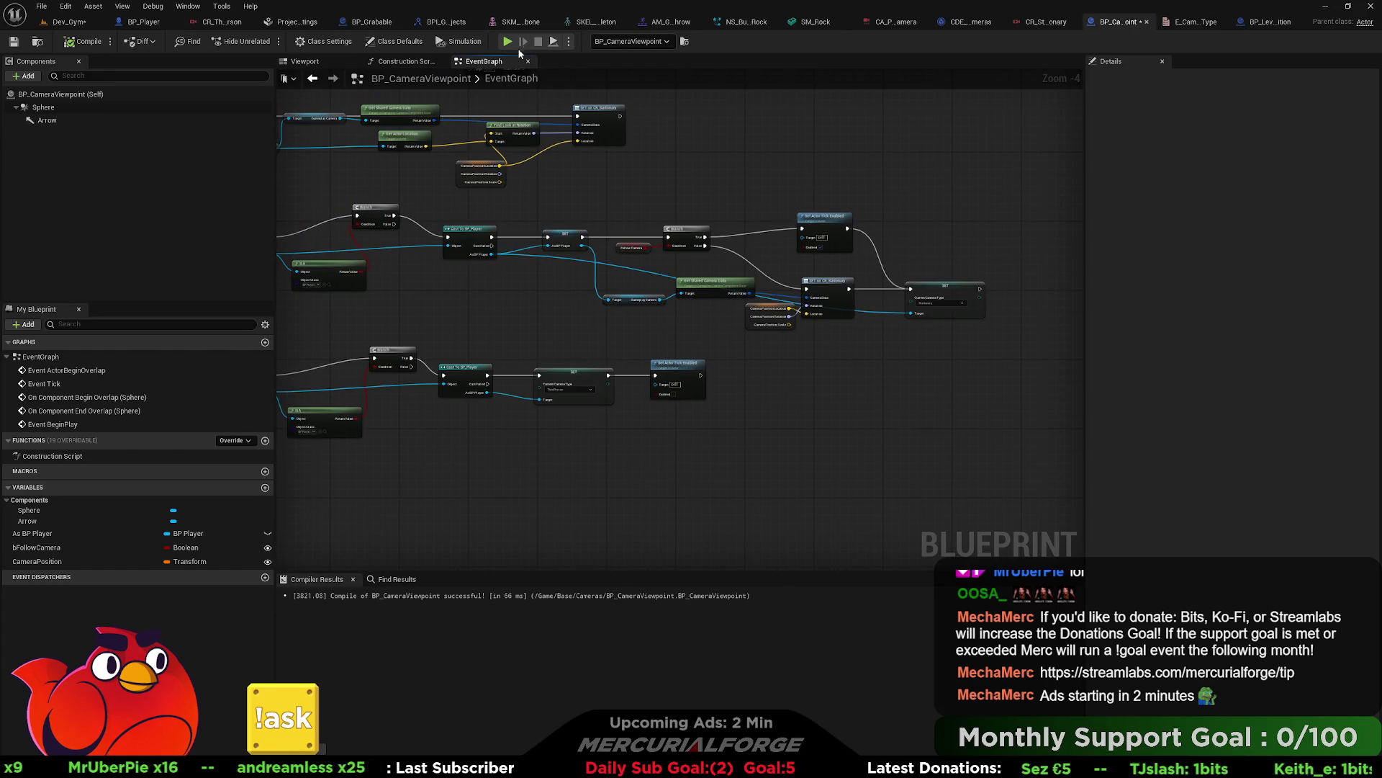
click(553, 42)
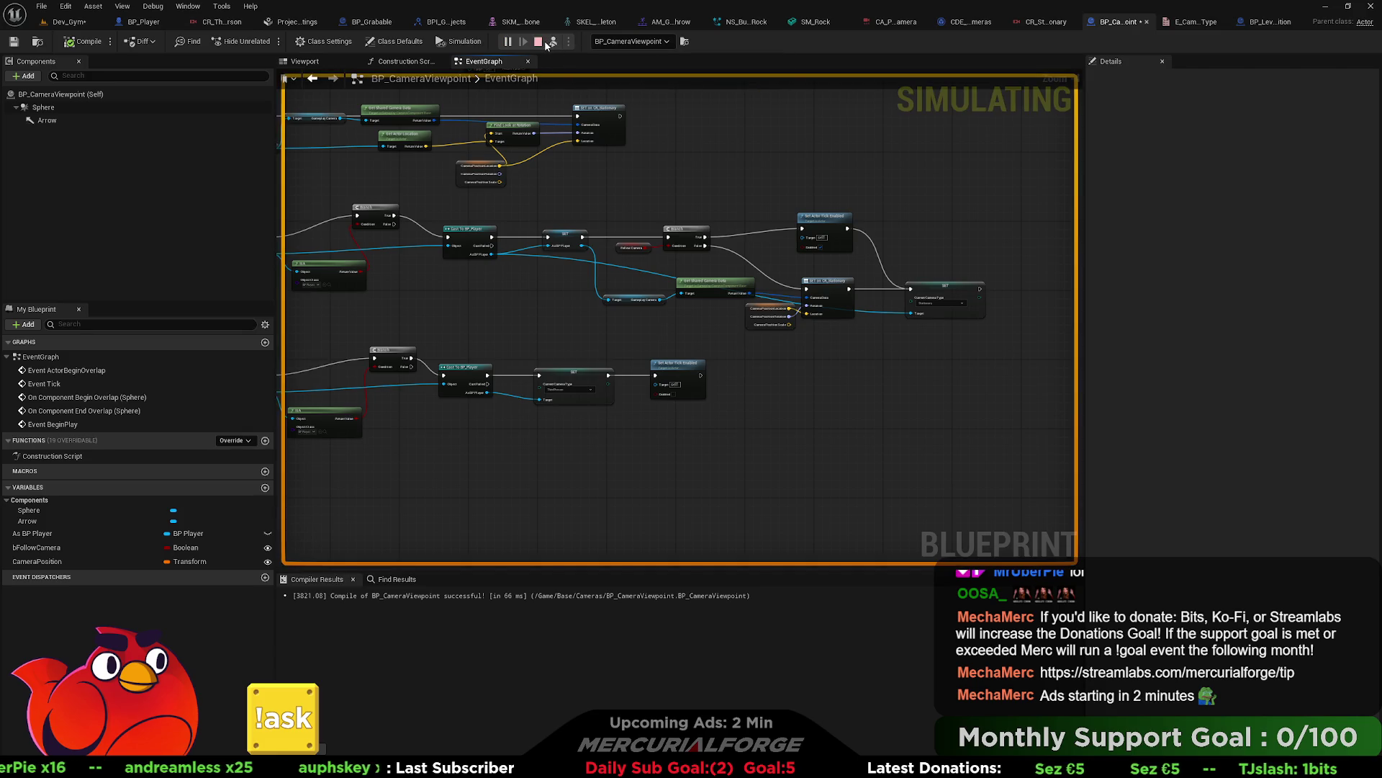
Step: Stop the simulation and launch a Play-In-Editor preview of the level
click(537, 43)
click(568, 42)
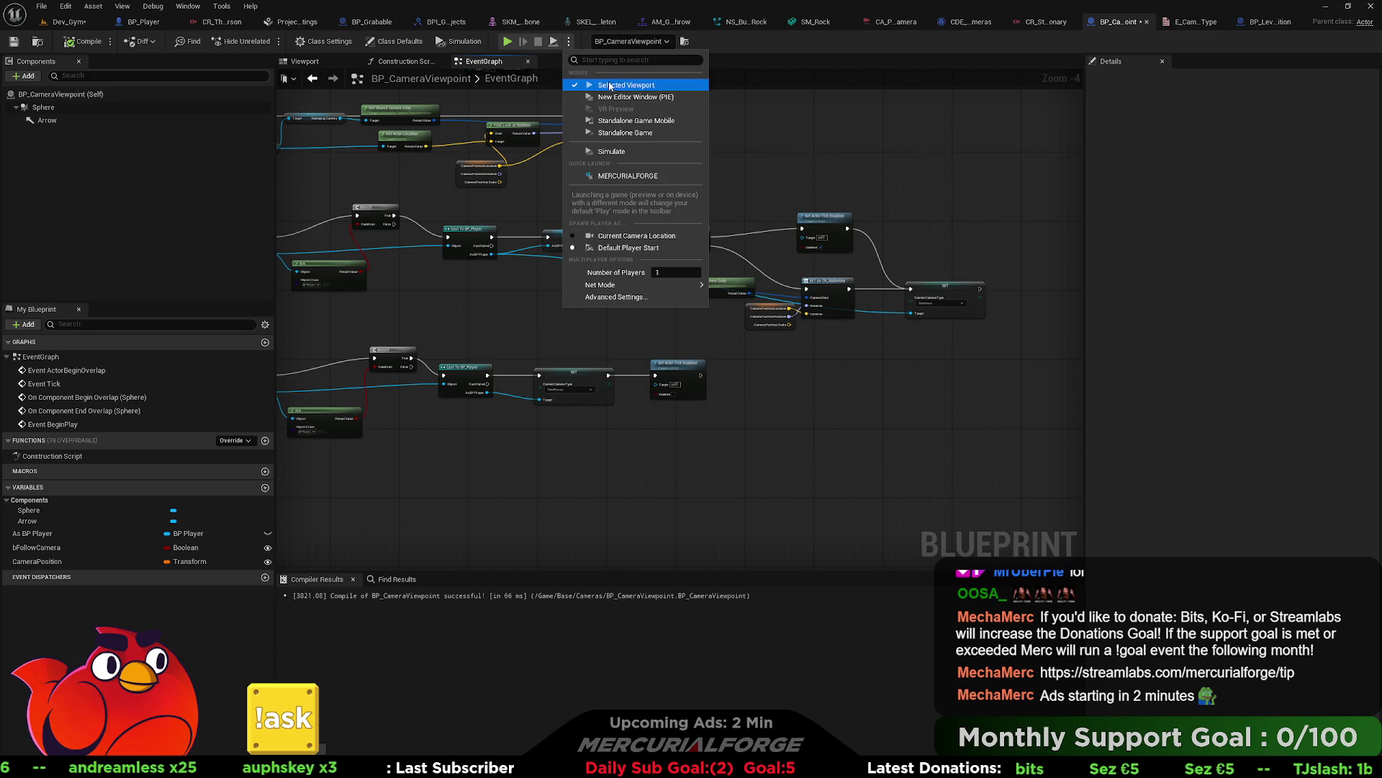
click(636, 96)
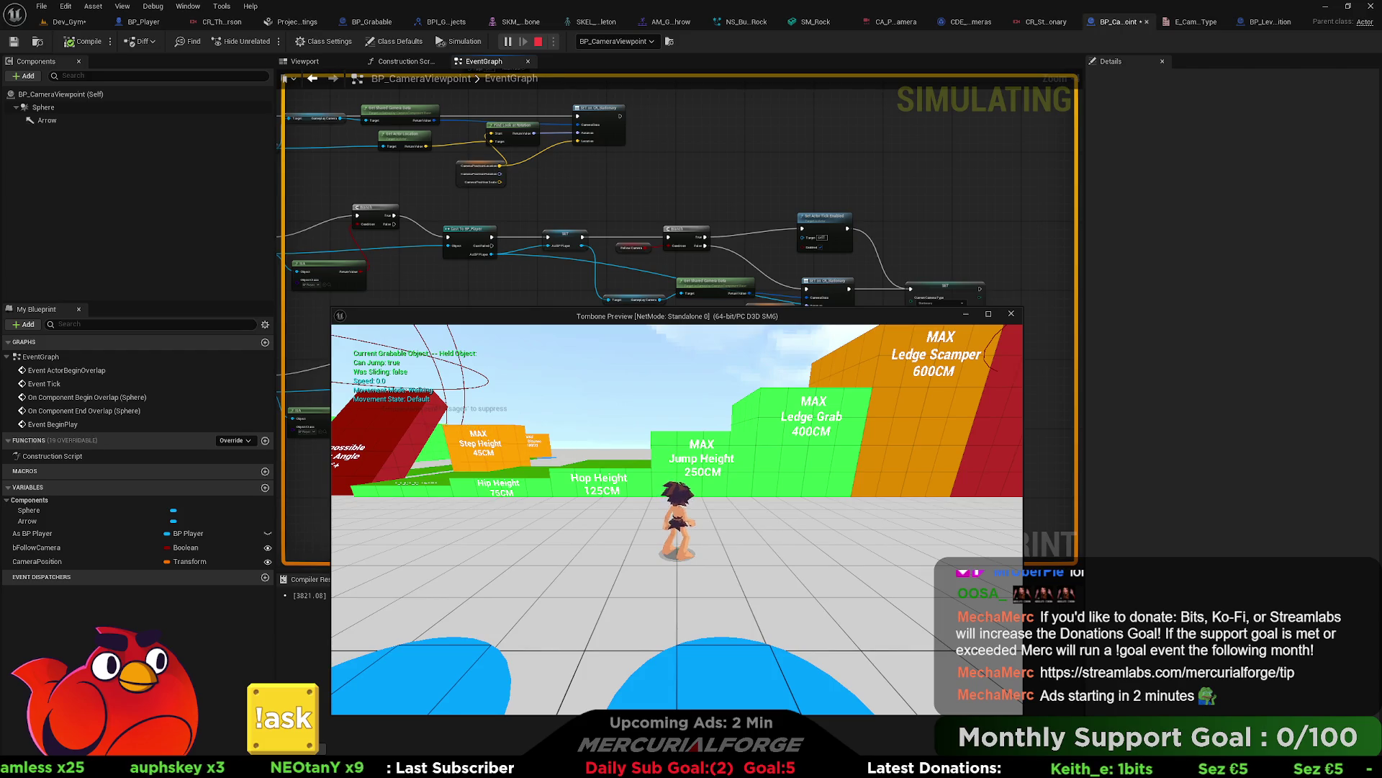
Step: Run and slide the character through the course with W and Space to test the camera, then end the session
key(w)
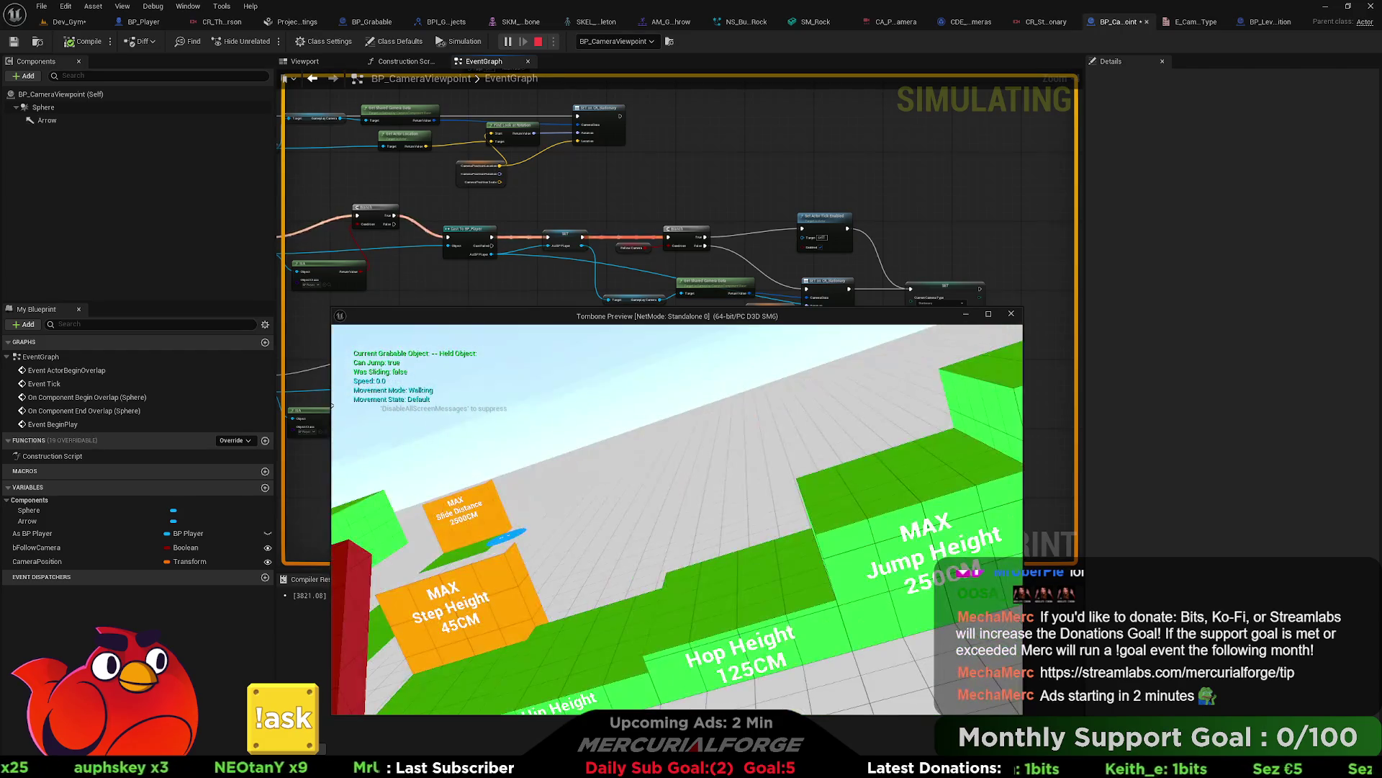
key(w)
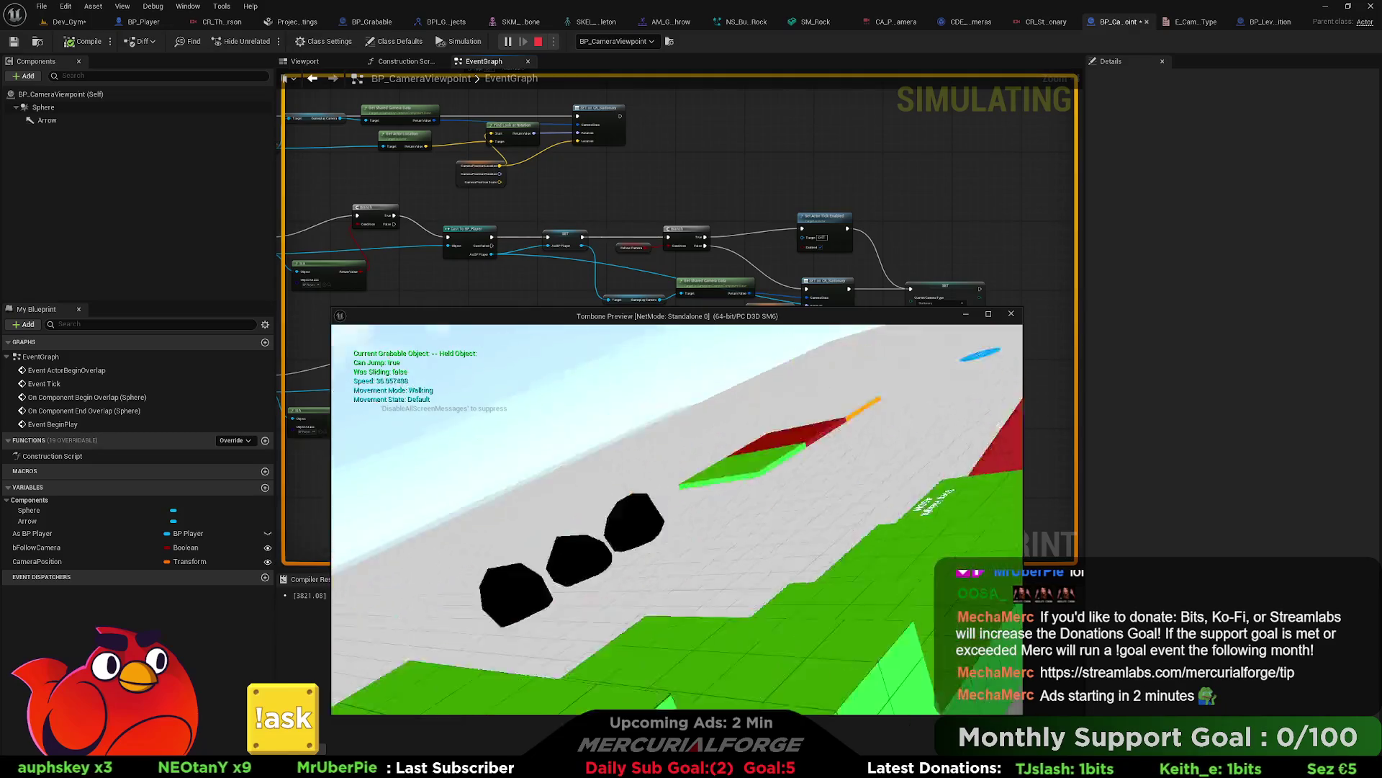
key(space)
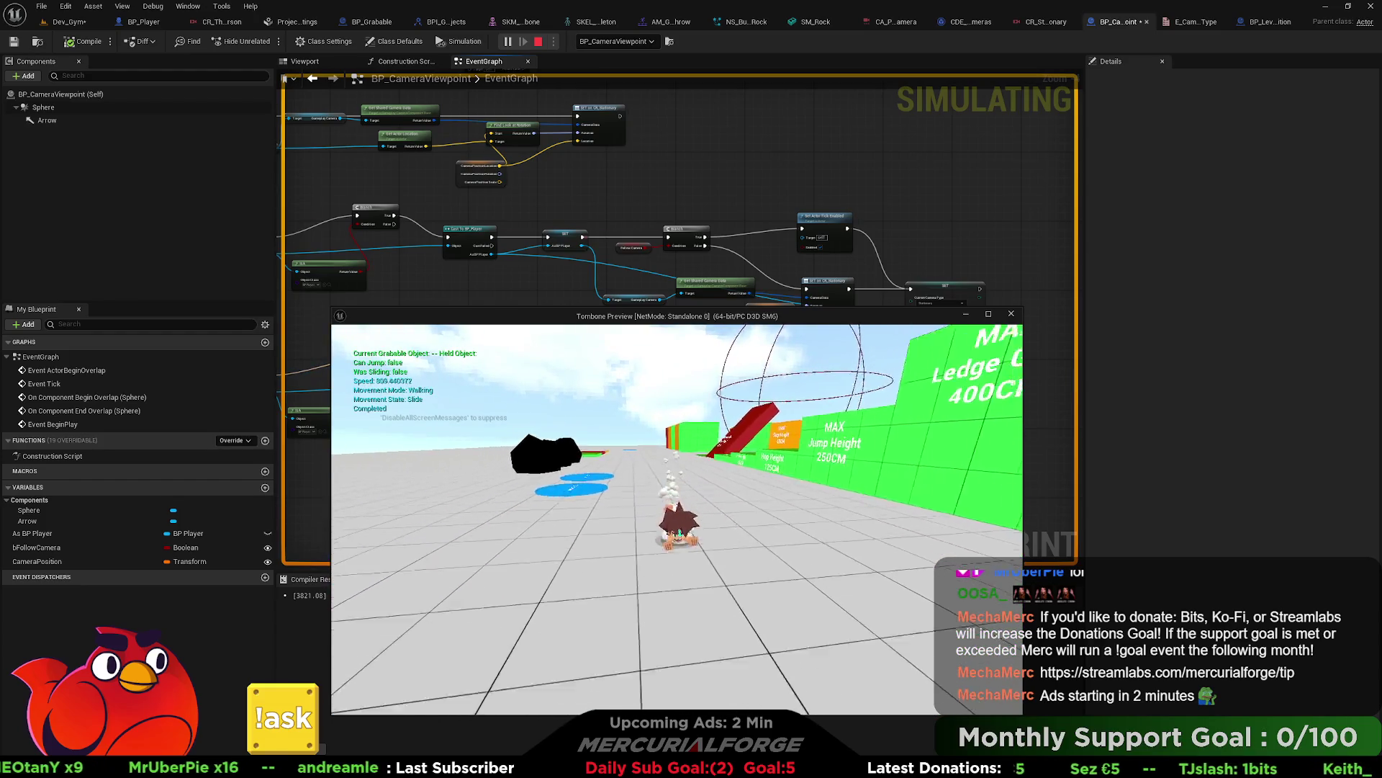
key(space)
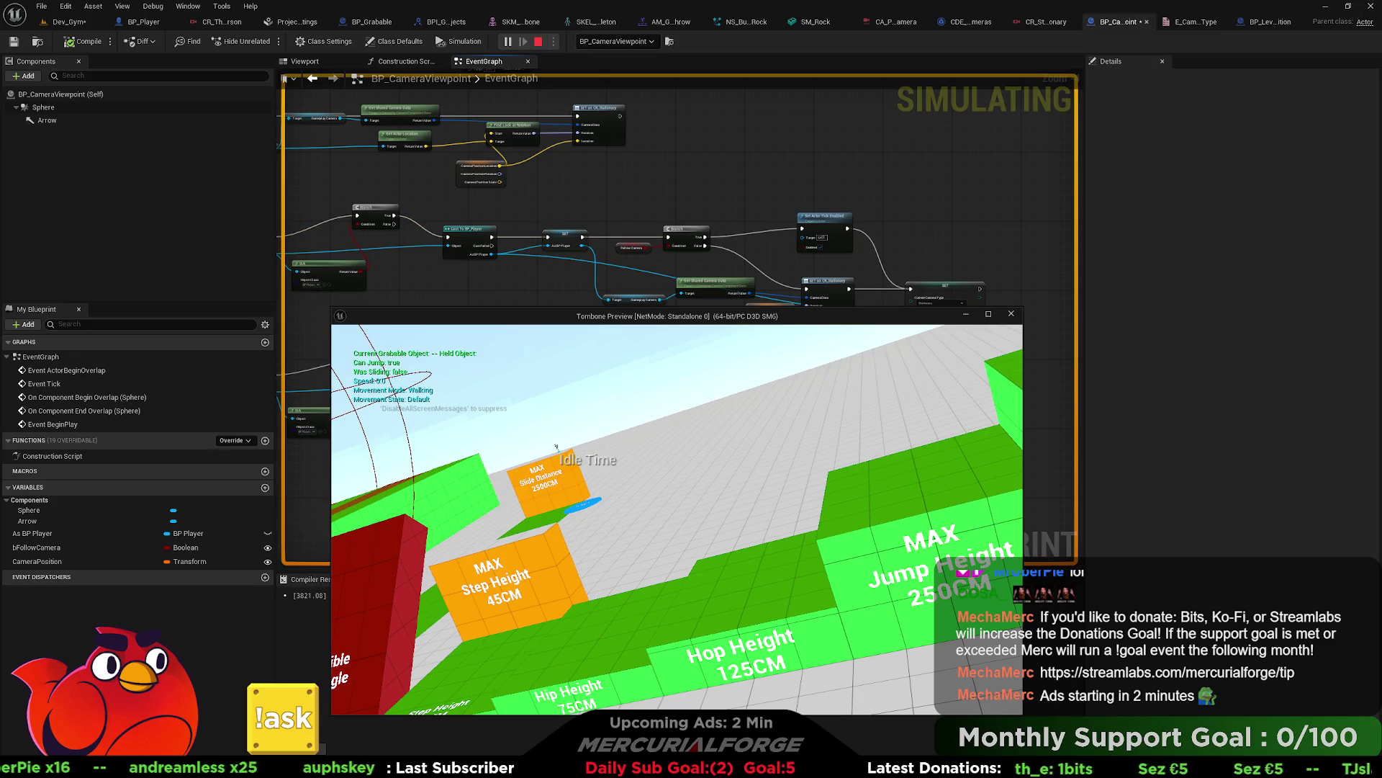
key(Escape)
scroll(638, 277, up, 5)
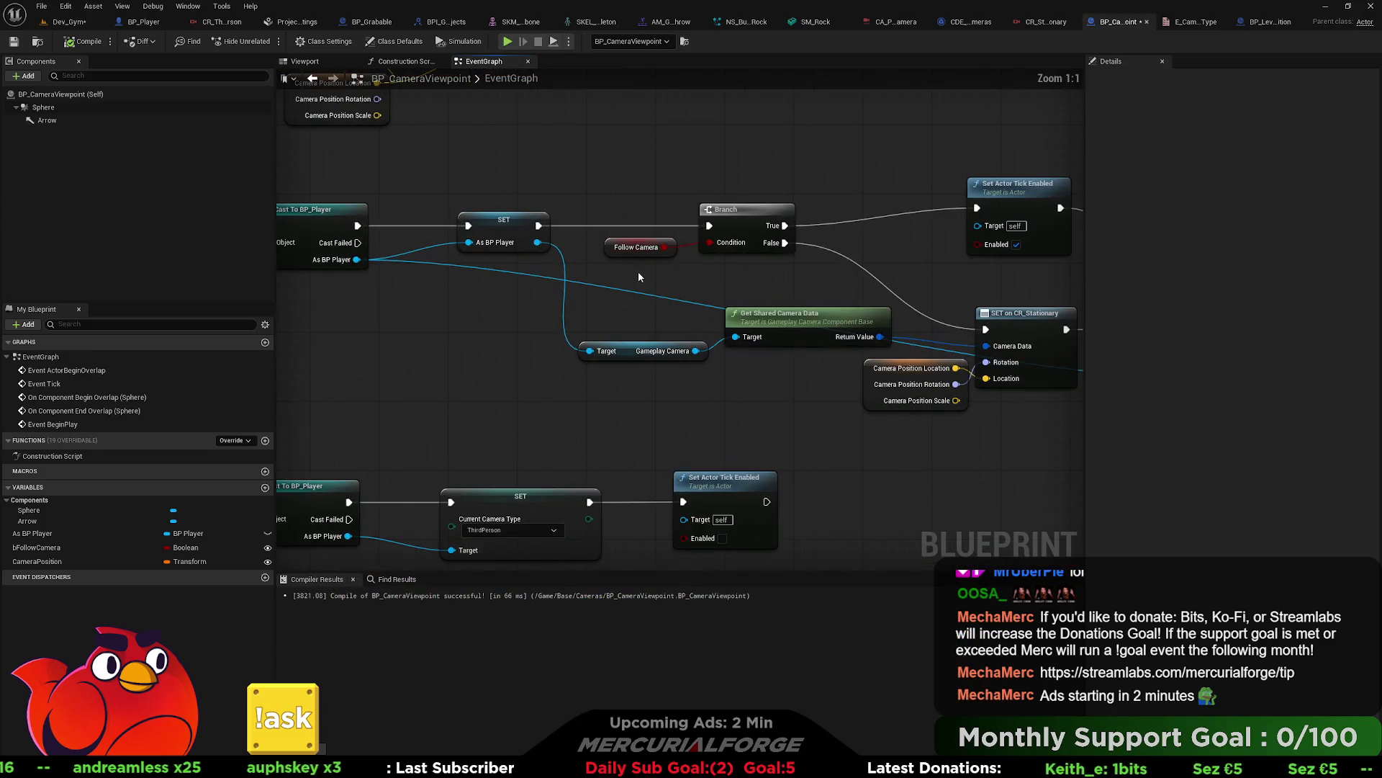
Step: Nudge the Branch node down and add a second bFollowCamera getter below the first
mouse_move(653, 257)
mouse_down()
mouse_move(605, 253)
mouse_move(664, 257)
mouse_up()
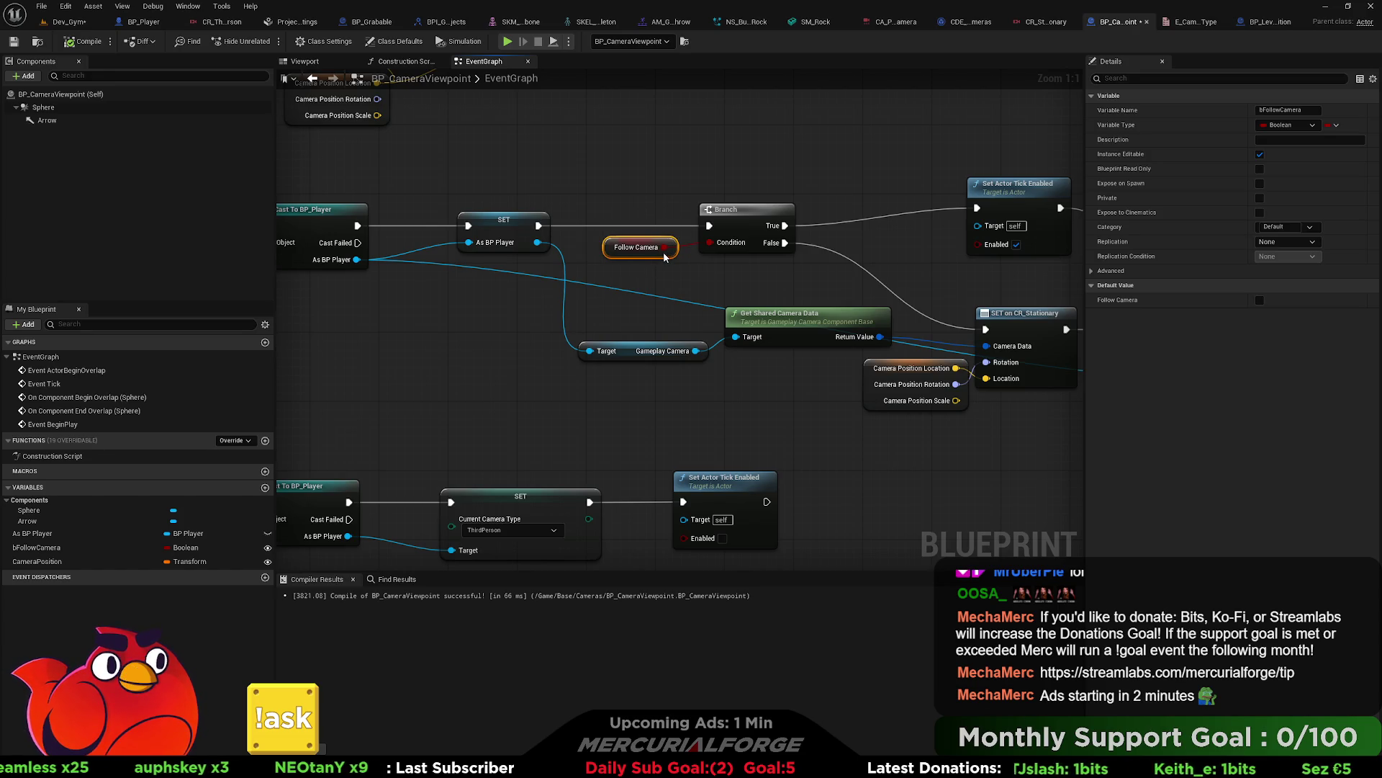
drag(759, 283, 504, 295)
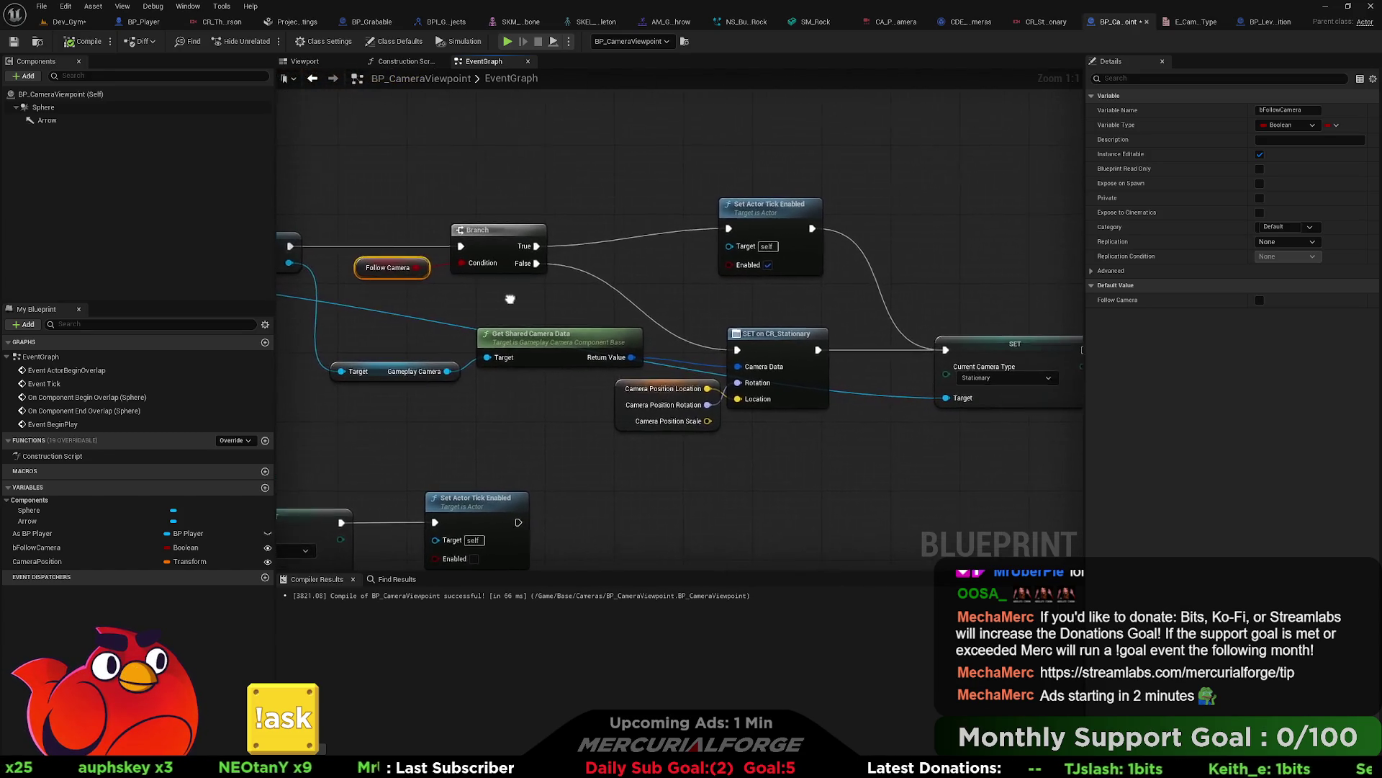
click(502, 236)
drag(502, 236, 502, 245)
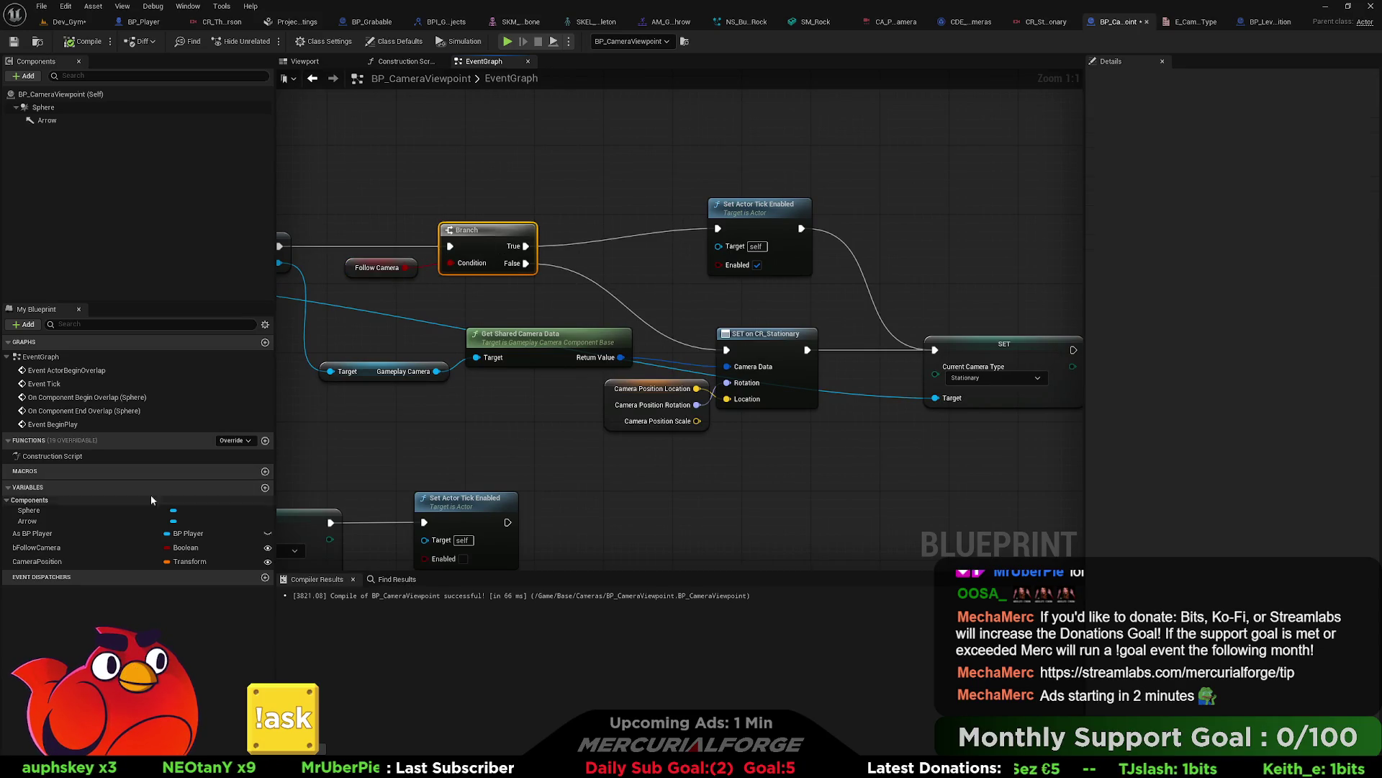
mouse_move(63, 546)
mouse_down()
mouse_move(85, 539)
mouse_move(374, 200)
mouse_up()
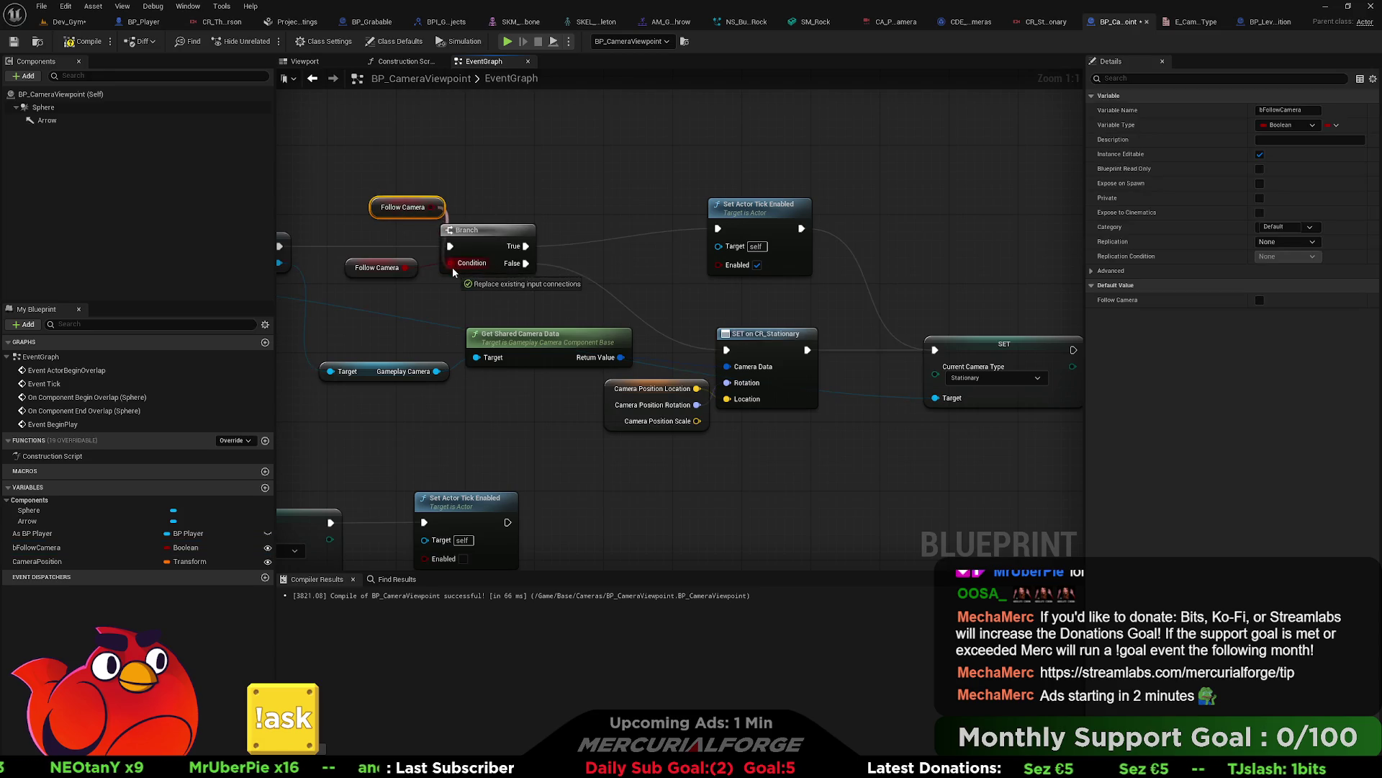
drag(432, 208, 407, 293)
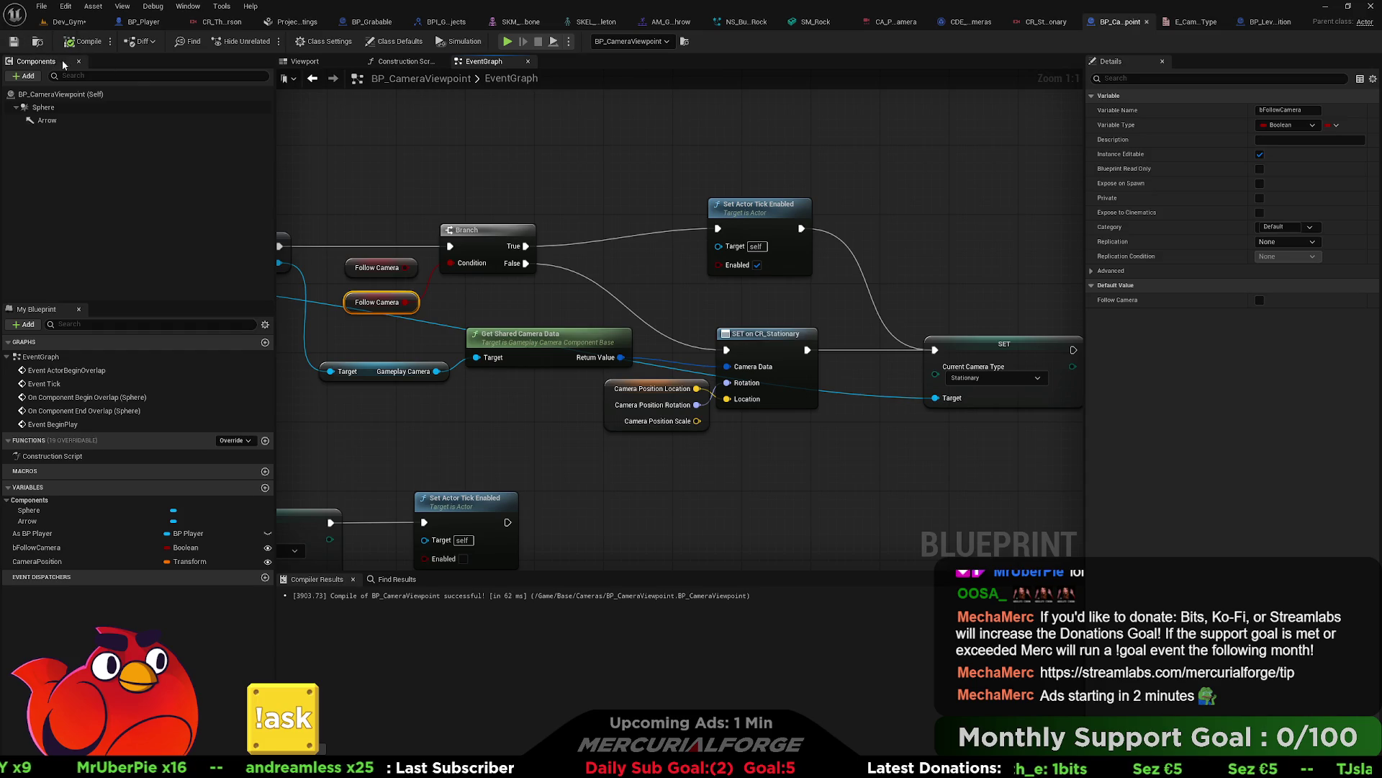
Step: Switch to the Dev_Gym level and open the context menu on the floor
mouse_move(598, 360)
mouse_down()
mouse_move(752, 270)
mouse_move(1094, 144)
mouse_move(1110, 155)
mouse_up()
scroll(681, 317, down, 2)
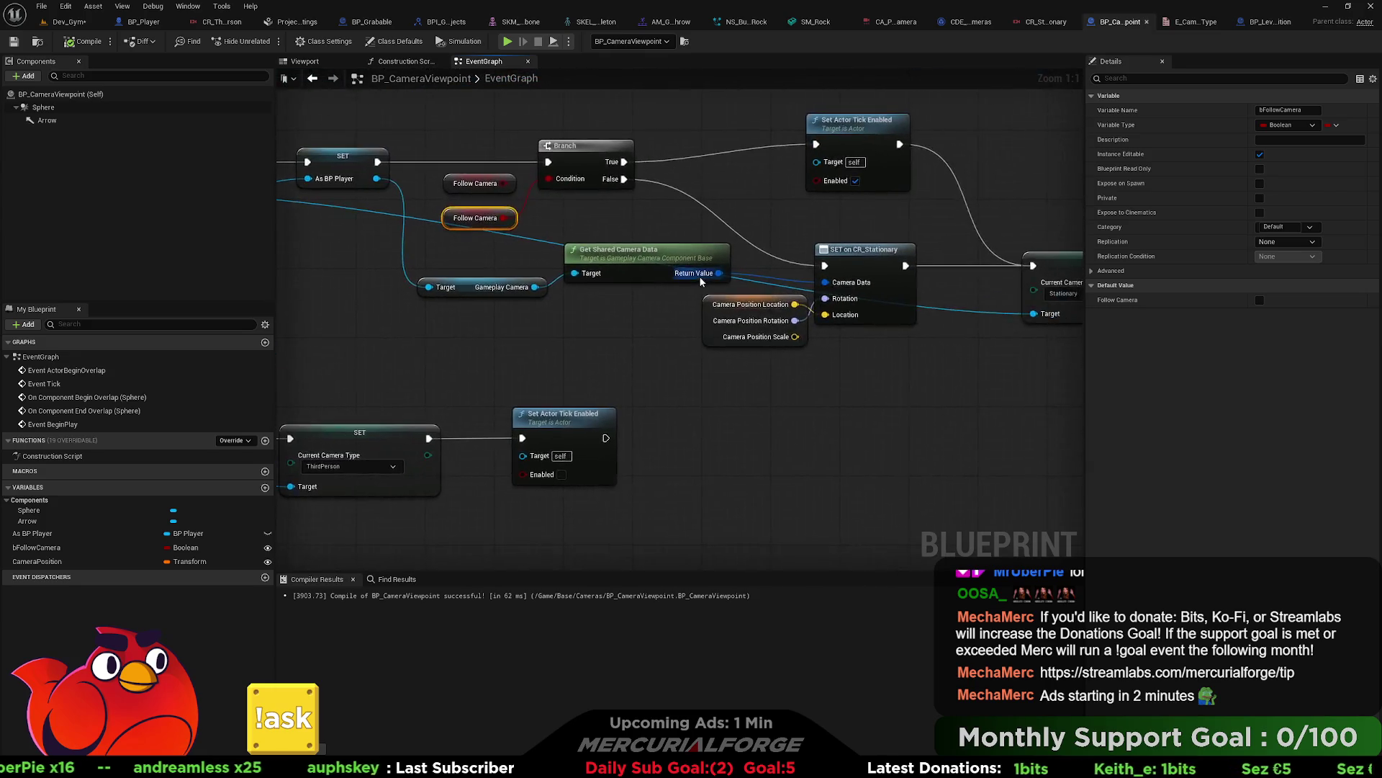
click(69, 21)
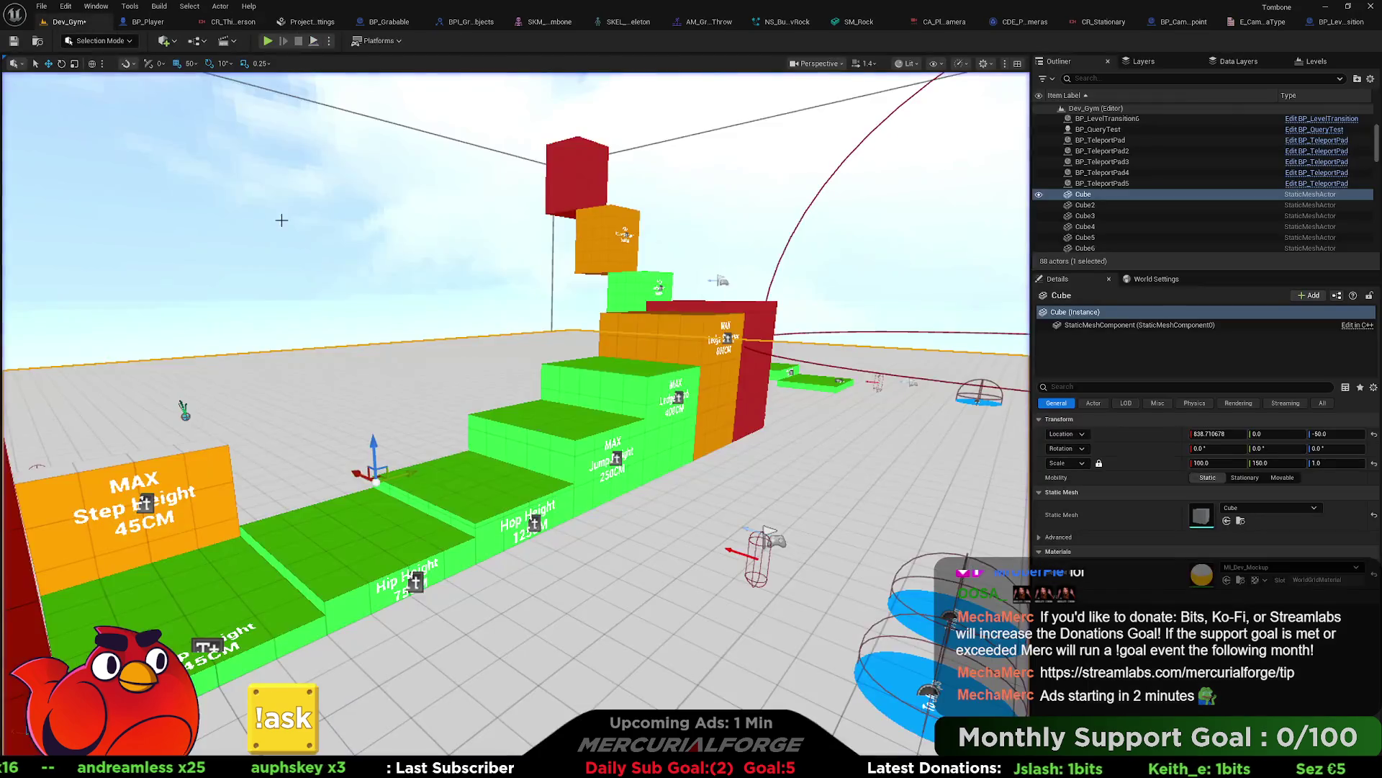
right_click(548, 483)
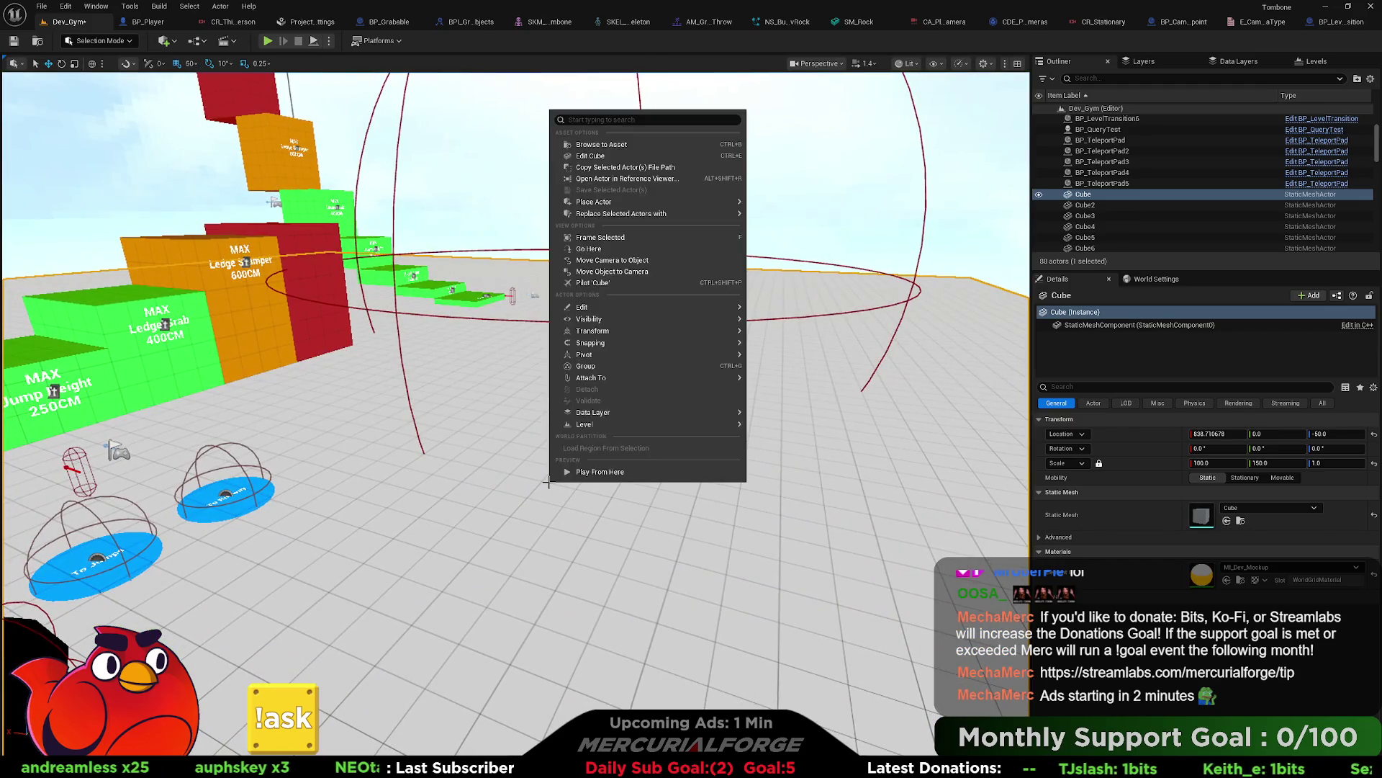
Step: Play from the chosen spot in Dev_Gym, stop the test, and return to BP_CameraViewpoint
click(597, 472)
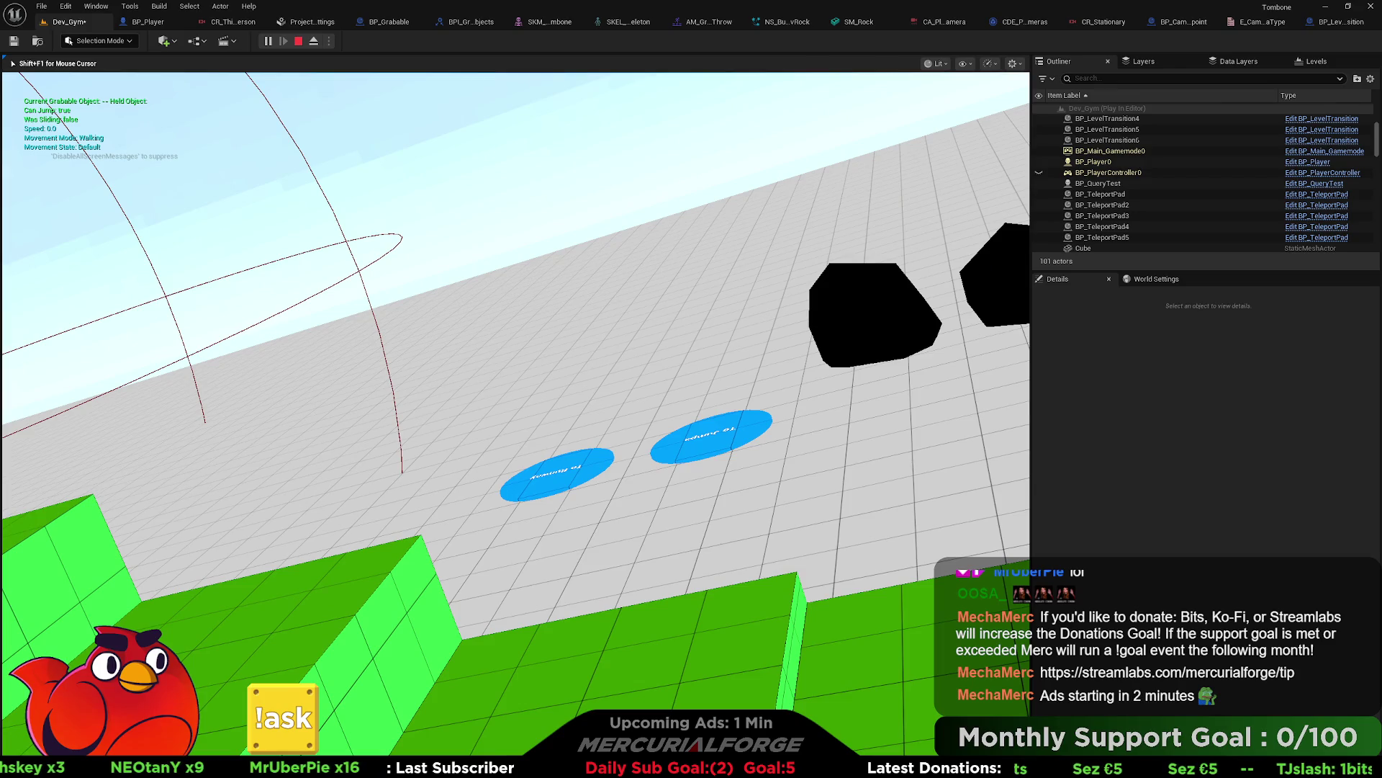
key(Escape)
click(1181, 24)
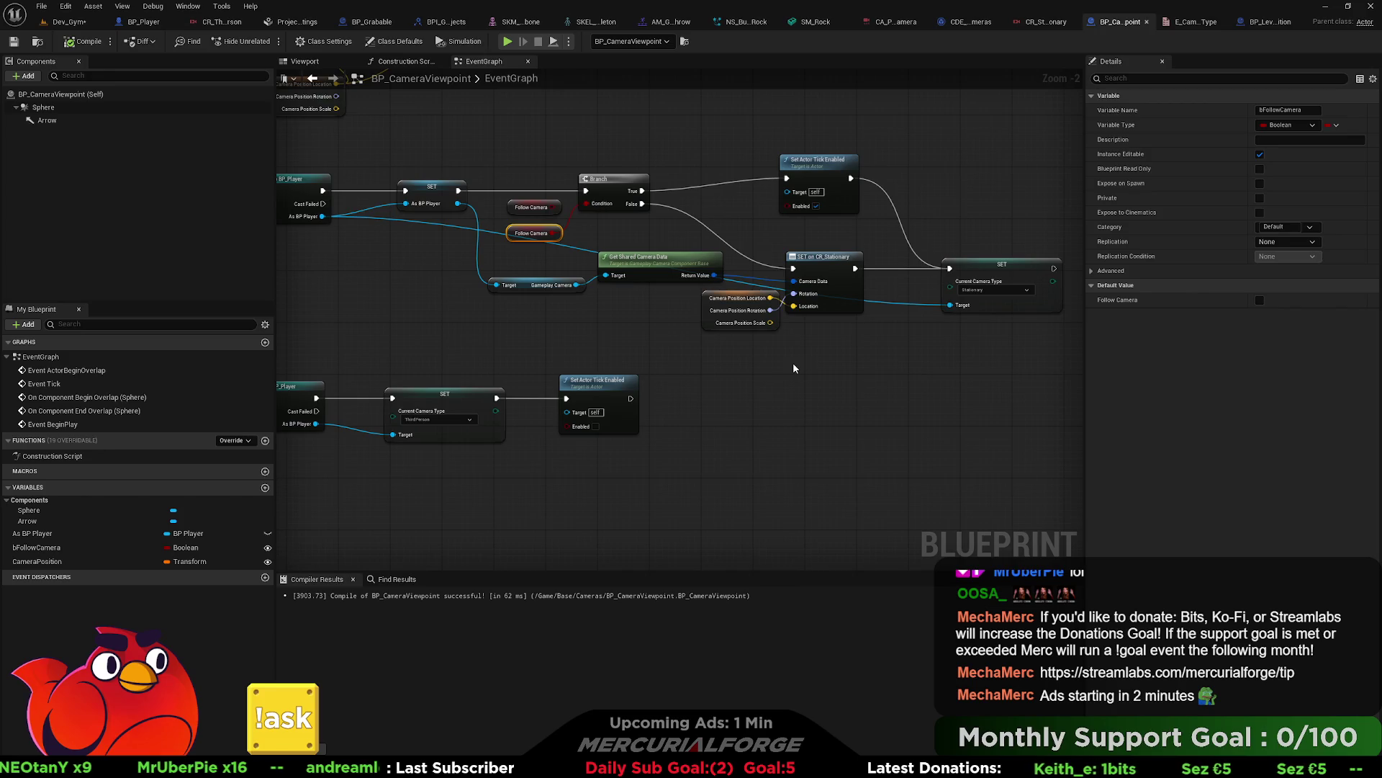
Step: Inspect the Event BeginPlay Set Actor Tick Enabled node, then go back to the Dev_Gym level
scroll(792, 362, up, 2)
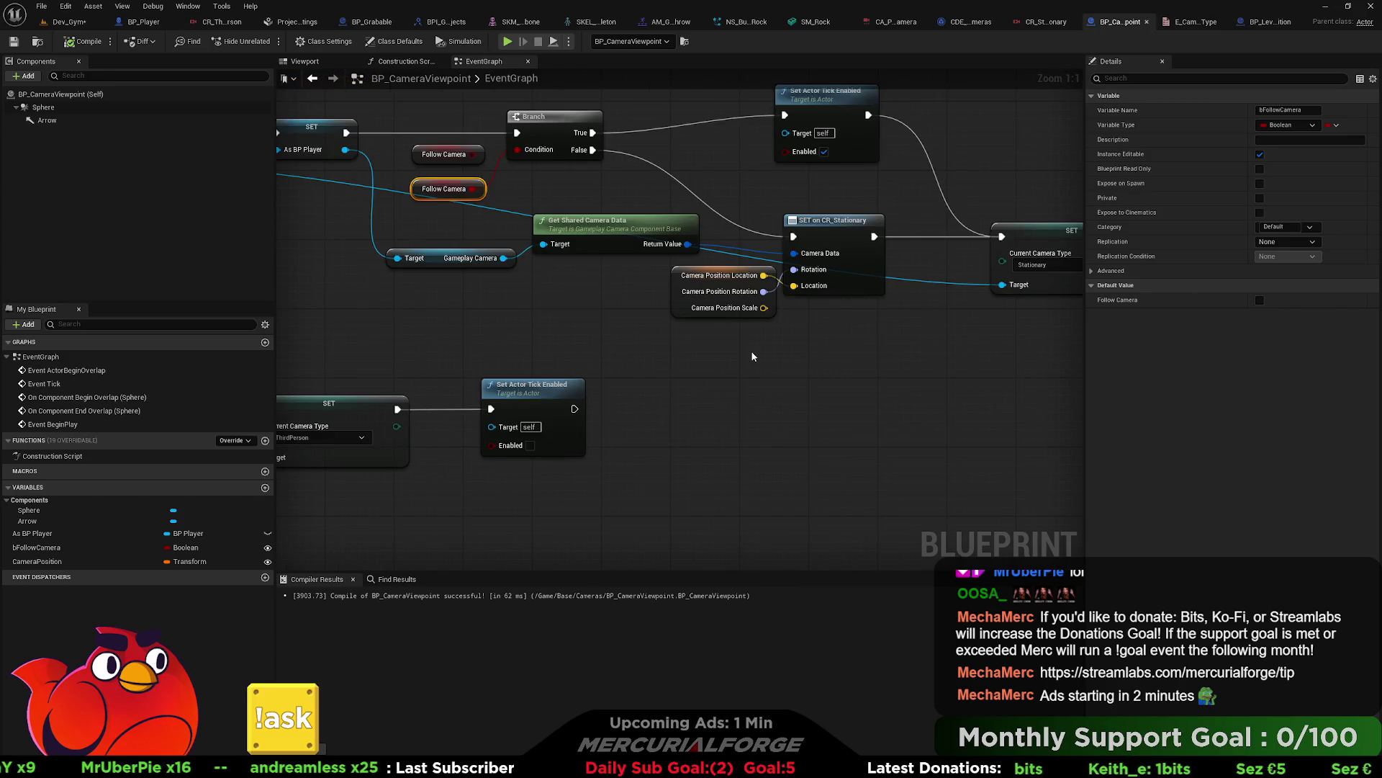
mouse_move(753, 356)
mouse_down()
mouse_move(1035, 516)
mouse_move(646, 244)
mouse_move(1124, 269)
mouse_up()
scroll(1035, 516, down, 2)
drag(648, 180, 654, 278)
drag(630, 162, 684, 267)
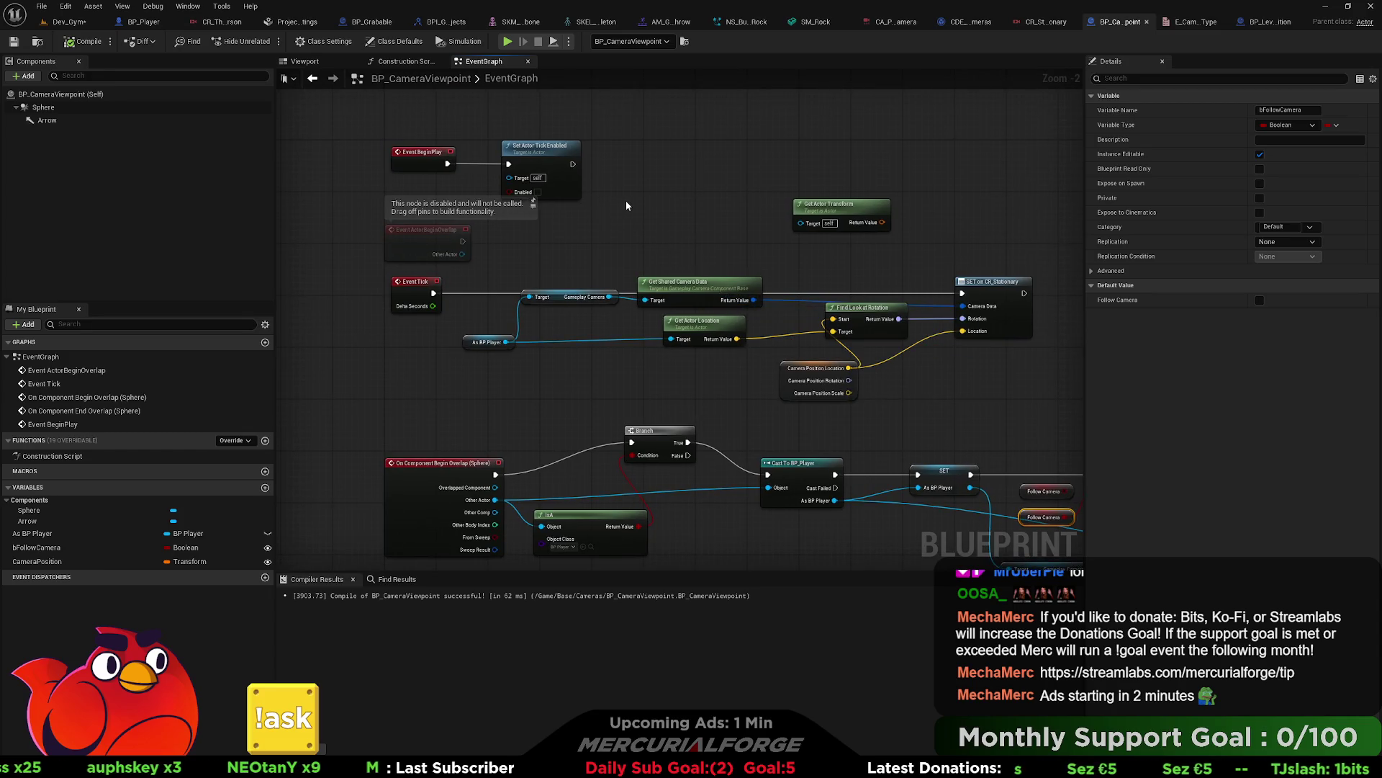
click(567, 163)
drag(558, 155, 421, 83)
drag(891, 309, 871, 288)
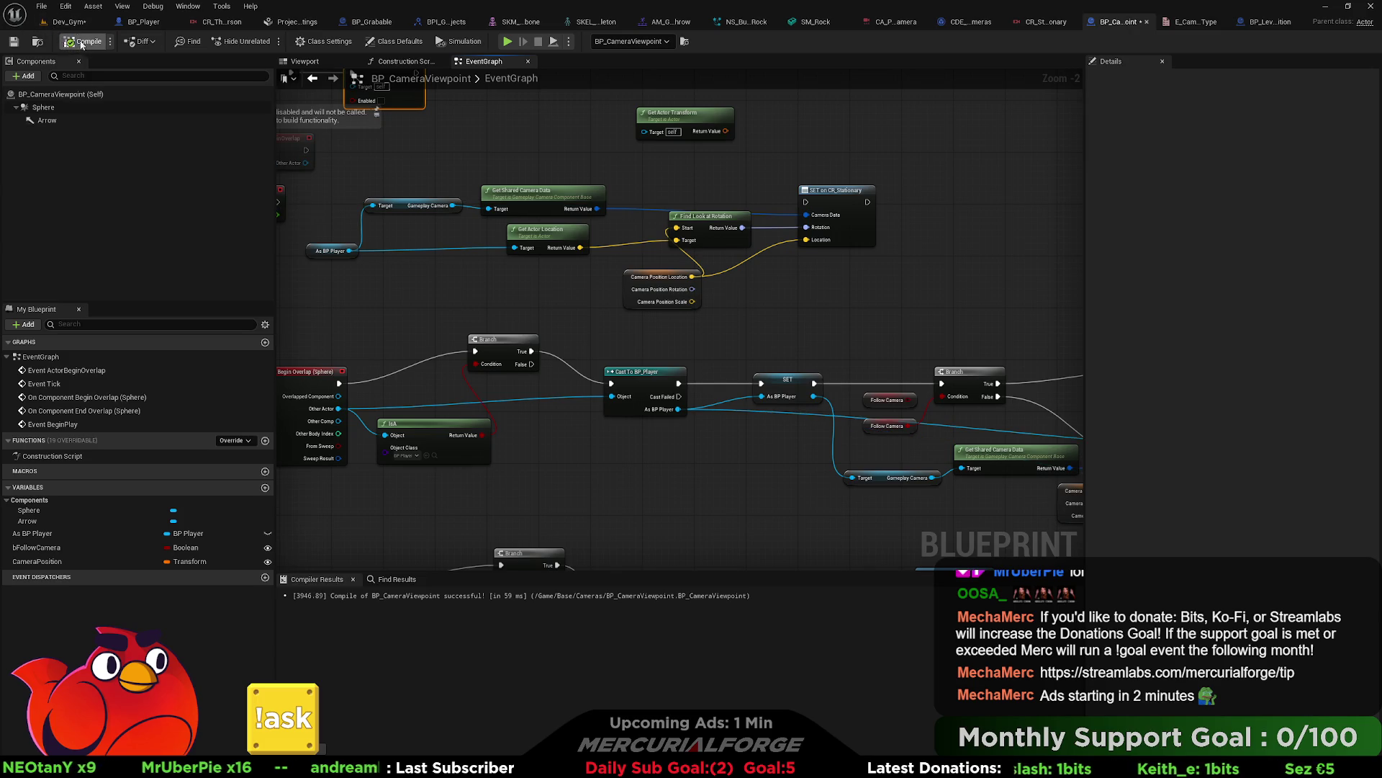
click(69, 22)
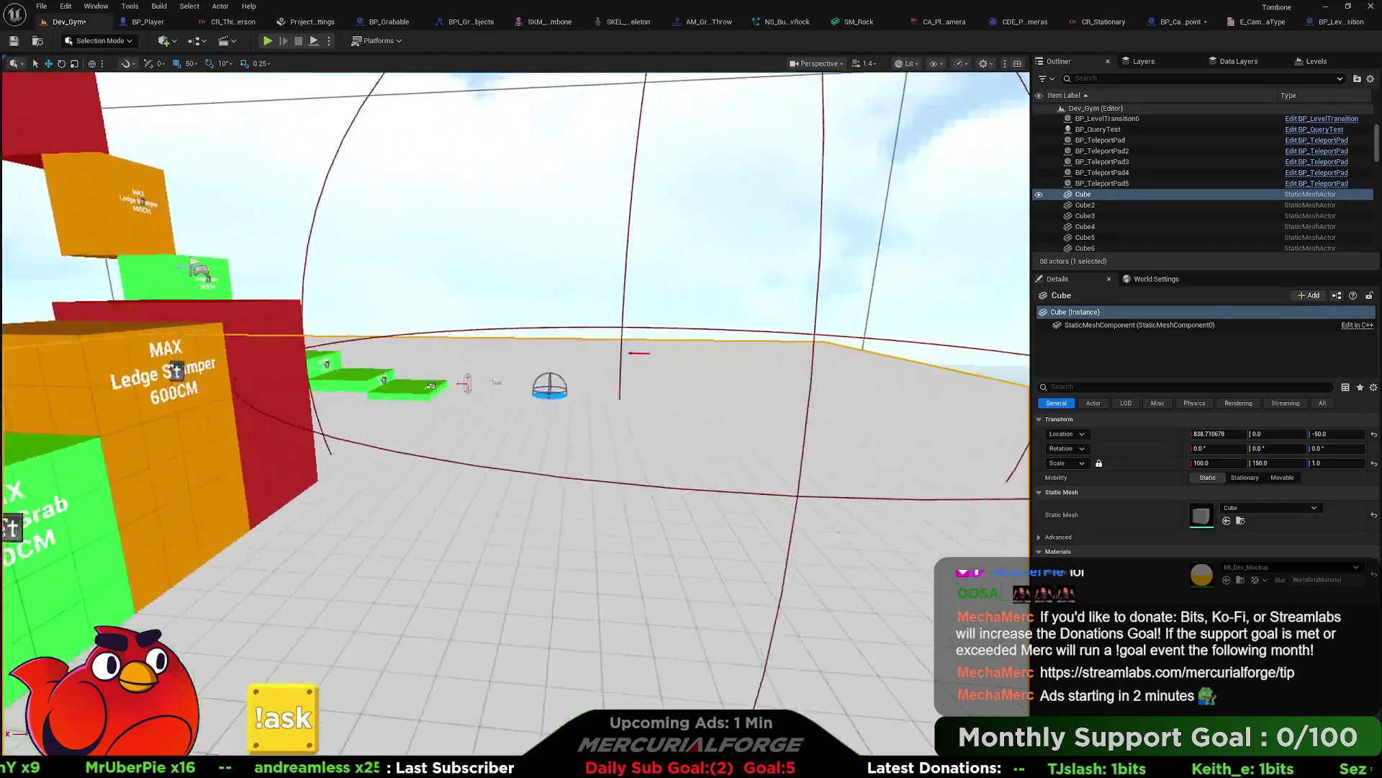
right_click(391, 374)
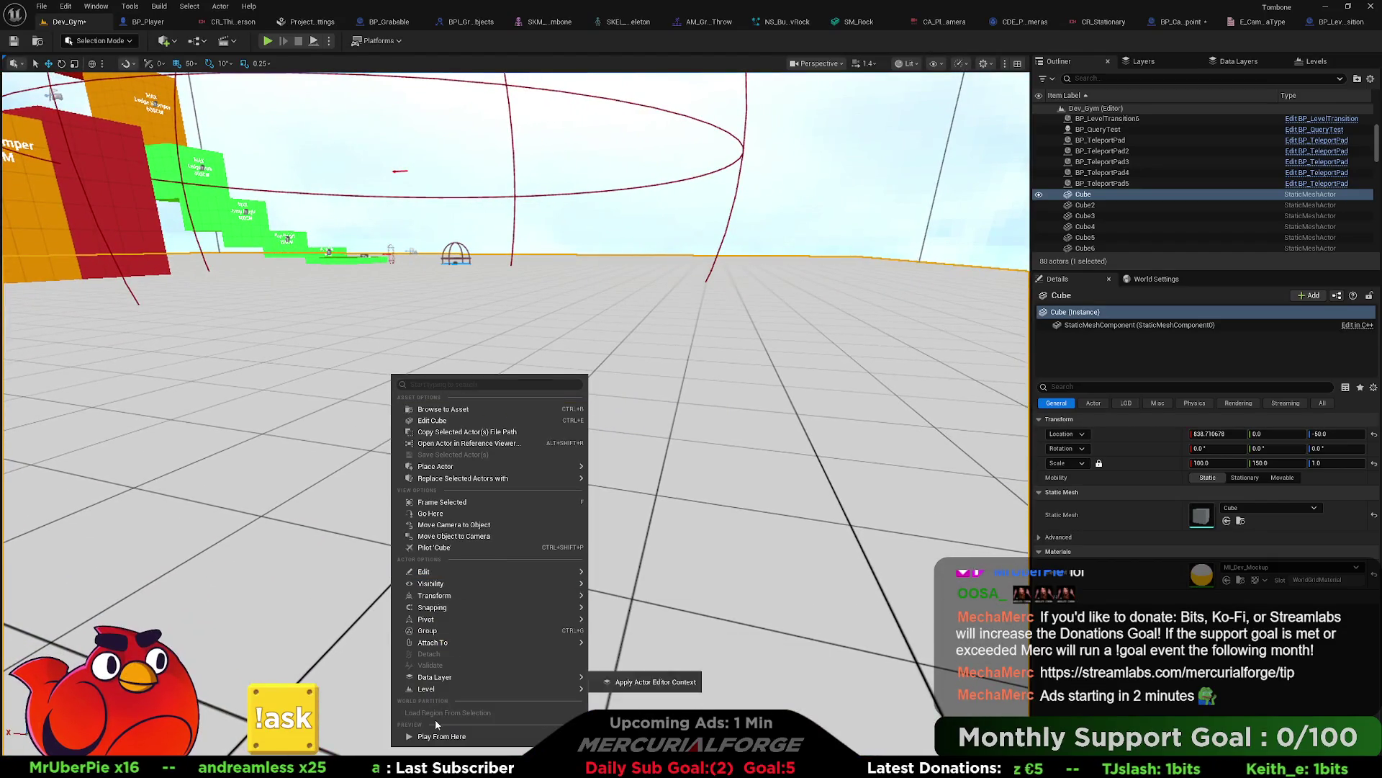
click(441, 736)
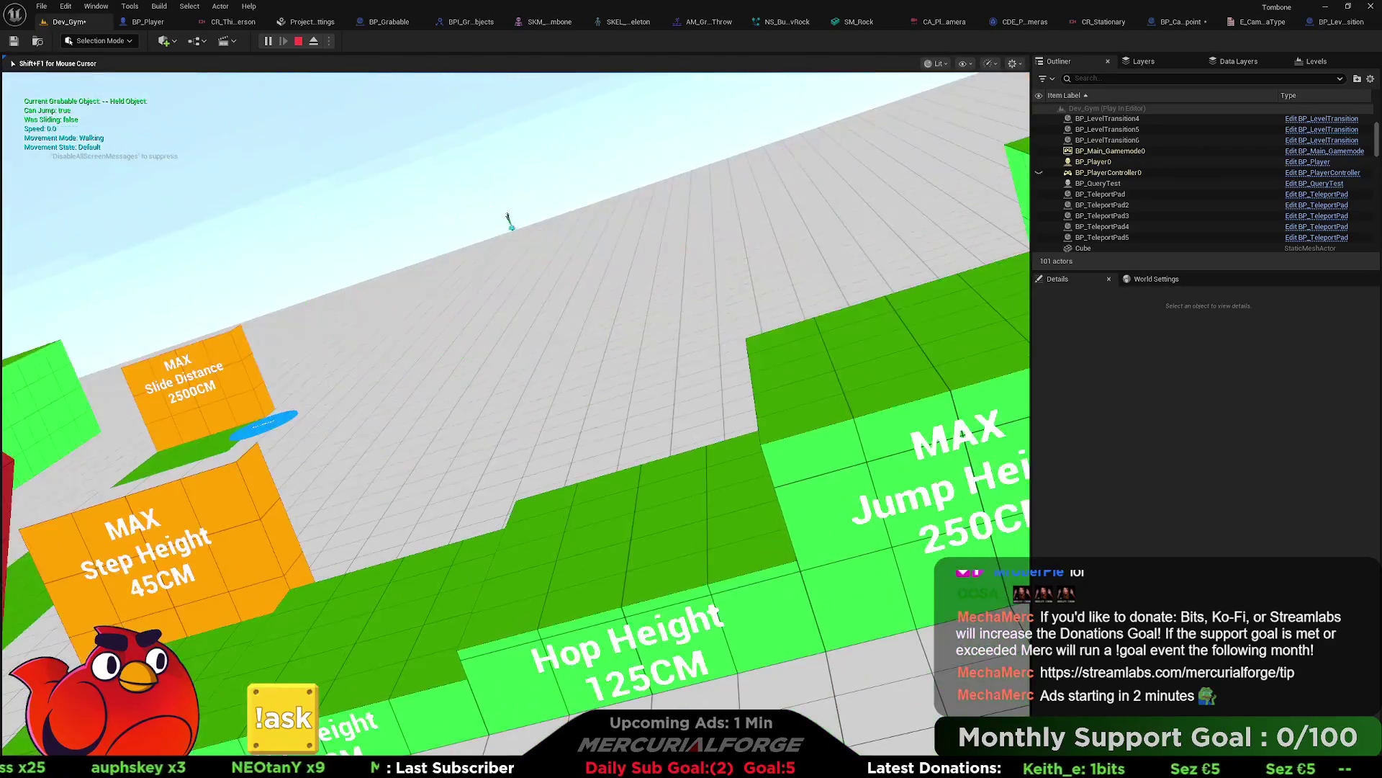
key(Escape)
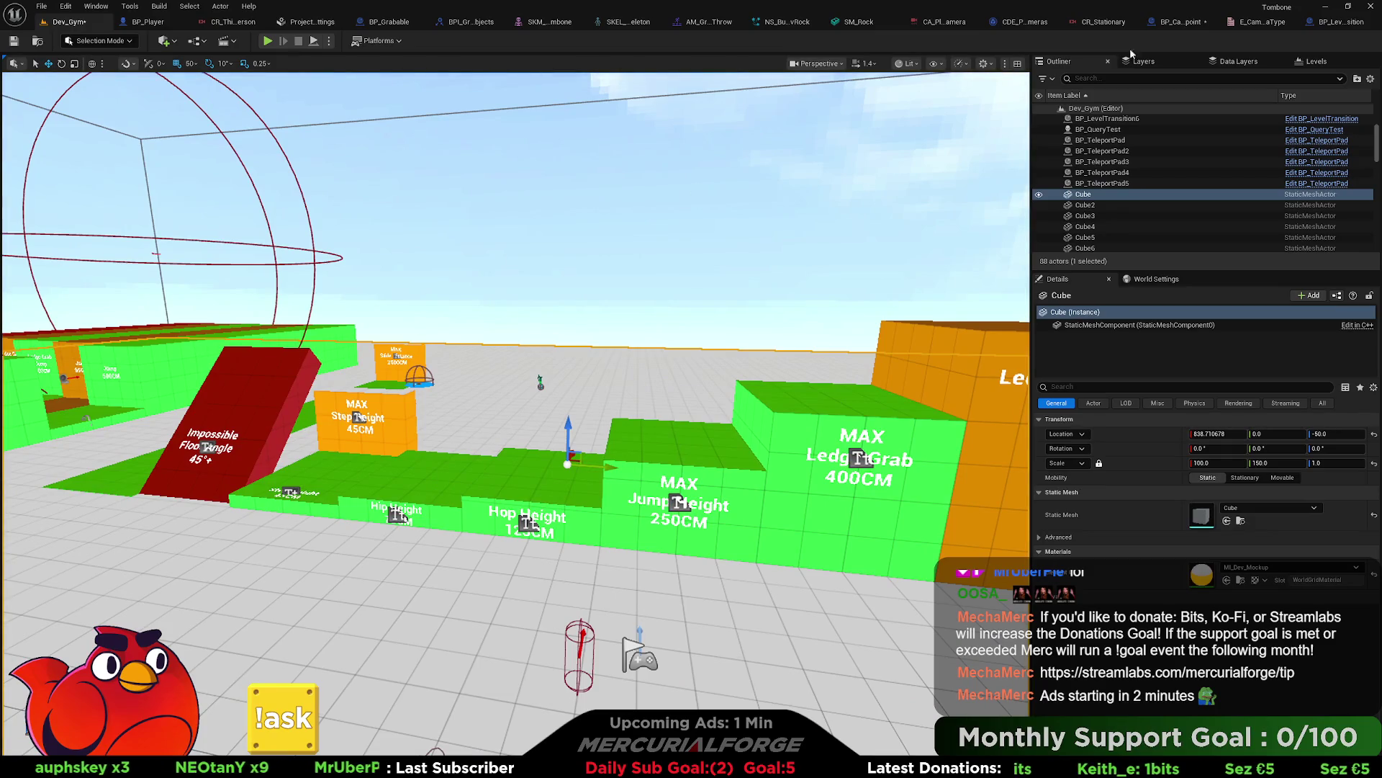
click(1180, 22)
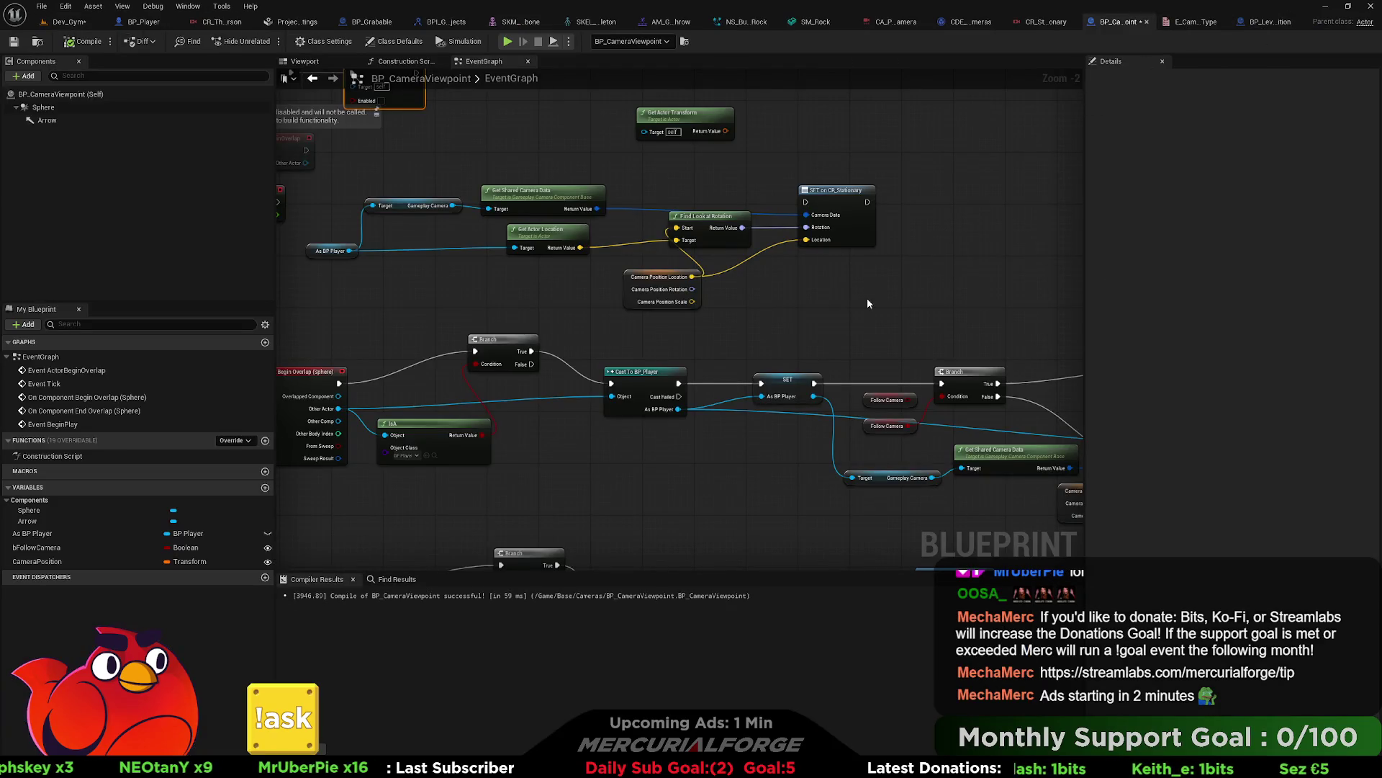
Step: Make room beside Get Actor Transform, trying Transform Location and Inverse Transform nodes without keeping either
scroll(757, 295, up, 2)
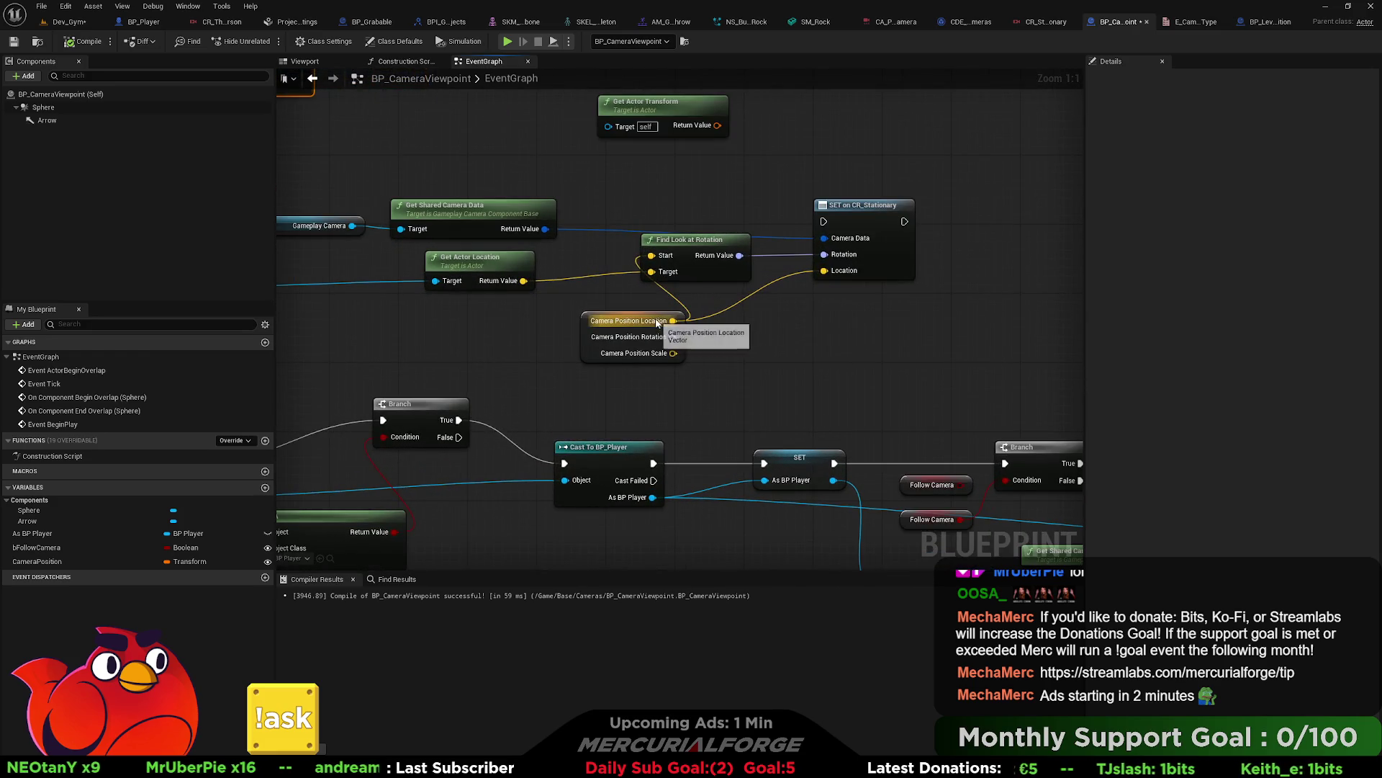
drag(662, 318, 599, 326)
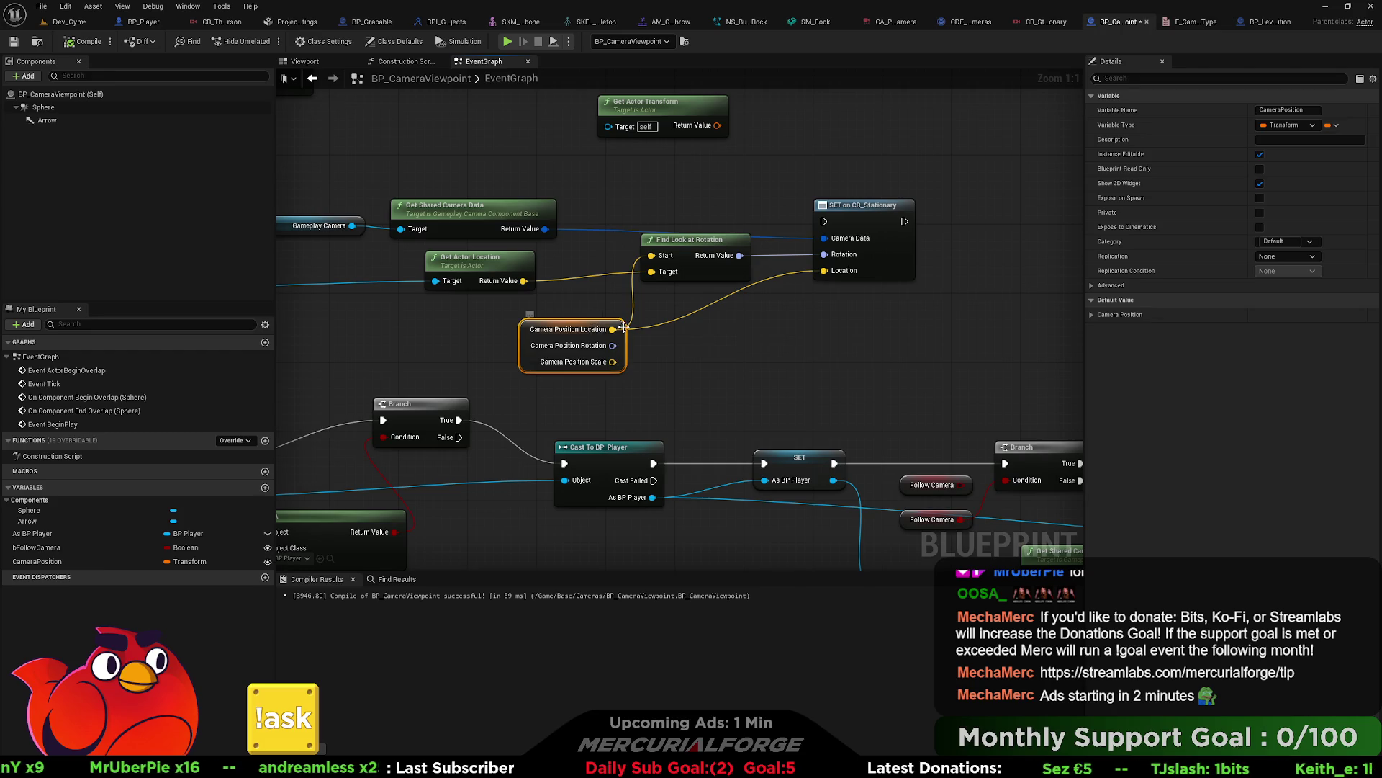
mouse_move(685, 119)
mouse_down()
mouse_move(547, 128)
mouse_move(645, 133)
mouse_up()
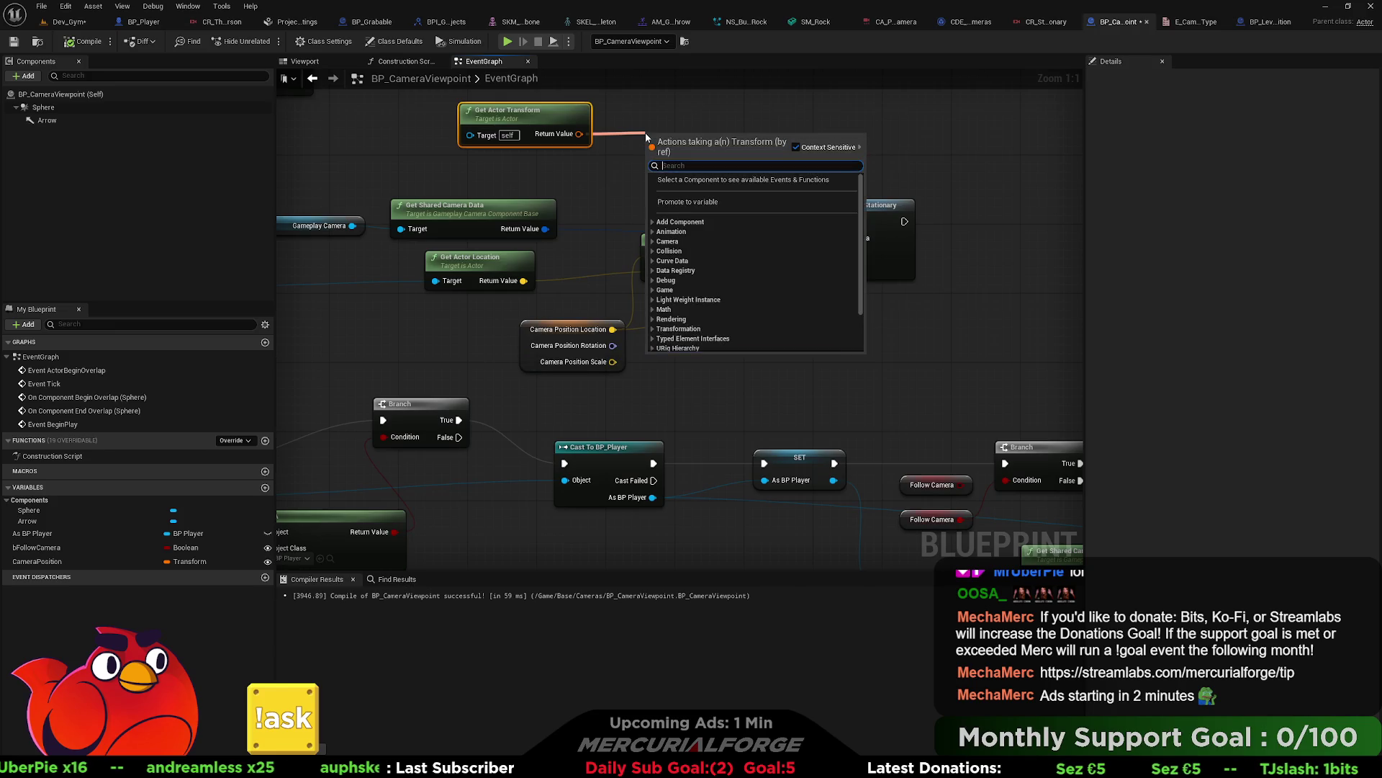
text(transform location)
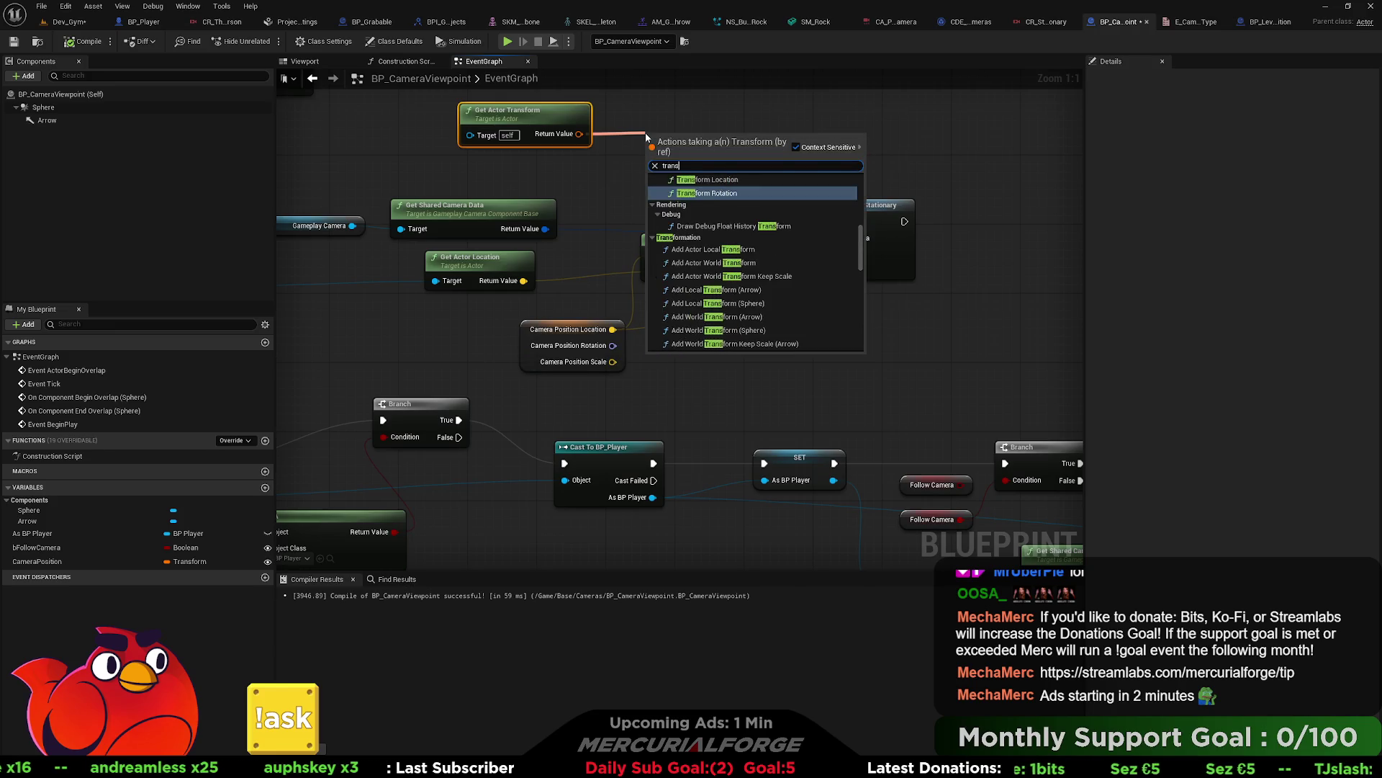
key(Return)
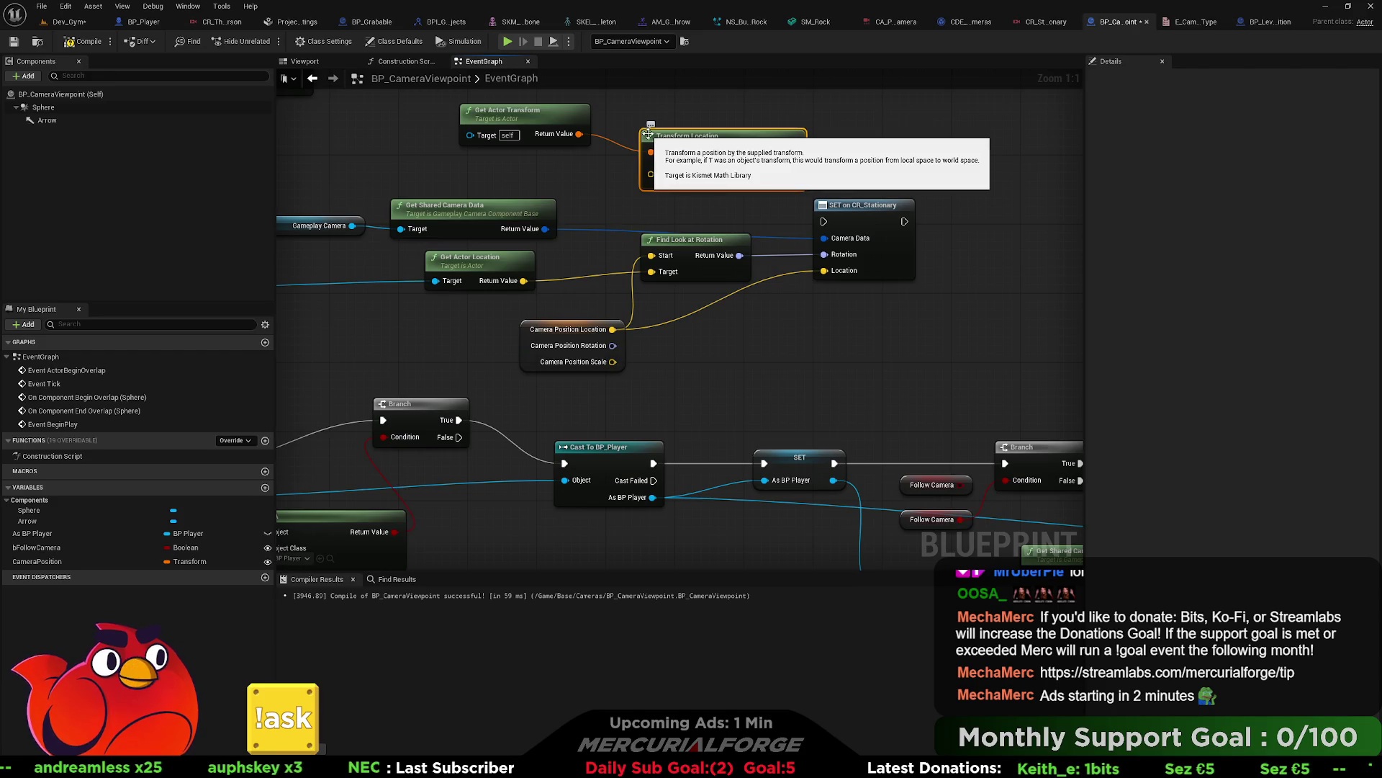
key(Delete)
drag(576, 133, 673, 141)
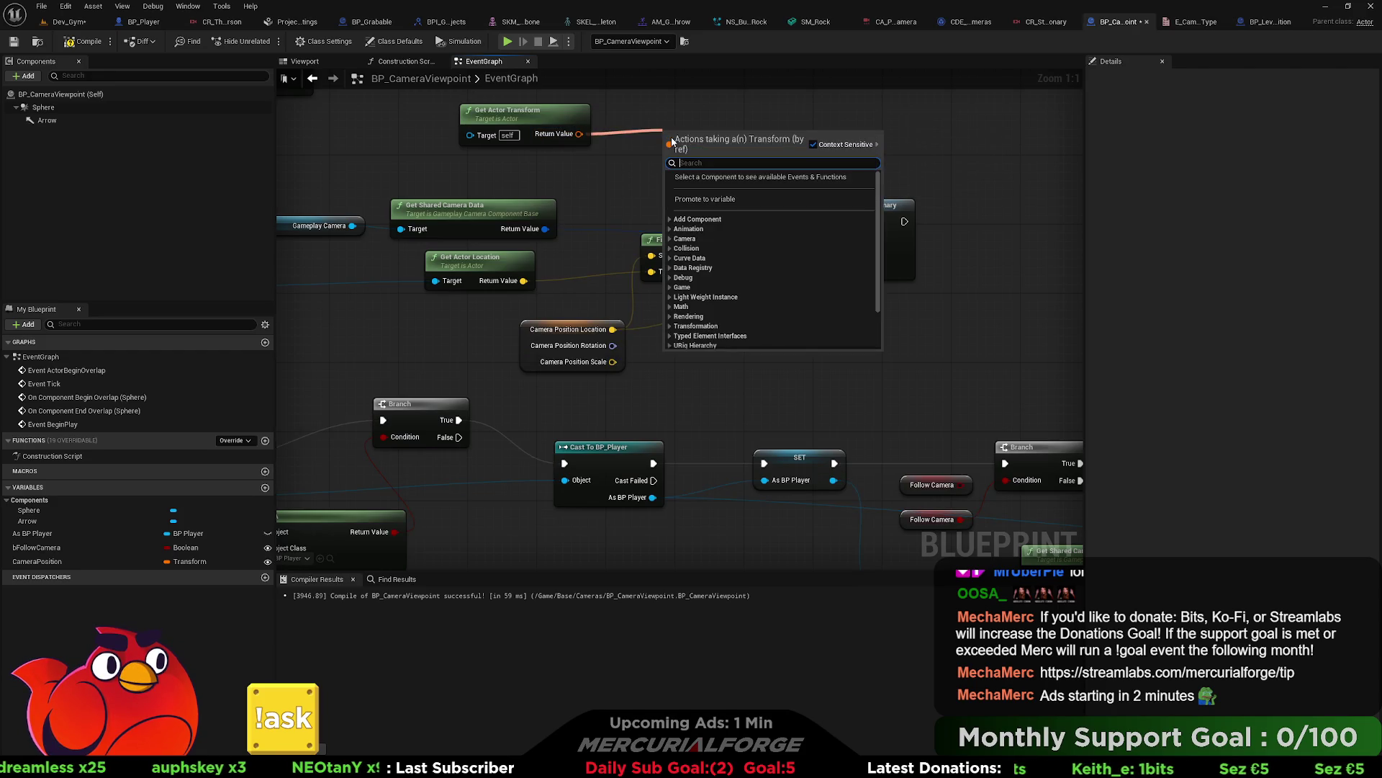
text(inverse)
key(Up)
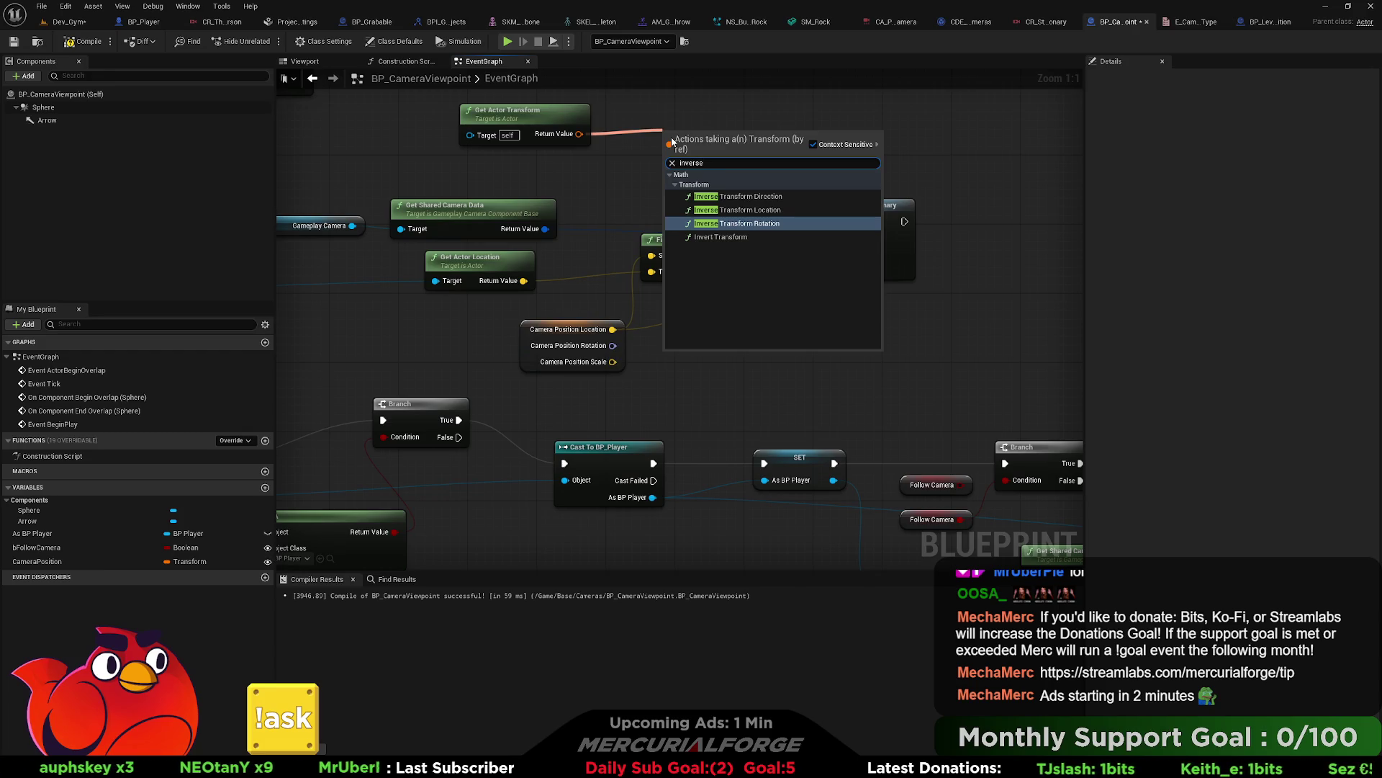
key(Escape)
Step: Add Transform Location from Get Actor Transform and route Camera Position Location through it into SET Location
drag(576, 133, 645, 137)
text(tranf)
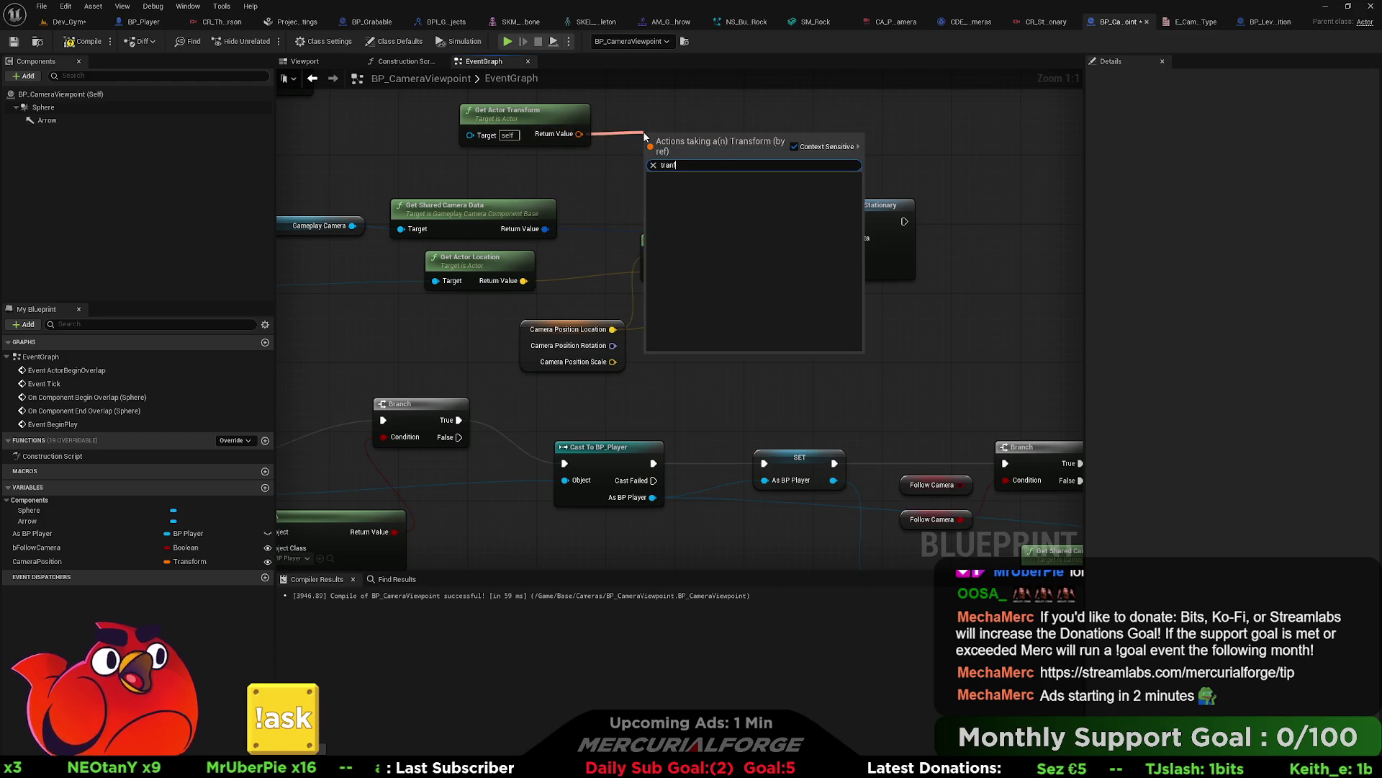
key(BackSpace)
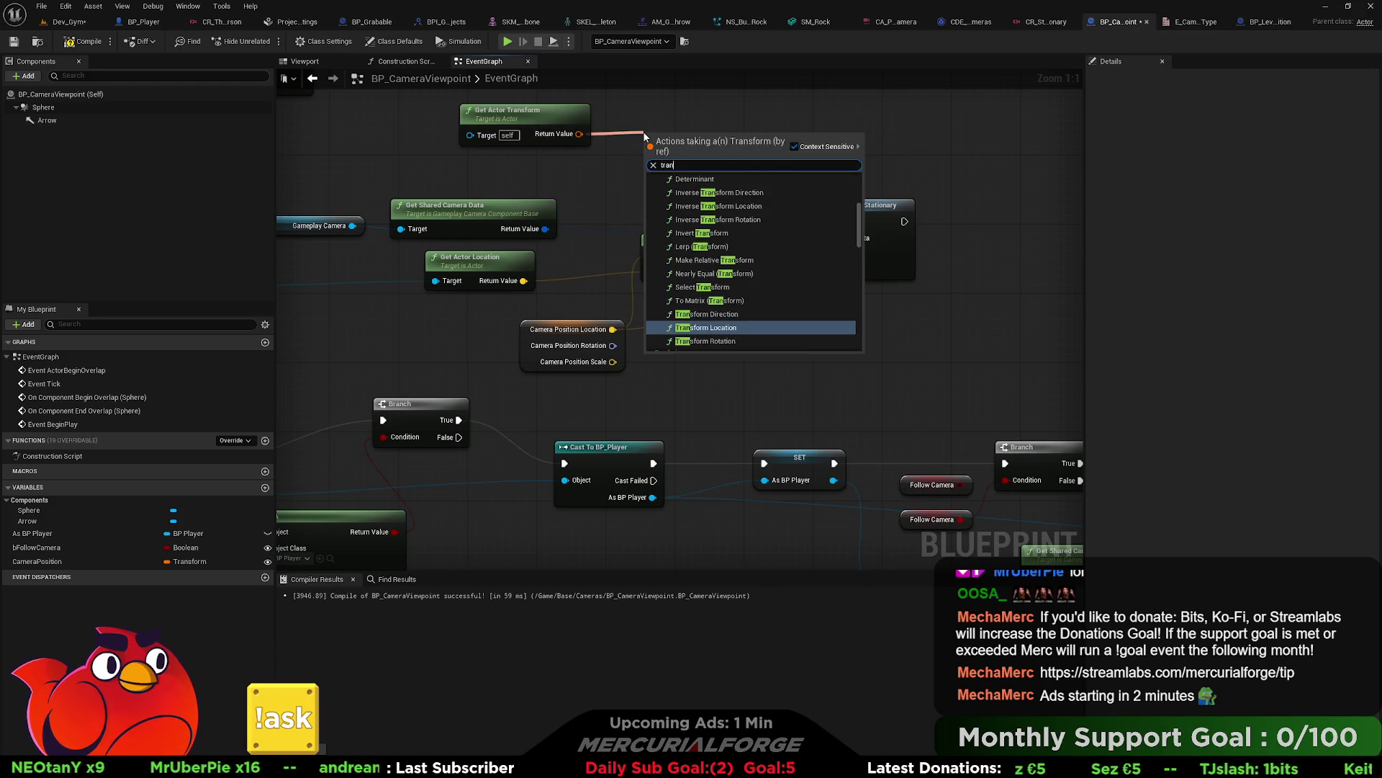
key(Return)
drag(615, 332, 652, 168)
mouse_move(749, 152)
mouse_down()
mouse_move(664, 250)
mouse_move(741, 151)
mouse_move(775, 232)
mouse_up()
drag(817, 272, 824, 271)
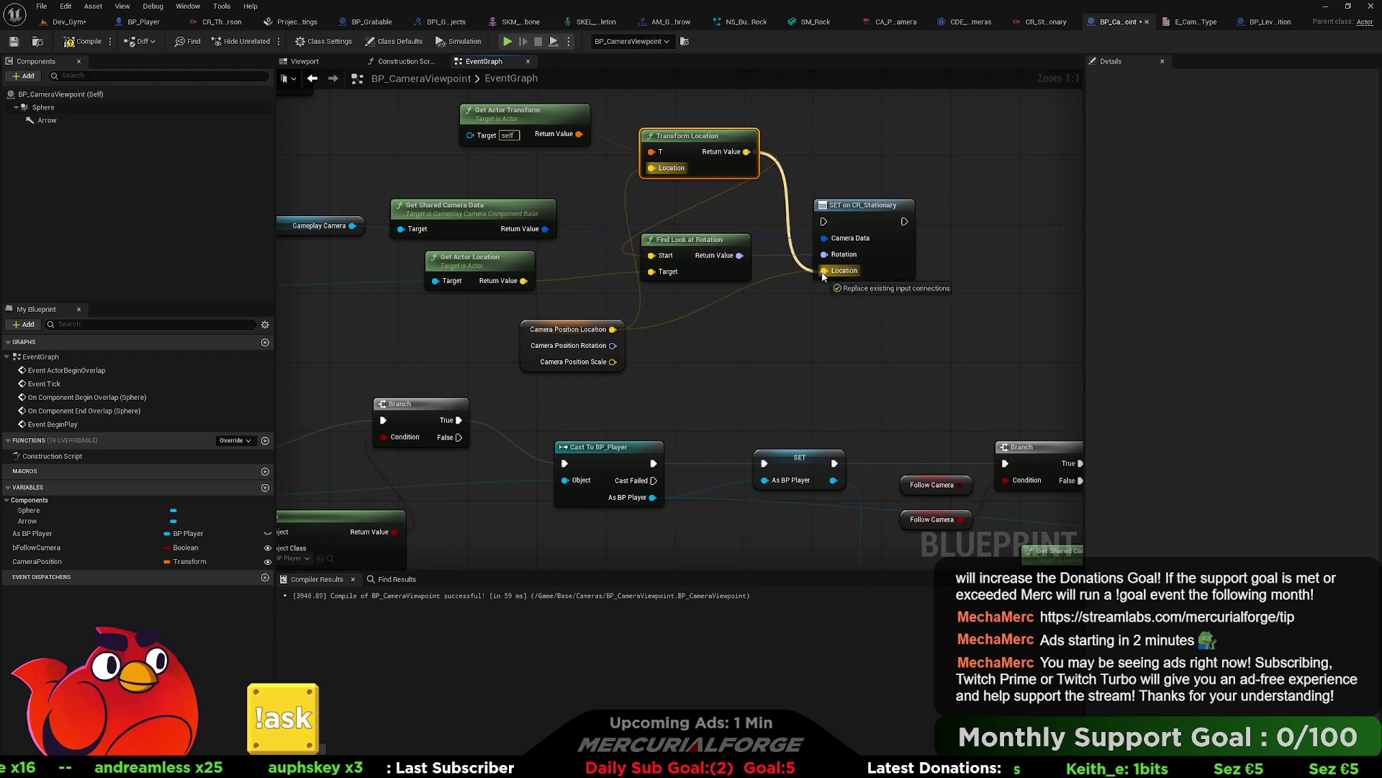
drag(826, 223, 817, 254)
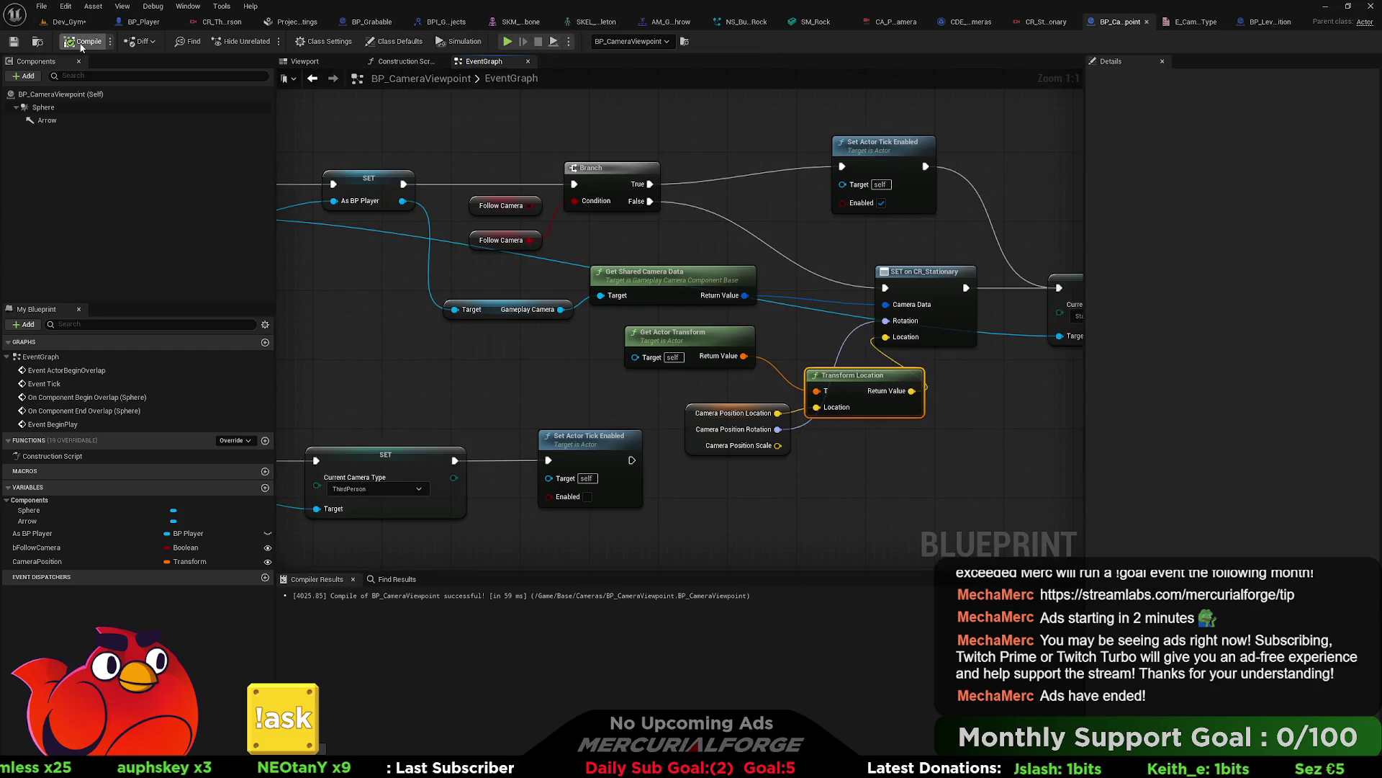
click(69, 24)
Step: Play from a spot in Dev_Gym, running the character with WASD to test the camera, then stop
right_click(471, 555)
click(479, 550)
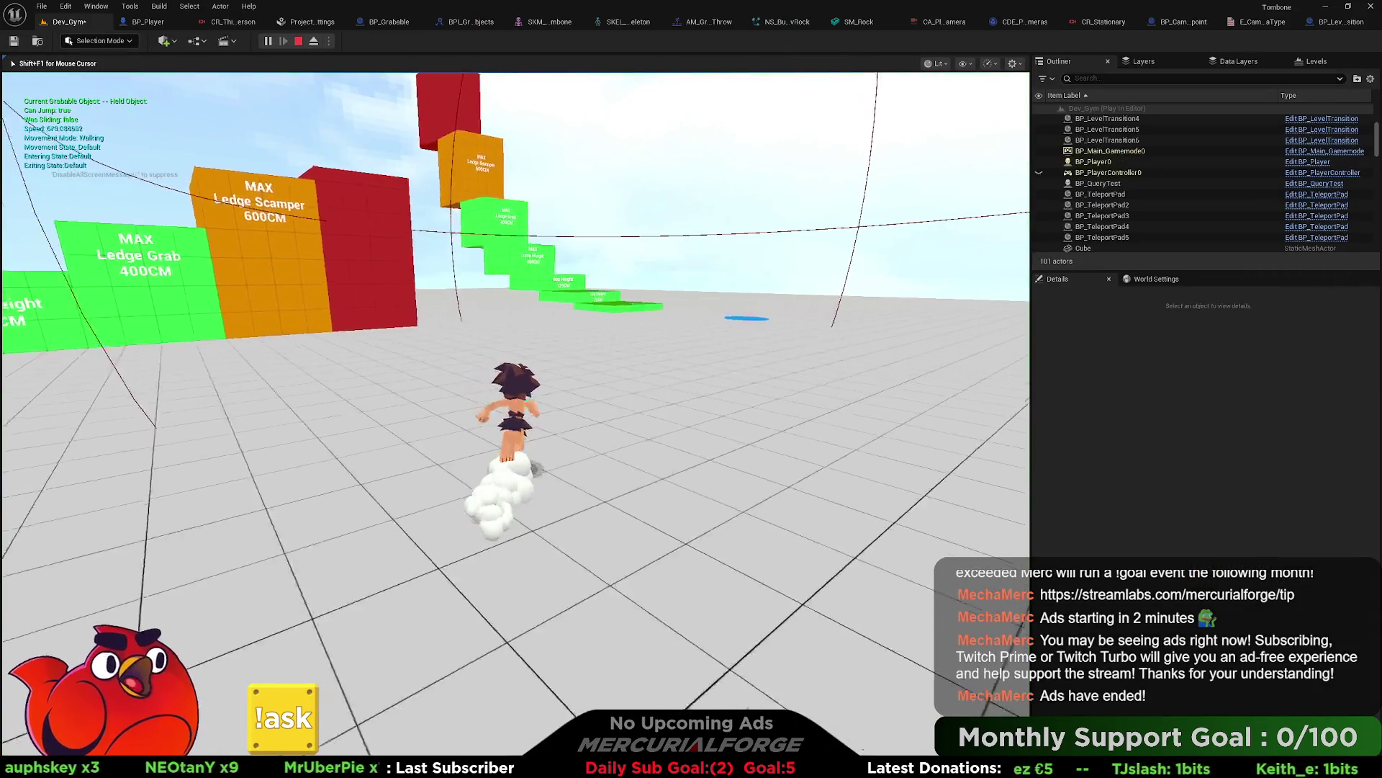
key(a)
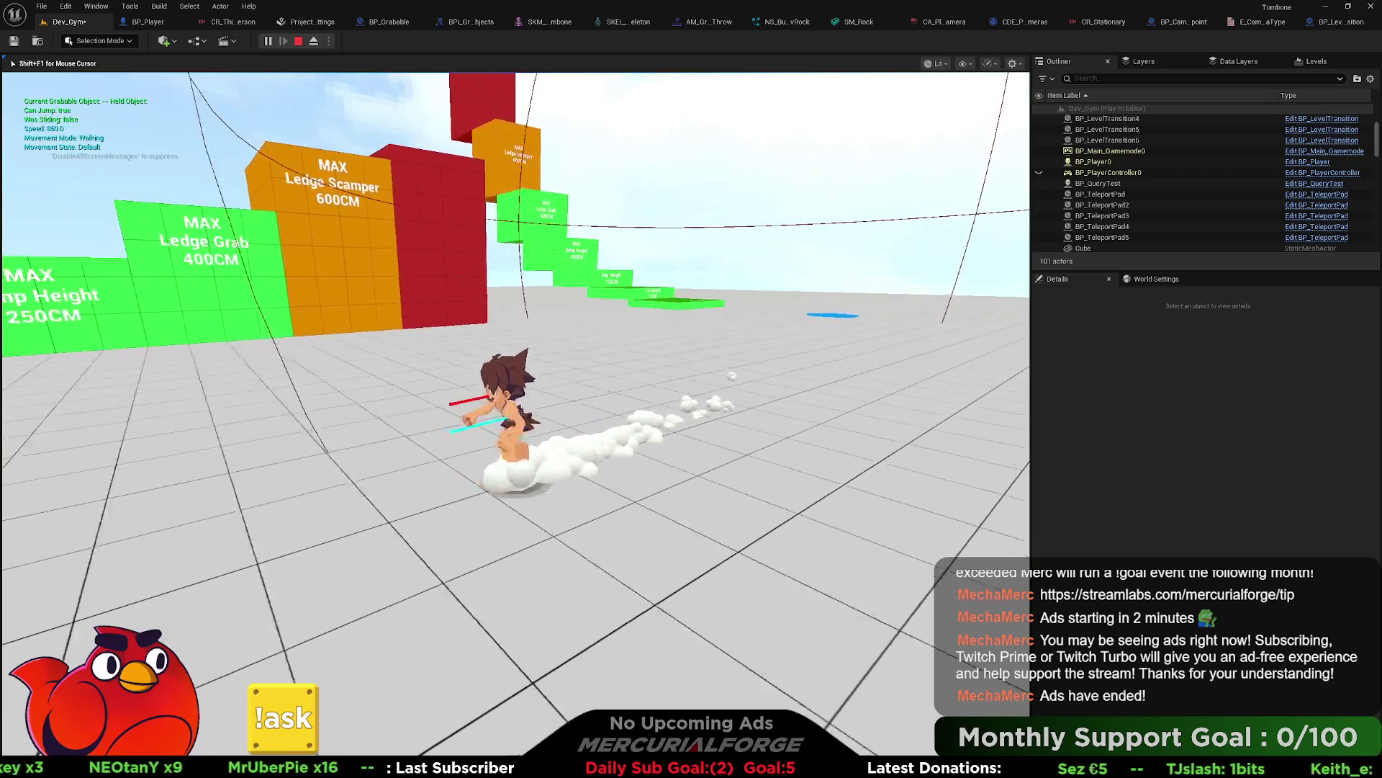
key(s)
key(d)
key(a)
key(w)
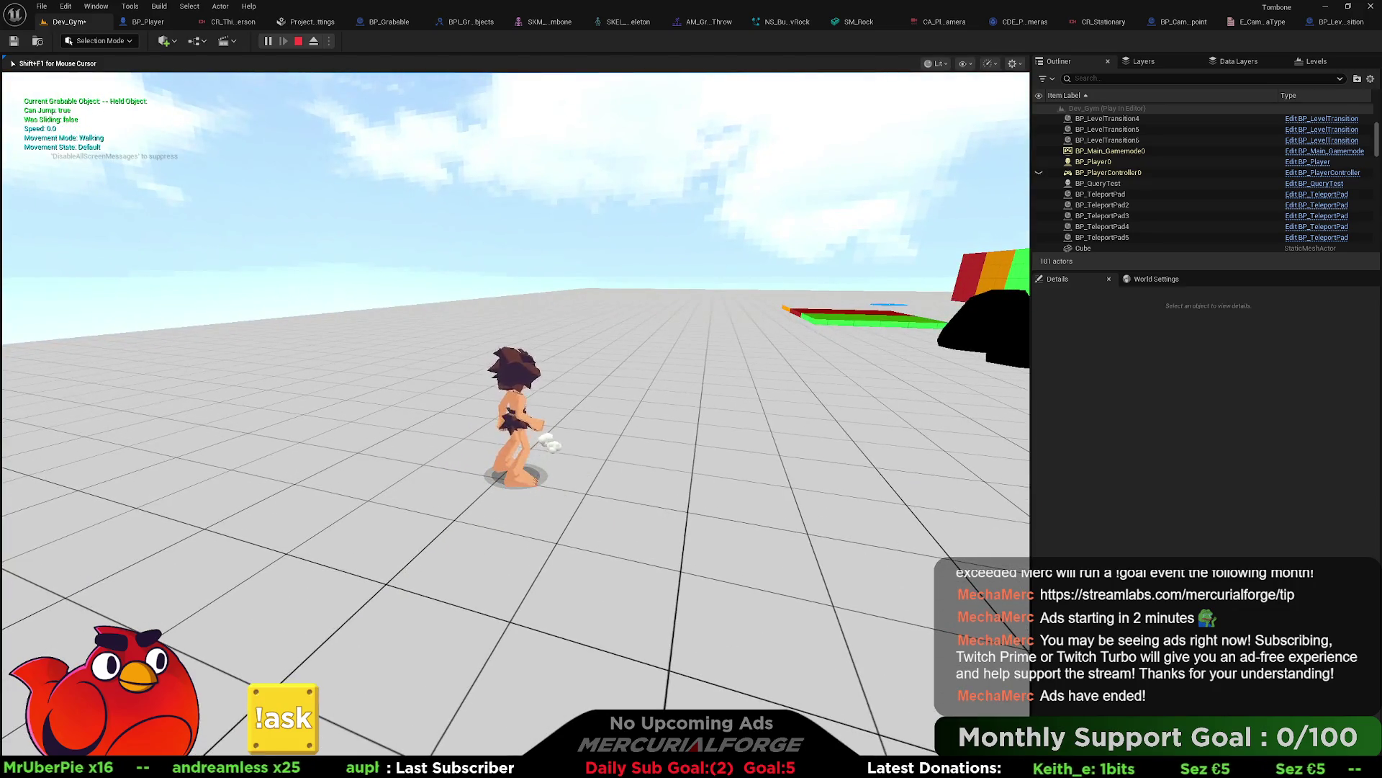
key(Escape)
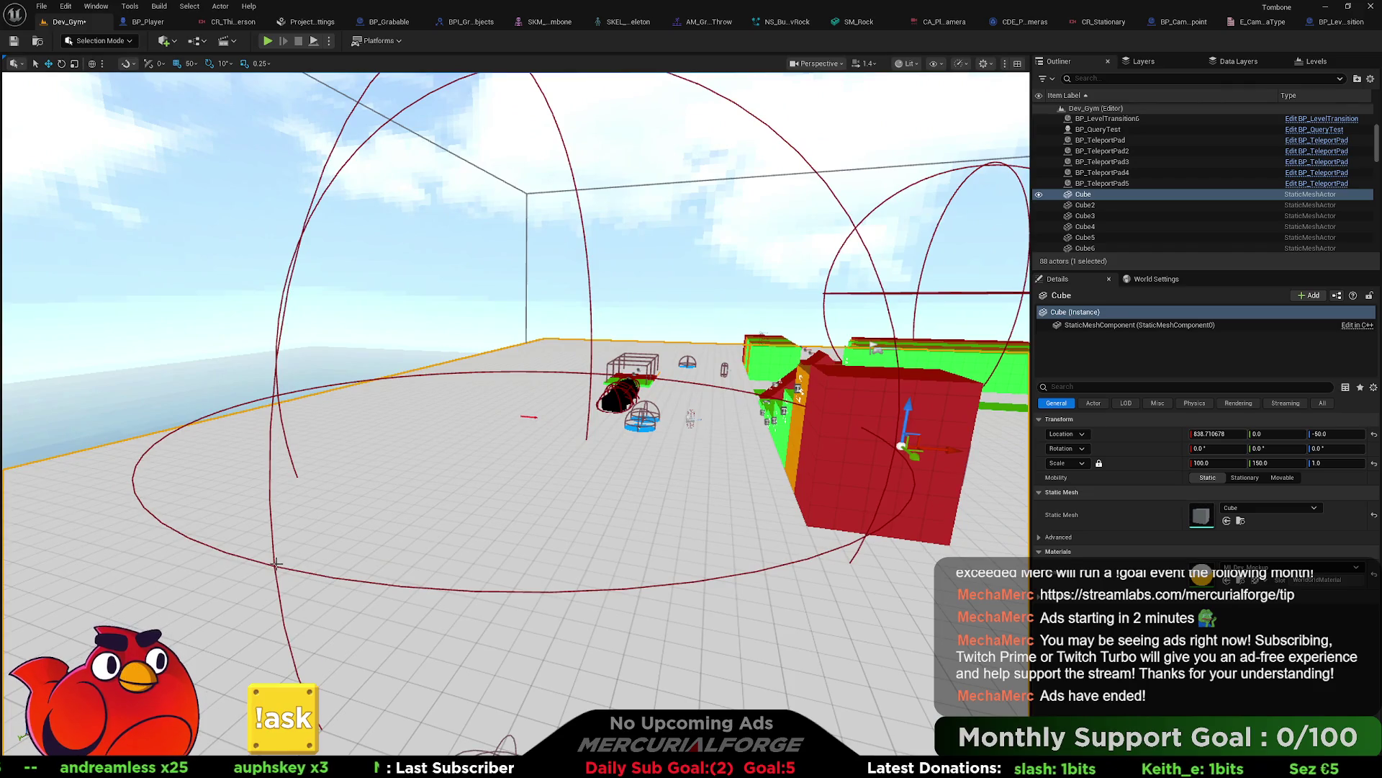
Step: Pitch BP_CameraViewpoint's Camera Position by -10 degrees in local space
click(275, 565)
drag(275, 565, 248, 608)
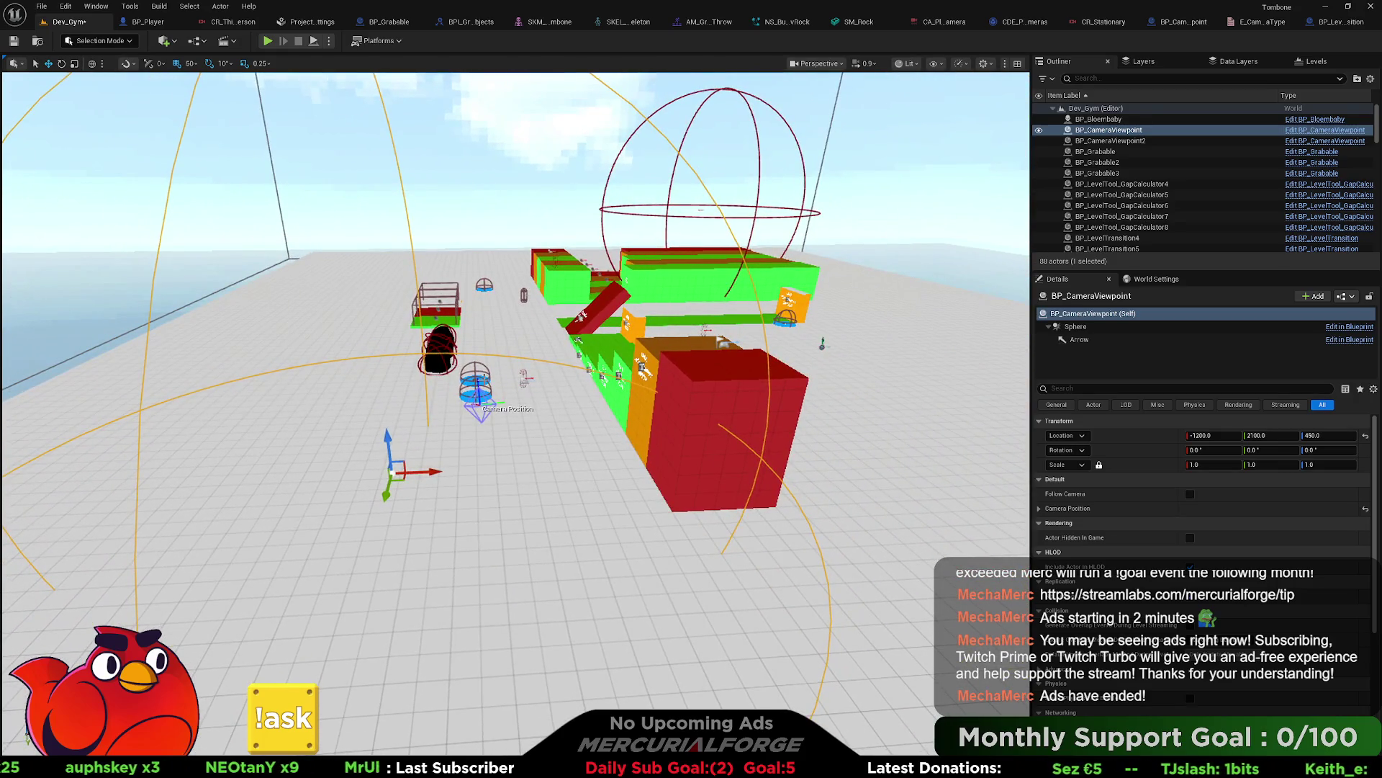
key(e)
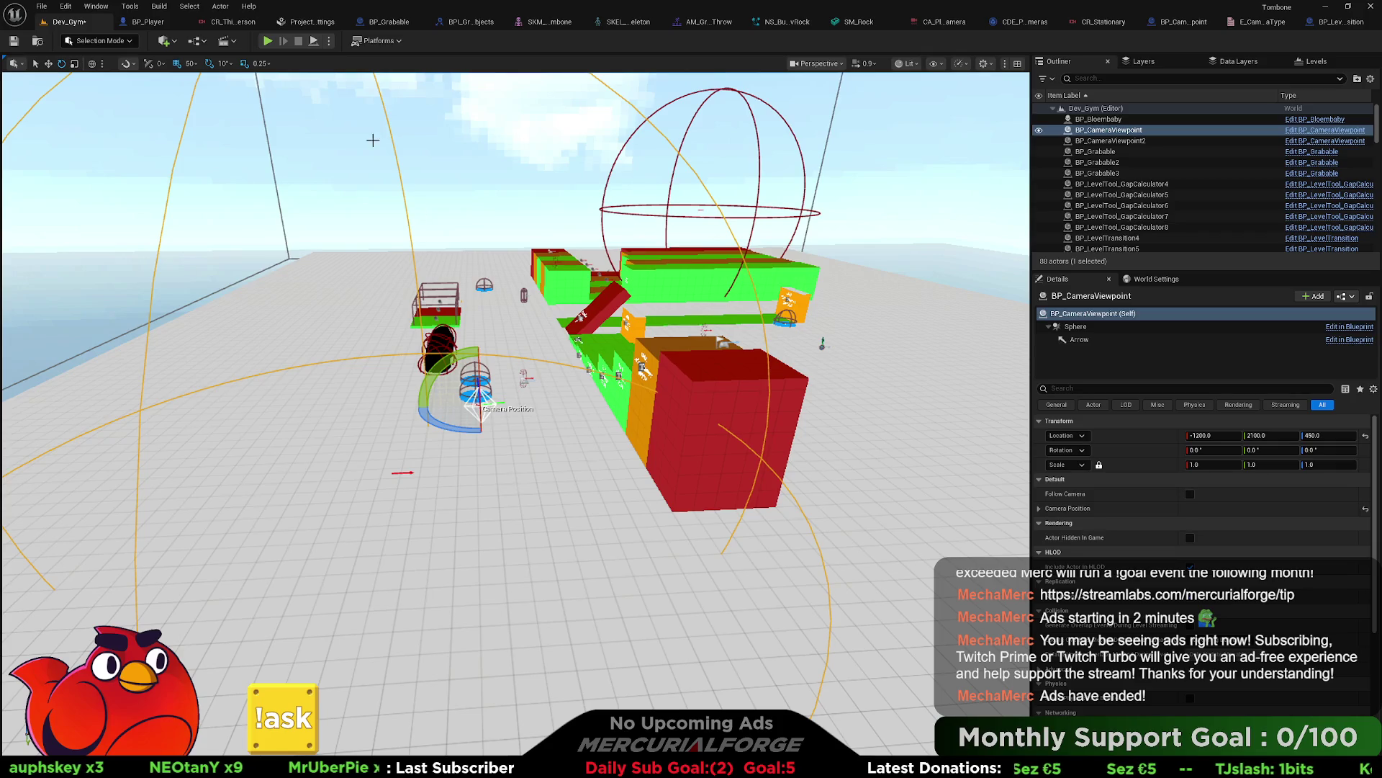
click(91, 65)
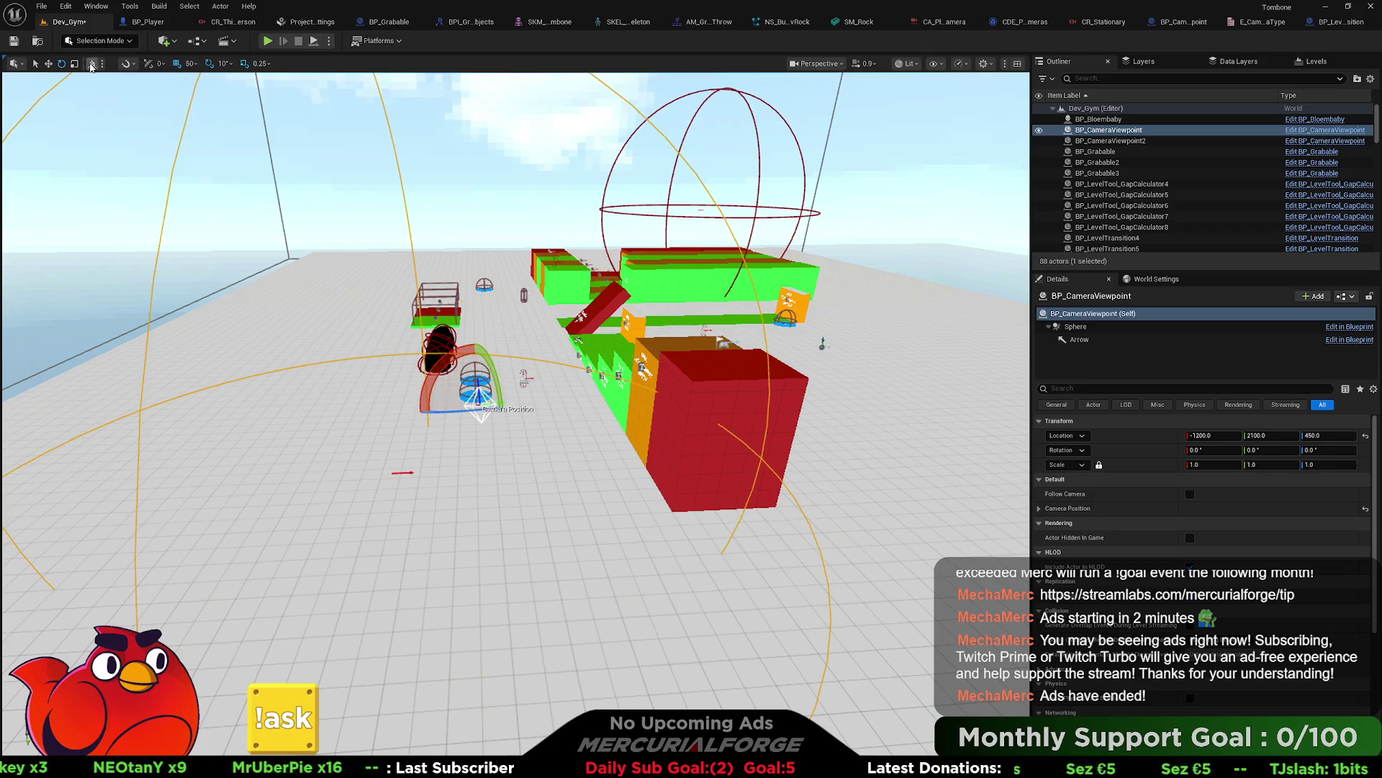
mouse_move(501, 360)
mouse_down()
mouse_move(498, 388)
mouse_move(540, 410)
mouse_up()
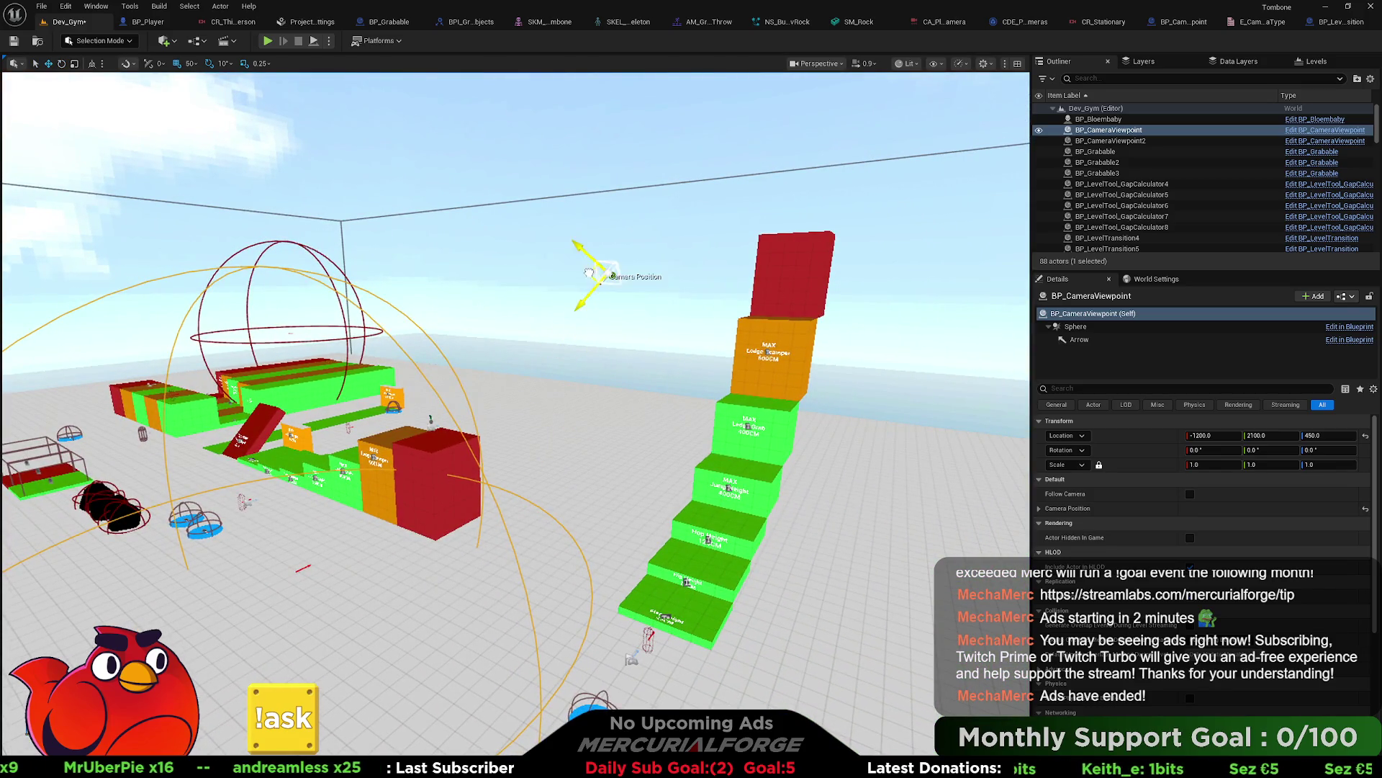
Step: Start a Play From Here session on the ground near the camera viewpoint
drag(549, 285, 524, 632)
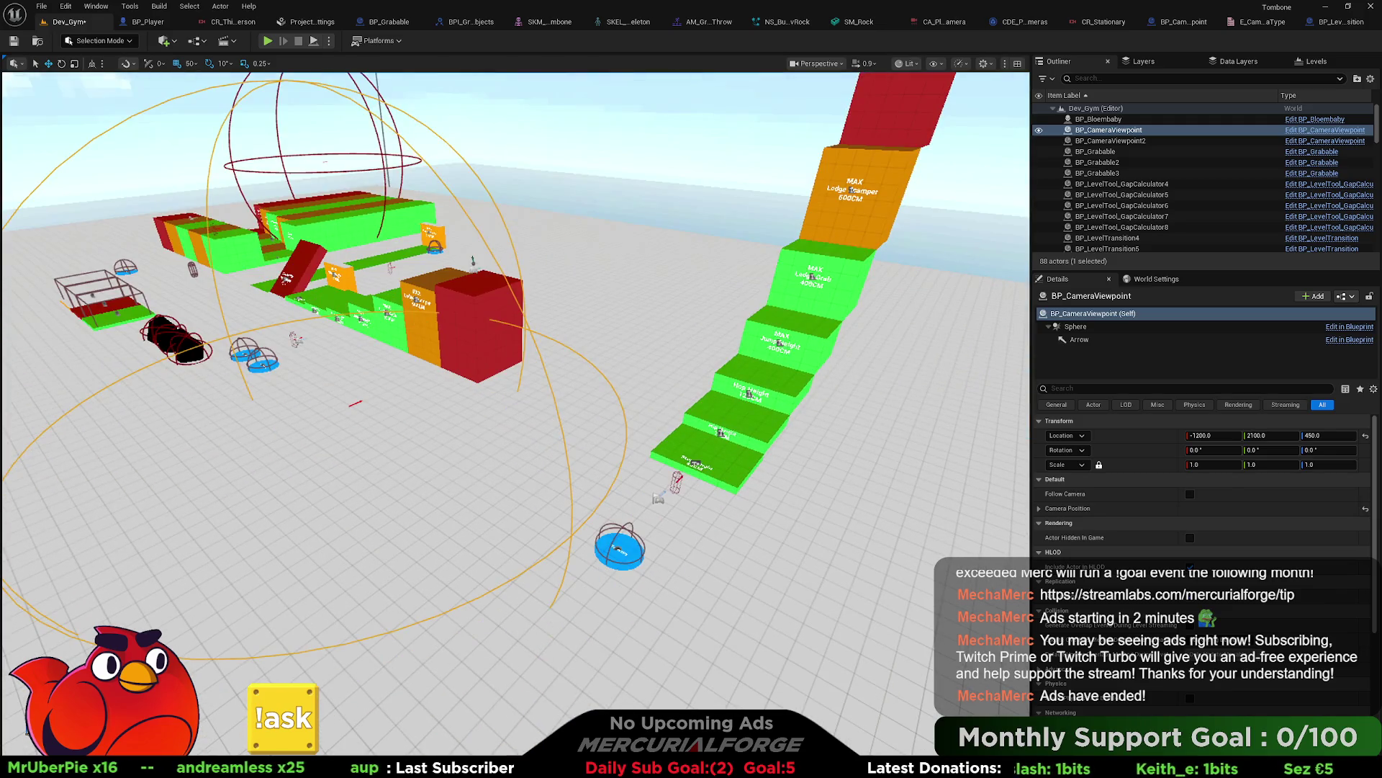
right_click(598, 647)
click(625, 635)
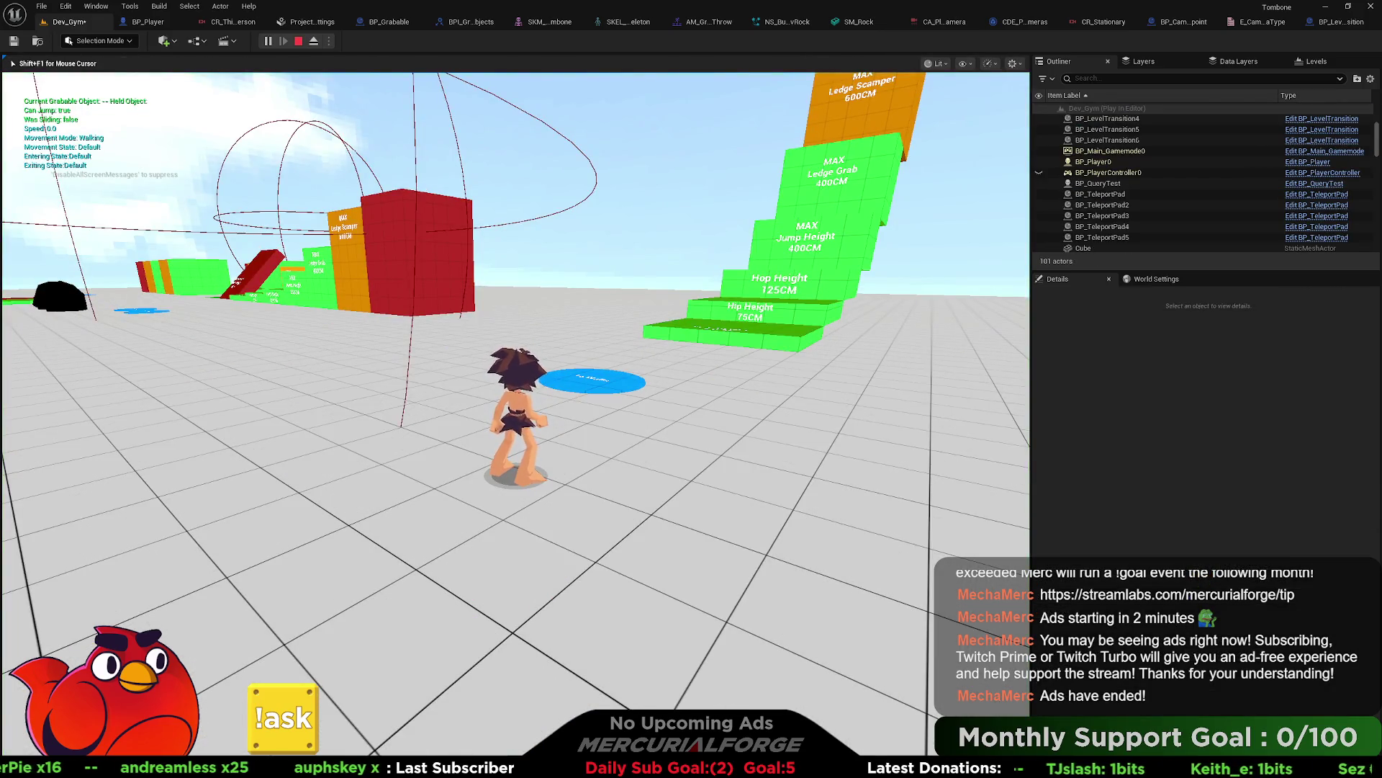
Step: Run the character forward with W, then stop the play session
key(w)
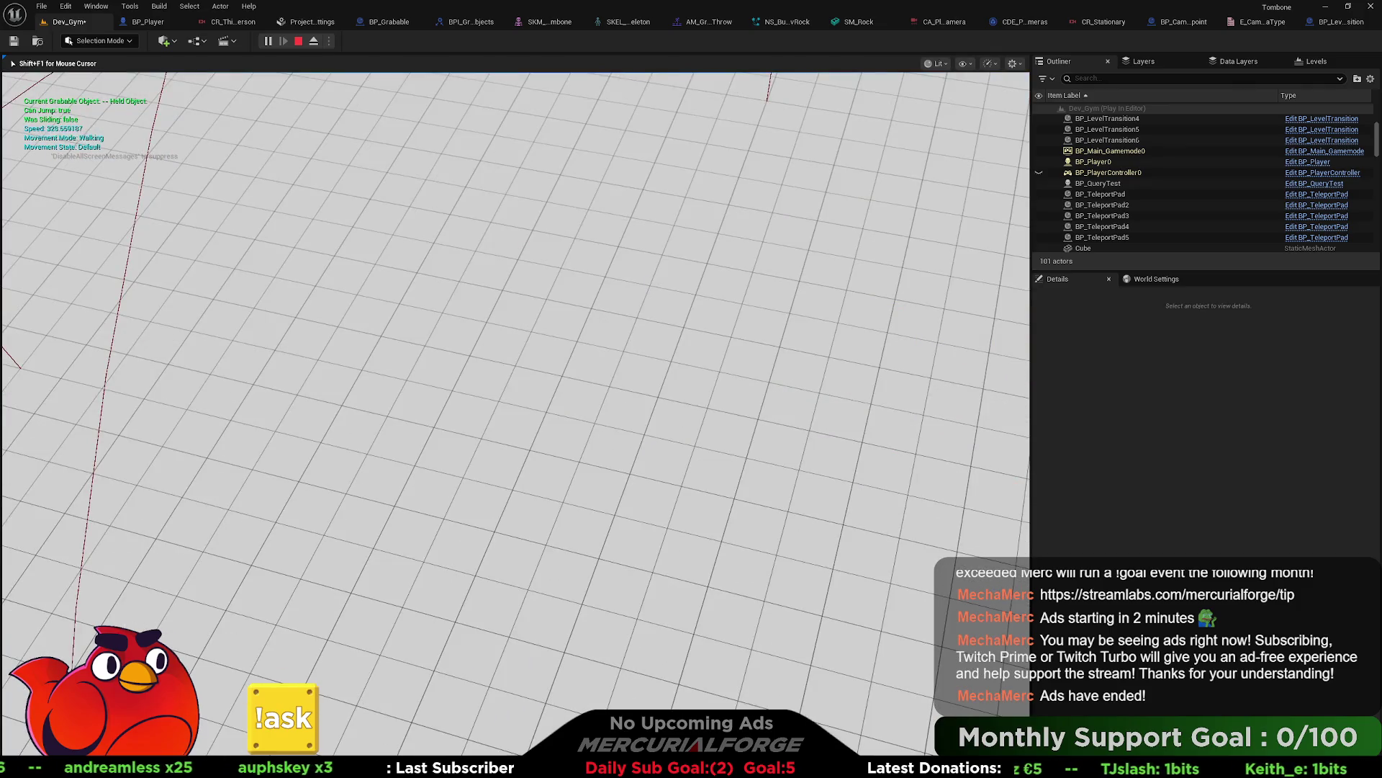
key(w)
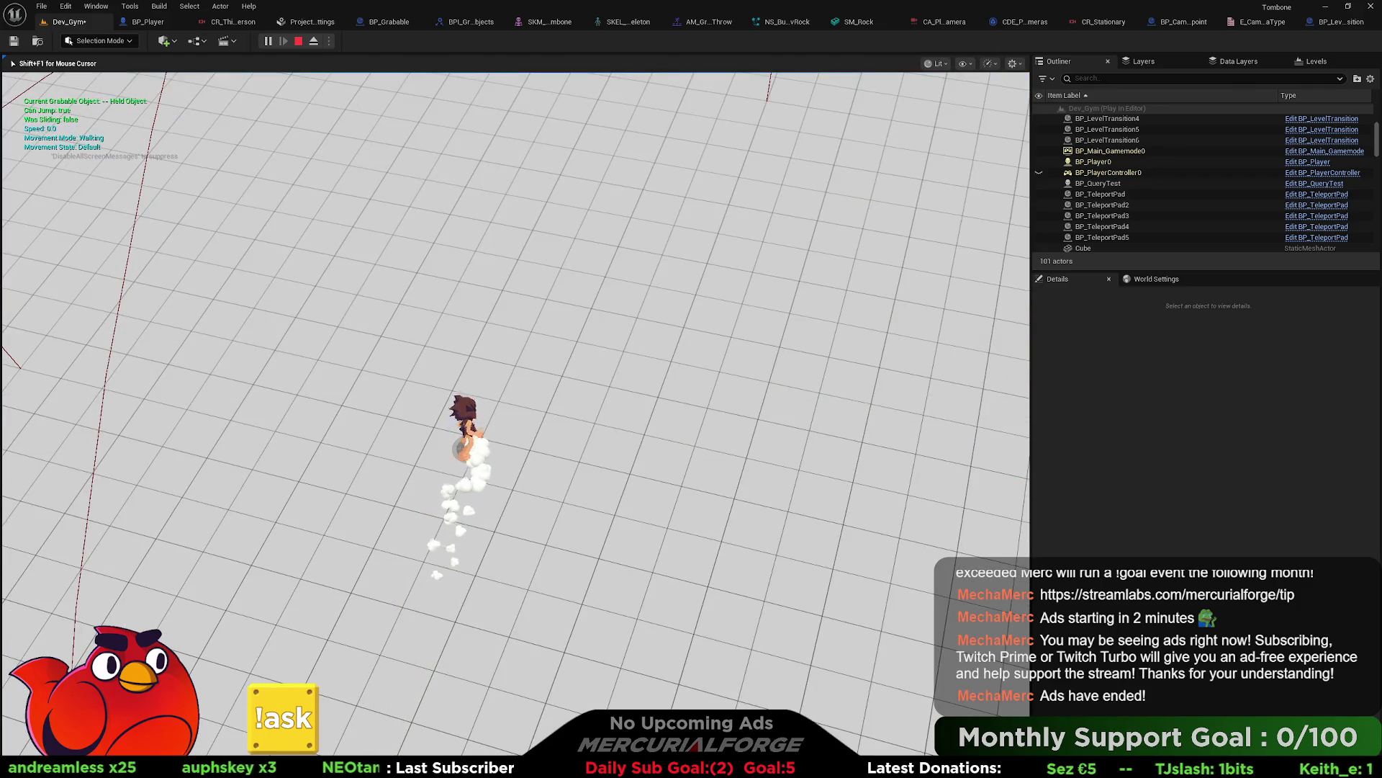
key(Escape)
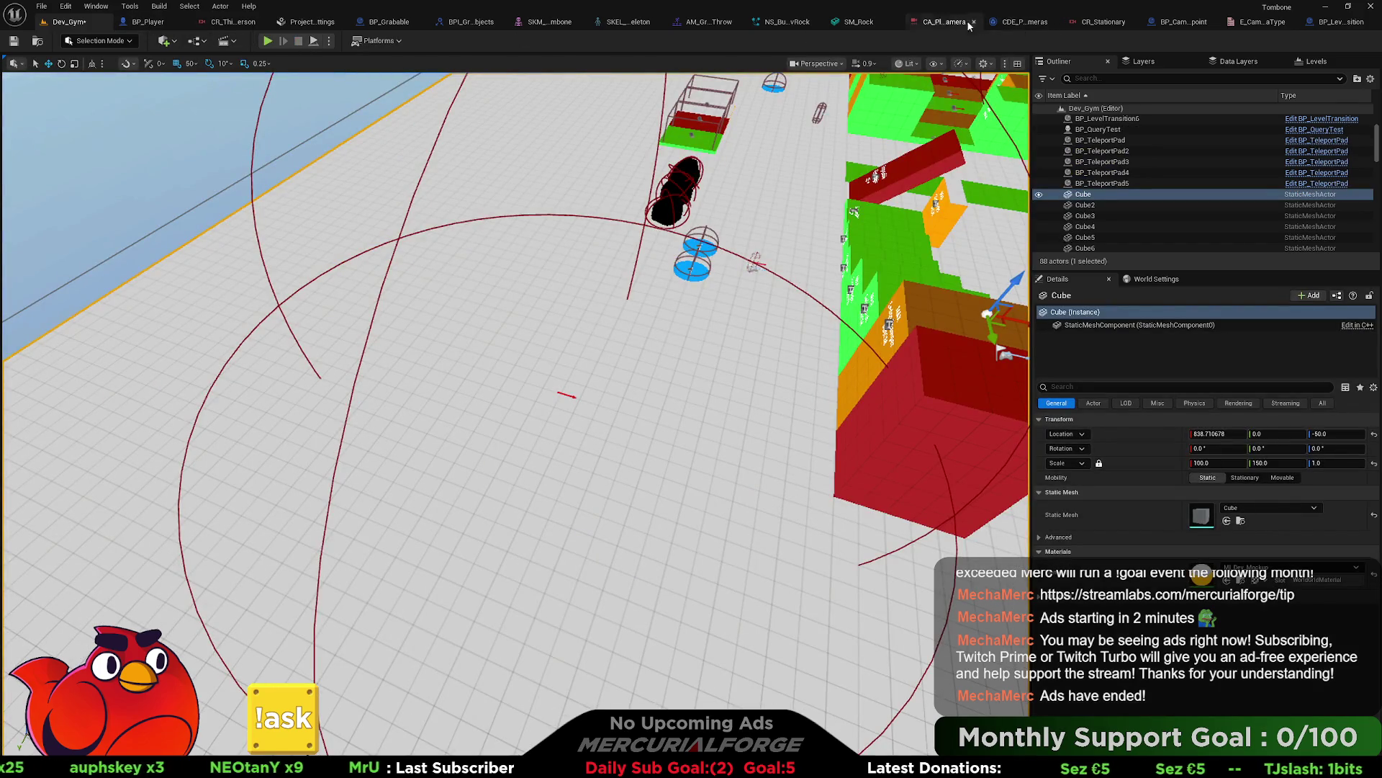
Step: Copy the Field Of View nodes from CR_ThirdPerson's node graph into CR_Stationary
click(237, 23)
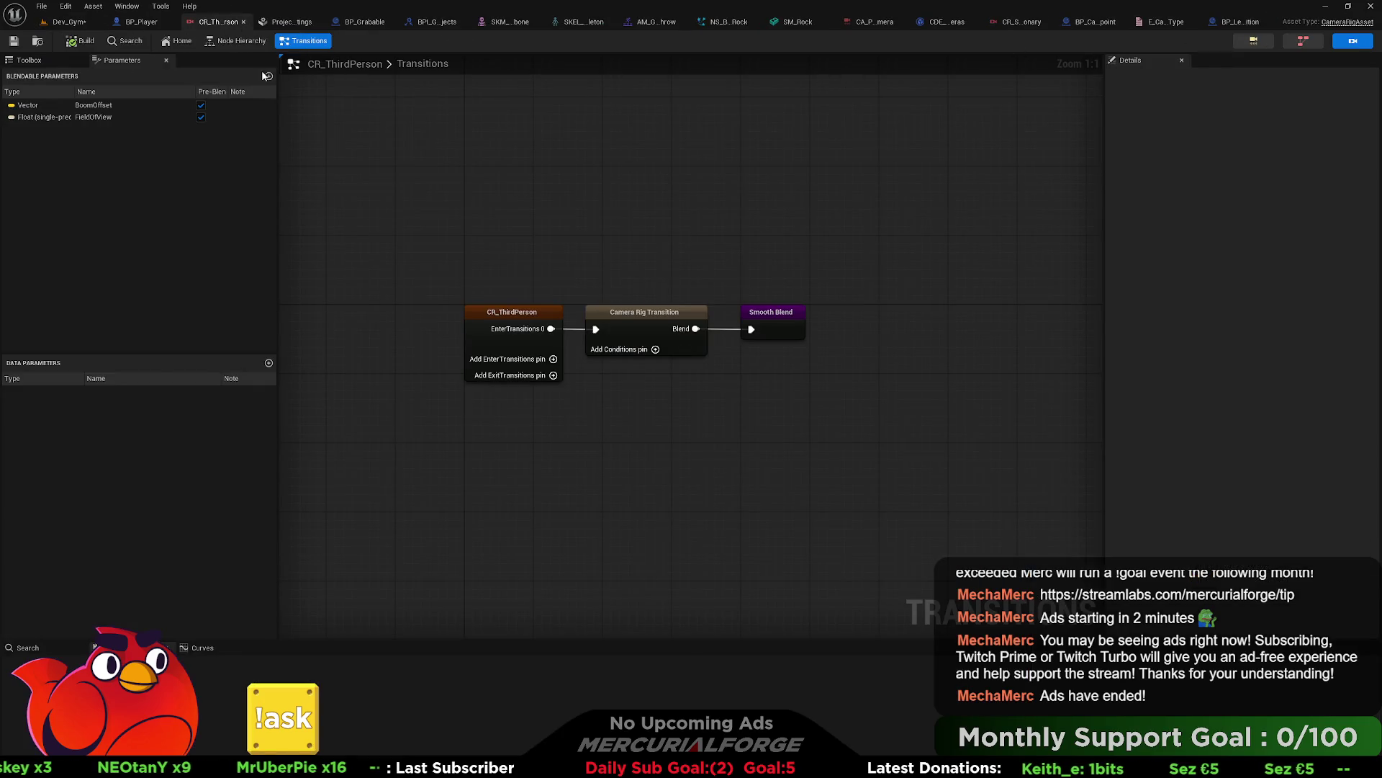
click(234, 41)
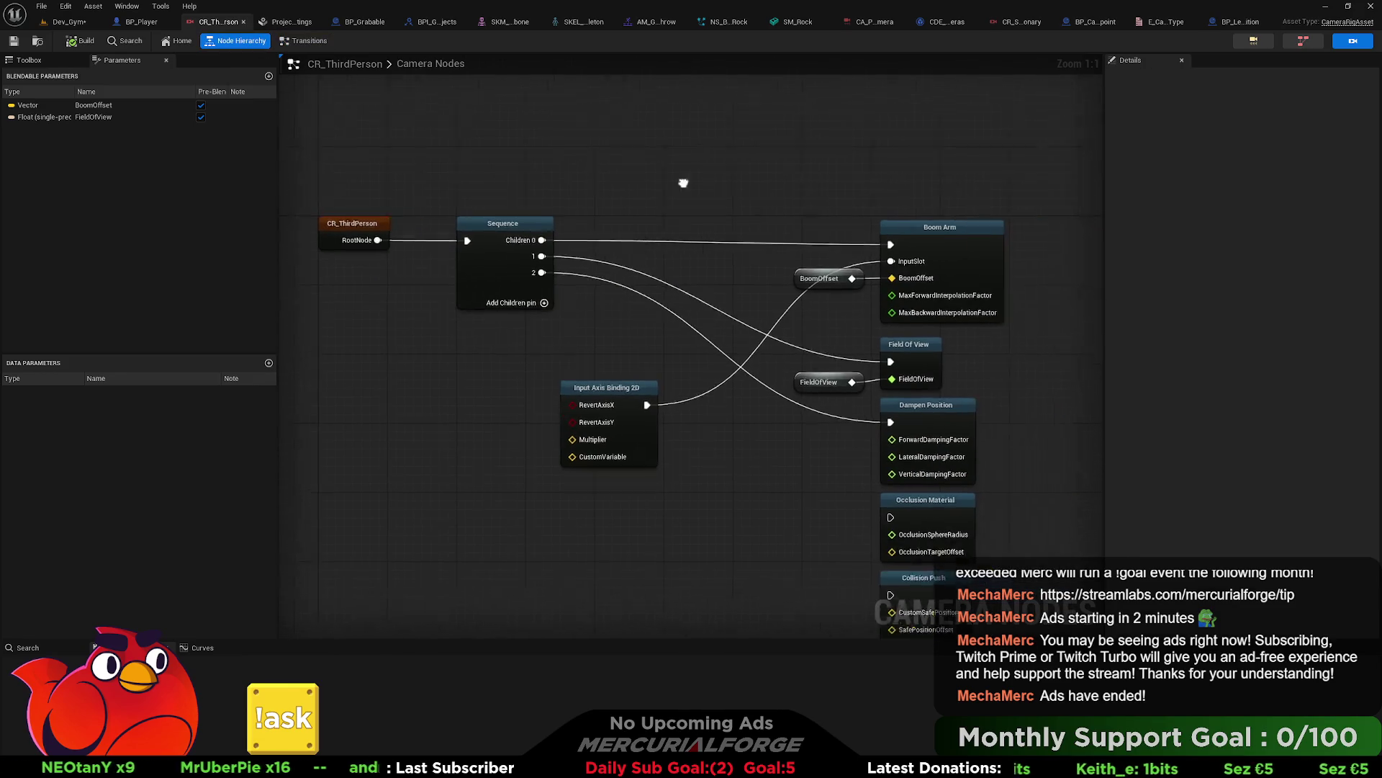
drag(745, 368, 710, 357)
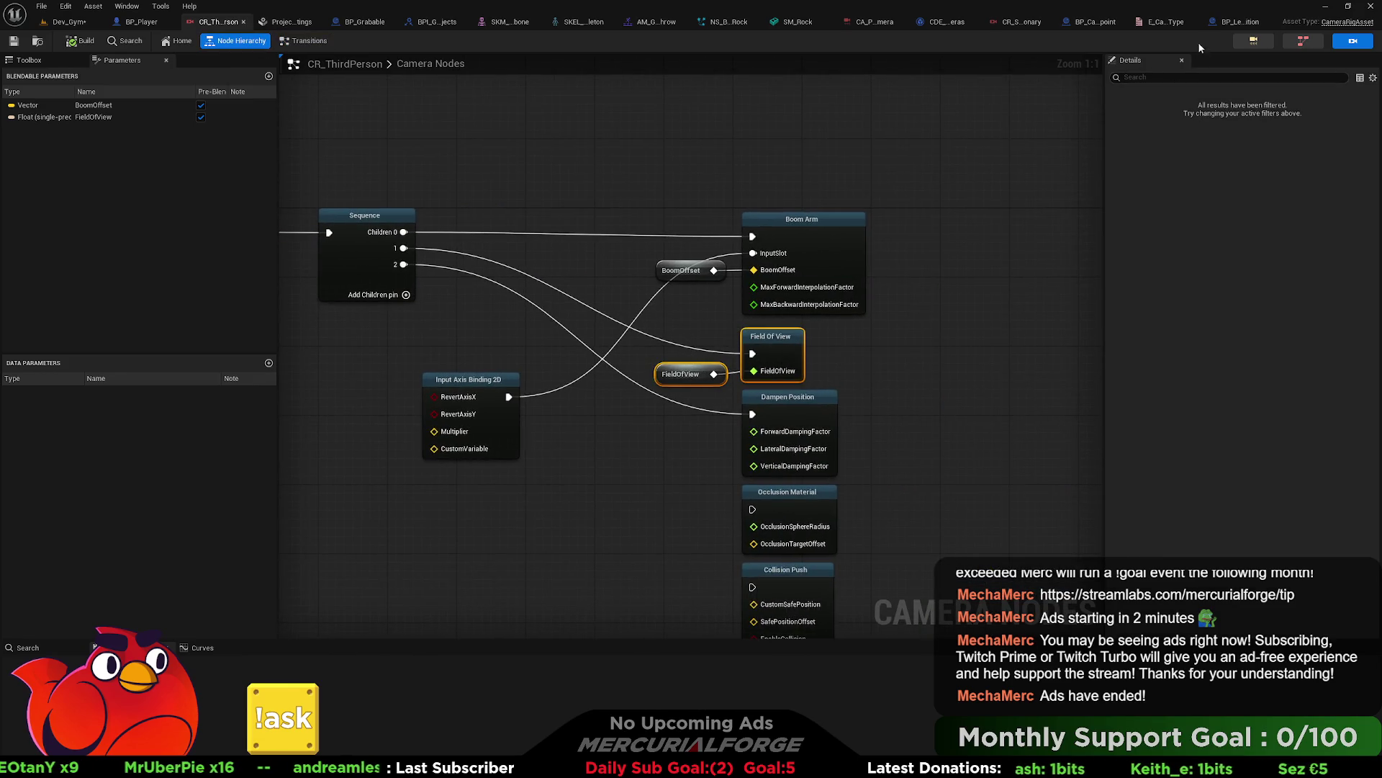
click(1019, 21)
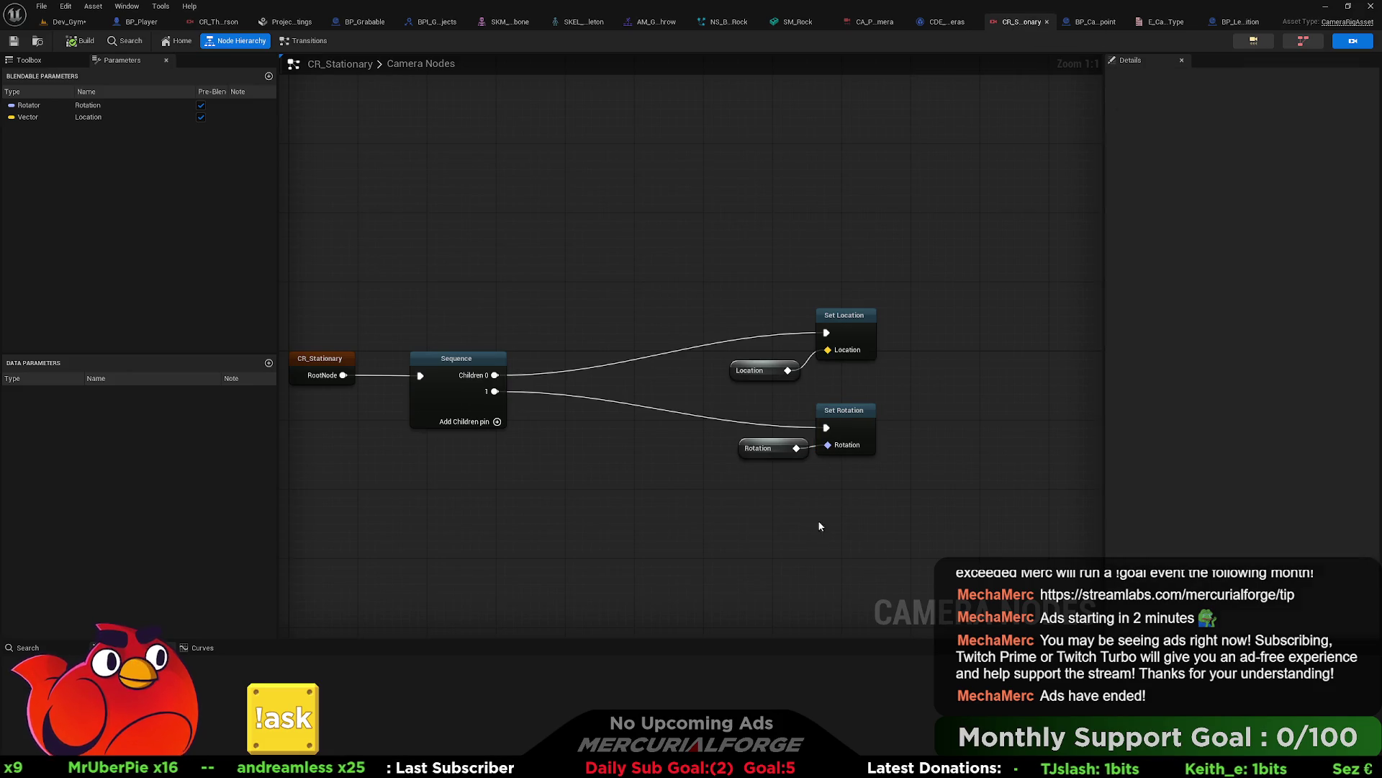
key(ctrl+v)
Step: Wire Sequence pin 2 to Field Of View, give it a FieldOfView parameter, and save CR_Stationary
click(497, 421)
mouse_move(495, 408)
mouse_down()
mouse_move(817, 551)
mouse_move(851, 539)
mouse_move(711, 555)
mouse_up()
click(756, 576)
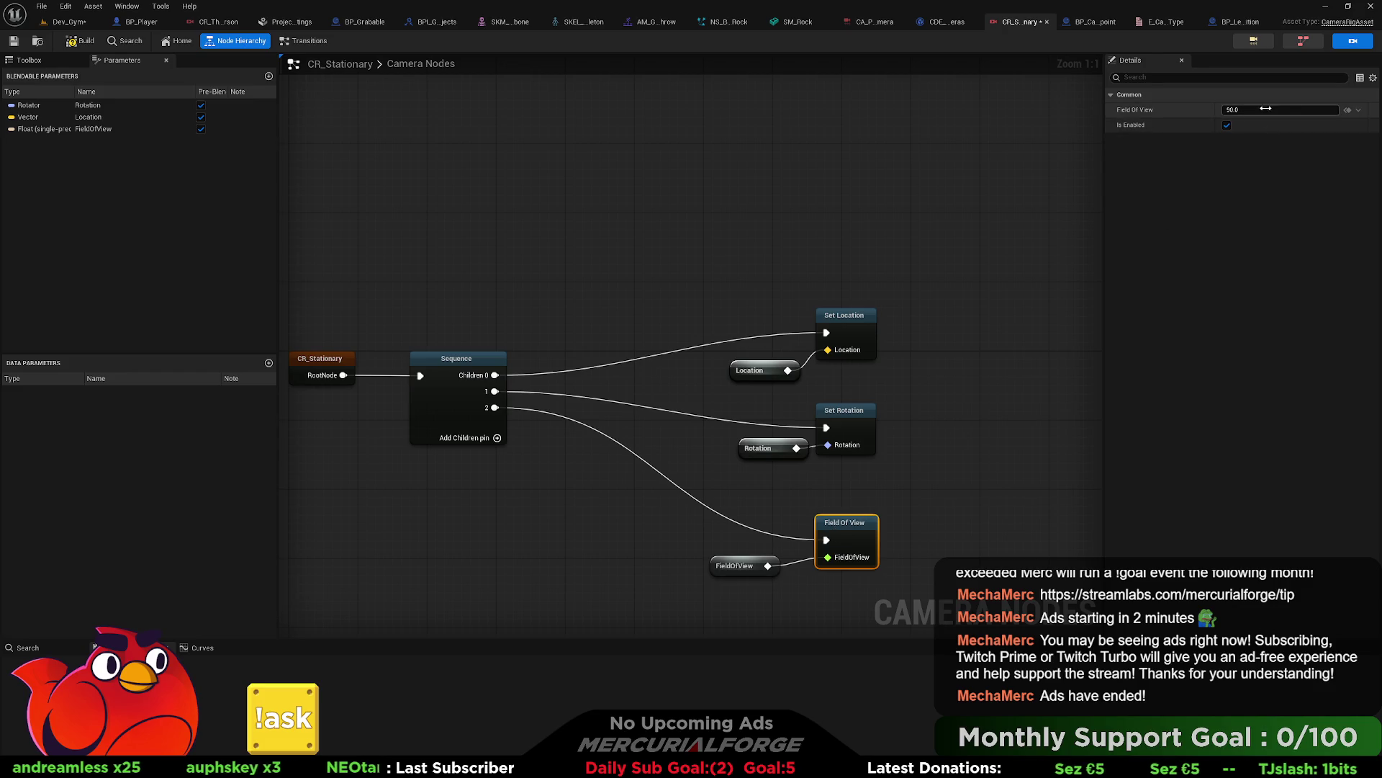
click(12, 44)
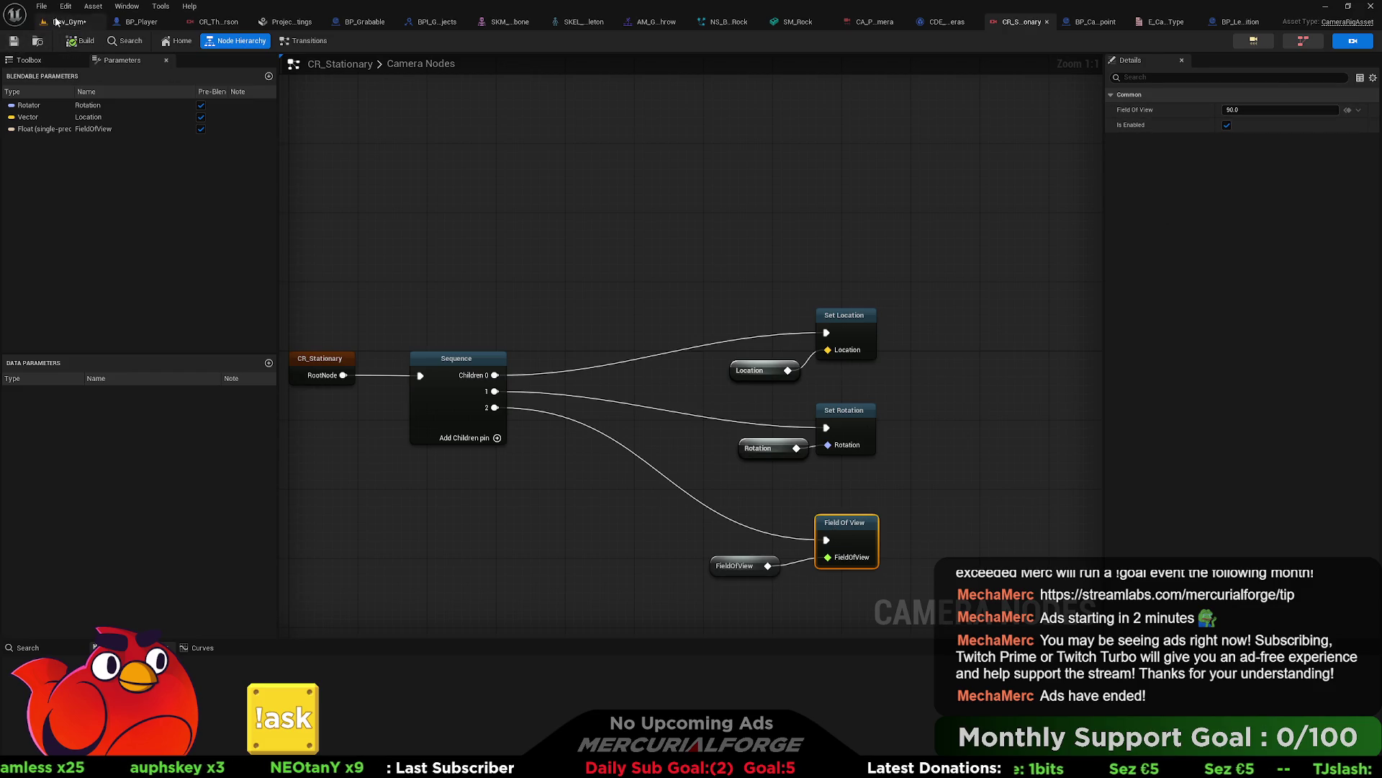
Step: Return to the Dev_Gym level viewport
click(68, 22)
right_click(501, 468)
click(564, 464)
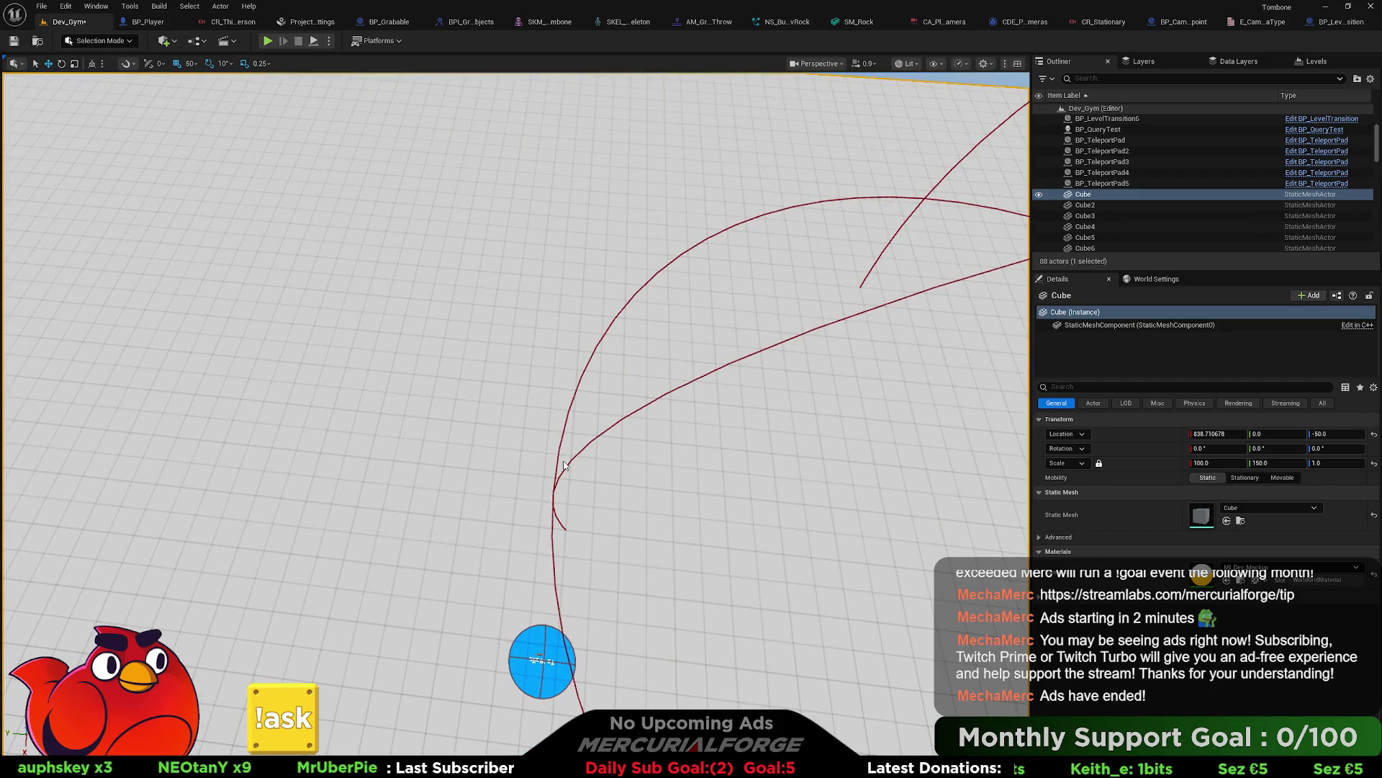
key(alt+p)
key(w)
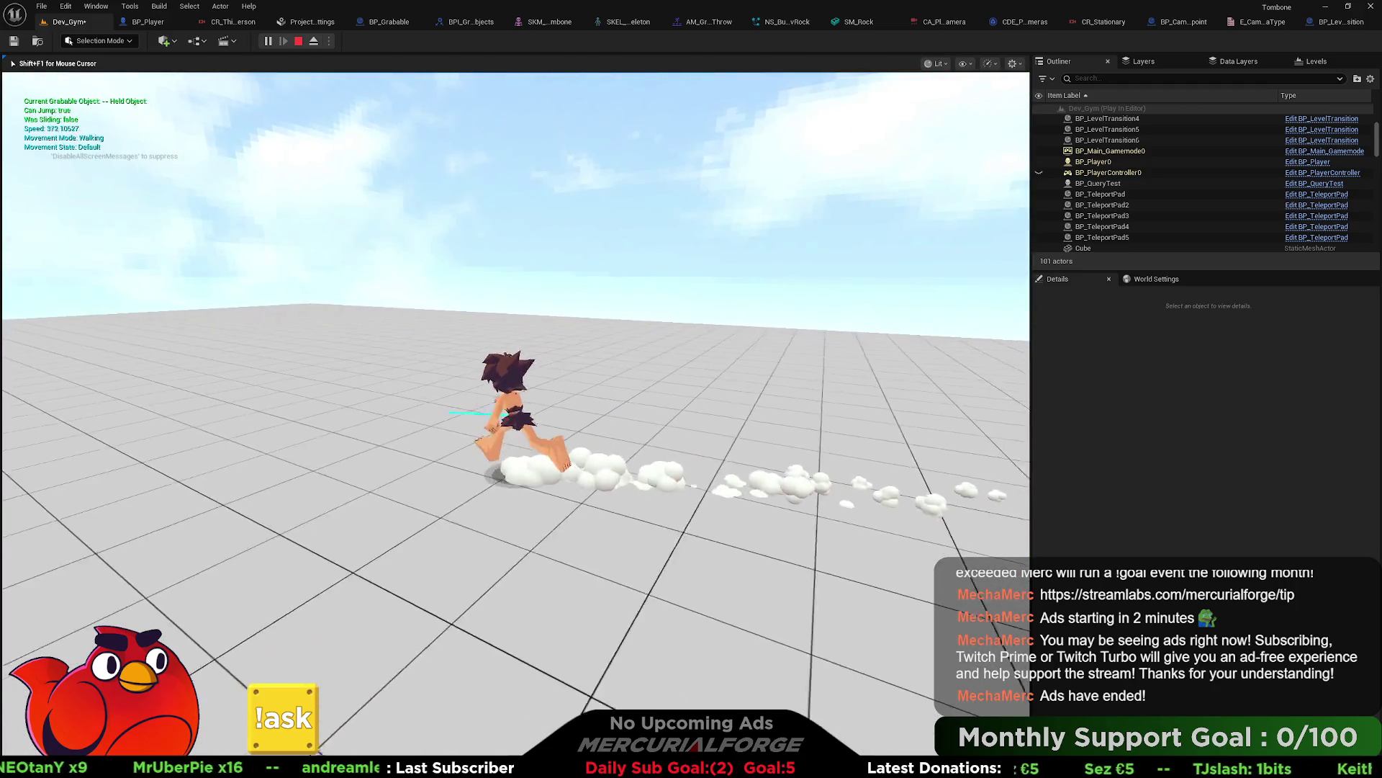
key(Escape)
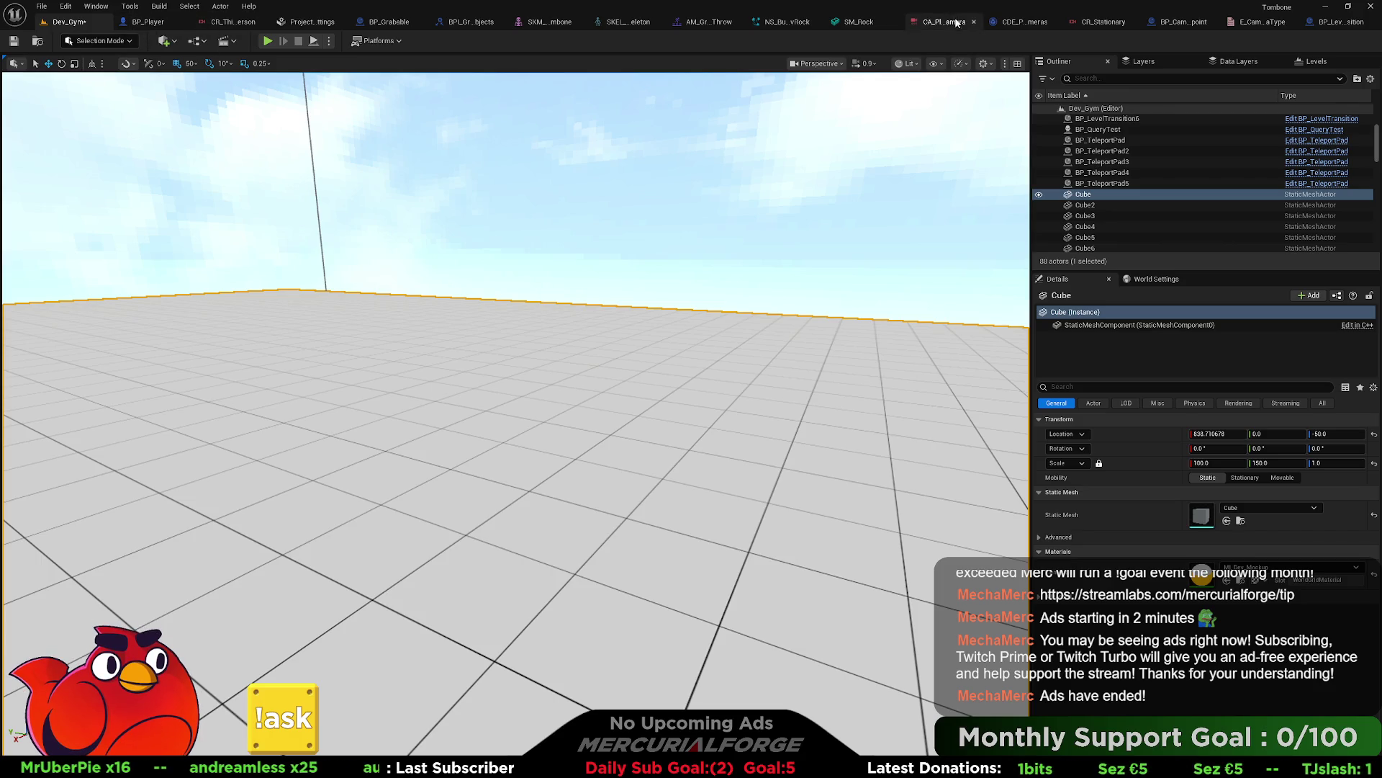
click(1184, 22)
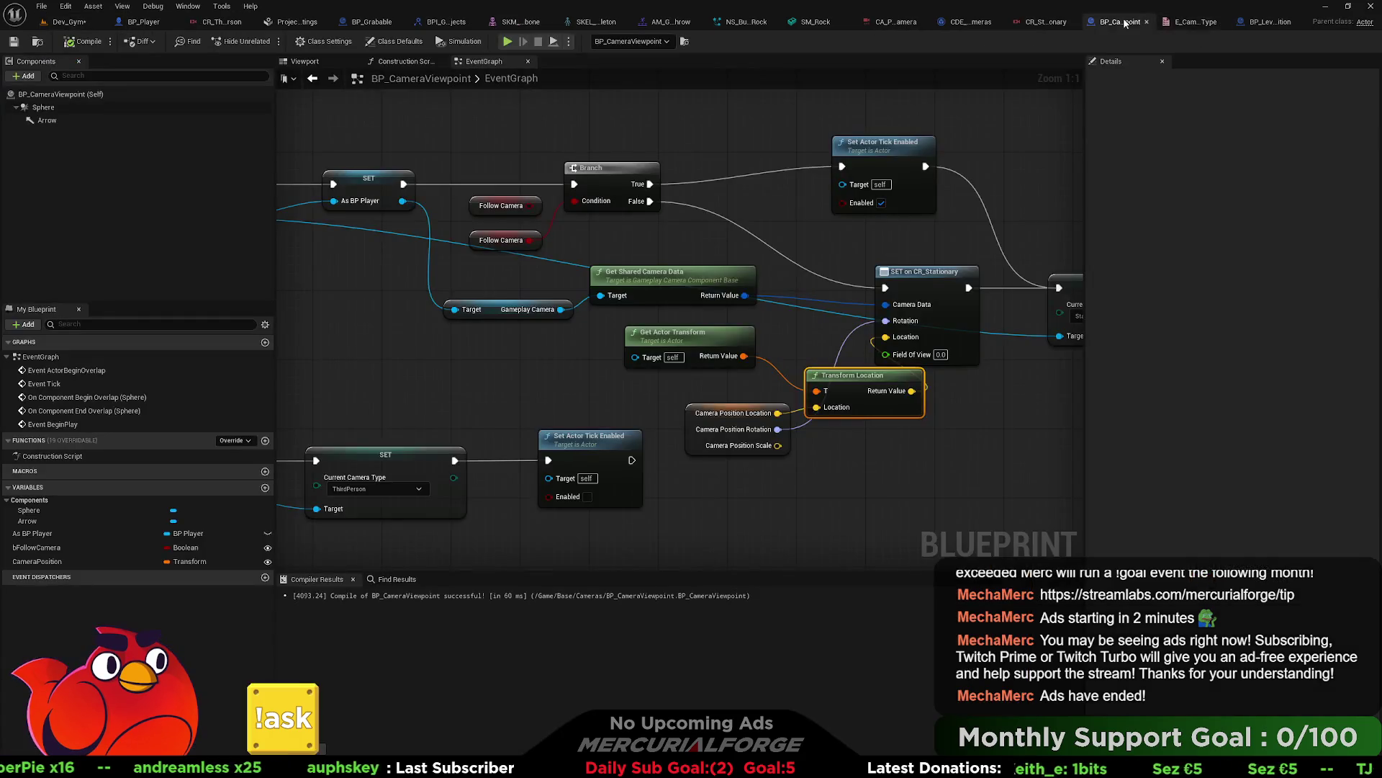
Step: Delete the duplicate Follow Camera getter and move the remaining one beside the Branch node
click(1043, 24)
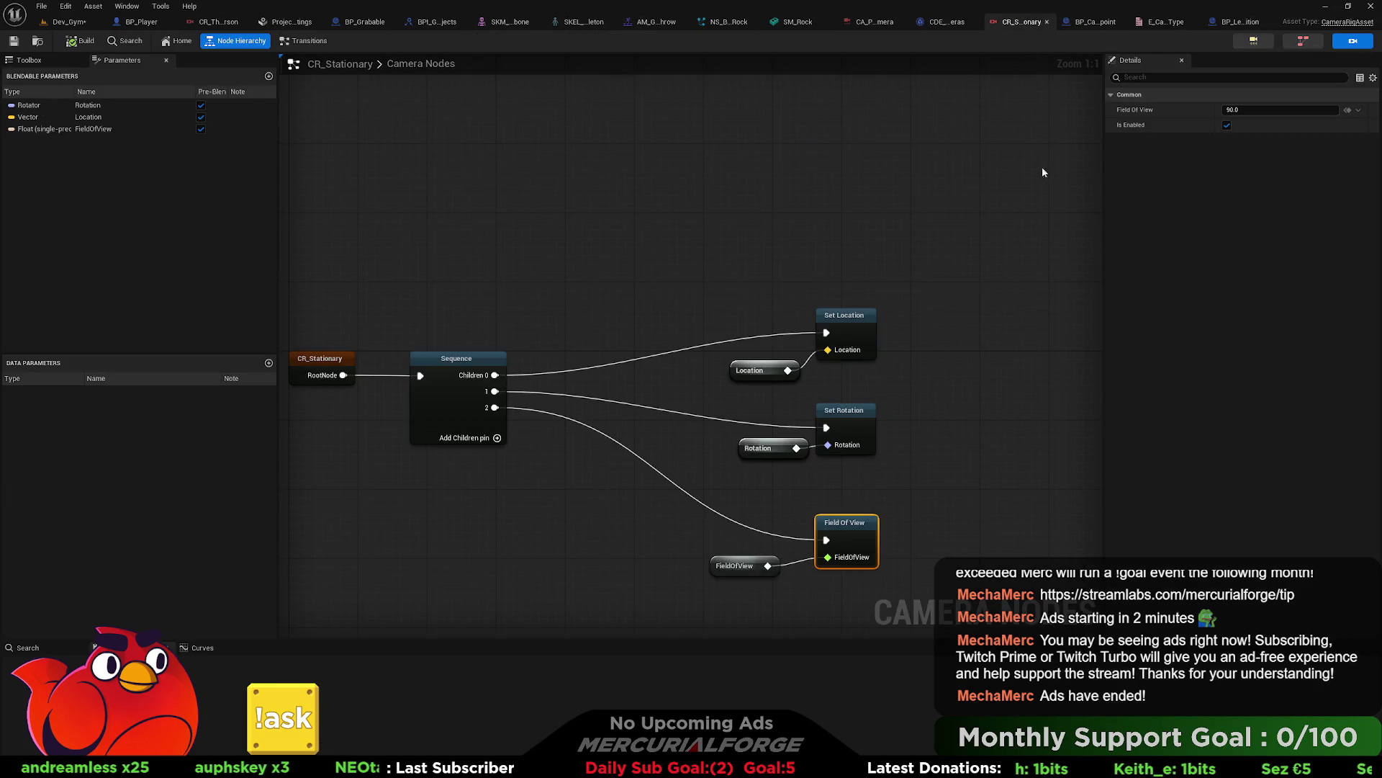
click(1095, 23)
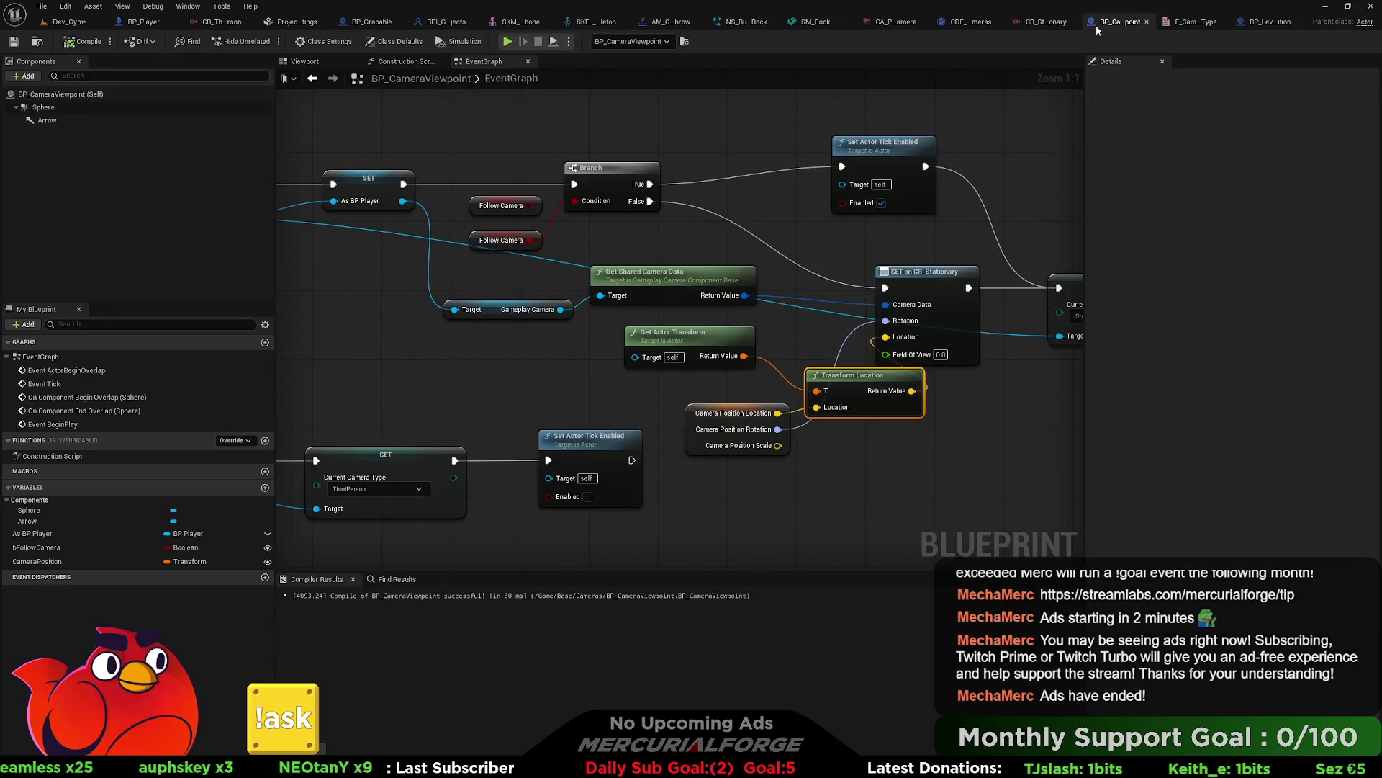
mouse_move(766, 222)
mouse_down()
mouse_move(874, 447)
mouse_move(924, 320)
mouse_up()
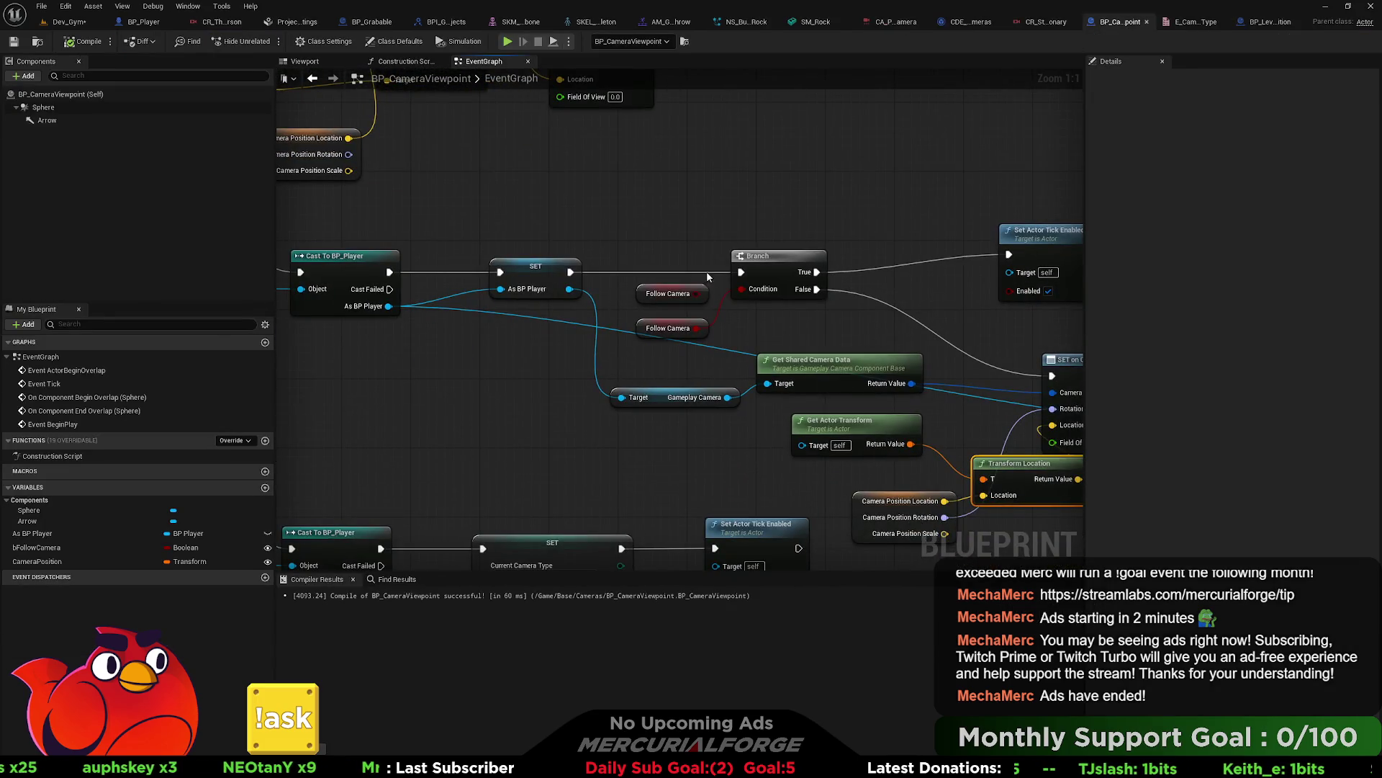
key(Delete)
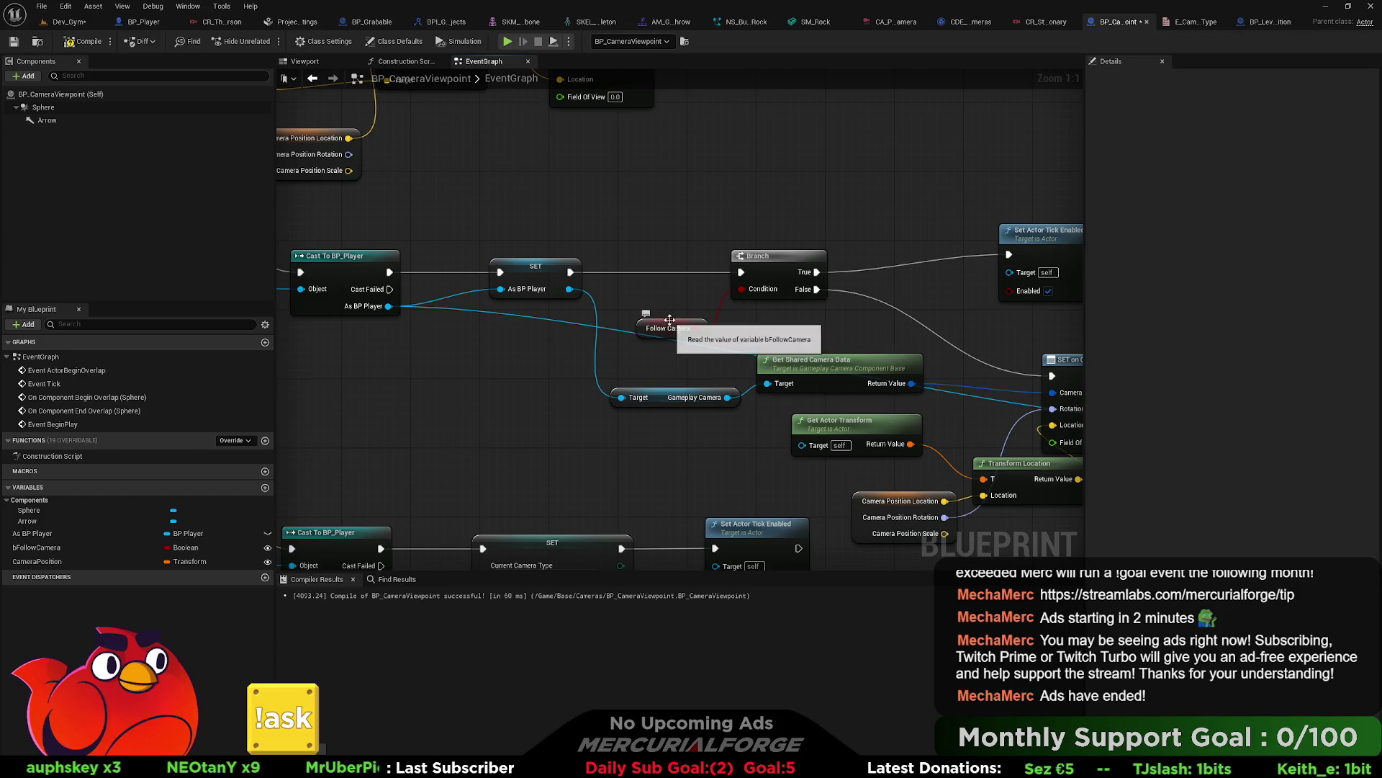
drag(671, 326, 690, 288)
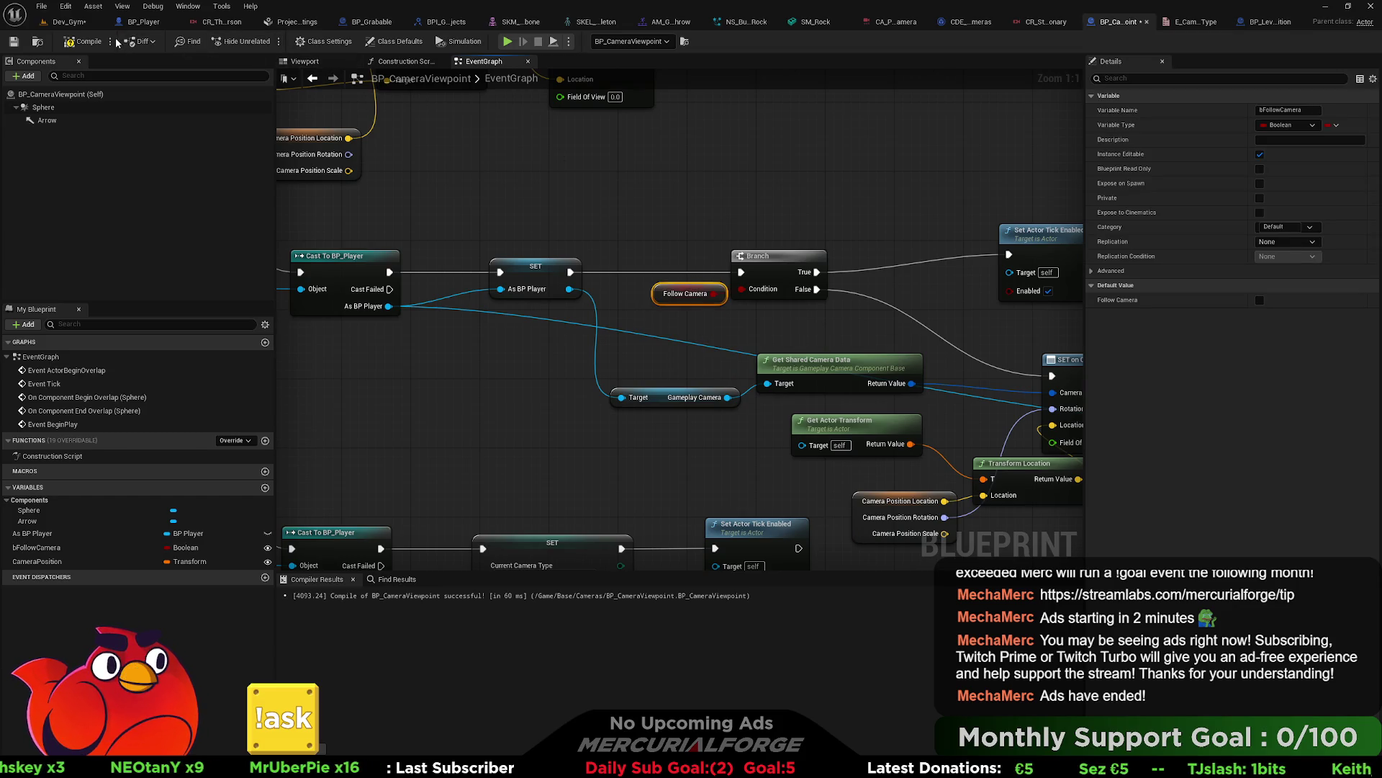
click(69, 22)
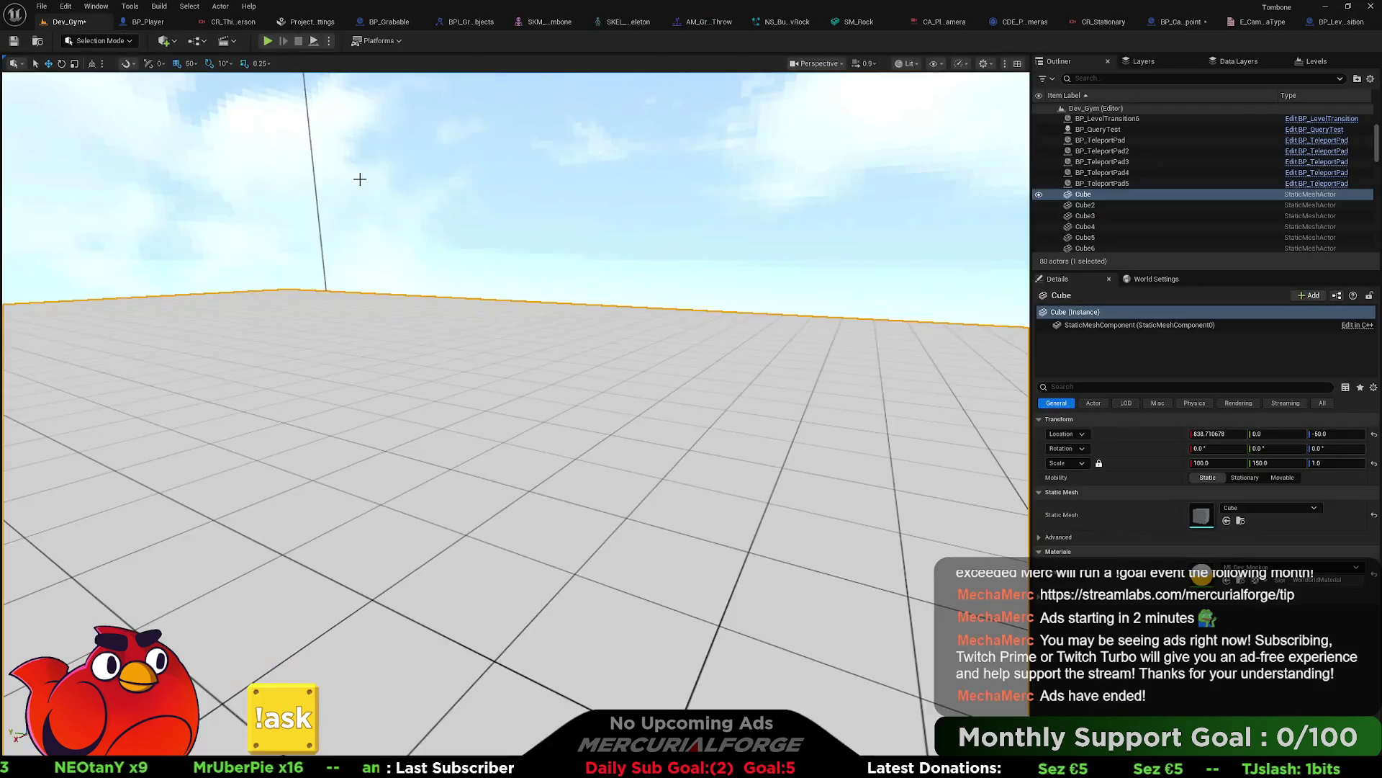
Step: Lower BP_CameraViewpoint2's Camera Position and enable its Follow Camera option
scroll(516, 414, down, 10)
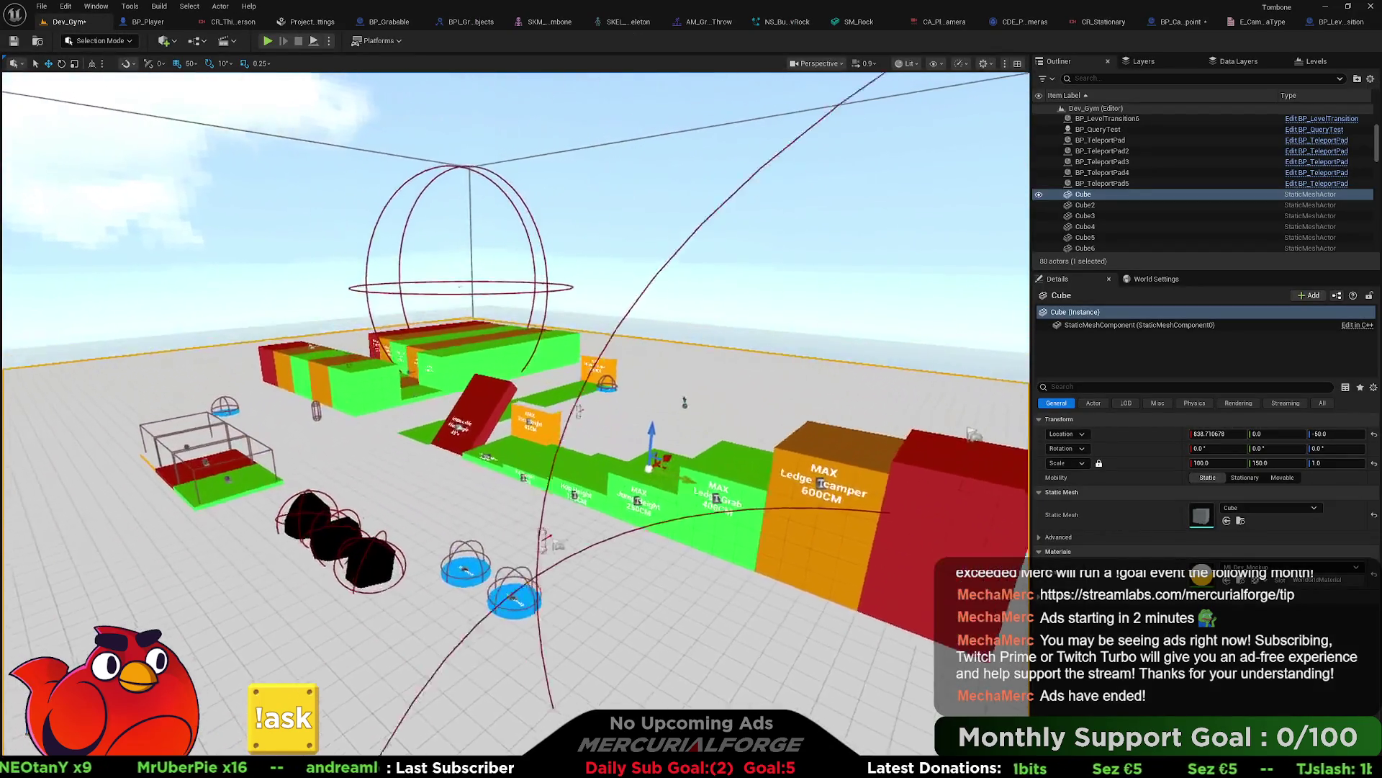
scroll(593, 268, up, 2)
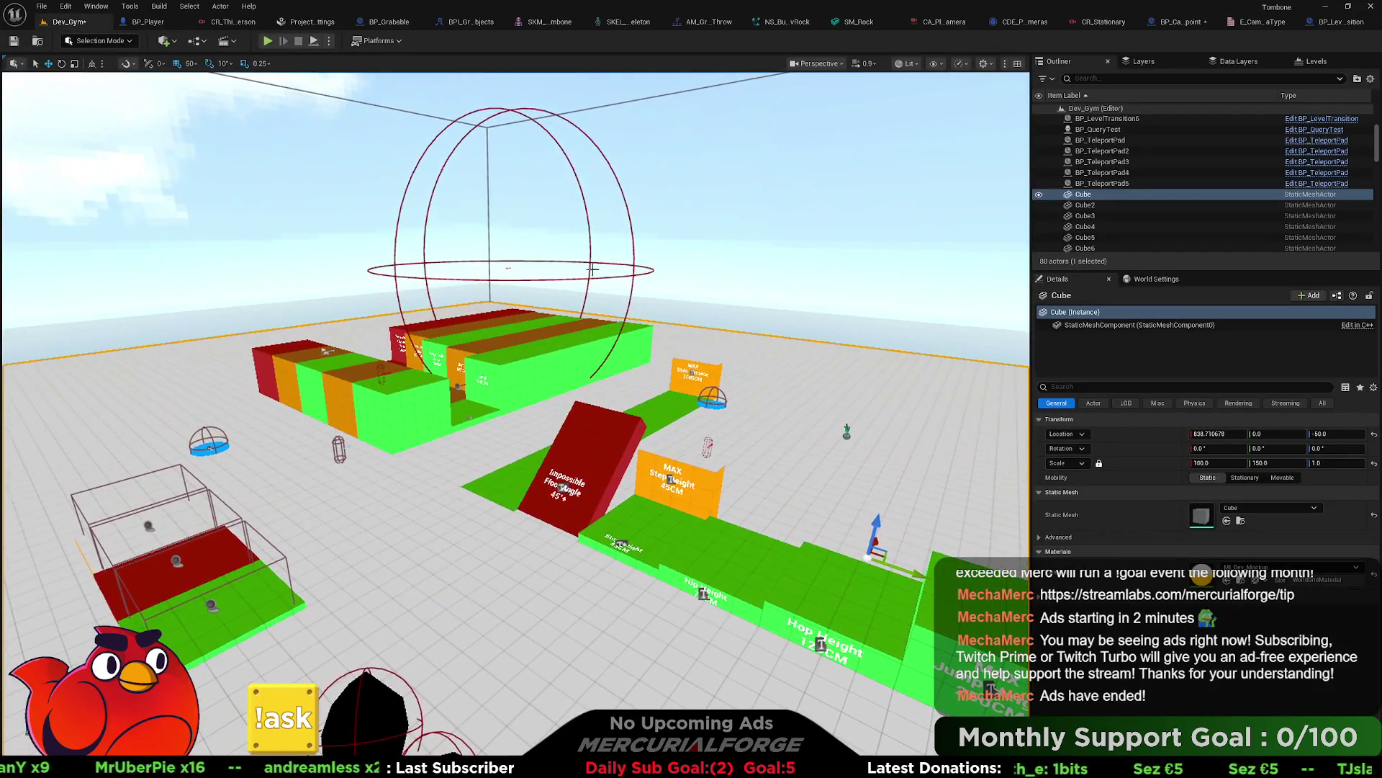
click(633, 274)
scroll(576, 281, up, 5)
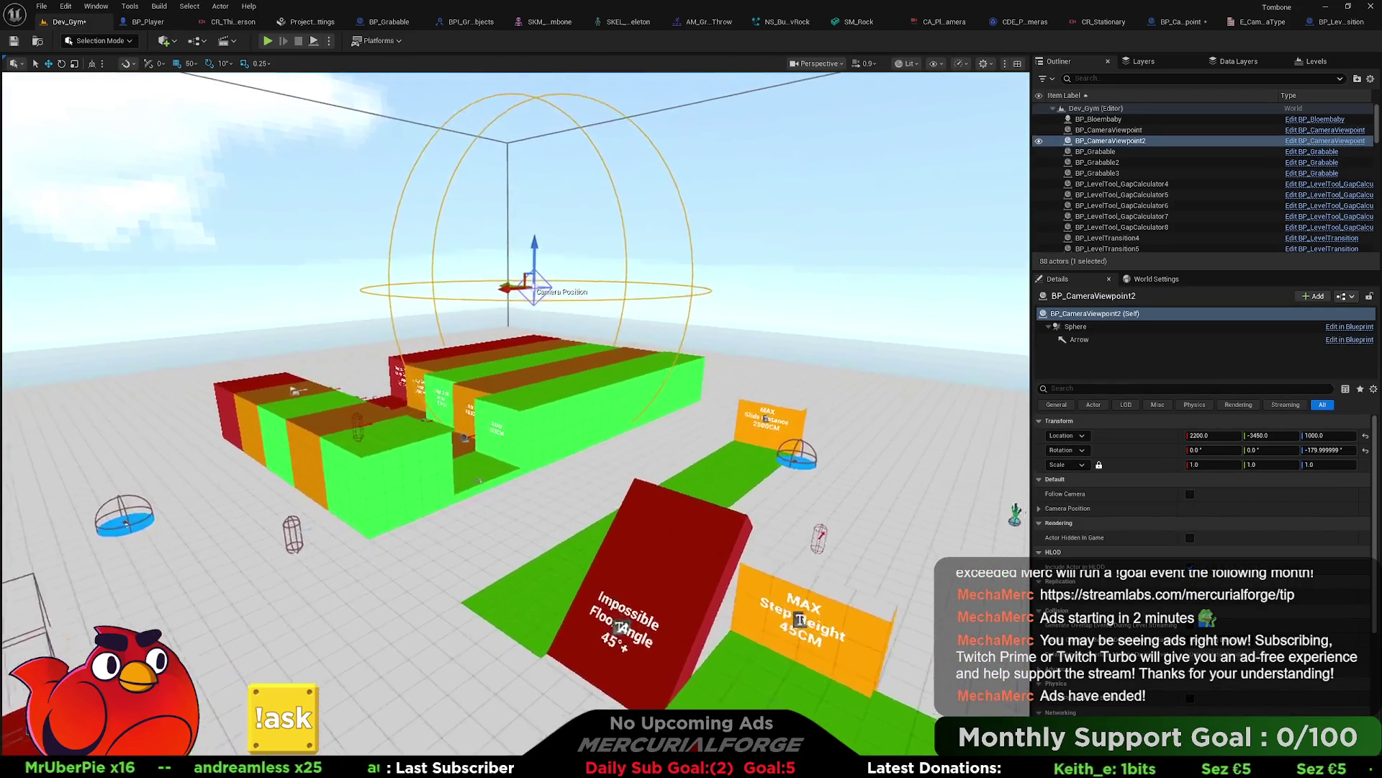
scroll(562, 259, up, 3)
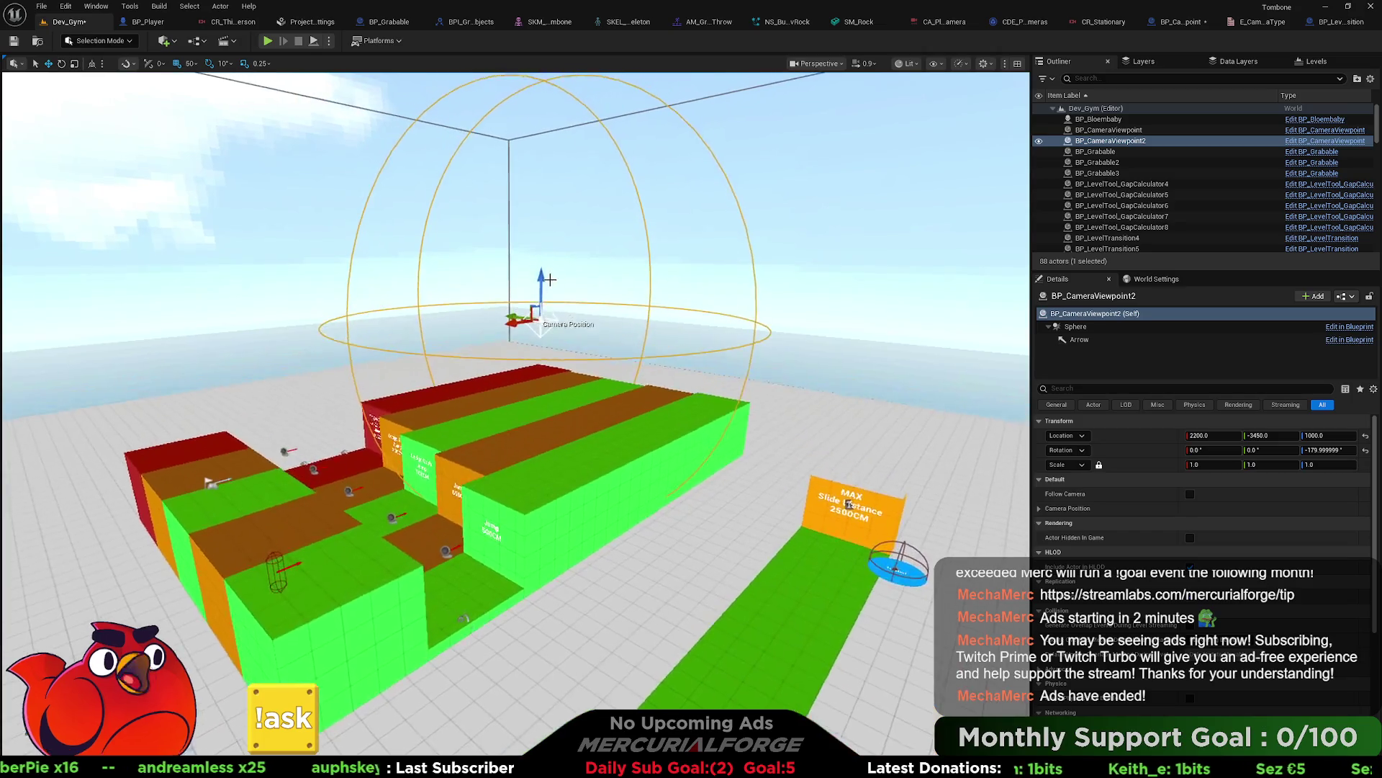
drag(546, 91, 547, 114)
mouse_move(620, 264)
mouse_down()
mouse_move(652, 328)
mouse_move(587, 183)
mouse_up()
click(1190, 494)
Step: Start a Play From Here session and make the character jump
right_click(199, 477)
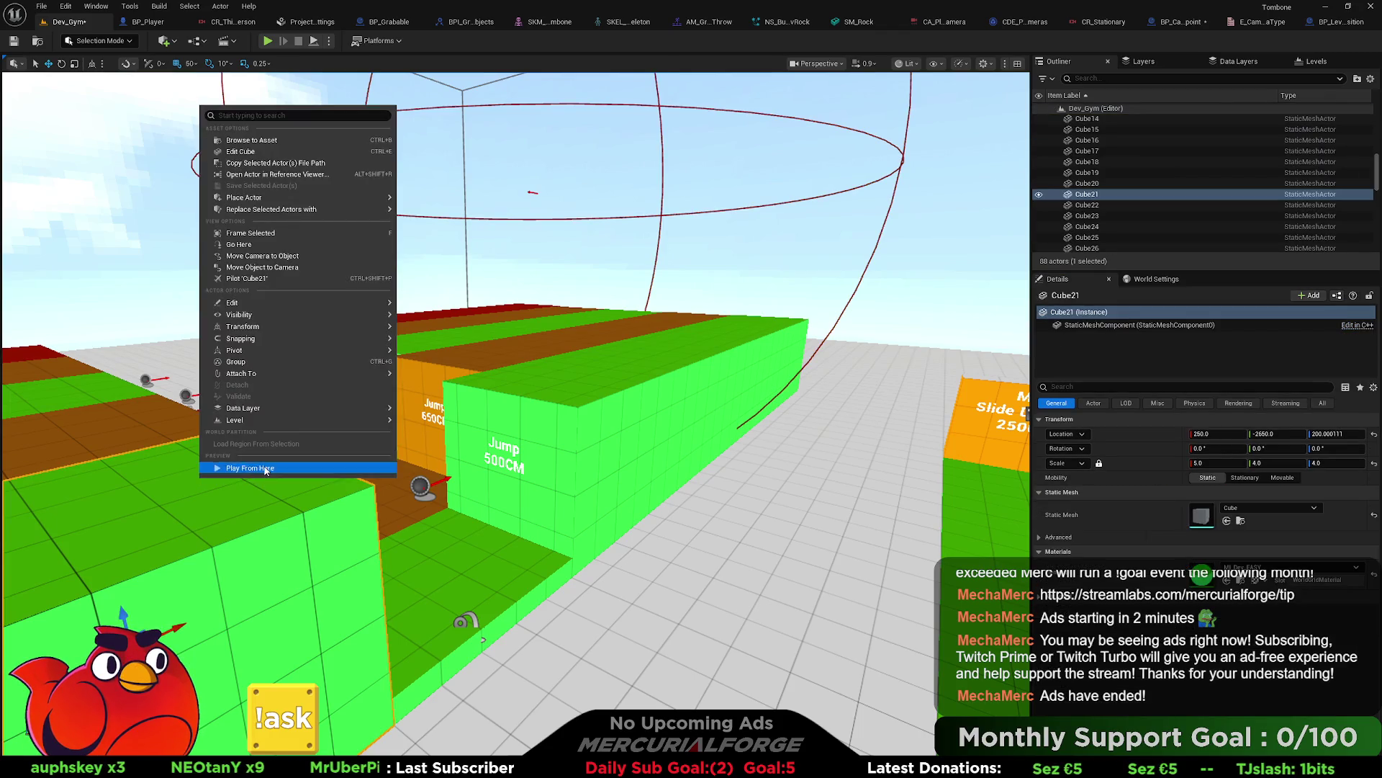
click(265, 473)
key(space)
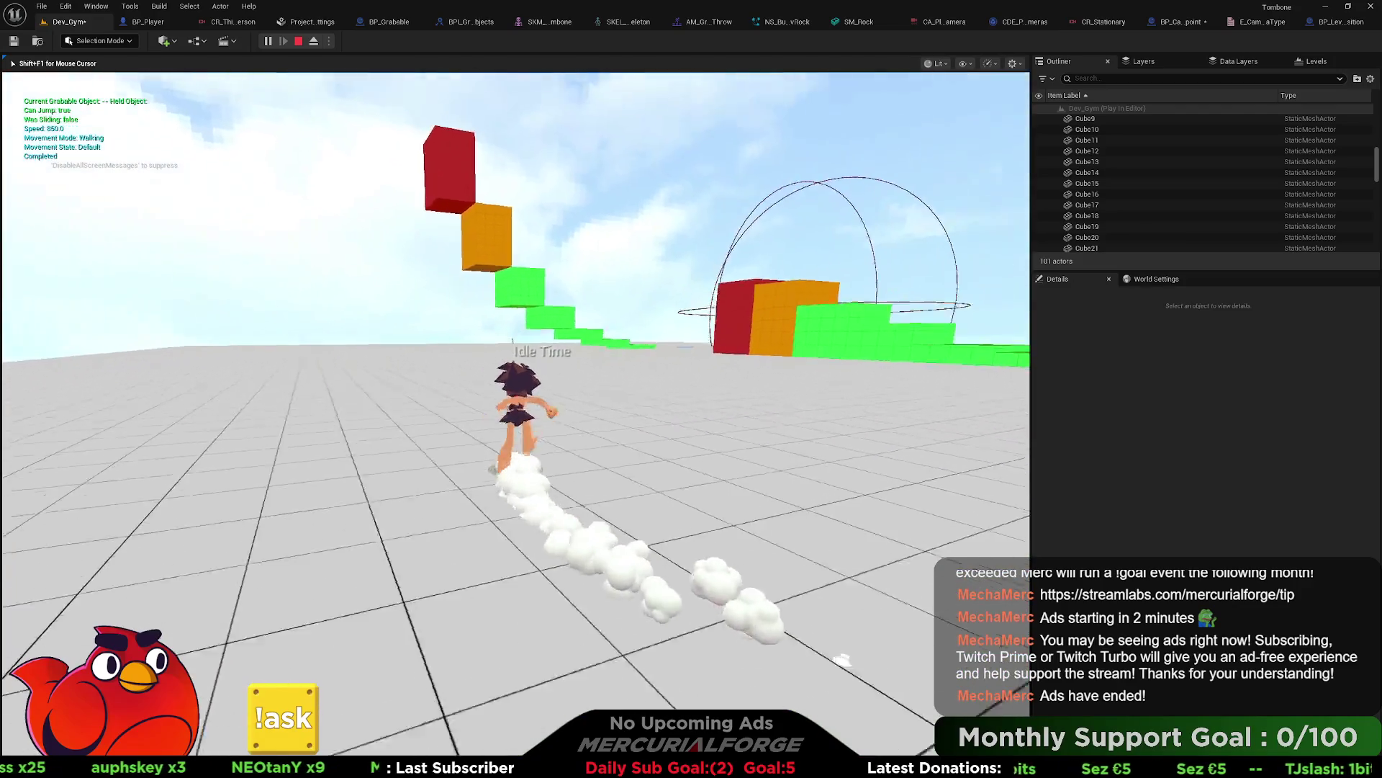
Step: Stop the Dev_Gym playtest with Esc after jumping around the course
key(Escape)
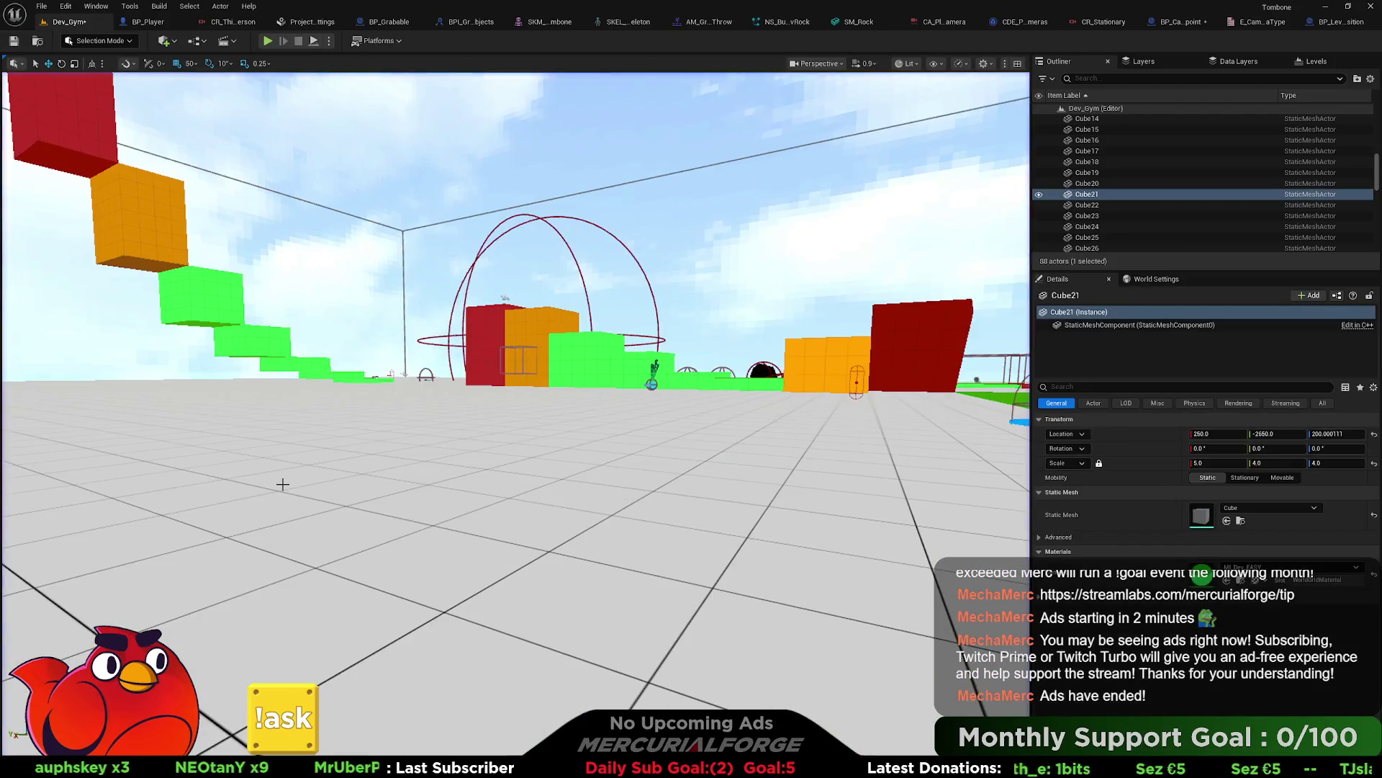
Step: Check the CR_Stationary rig and BP_Player, then go back to BP_CameraViewpoint's EventGraph
click(1104, 23)
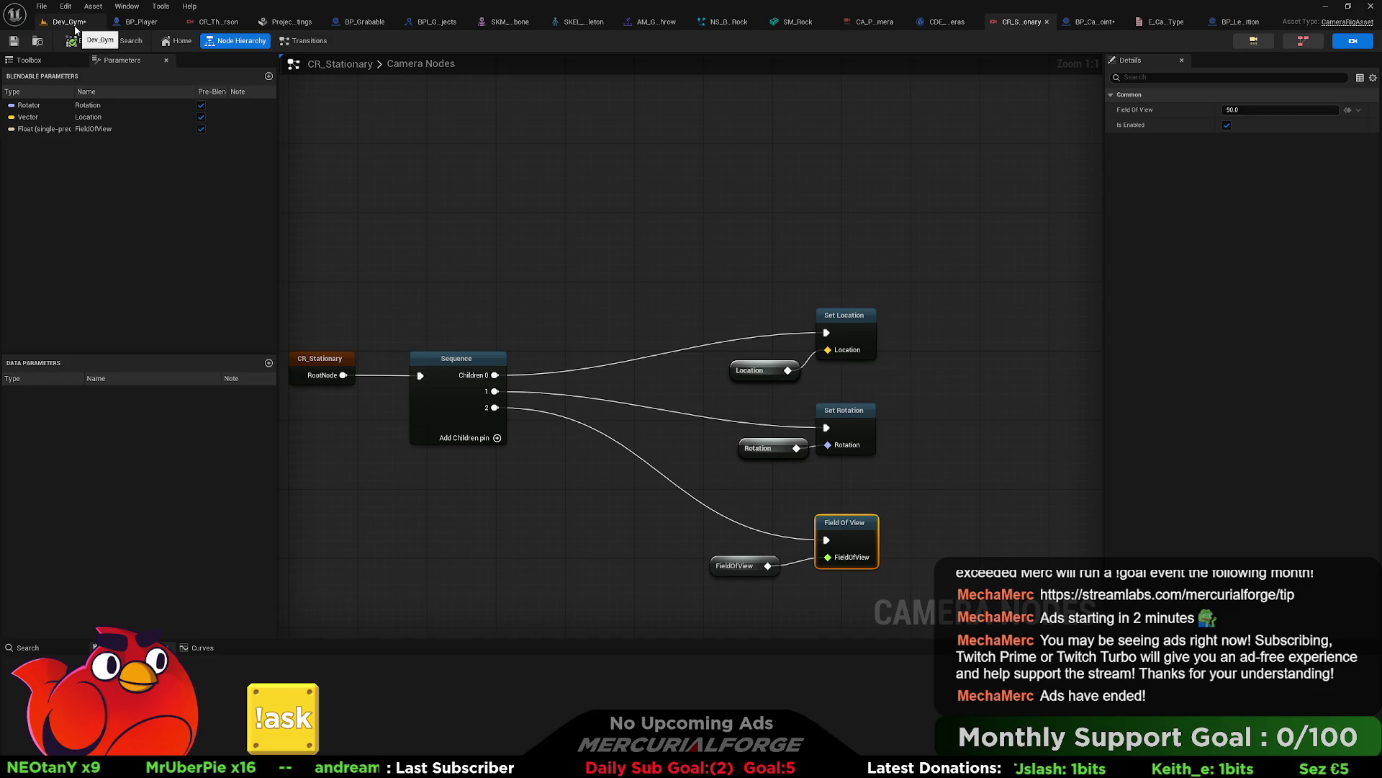
click(444, 148)
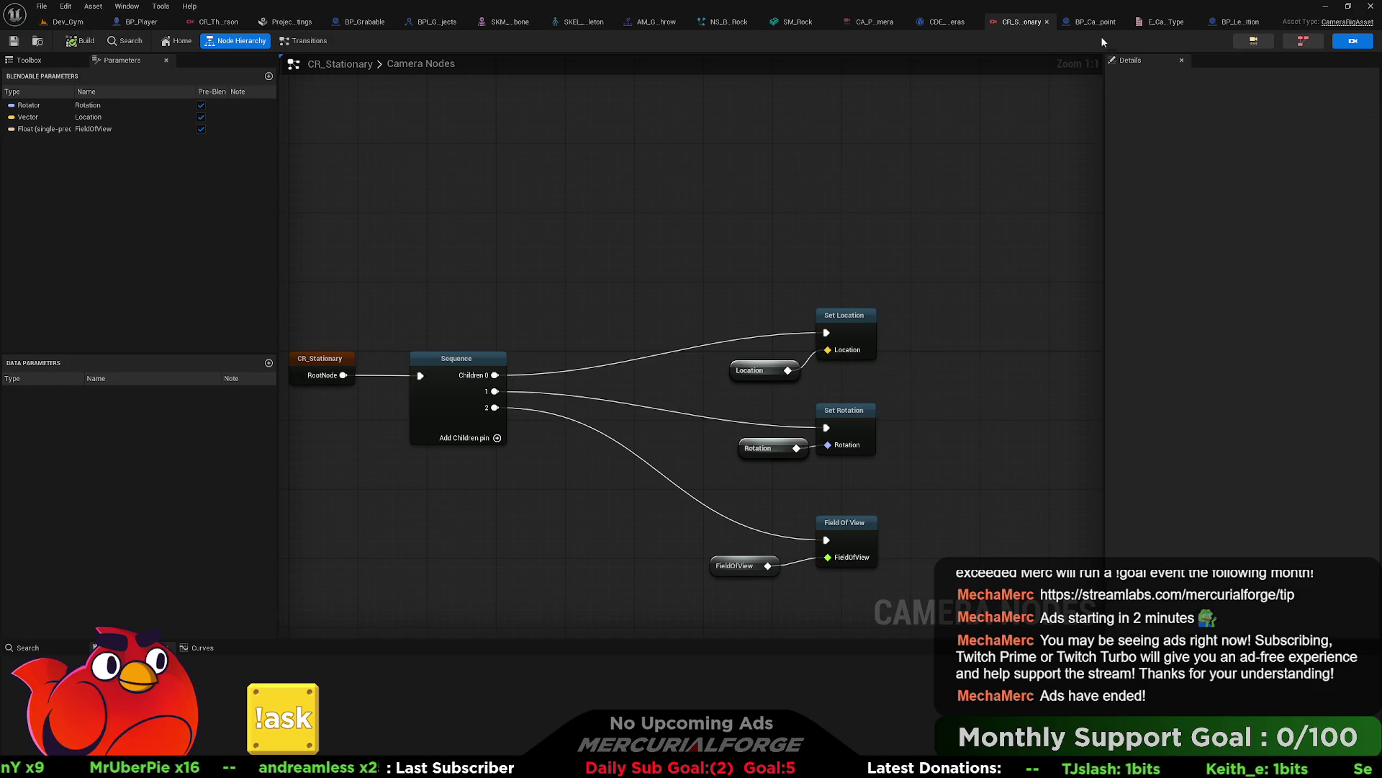
click(144, 21)
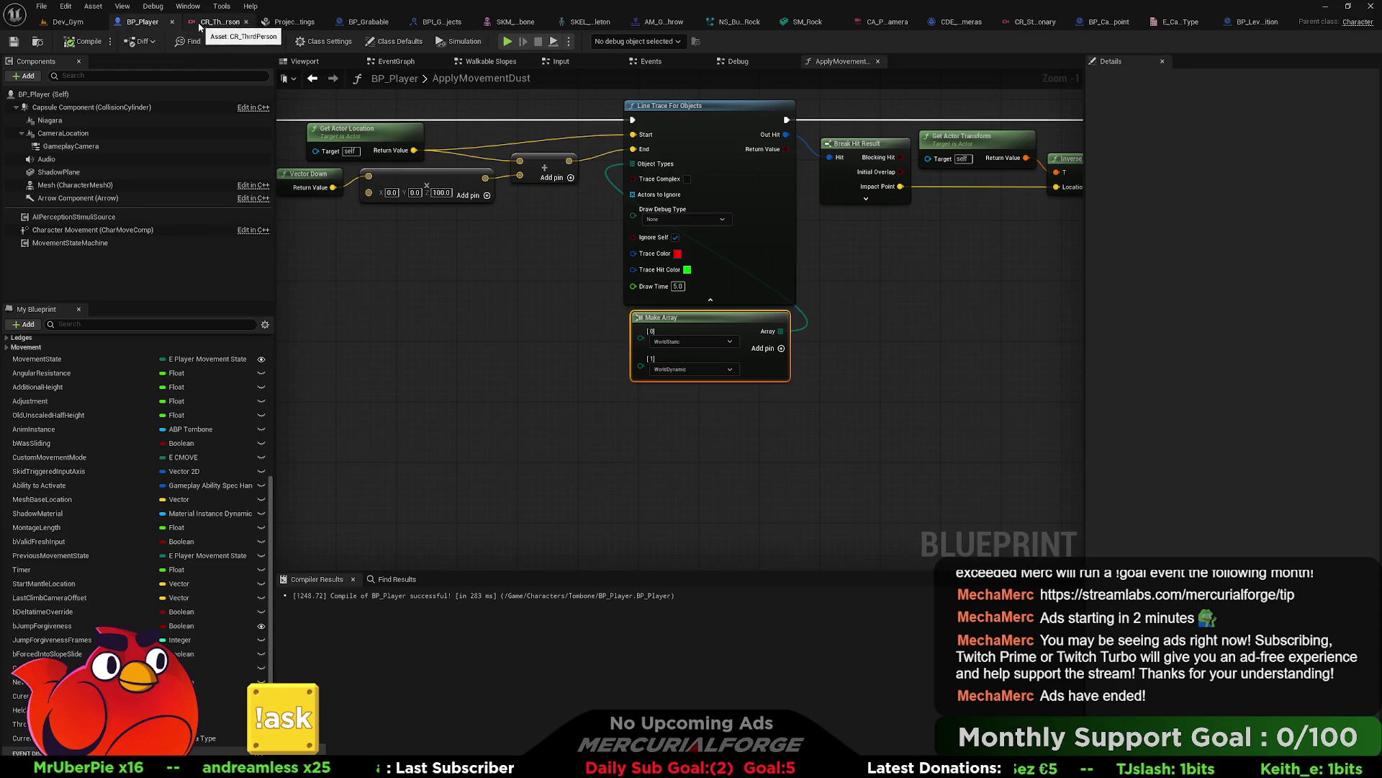
click(1109, 22)
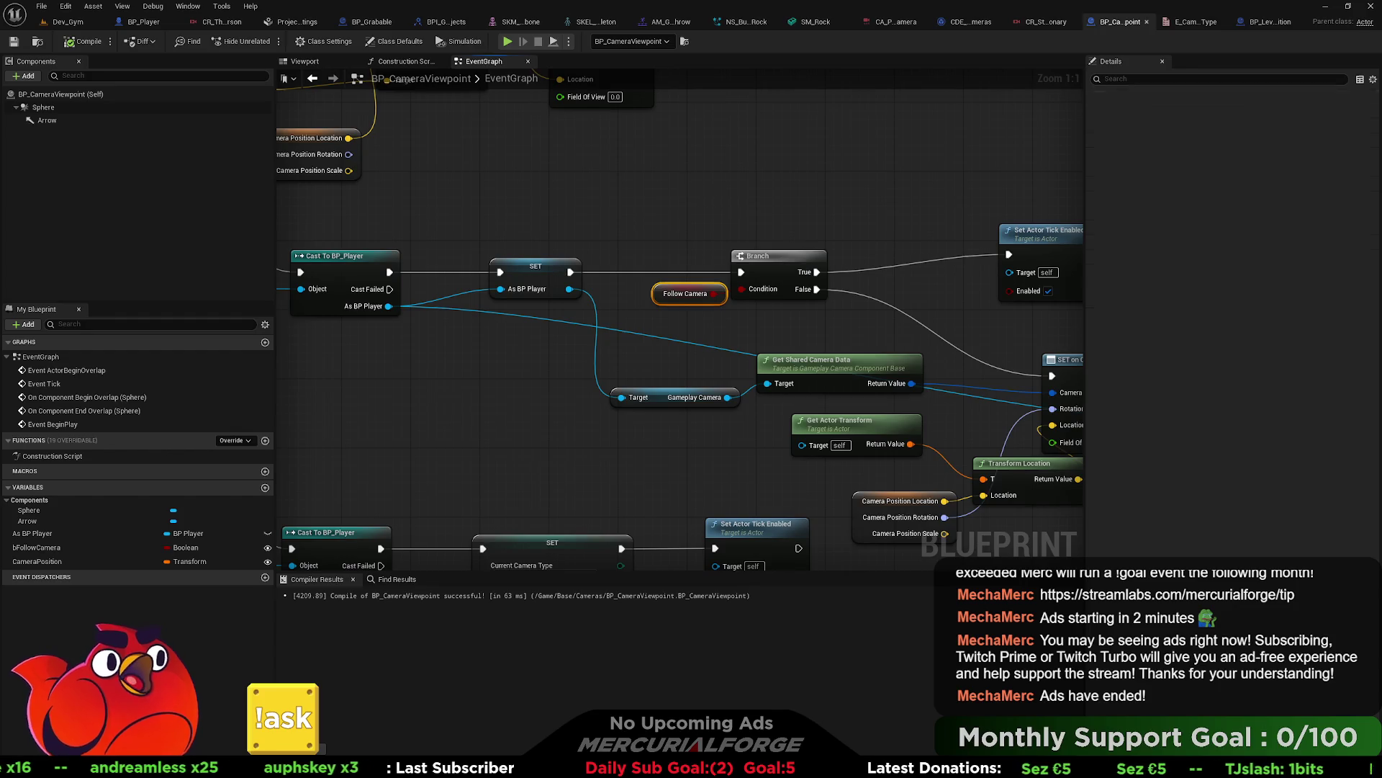
Step: Arrange the SET on CR_Stationary, Transform Location and Get Actor Transform nodes side by side
scroll(717, 213, down, 3)
scroll(857, 288, down, 1)
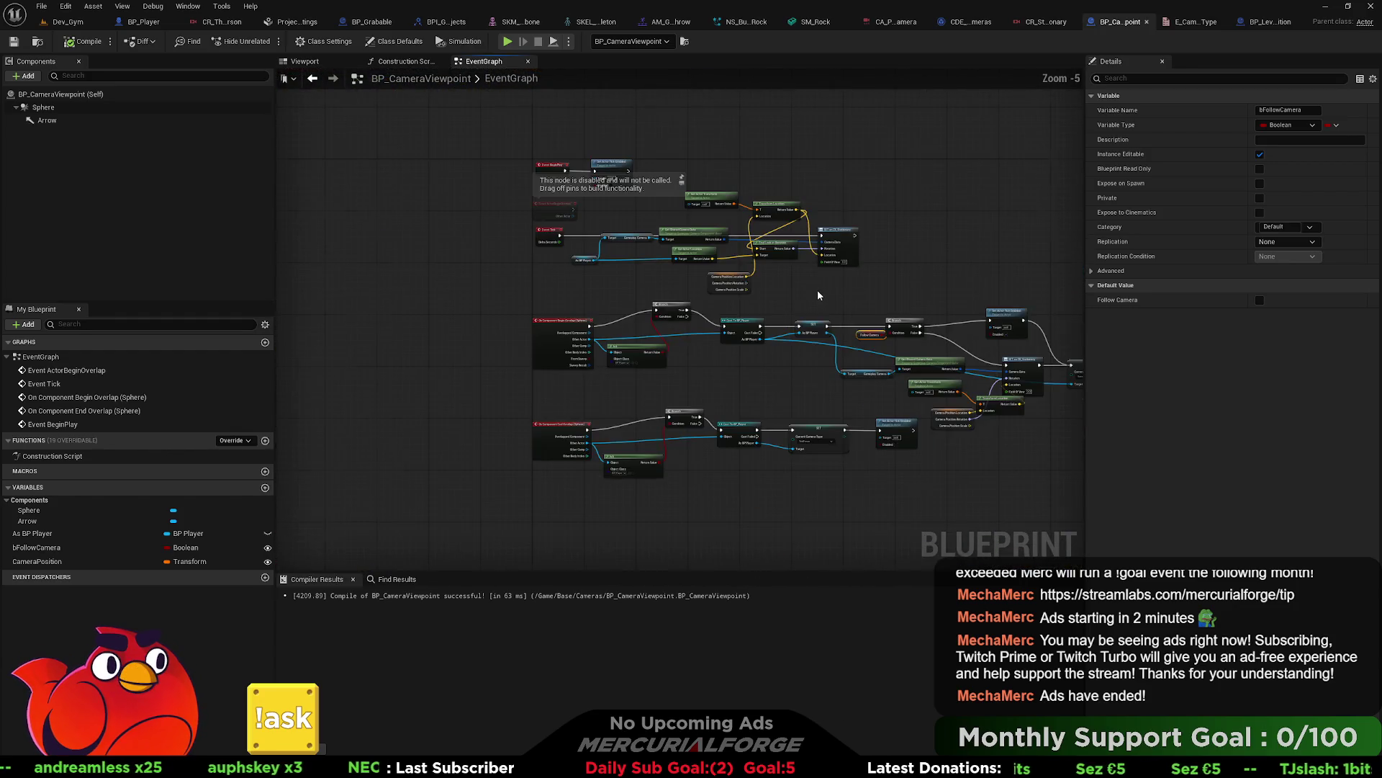
scroll(775, 292, up, 2)
drag(850, 245, 1010, 248)
mouse_move(611, 195)
mouse_down()
mouse_move(787, 301)
mouse_move(610, 301)
mouse_move(744, 266)
mouse_up()
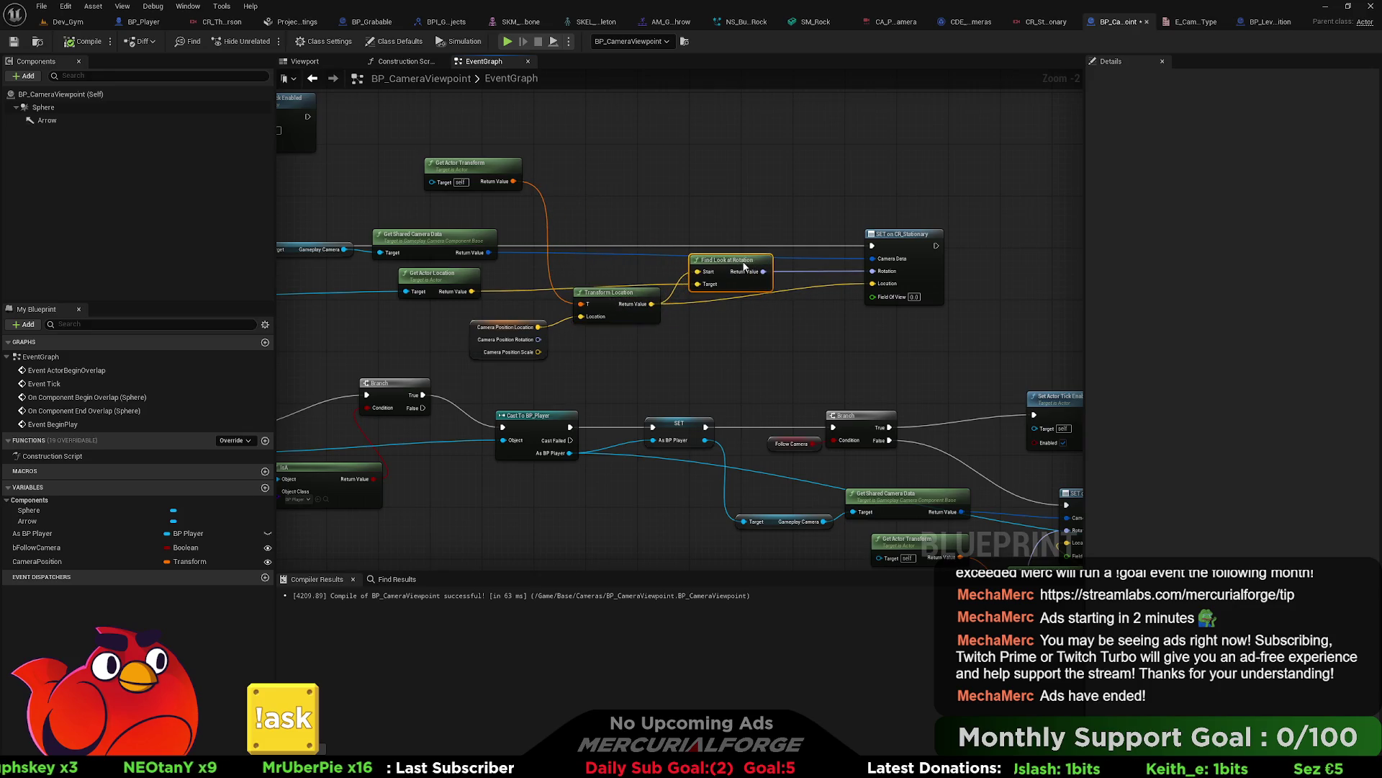
drag(645, 292, 647, 310)
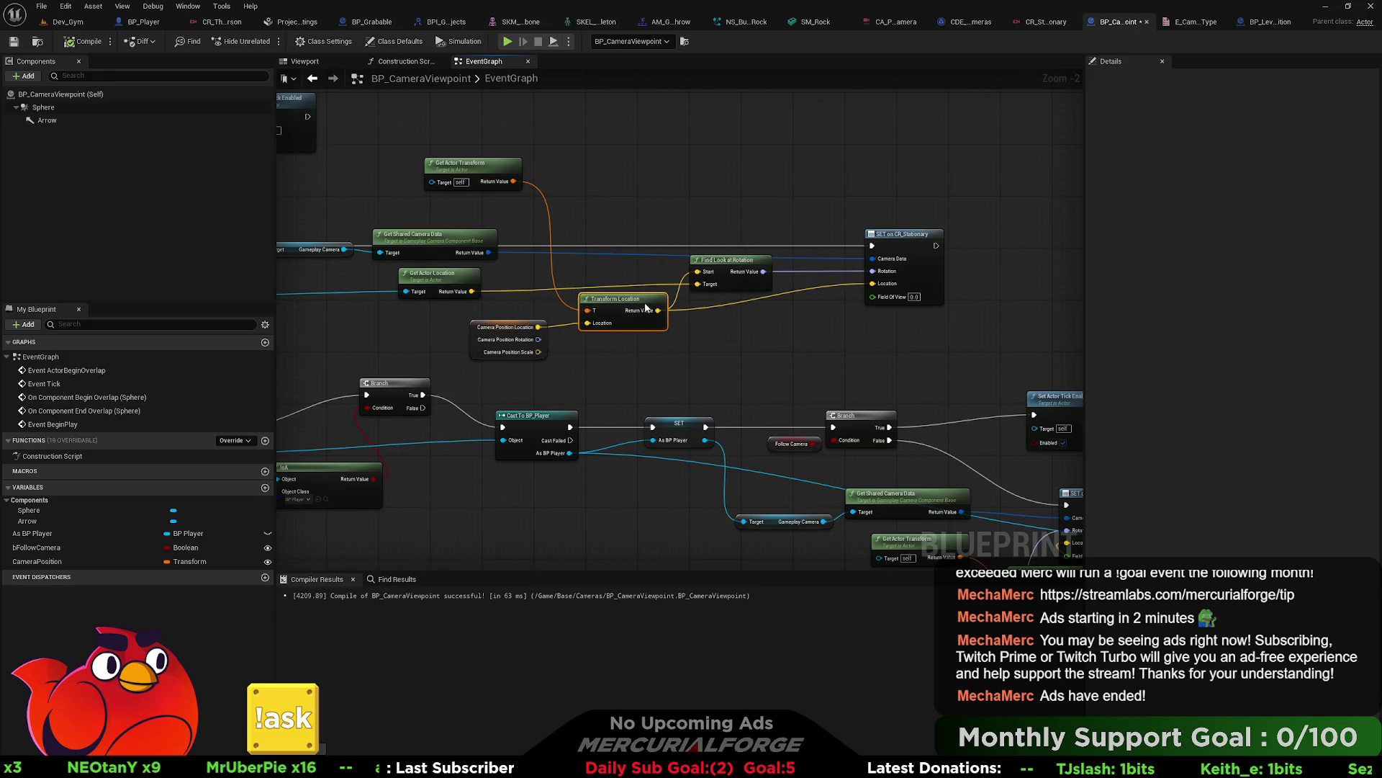
mouse_move(483, 167)
mouse_down()
mouse_move(512, 269)
mouse_move(504, 314)
mouse_up()
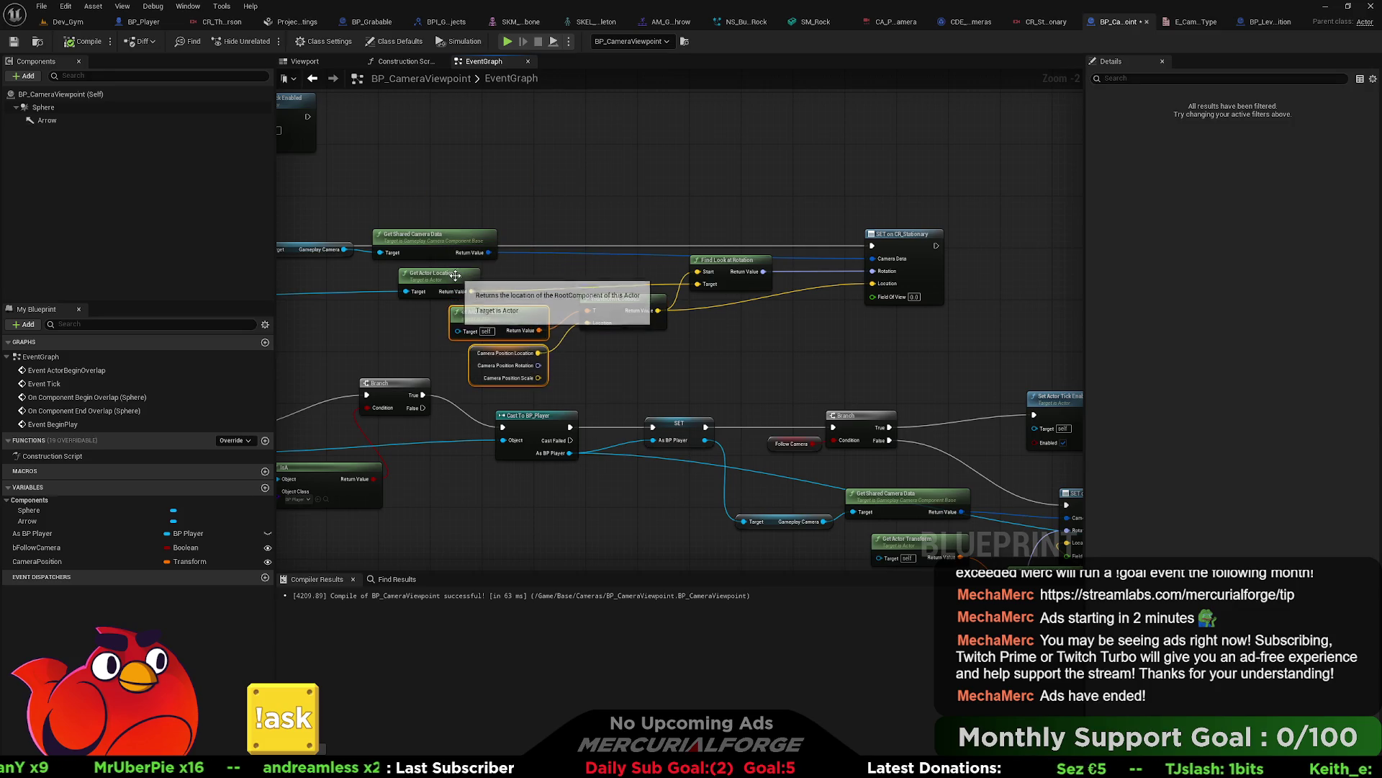
drag(455, 275, 589, 281)
Step: Bring Event Tick beside its nodes and move the whole Event Tick group up and right
mouse_move(602, 207)
mouse_down()
mouse_move(504, 296)
mouse_move(353, 302)
mouse_move(440, 300)
mouse_up()
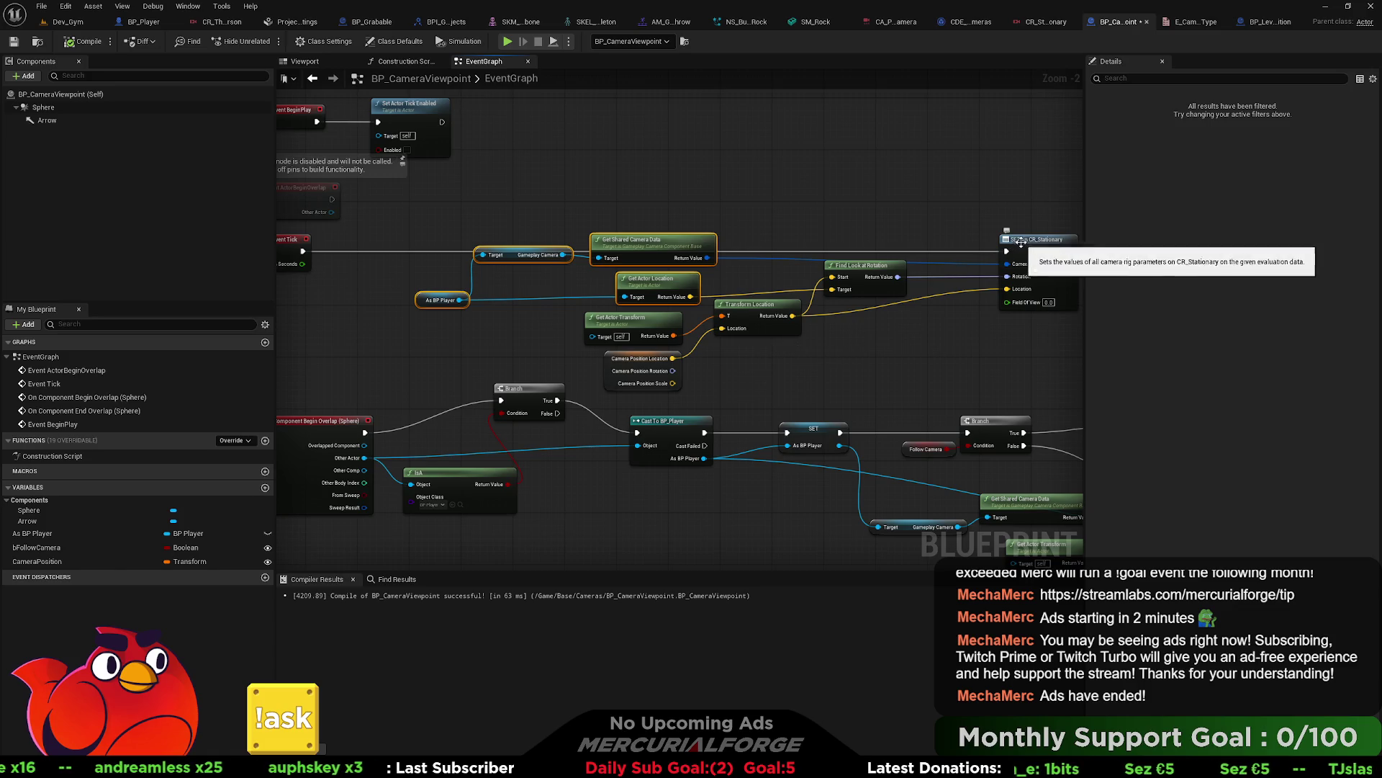
drag(1022, 245, 1023, 239)
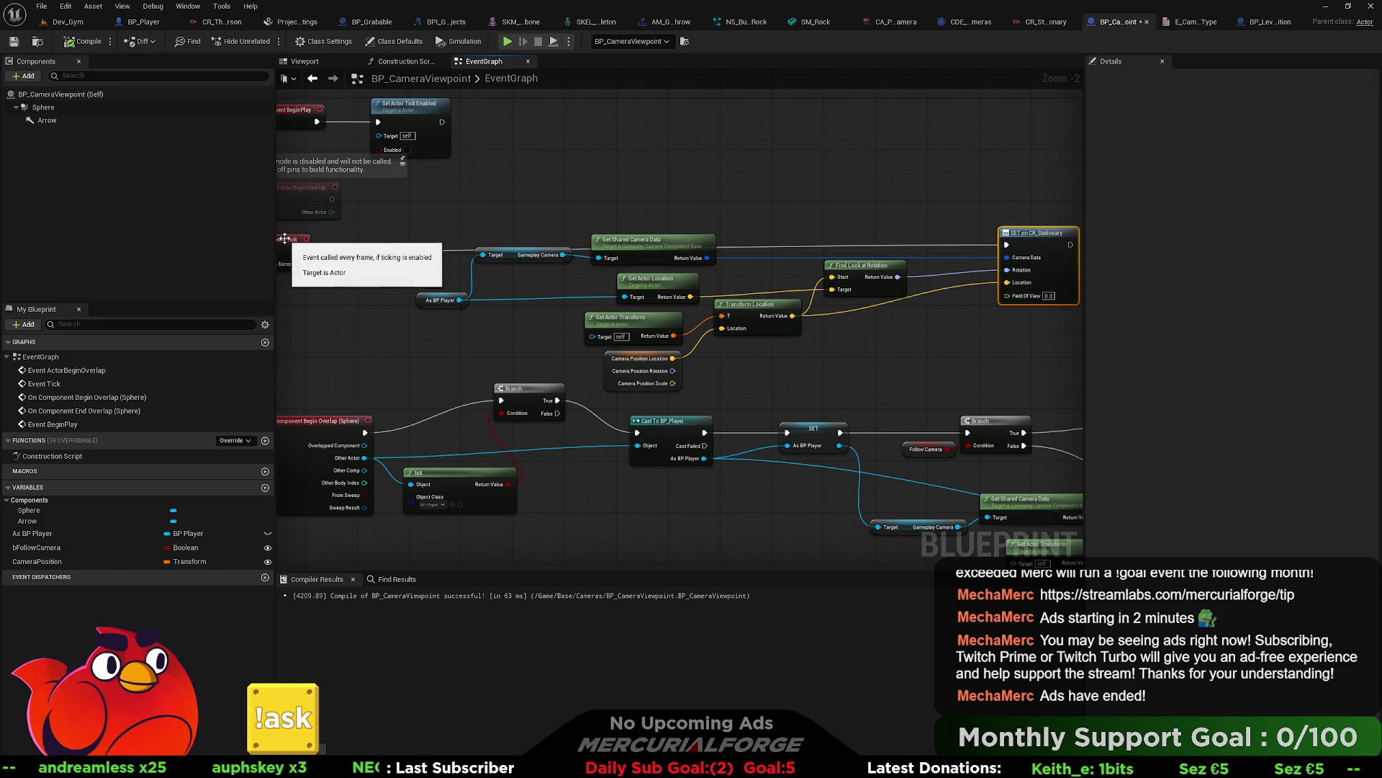
drag(288, 242, 609, 186)
scroll(508, 353, down, 2)
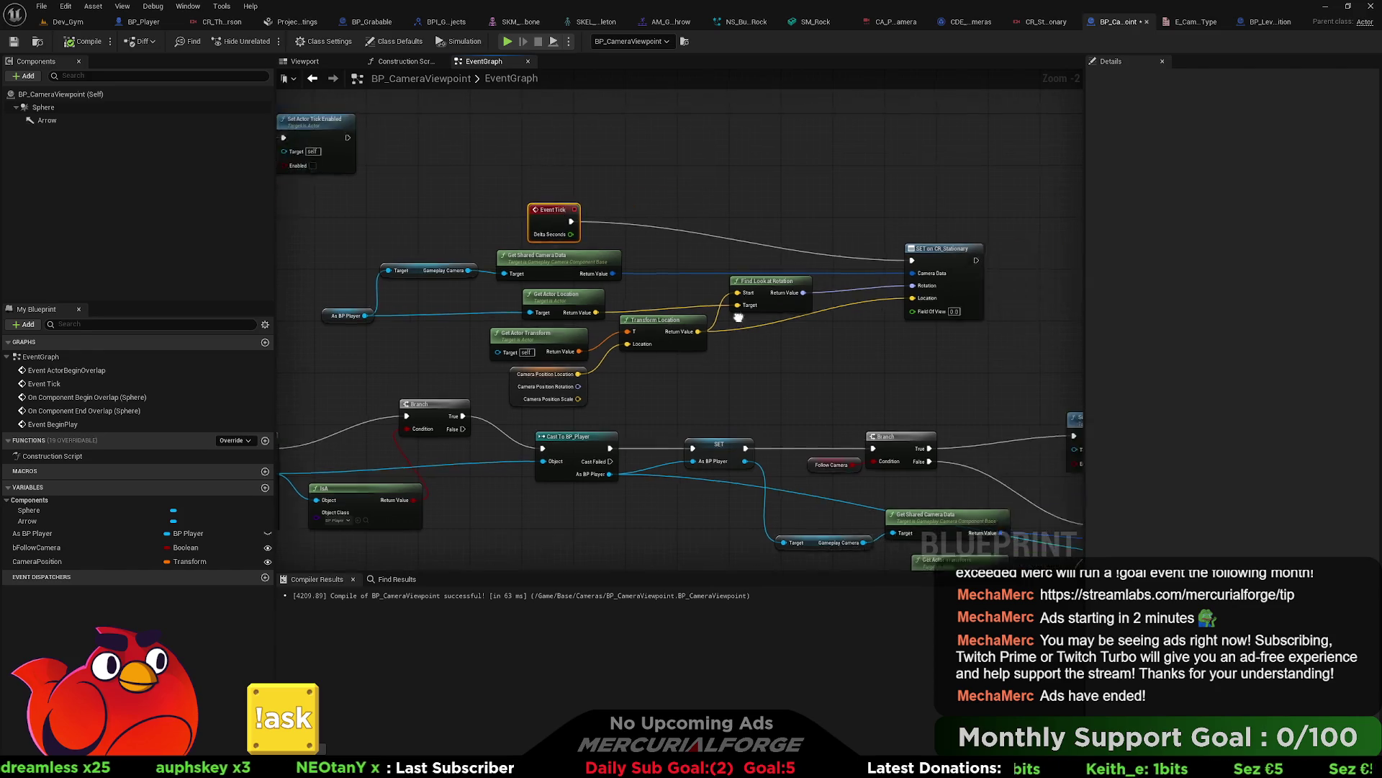
drag(922, 222, 477, 350)
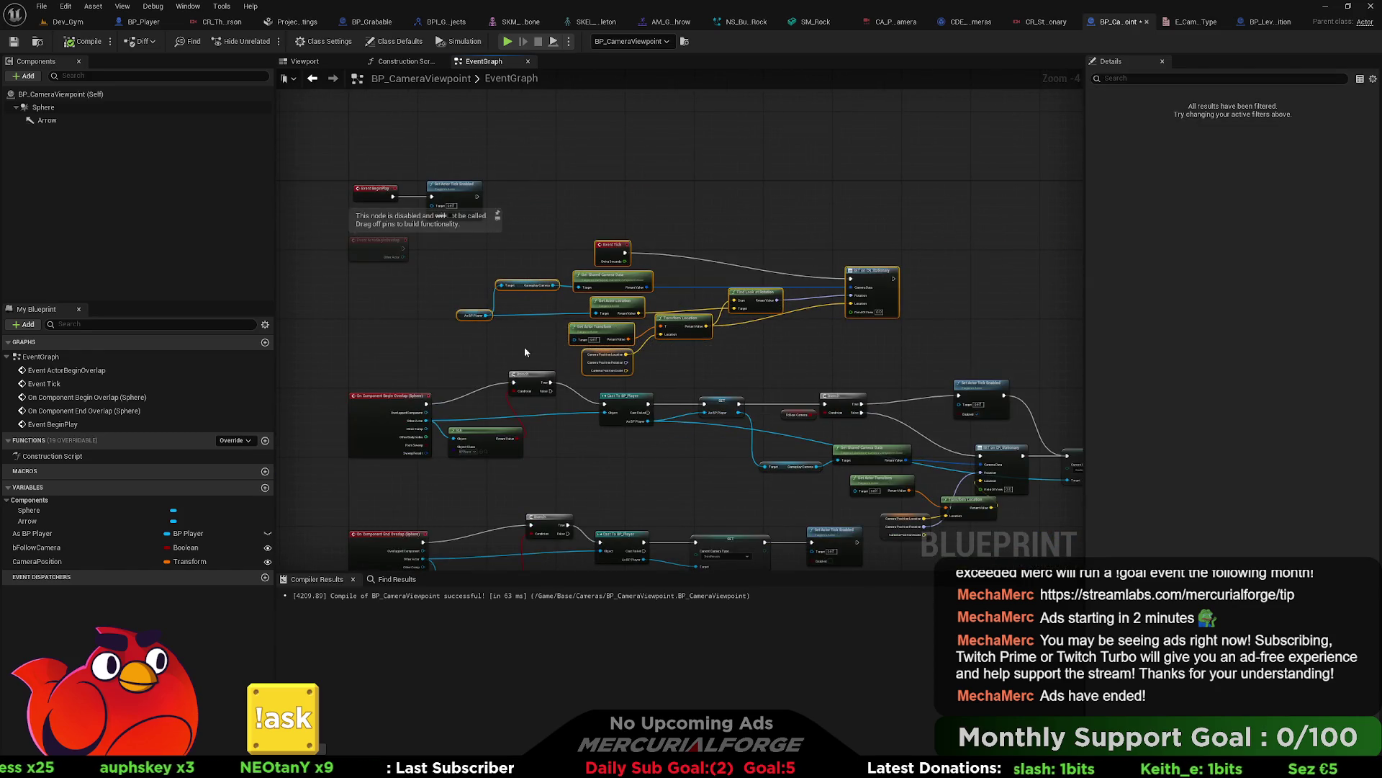
mouse_move(620, 251)
mouse_down()
mouse_move(666, 204)
mouse_move(675, 164)
mouse_up()
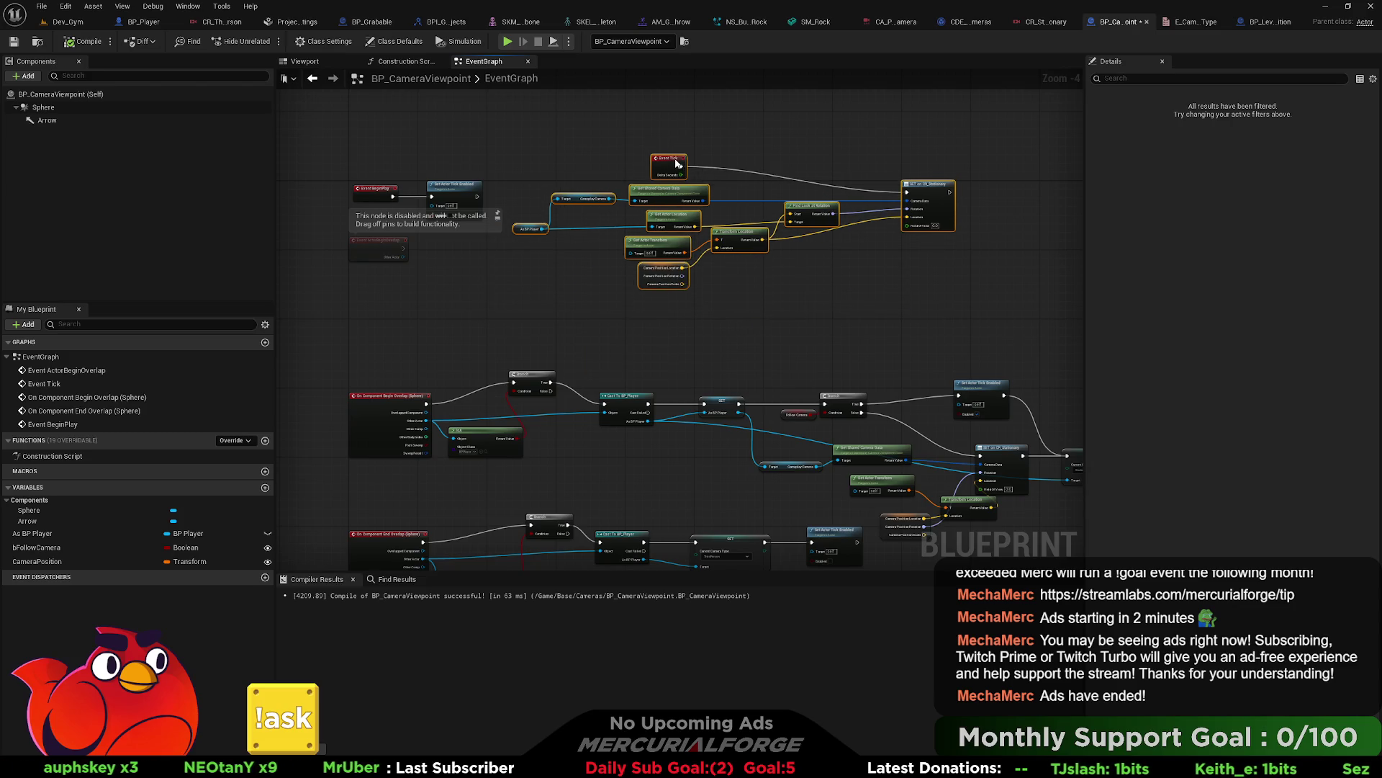
click(608, 143)
scroll(605, 326, up, 3)
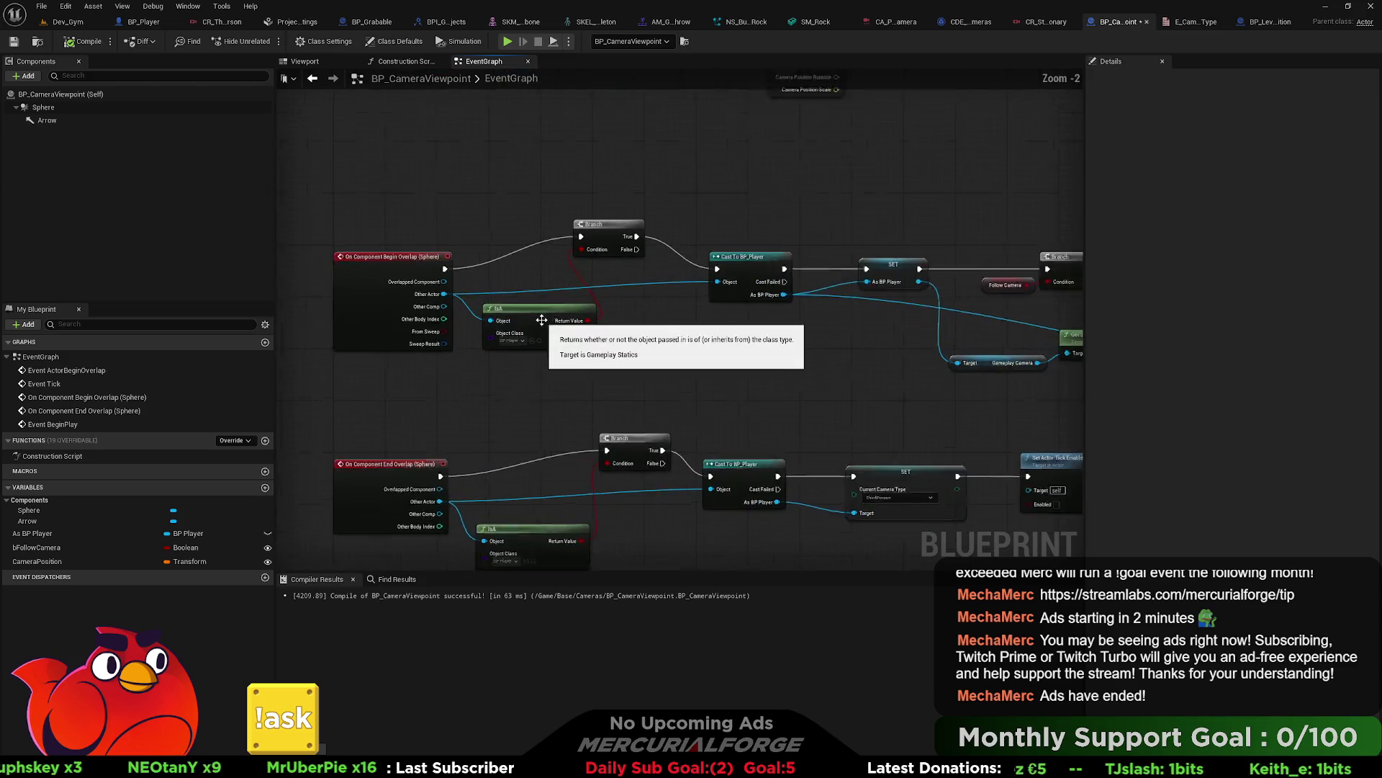
Step: Align both Branch nodes with their overlap rows and reposition the two SET nodes
drag(621, 214, 621, 252)
drag(771, 348, 759, 217)
drag(646, 337, 645, 361)
mouse_move(862, 289)
mouse_down()
mouse_move(519, 296)
mouse_move(720, 310)
mouse_move(597, 321)
mouse_up()
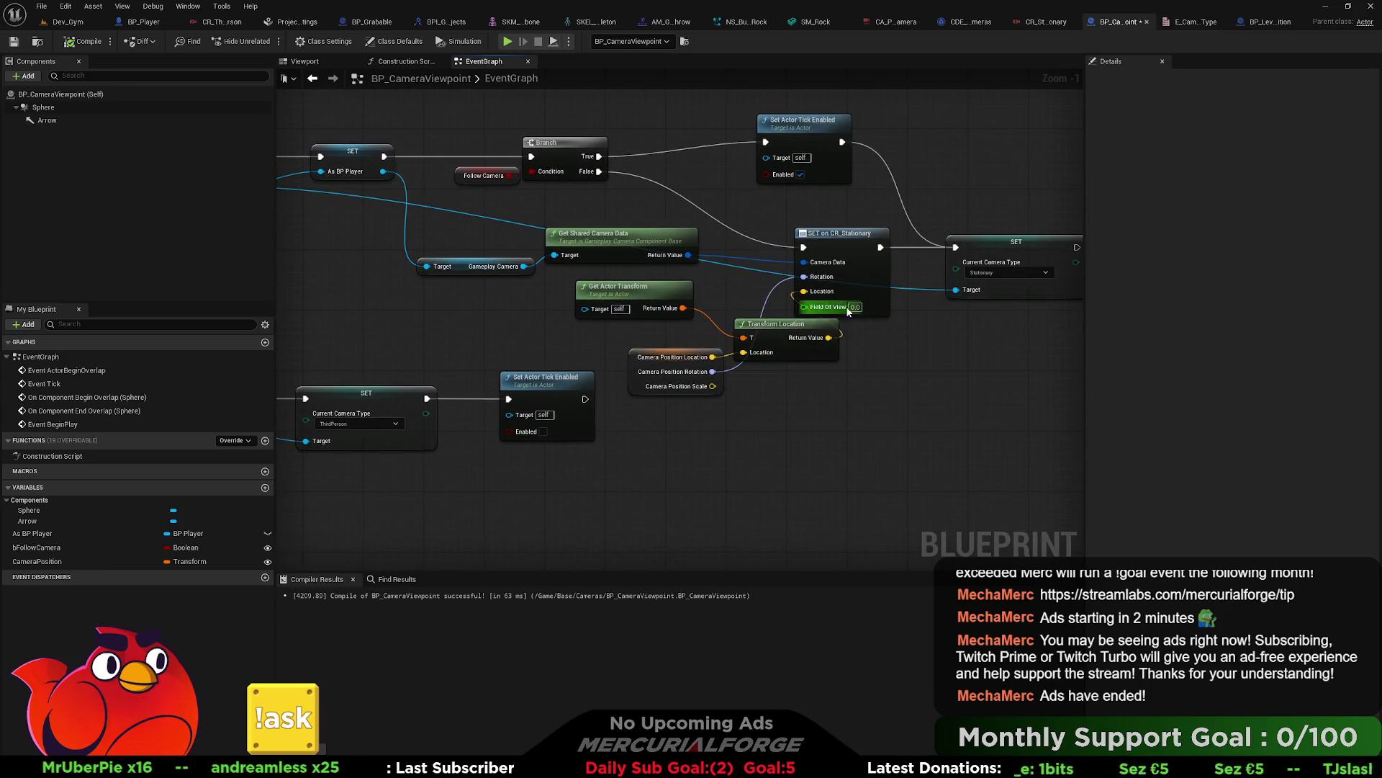
drag(849, 311, 688, 312)
mouse_move(893, 201)
mouse_down()
mouse_move(626, 272)
mouse_move(723, 304)
mouse_move(717, 314)
mouse_move(808, 314)
mouse_up()
click(601, 360)
Step: Tidy Transform Location, Camera Position and Set Actor Tick Enabled, then wire the cast's As BP Player output
drag(563, 331, 556, 301)
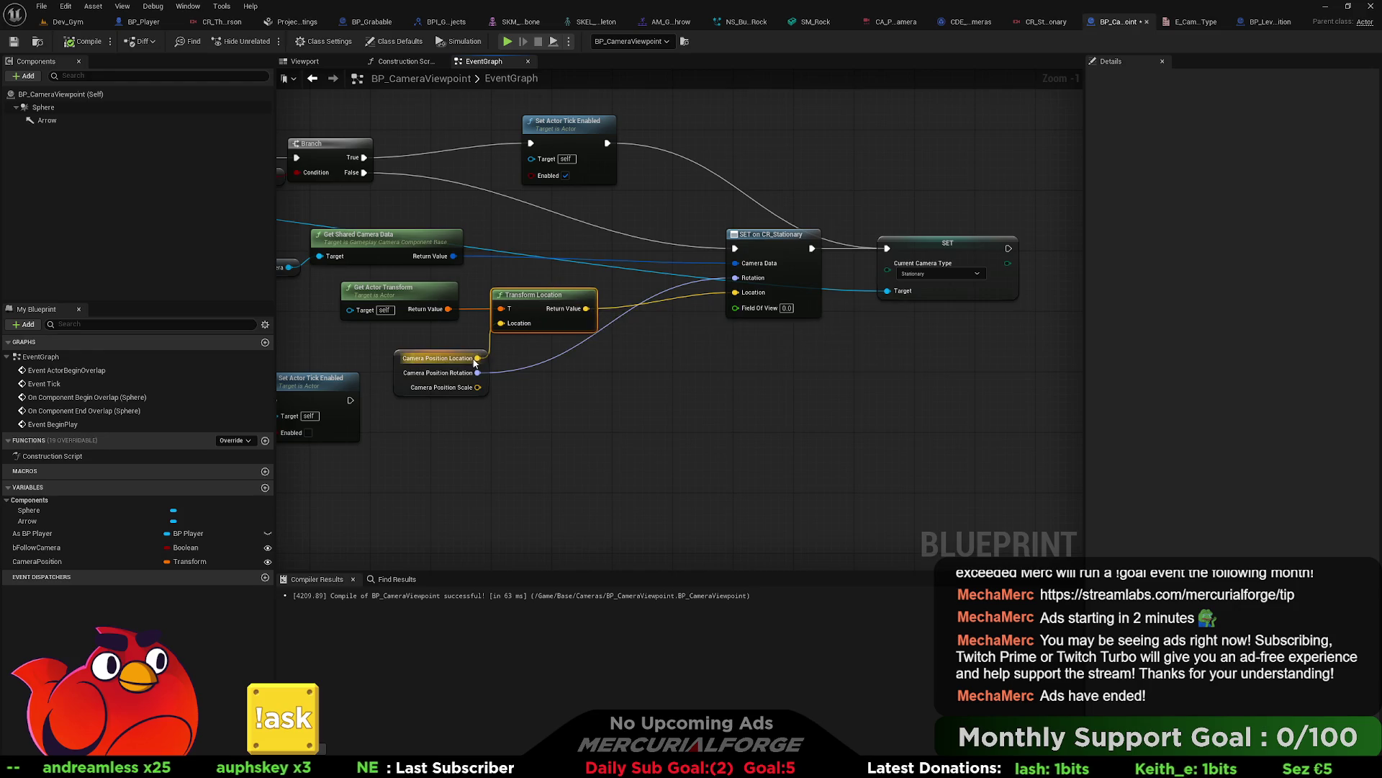
drag(474, 362, 440, 337)
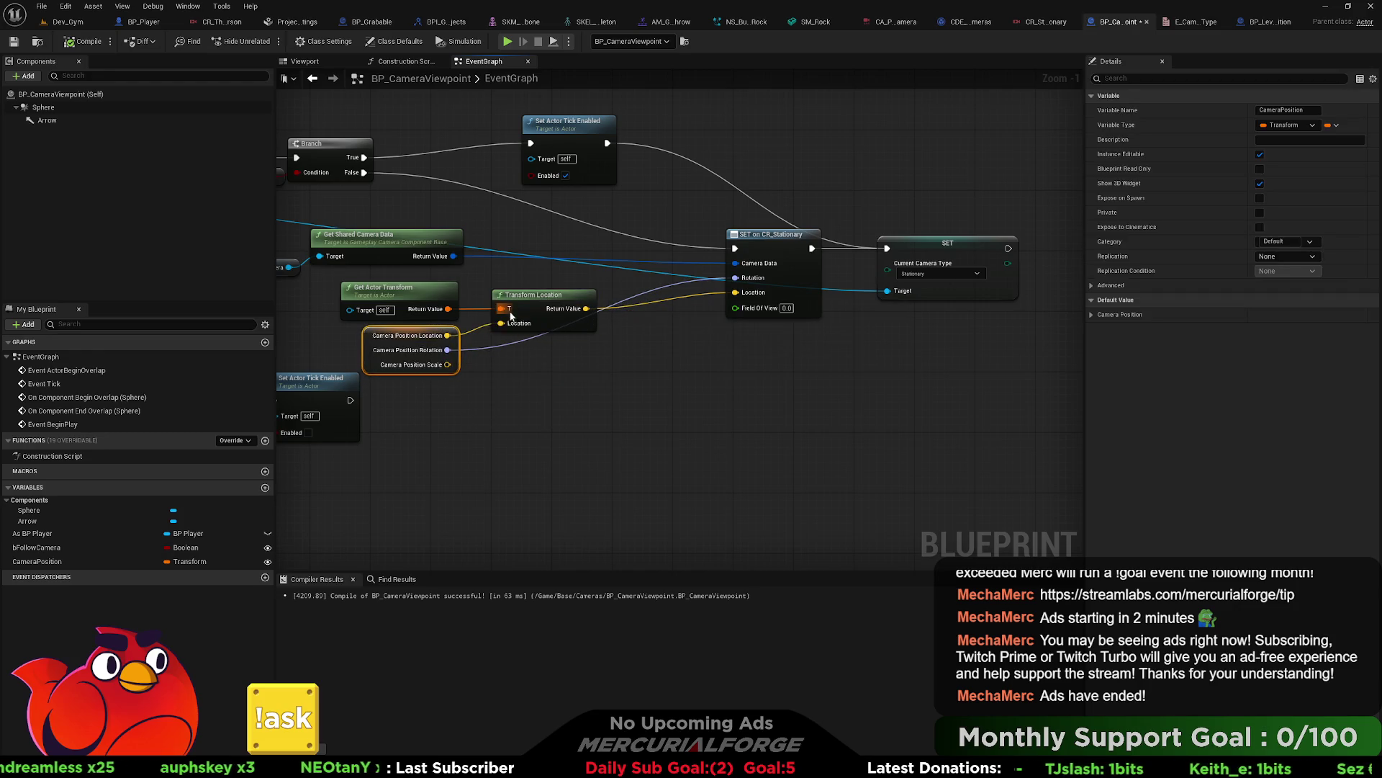
drag(766, 148, 767, 162)
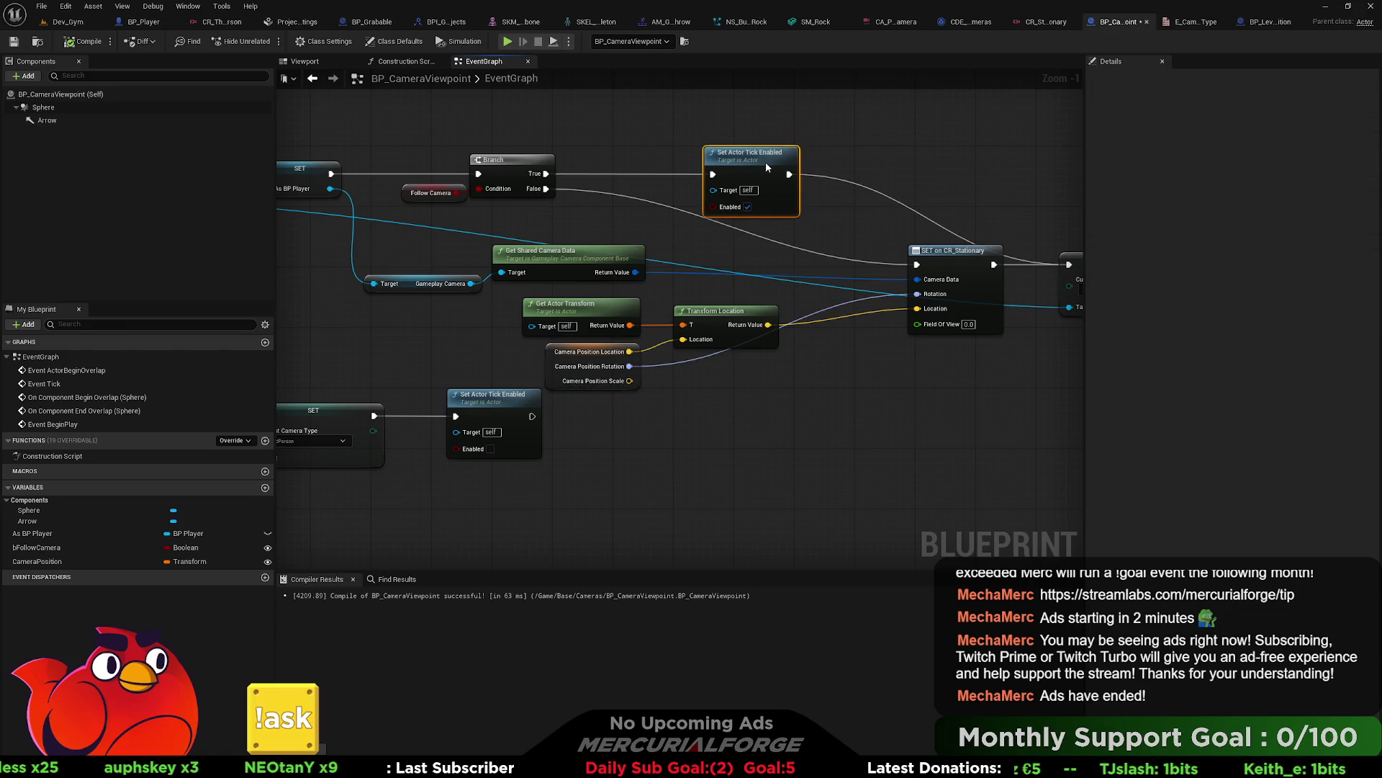
scroll(768, 266, down, 5)
scroll(768, 265, up, 3)
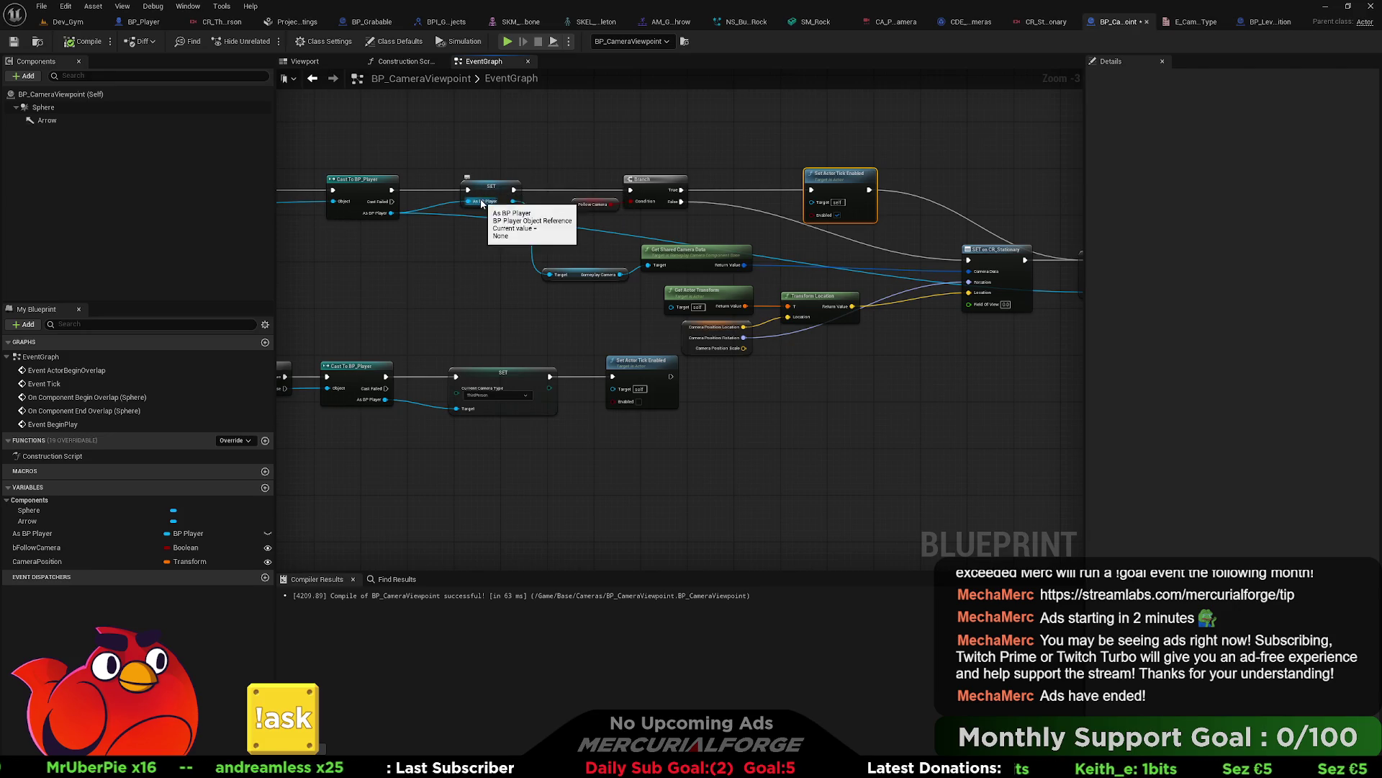
mouse_move(391, 214)
mouse_down()
mouse_move(497, 273)
mouse_move(547, 277)
mouse_up()
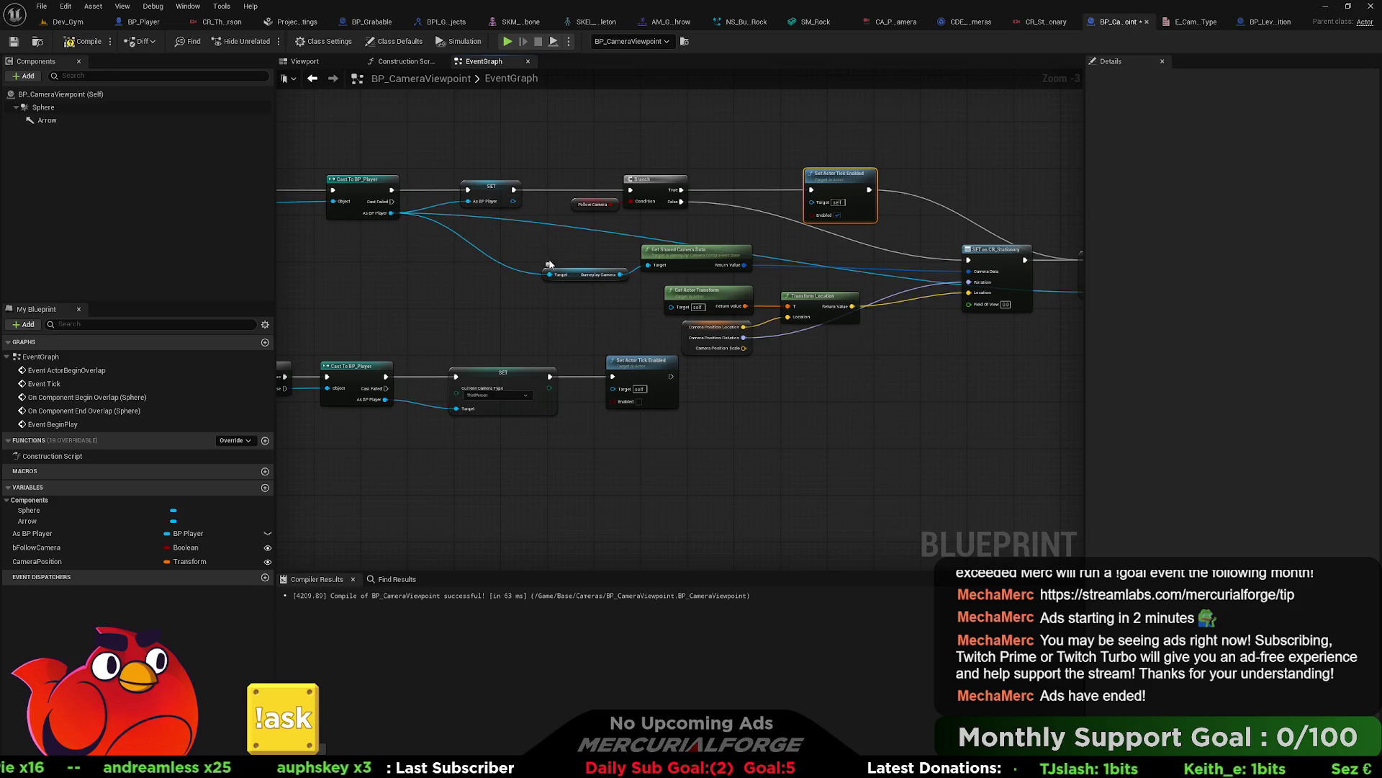
Step: Place the Branch node ahead of the As BP Player SET node and regroup nearby nodes
drag(489, 190, 513, 192)
mouse_move(739, 185)
mouse_down()
mouse_move(460, 203)
mouse_move(468, 216)
mouse_move(501, 190)
mouse_move(812, 190)
mouse_up()
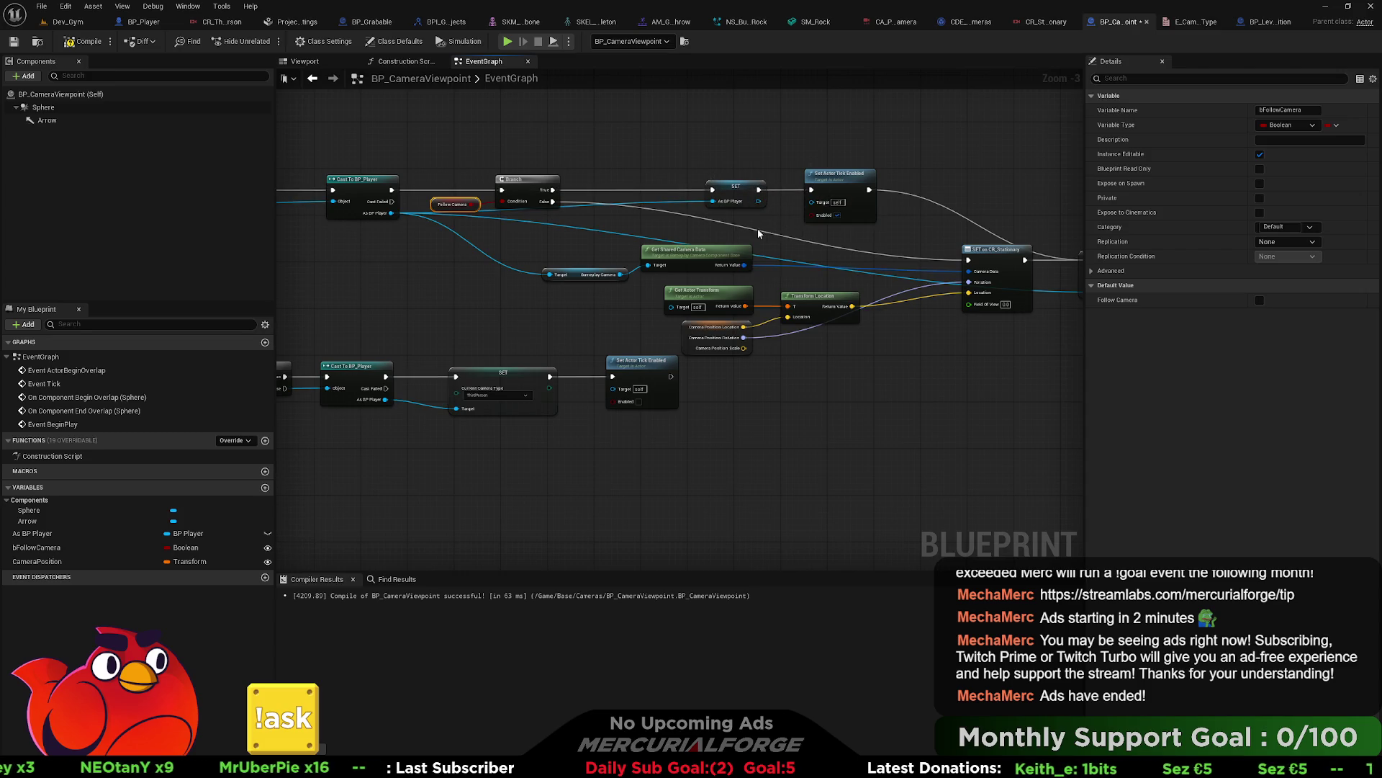
mouse_move(657, 215)
mouse_down()
mouse_move(454, 209)
mouse_move(849, 261)
mouse_up()
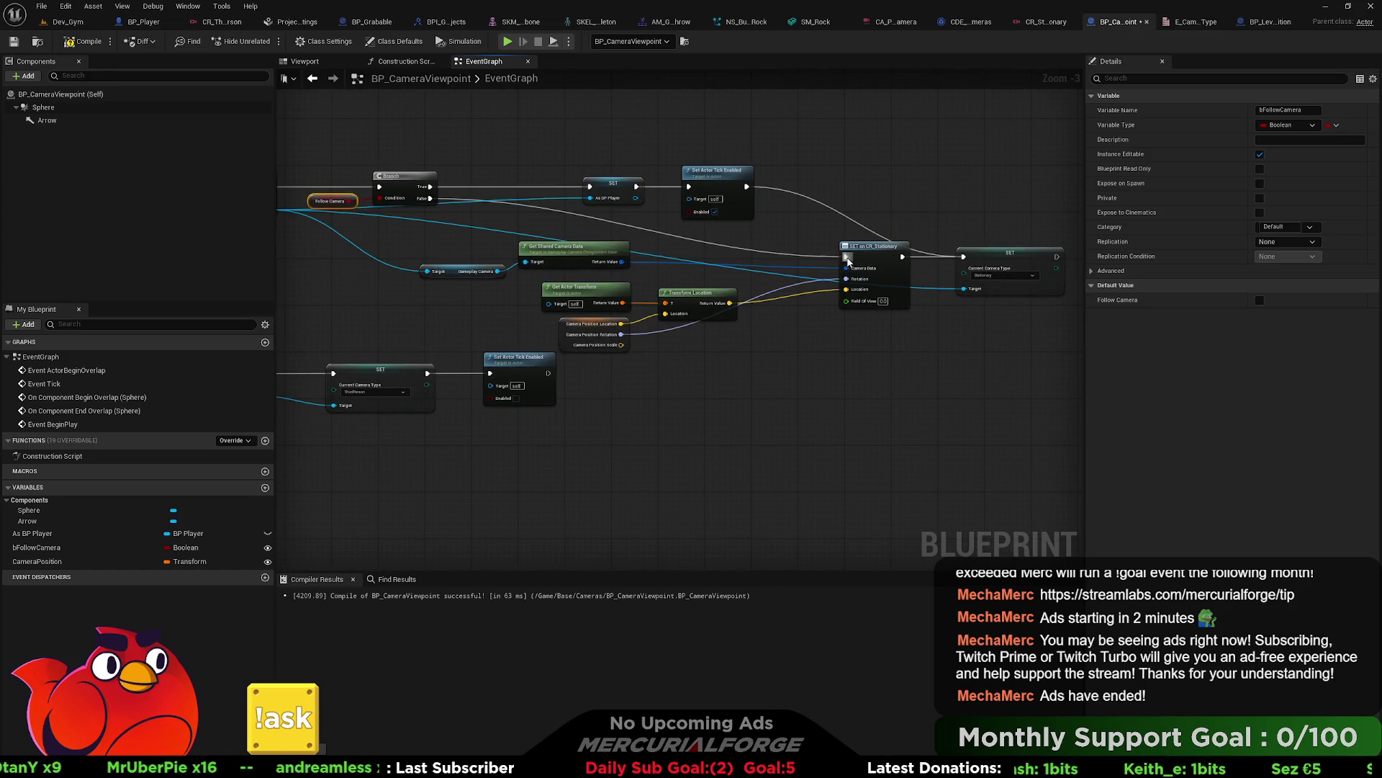
drag(771, 150, 560, 209)
mouse_move(403, 210)
mouse_down()
mouse_move(569, 216)
mouse_move(508, 218)
mouse_up()
drag(913, 328, 683, 317)
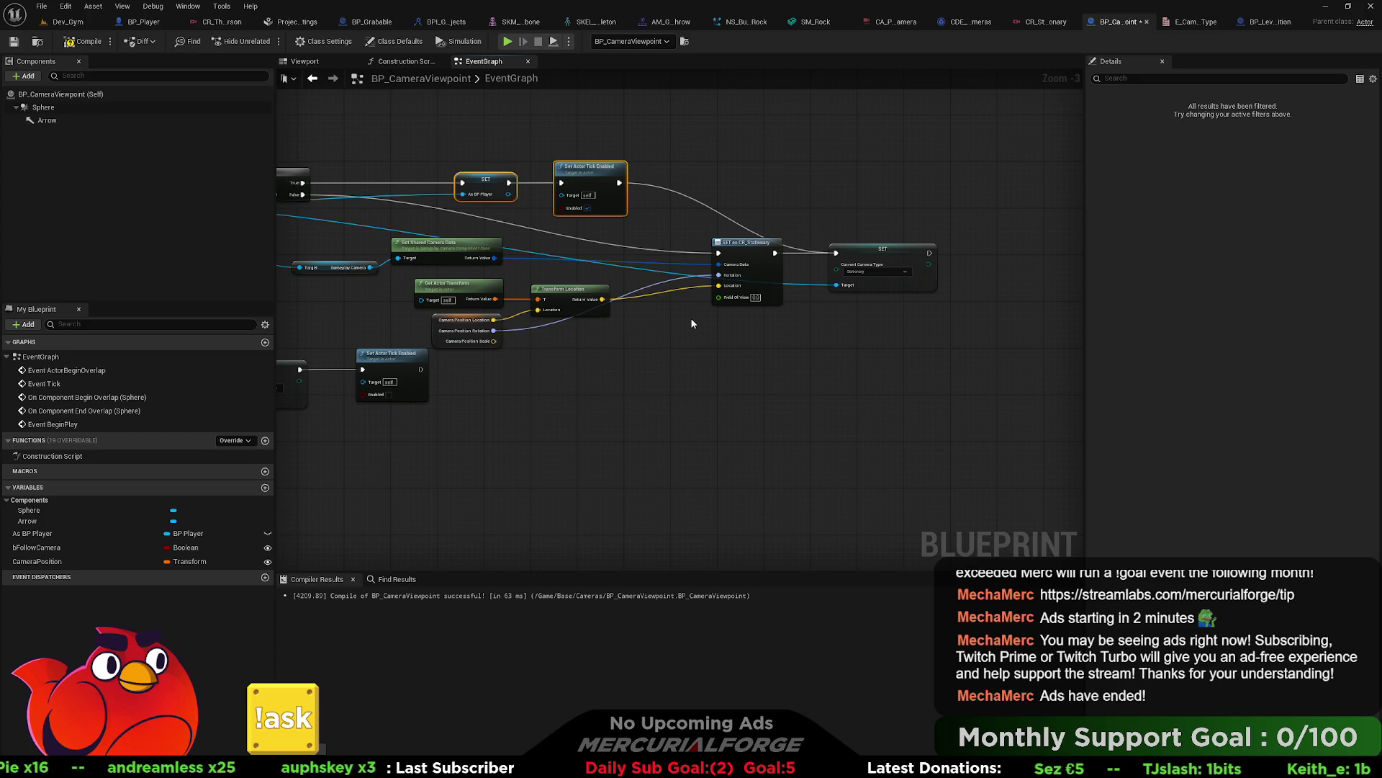
drag(691, 324, 875, 349)
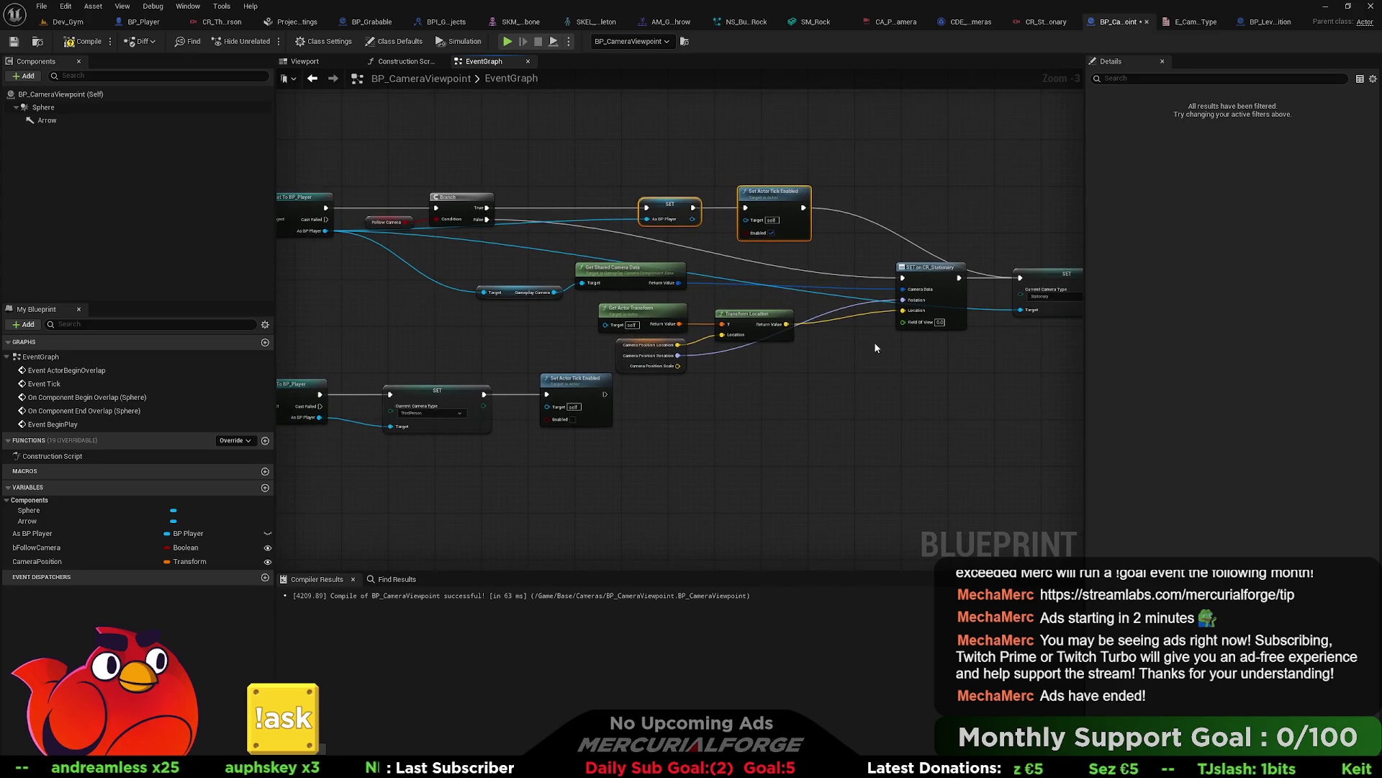
Step: Undo three graph edits and plug an As BP Player getter into the camera-type SET node's Target
key(ctrl+z)
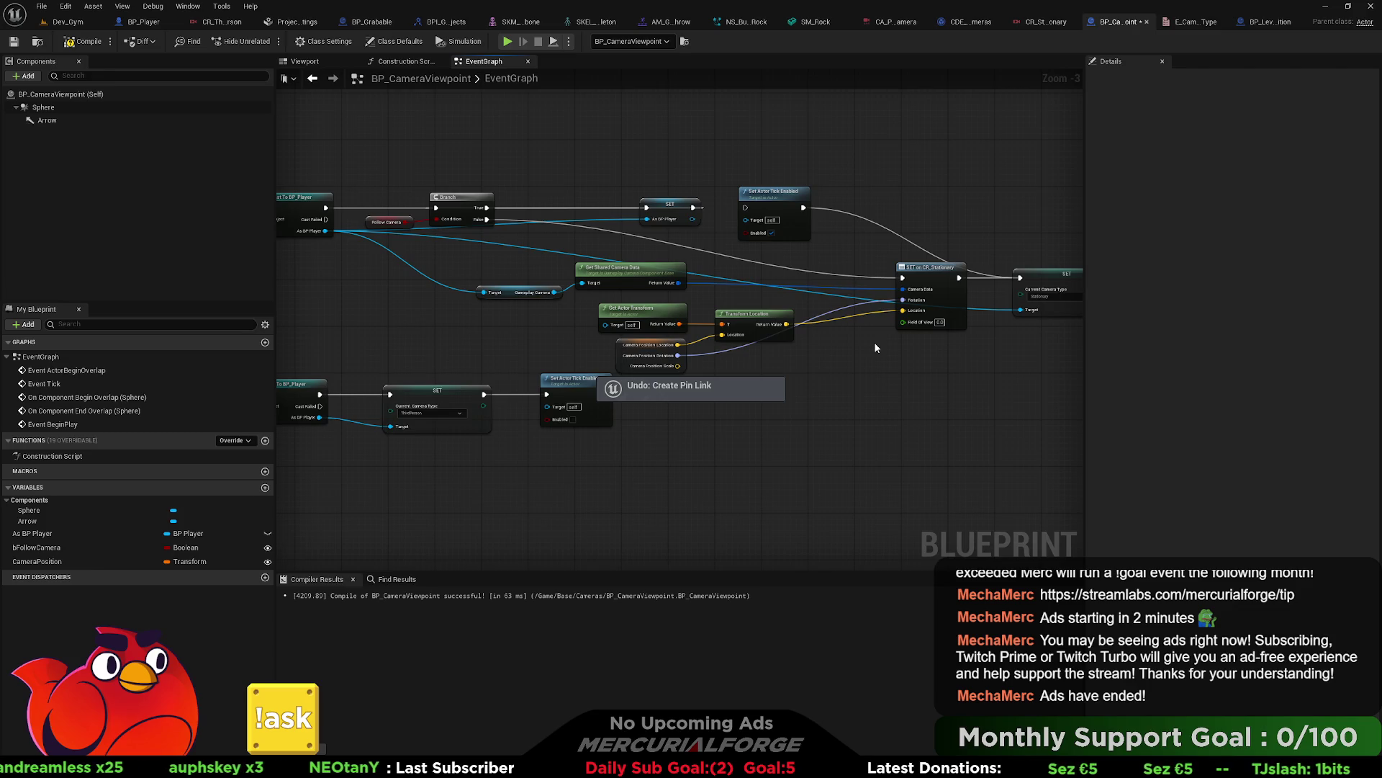
key(ctrl+z)
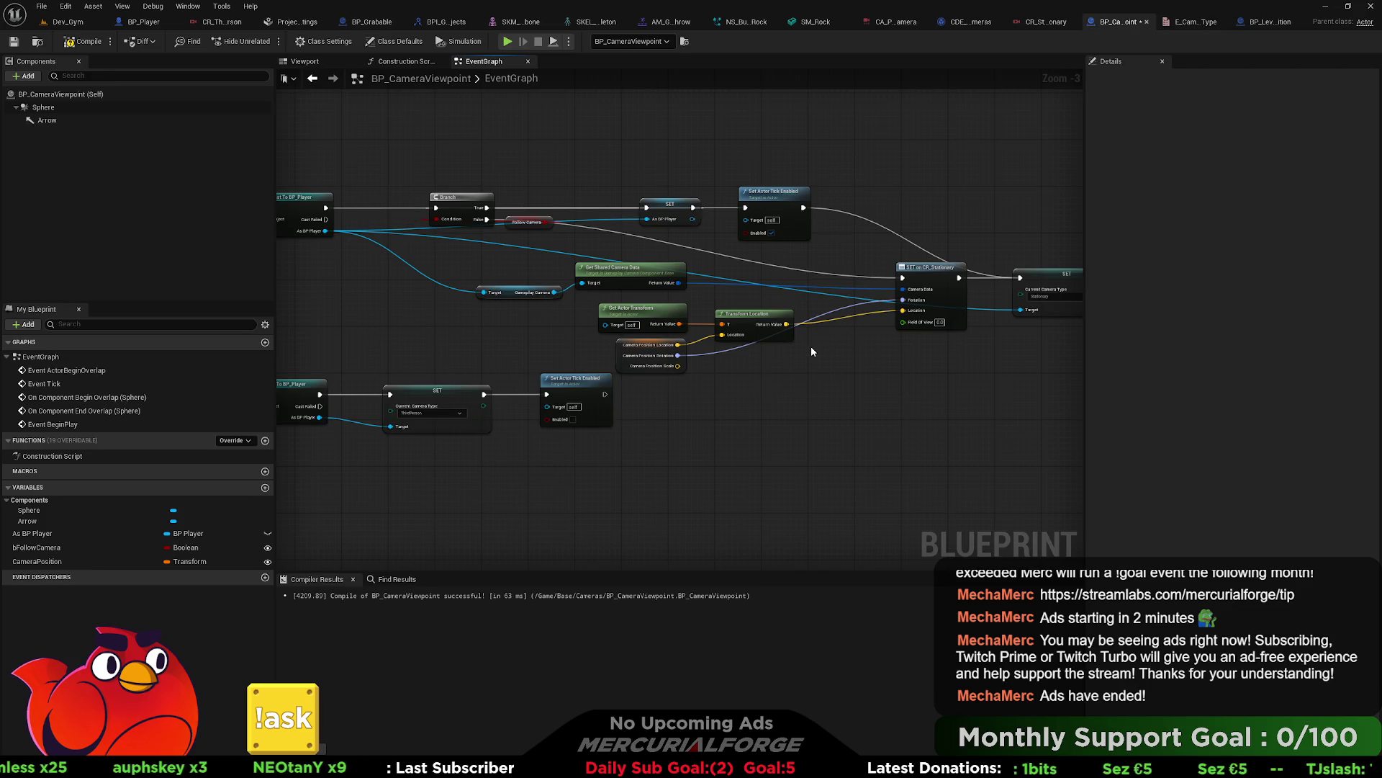
key(ctrl+z)
drag(879, 347, 723, 341)
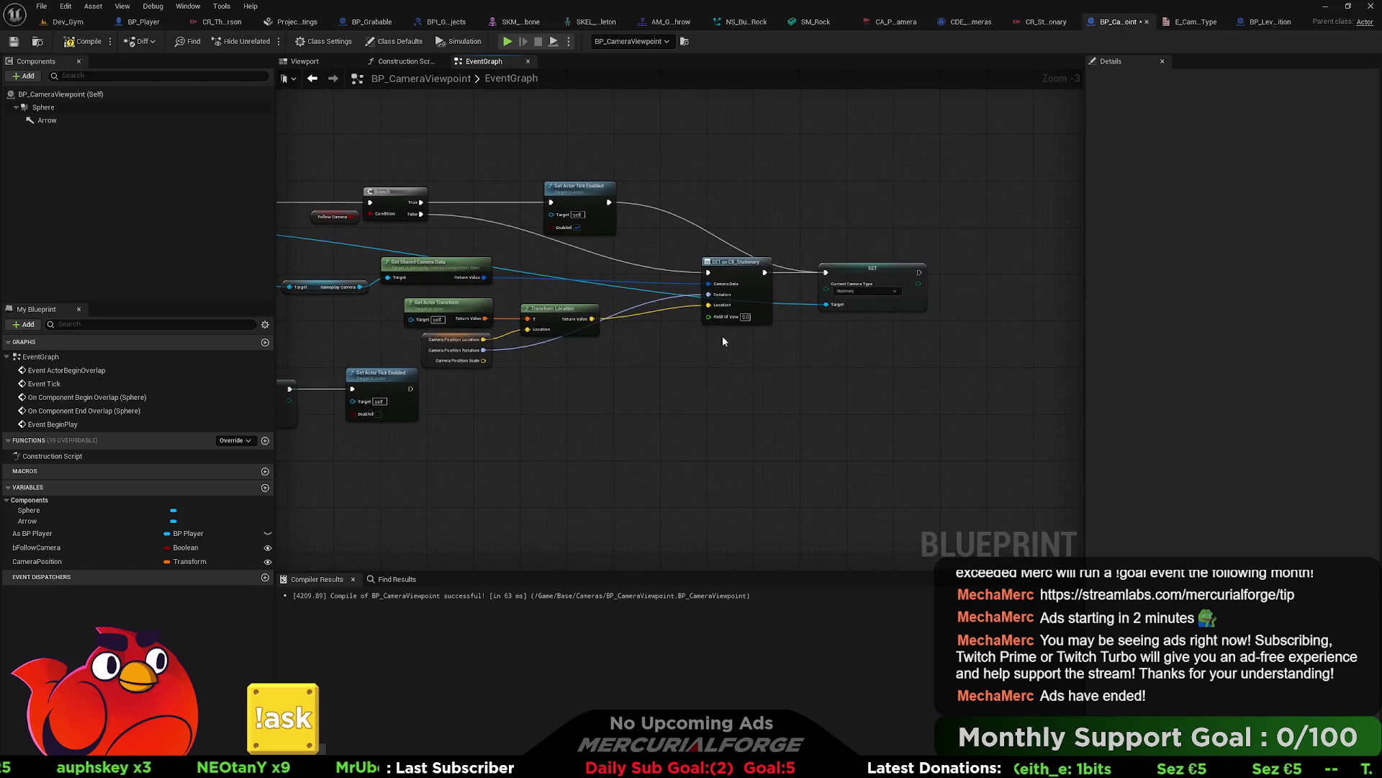
alt+click(825, 306)
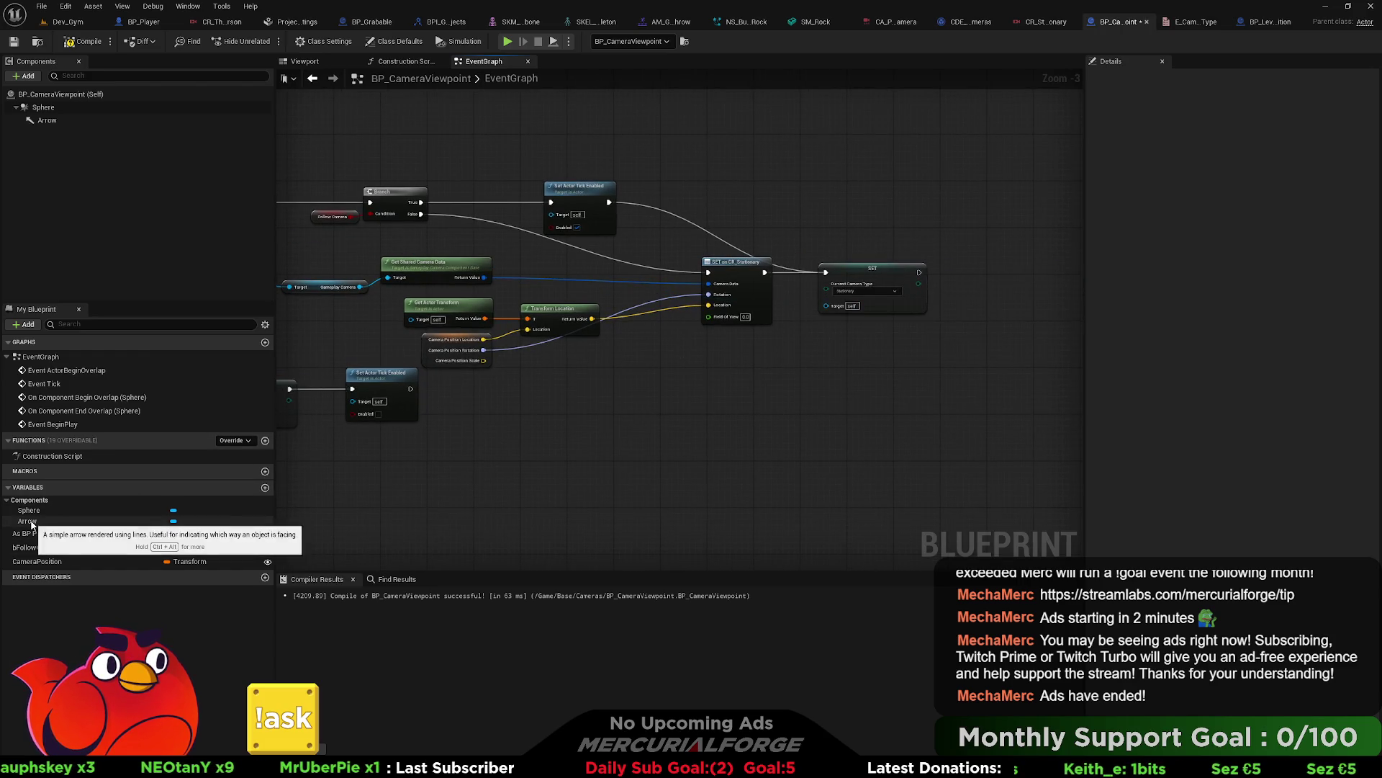
mouse_move(32, 538)
mouse_down()
mouse_move(828, 308)
mouse_move(783, 348)
mouse_up()
Step: Set the Field Of View to 90 on both camera setups
scroll(716, 345, up, 4)
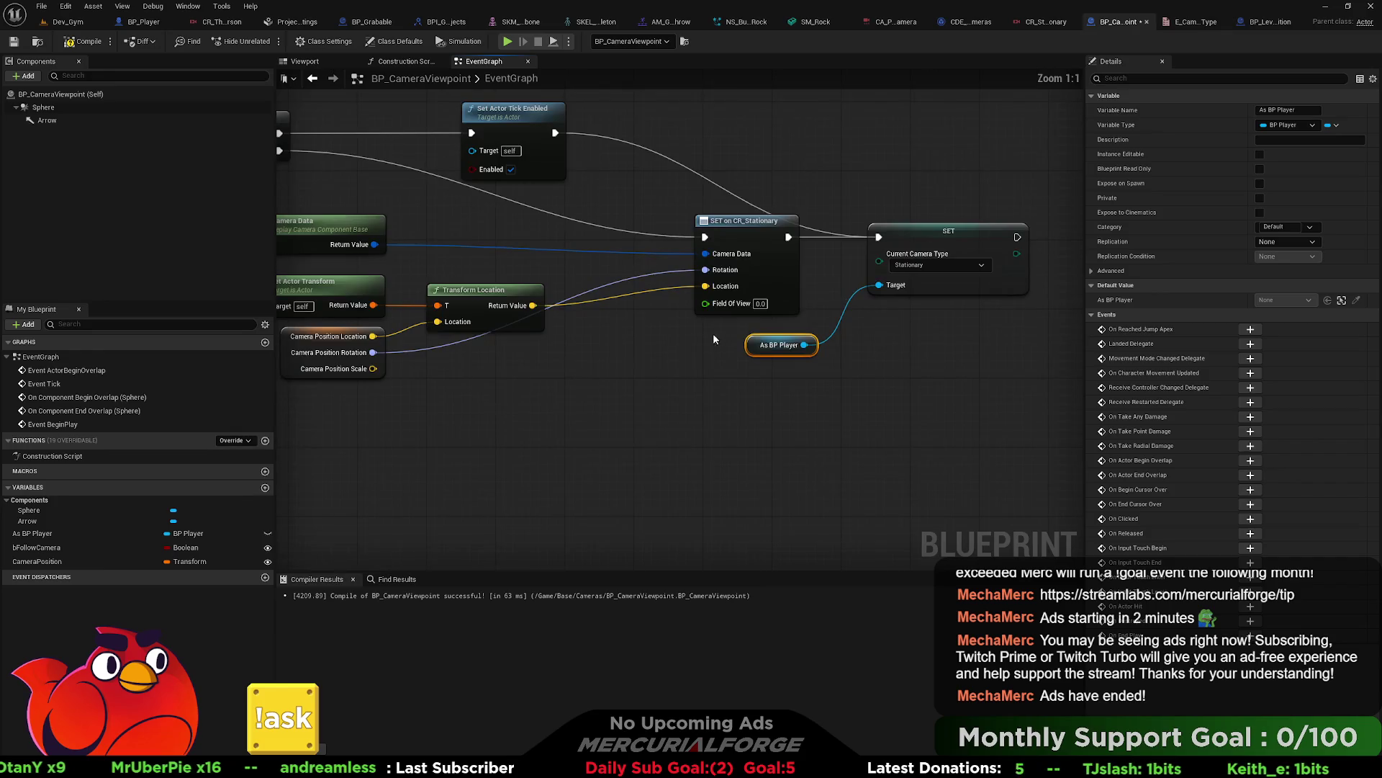
click(797, 318)
text(90)
click(904, 374)
drag(907, 378, 780, 391)
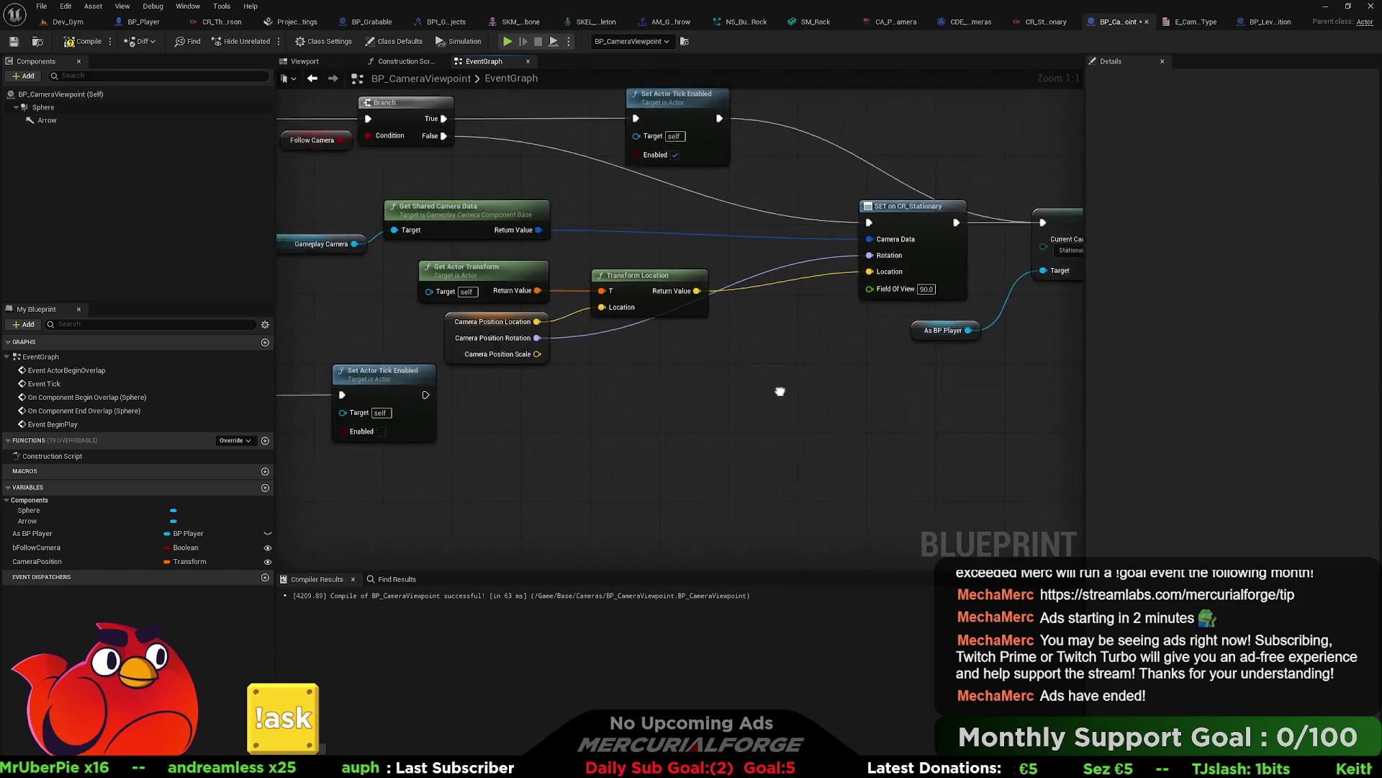
scroll(792, 388, down, 5)
scroll(736, 194, up, 4)
click(706, 131)
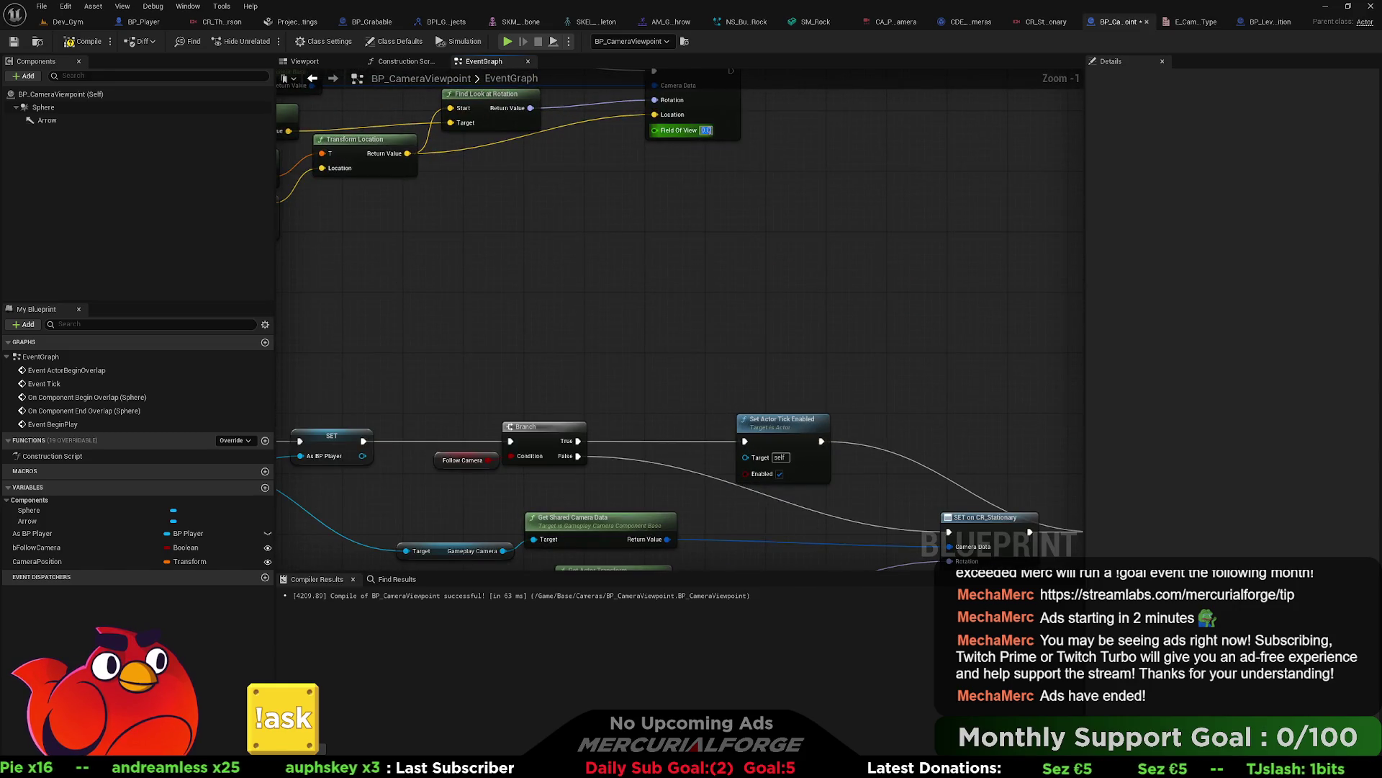
text(90)
key(Return)
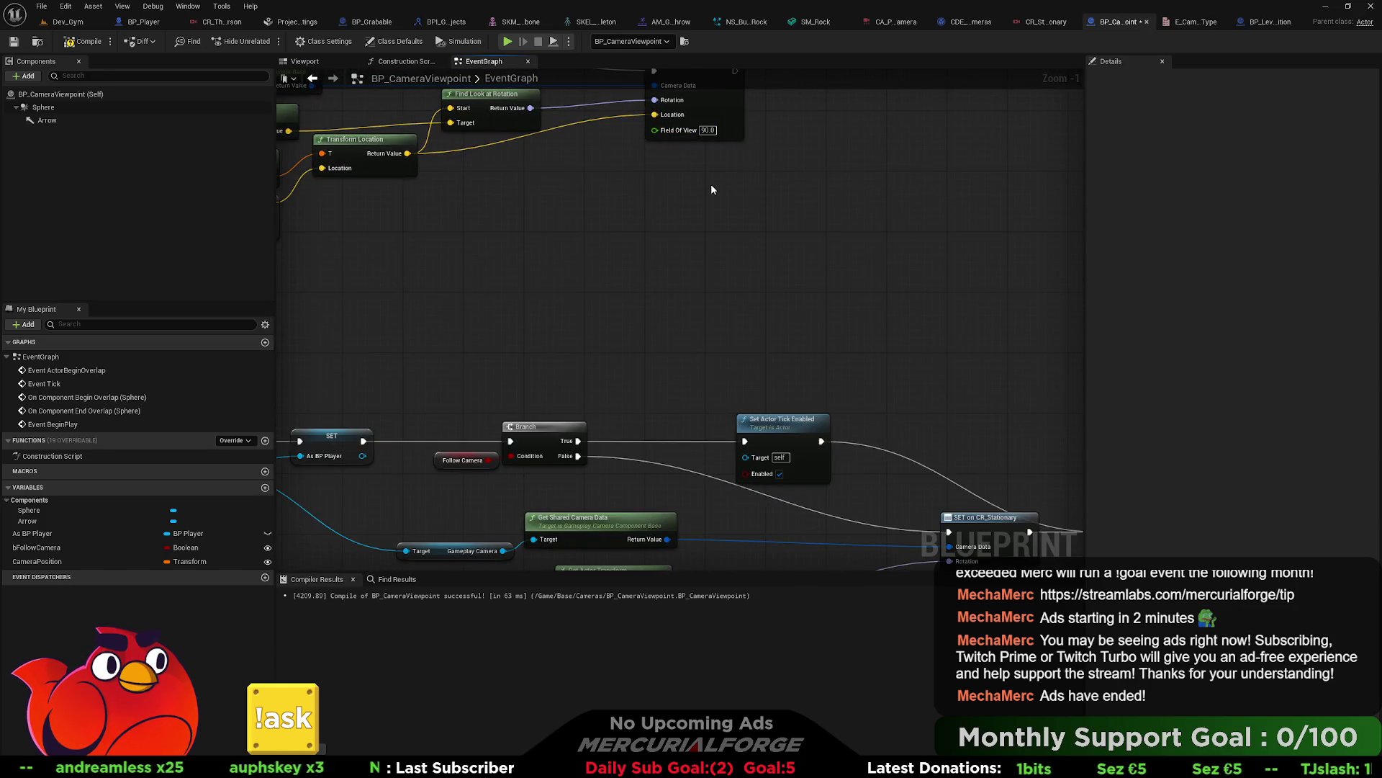
Step: Back in Dev_Gym, fly the view over the stairs and start Play From Here
click(67, 22)
scroll(519, 360, up, 2)
drag(519, 360, 527, 425)
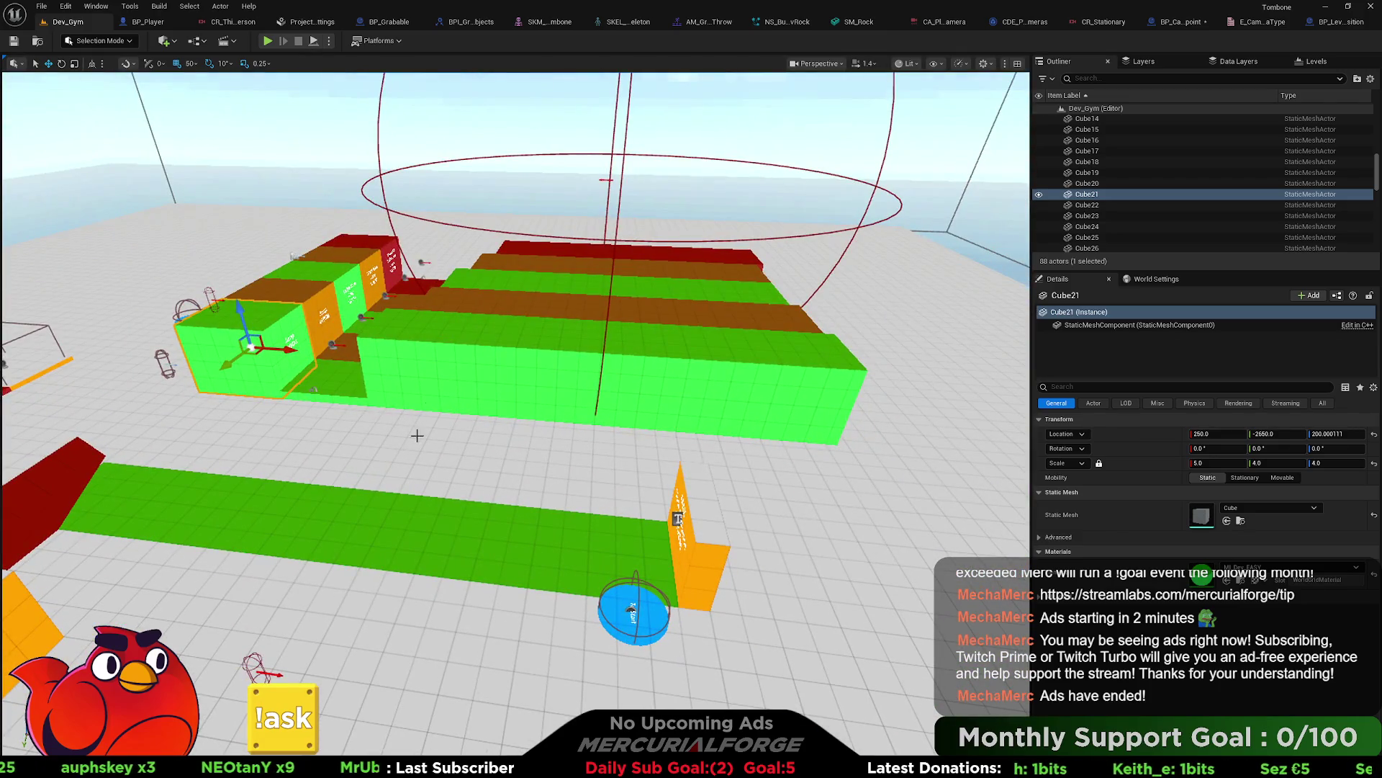
right_click(268, 309)
mouse_move(319, 652)
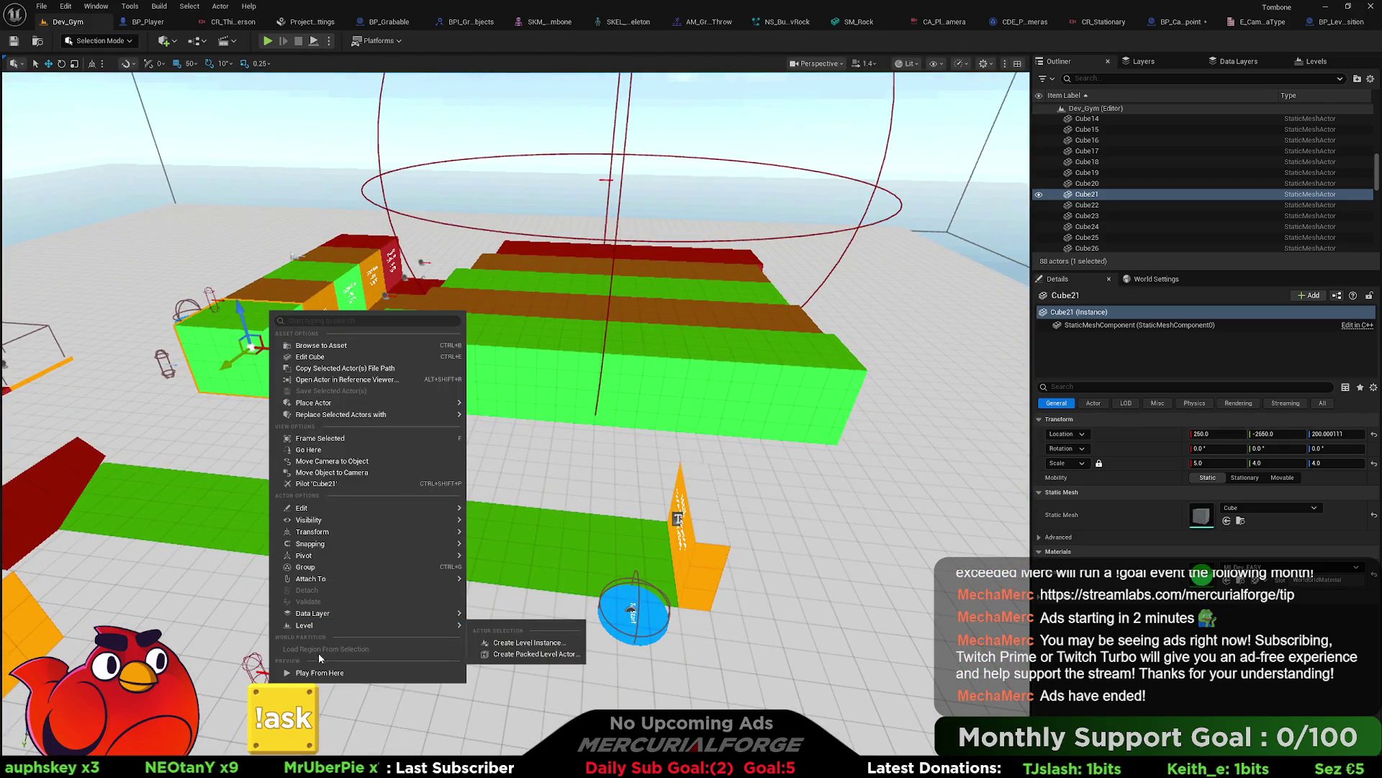
click(504, 637)
Step: Run and jump the character through the overhead camera zone and along the green wall, then stop
key(w)
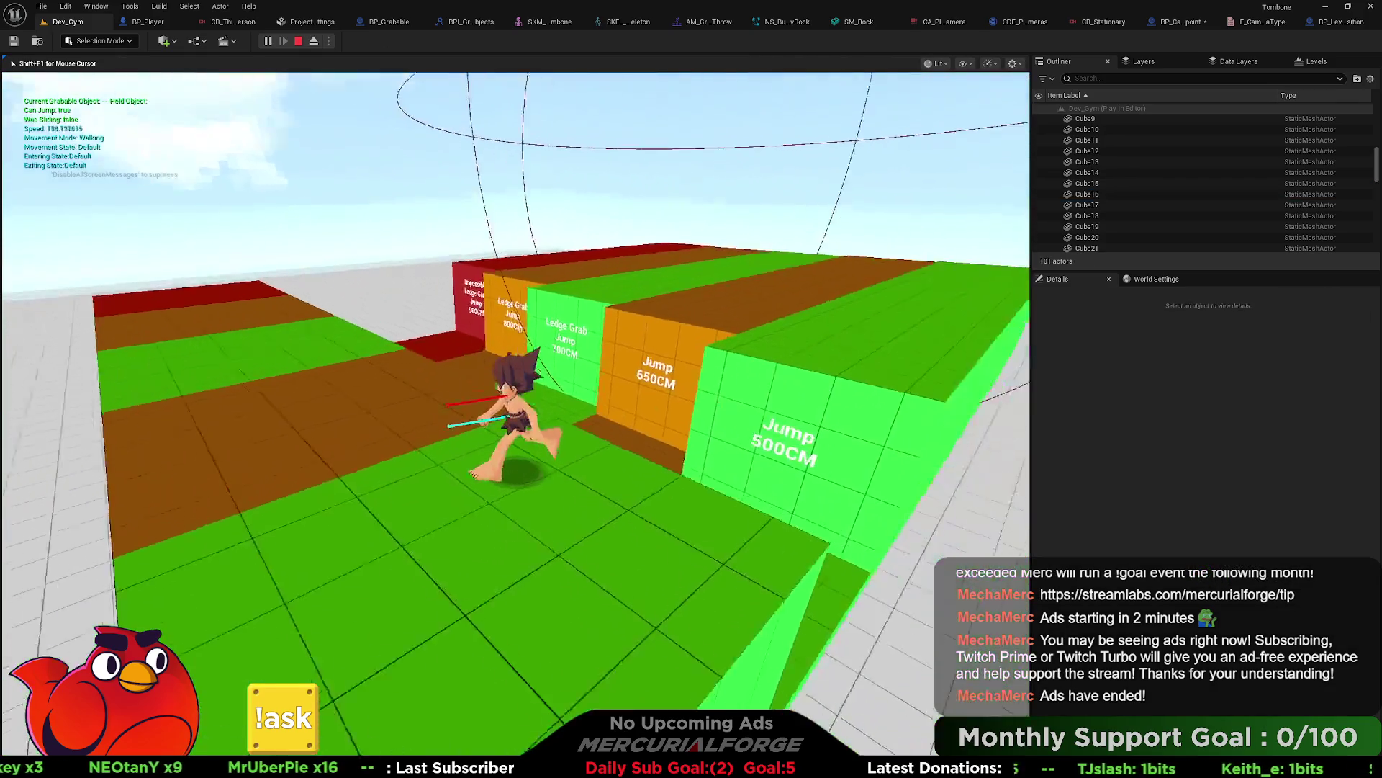
key(w)
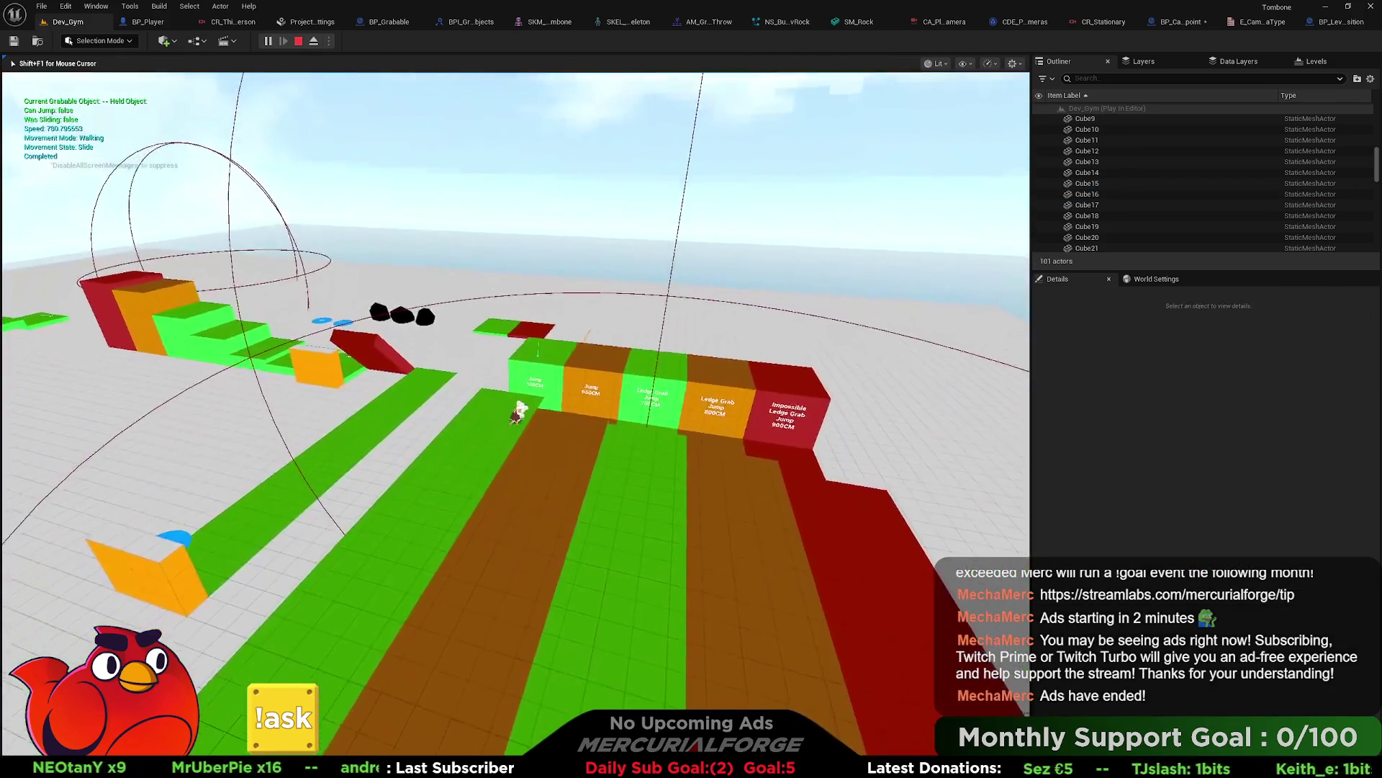
key(w)
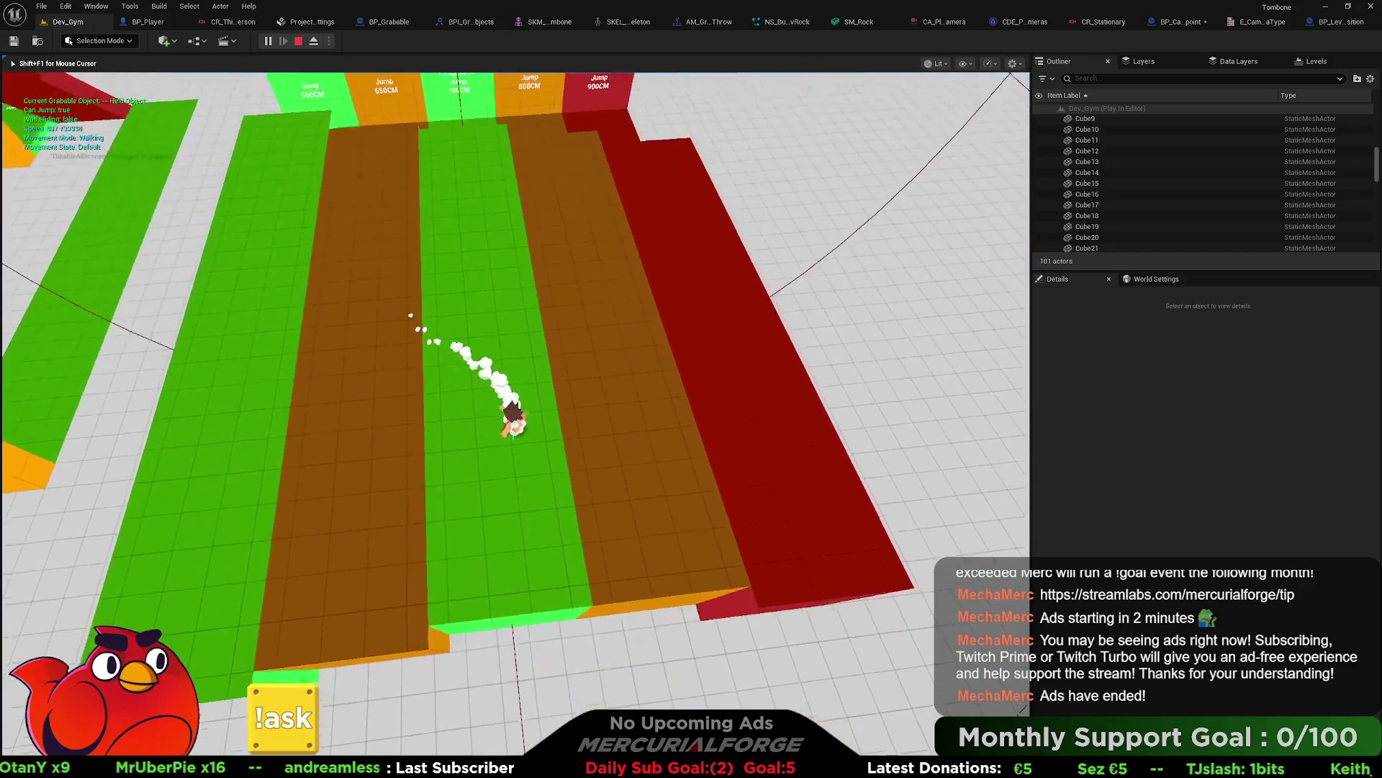
key(w)
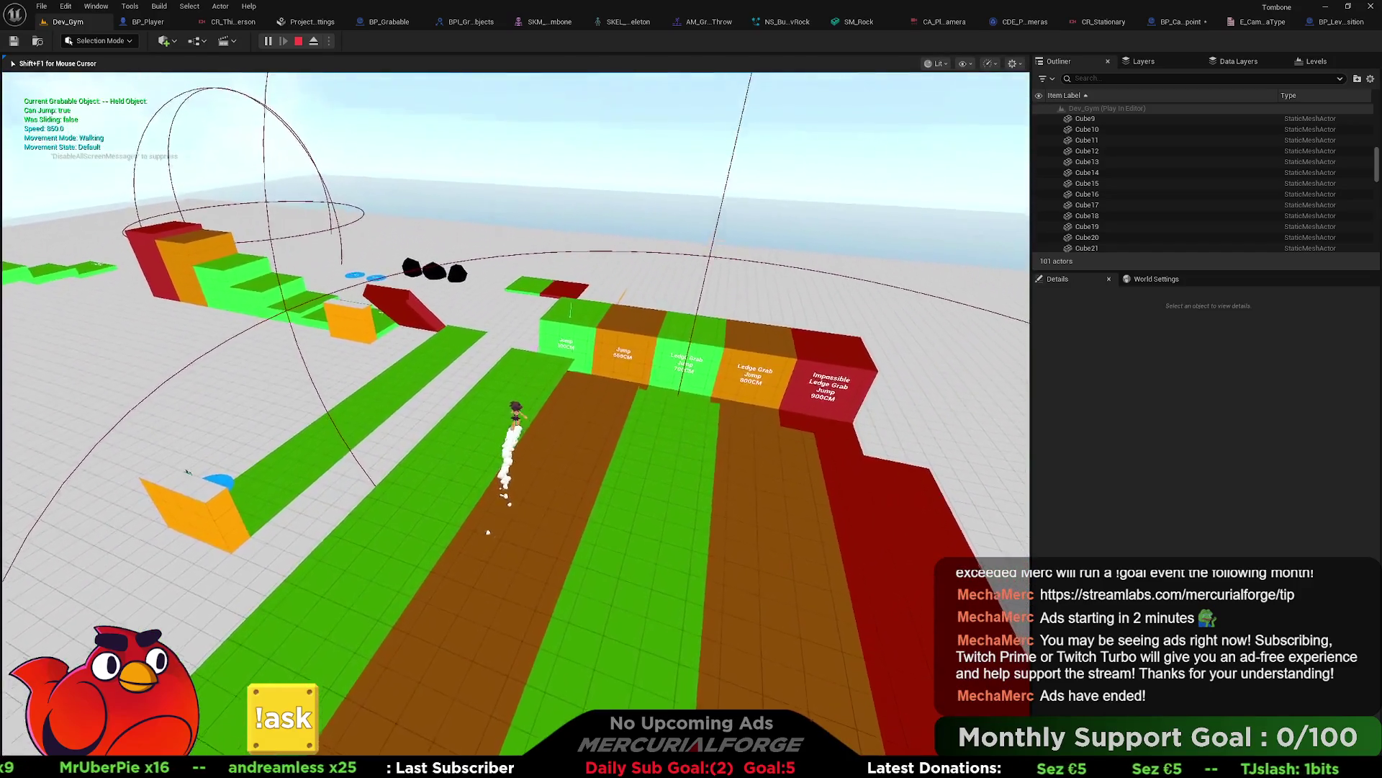
key(space)
key(w)
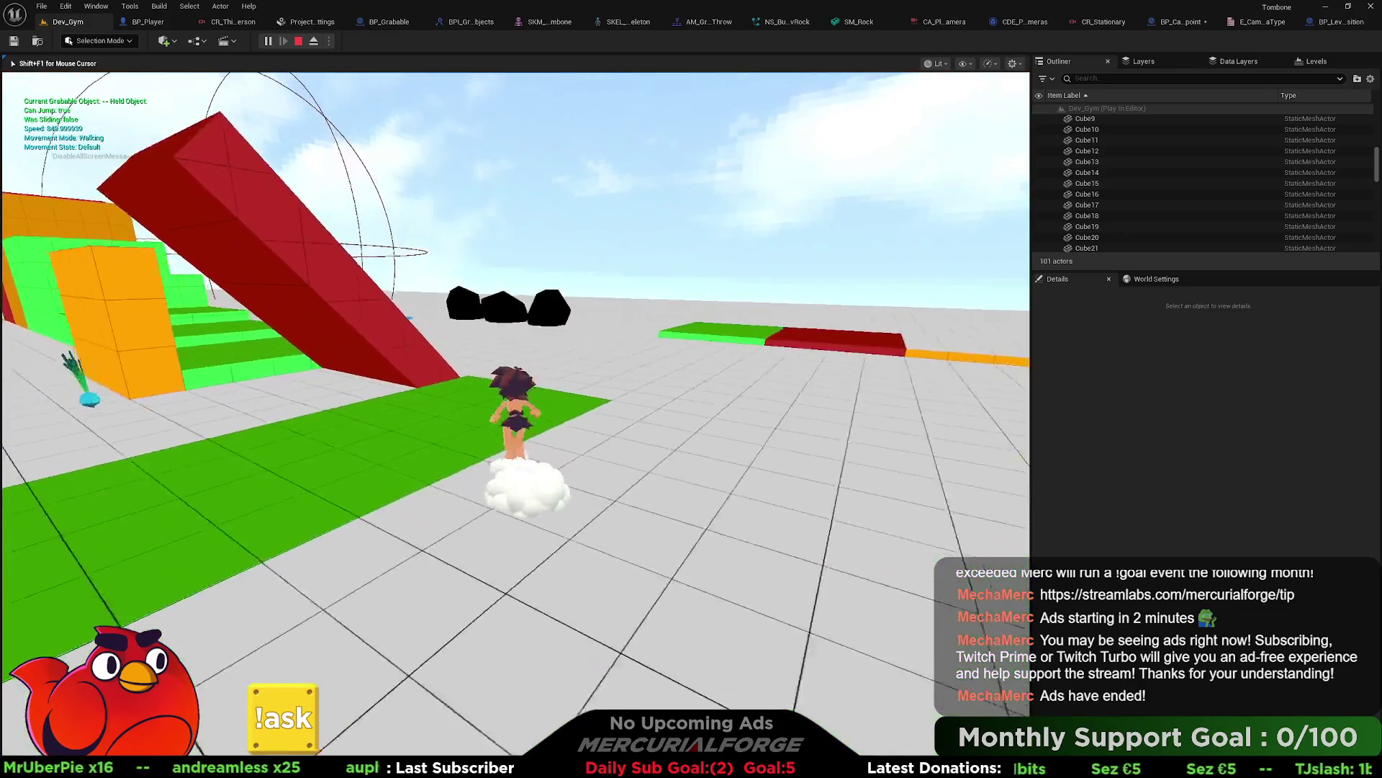
key(w)
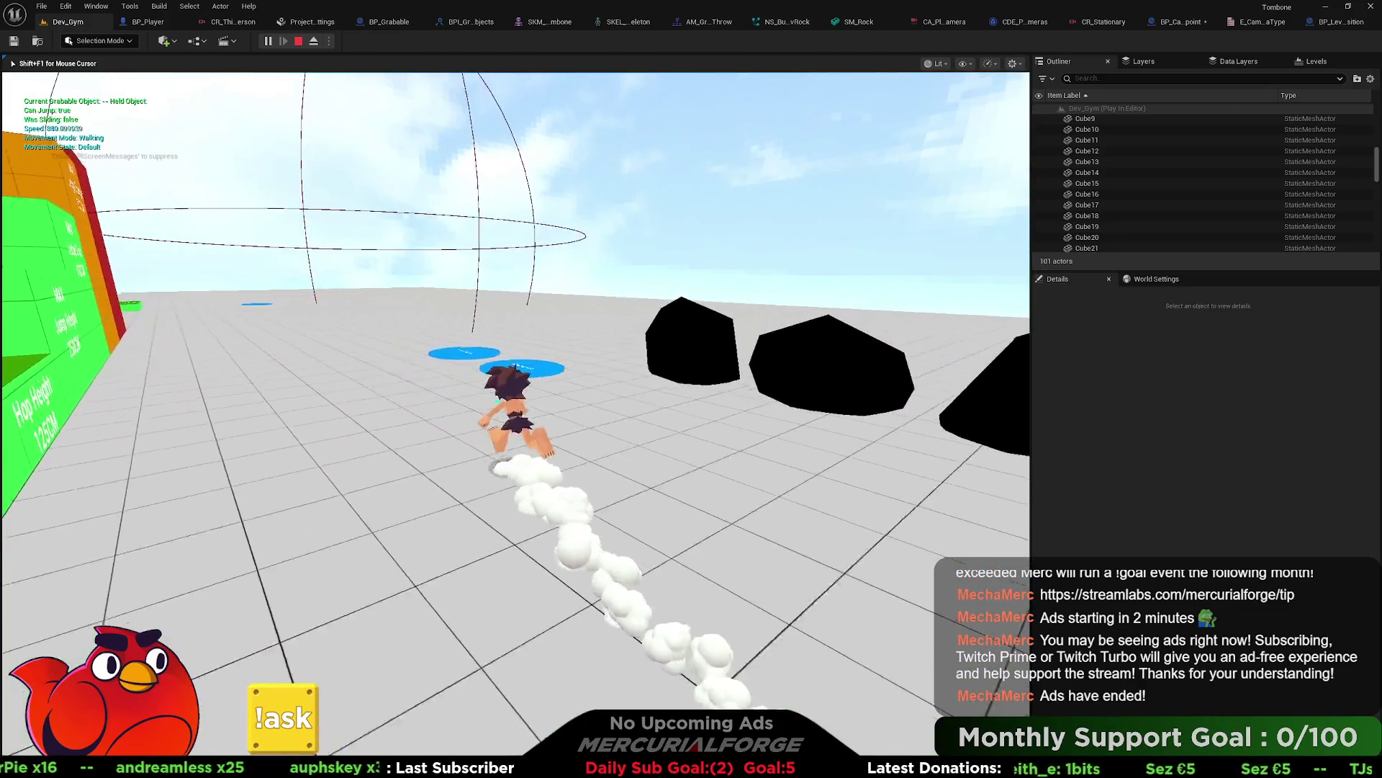
key(w)
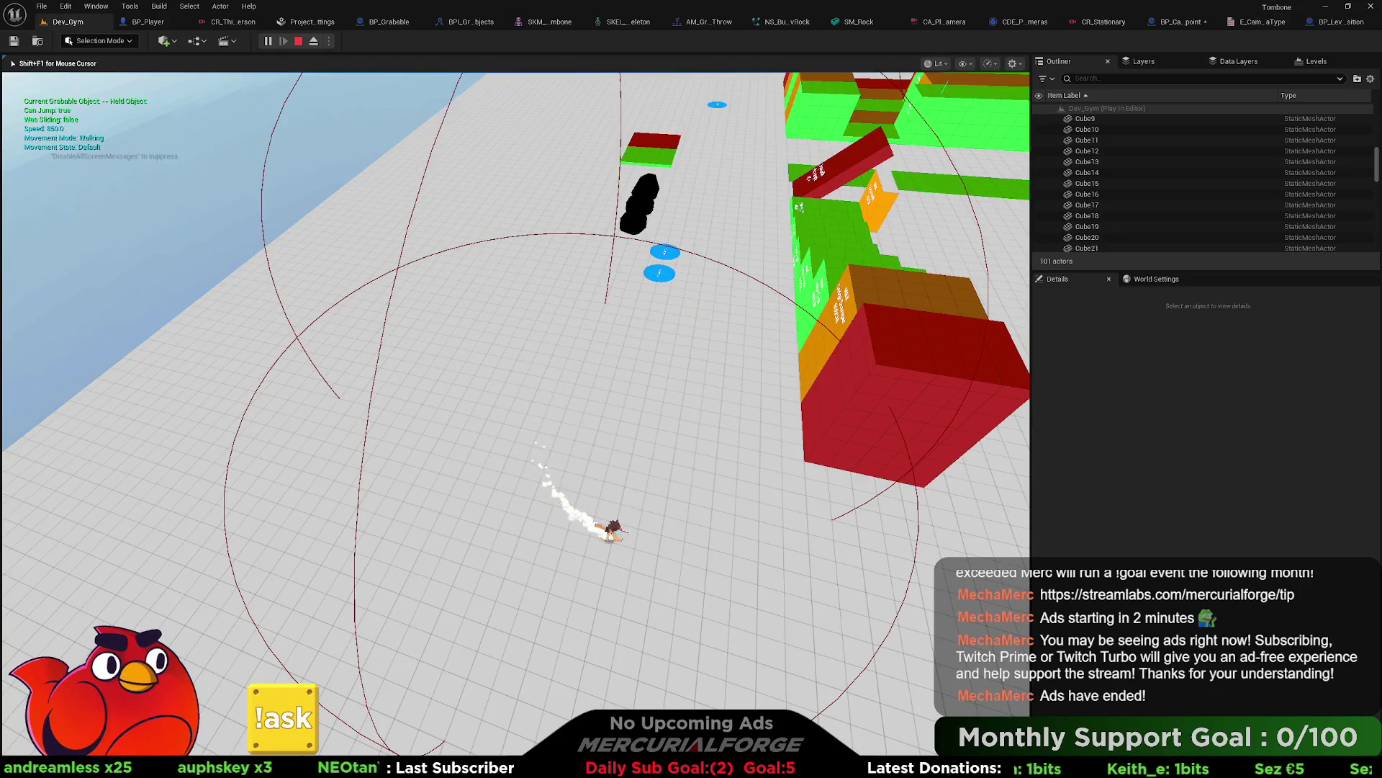
key(w)
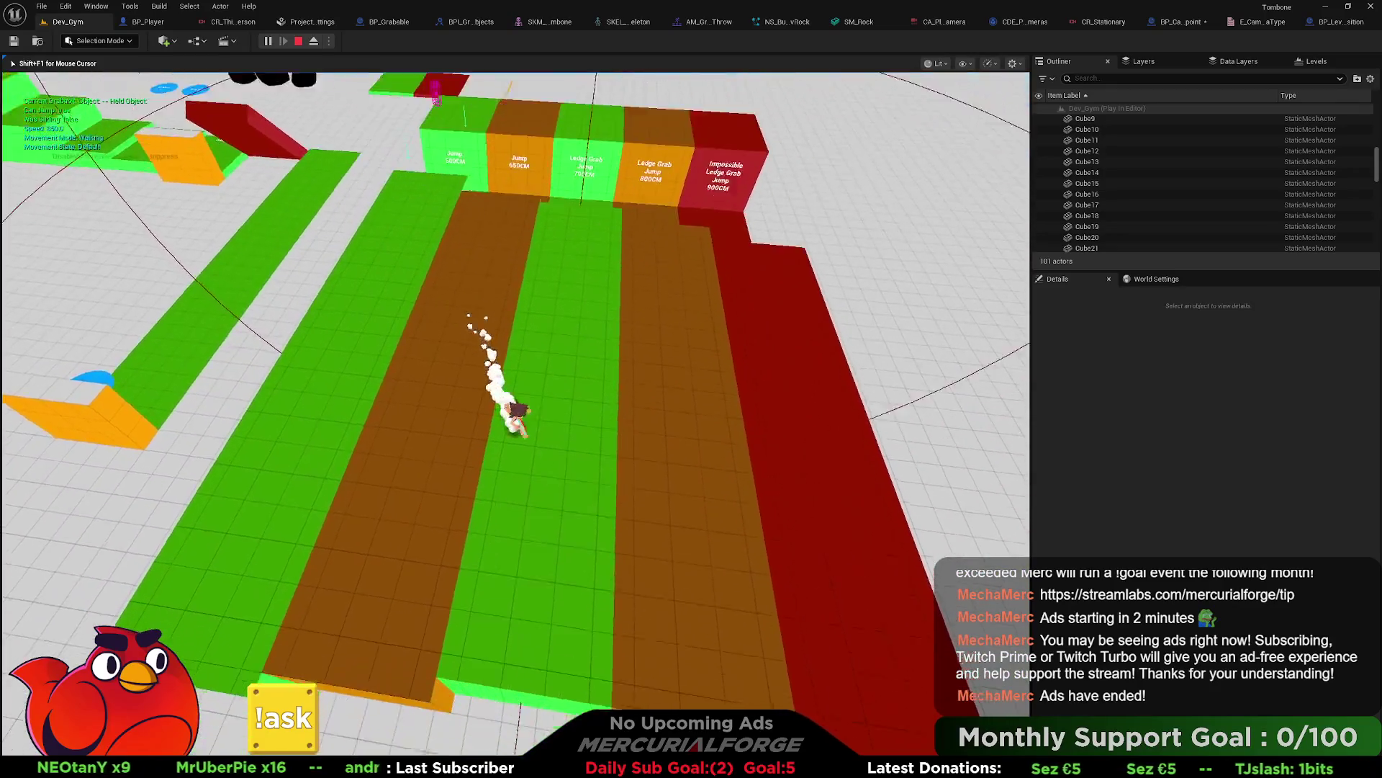
key(space)
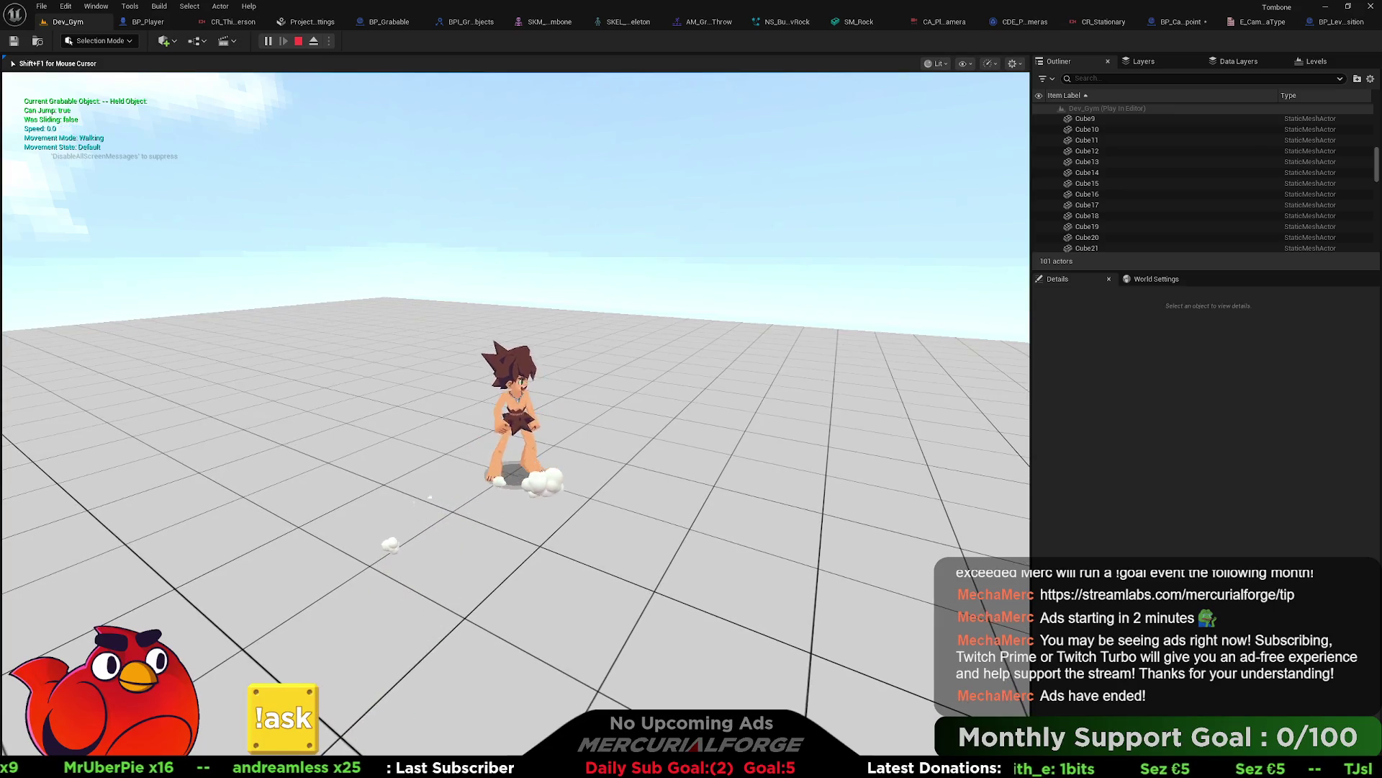
key(Escape)
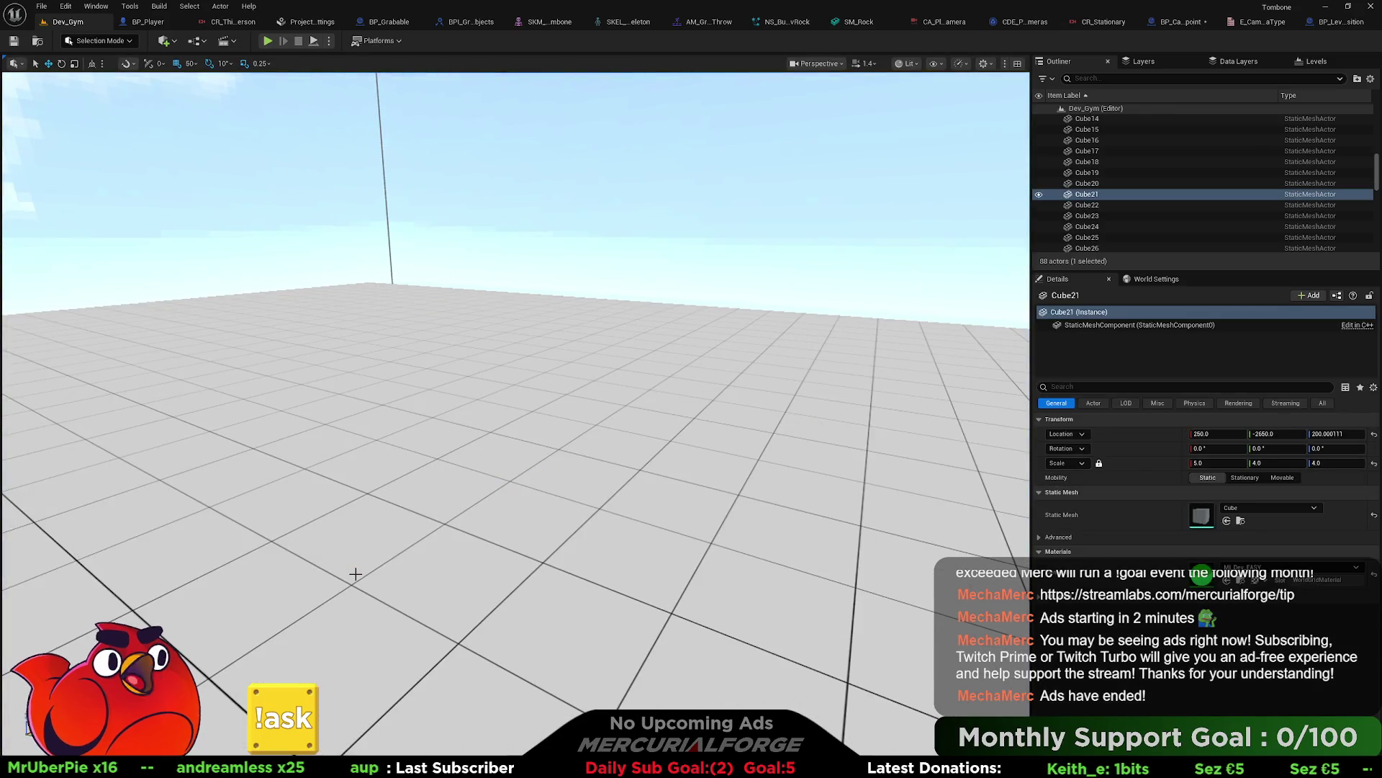
Step: Open BP_Player and switch from its EventGraph to the Input graph
drag(562, 350, 562, 350)
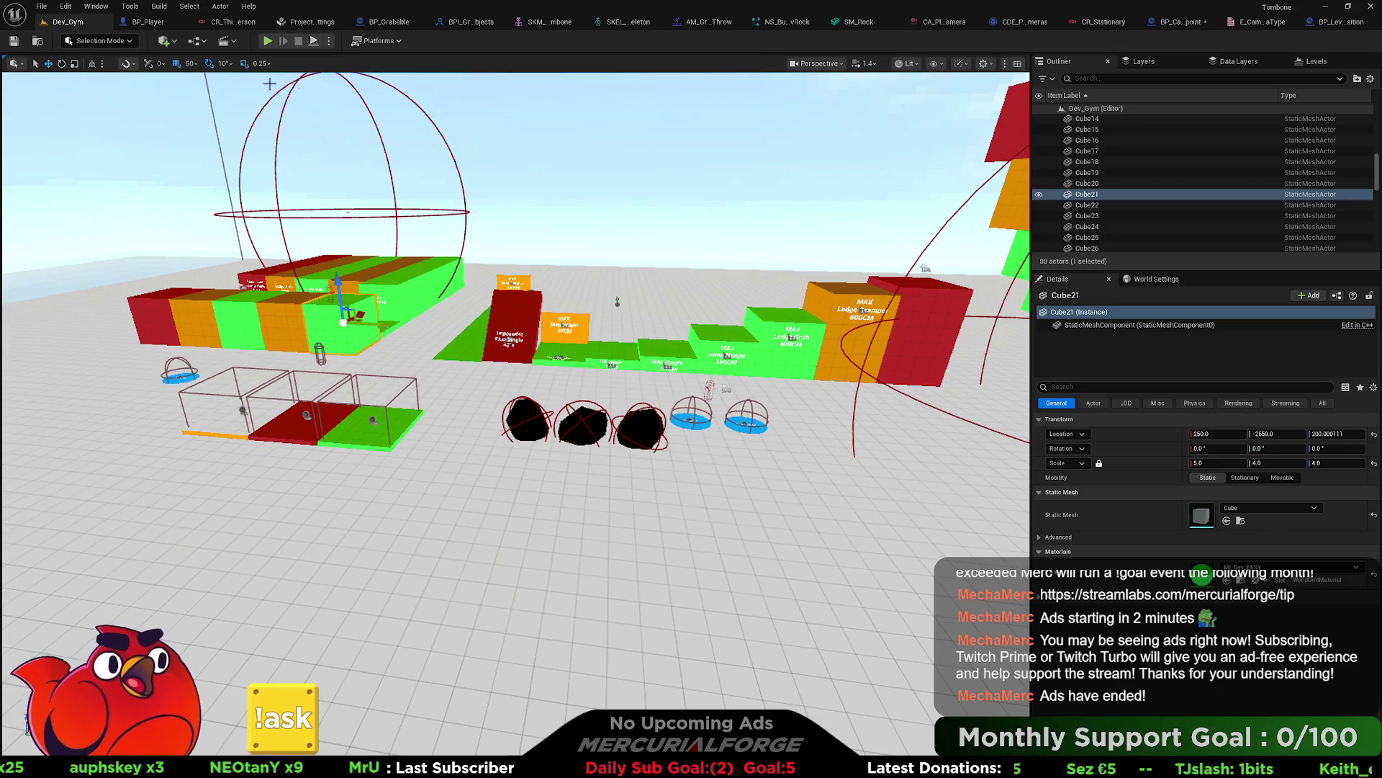
click(147, 21)
scroll(486, 283, down, 6)
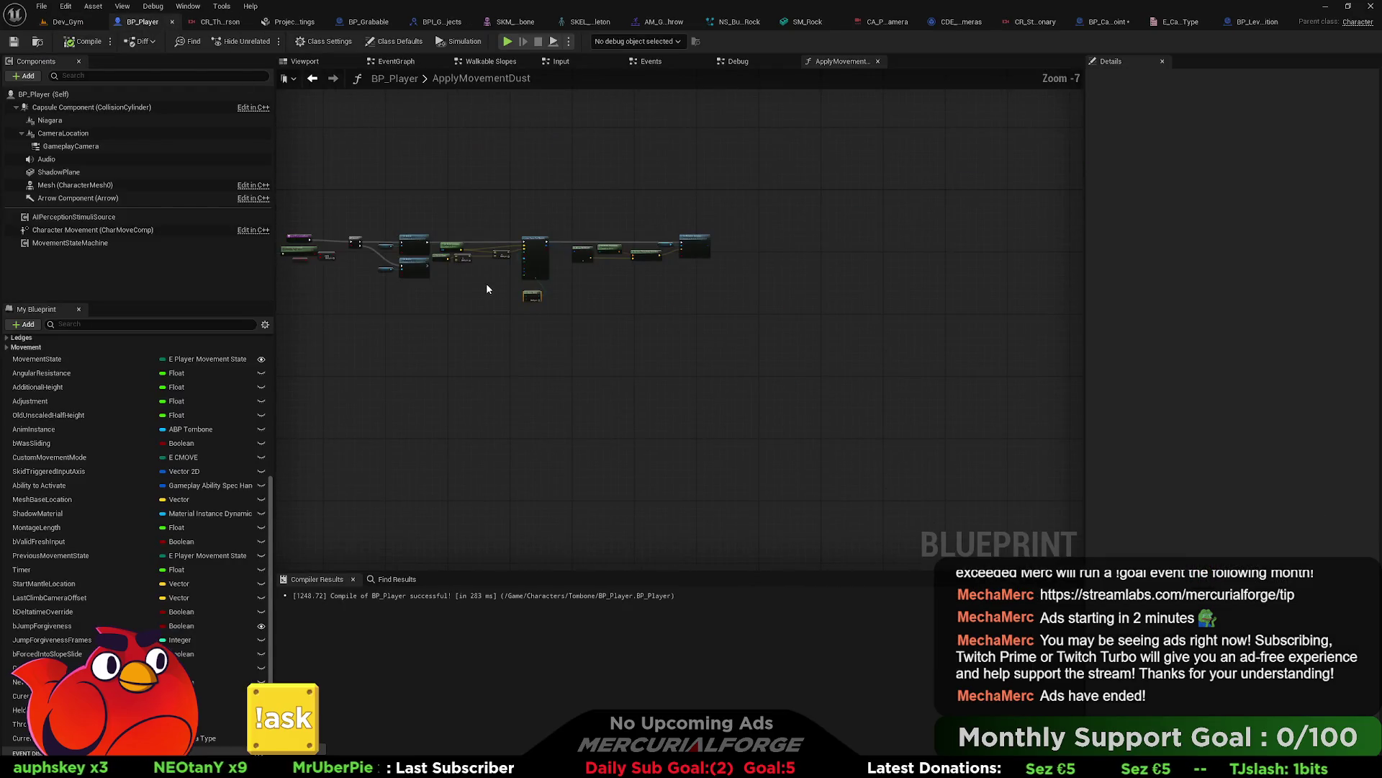
click(407, 64)
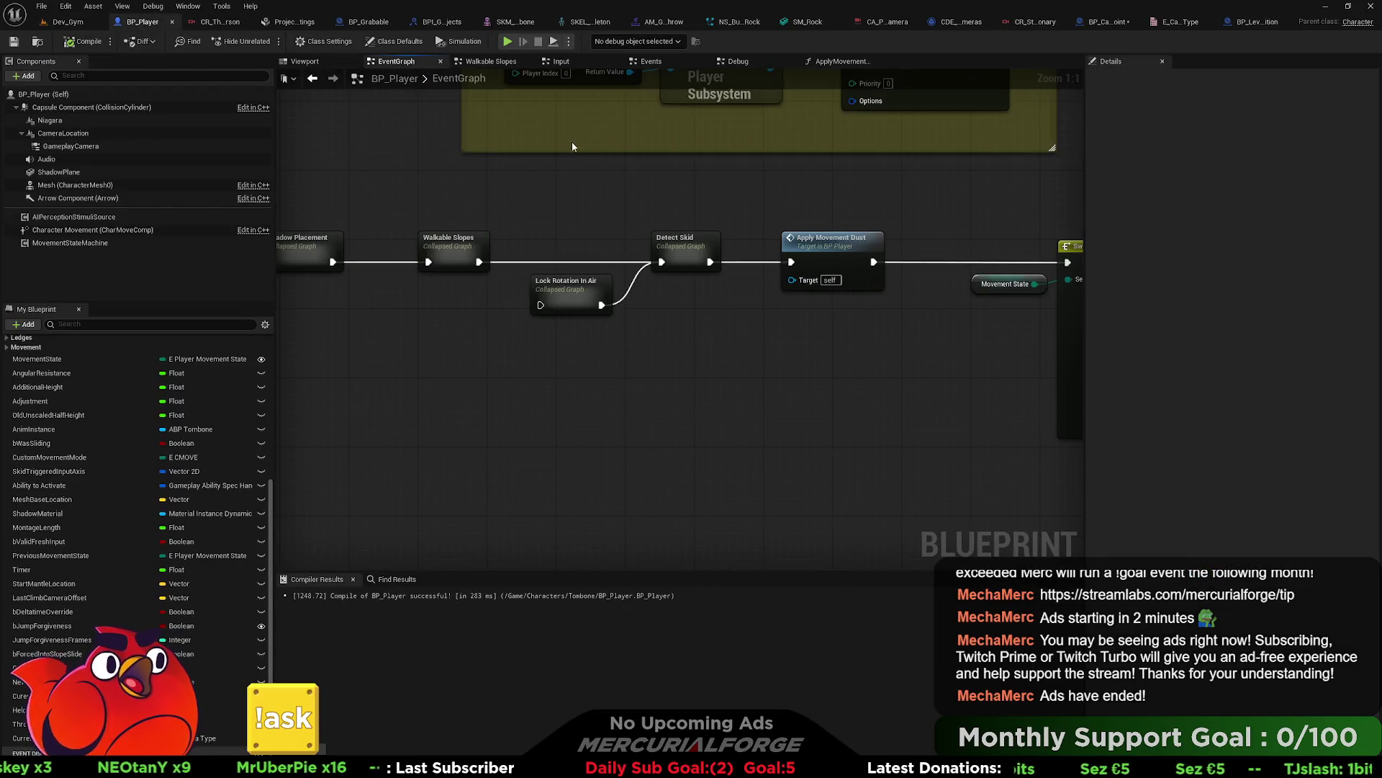
scroll(653, 276, down, 4)
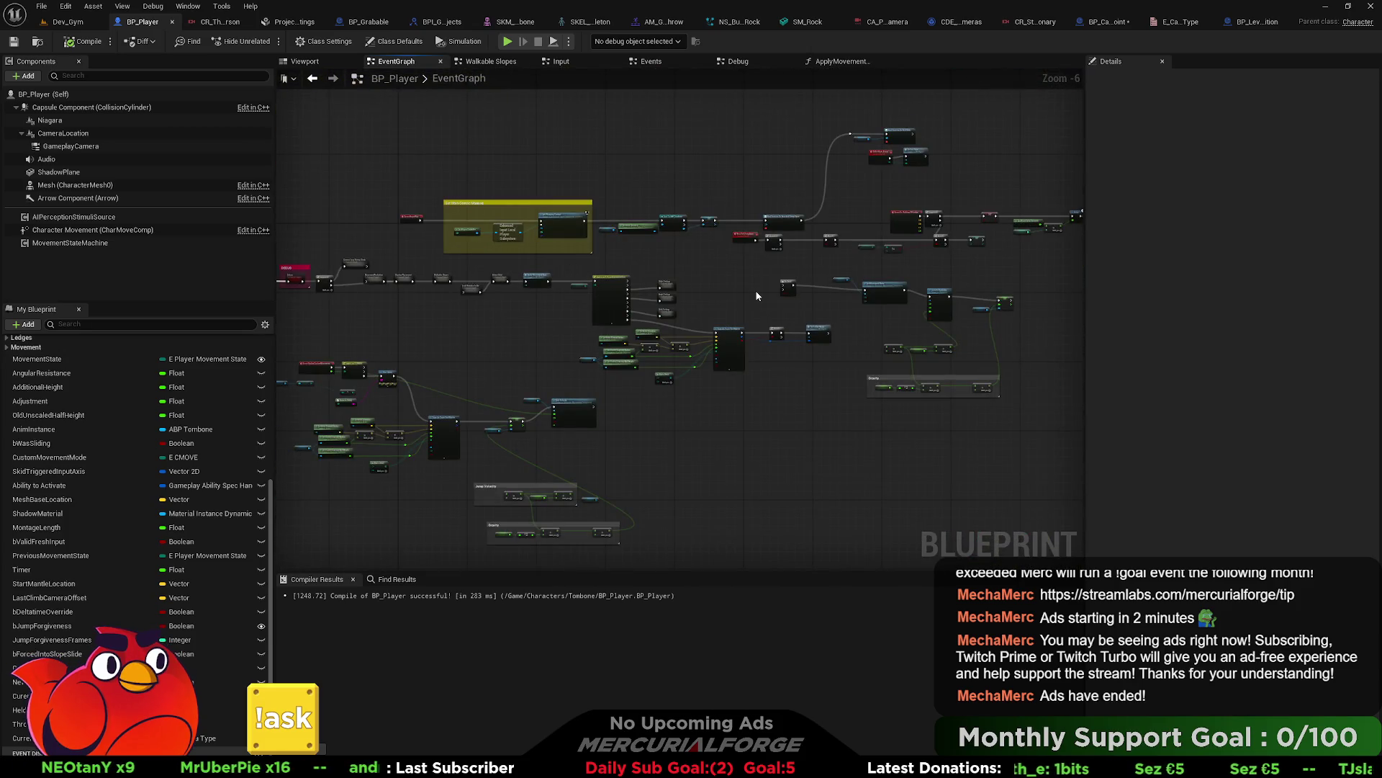
click(561, 62)
scroll(607, 310, down, 5)
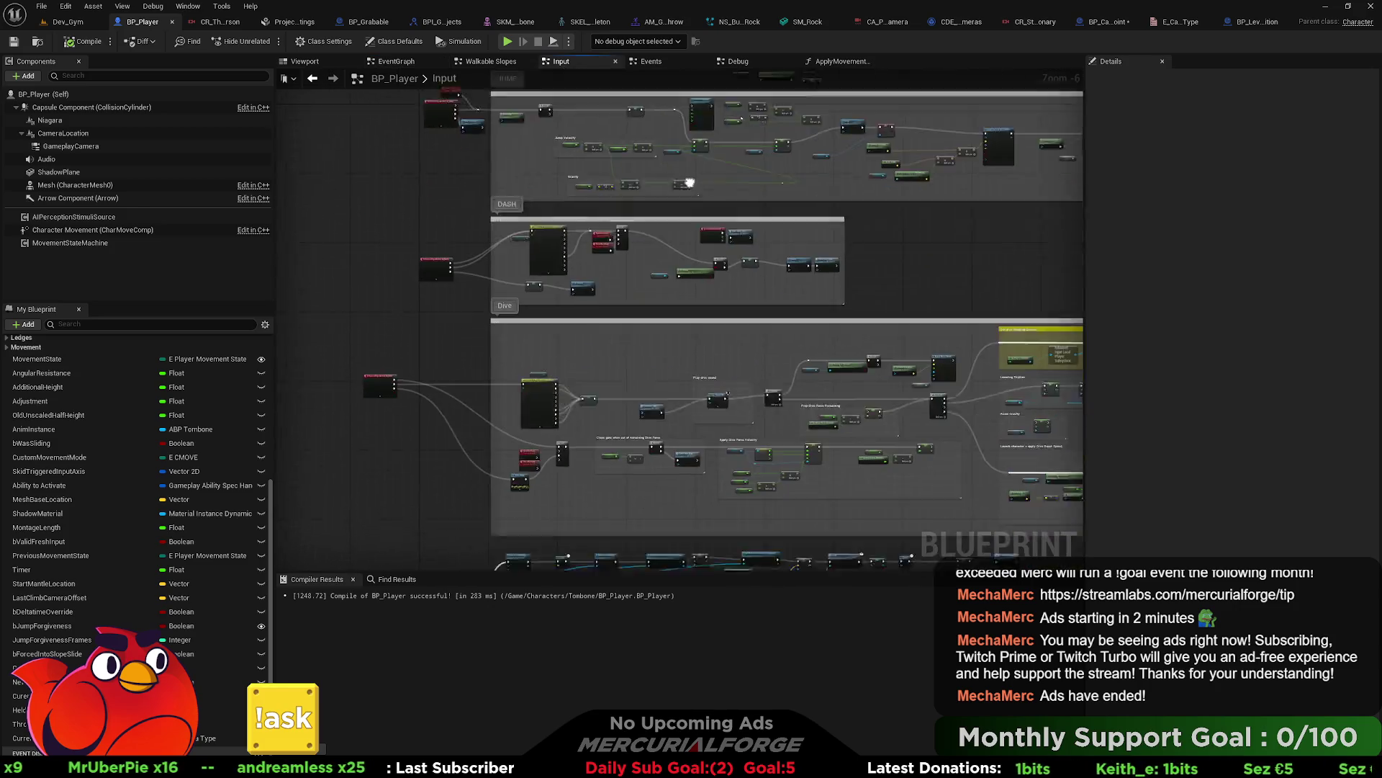
Step: Feed Get Actor Forward Vector into the throw Multiply node and save BP_Player
scroll(720, 266, down, 5)
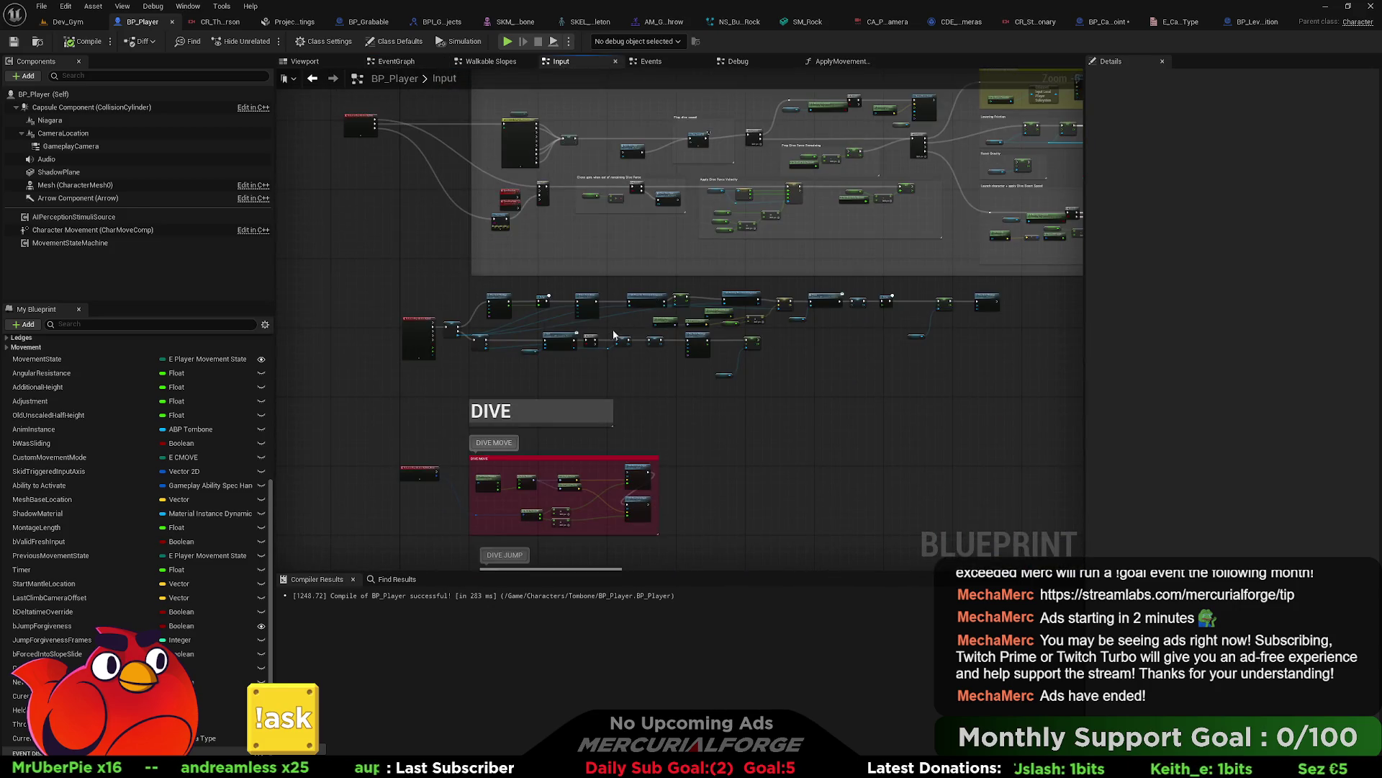
scroll(461, 347, up, 5)
drag(864, 304, 537, 288)
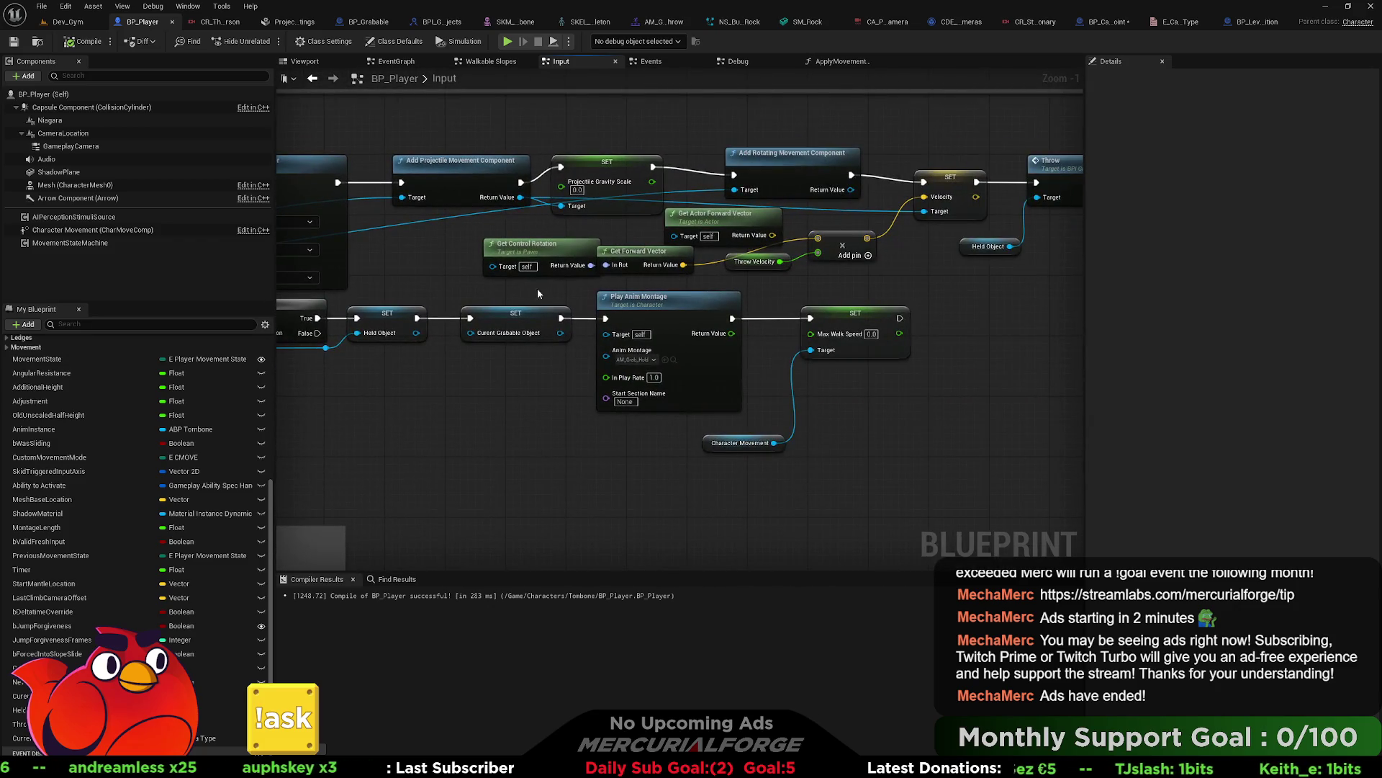
drag(772, 234, 818, 238)
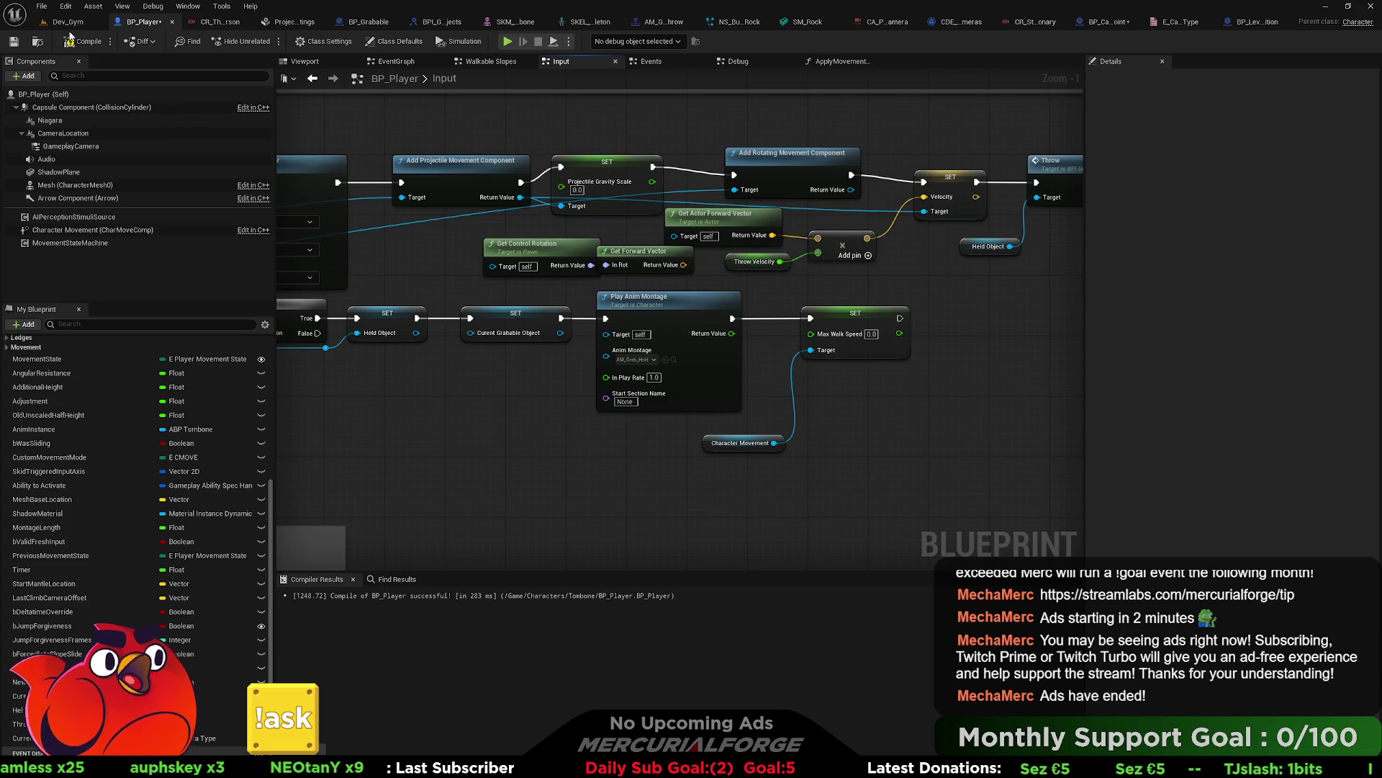
click(13, 41)
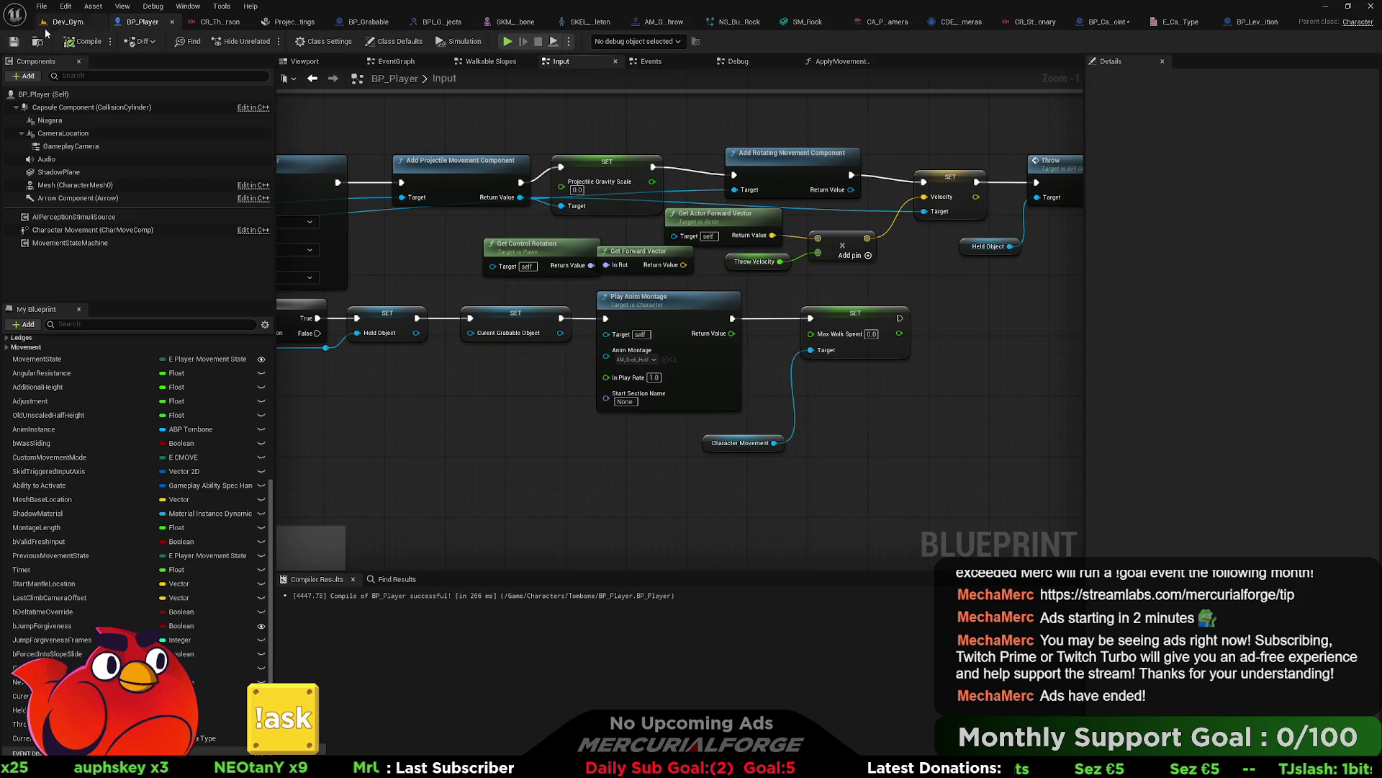
Step: Play Dev_Gym from a chosen spot, pick up a rock and throw it forward
click(68, 21)
right_click(609, 497)
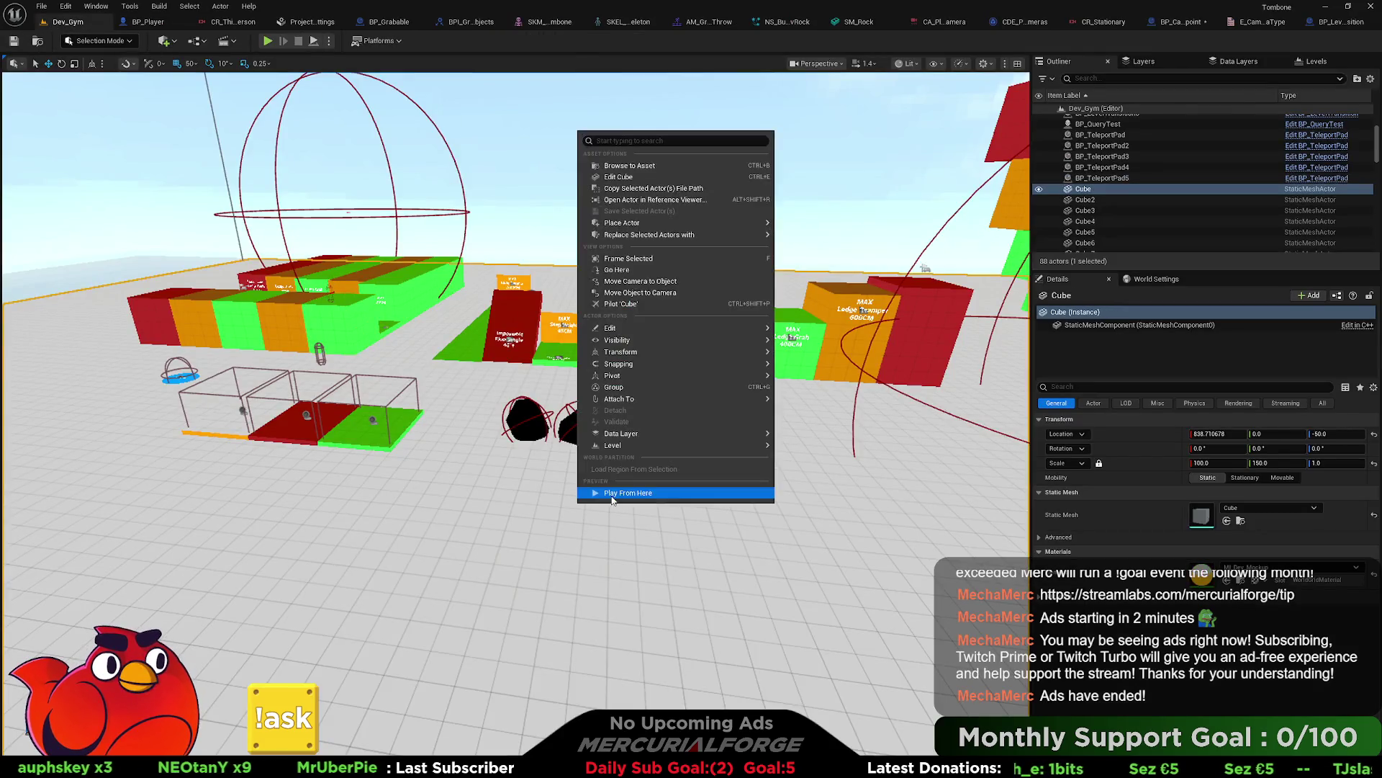
click(609, 487)
key(w)
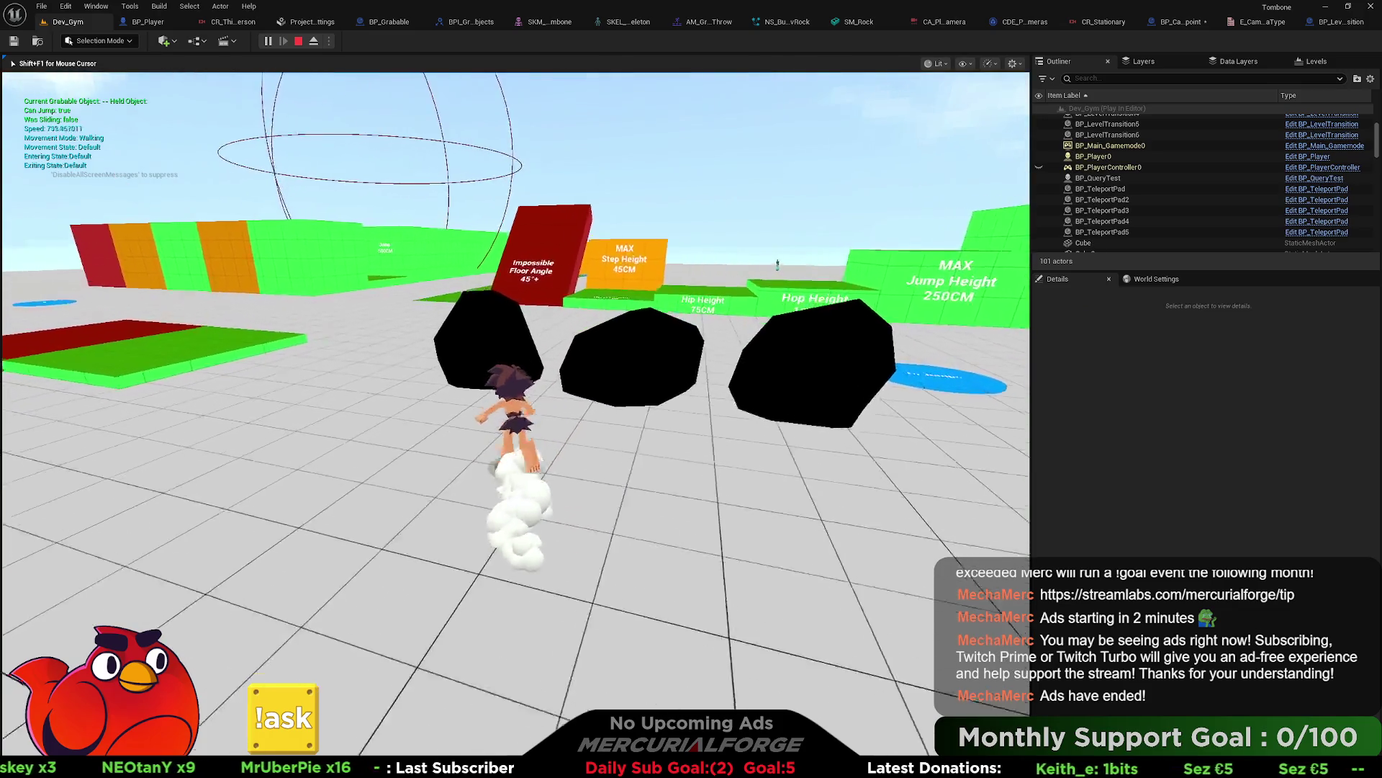
key(e)
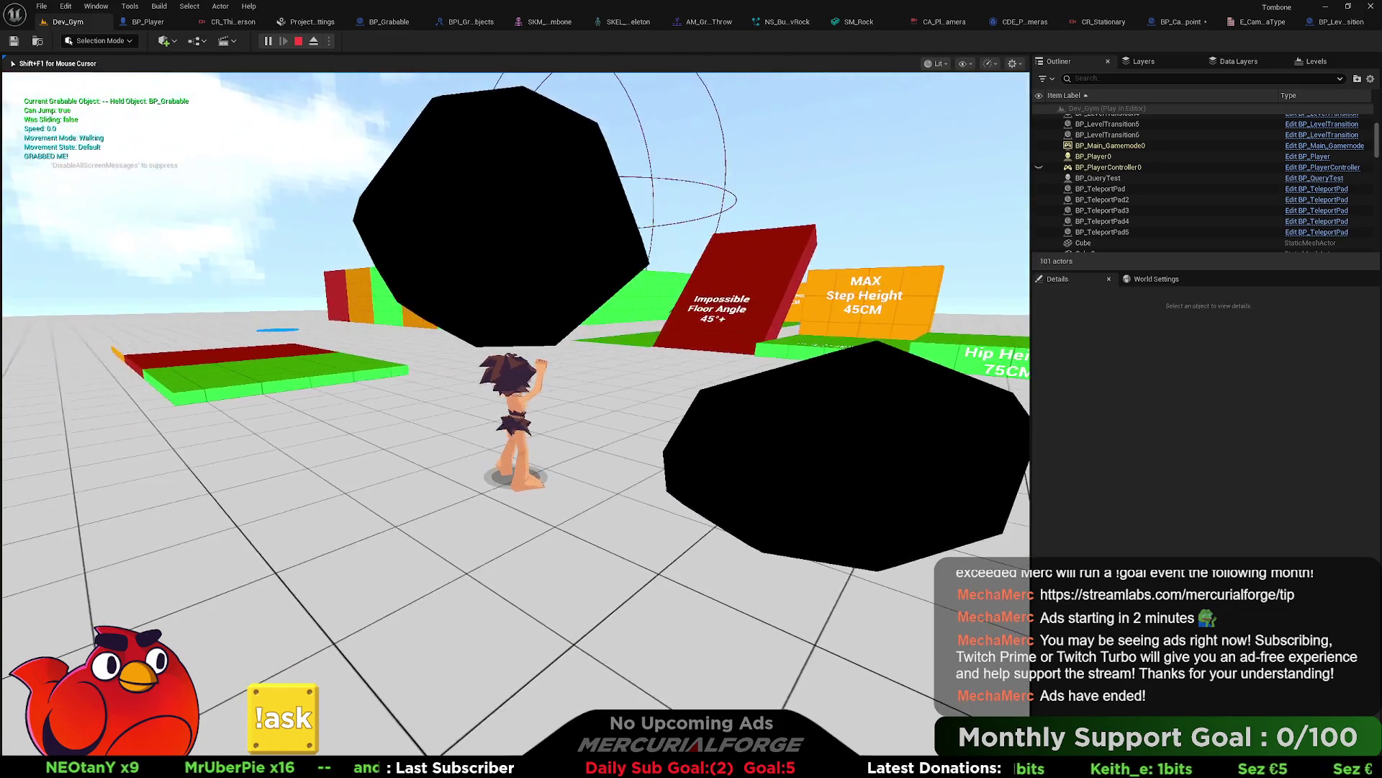
key(s)
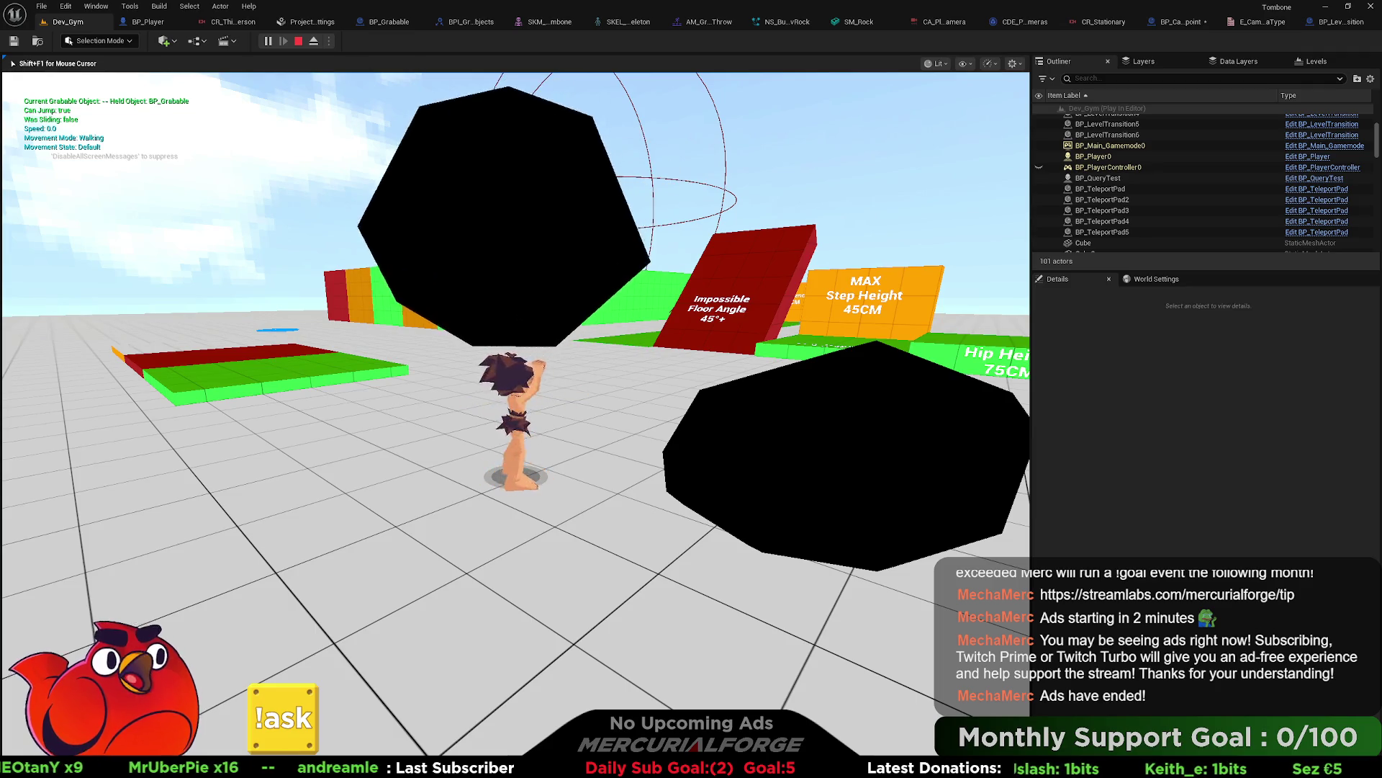
key(w)
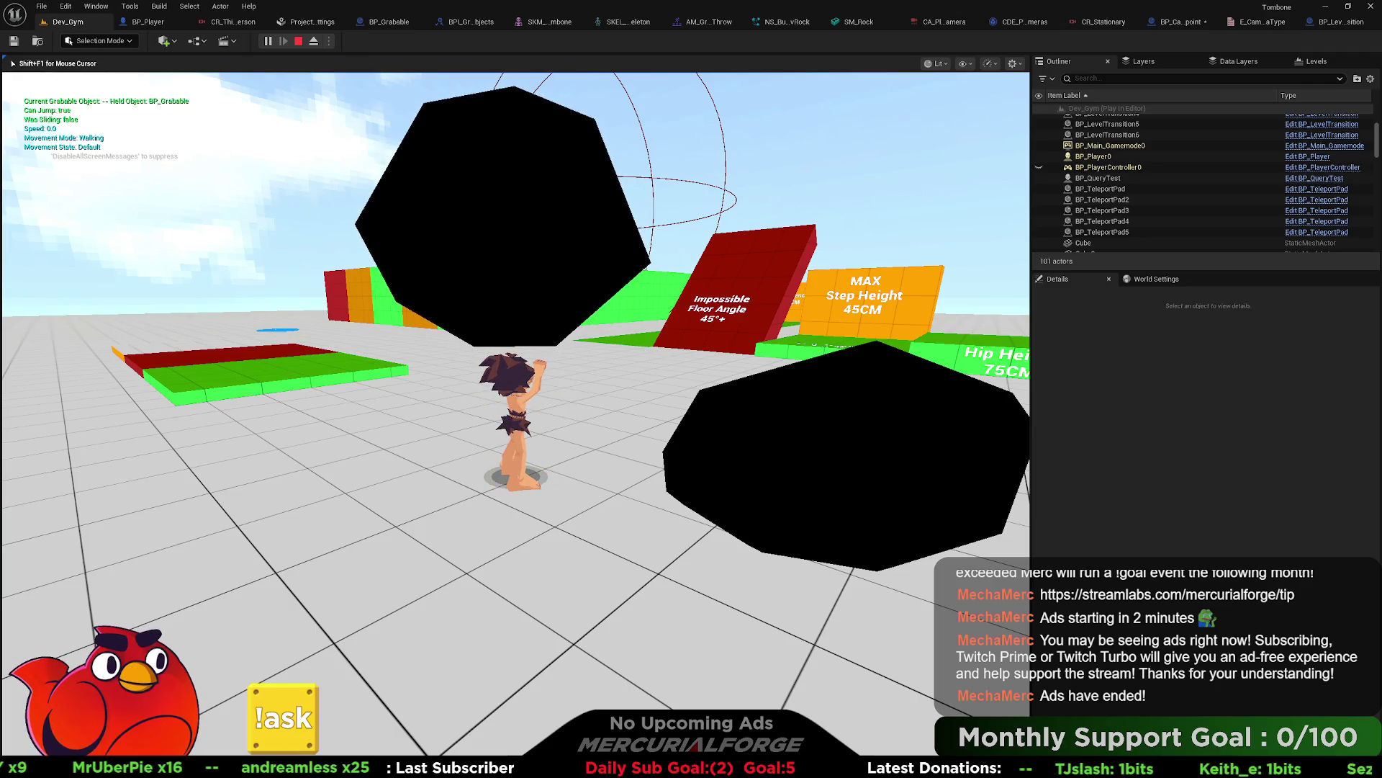
key(e)
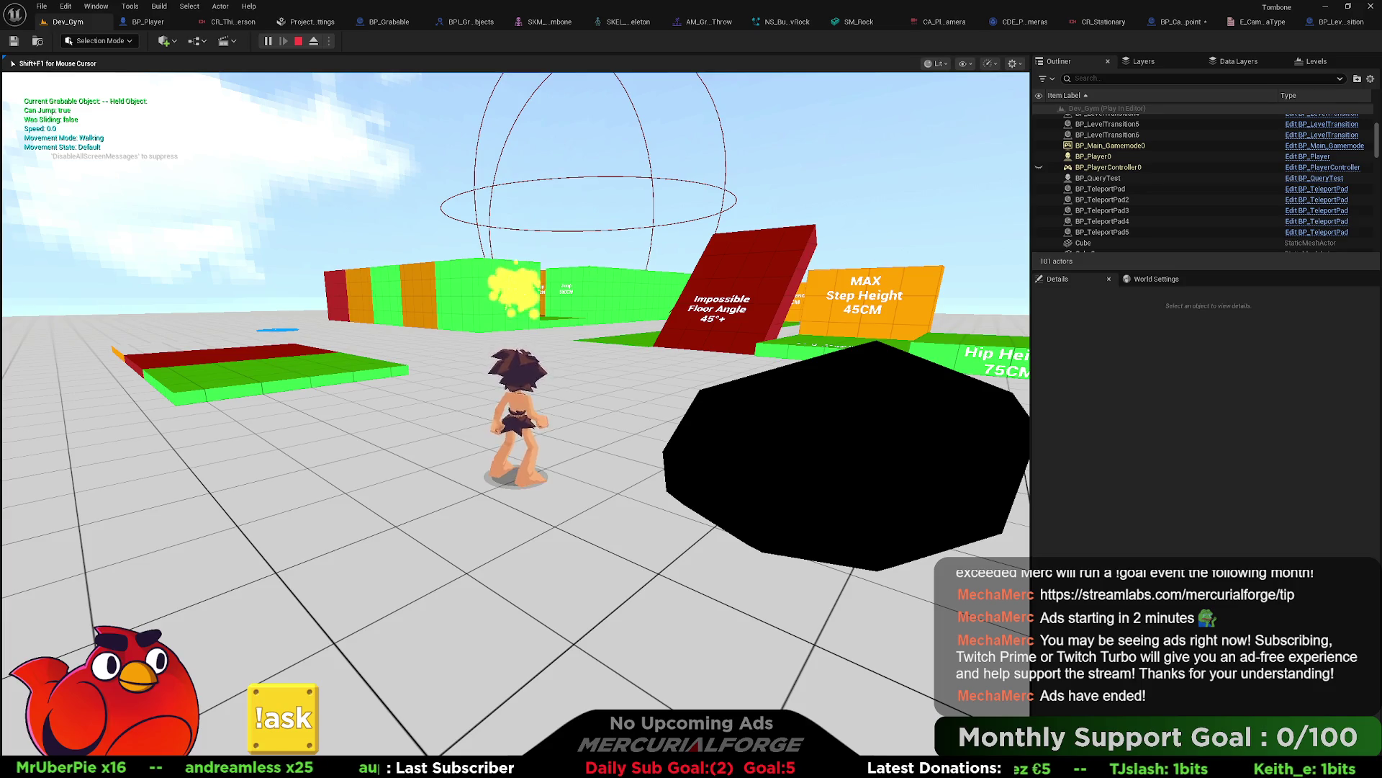
Step: Slide and run across the platforms toward the Jump 500CM wall, then end the session
key(w)
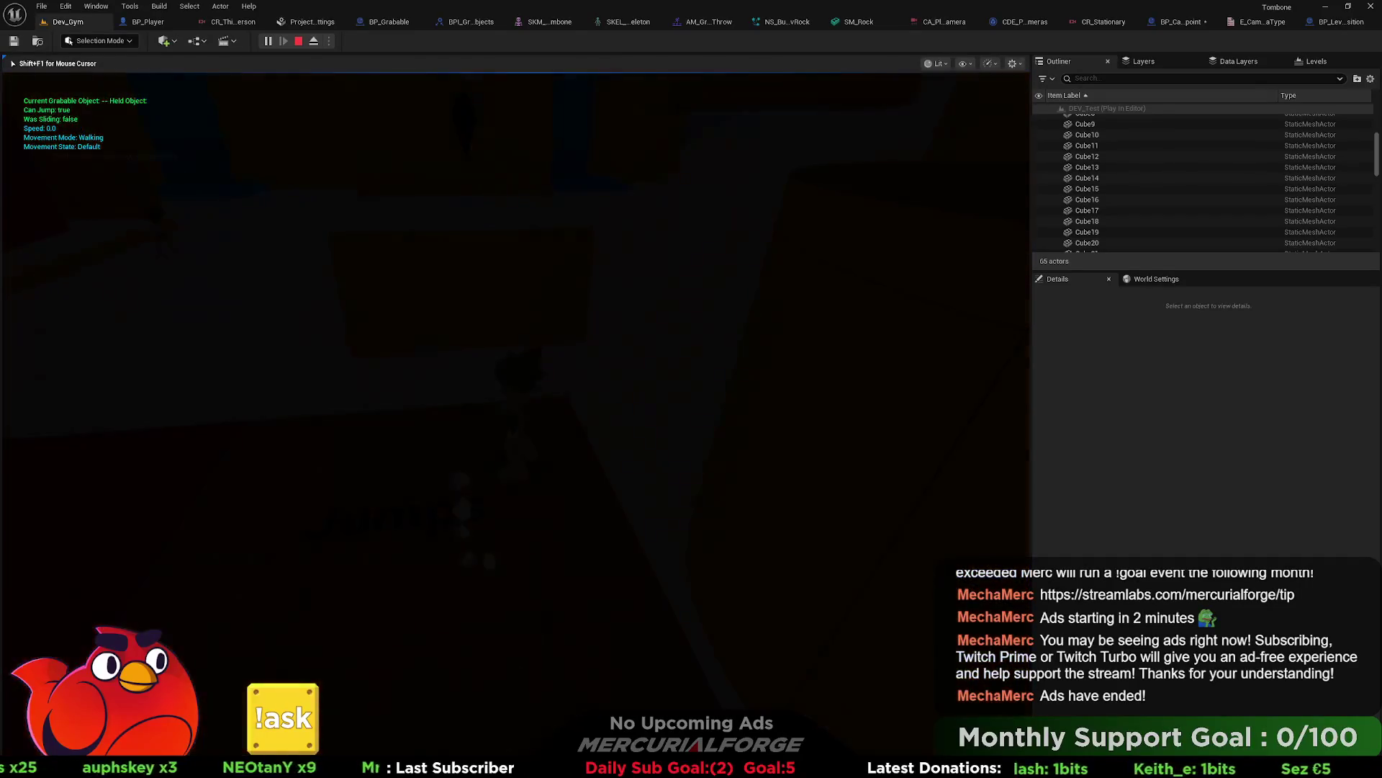
key(w)
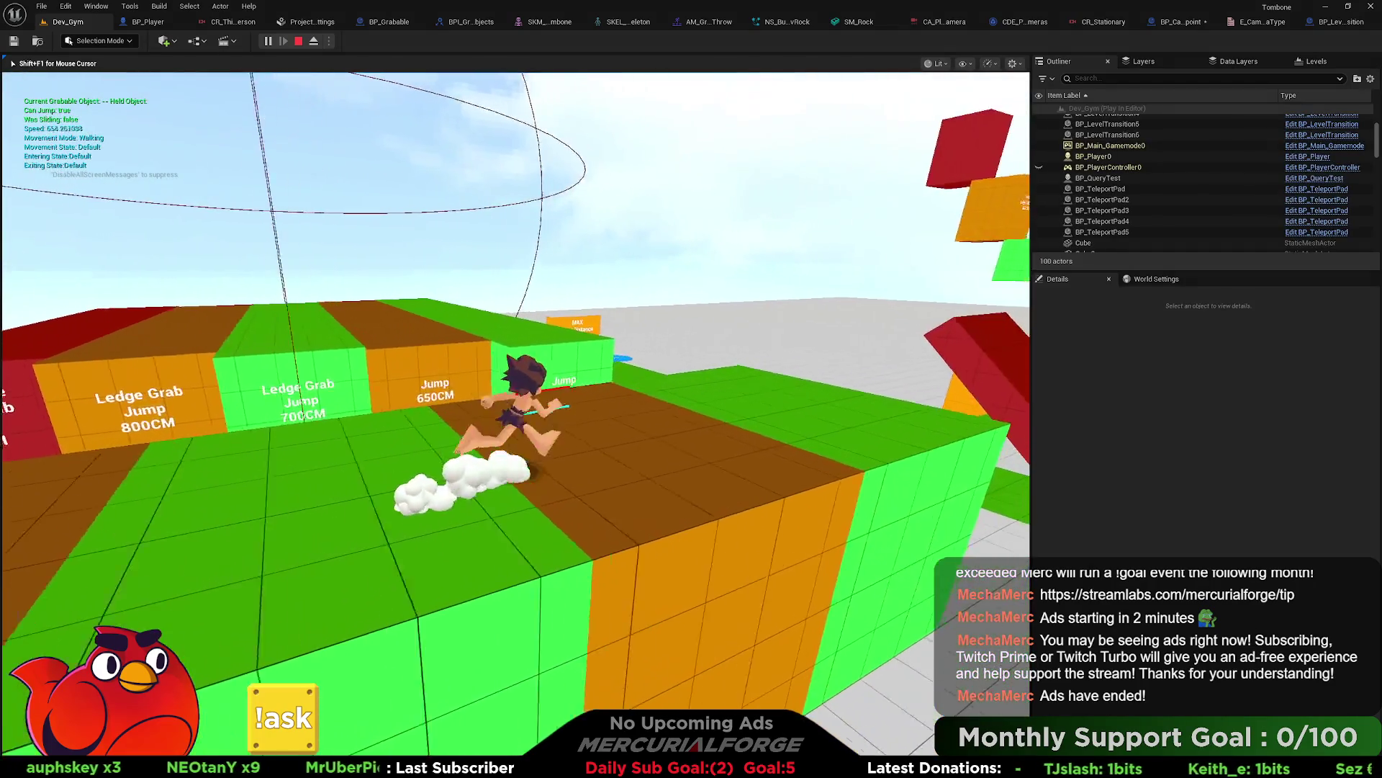
key(a)
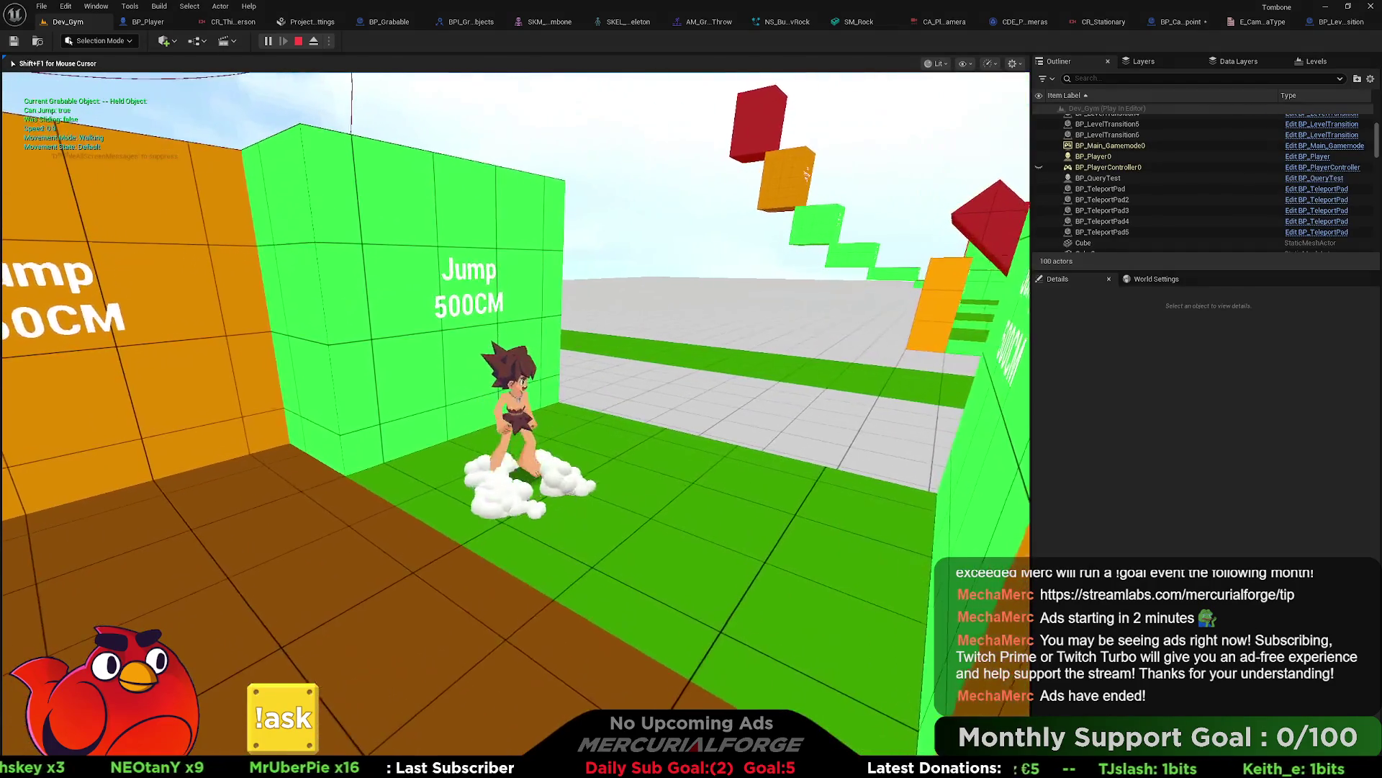
key(Escape)
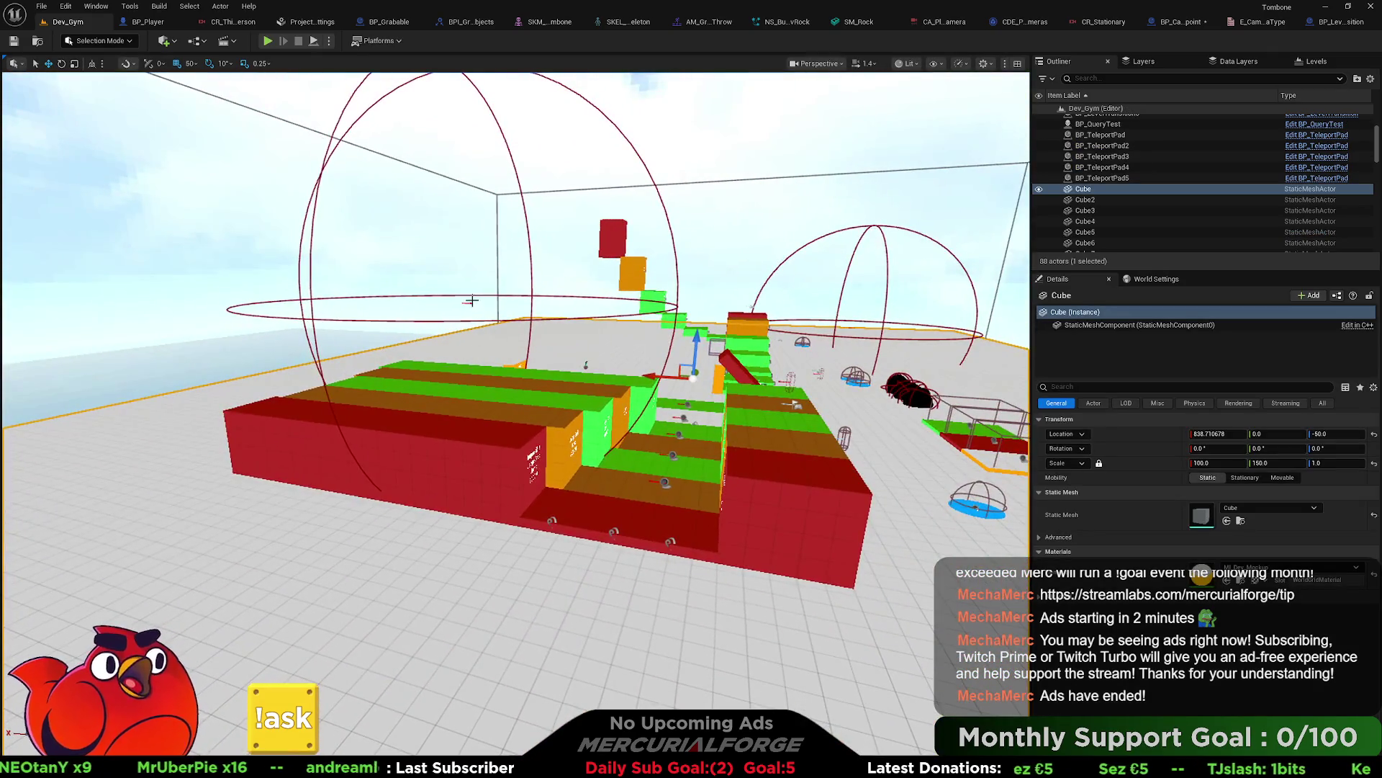
Step: Duplicate the BP_Camera Viewpoint blueprint in Base > Cameras as BP_CameraViewpoint1
click(718, 389)
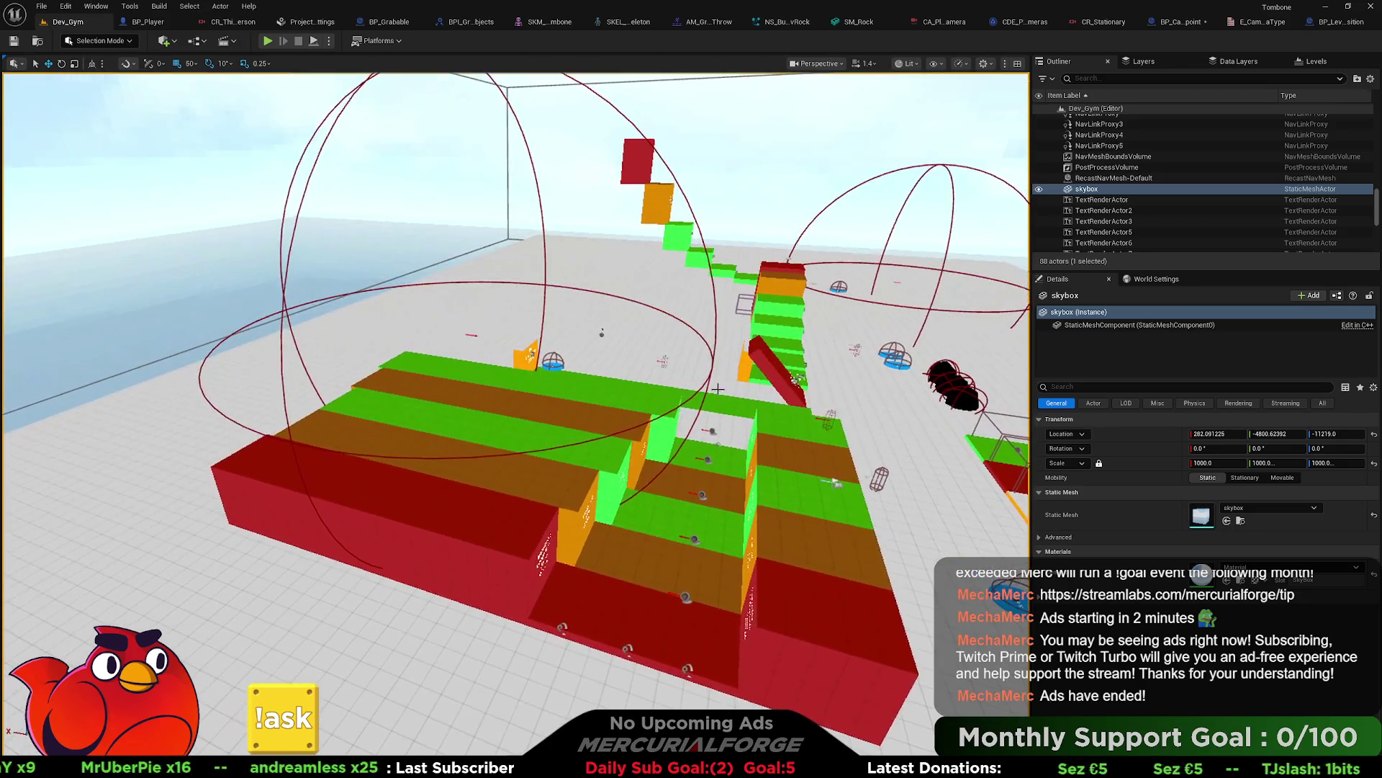
click(711, 372)
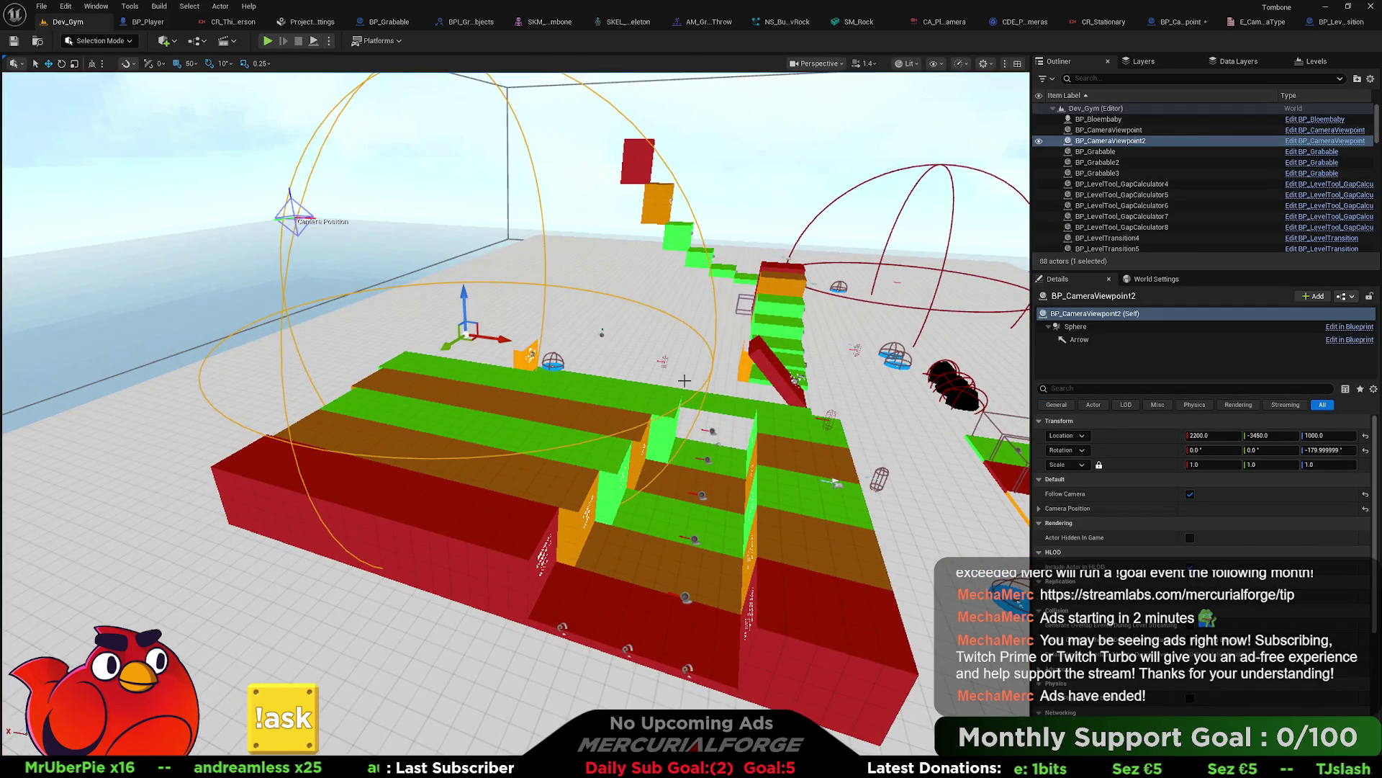
key(ctrl+space)
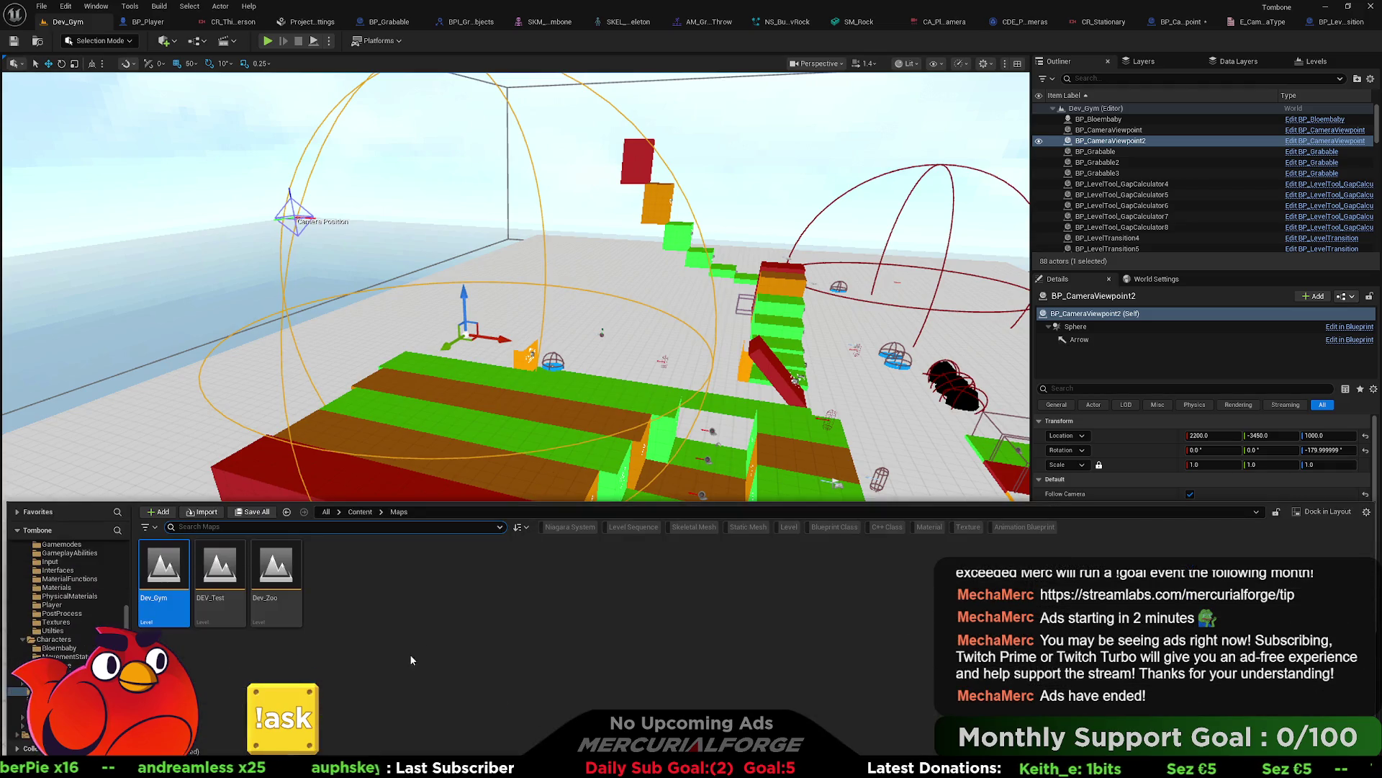
scroll(65, 604, up, 3)
click(55, 578)
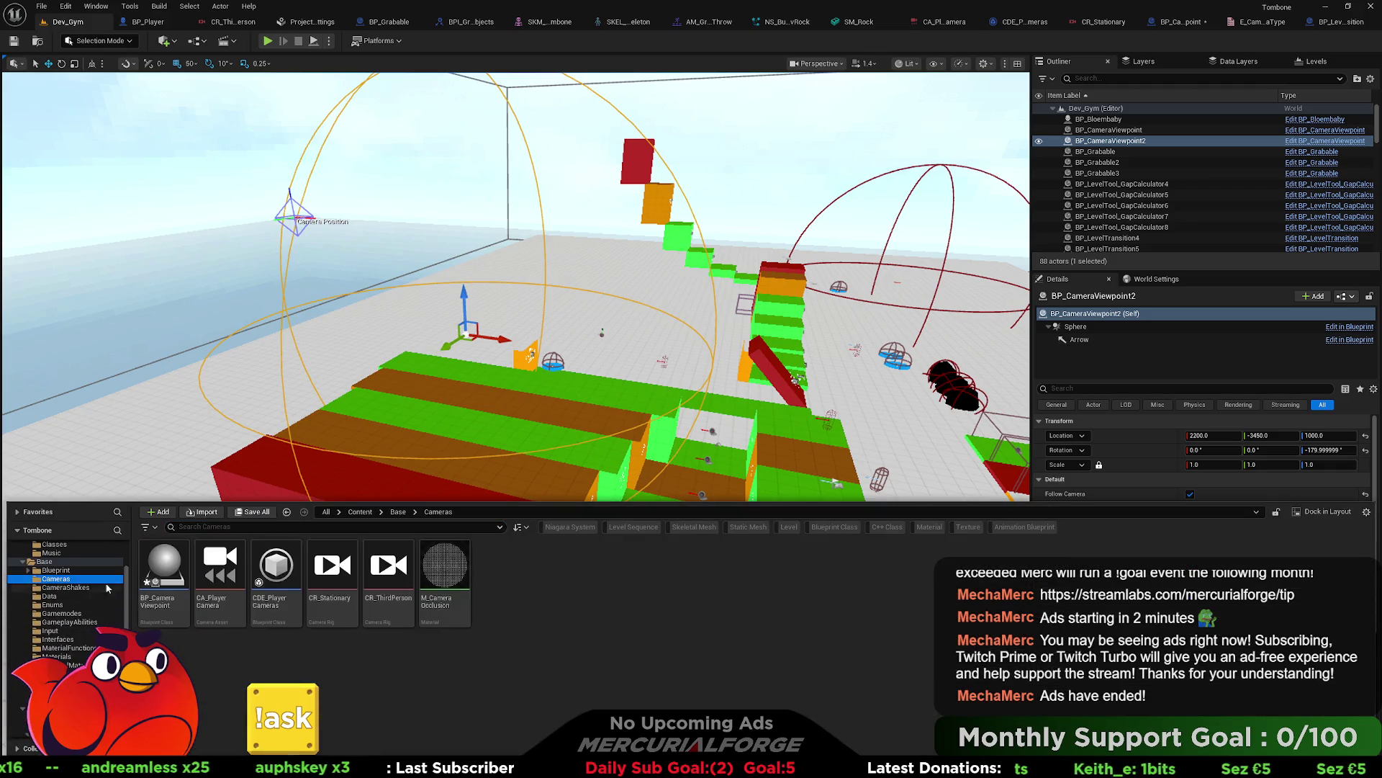
click(164, 573)
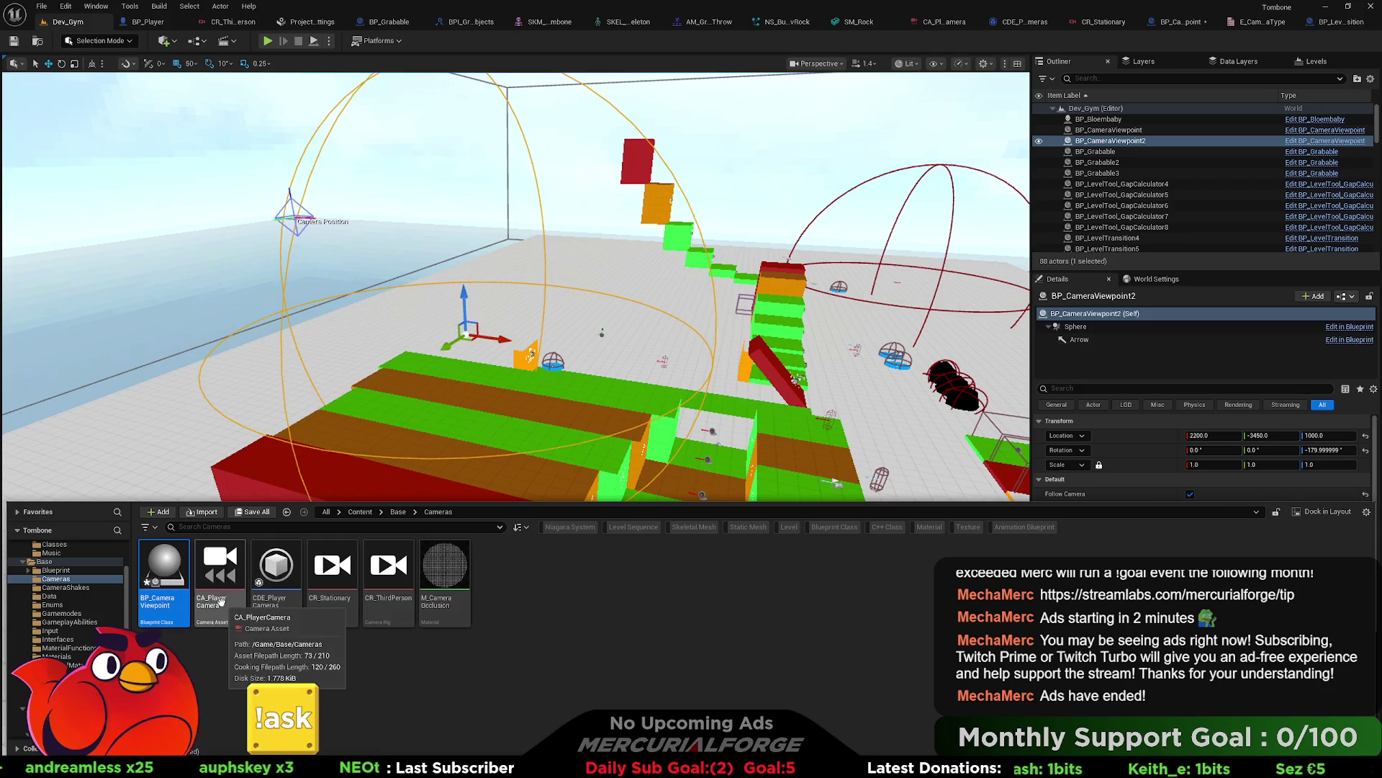
key(ctrl+d)
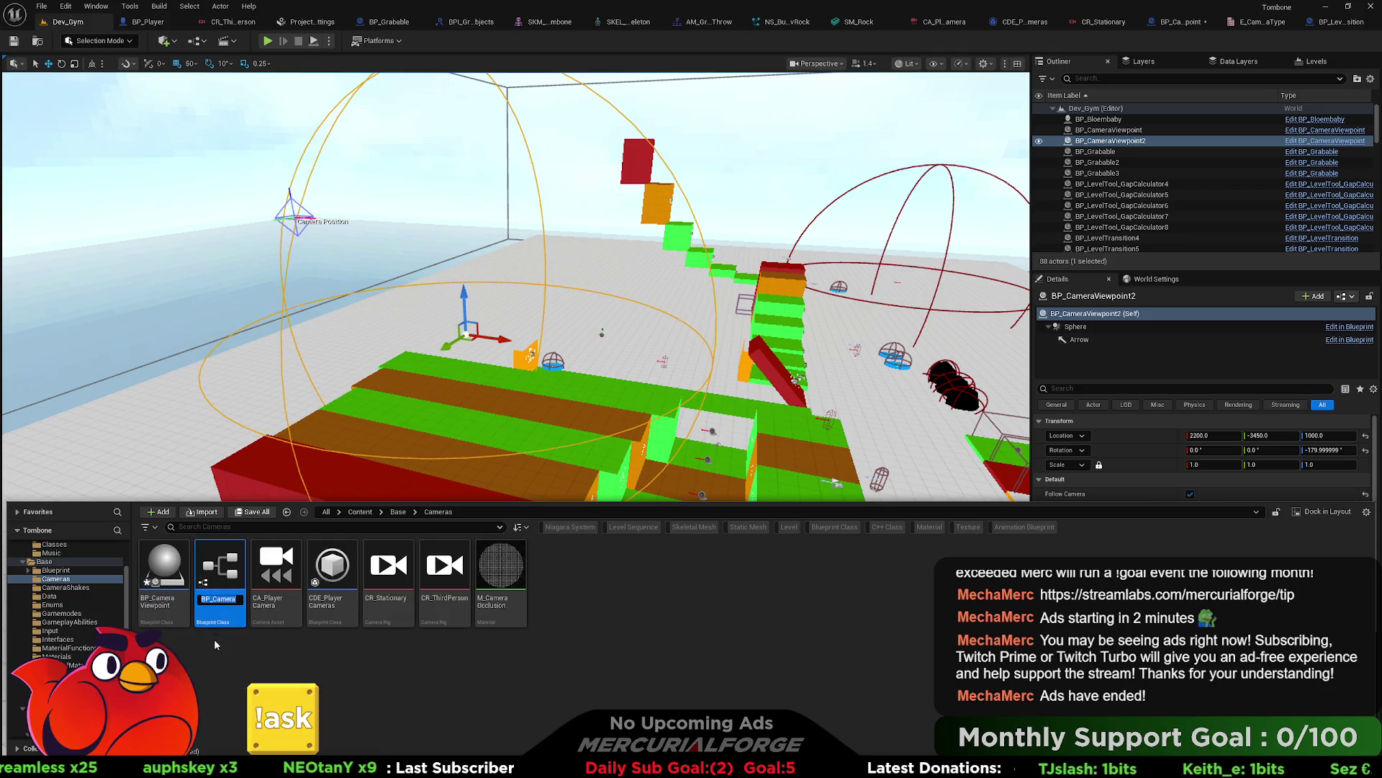
Step: Place BP_CameraViewpoint1 in the Dev_Gym level and open it in the Blueprint editor
mouse_move(226, 565)
mouse_down()
mouse_move(720, 478)
mouse_move(690, 507)
mouse_up()
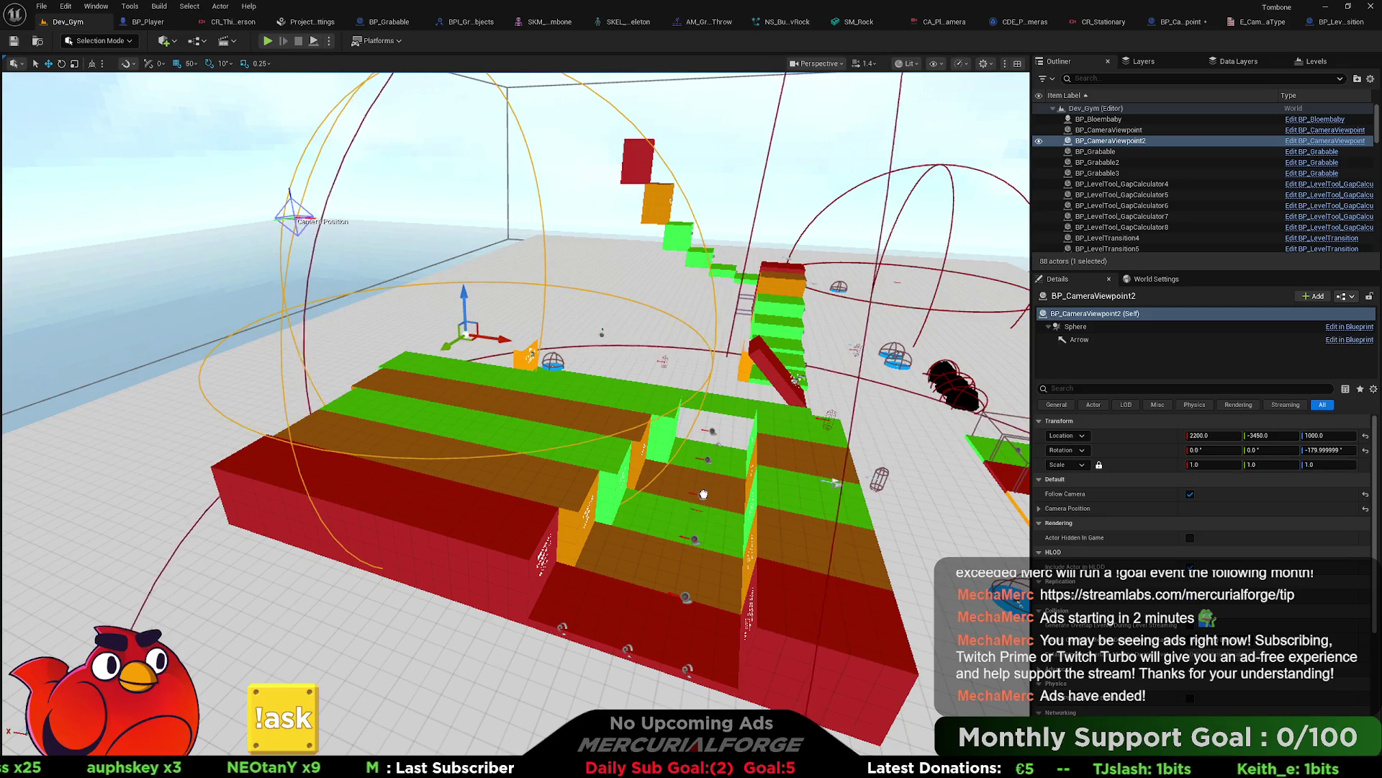
key(ctrl+space)
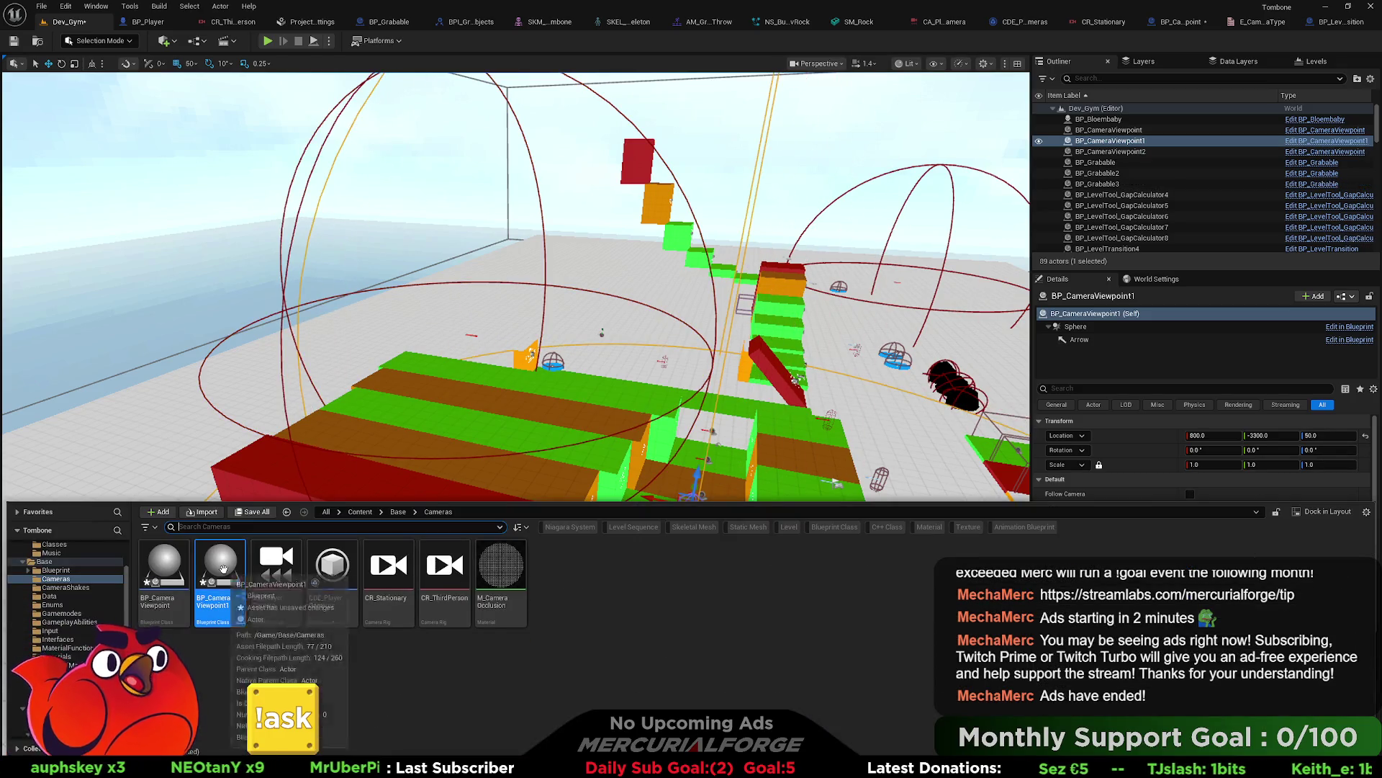
double_click(231, 569)
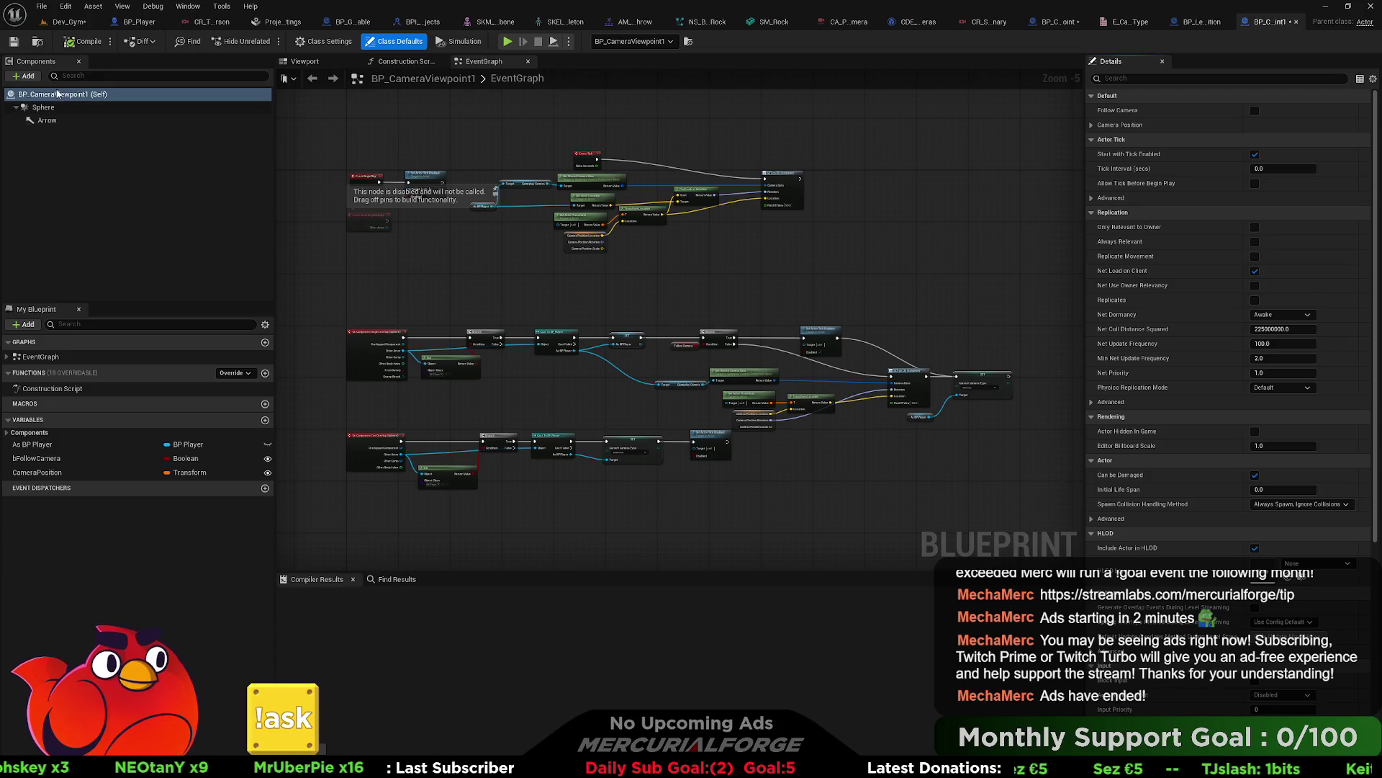
Step: Add a Box Collision component named Box and make it the root component
click(26, 76)
text(box)
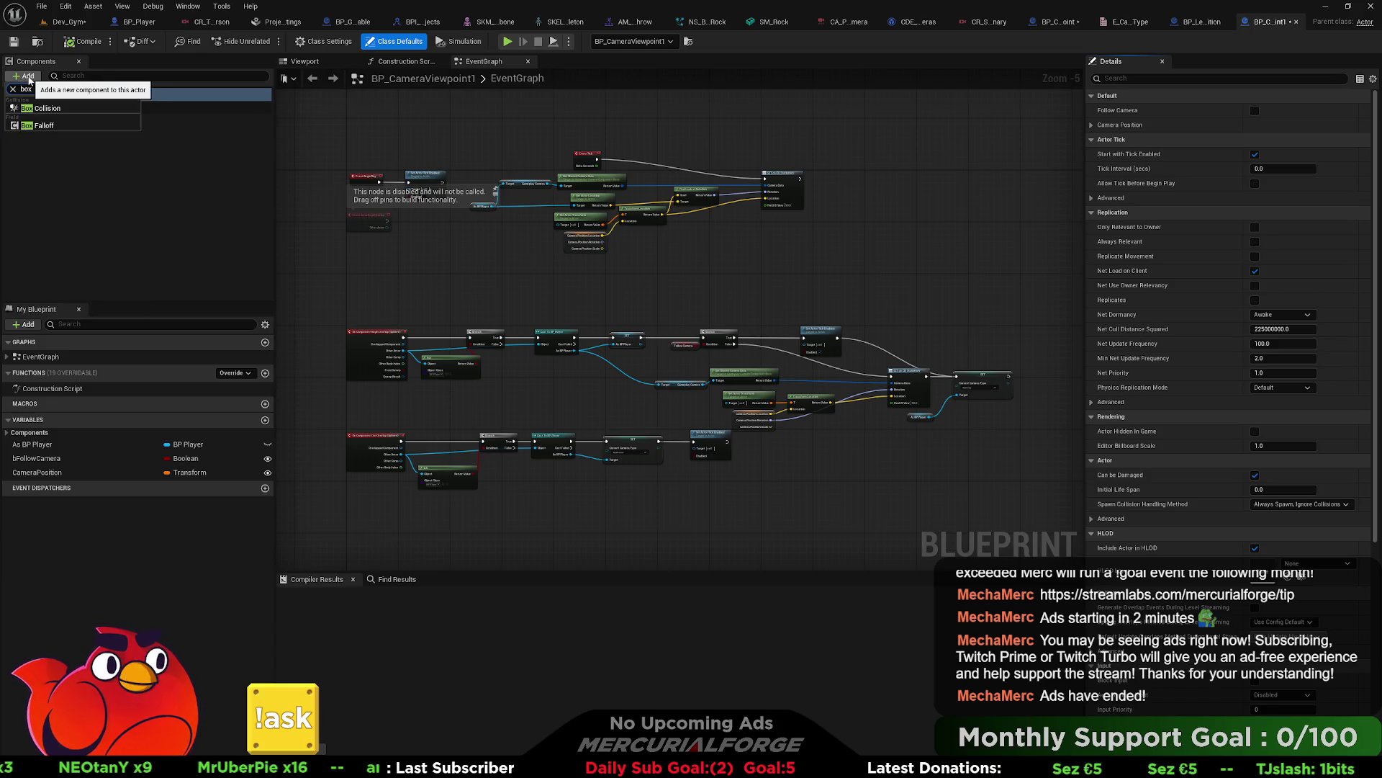
click(41, 108)
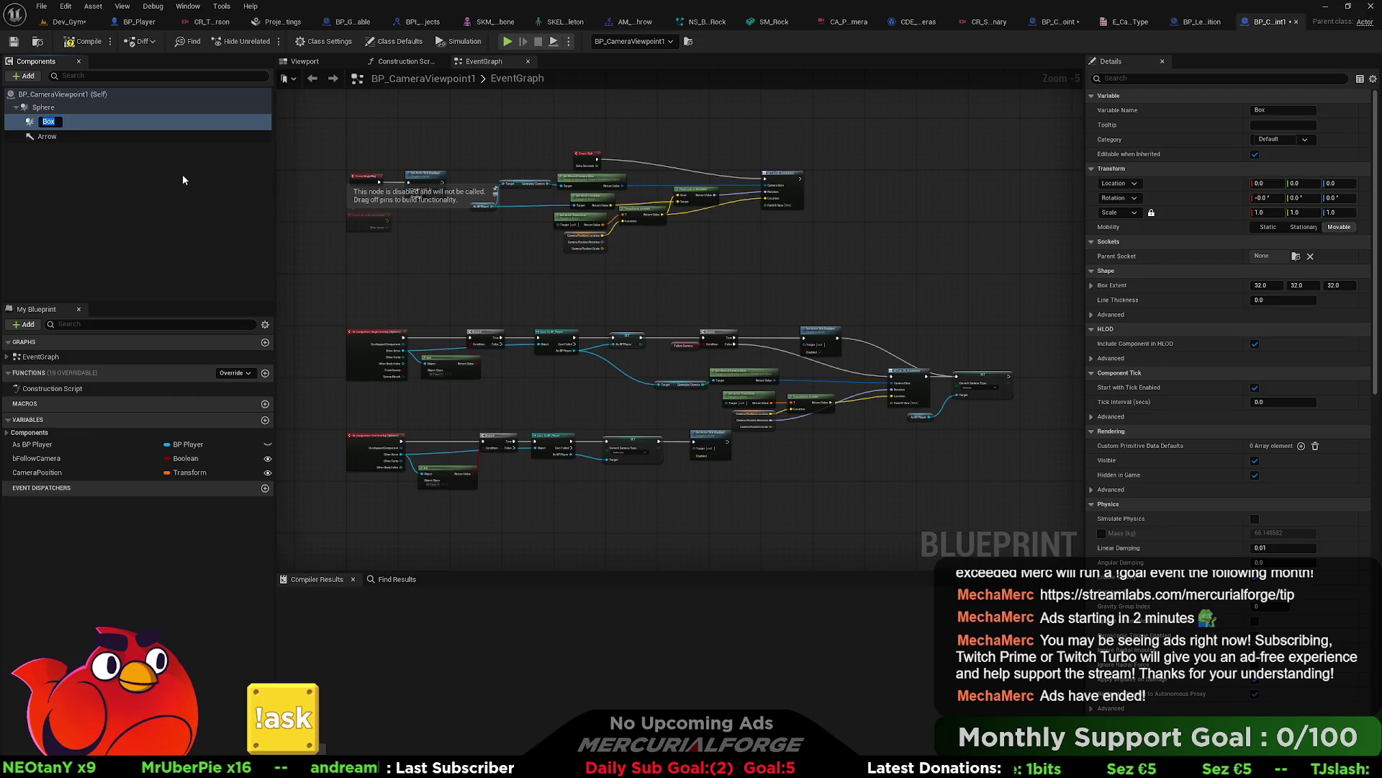
click(71, 168)
drag(43, 120, 42, 109)
Step: Attach Arrow under Box and delete the Sphere component, confirming with Yes
click(64, 129)
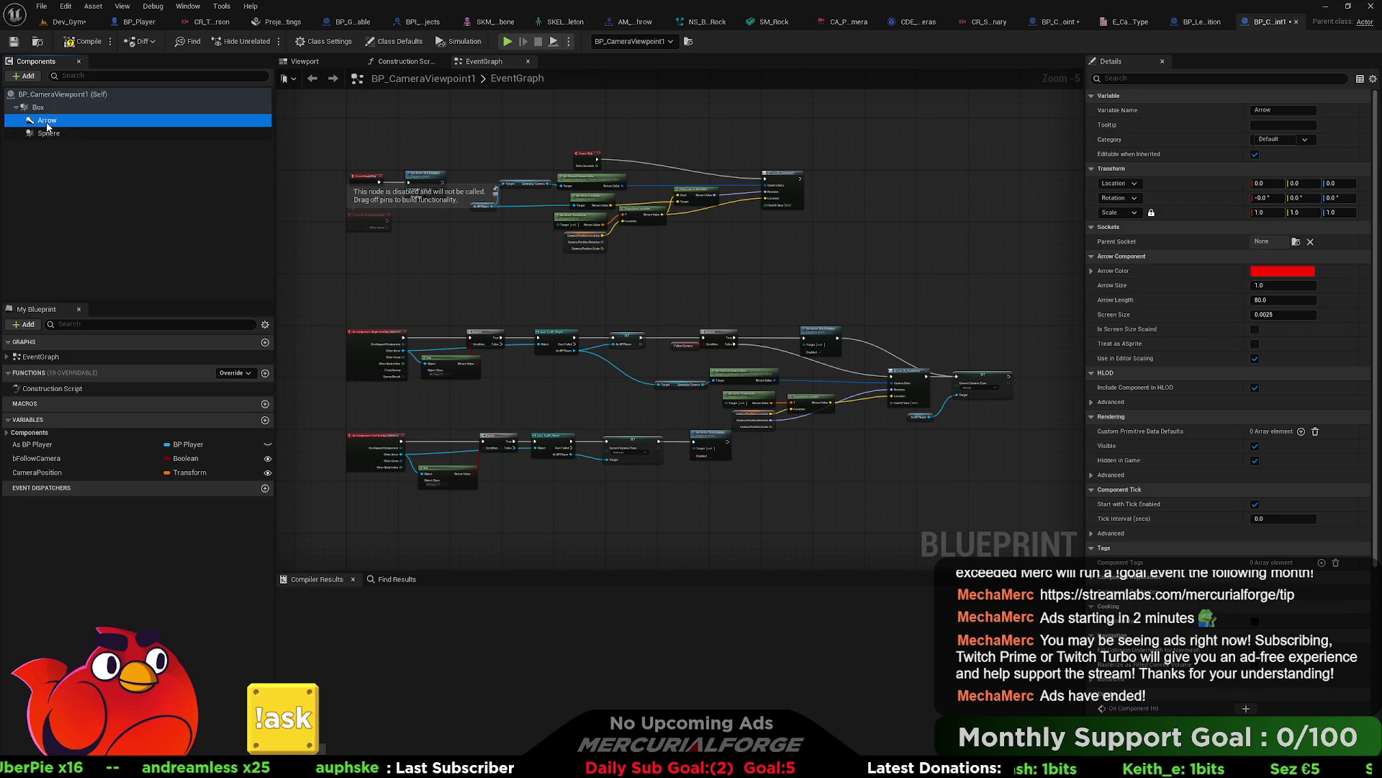
click(54, 137)
click(56, 139)
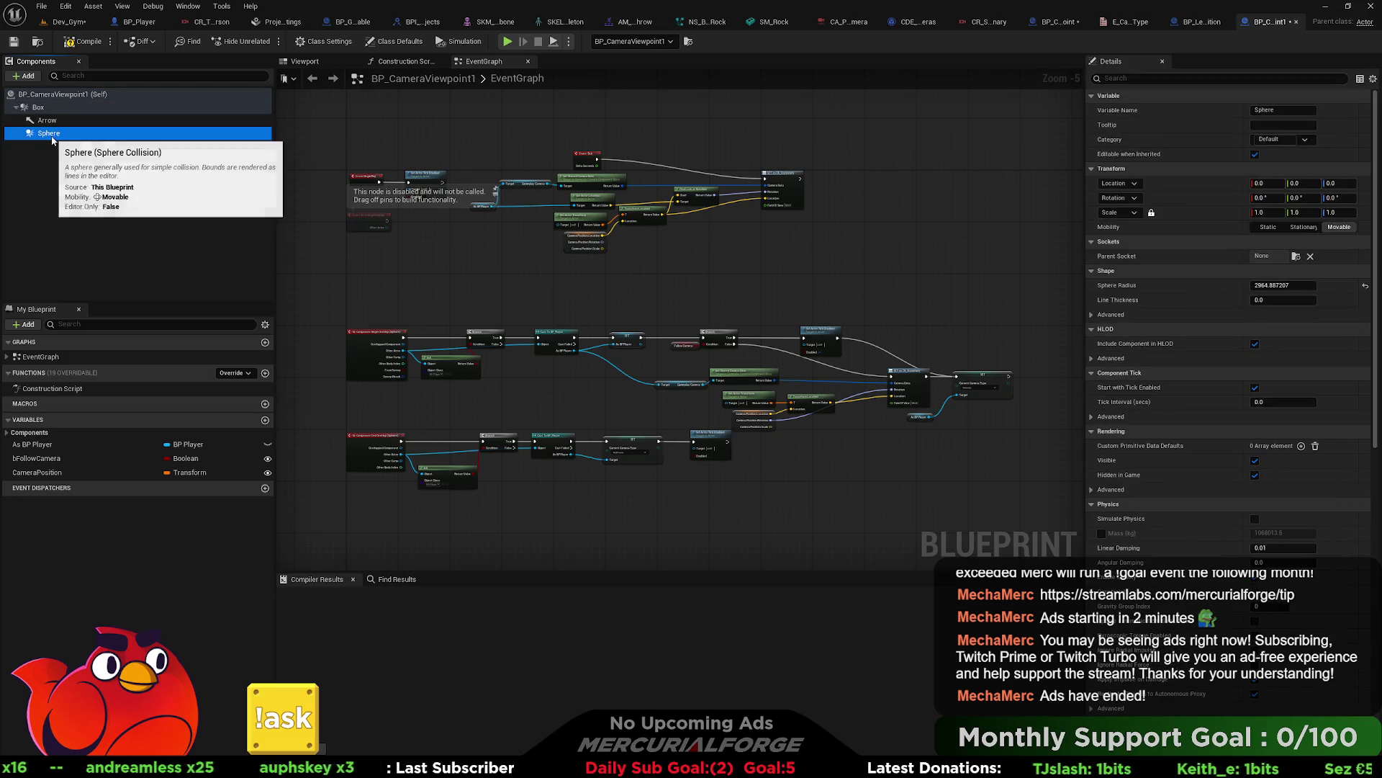
key(Delete)
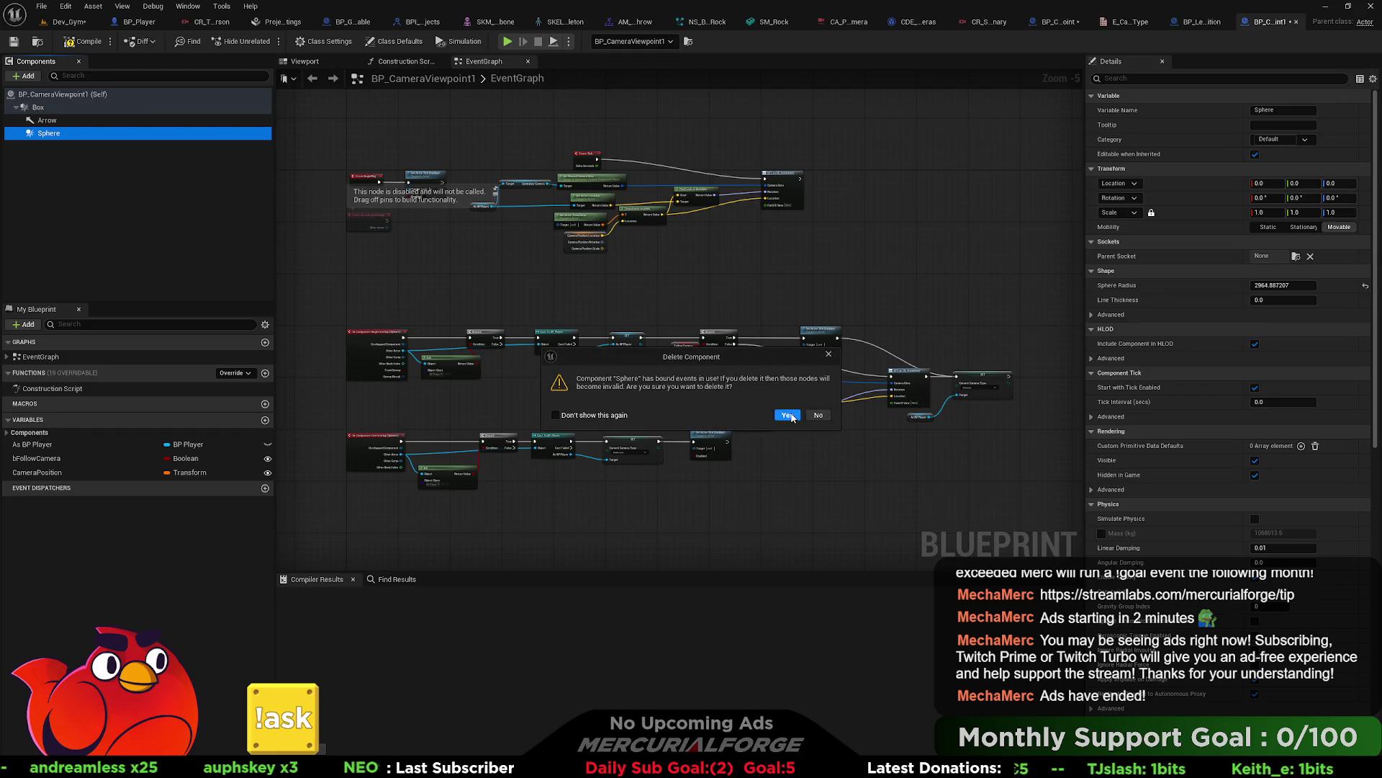
click(788, 415)
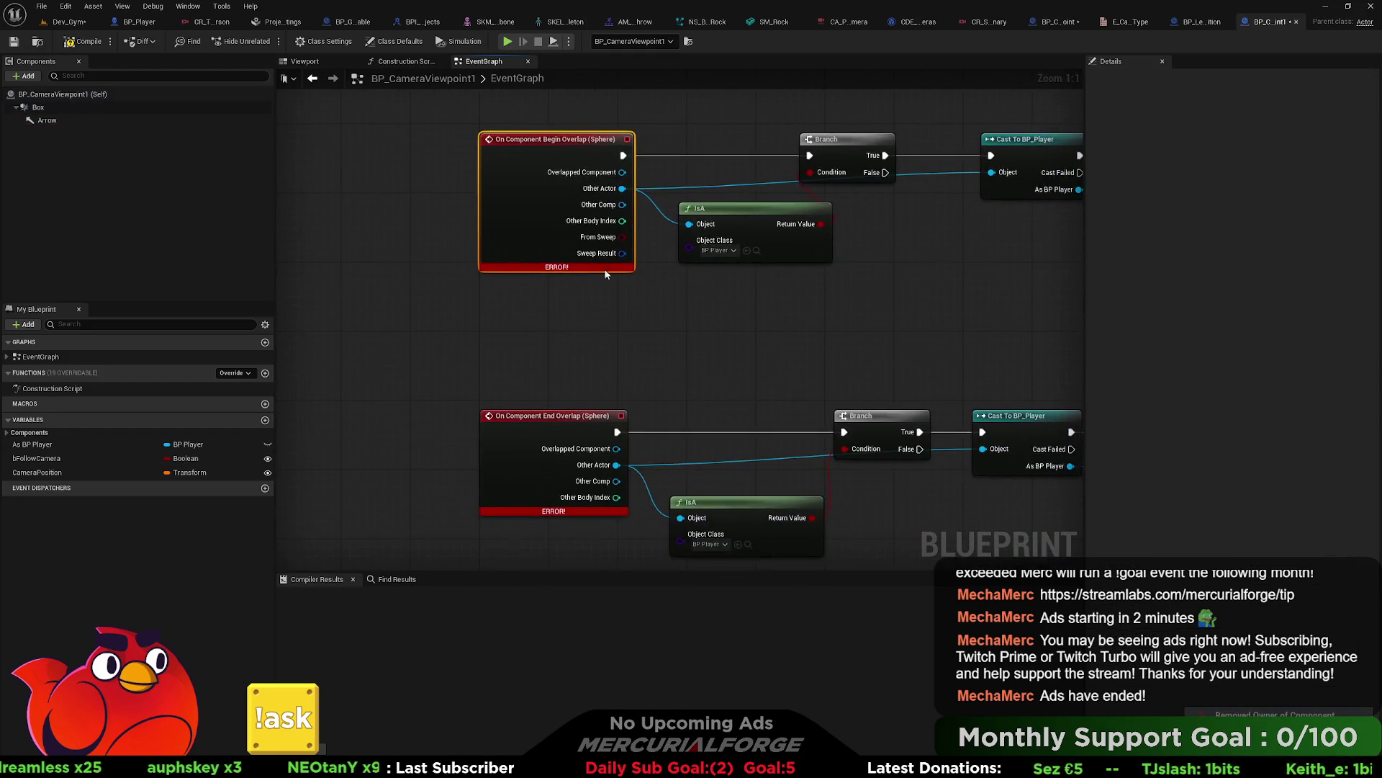
Step: Add On Component Hit and On Component Begin Overlap events for the Box component
right_click(520, 201)
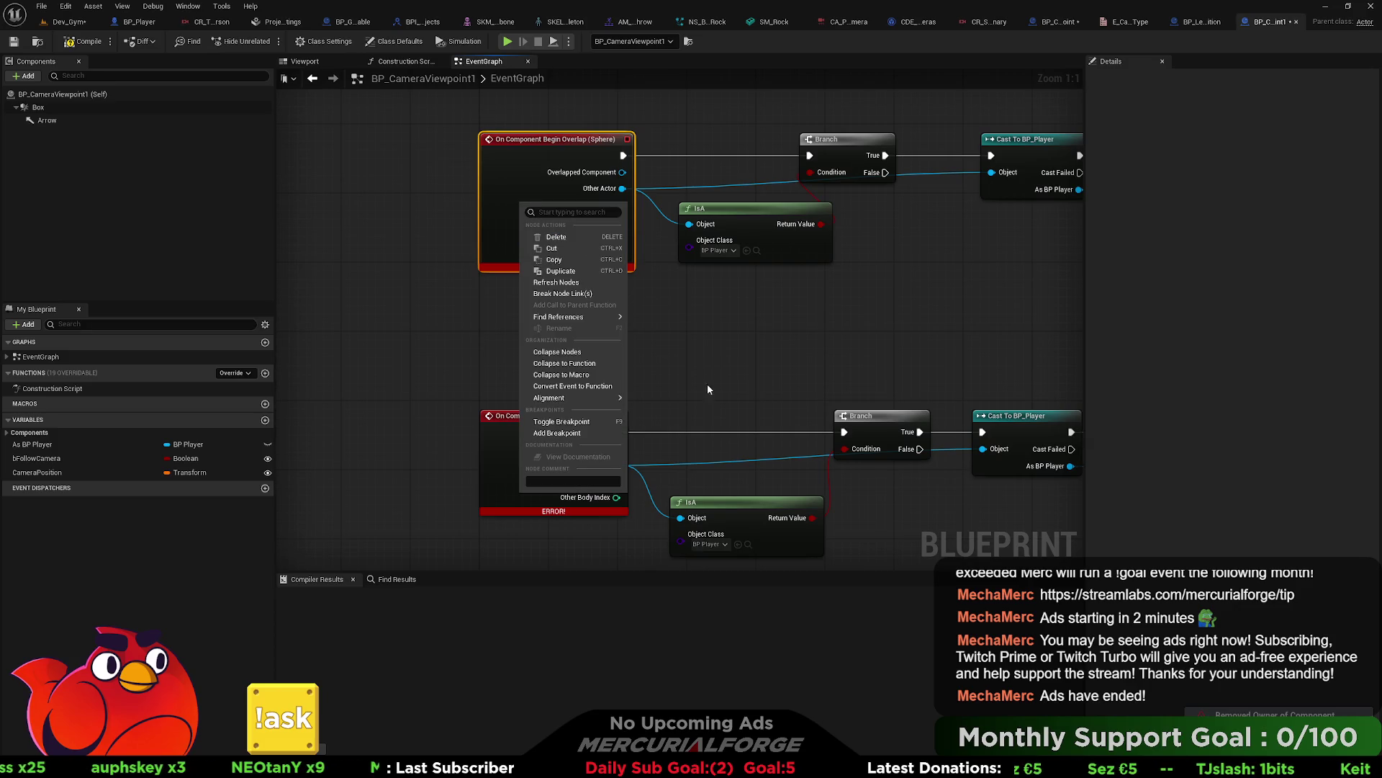
mouse_move(593, 400)
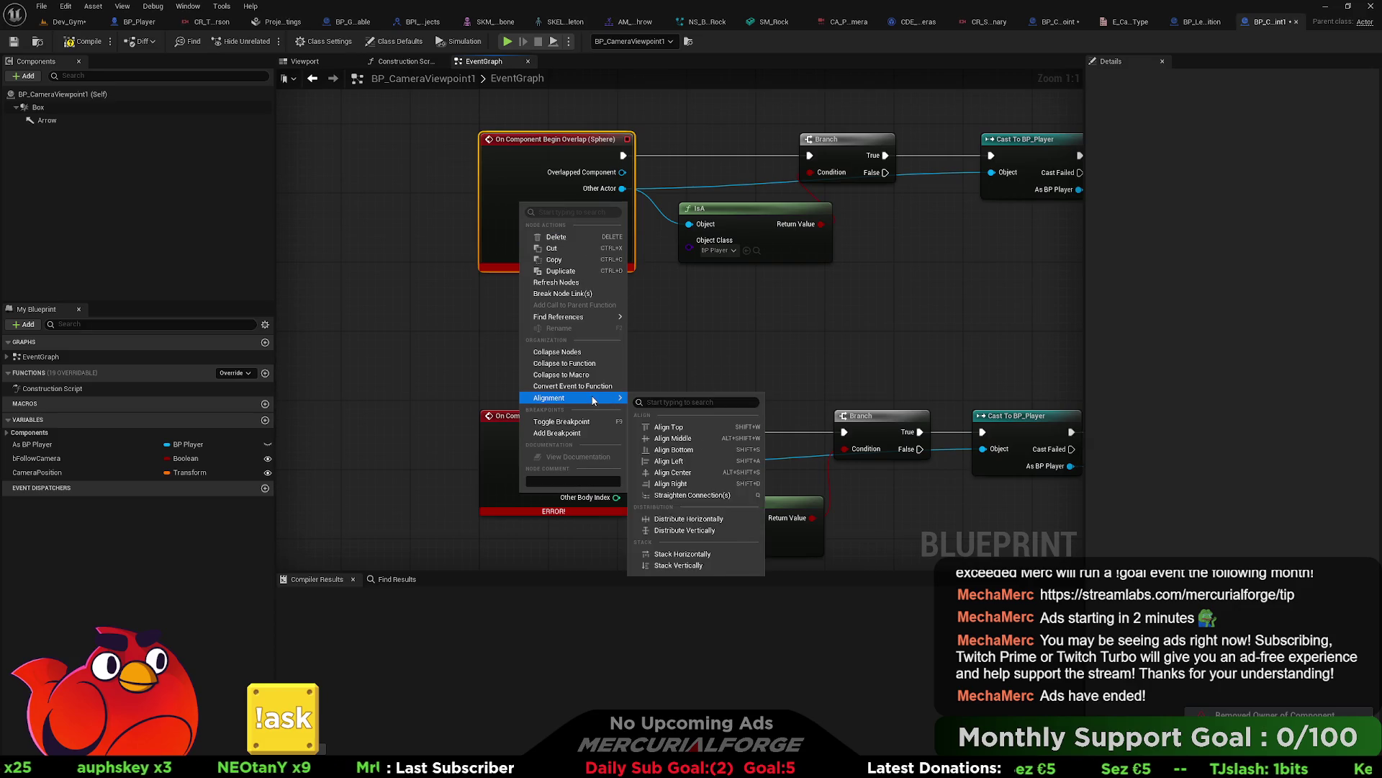
click(727, 328)
click(38, 106)
scroll(1209, 497, down, 10)
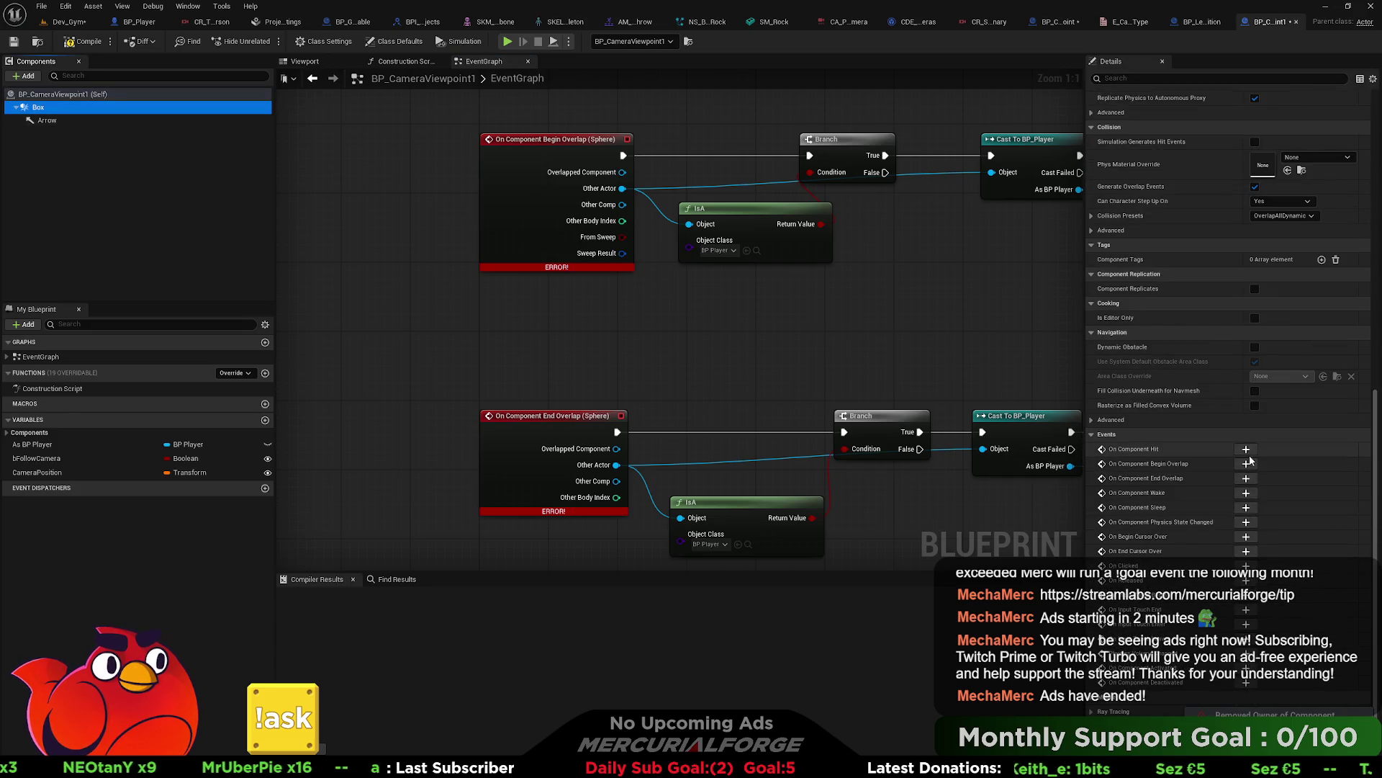
click(1247, 449)
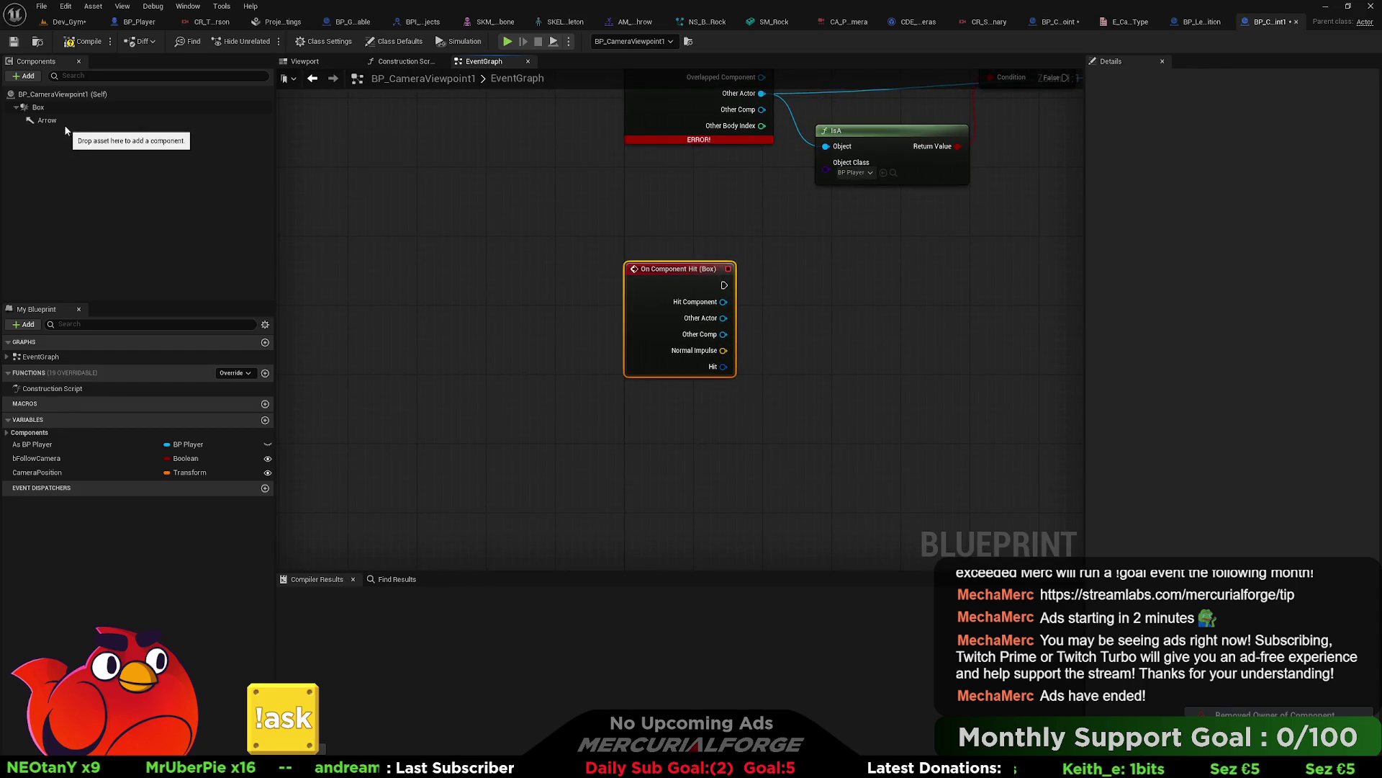
click(38, 107)
click(1242, 466)
Step: Delete the unused Hit event and add an On Component End Overlap event for Box
scroll(879, 370, down, 3)
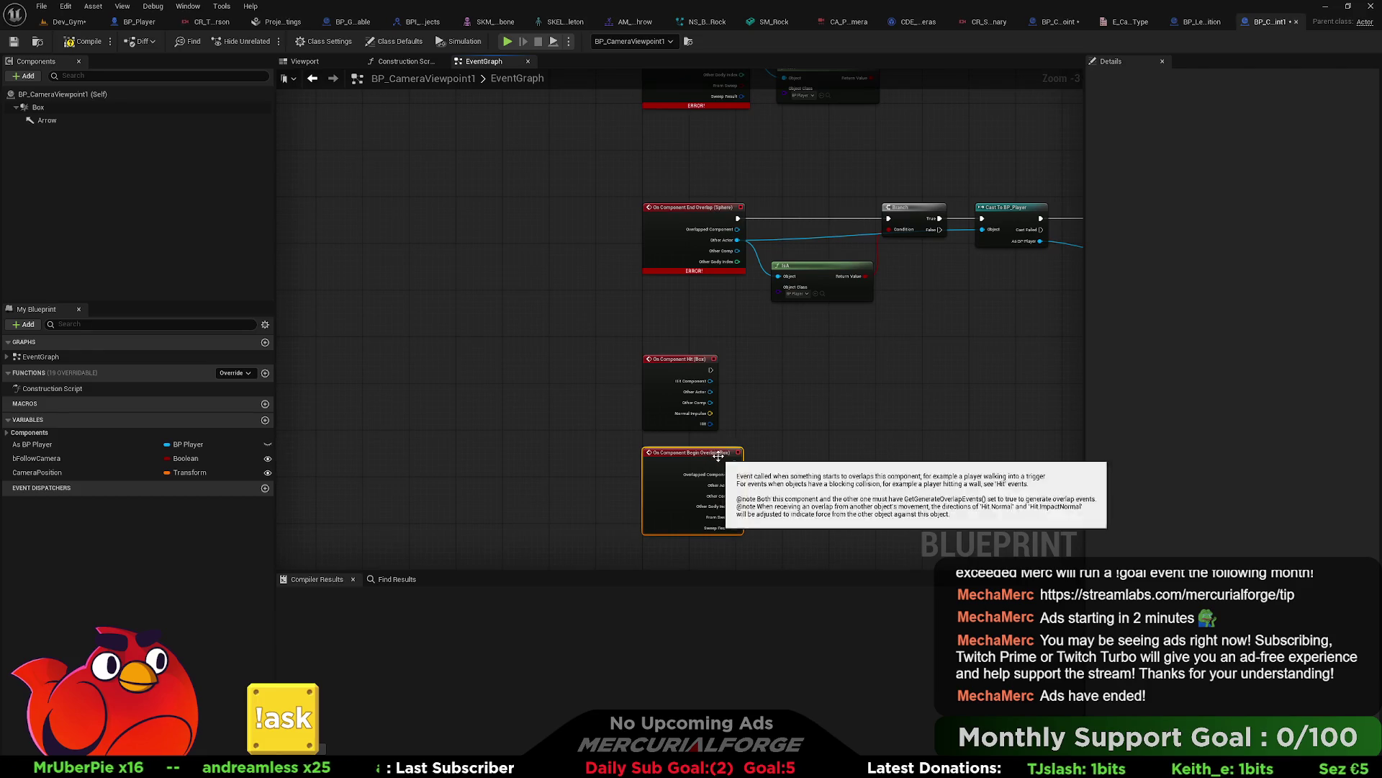
drag(729, 429, 709, 437)
key(Delete)
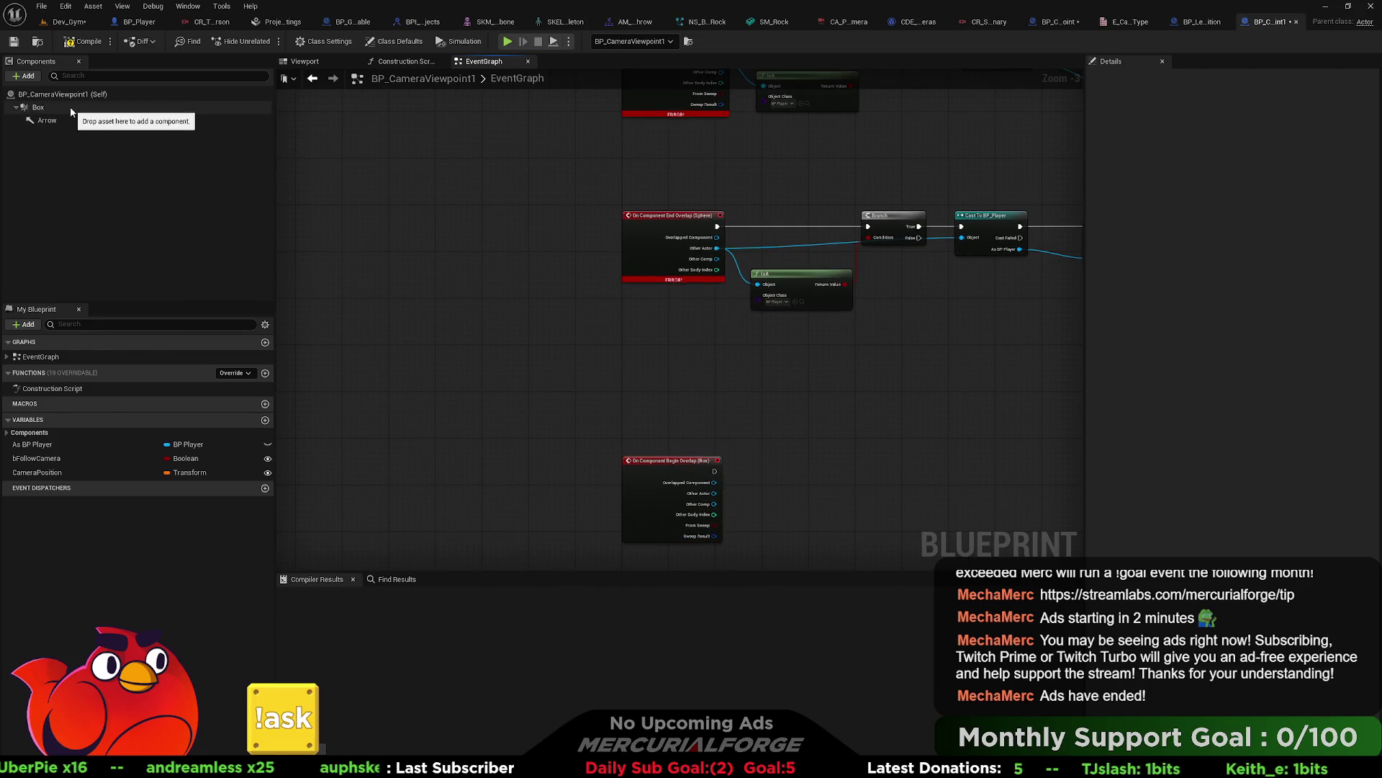
click(38, 107)
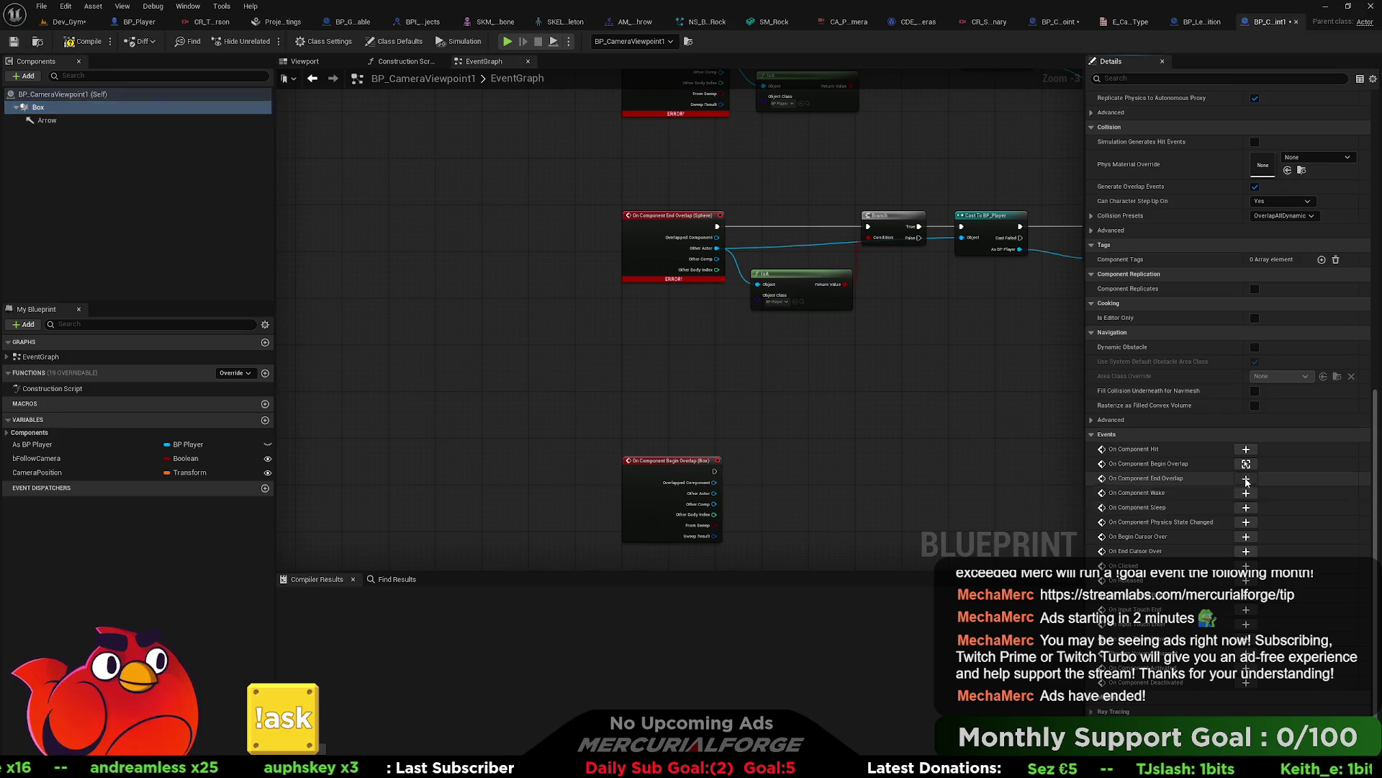
click(1245, 479)
Step: Rewire the Other Actor pins and Begin Overlap execution from the Sphere events to the Box events
mouse_move(657, 394)
mouse_down()
mouse_move(464, 199)
mouse_move(453, 349)
mouse_move(502, 214)
mouse_move(484, 204)
mouse_up()
drag(654, 129, 617, 166)
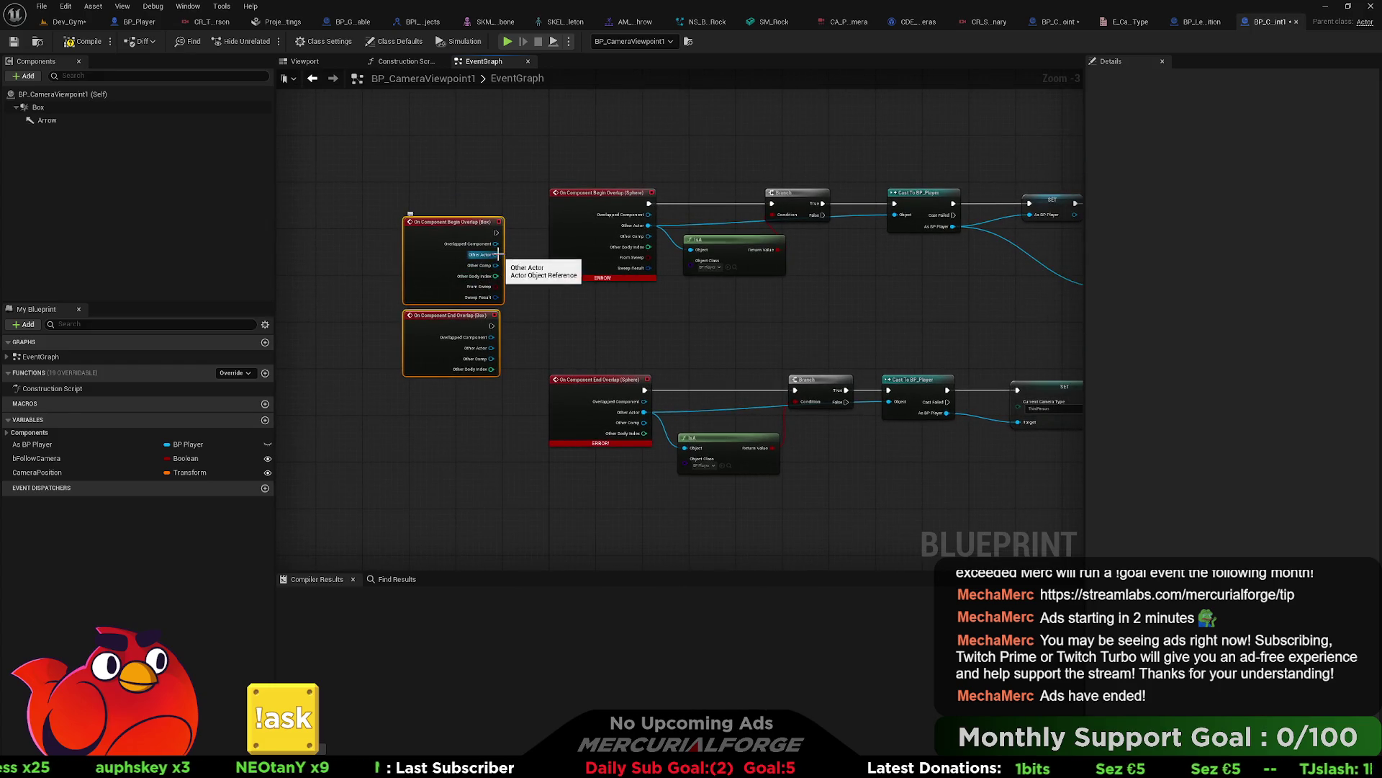
drag(648, 226, 495, 255)
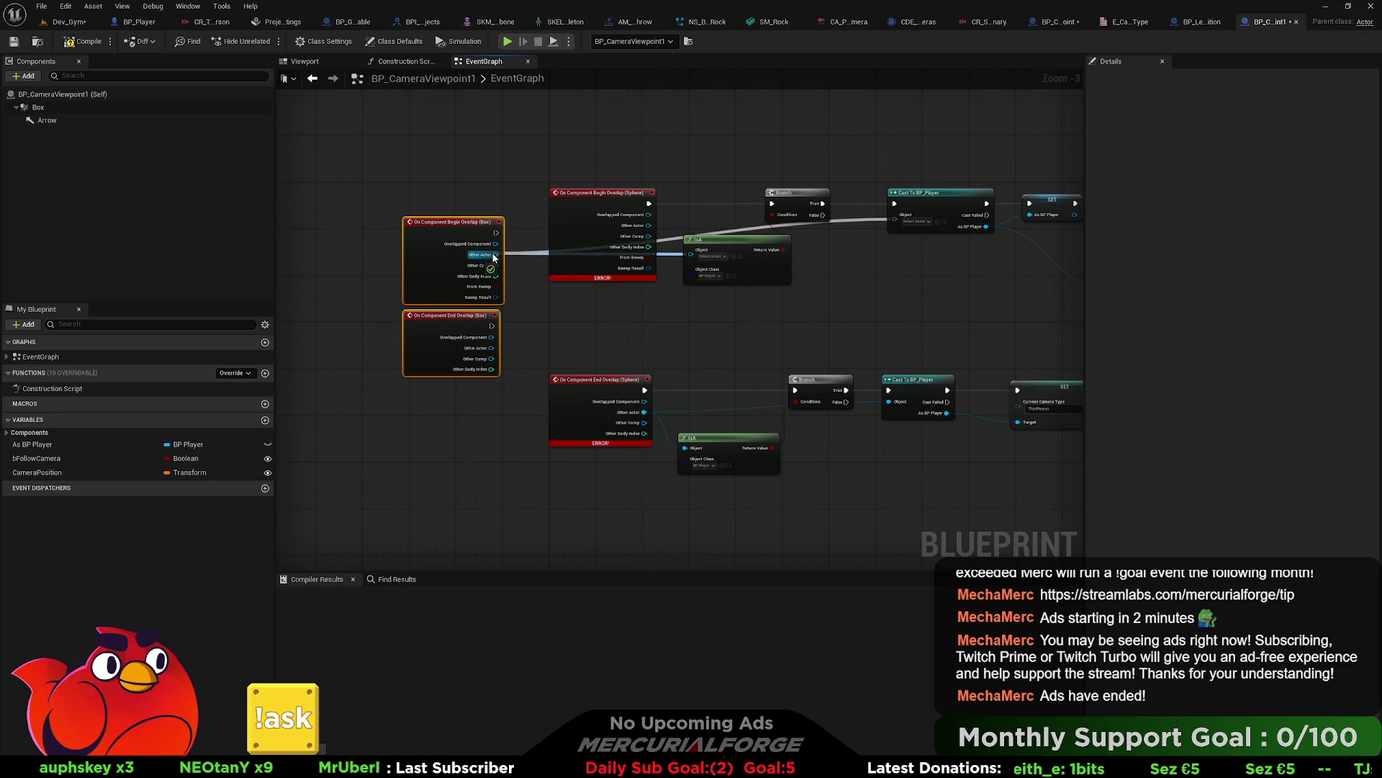
mouse_move(645, 413)
mouse_down()
mouse_move(492, 349)
mouse_move(806, 387)
mouse_up()
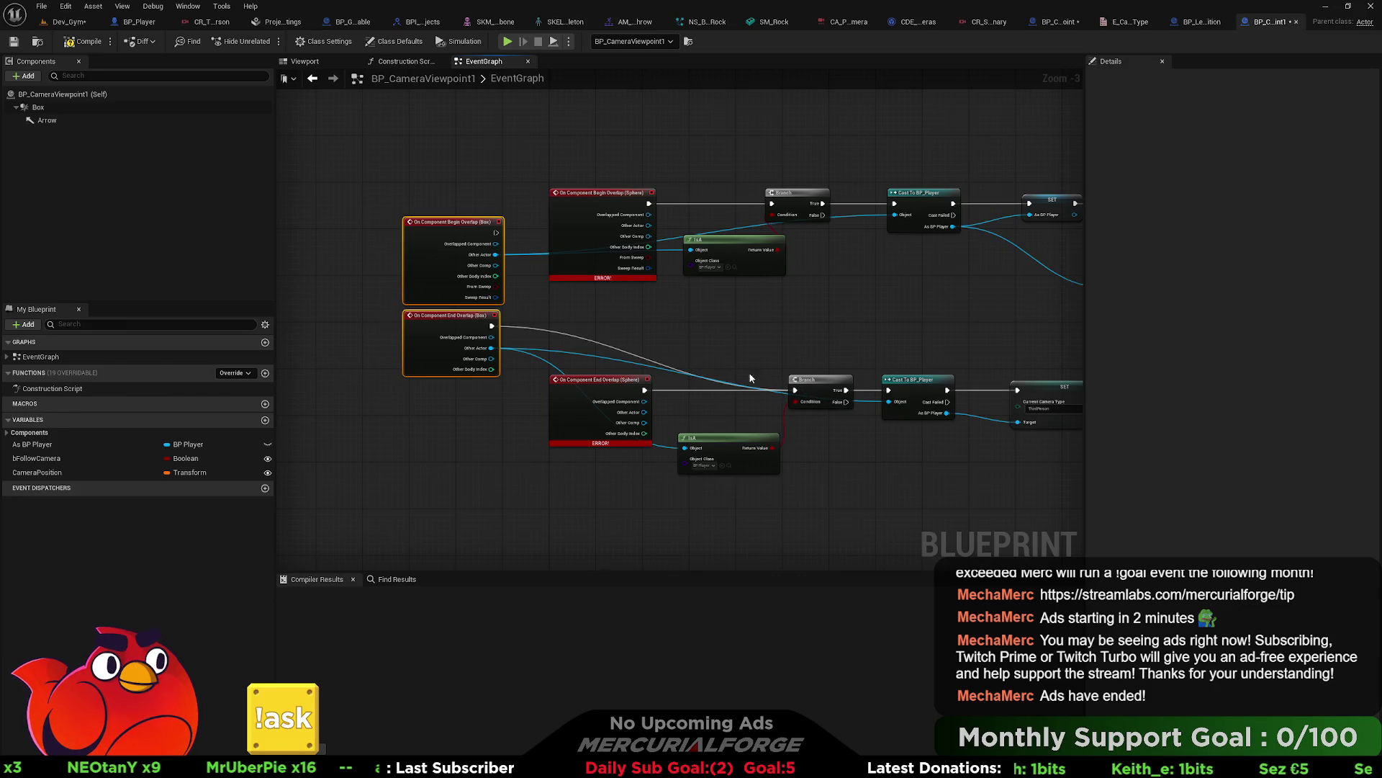
drag(495, 232, 772, 203)
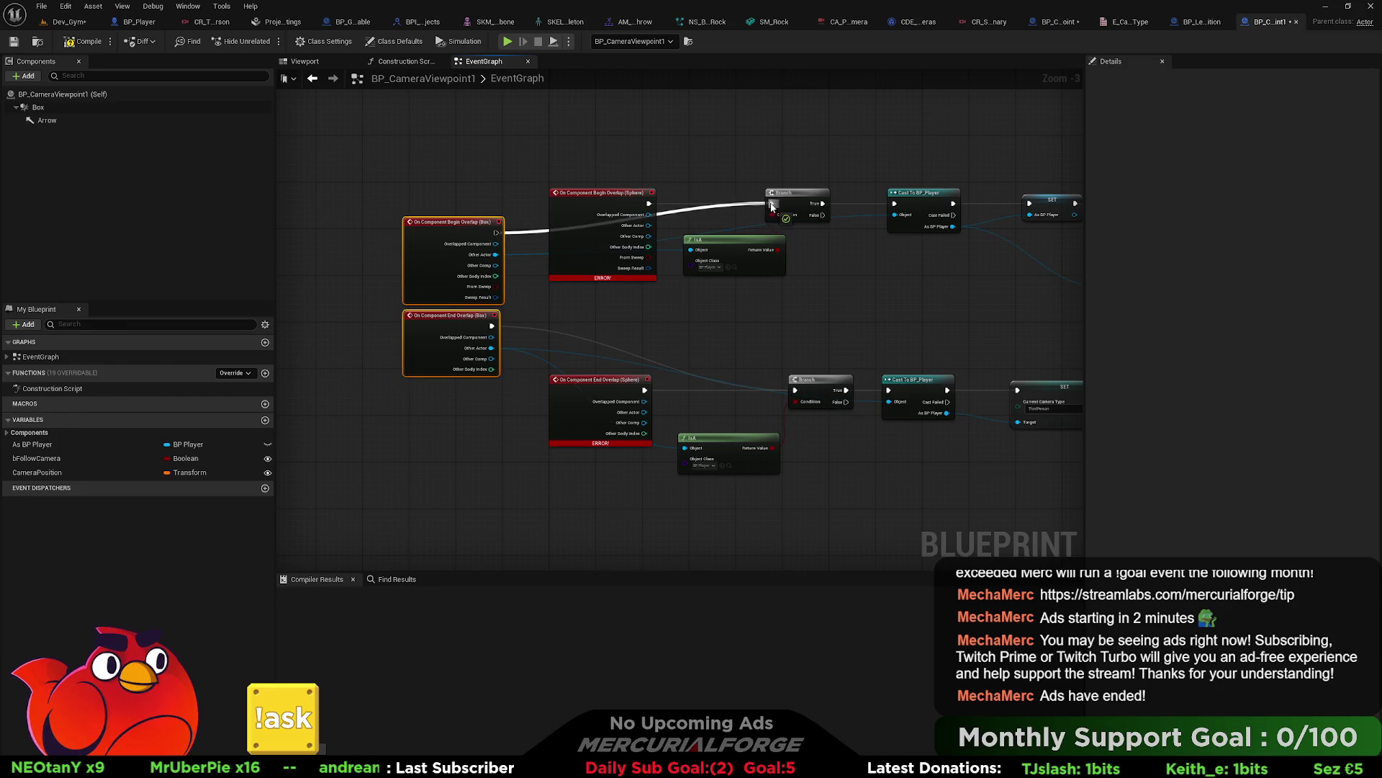
Step: Delete the old Sphere overlap events, arrange the Box events, then compile and save
drag(658, 149, 583, 594)
key(Delete)
drag(476, 178, 616, 144)
mouse_move(460, 291)
mouse_down()
mouse_move(488, 325)
mouse_move(611, 354)
mouse_up()
click(88, 44)
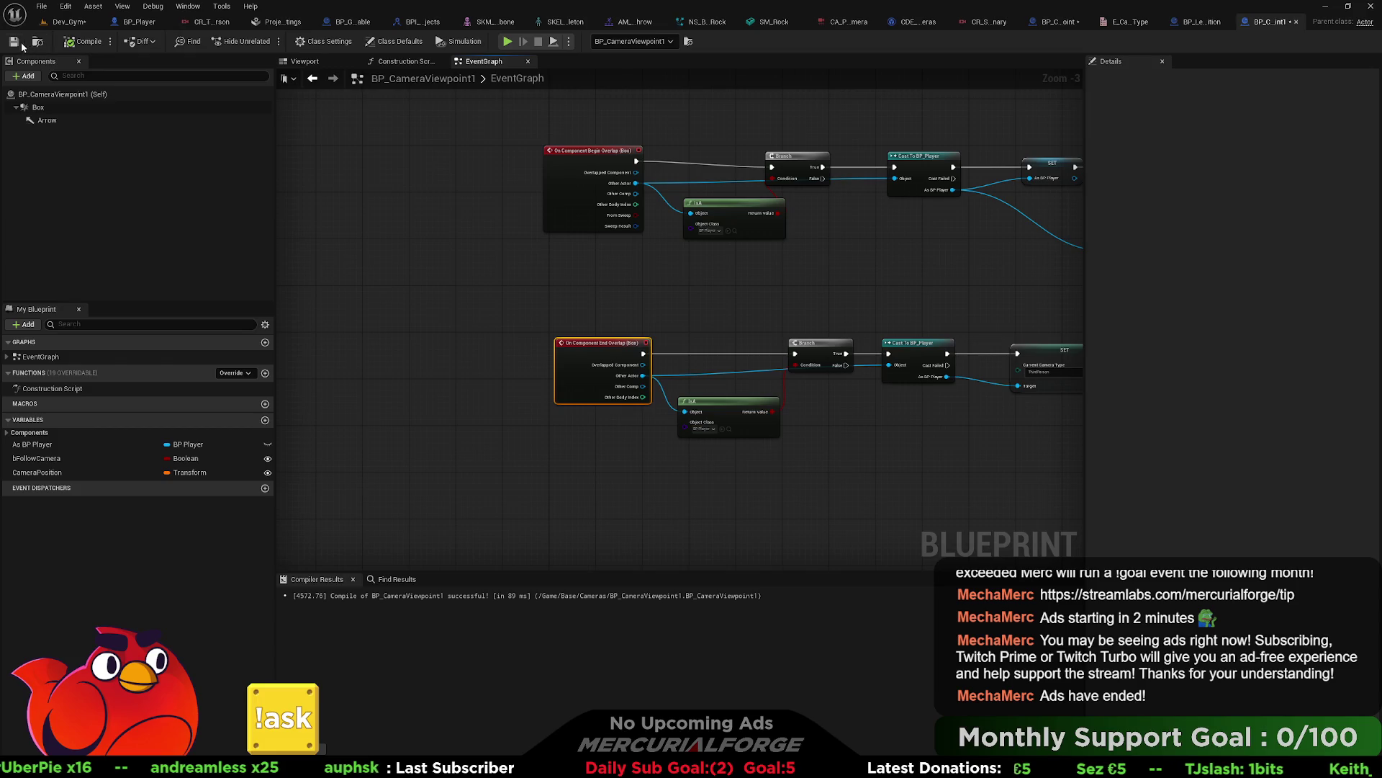
click(15, 43)
Step: Raise the BP_CameraViewpoint1 instance in Dev_Gym to Location Z 150, keeping scale at 1.0
click(69, 22)
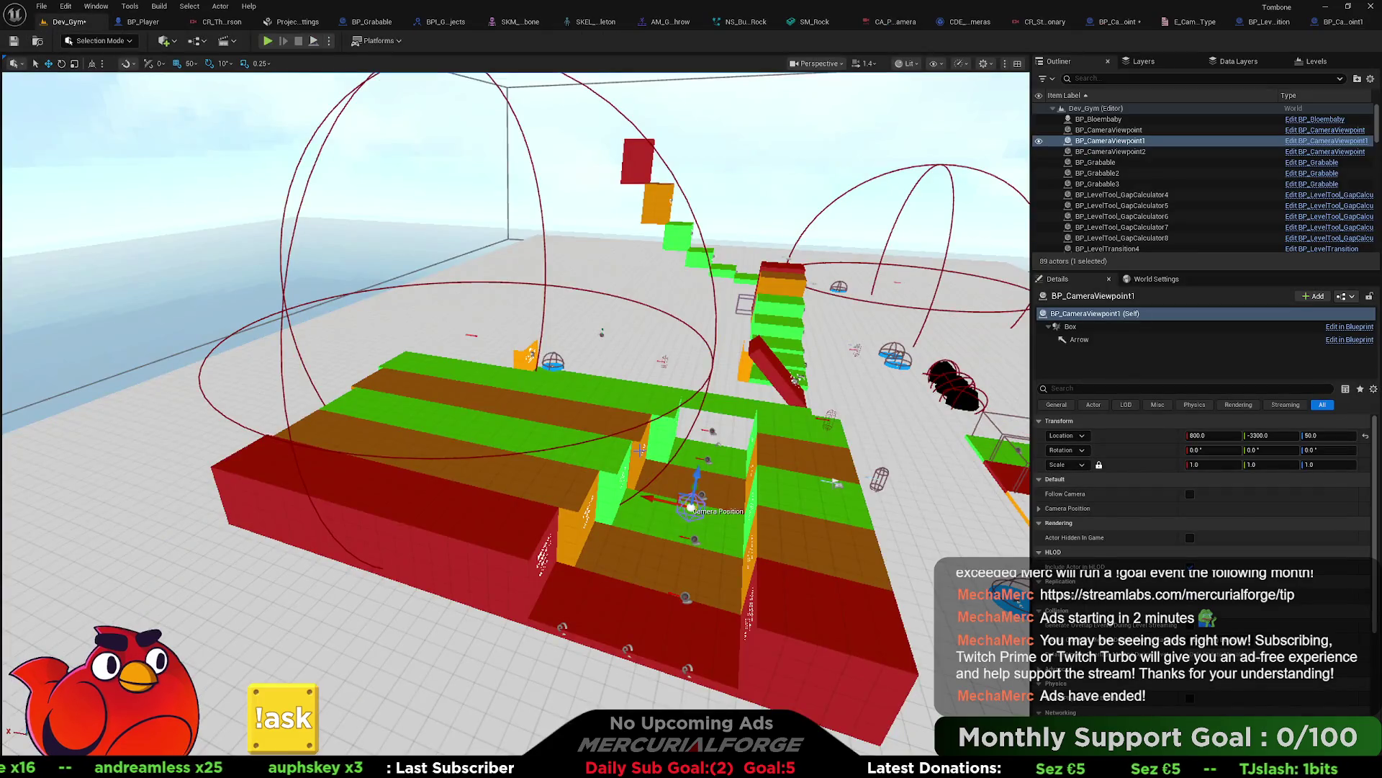
key(f)
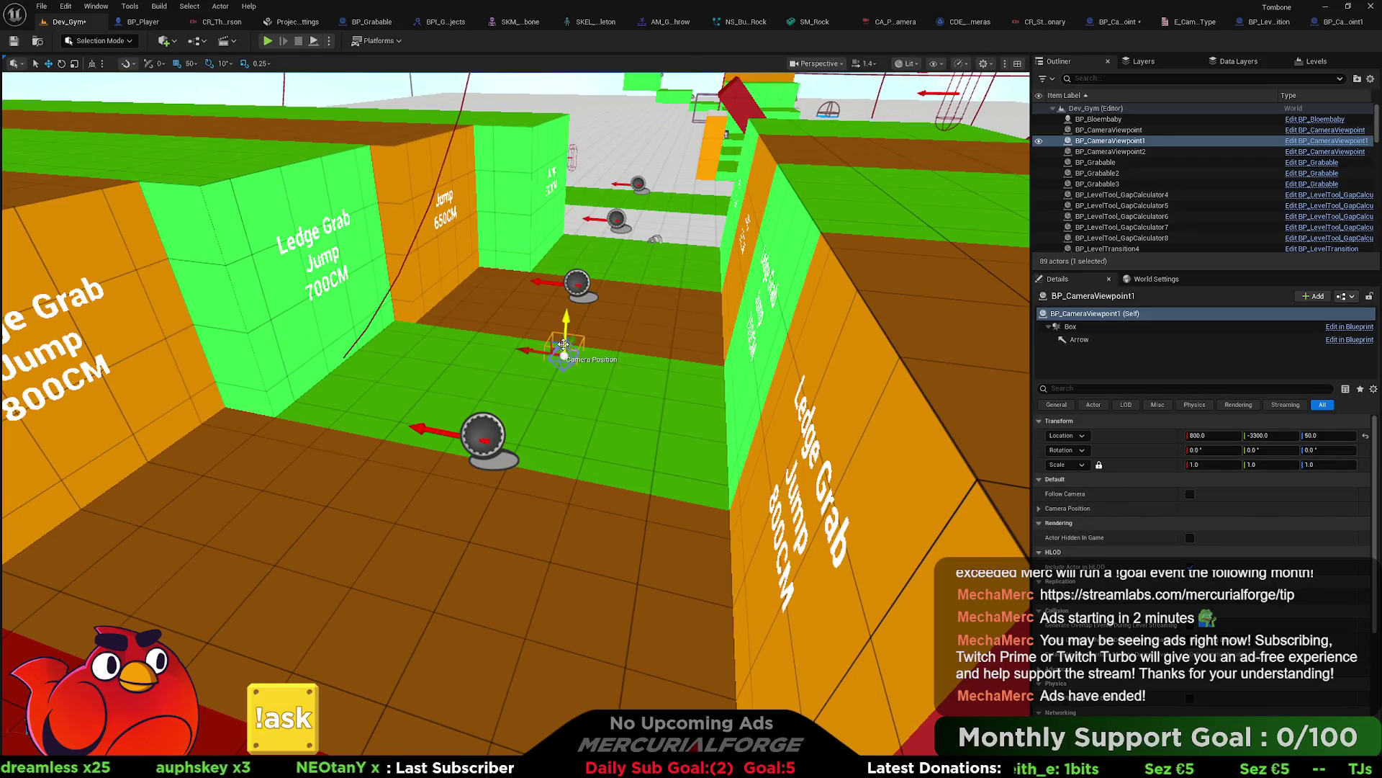
drag(567, 316, 569, 286)
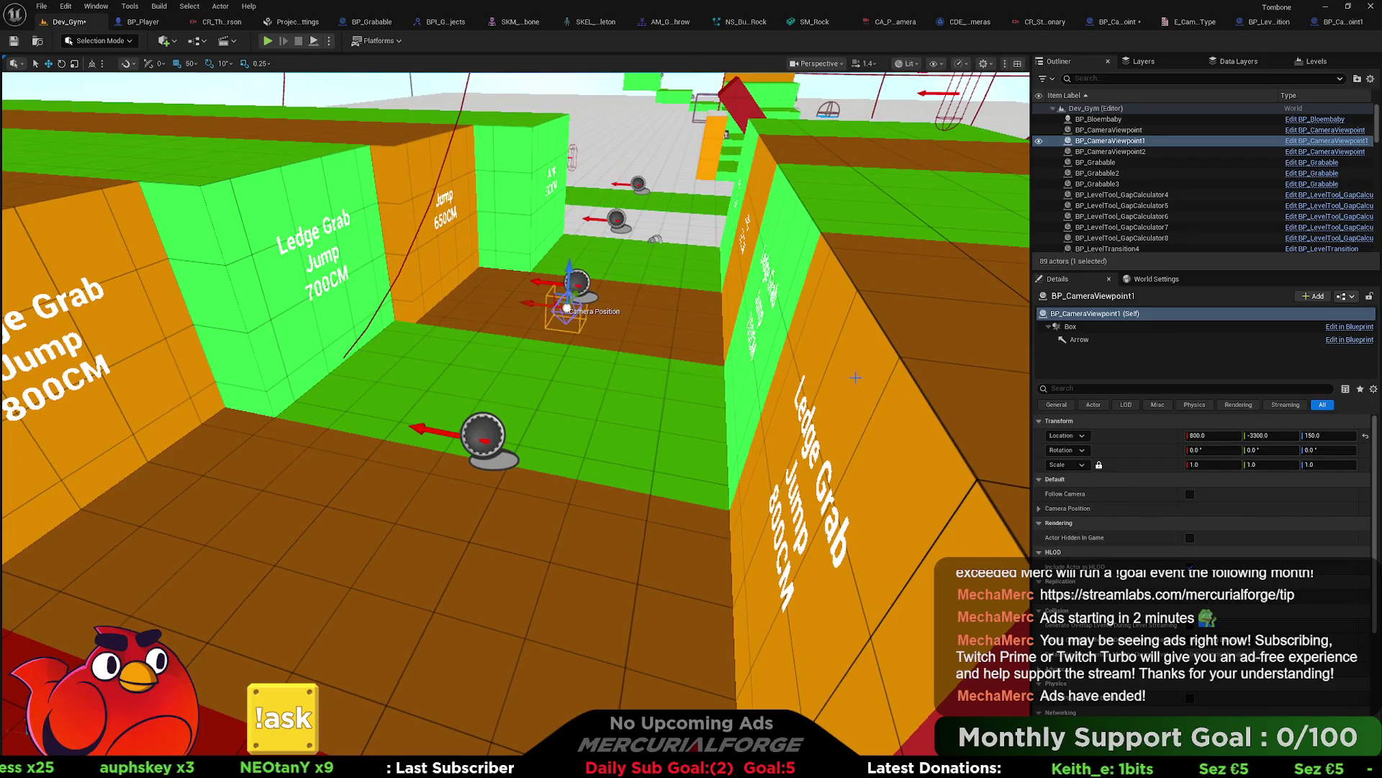
scroll(855, 377, down, 10)
drag(1214, 464, 1303, 464)
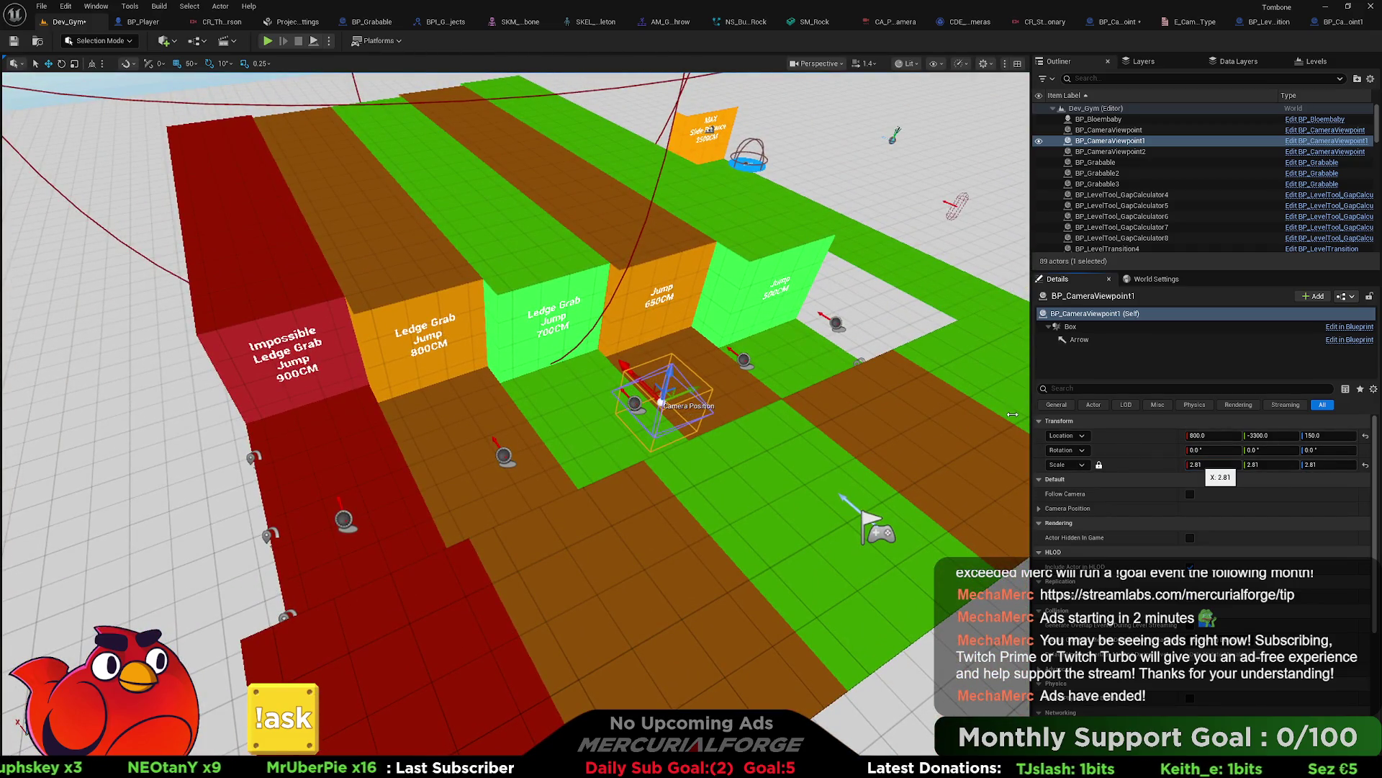
key(ctrl+z)
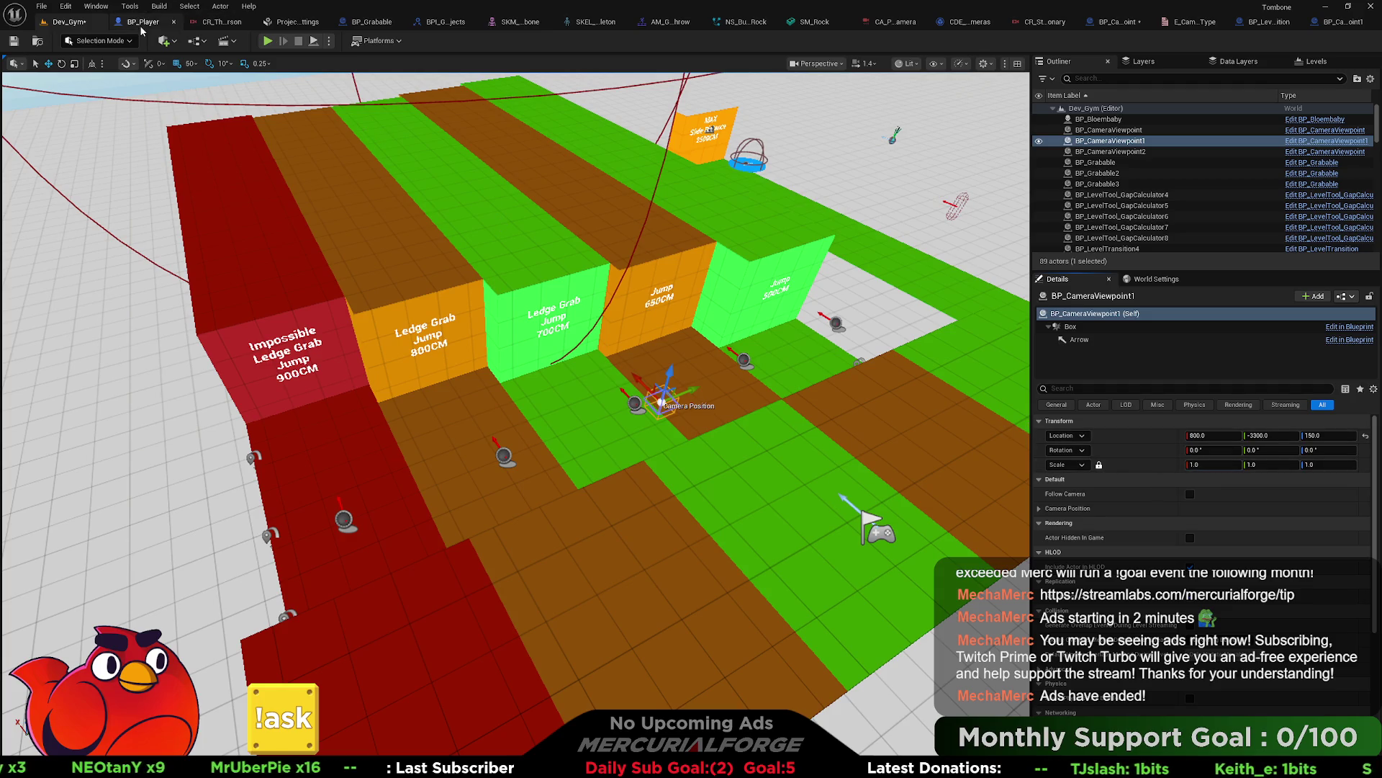
click(141, 22)
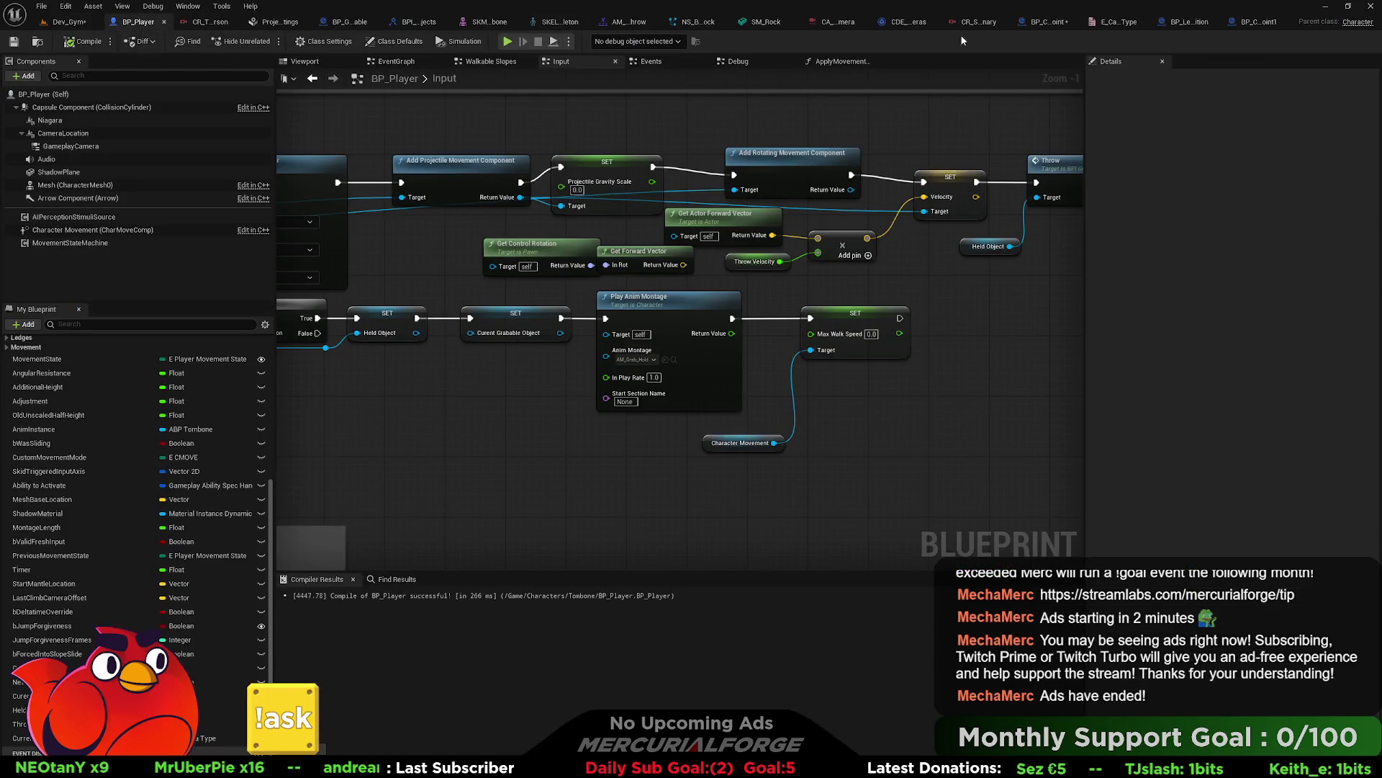
Step: Review the original BP_CameraViewpoint's Sphere component settings, then switch to BP_LevelTransition
click(1035, 22)
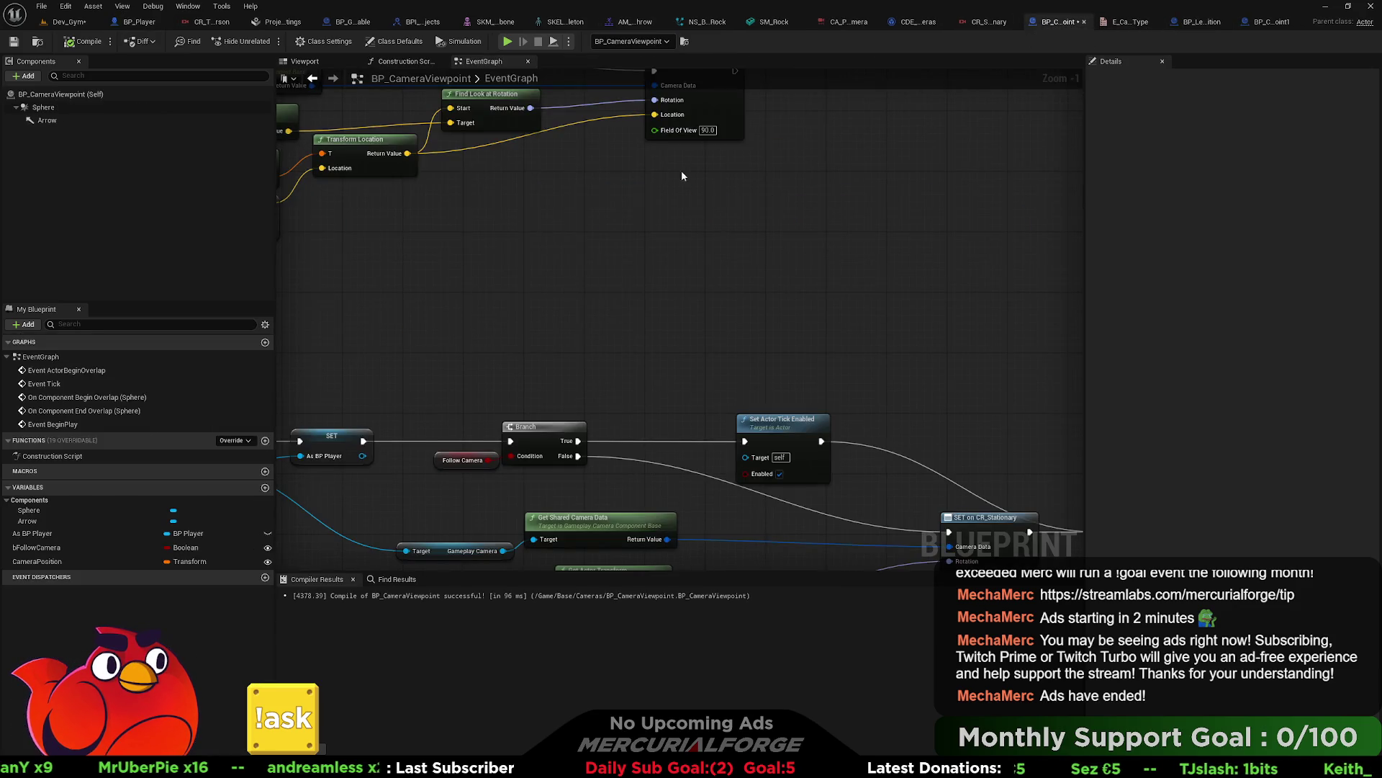
mouse_move(471, 259)
mouse_down()
mouse_move(701, 330)
mouse_move(920, 435)
mouse_move(980, 336)
mouse_move(962, 279)
mouse_up()
click(137, 107)
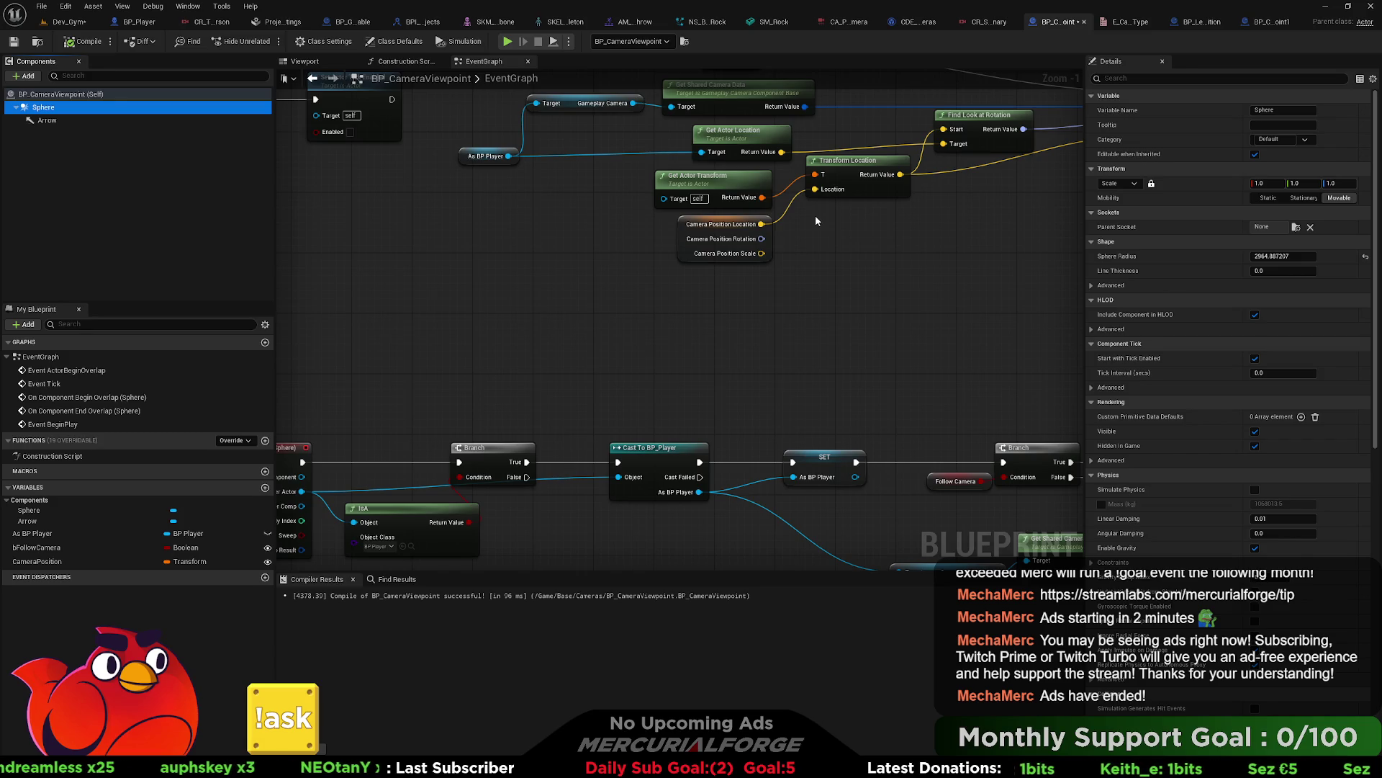
click(1199, 22)
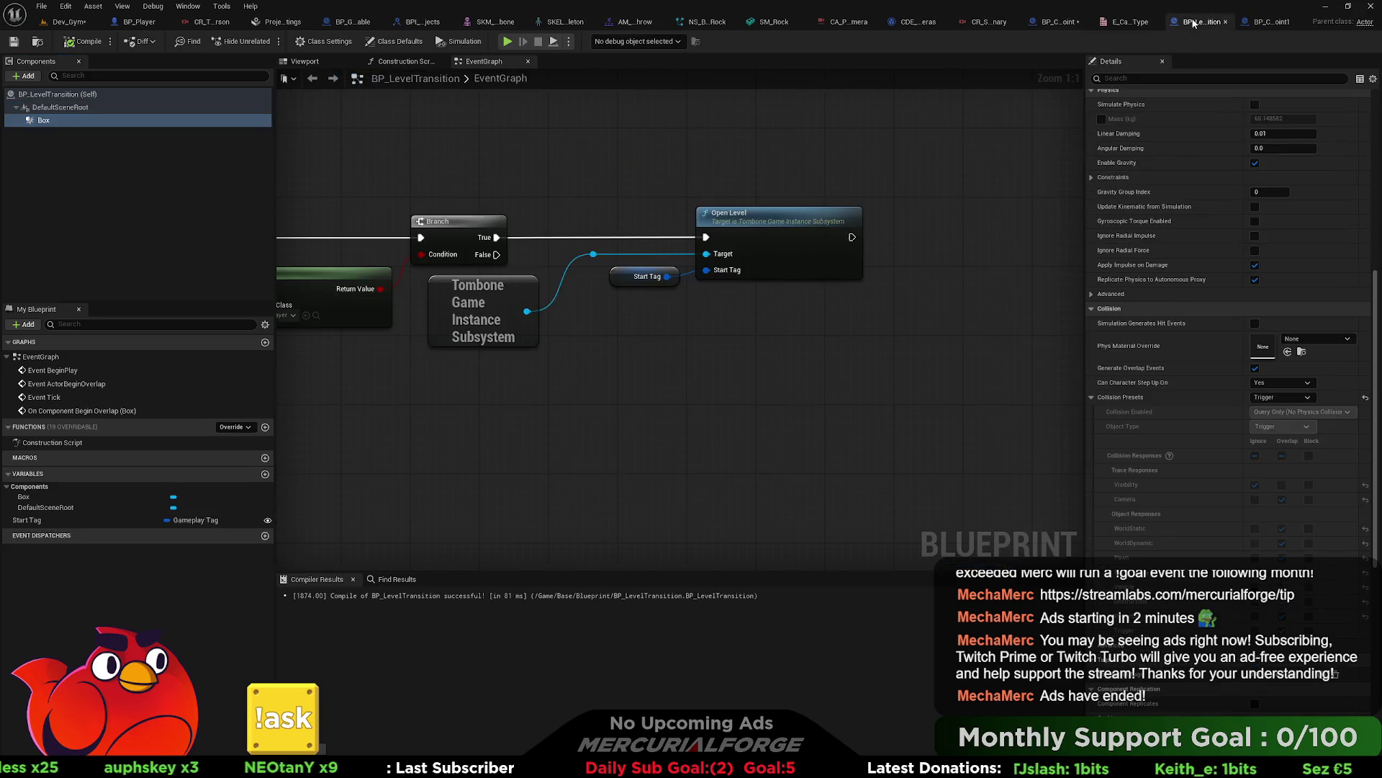
Step: Add a Set Box Extent node for Box to the construction script and wire its execution
scroll(1174, 245, up, 10)
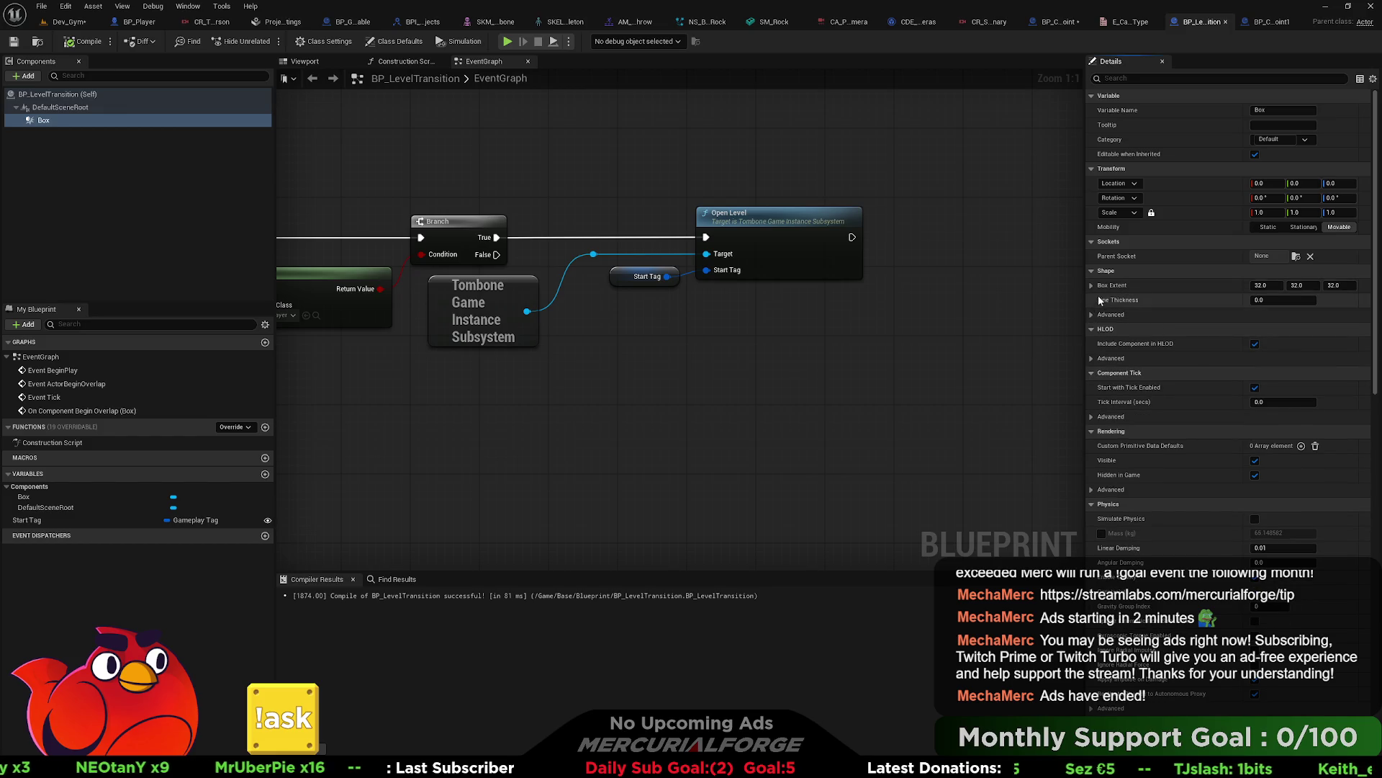
click(1092, 286)
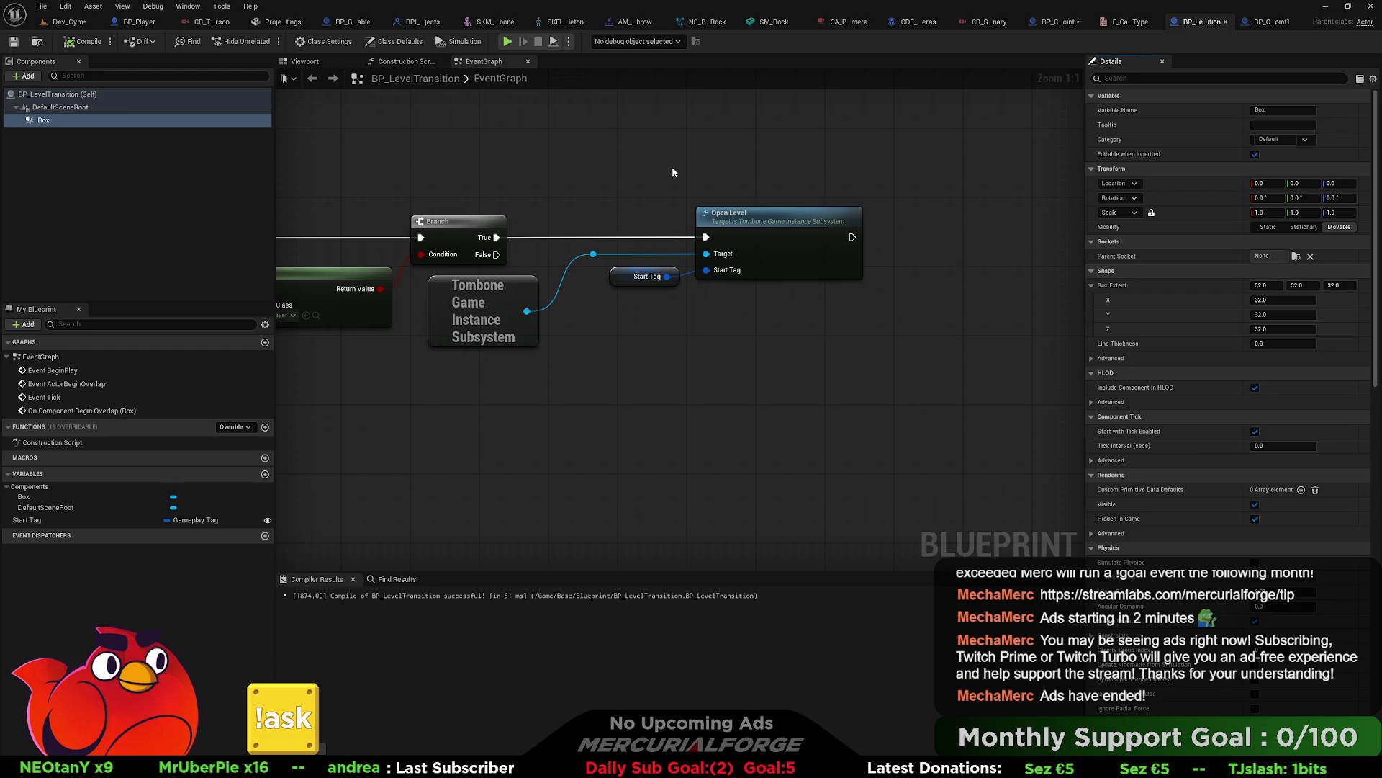
click(403, 62)
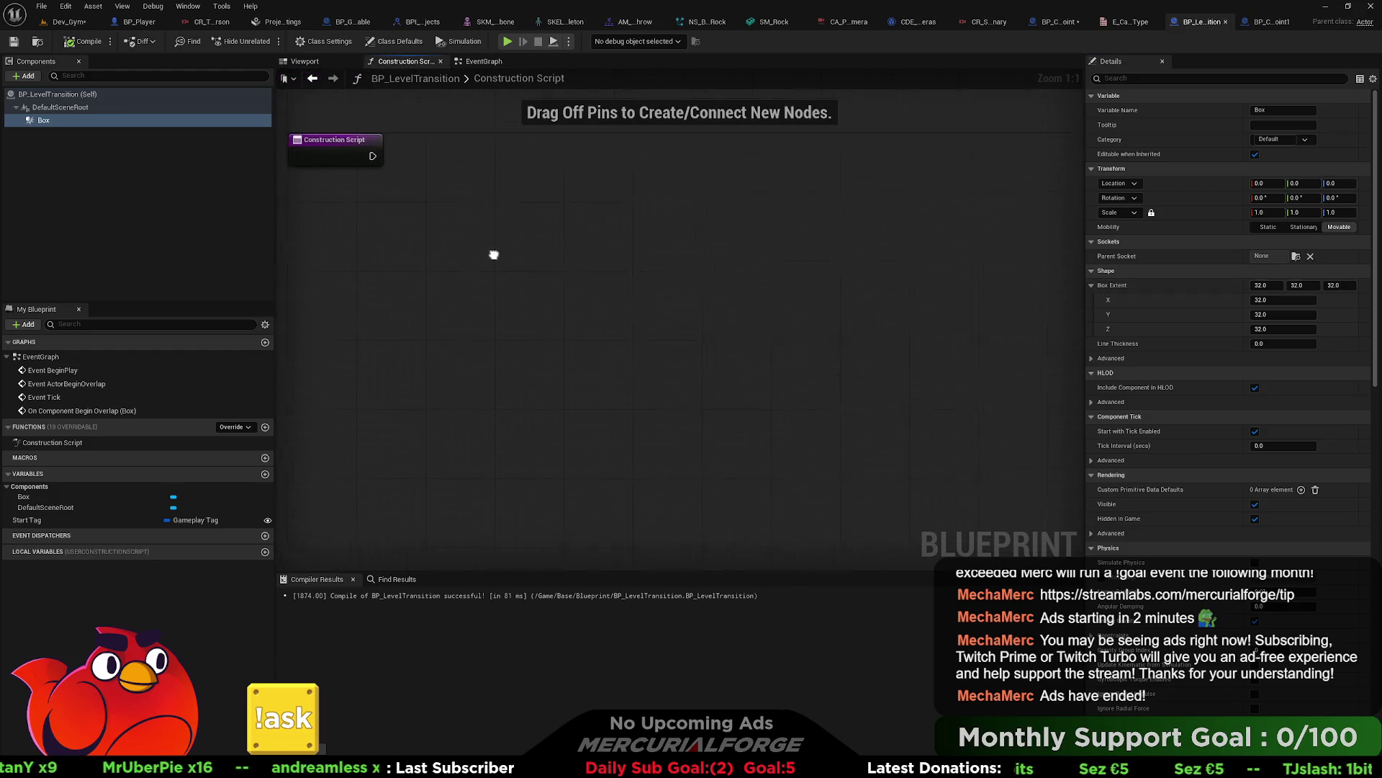
mouse_move(43, 120)
mouse_down()
mouse_move(546, 210)
mouse_move(525, 245)
mouse_move(629, 214)
mouse_up()
text(exten)
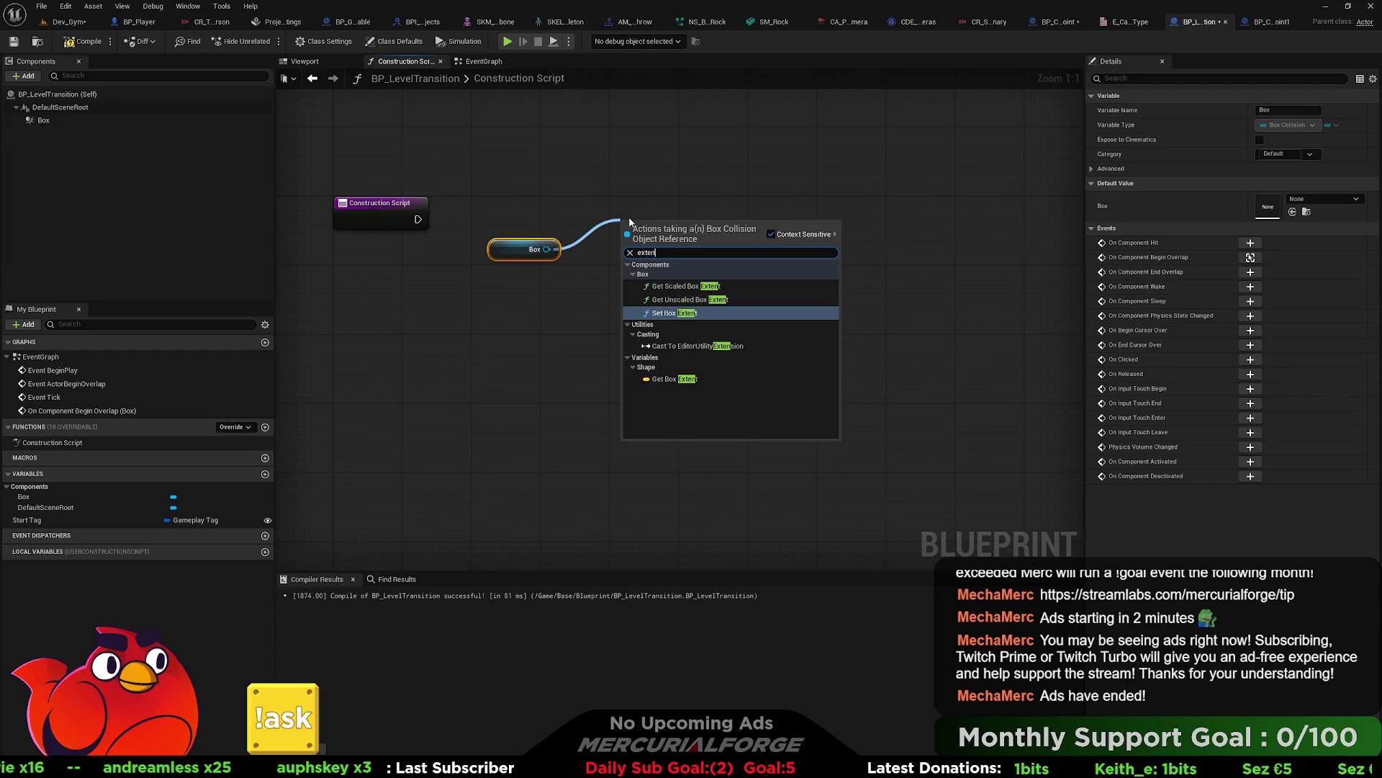
click(660, 311)
drag(662, 230, 417, 219)
Step: Promote In Box Extent to an Instance Editable variable and return to Dev_Gym
drag(692, 229, 691, 220)
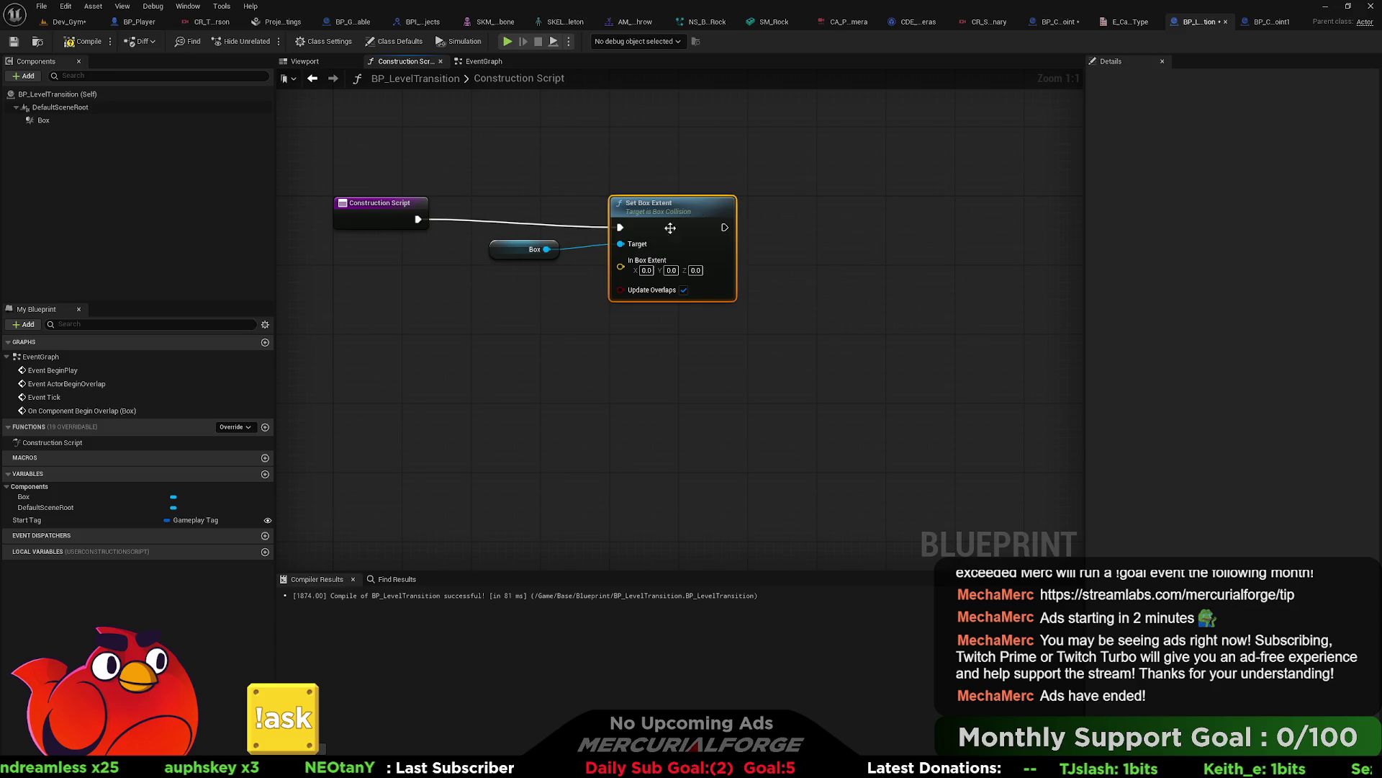
mouse_move(621, 266)
mouse_down()
mouse_move(526, 313)
mouse_move(540, 302)
mouse_up()
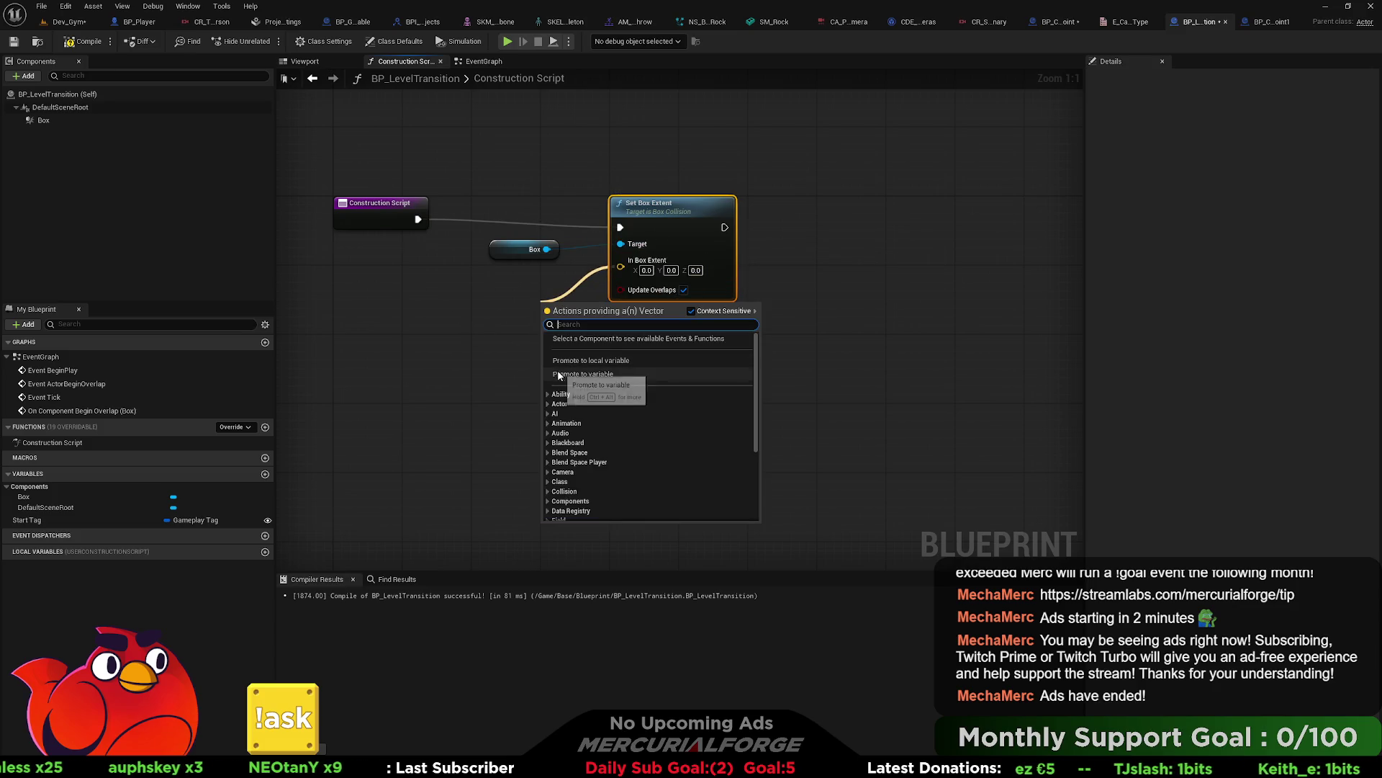
click(583, 373)
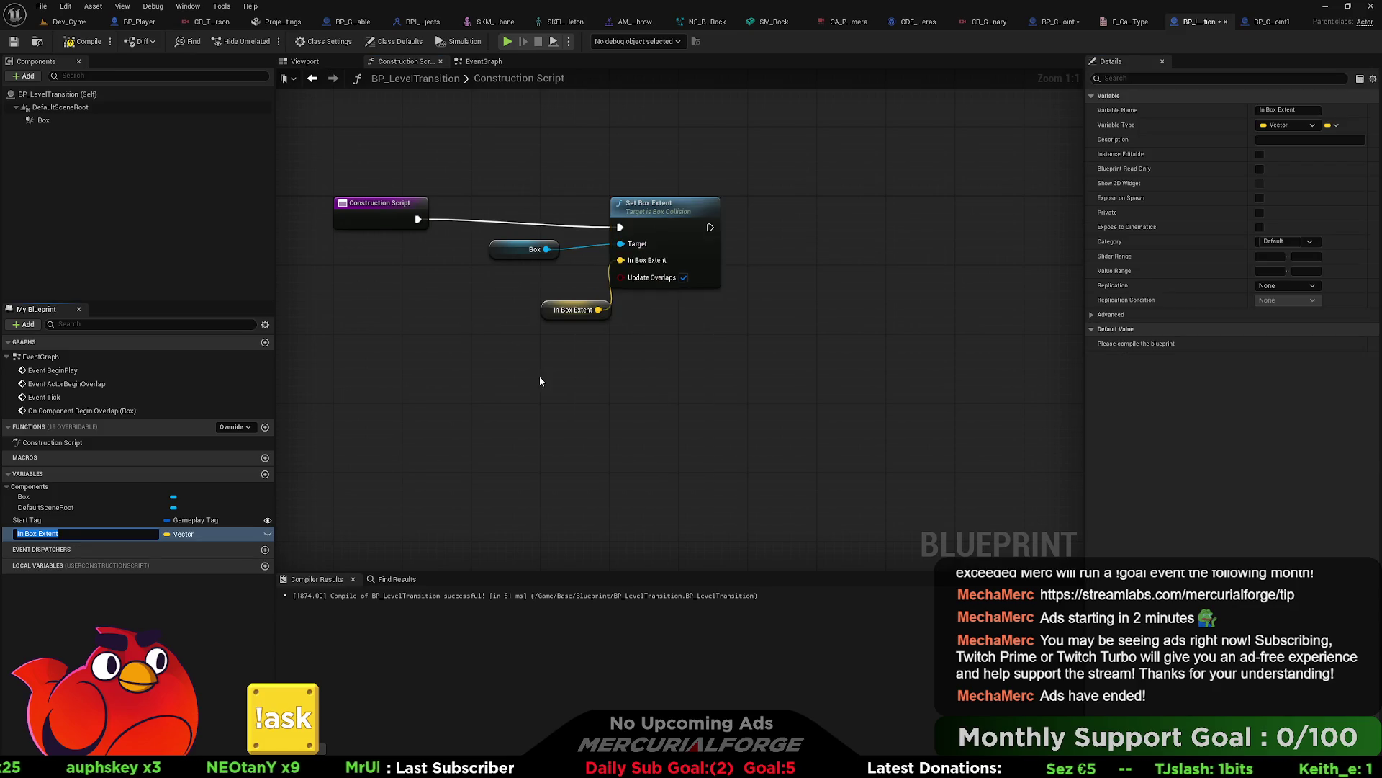
click(267, 534)
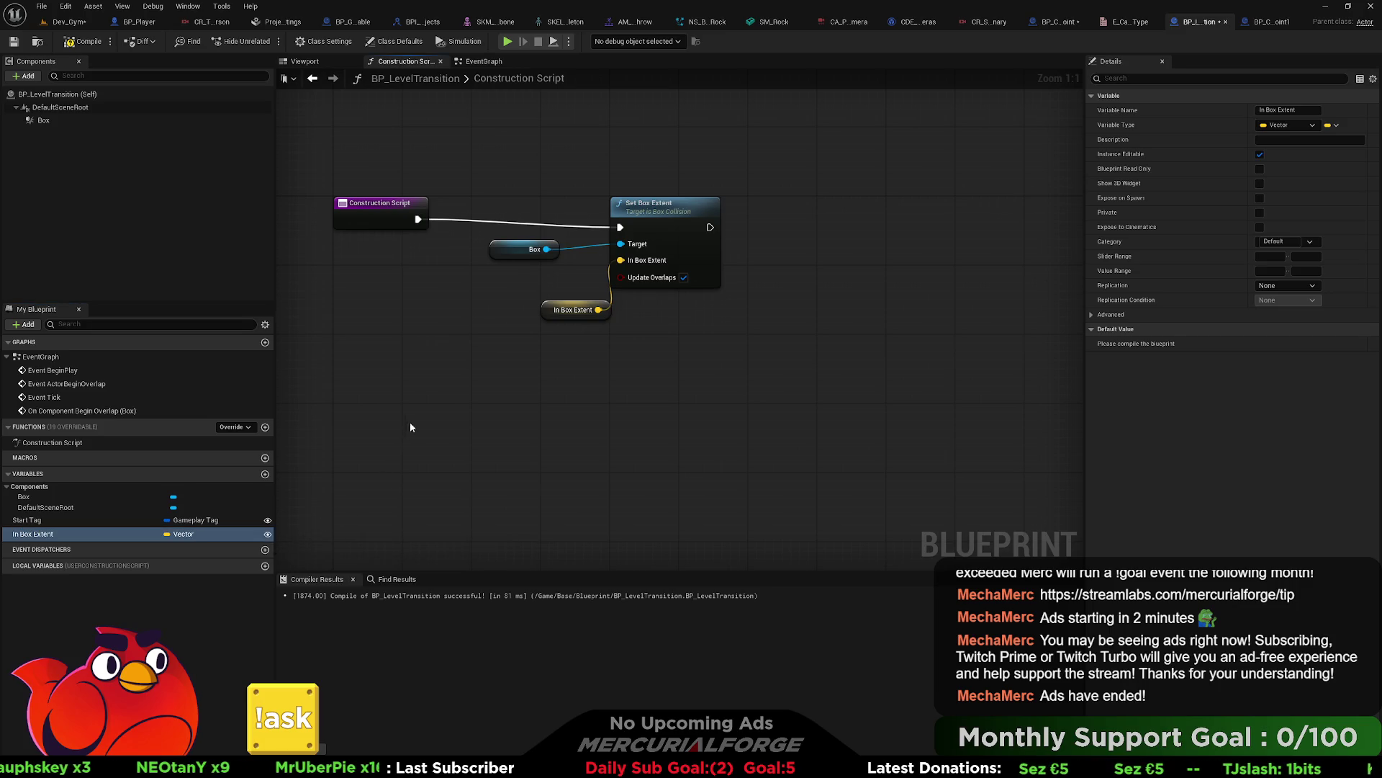
drag(572, 310, 547, 292)
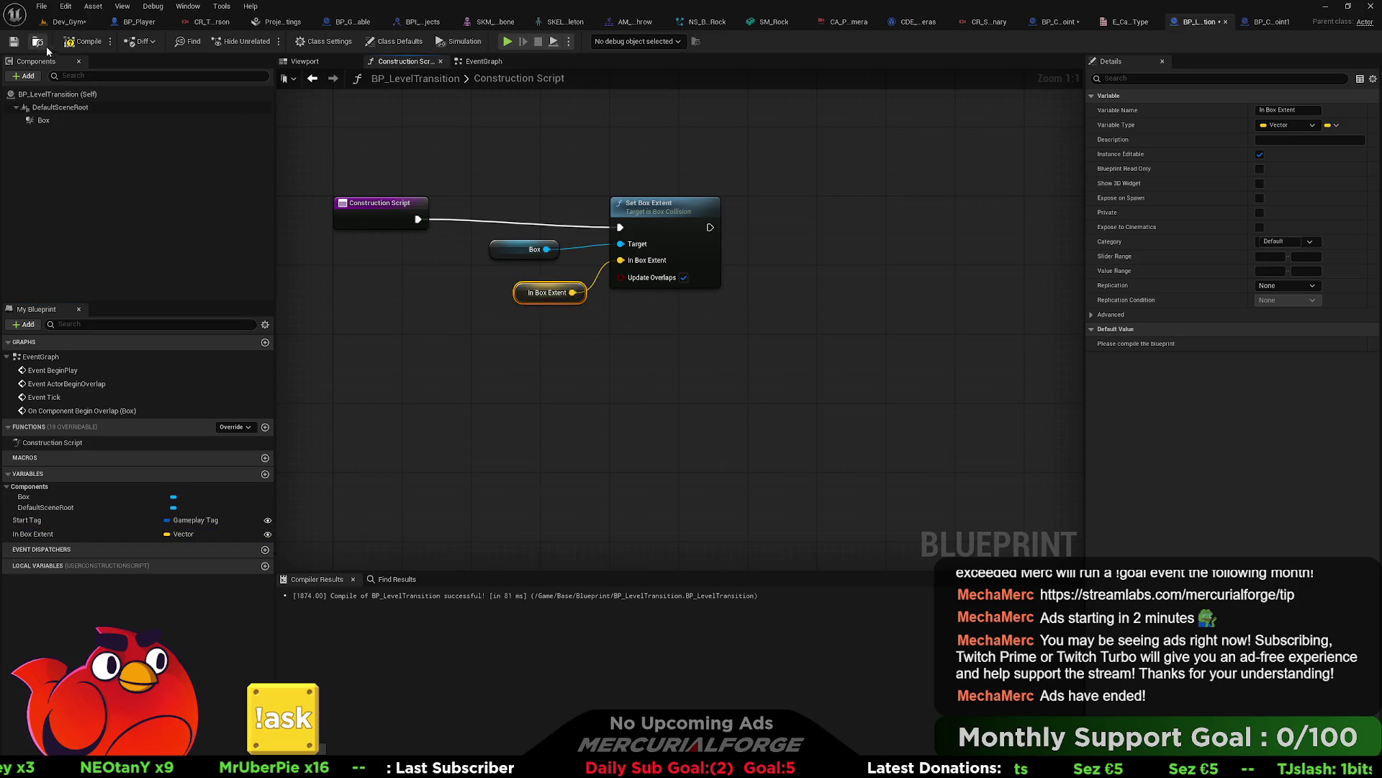
click(69, 21)
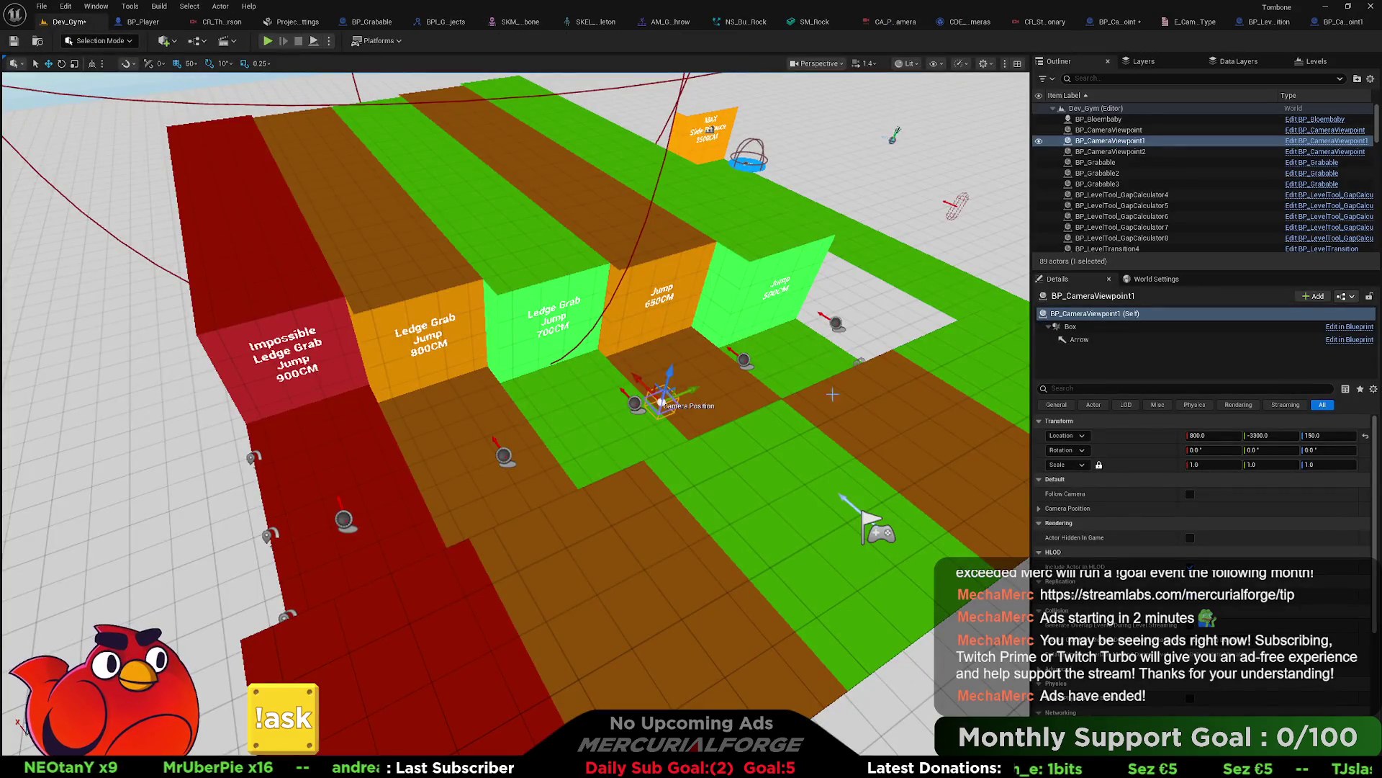
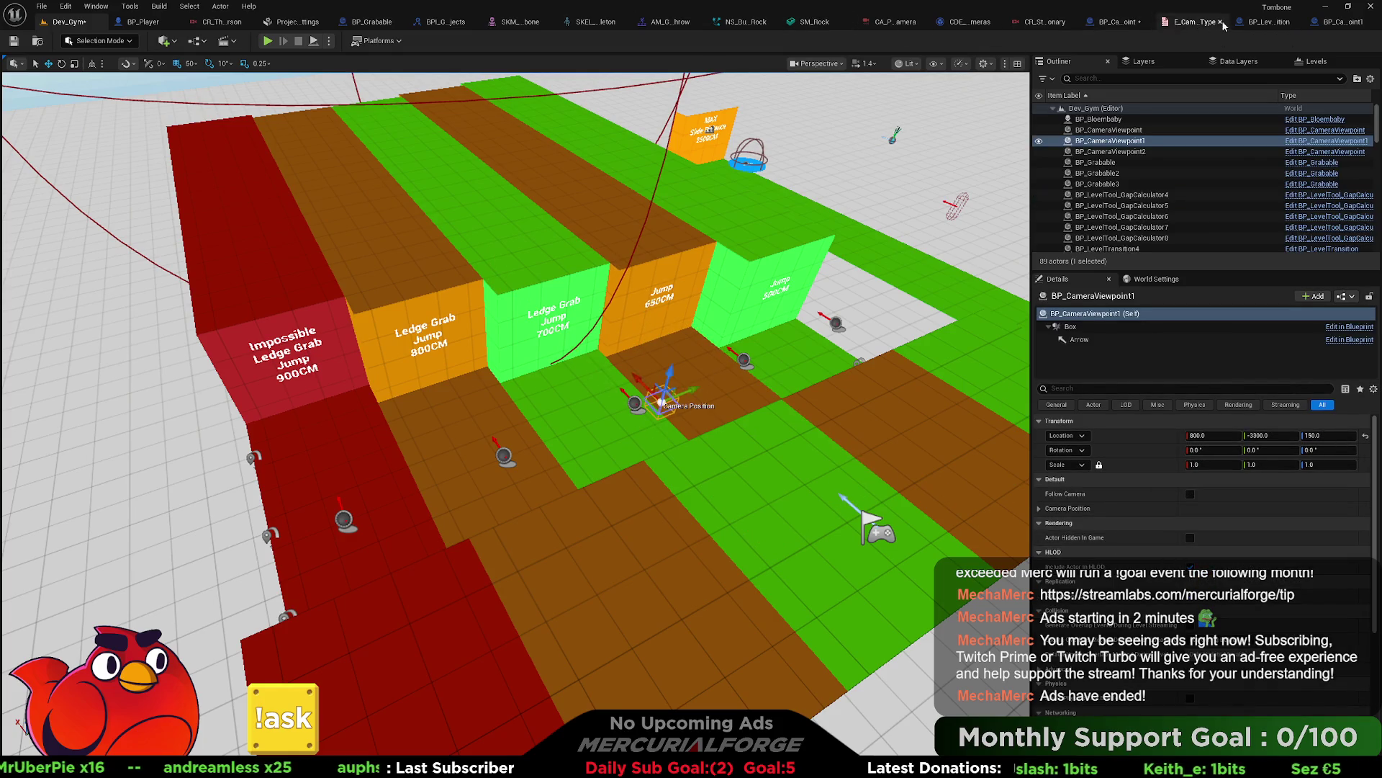
Step: Look through the CR_Stationary graph and BP_CameraViewpoint1's event graph and empty Construction Script
click(1039, 24)
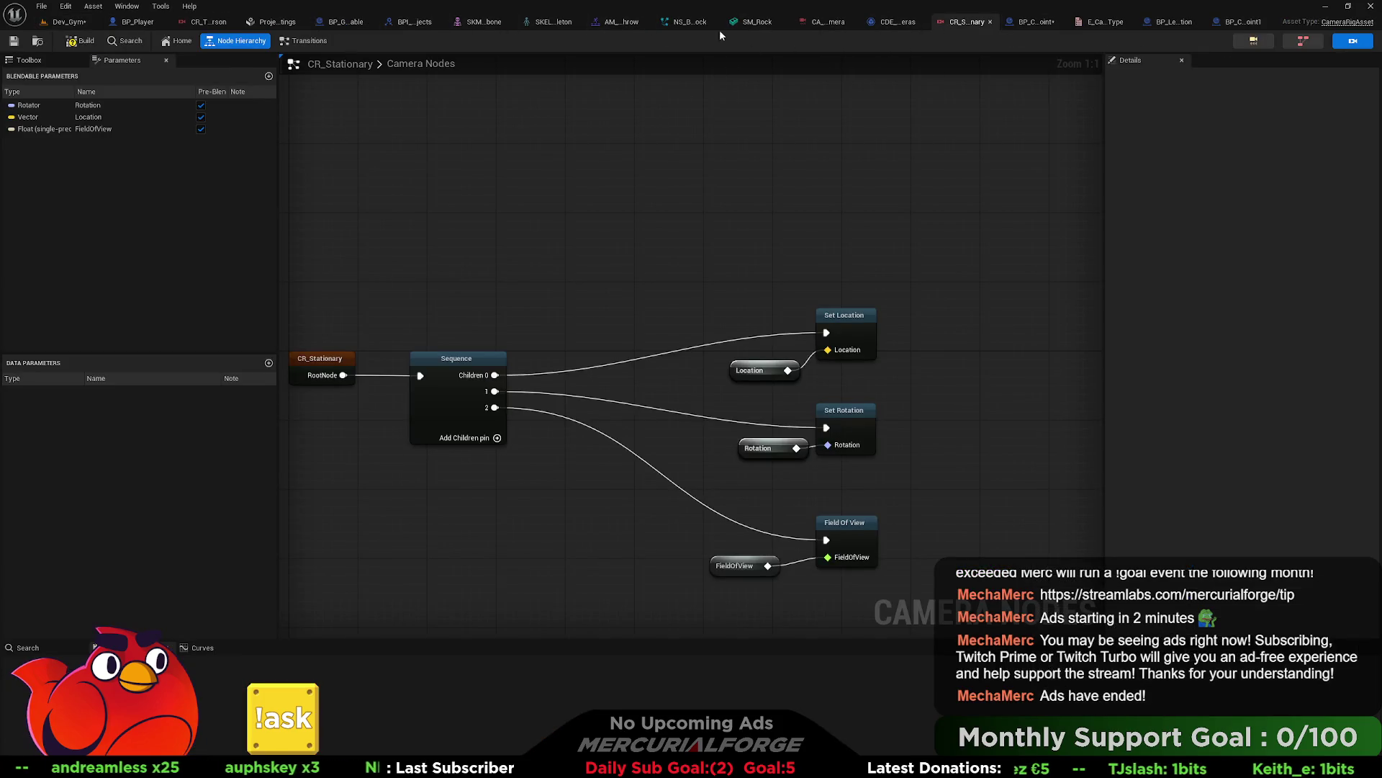
click(1240, 22)
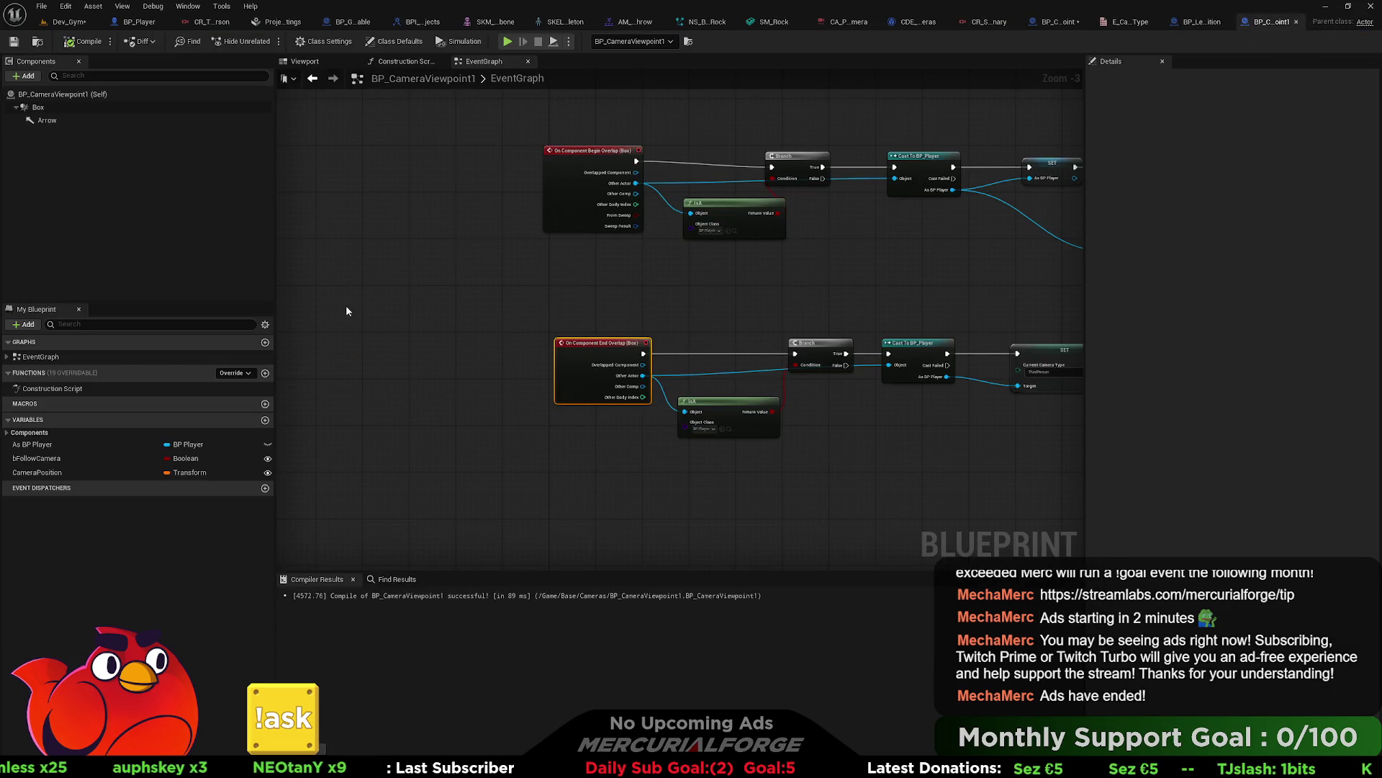
click(404, 62)
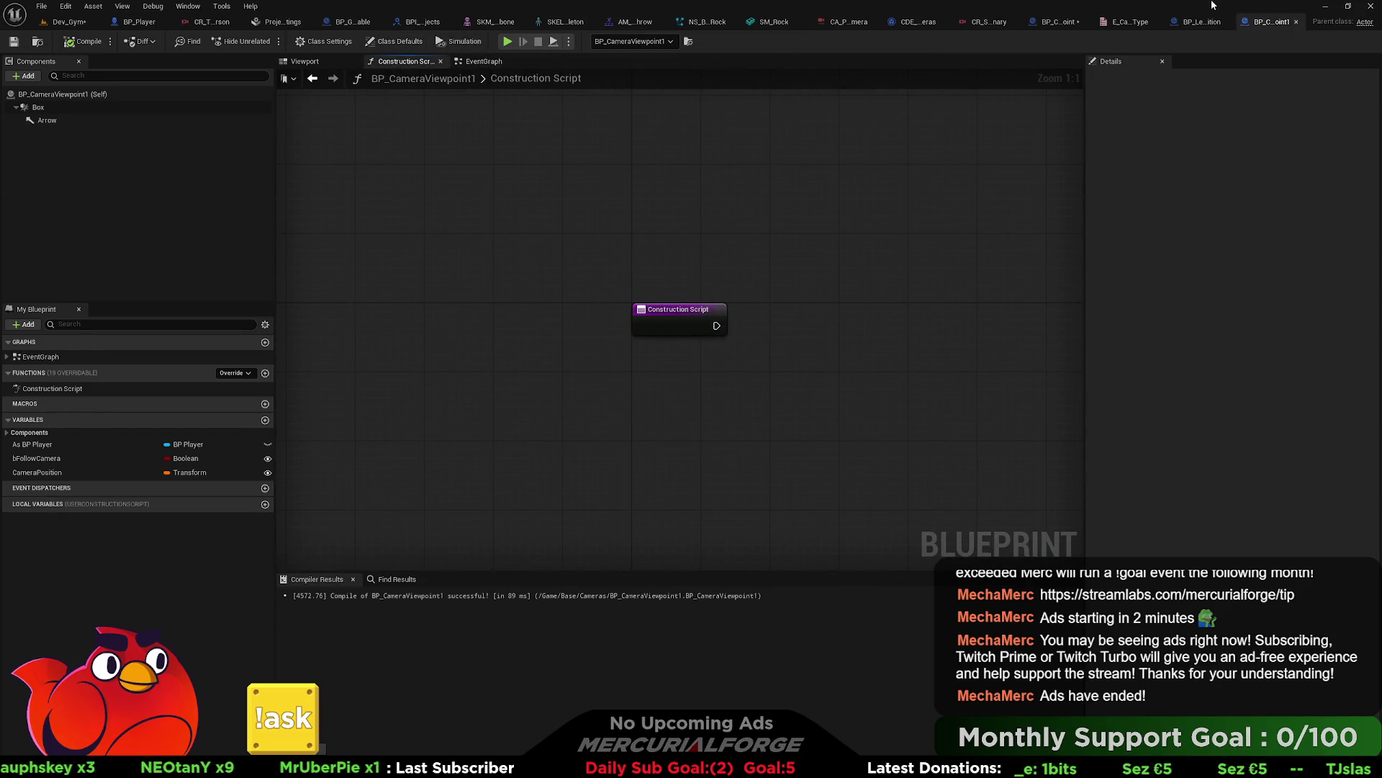
Step: Delete the three box-extent nodes from BP_LevelTransition's Construction Script and return to BP_CameraViewpoint1
click(1201, 23)
drag(829, 142, 510, 377)
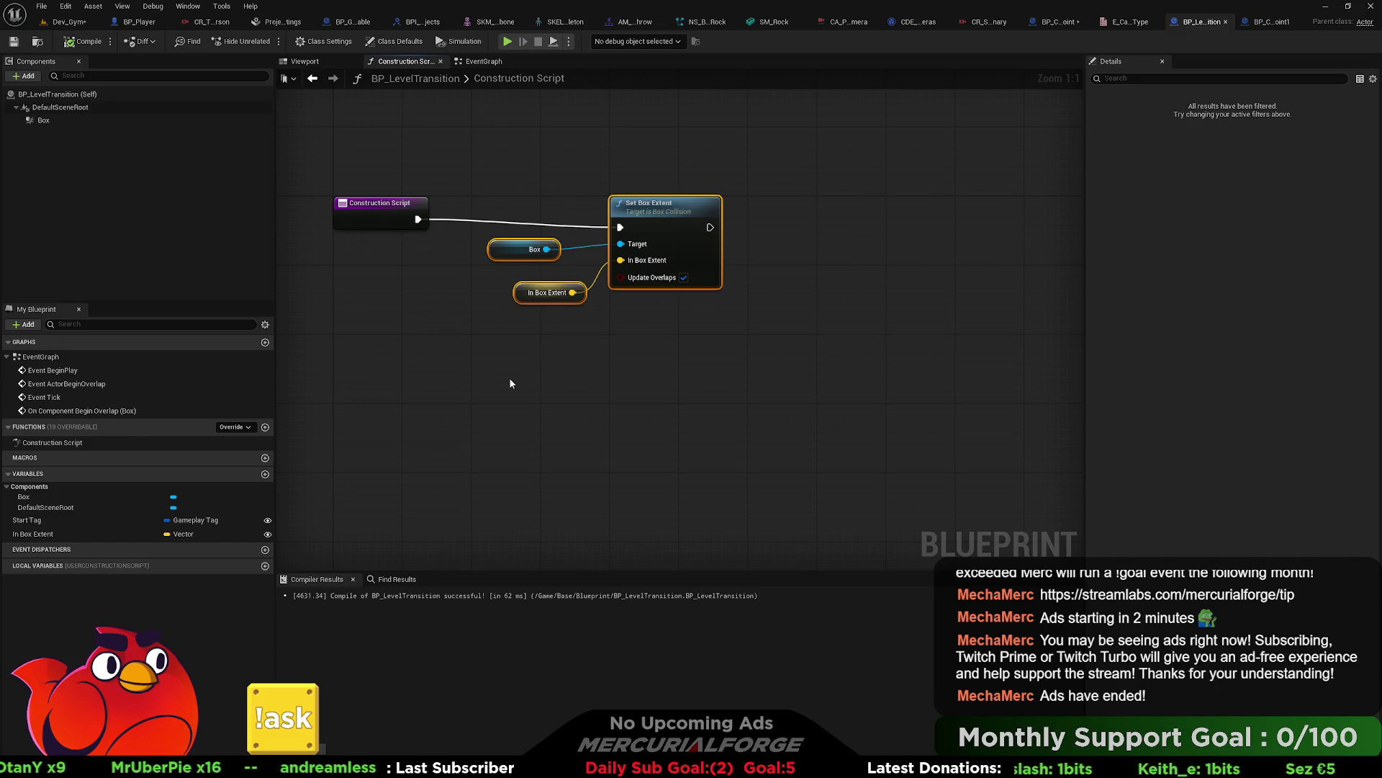
key(Delete)
click(1266, 24)
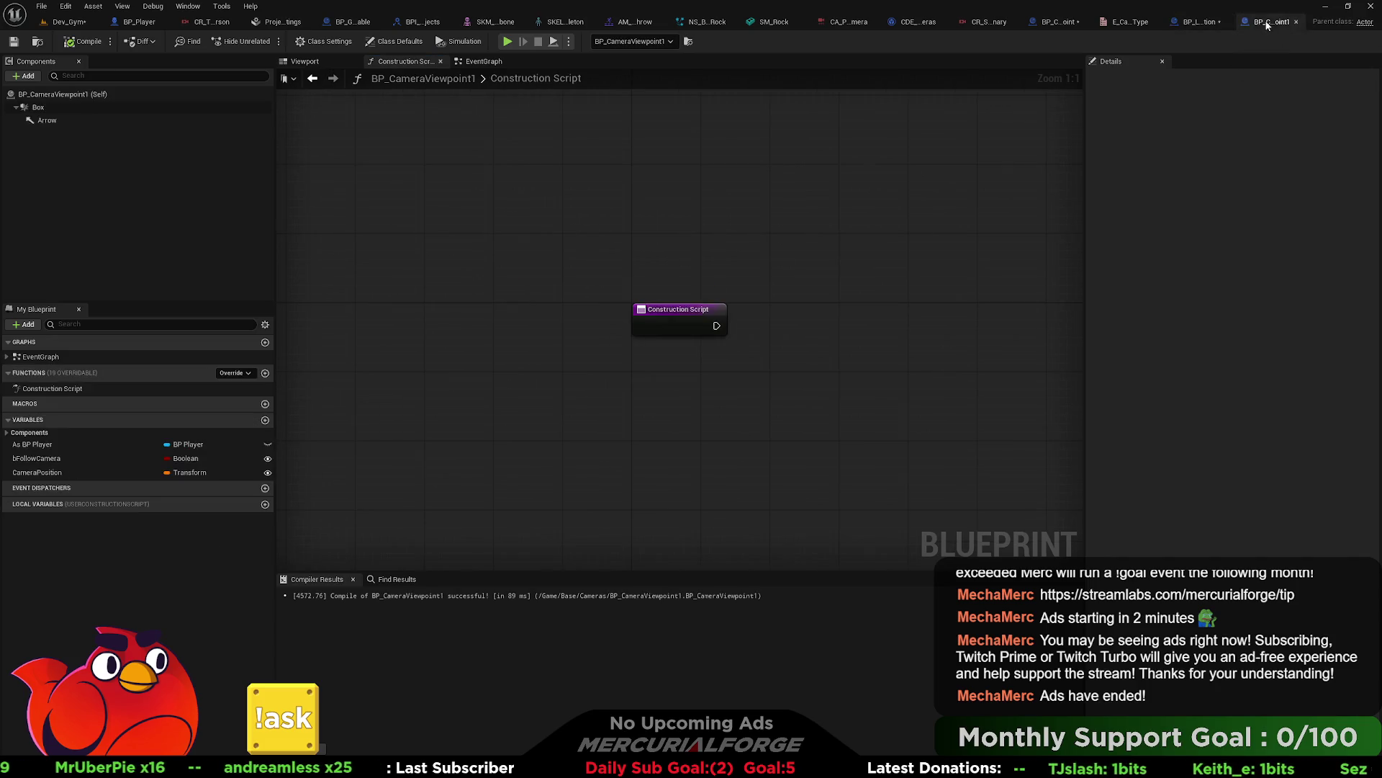
Step: Add a Set Box Extent node driven by the Box component reference
mouse_move(38, 106)
mouse_down()
mouse_move(580, 311)
mouse_move(682, 288)
mouse_up()
text(box)
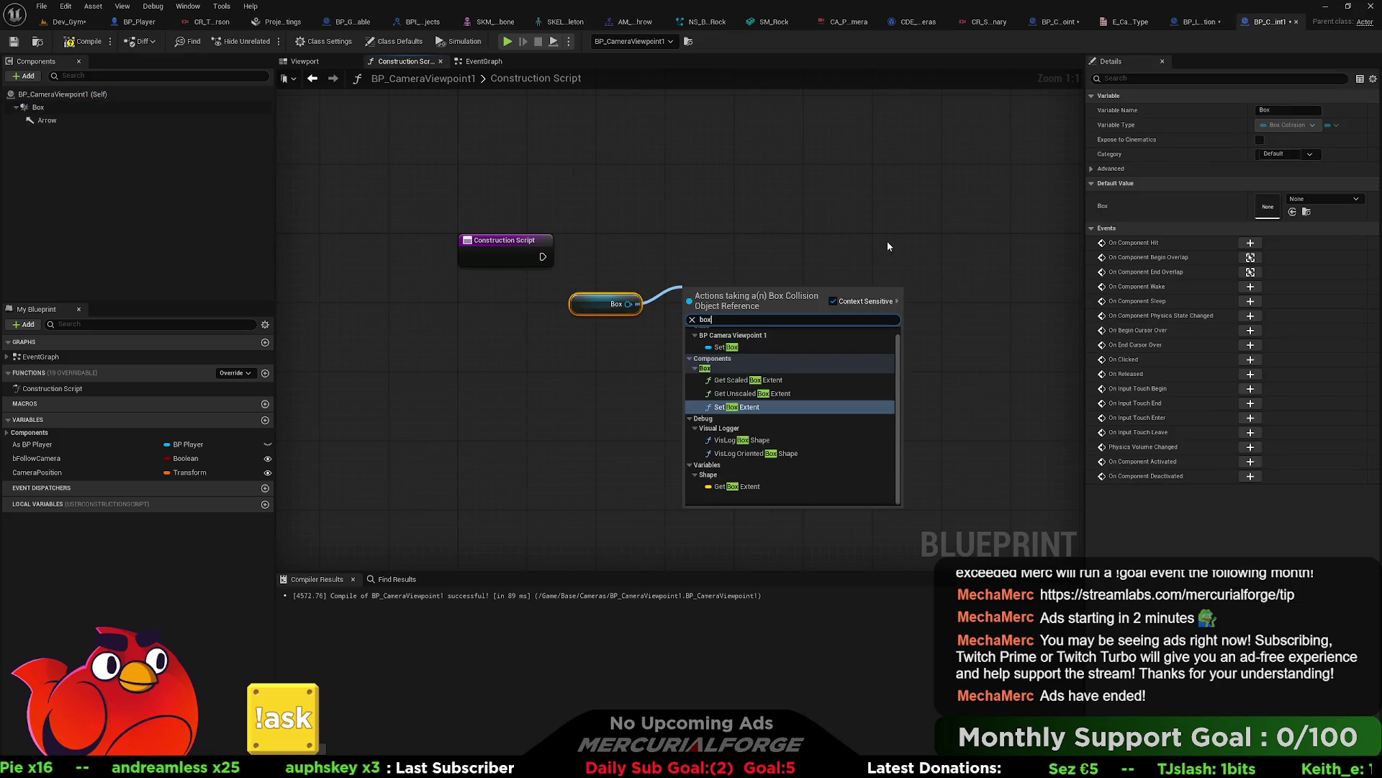
key(Return)
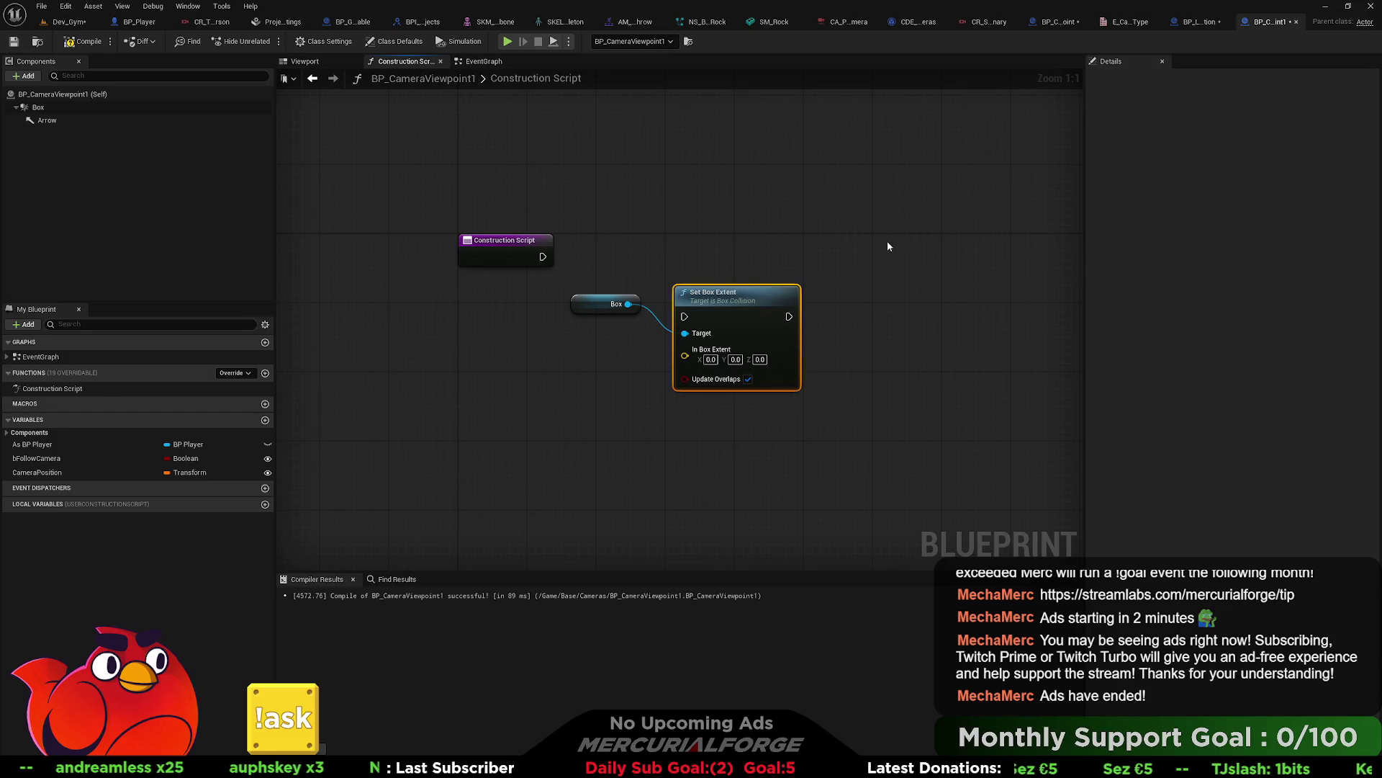
Step: Promote the In Box Extent pin to a member variable, deleting the stray local variables
drag(685, 356, 619, 374)
click(666, 417)
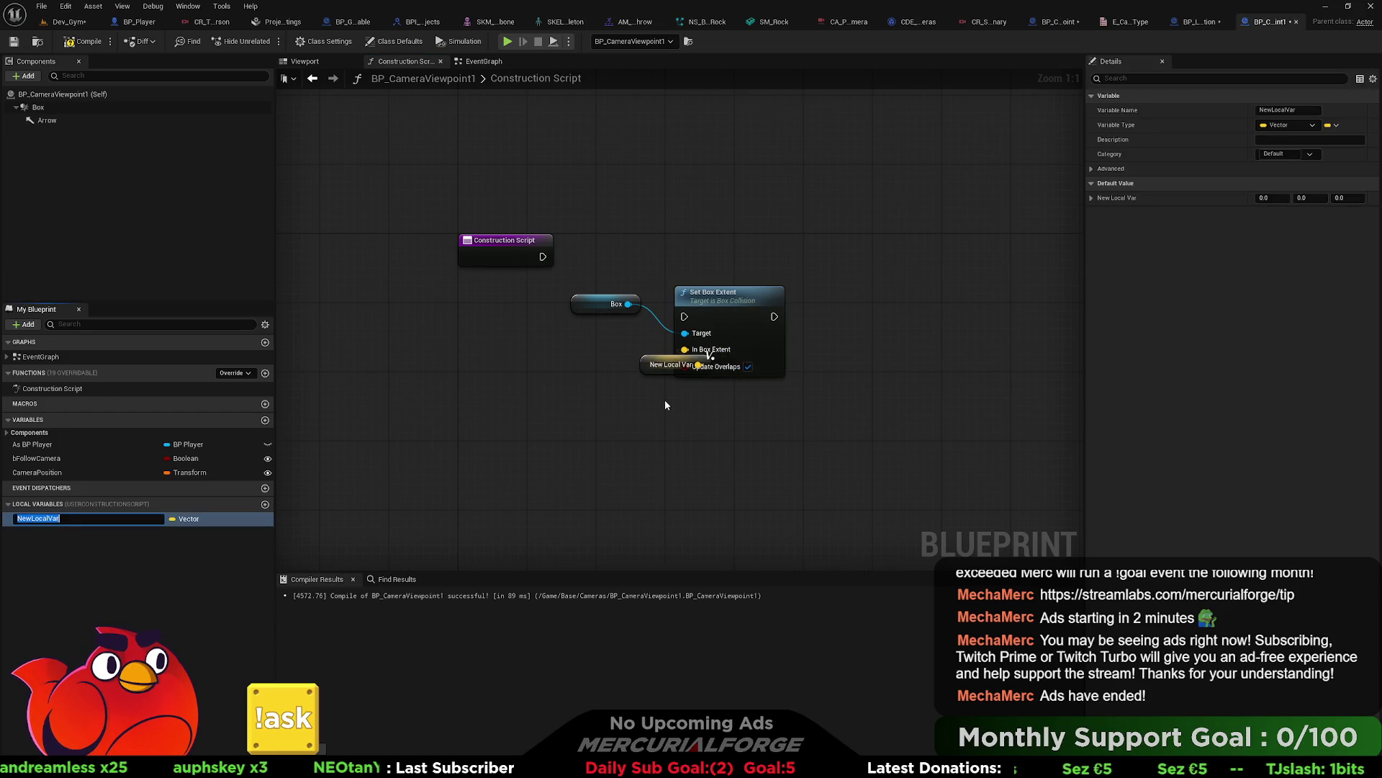
click(663, 364)
key(Delete)
drag(684, 349, 595, 365)
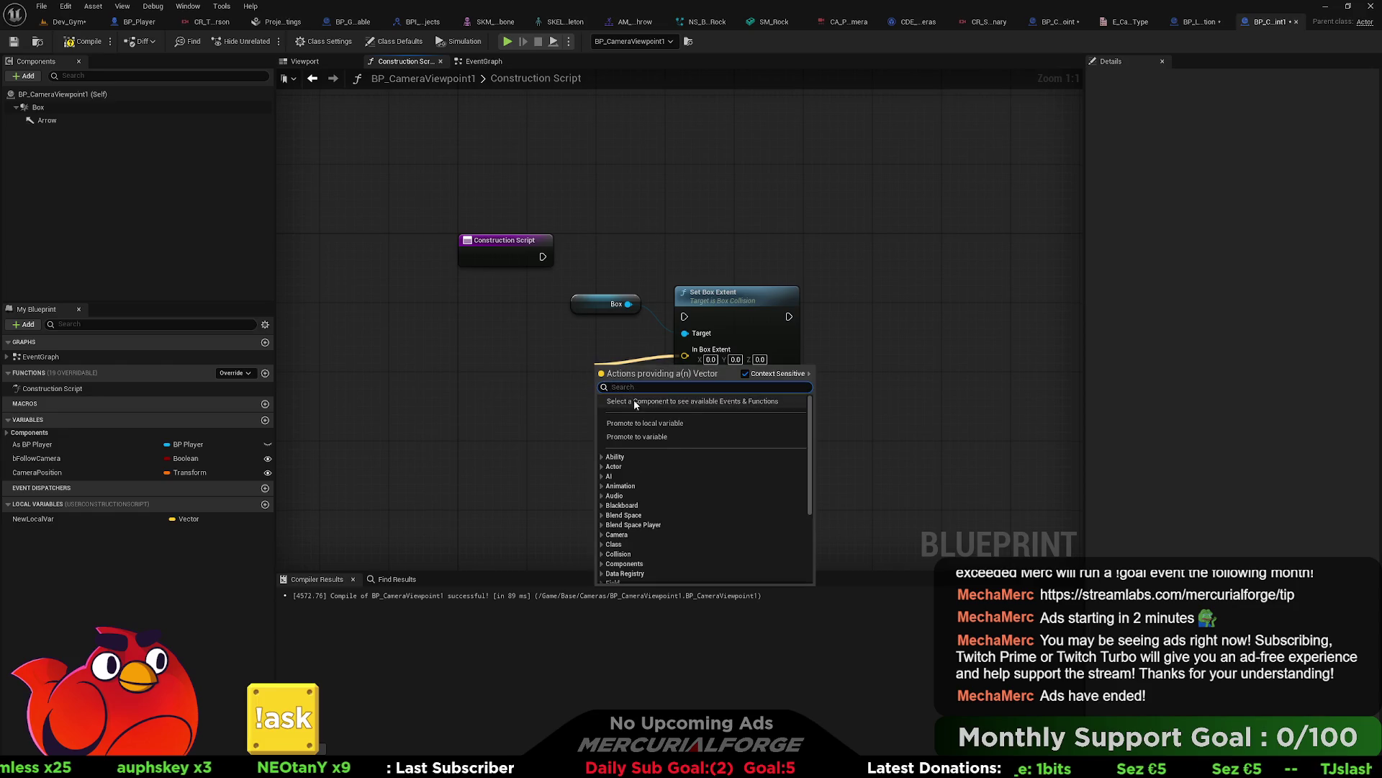
click(634, 399)
click(33, 533)
key(Delete)
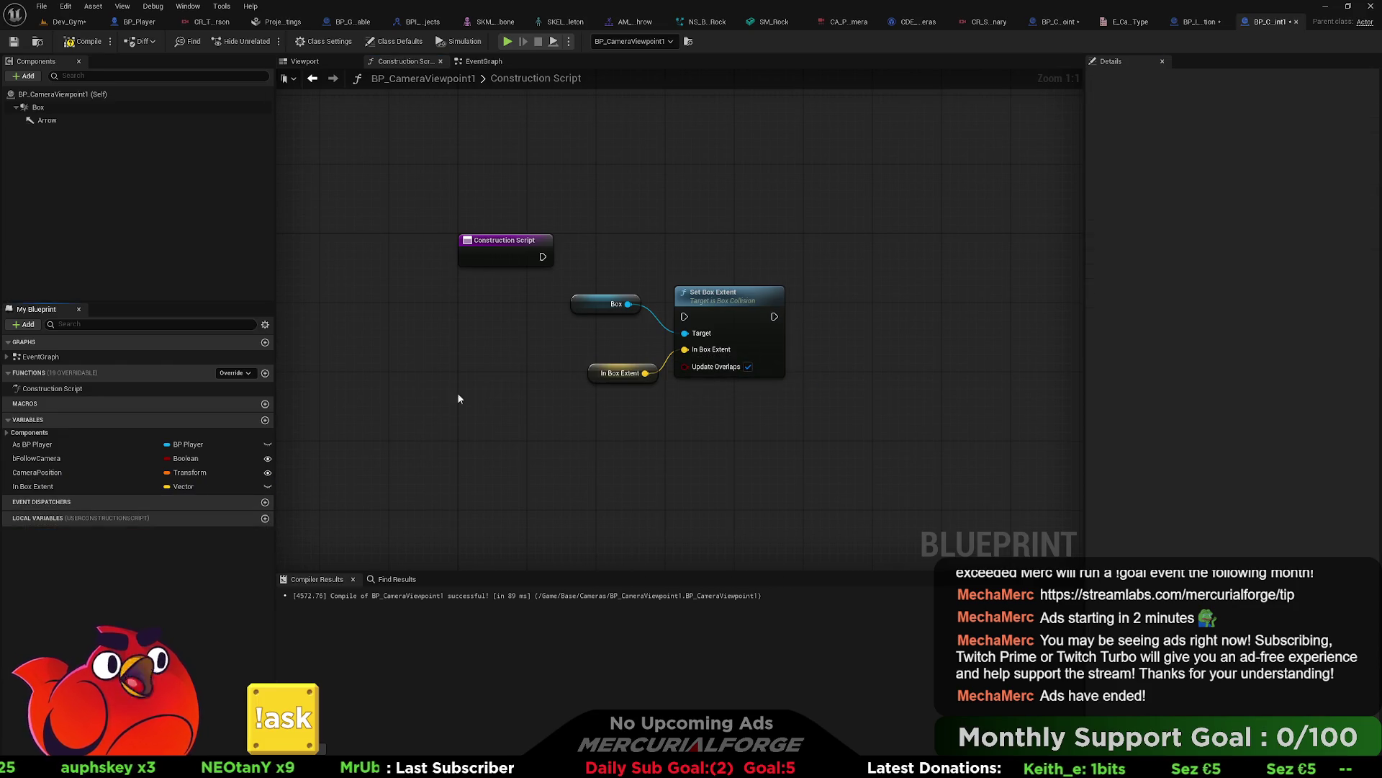
Step: Wire Set Box Extent into the Construction Script and make In Box Extent instance-editable
drag(690, 308, 543, 257)
mouse_move(738, 301)
mouse_down()
mouse_move(729, 258)
mouse_move(746, 249)
mouse_up()
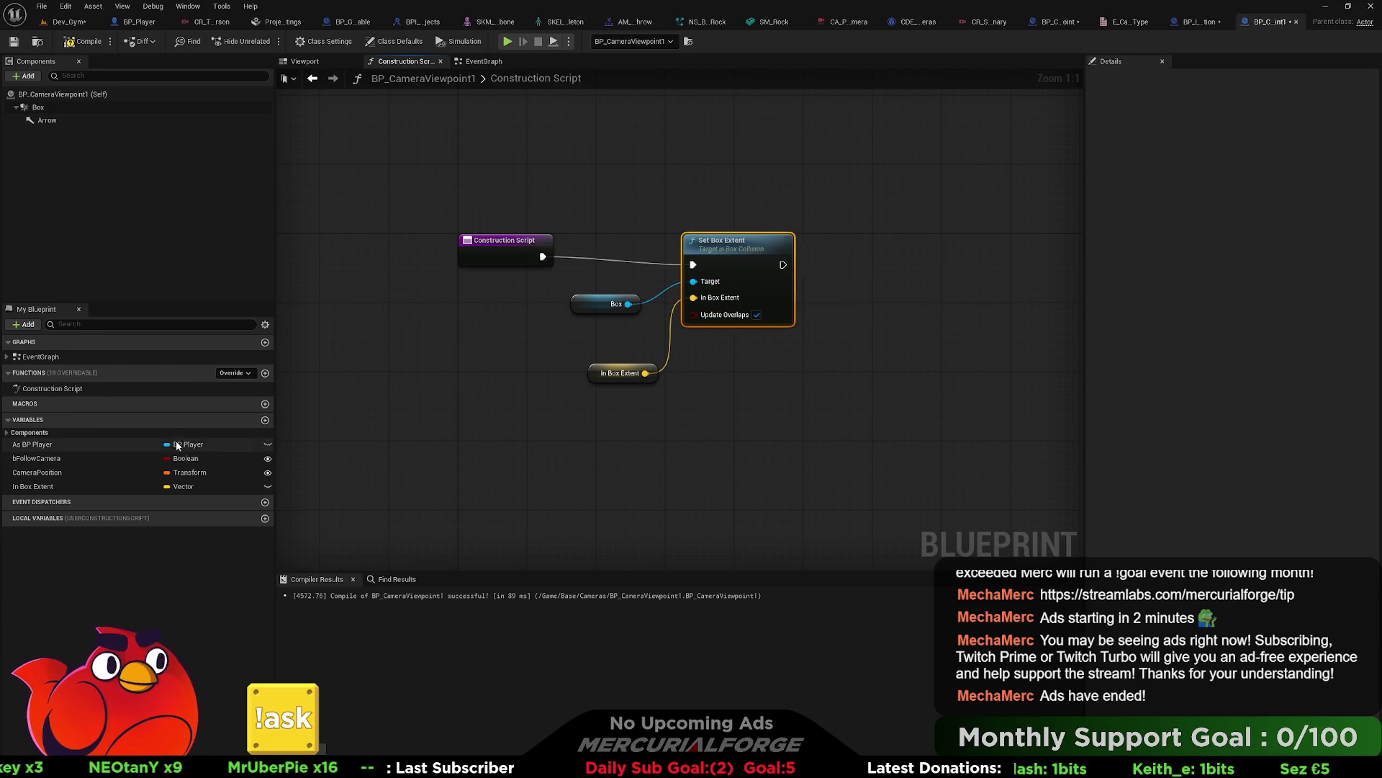
click(265, 487)
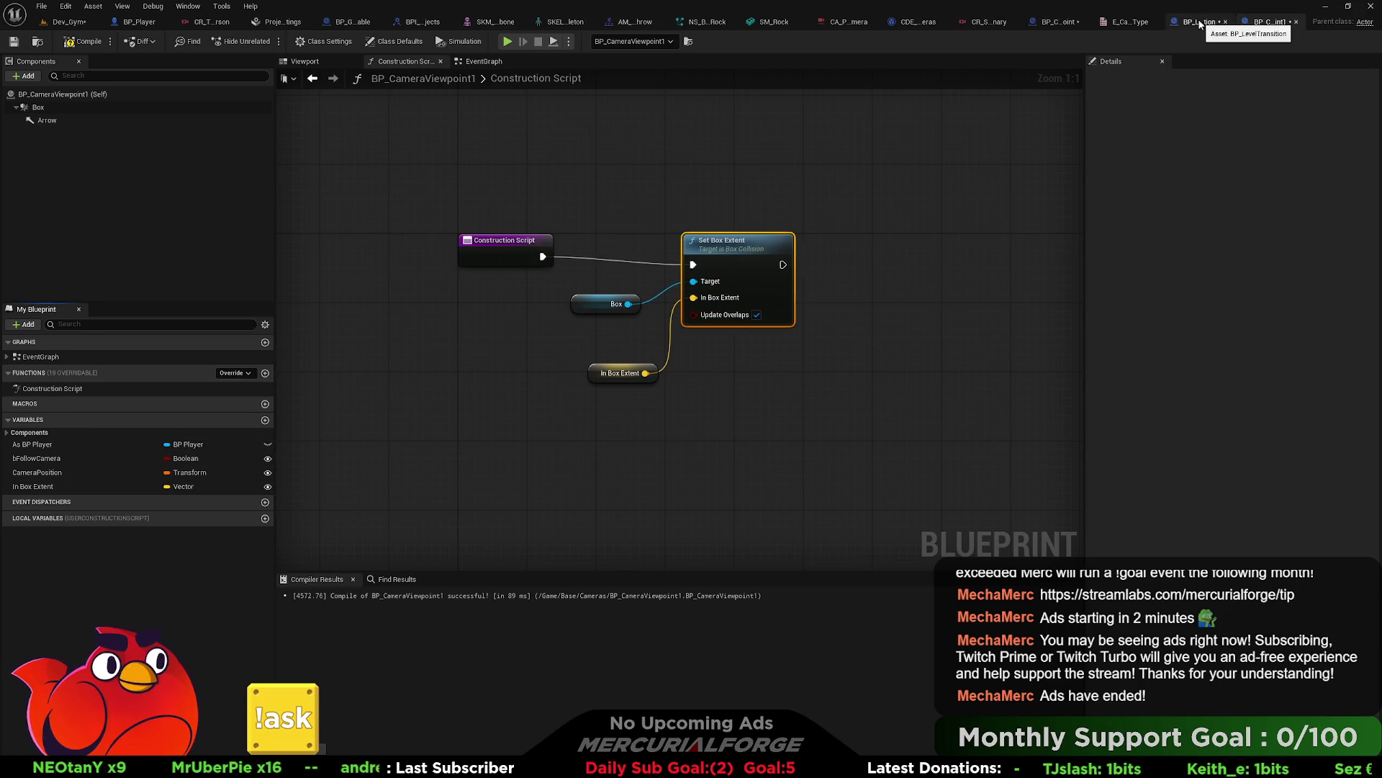
Step: Compile BP_LevelTransition and delete its unused In Box Extent variable
click(1200, 21)
click(85, 42)
click(56, 537)
key(Delete)
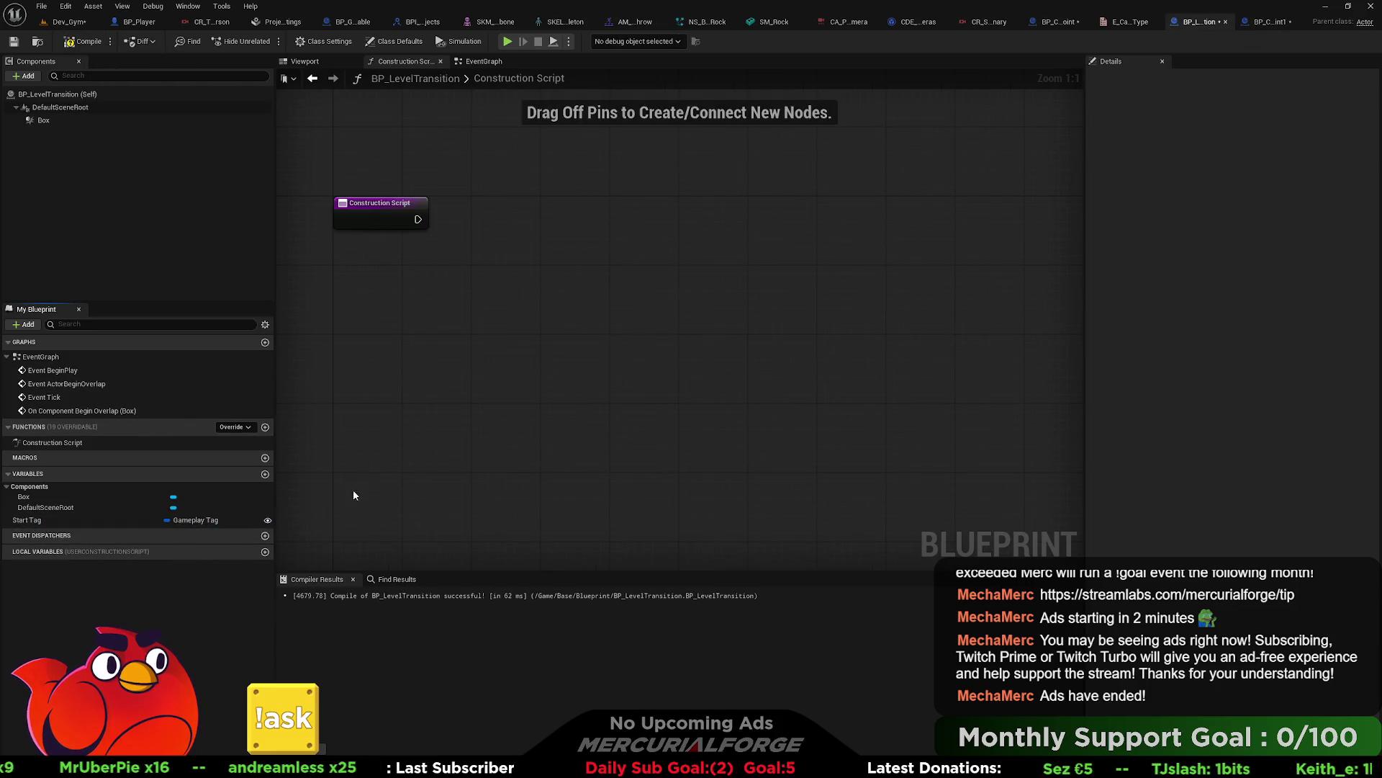
Step: Compare the placed actor in Dev_Gym with the BP_CameraViewpoint1 blueprint
click(66, 22)
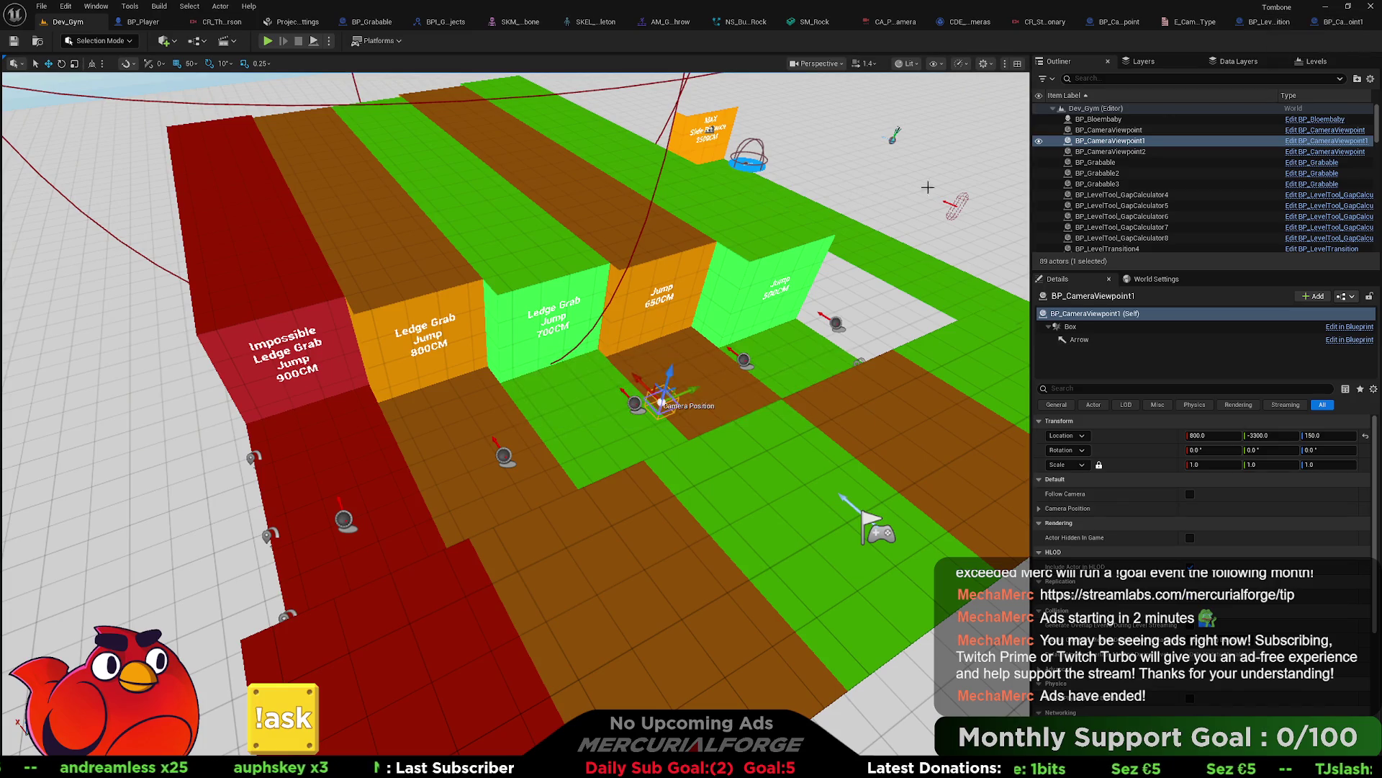
click(1325, 27)
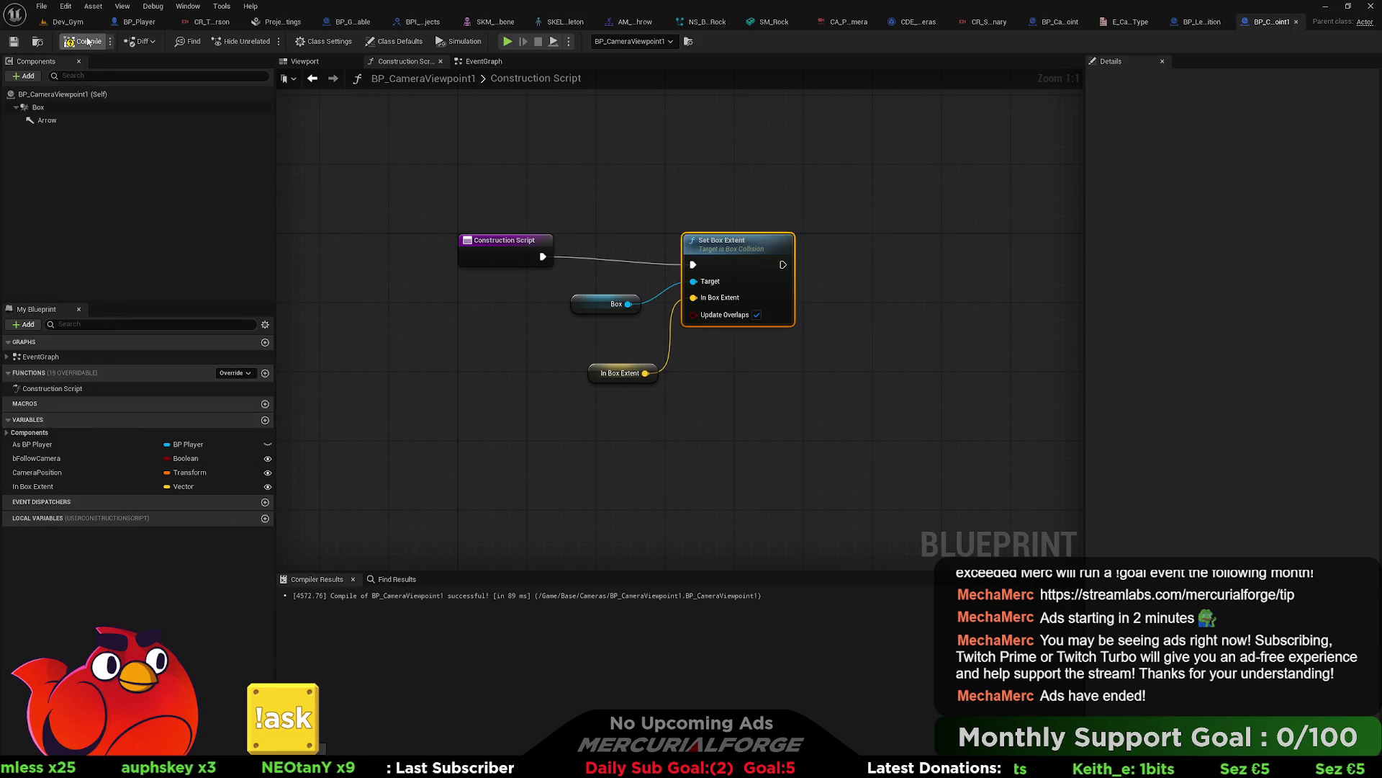
click(68, 21)
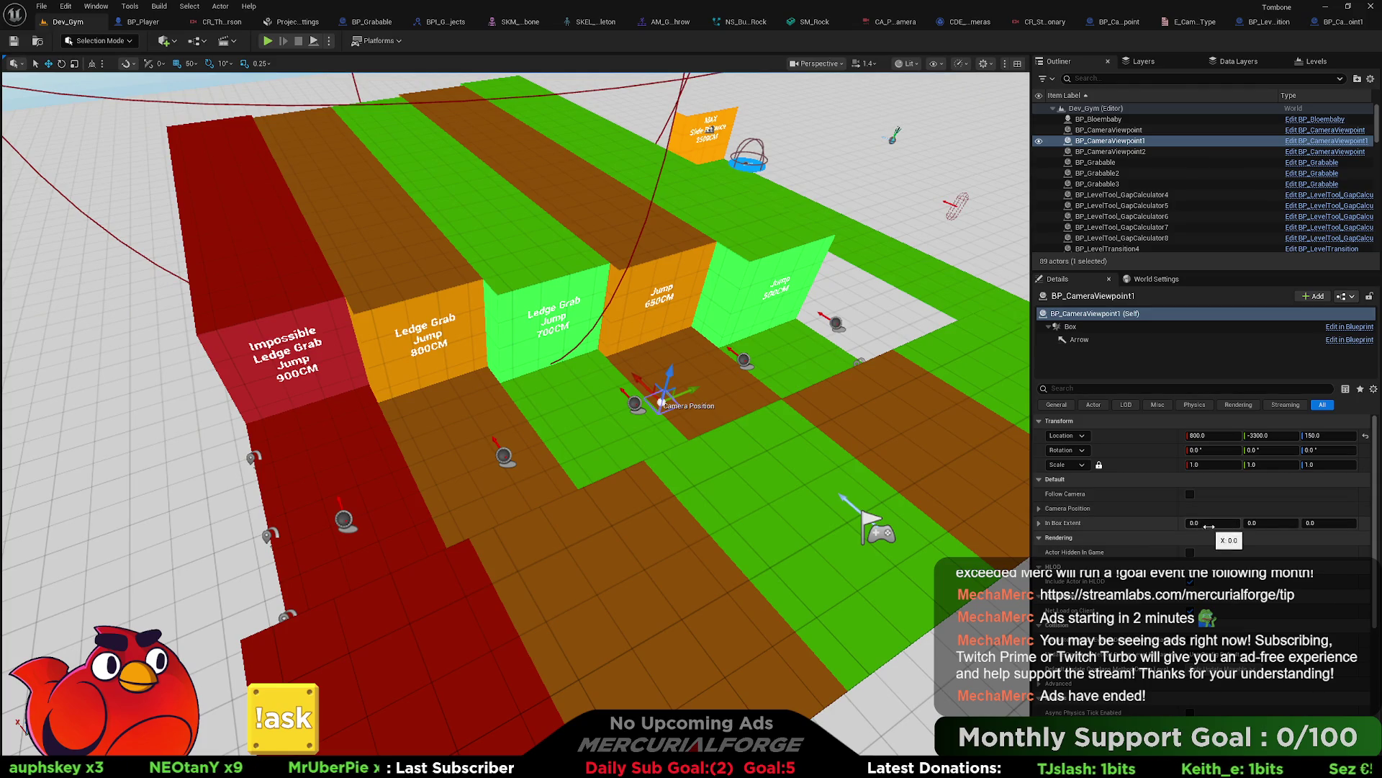
click(1343, 21)
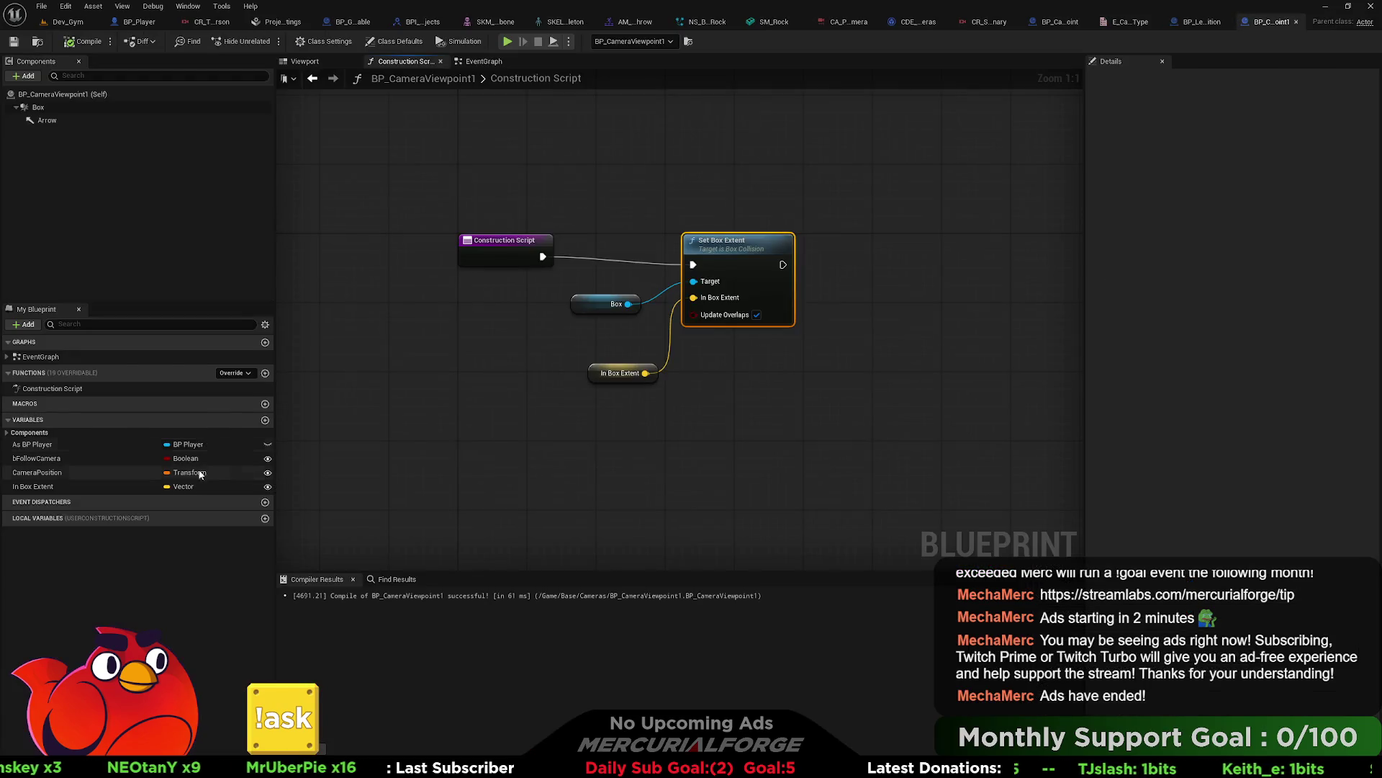
Step: Default In Box Extent to 100,100,100, then widen the placed actor's X extent to about 566
click(140, 487)
key(Tab)
text(100)
key(Tab)
text(100)
key(Return)
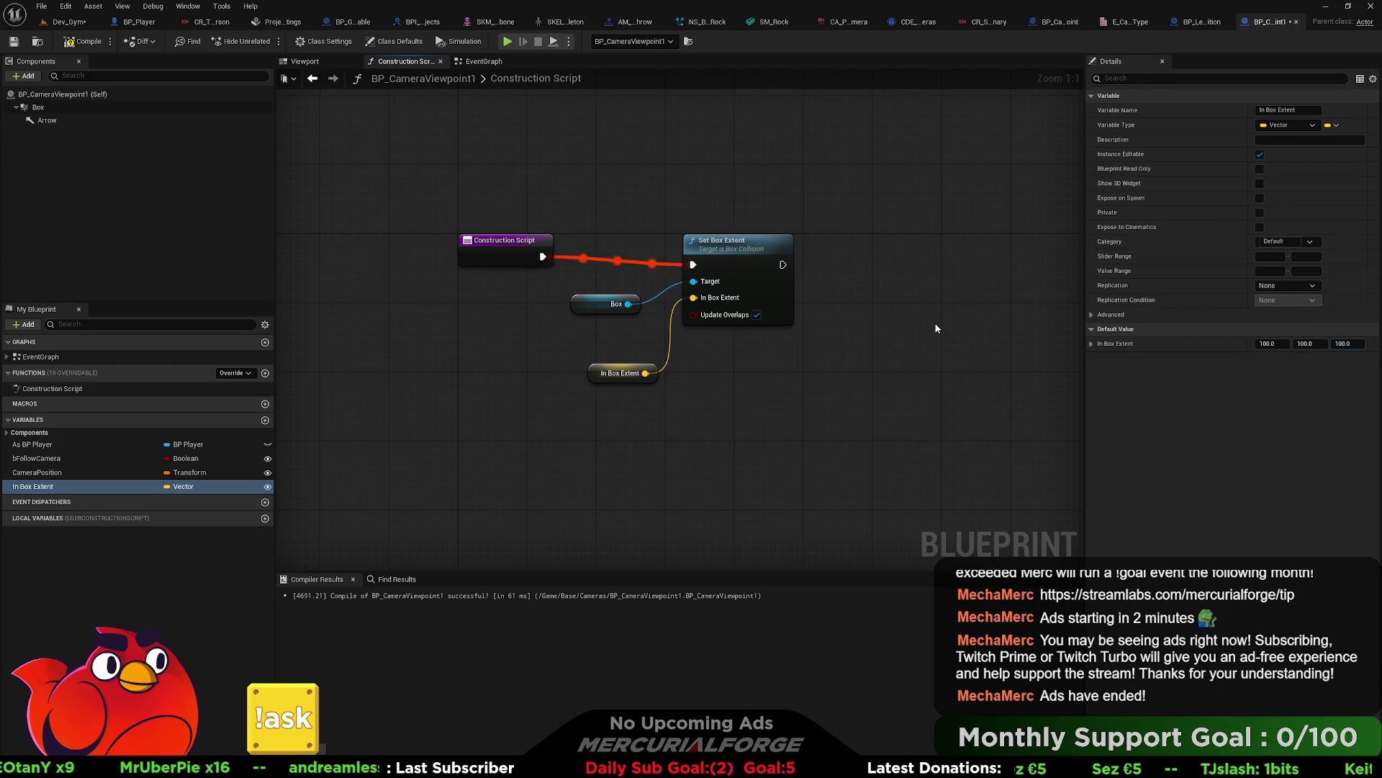
click(70, 22)
drag(1209, 522, 1296, 523)
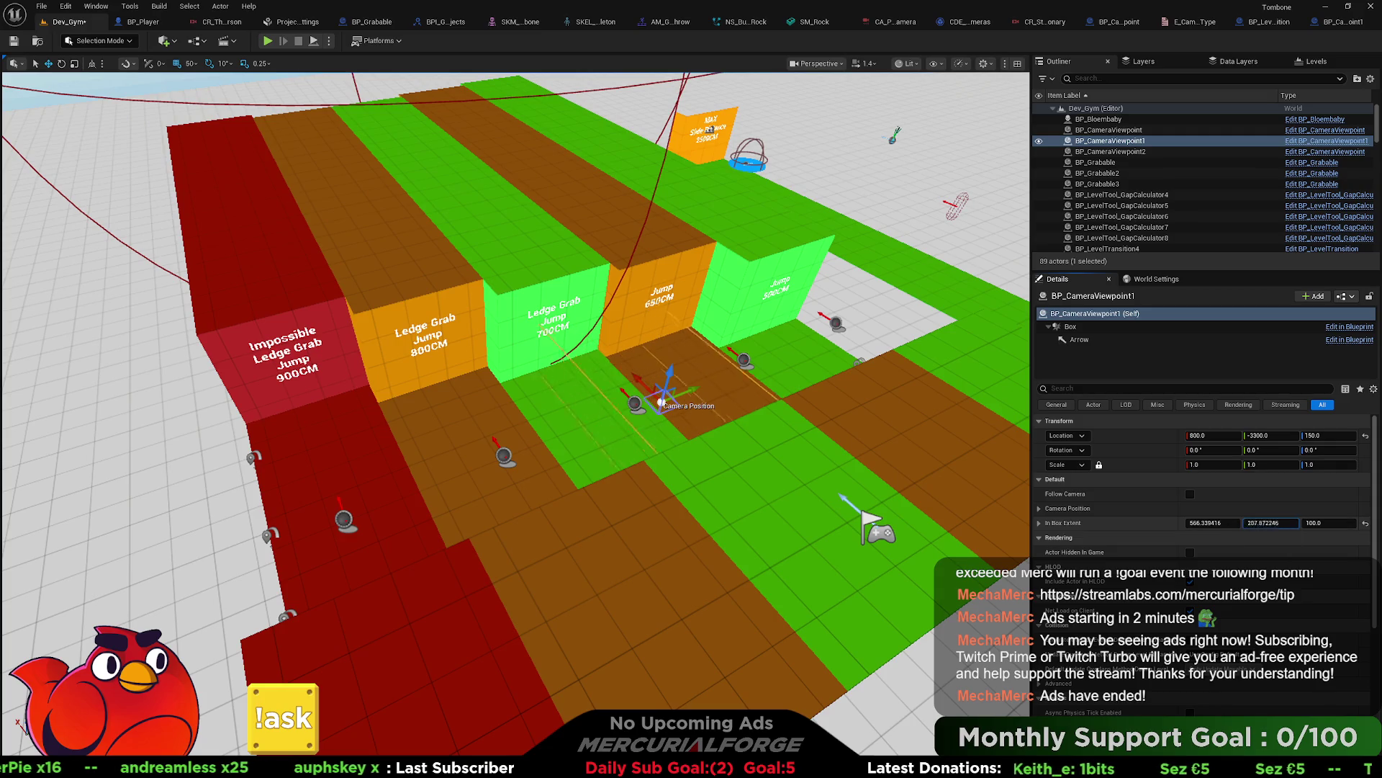
Step: Move the viewpoint to Y -3450, enlarge its box to about 566×991×240, and raise the camera marker
key(f)
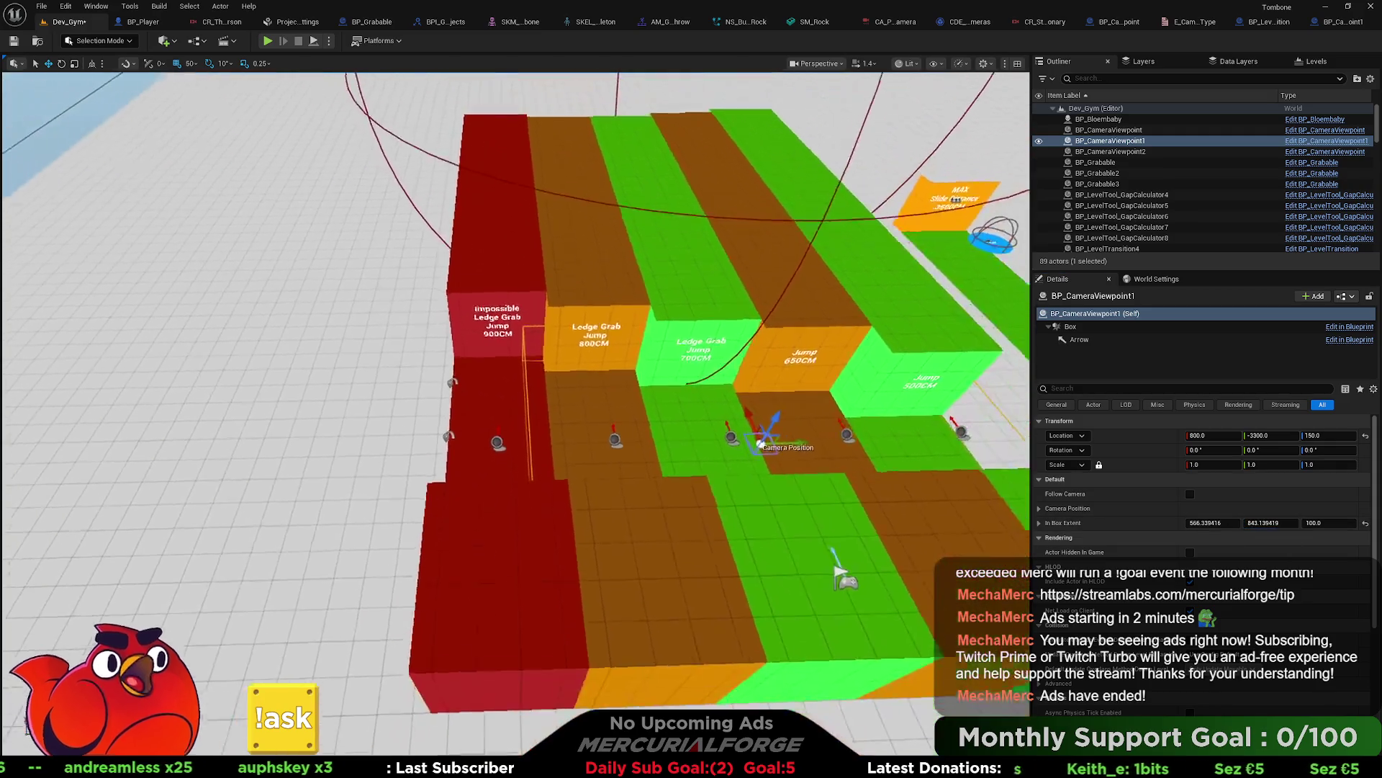
drag(572, 433, 534, 434)
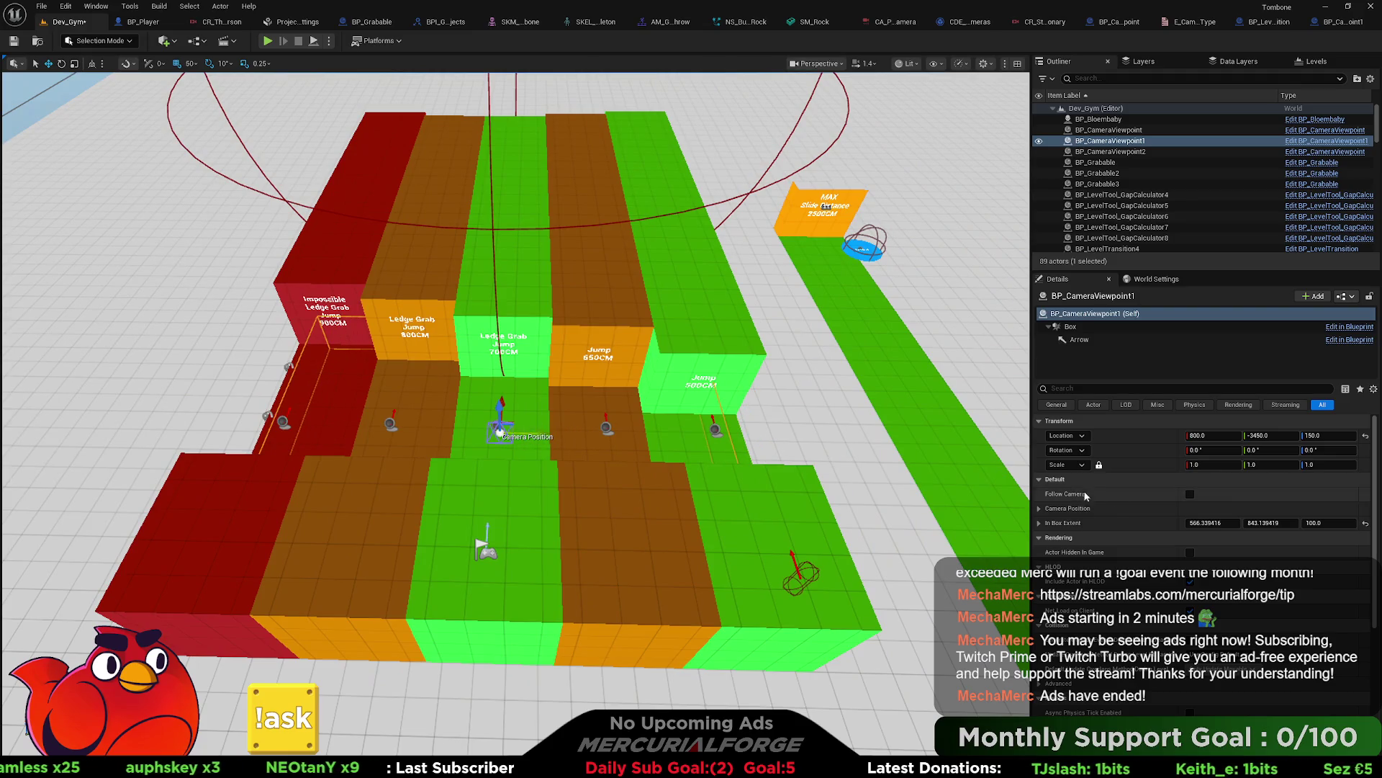
drag(1270, 522, 1323, 524)
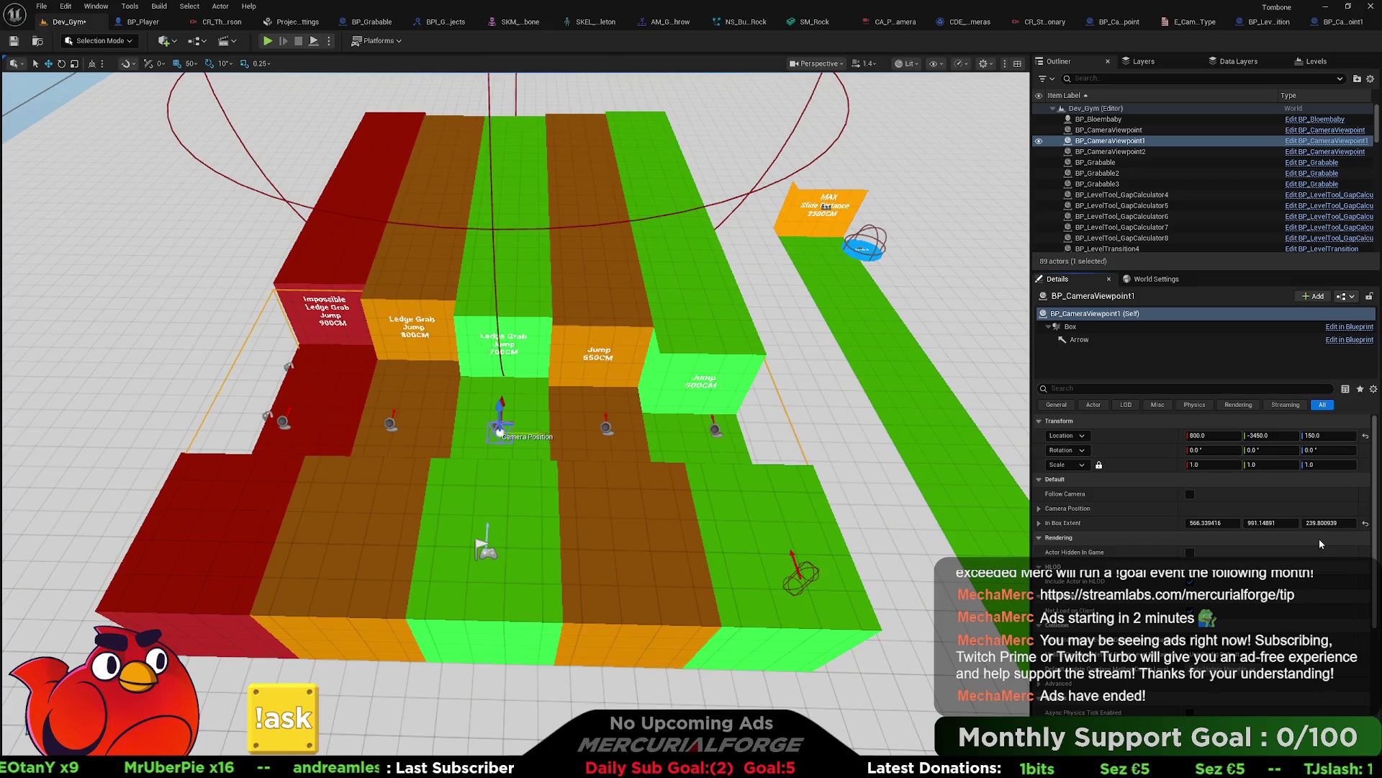
mouse_move(648, 432)
mouse_down()
mouse_move(634, 396)
mouse_move(569, 410)
mouse_move(587, 412)
mouse_up()
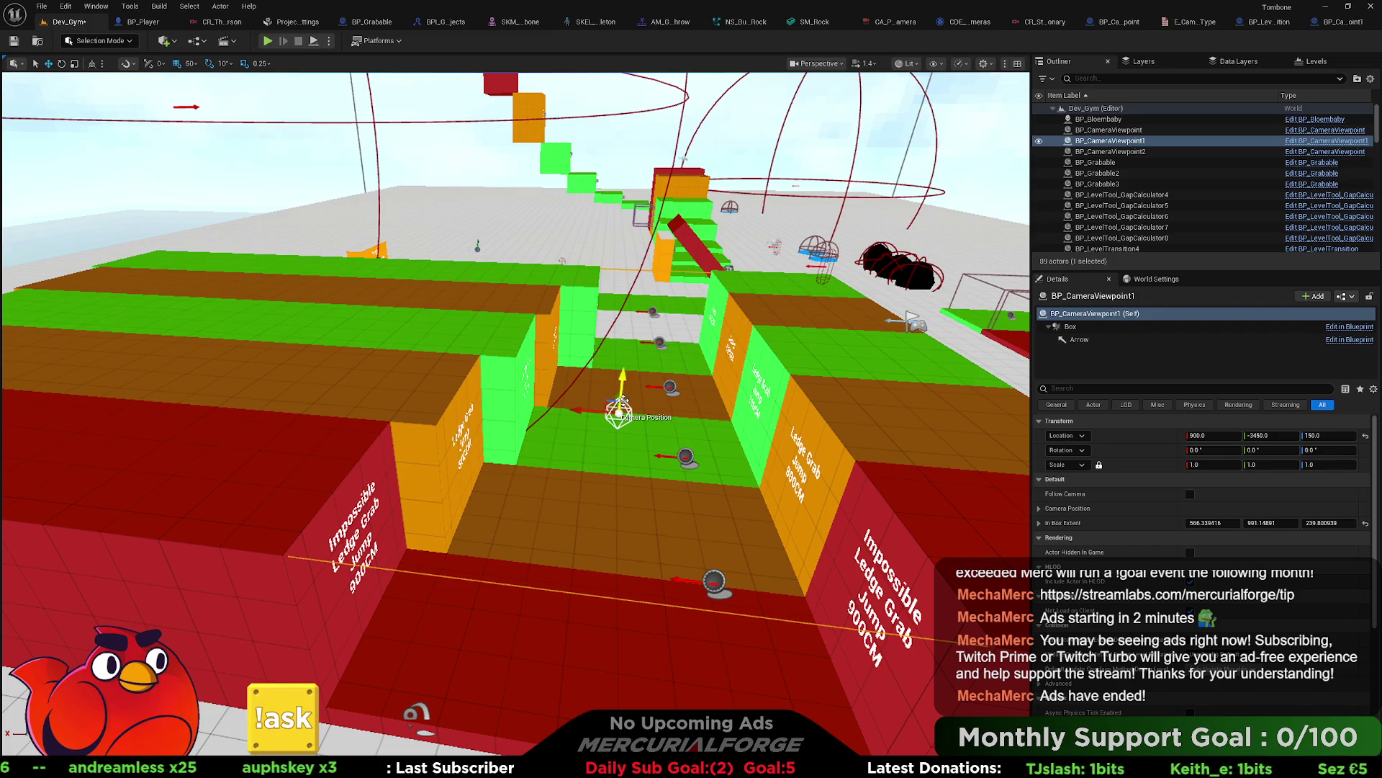
drag(622, 378, 634, 197)
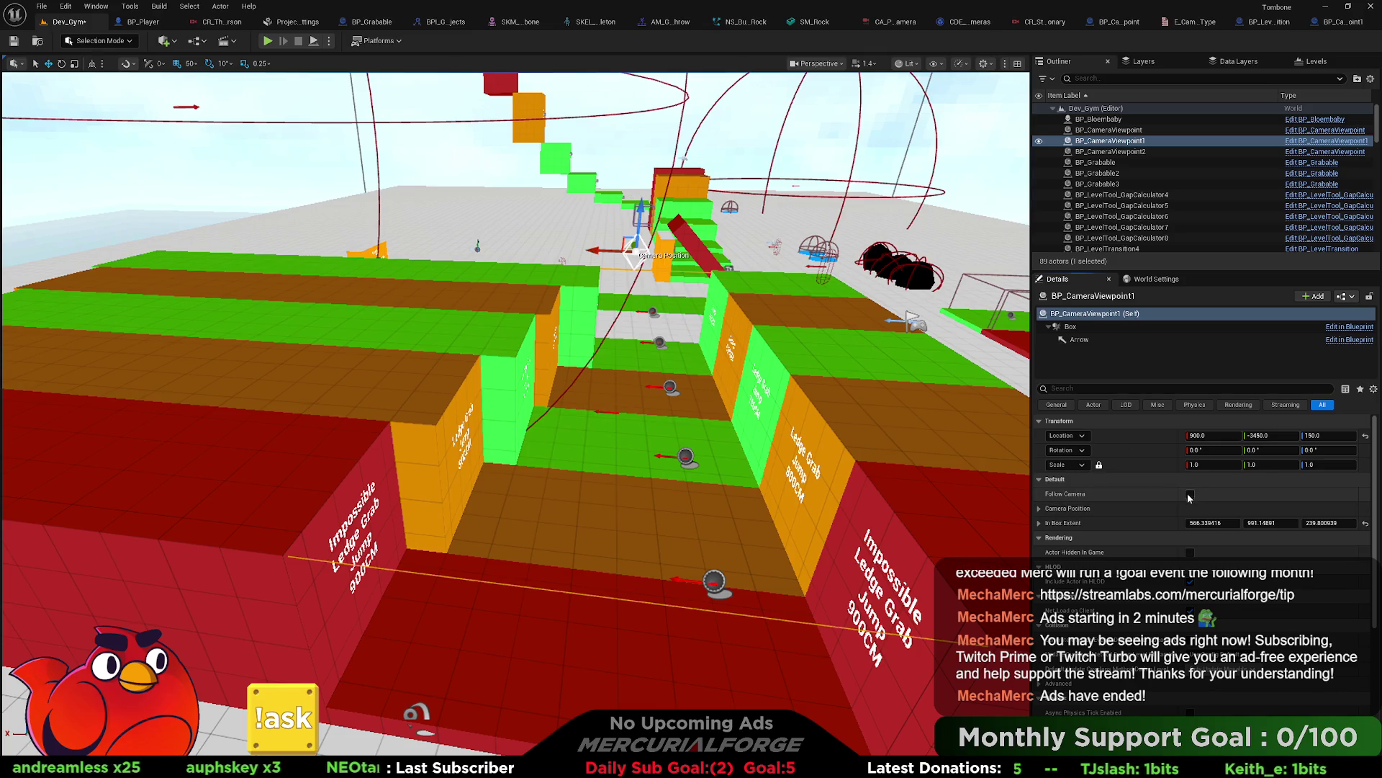
Step: Play from a spot beside the course and run and jump at the 900CM ledge-grab wall
key(f)
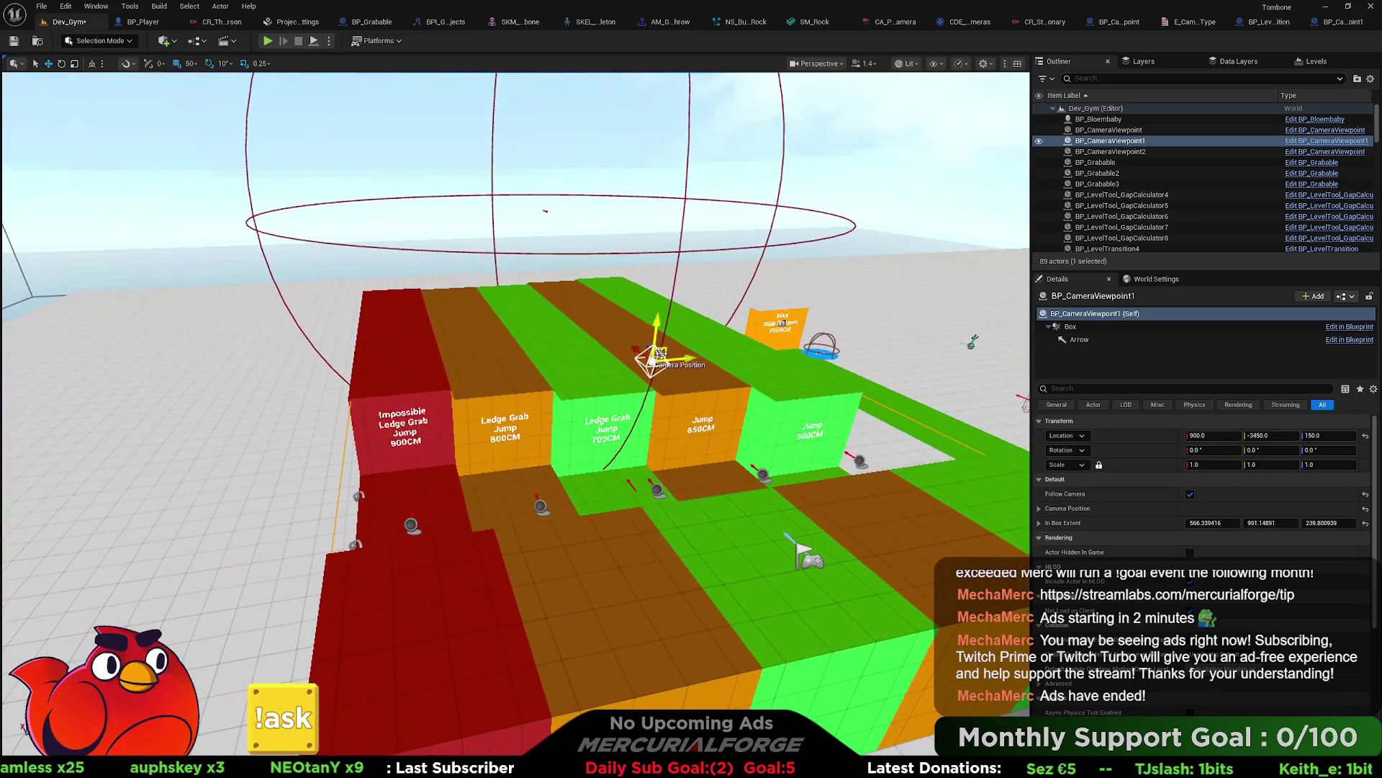
drag(386, 366, 748, 358)
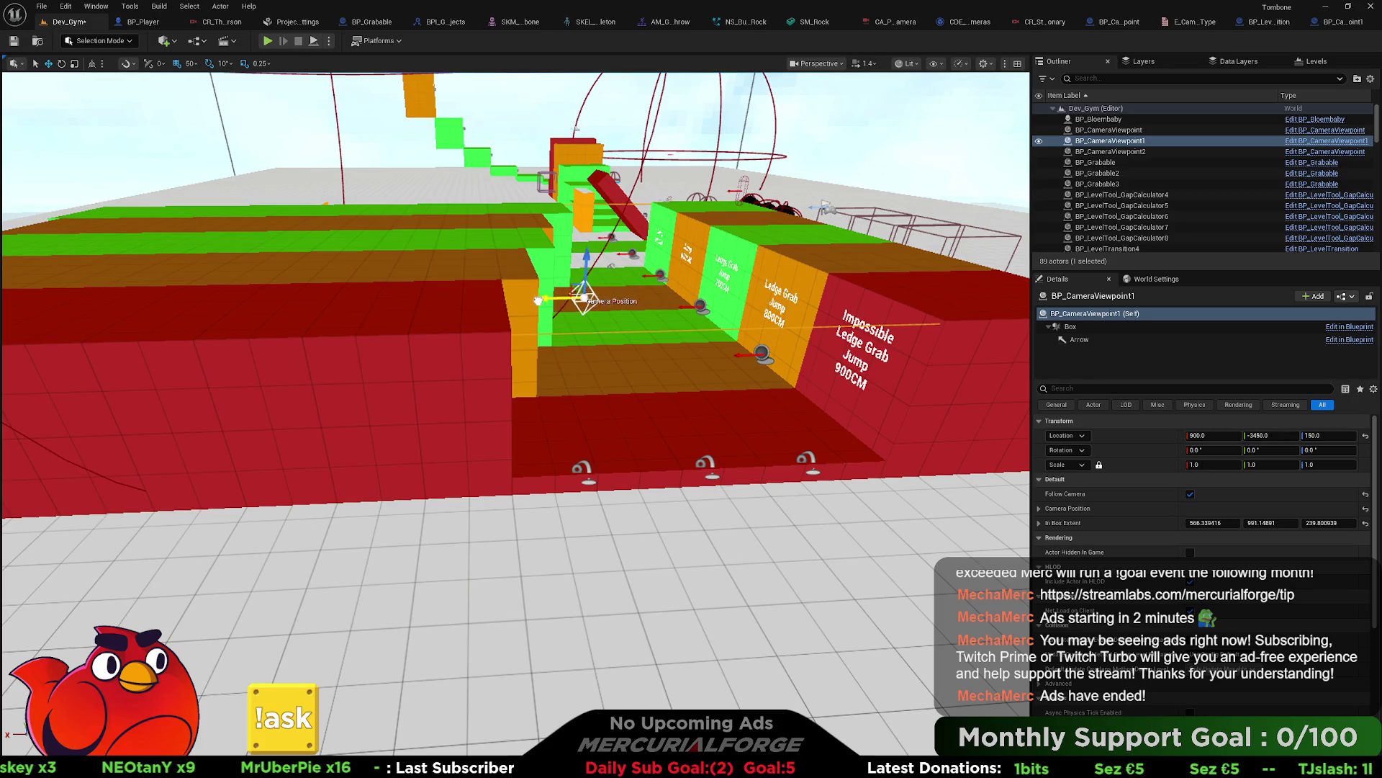
right_click(617, 190)
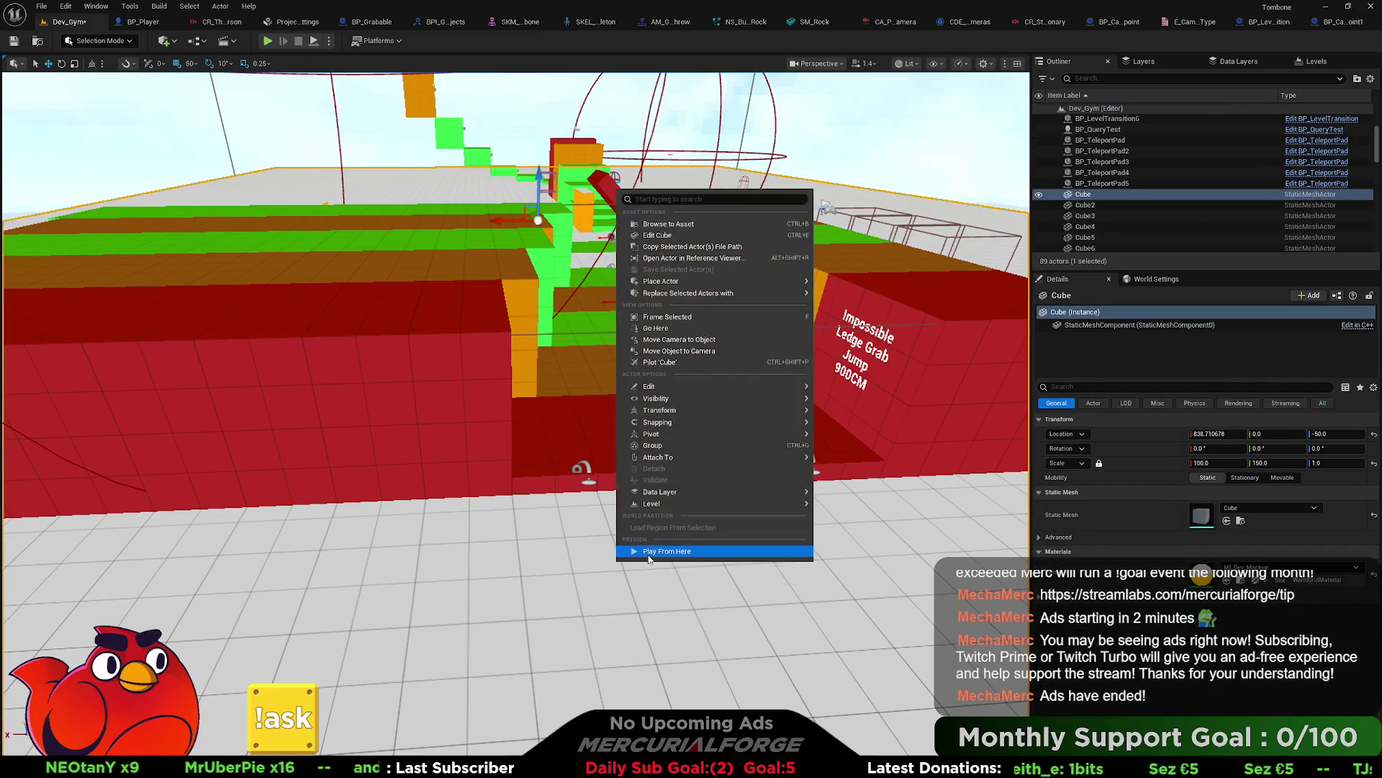
click(659, 555)
key(w)
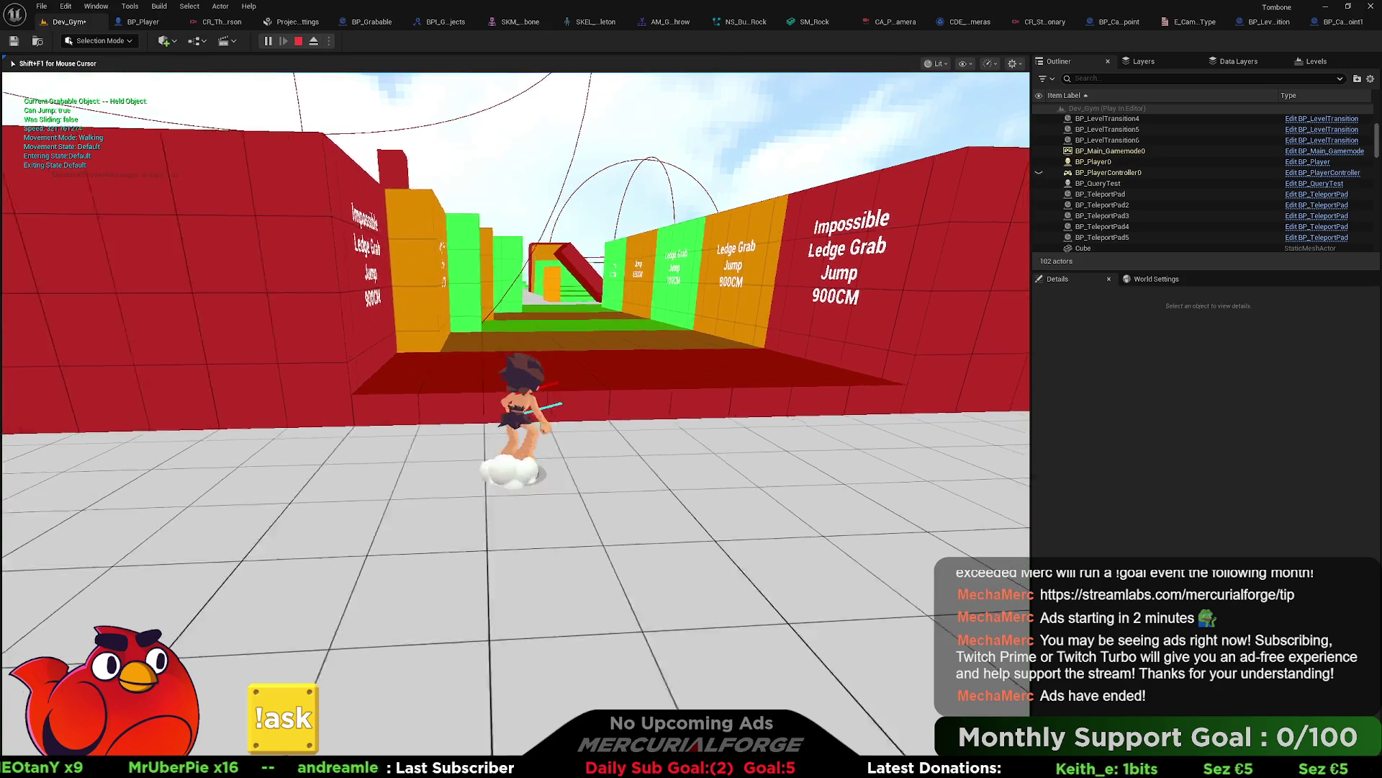
key(space)
Step: Stop the play-test, set BP_CameraViewpoint1's Box collision preset to Trigger, and compile
key(s)
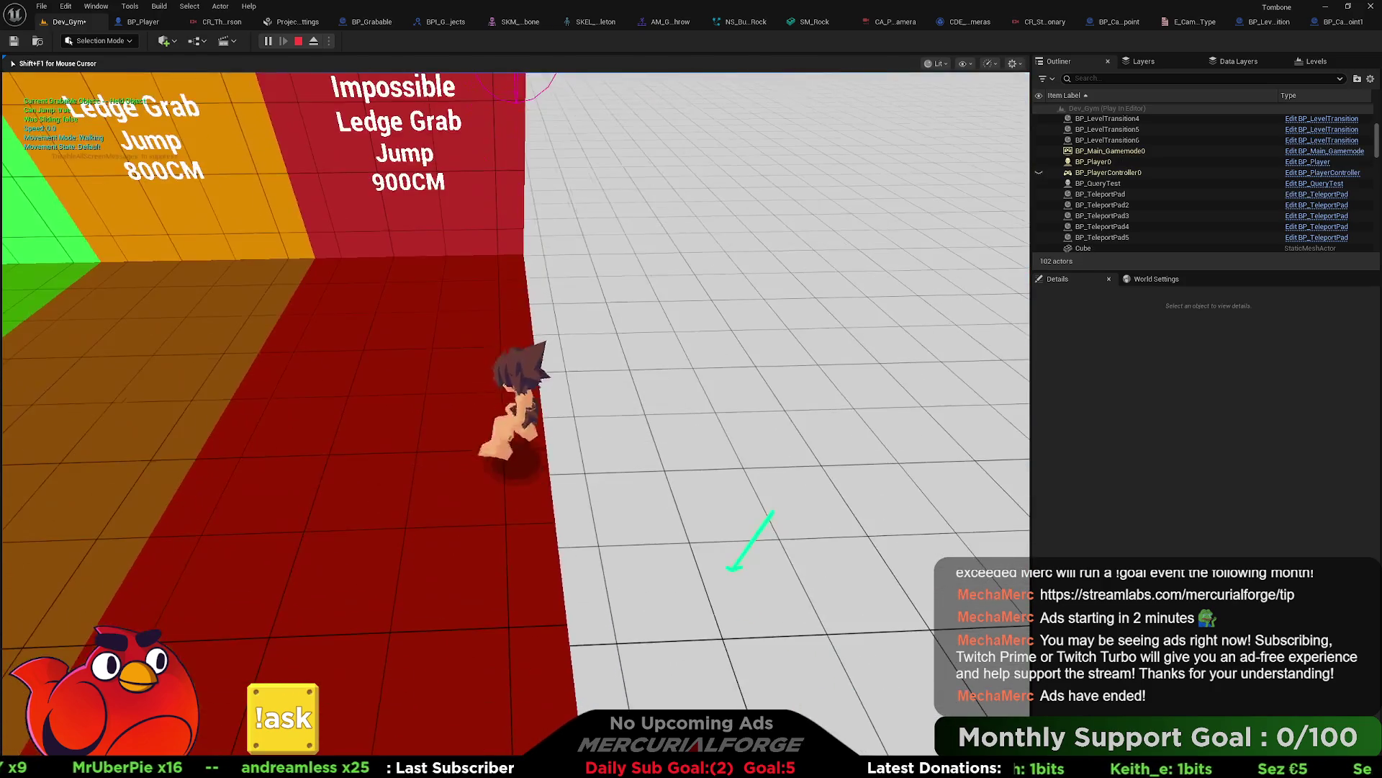
key(Escape)
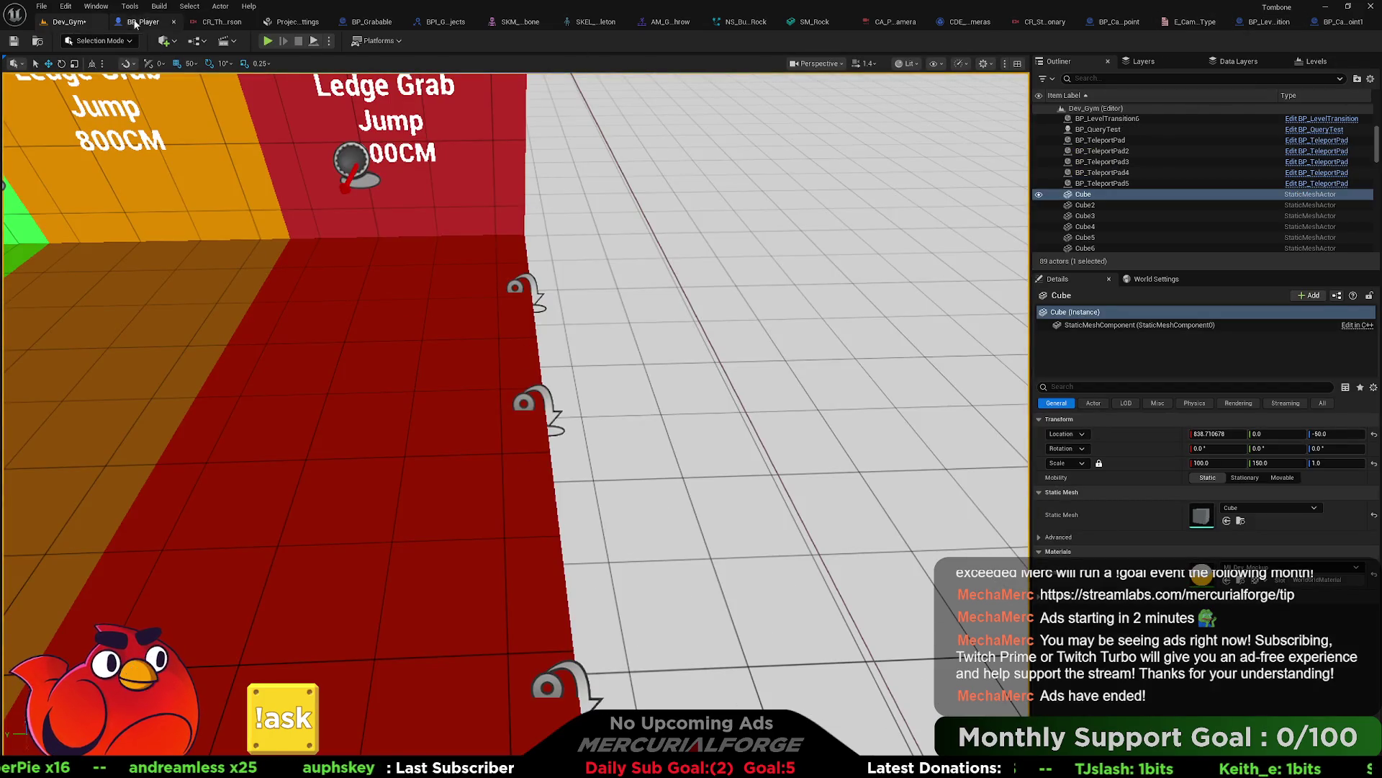
click(1343, 24)
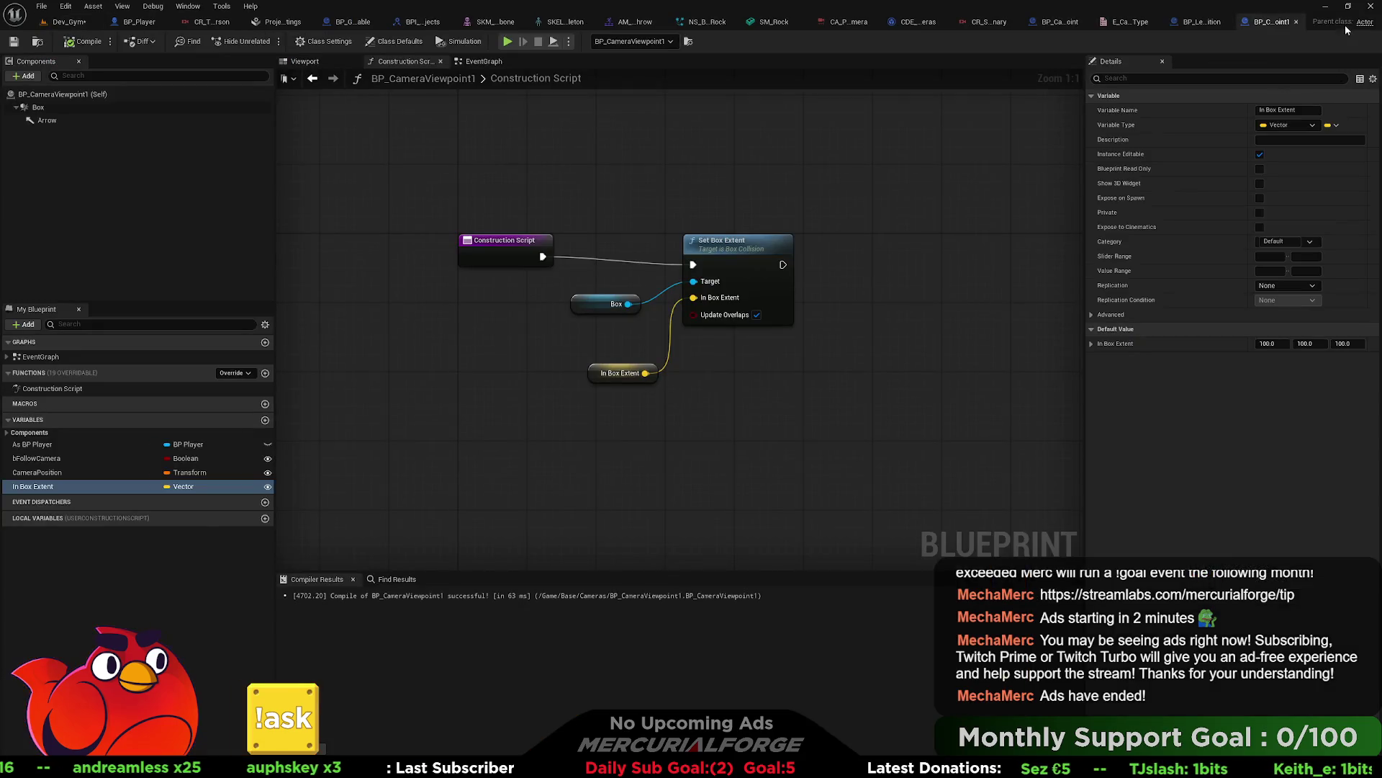
click(63, 110)
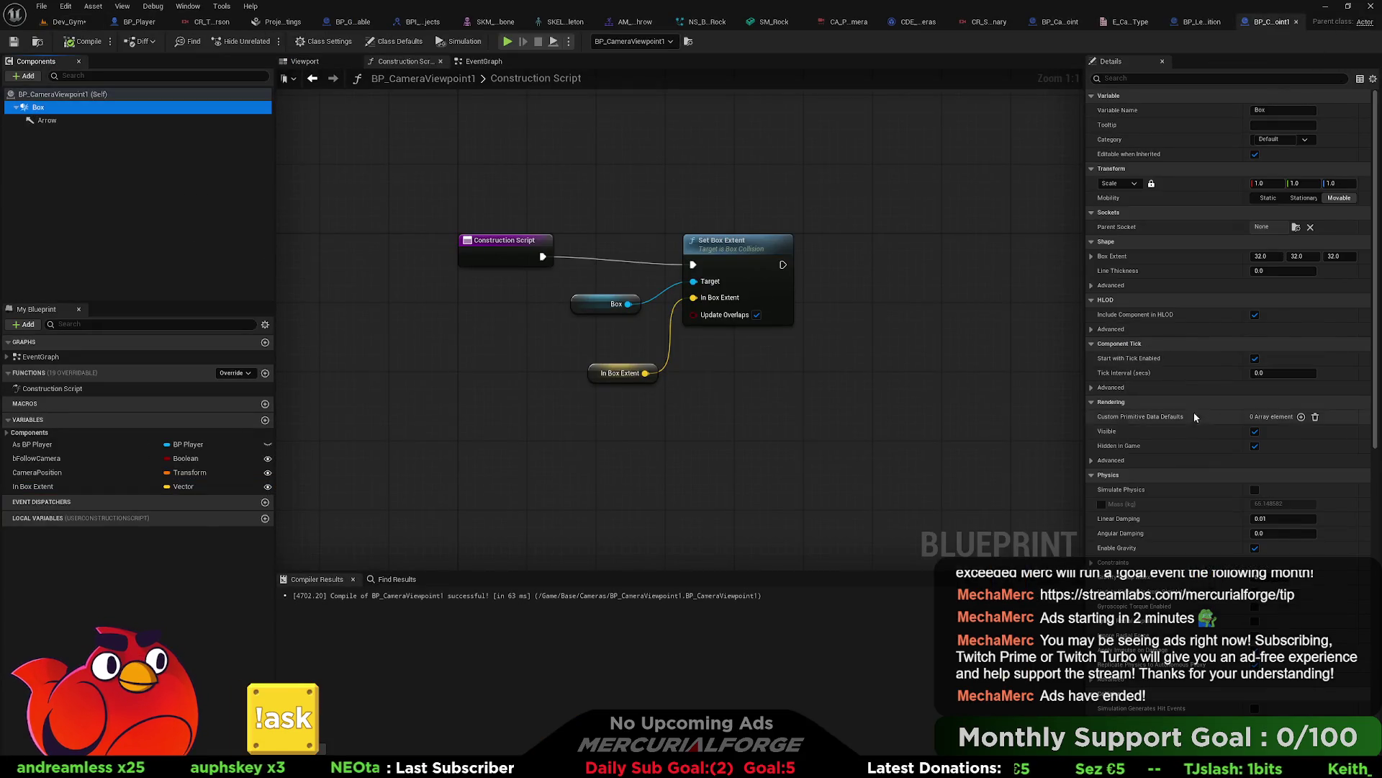
scroll(1245, 451, down, 10)
click(1273, 351)
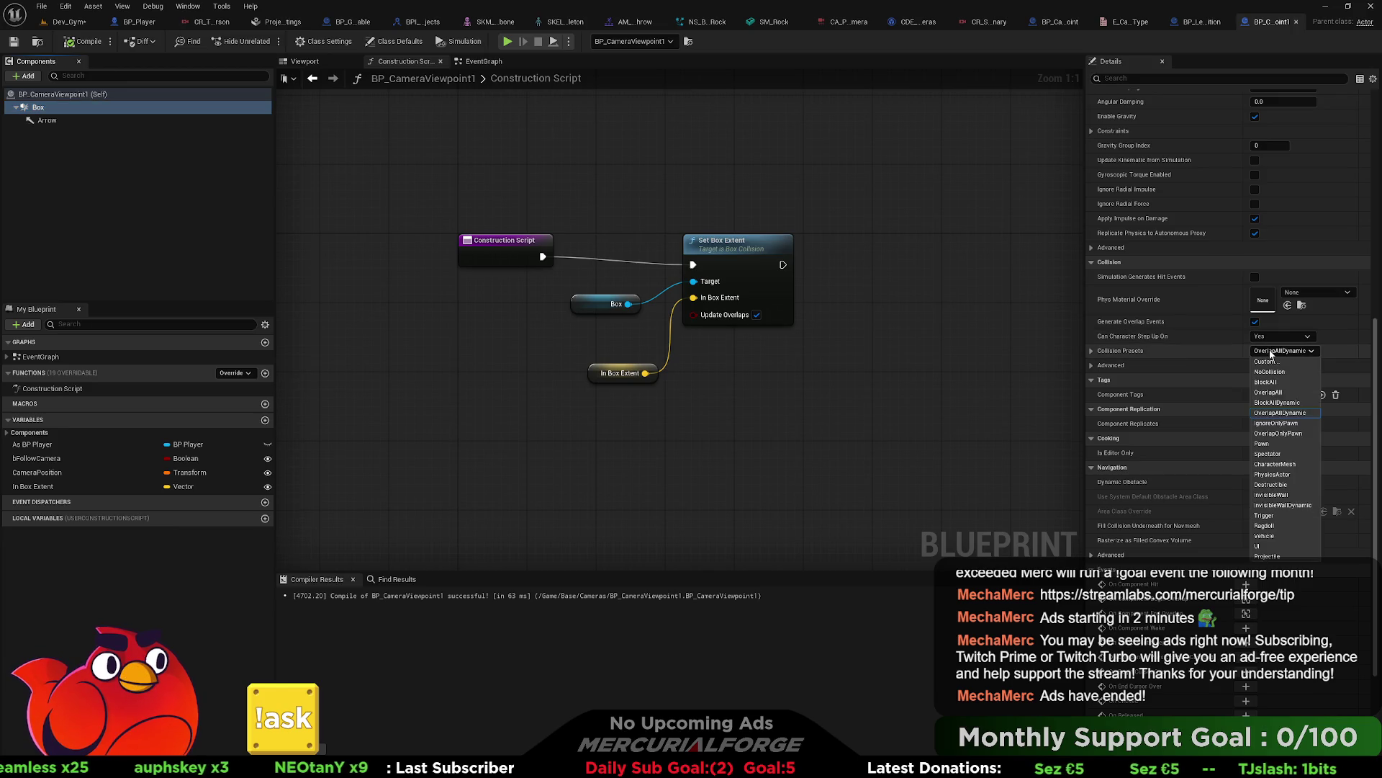
click(1266, 516)
click(72, 42)
click(68, 23)
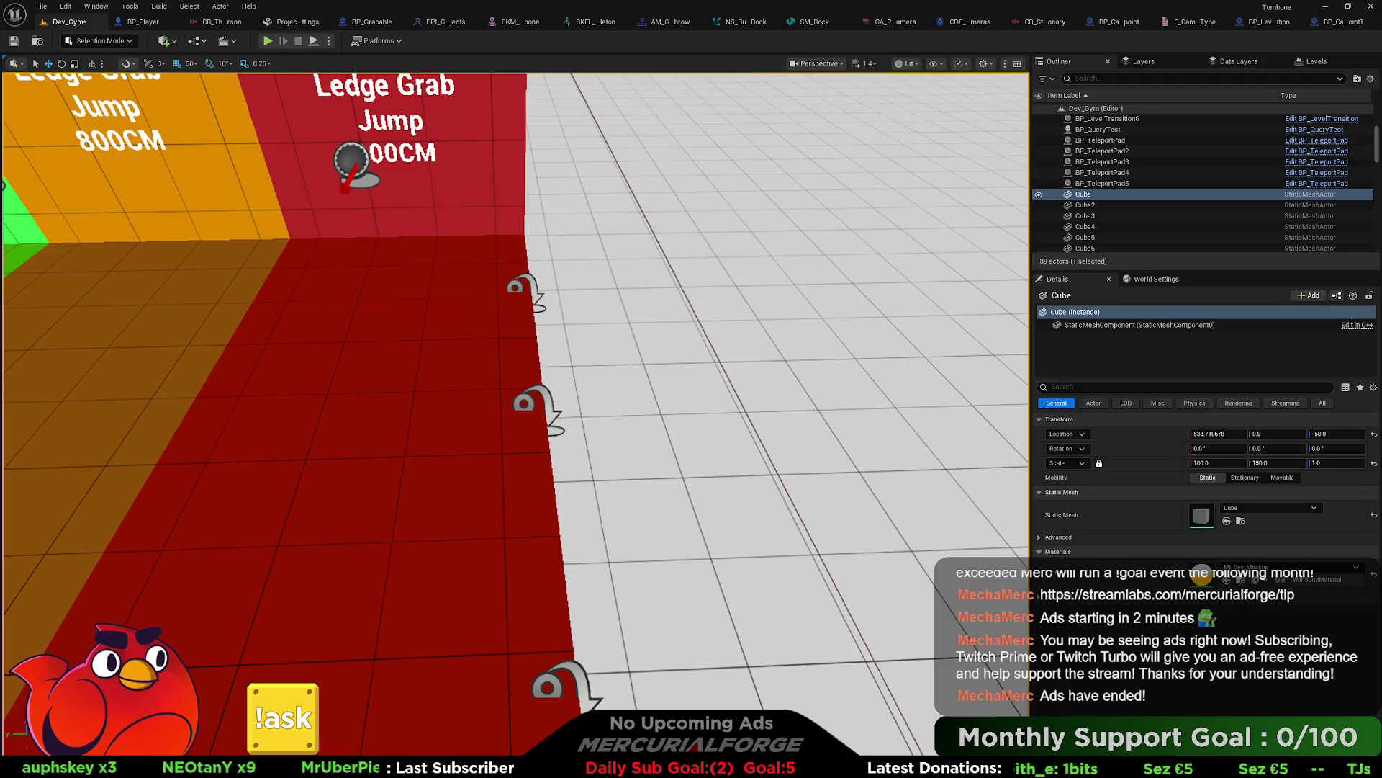
Step: Play from the floor, running, jumping and sliding along the red ledge course, then stop
right_click(736, 432)
click(768, 424)
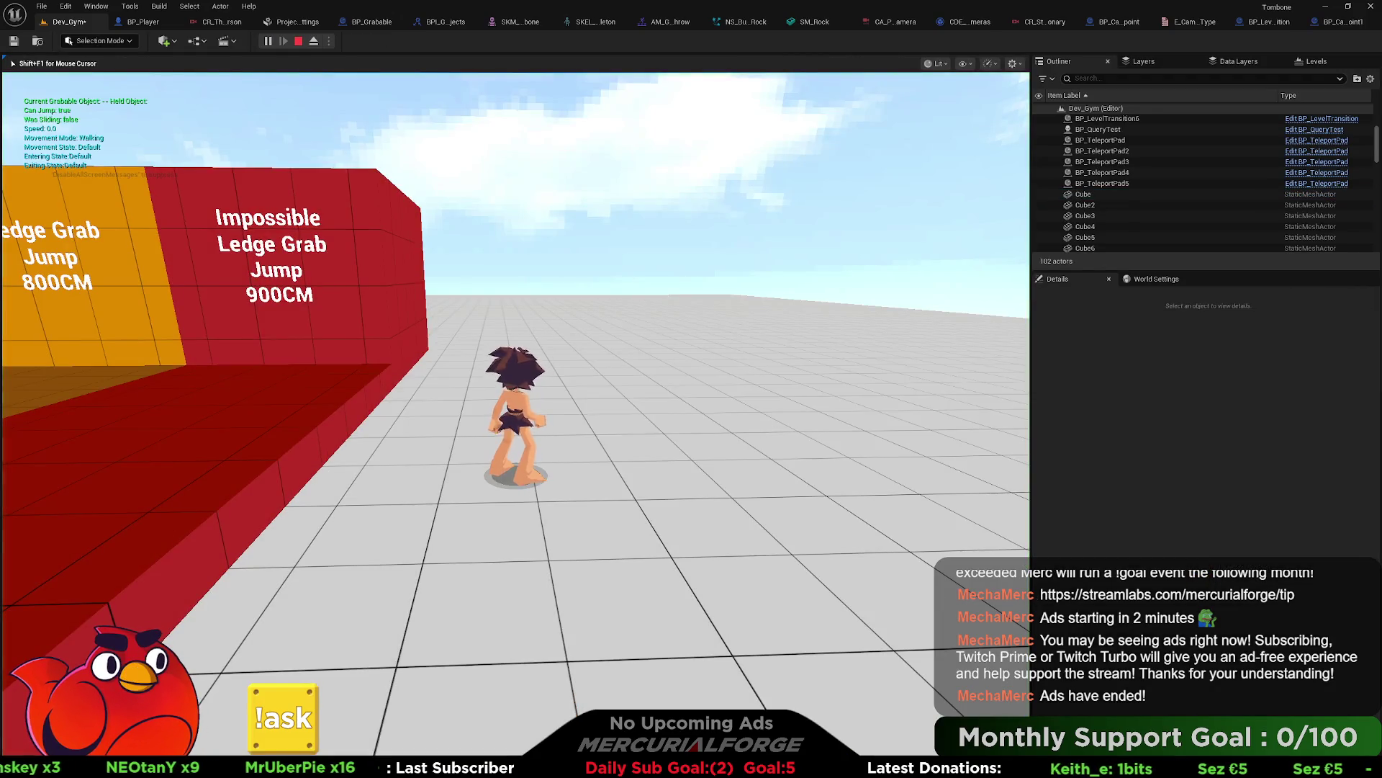
key(w)
key(space)
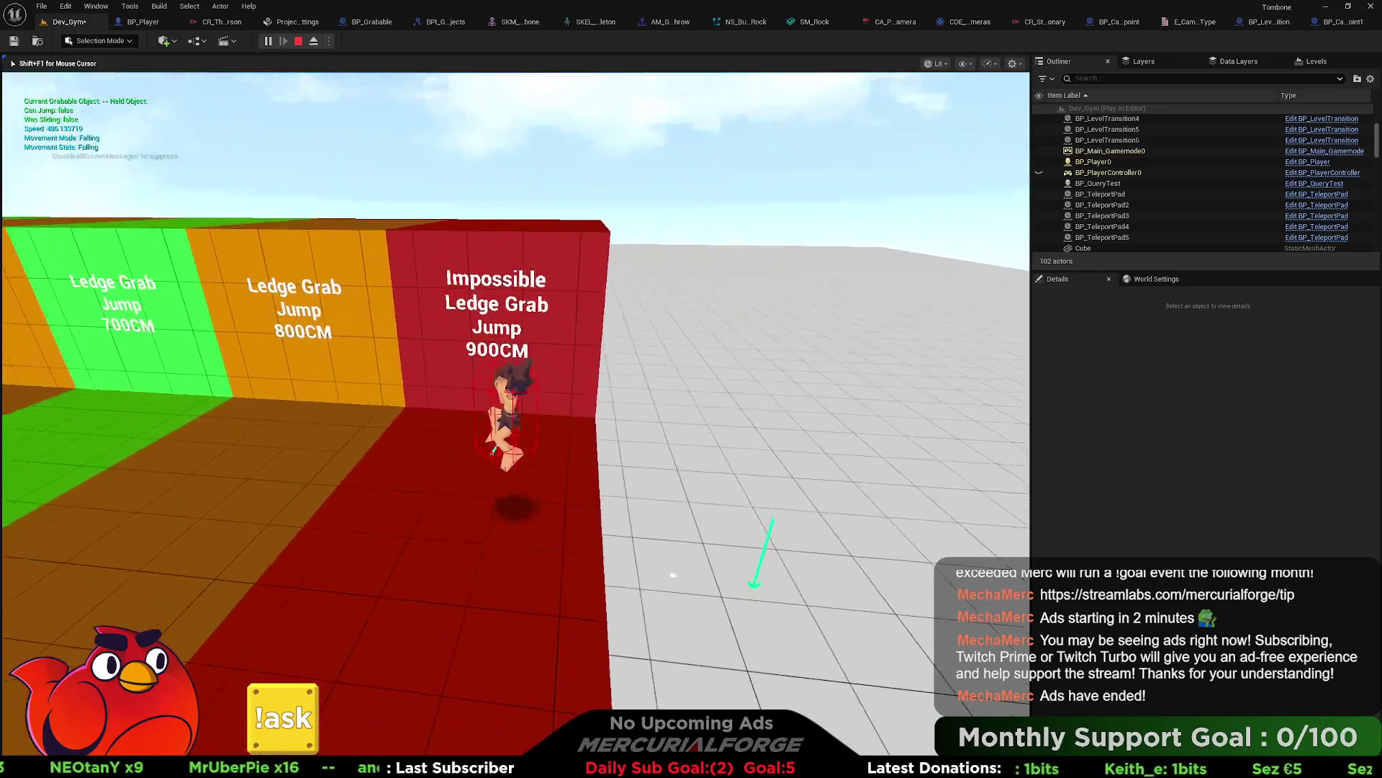
key(w)
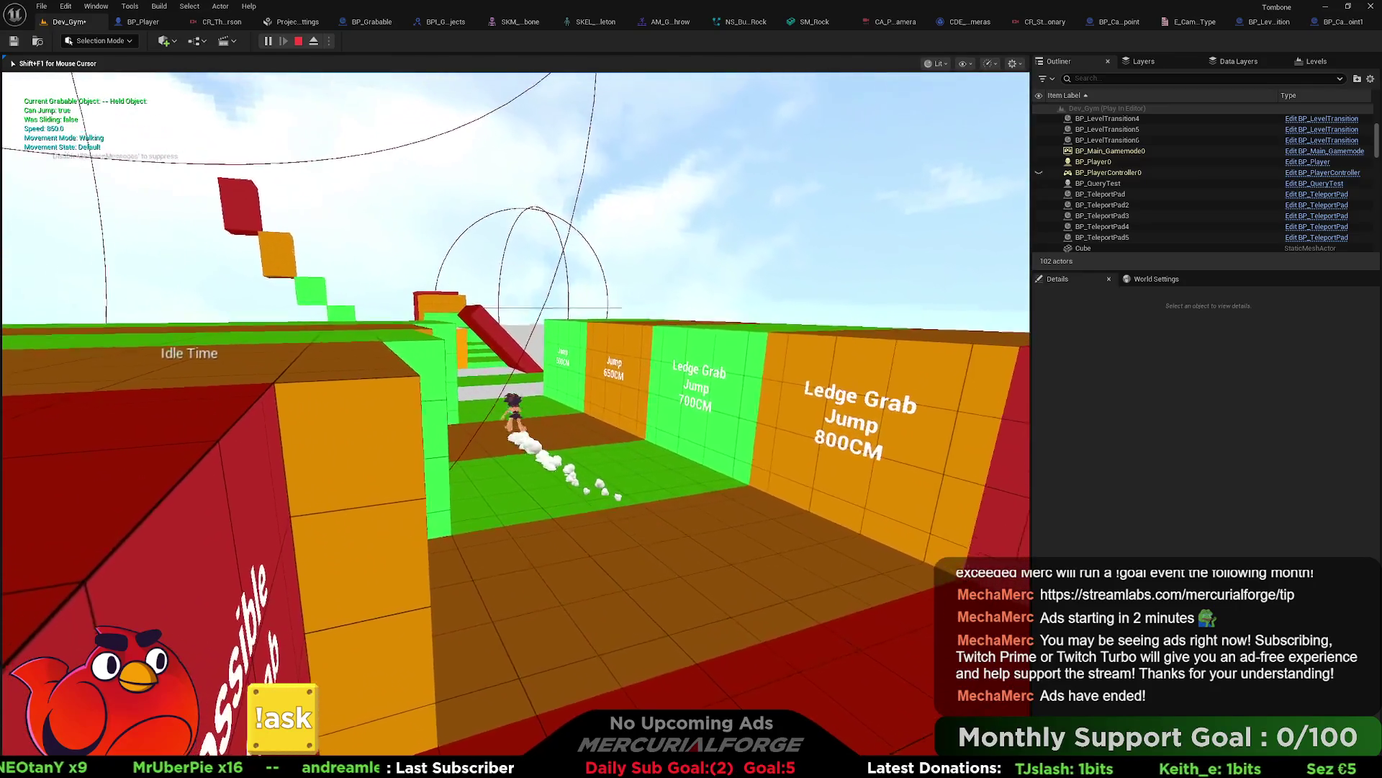
key(w)
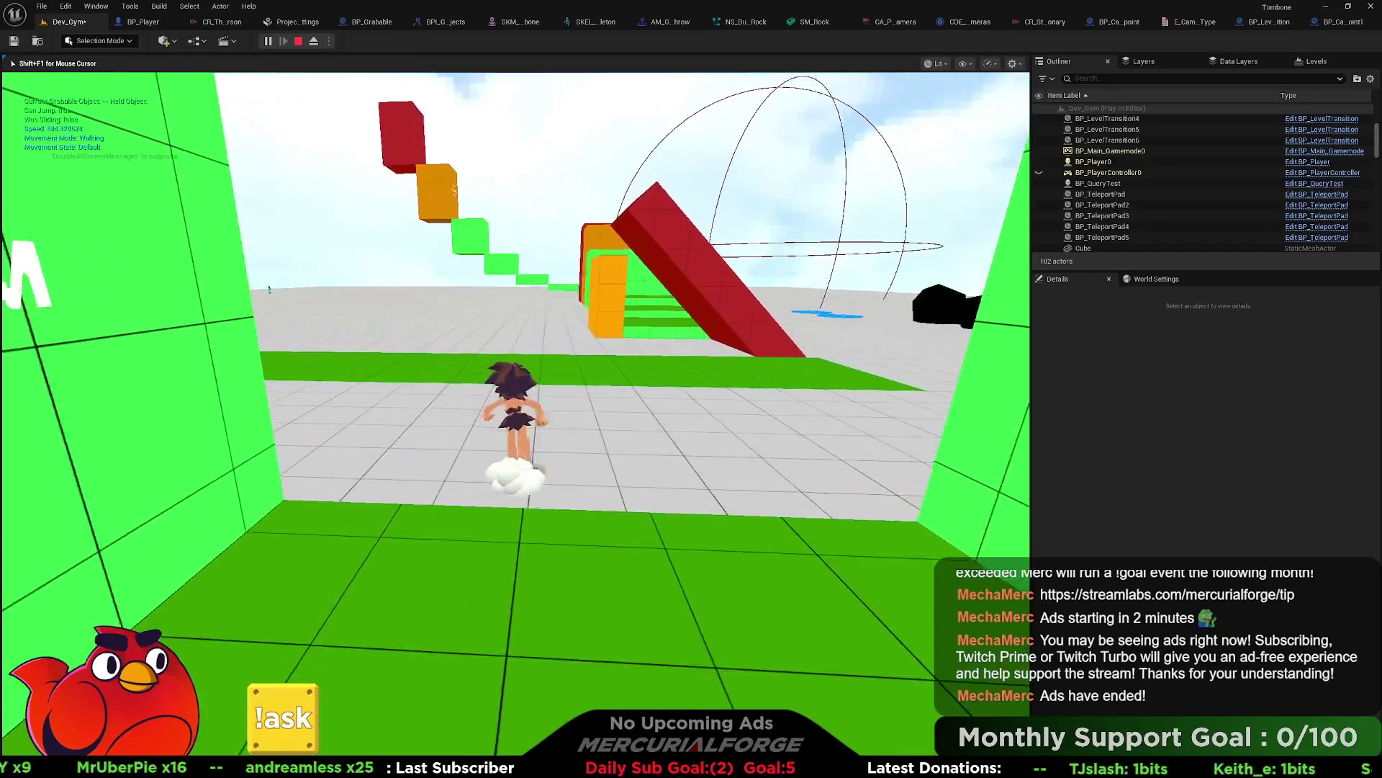
key(w)
key(space)
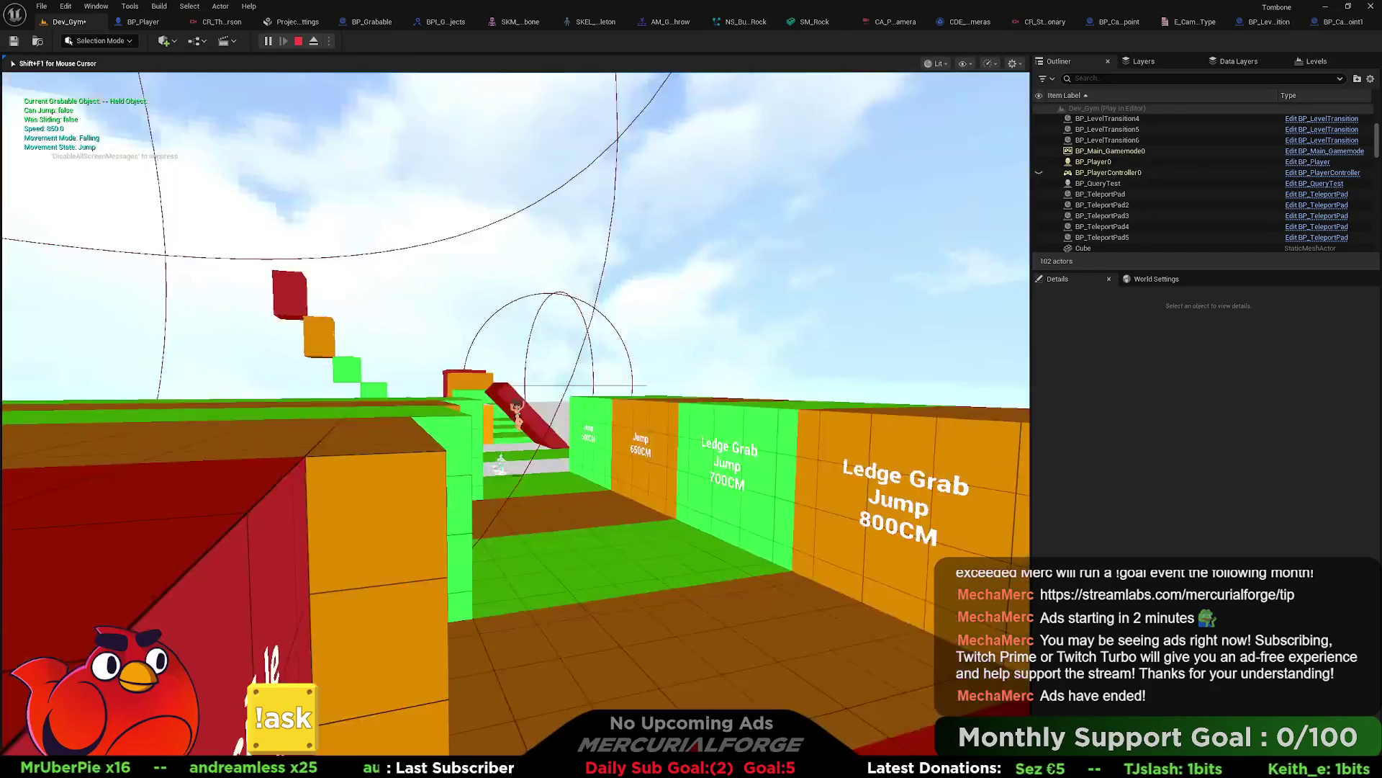
key(w)
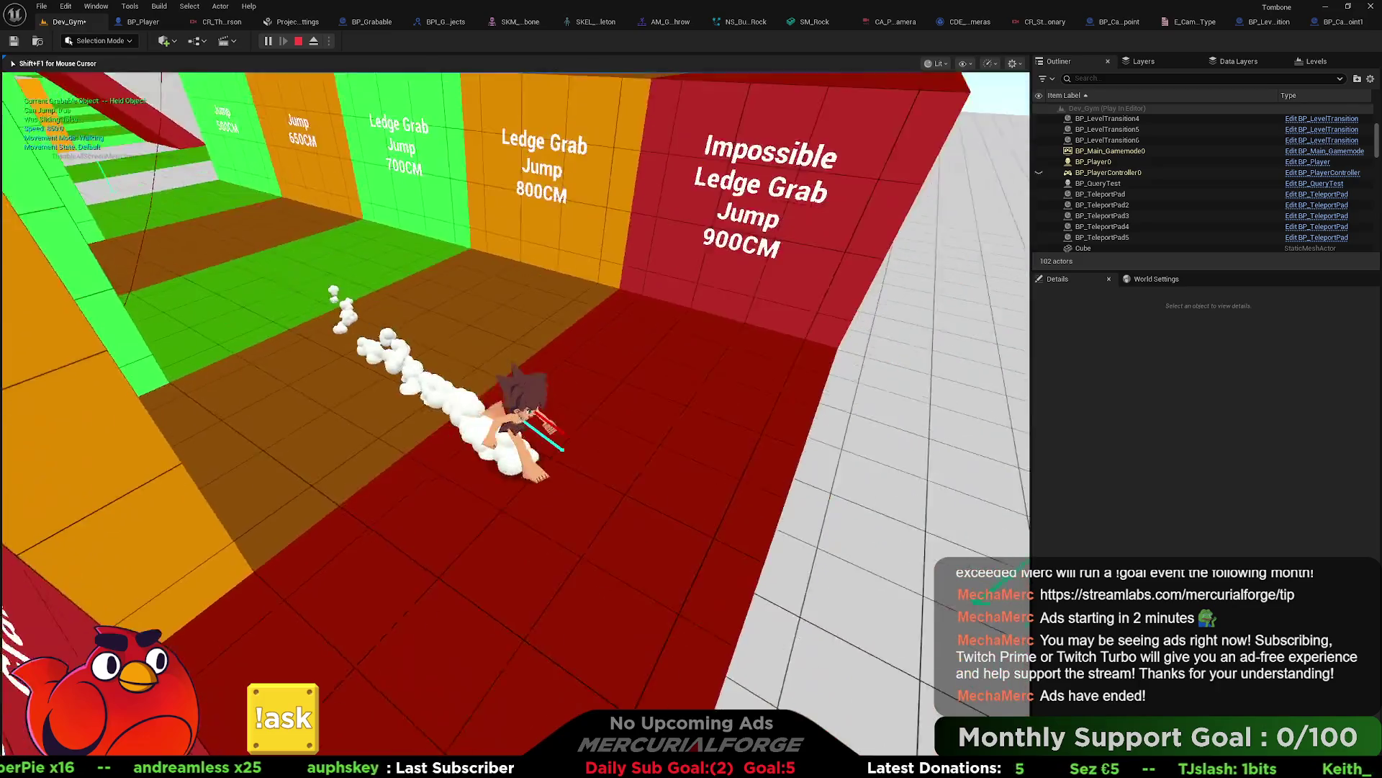
key(w)
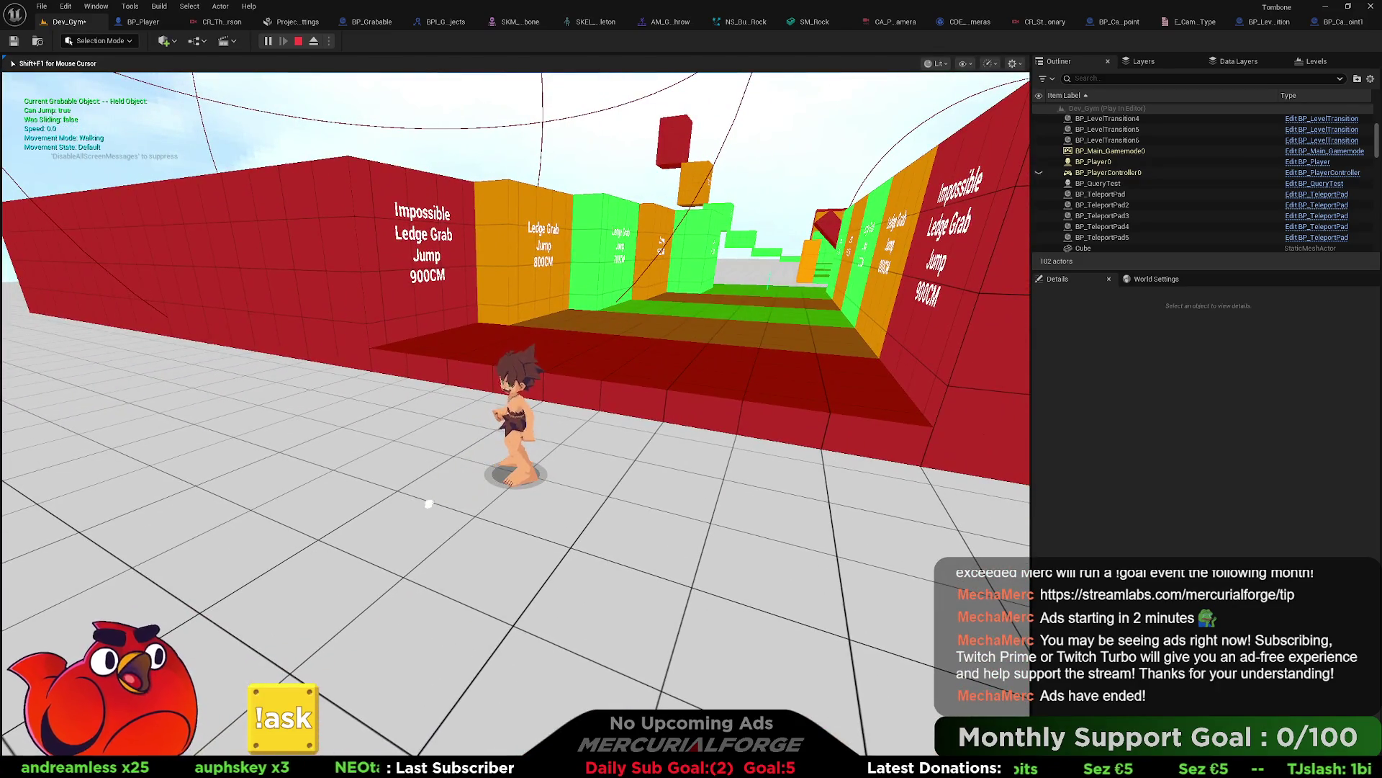
key(Escape)
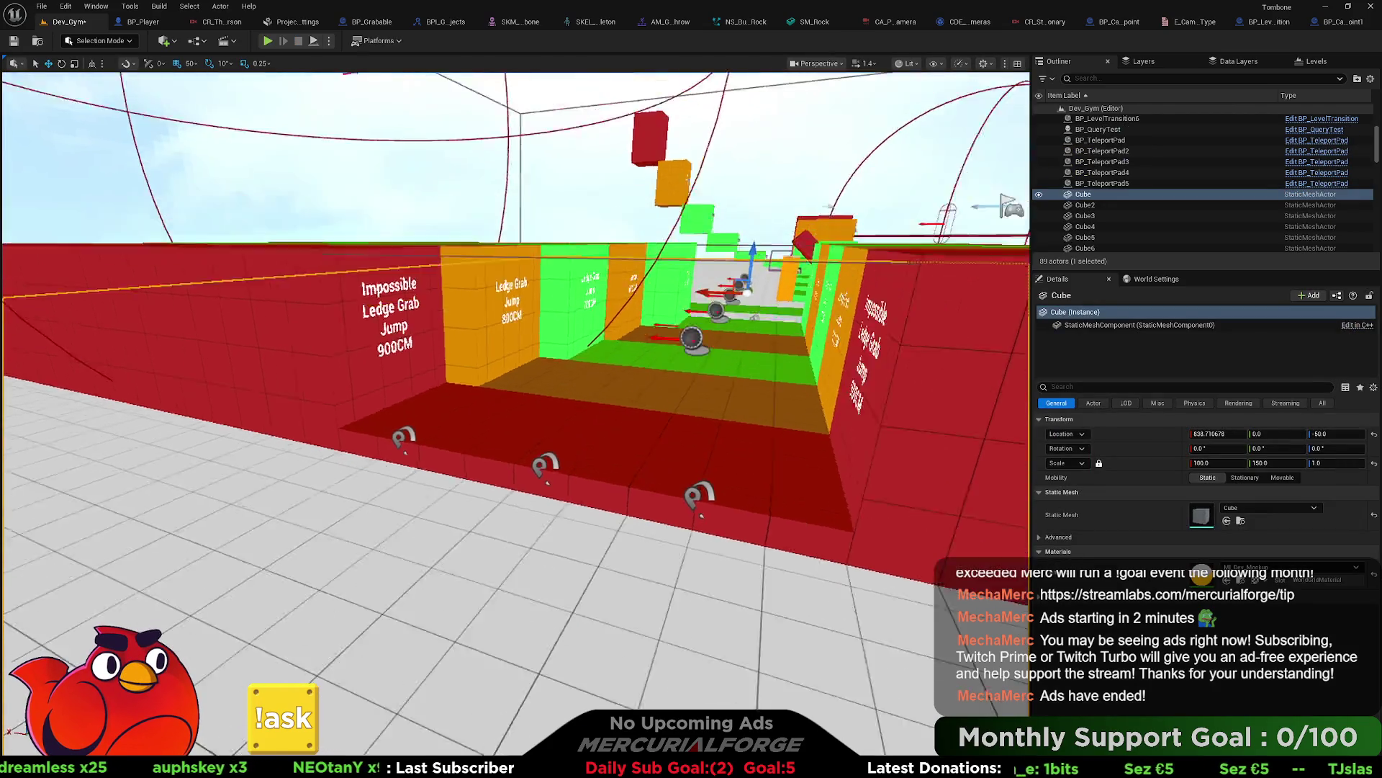
drag(609, 234, 609, 234)
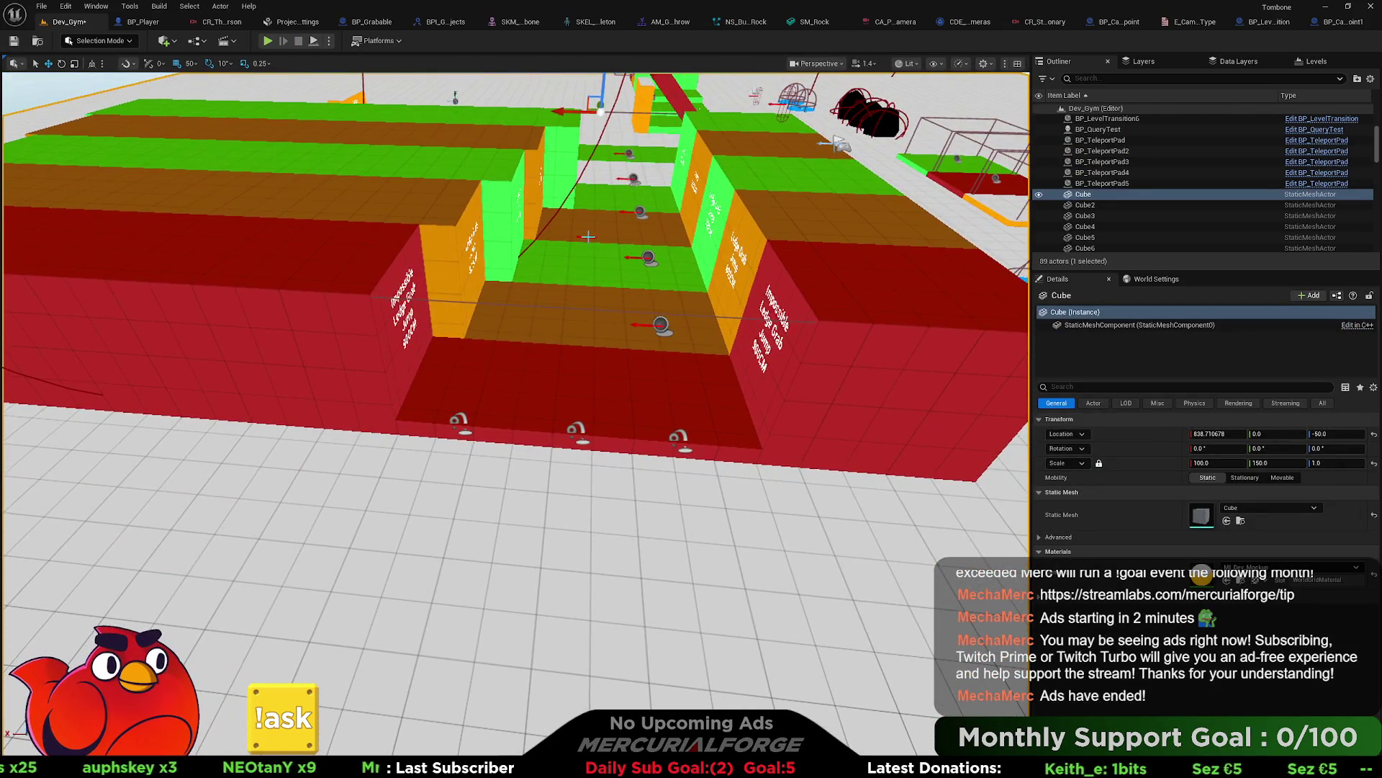
Step: Inspect the ledge block and BP_CameraViewpoint1, framing the ledge course
click(592, 237)
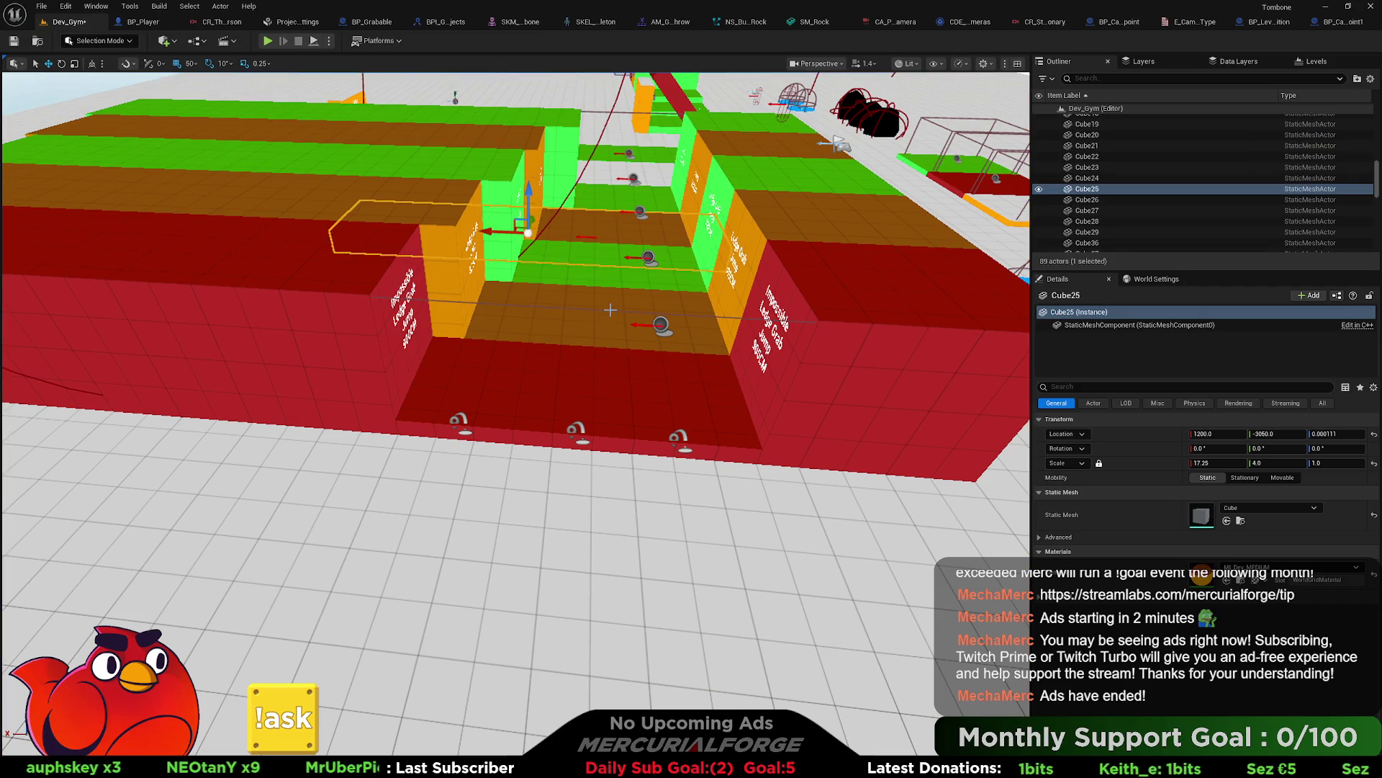
click(661, 324)
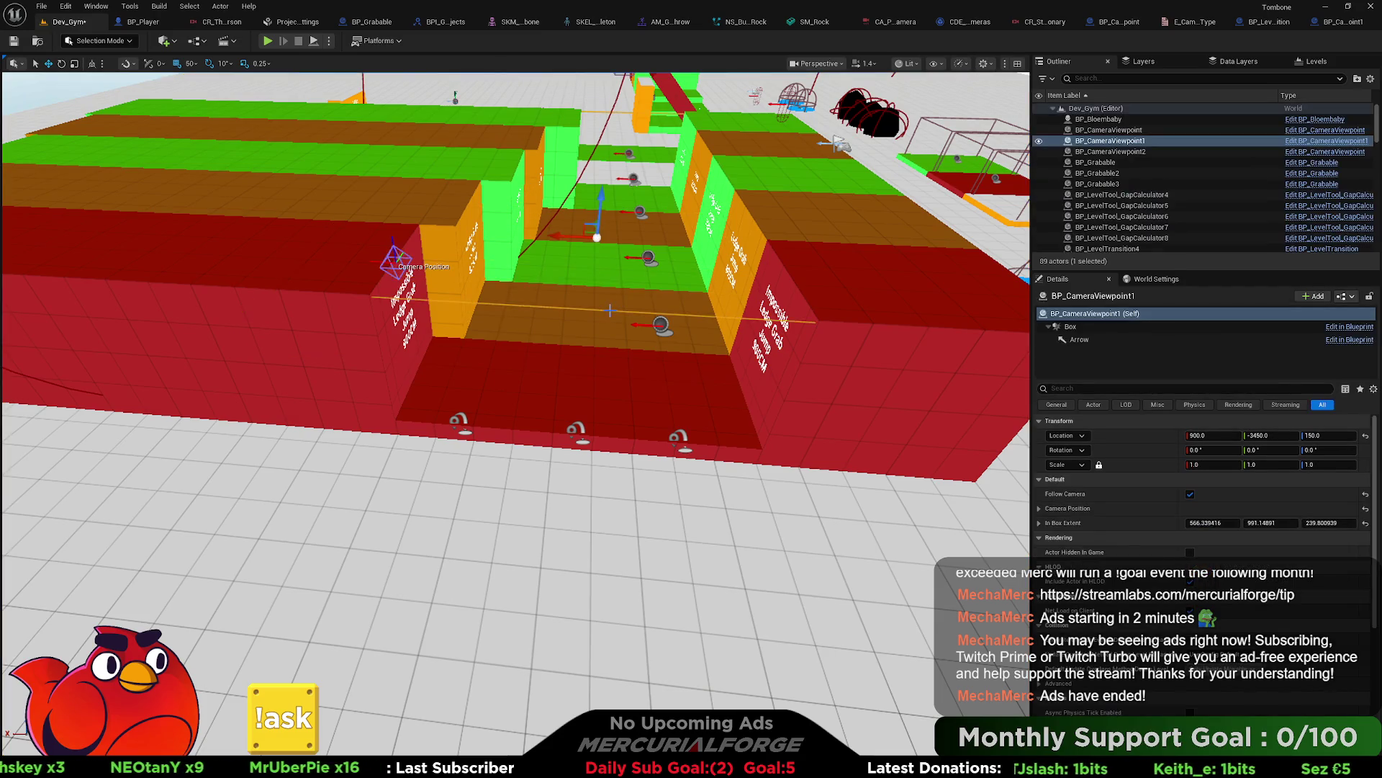
key(f)
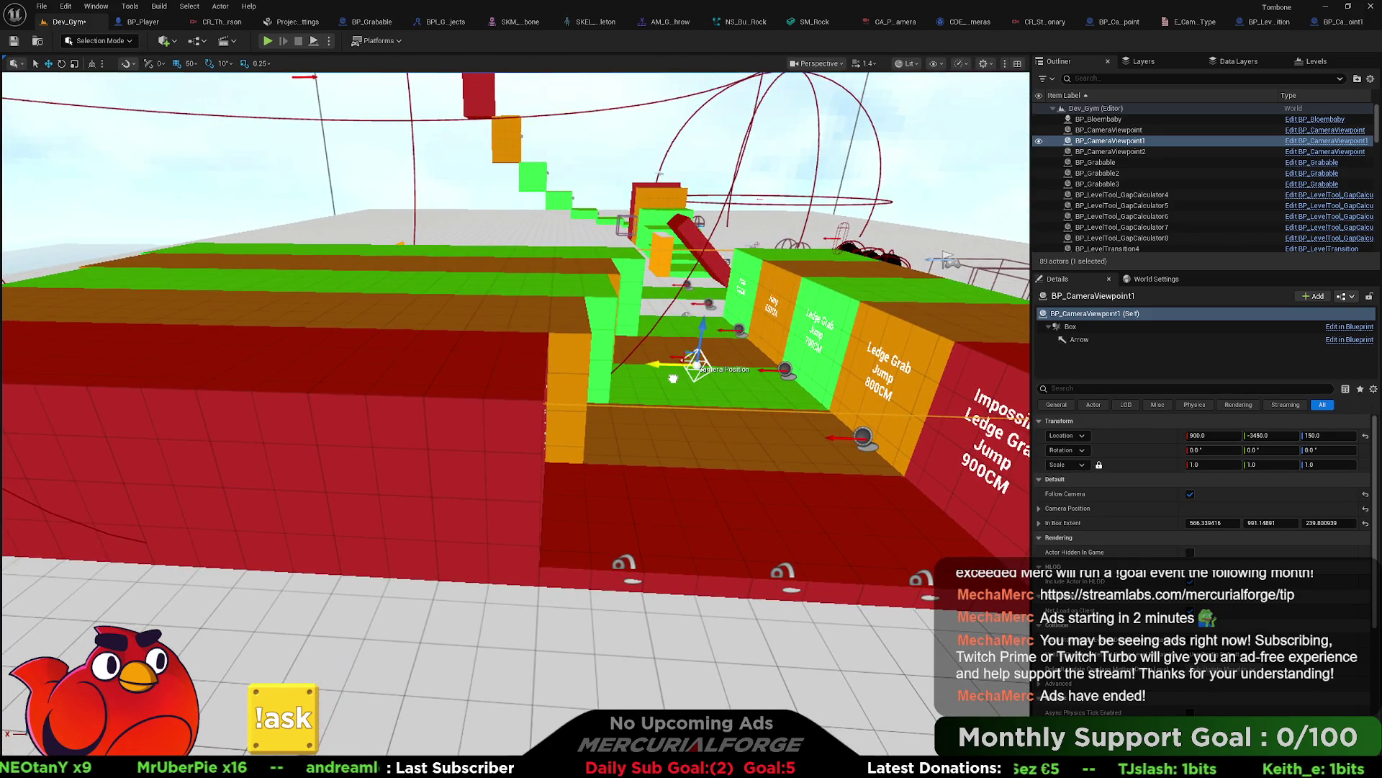
drag(531, 383, 598, 385)
Step: Duplicate Cube38 up to Z 450 with Scale Y 8.0, then play from here
click(606, 385)
mouse_move(528, 357)
mouse_down()
mouse_move(528, 259)
mouse_move(591, 237)
mouse_move(666, 237)
mouse_up()
key(f)
key(r)
scroll(515, 414, down, 5)
mouse_move(515, 414)
mouse_down()
mouse_move(648, 303)
mouse_move(808, 221)
mouse_up()
right_click(505, 436)
click(569, 427)
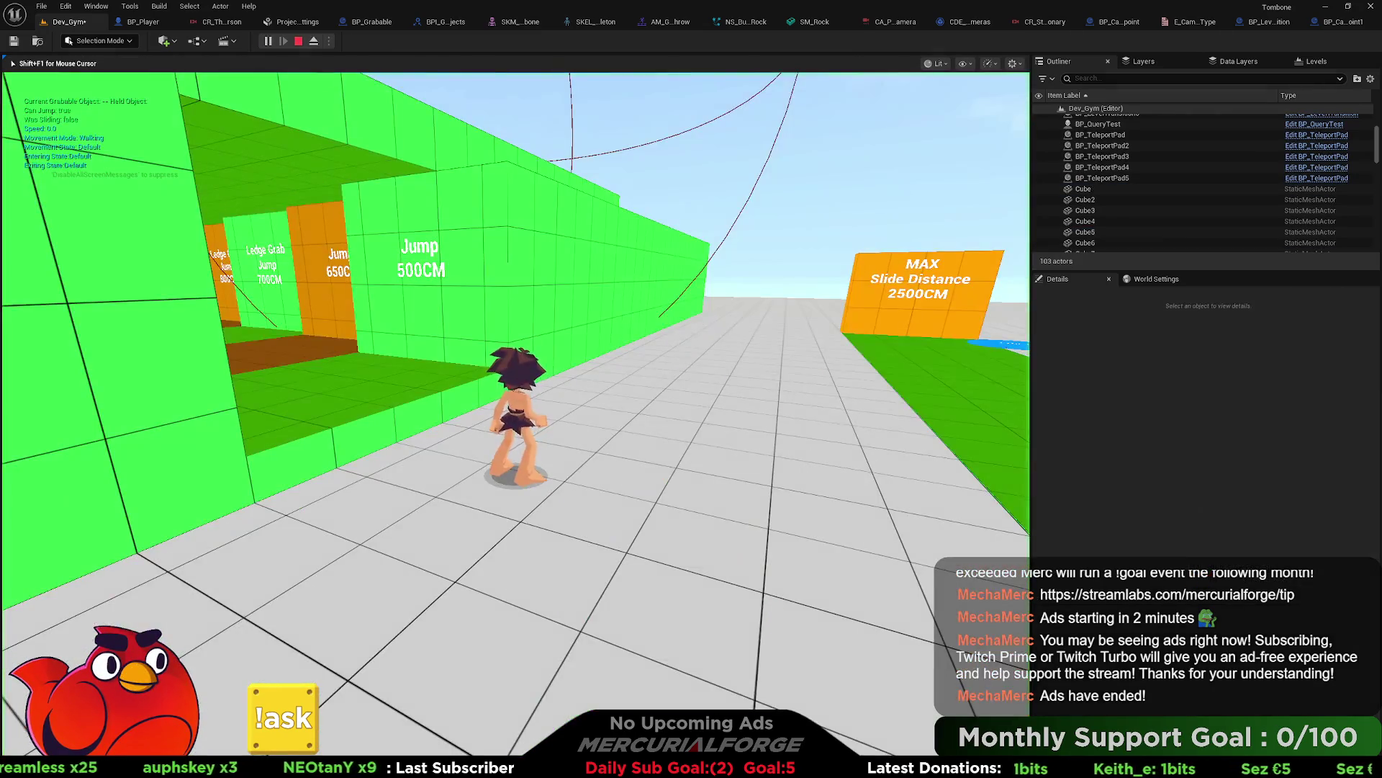
Step: Run the character into the green wall opening, then end the play session
key(w)
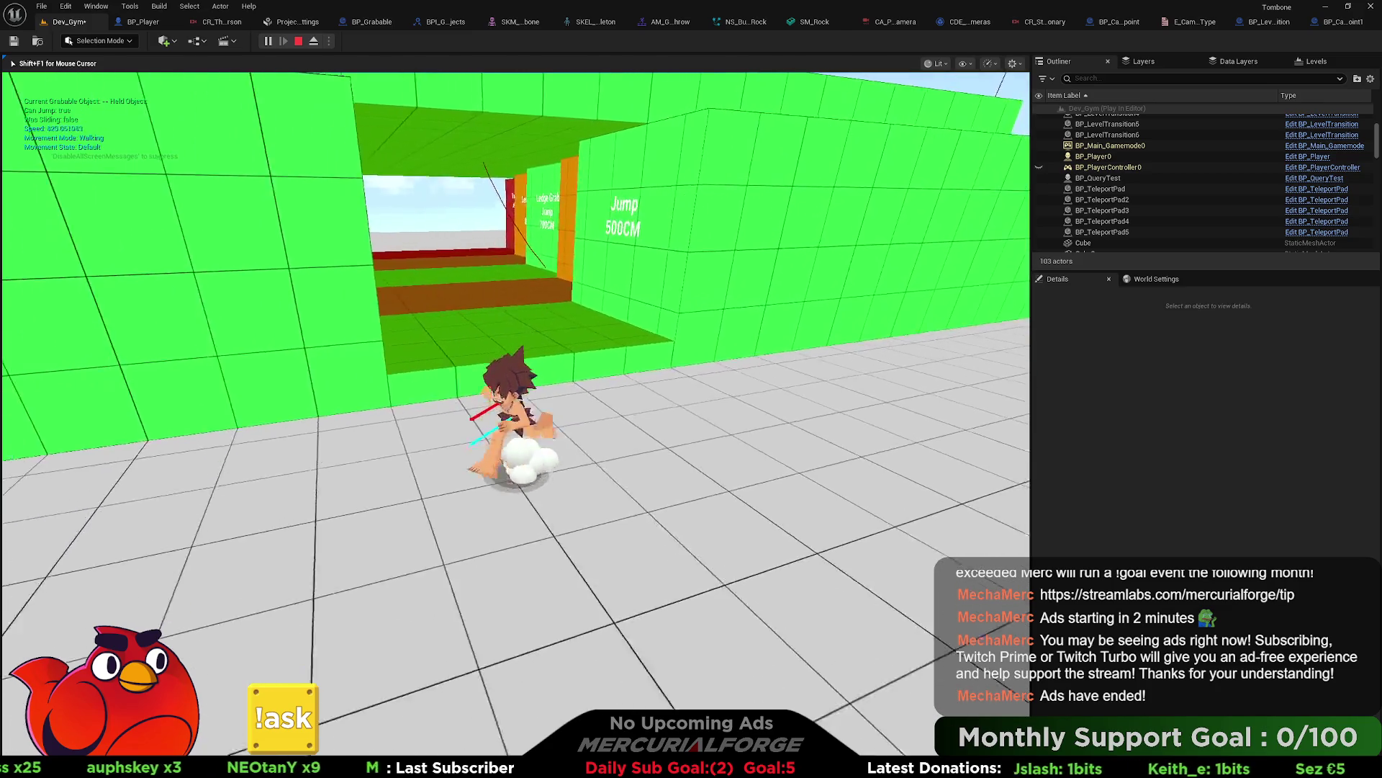
key(w)
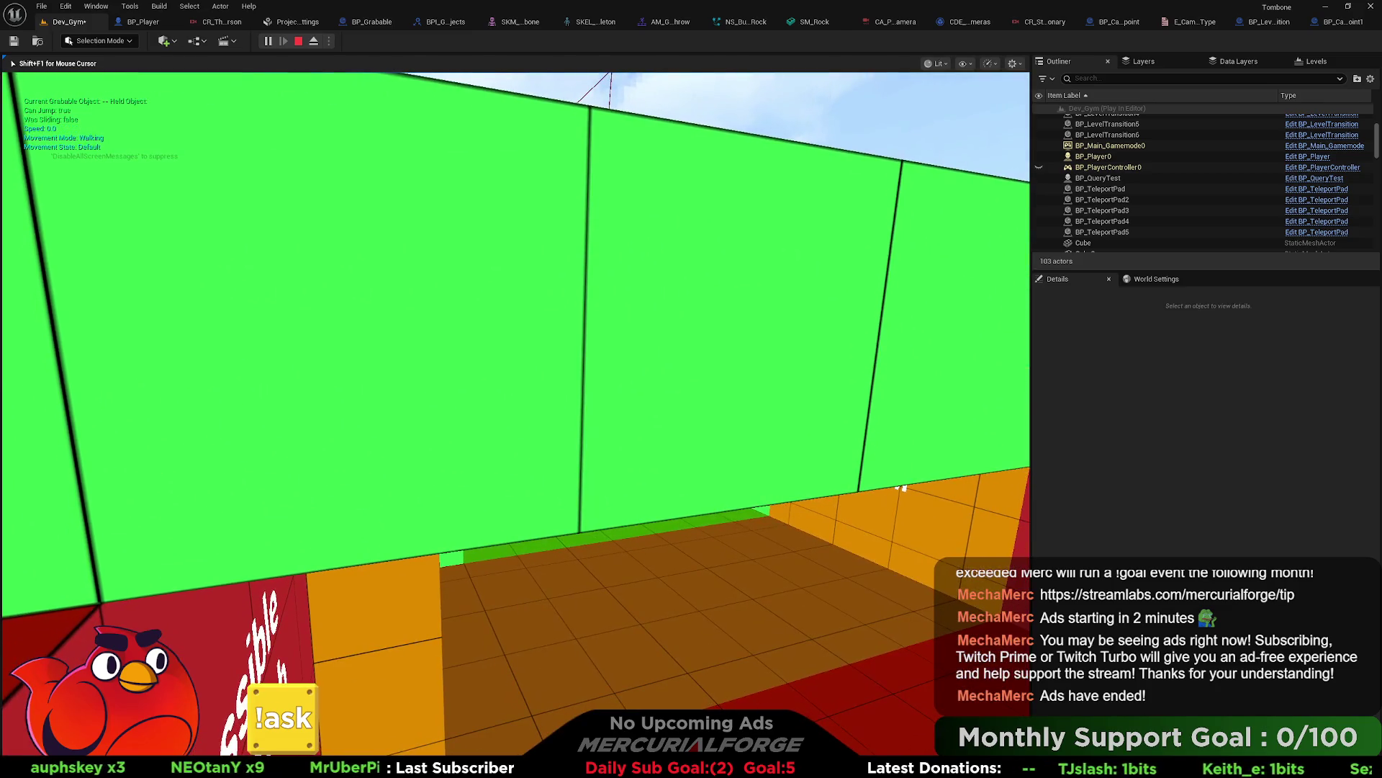
key(Escape)
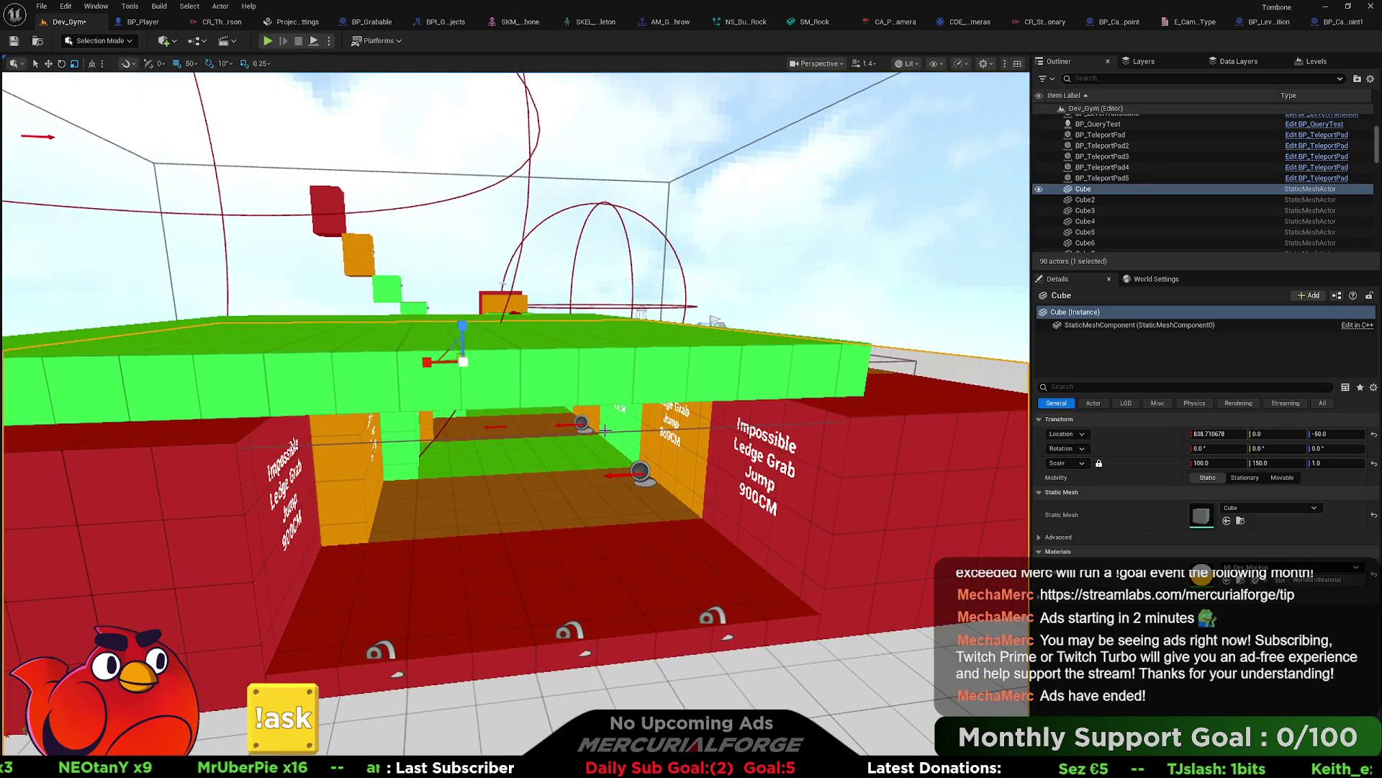
Step: Inspect Cube22 and BP_CameraViewpoint1, then play from the floor outside the Impossible Ledge Grab corridor
click(606, 431)
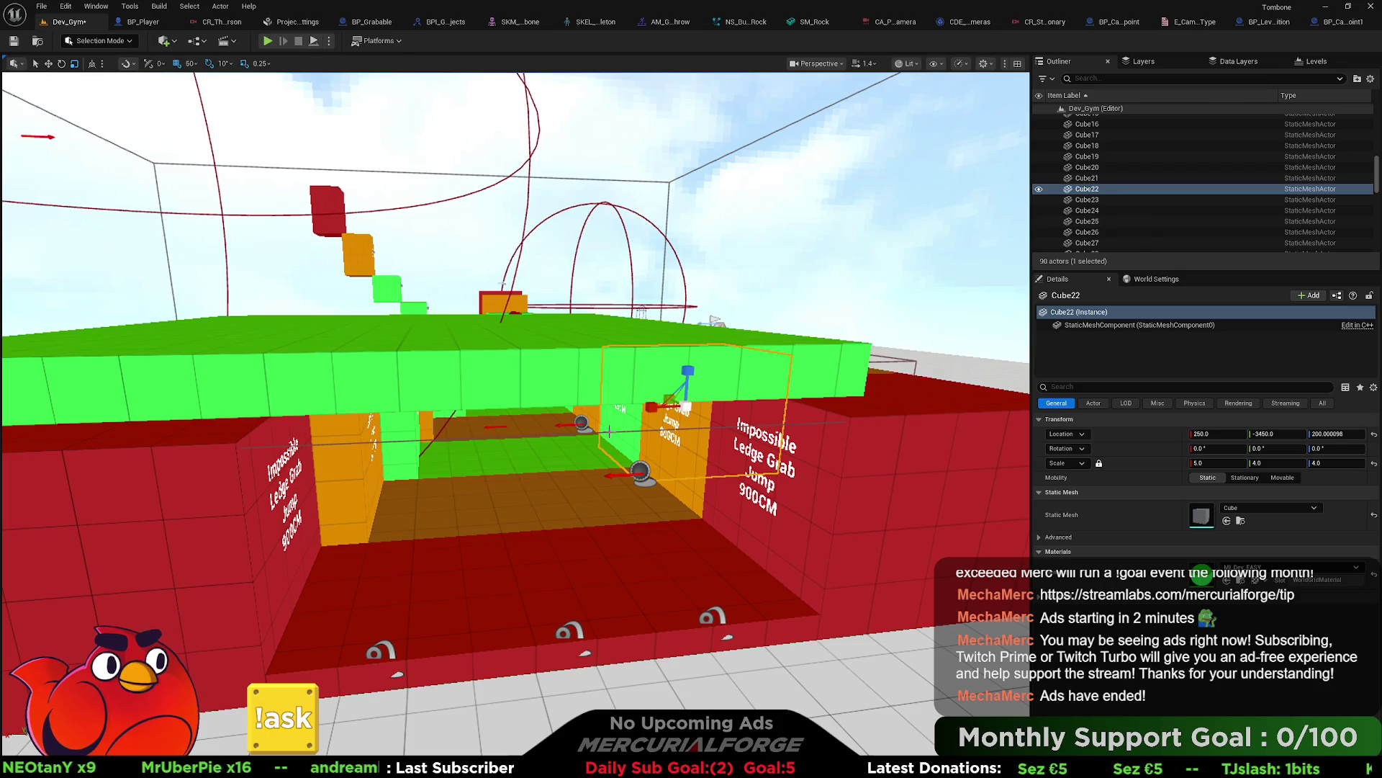
click(556, 429)
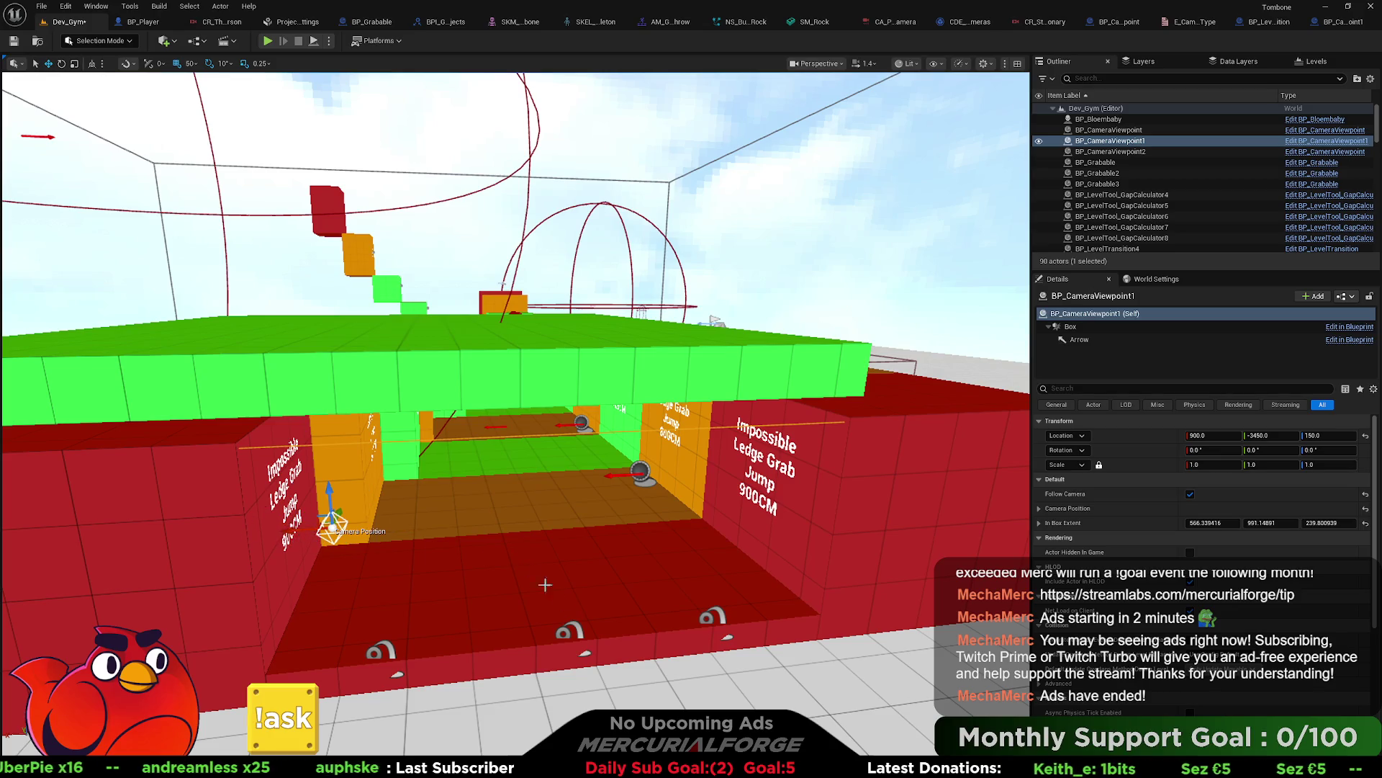
right_click(654, 446)
click(720, 717)
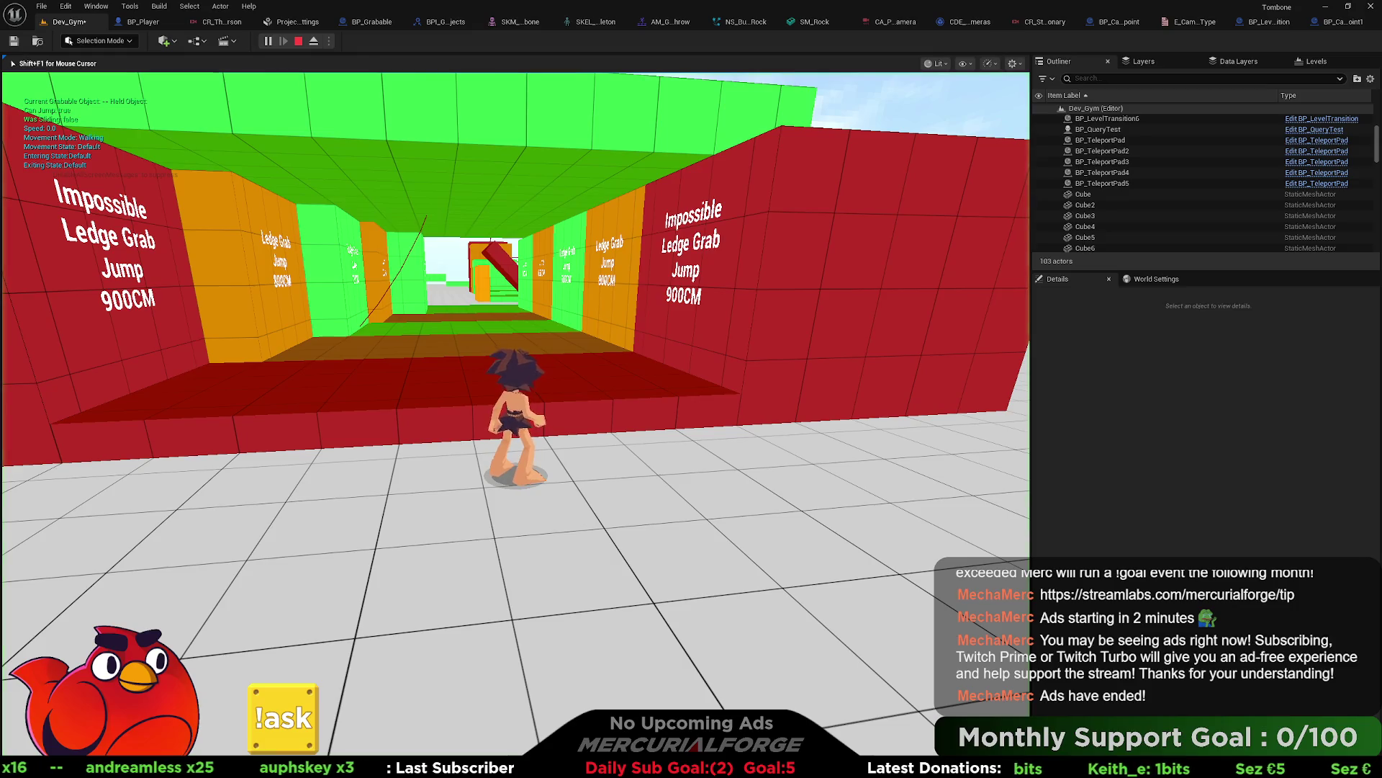
key(w)
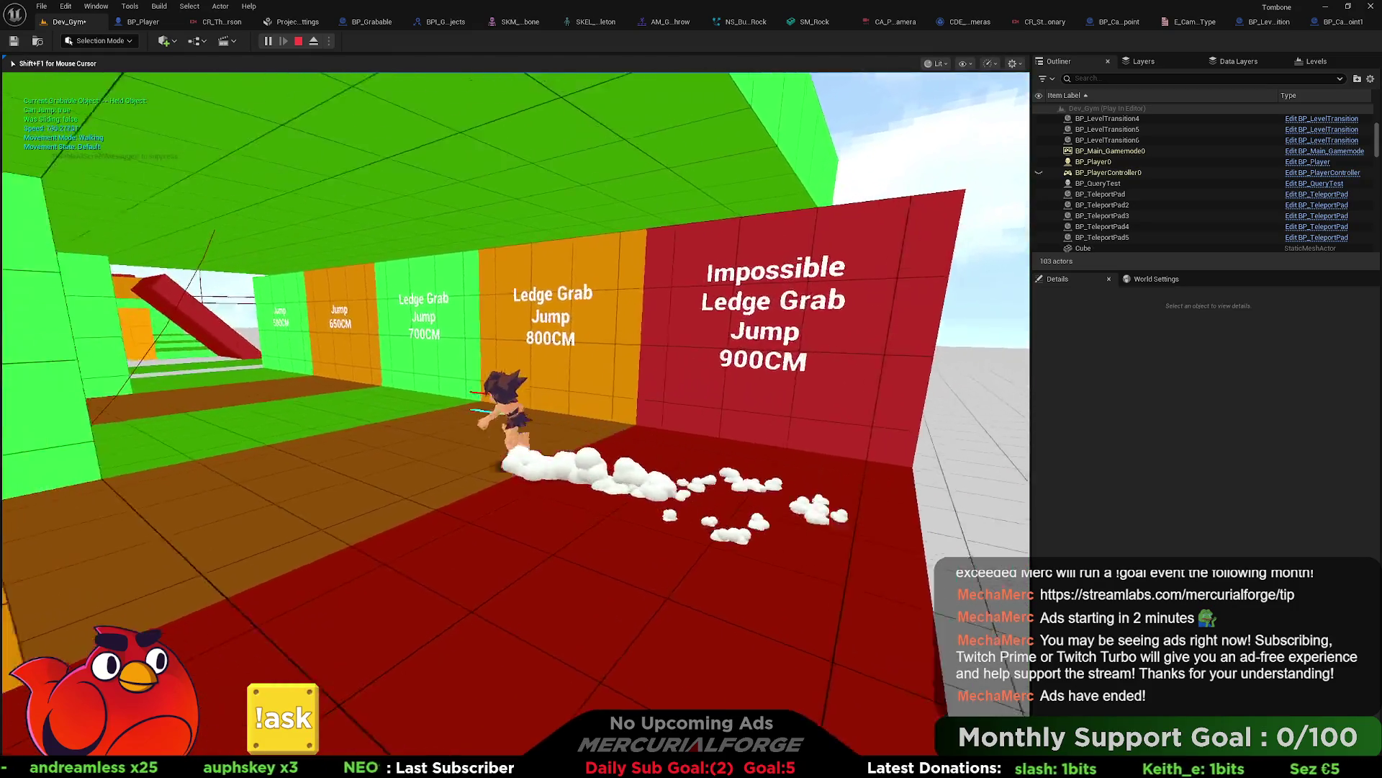
key(w)
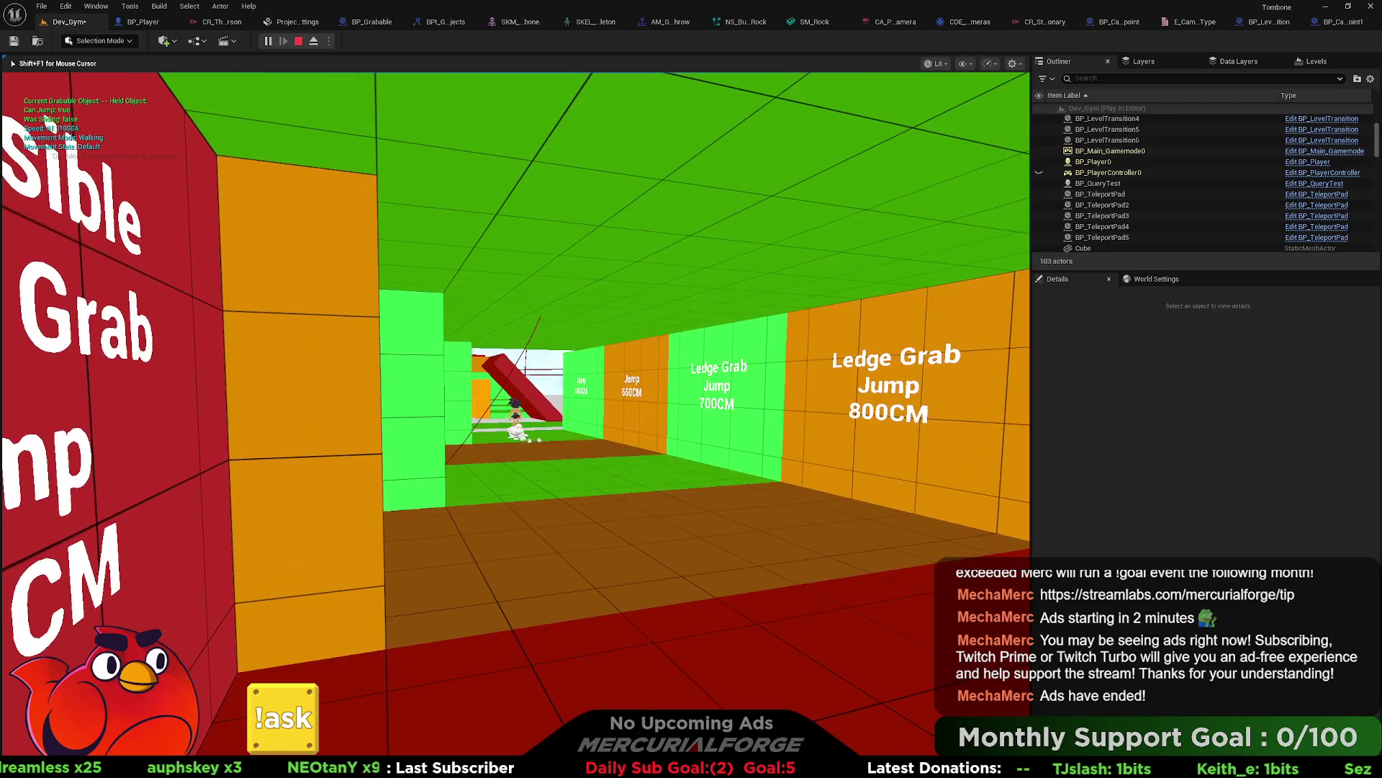
key(w)
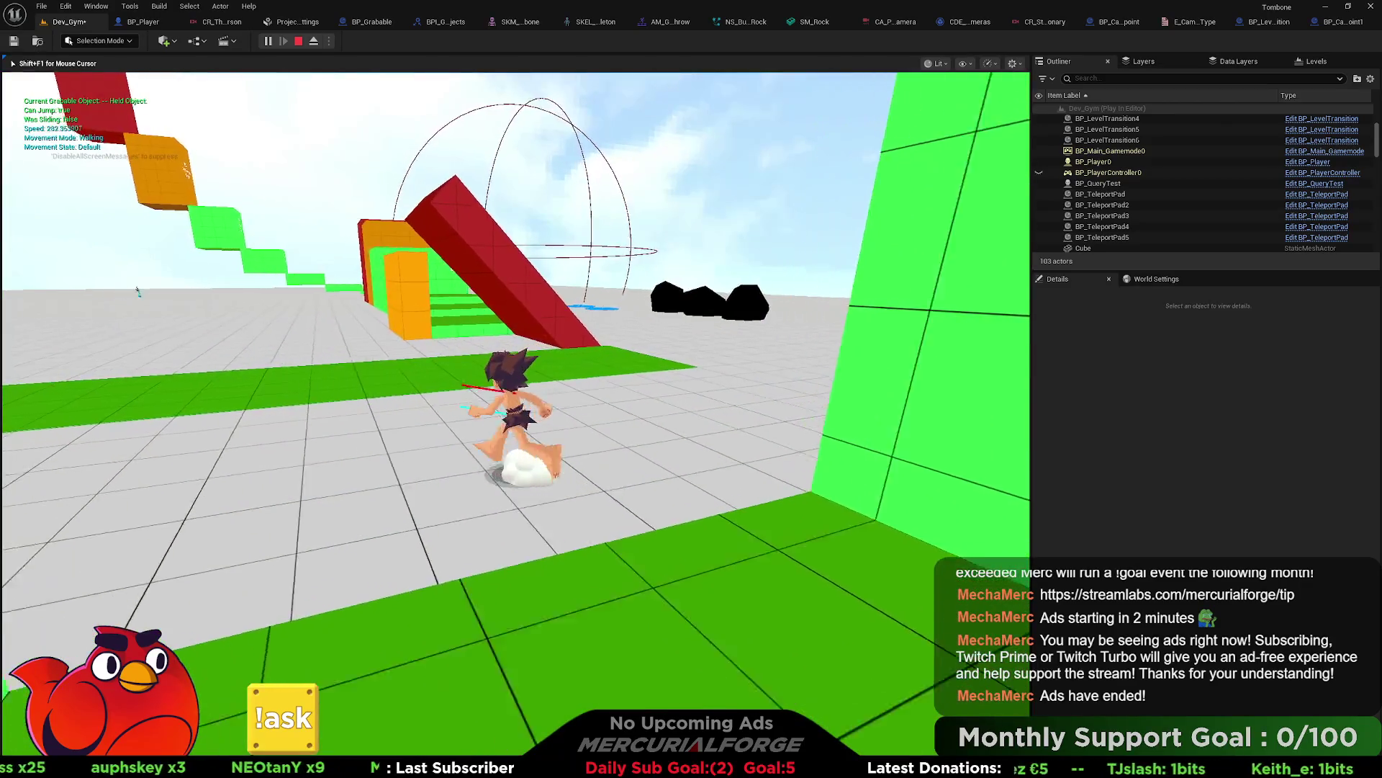
key(w)
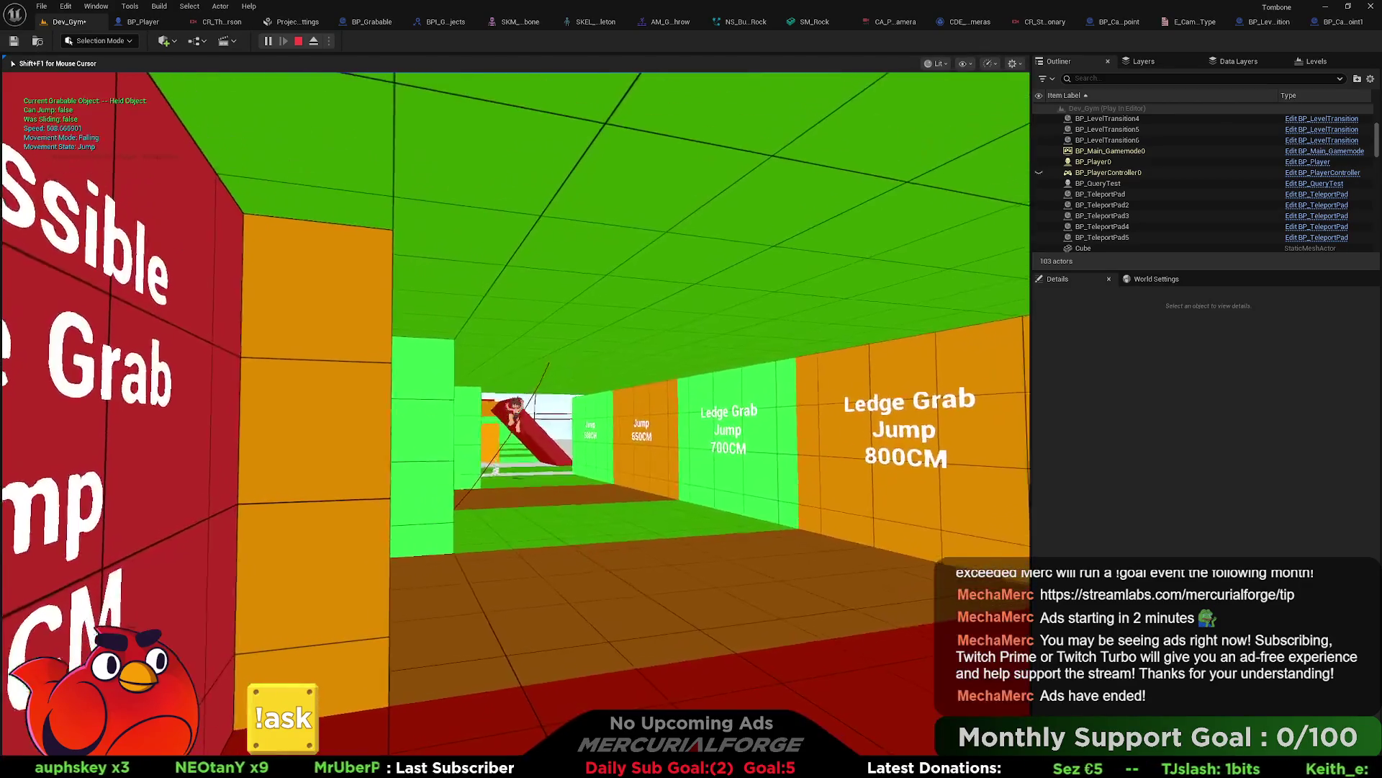
key(w)
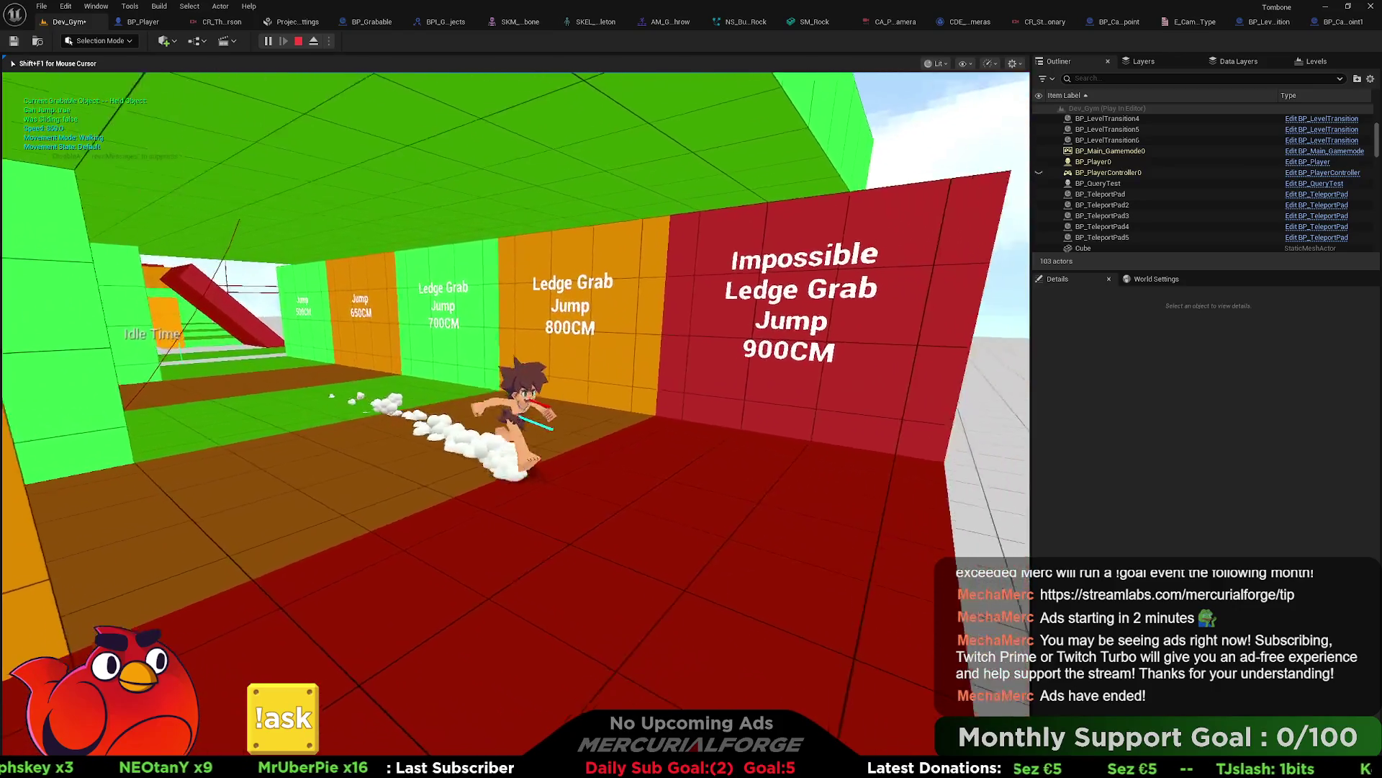